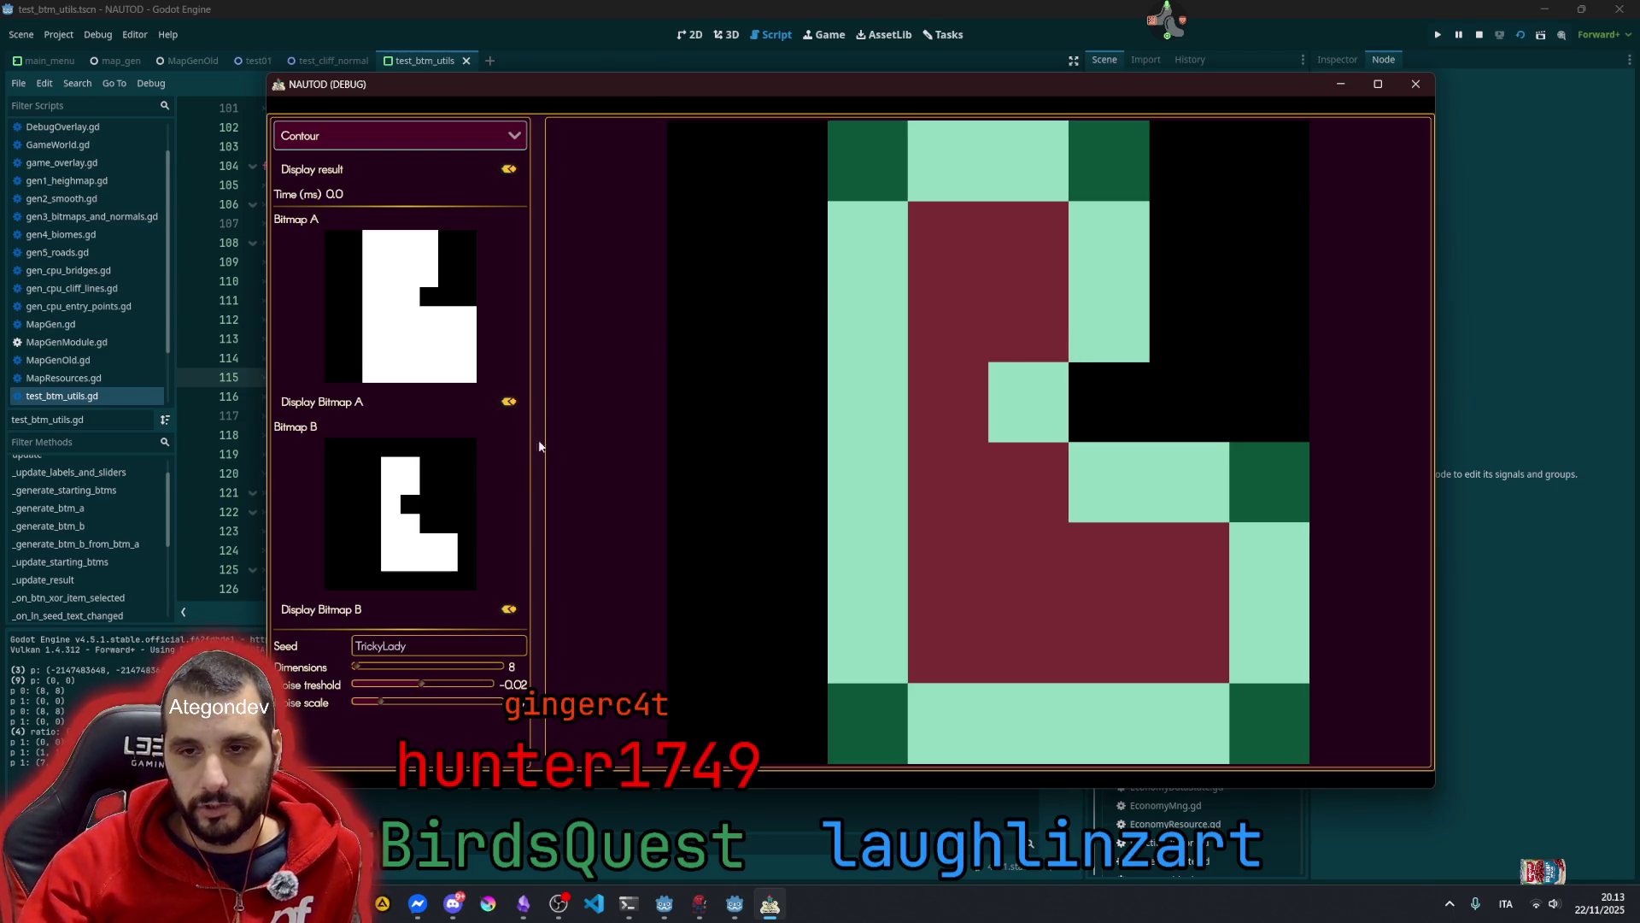
Turn off Display Bitmap B in the Contour result, then toggle a Bitmap A pixel
click(504, 608)
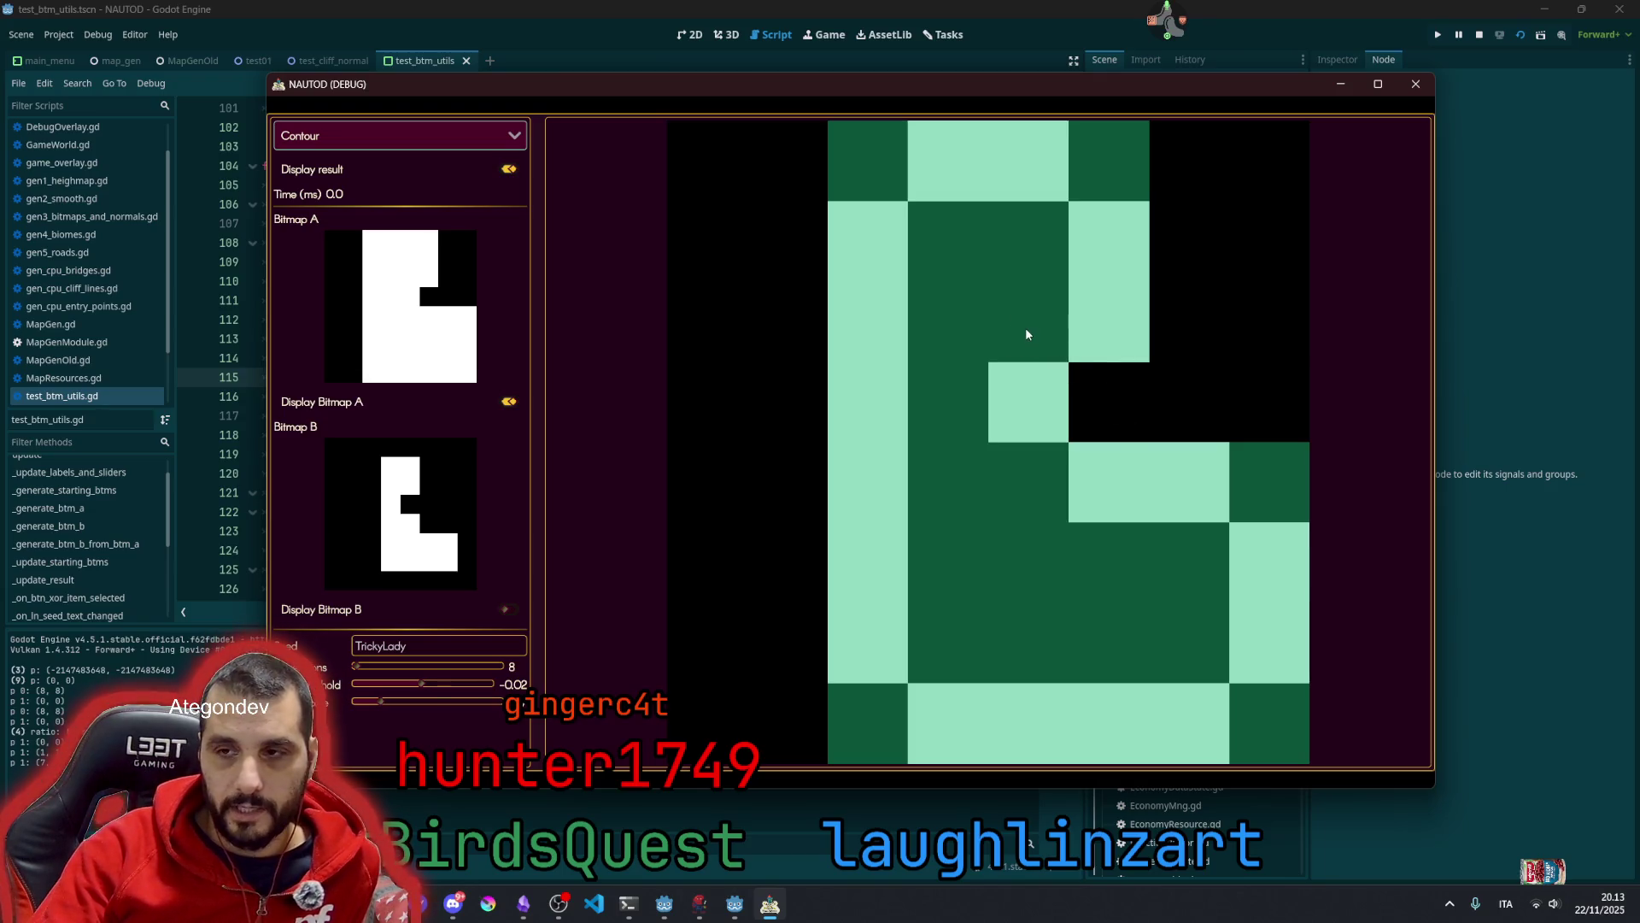
click(412, 284)
Toggle a Bitmap A pixel repeatedly, then fill and toggle its two top-left cells
click(412, 284)
click(412, 284)
click(412, 284)
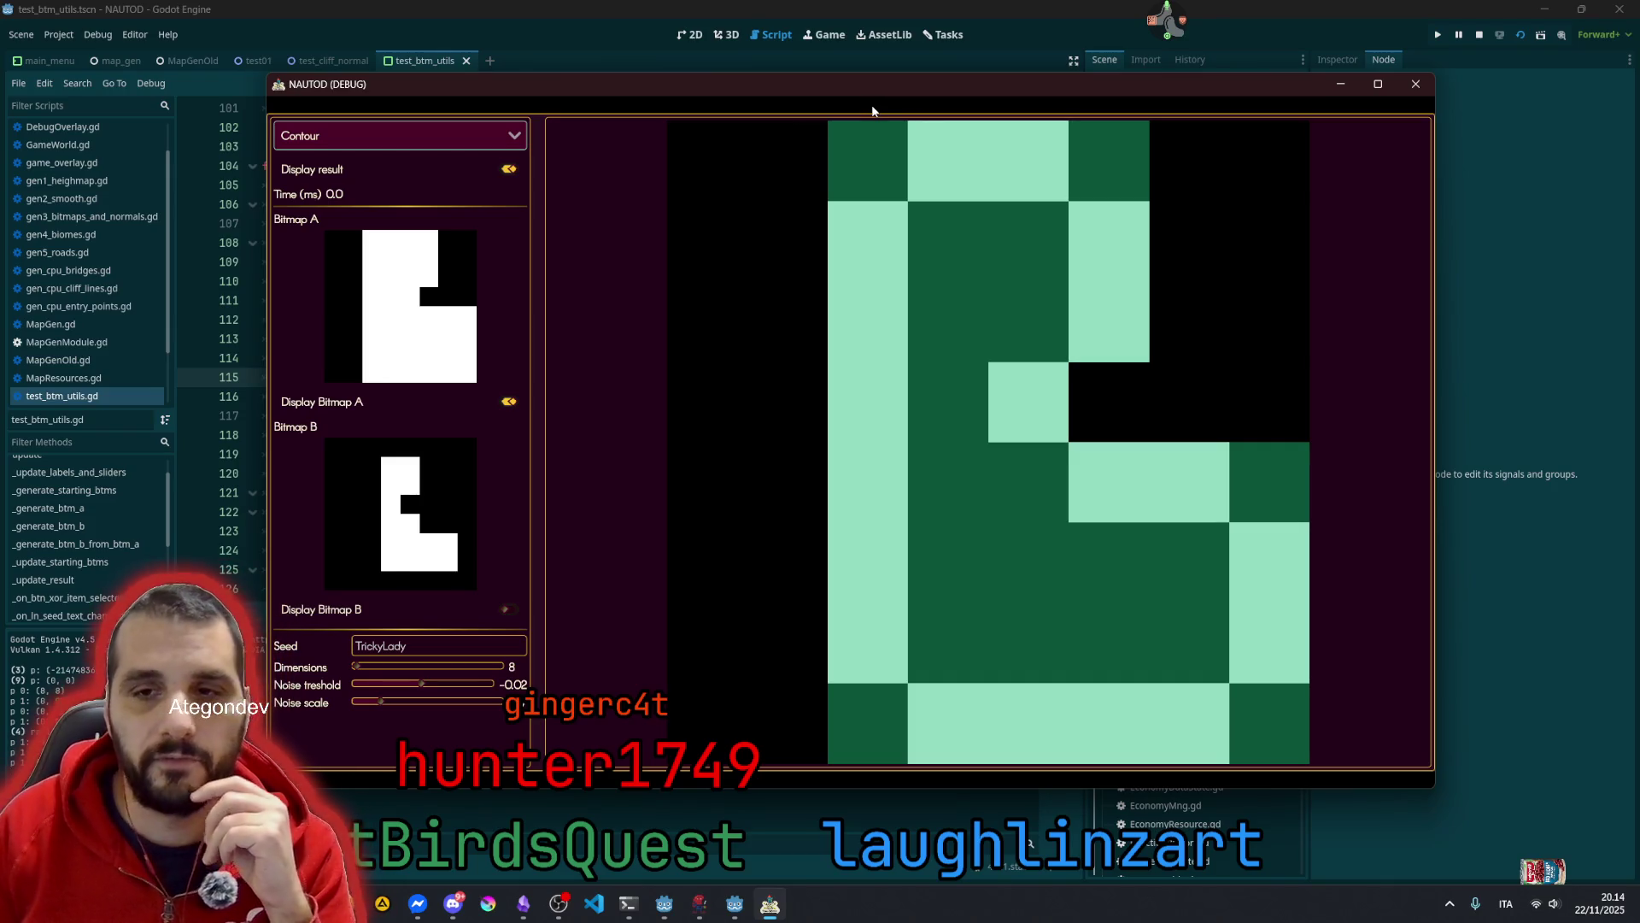
click(352, 236)
click(338, 242)
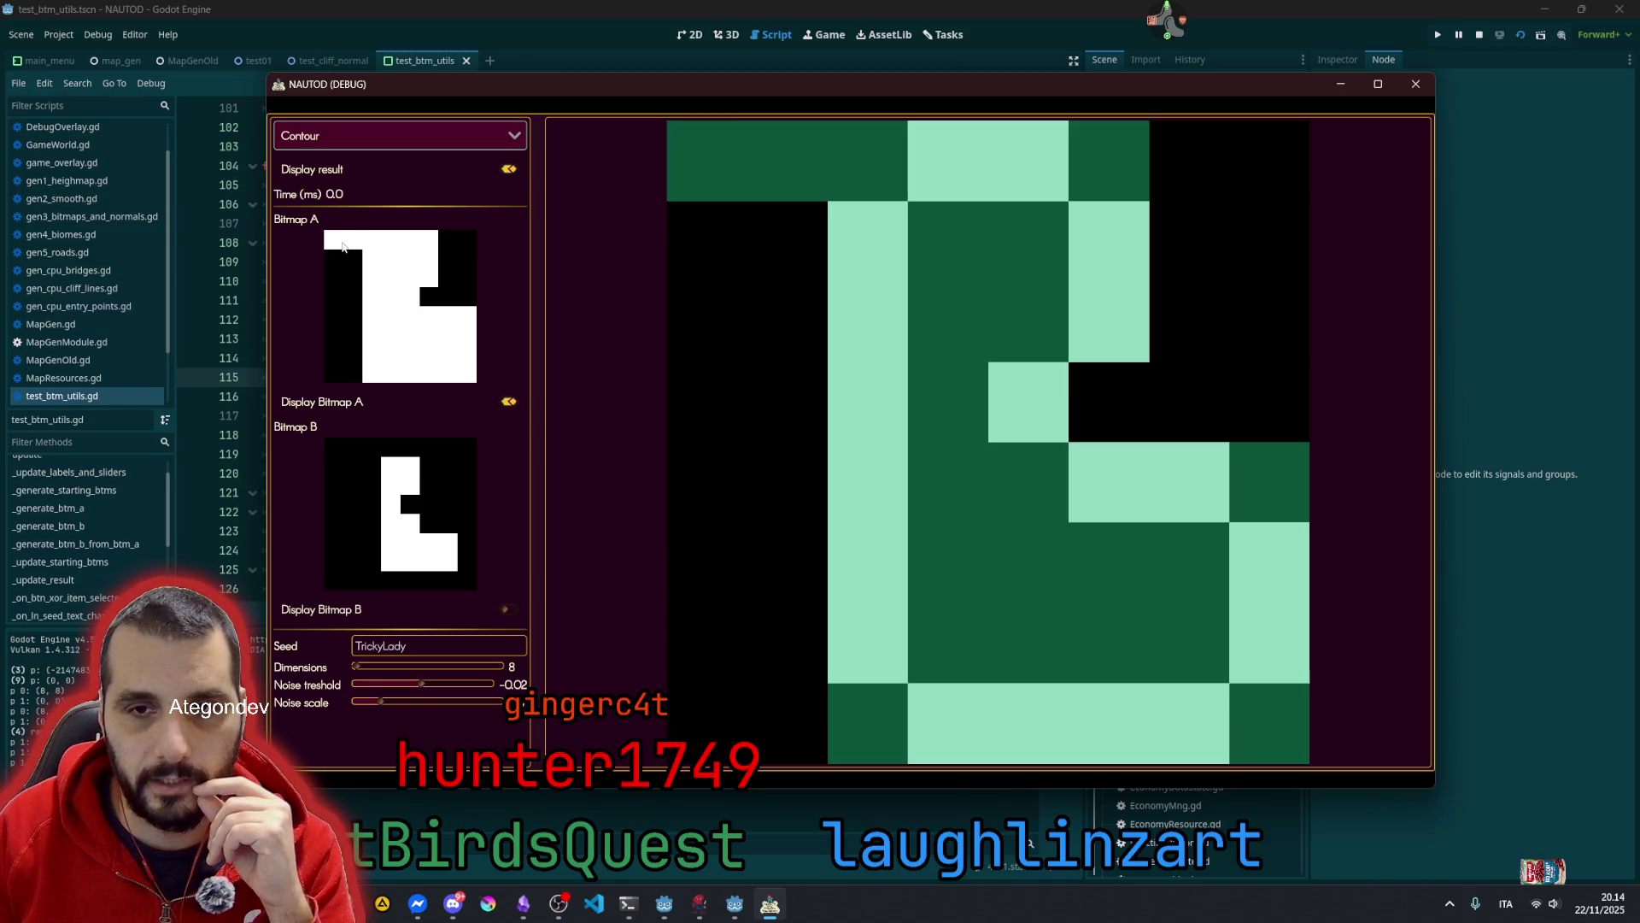
click(339, 246)
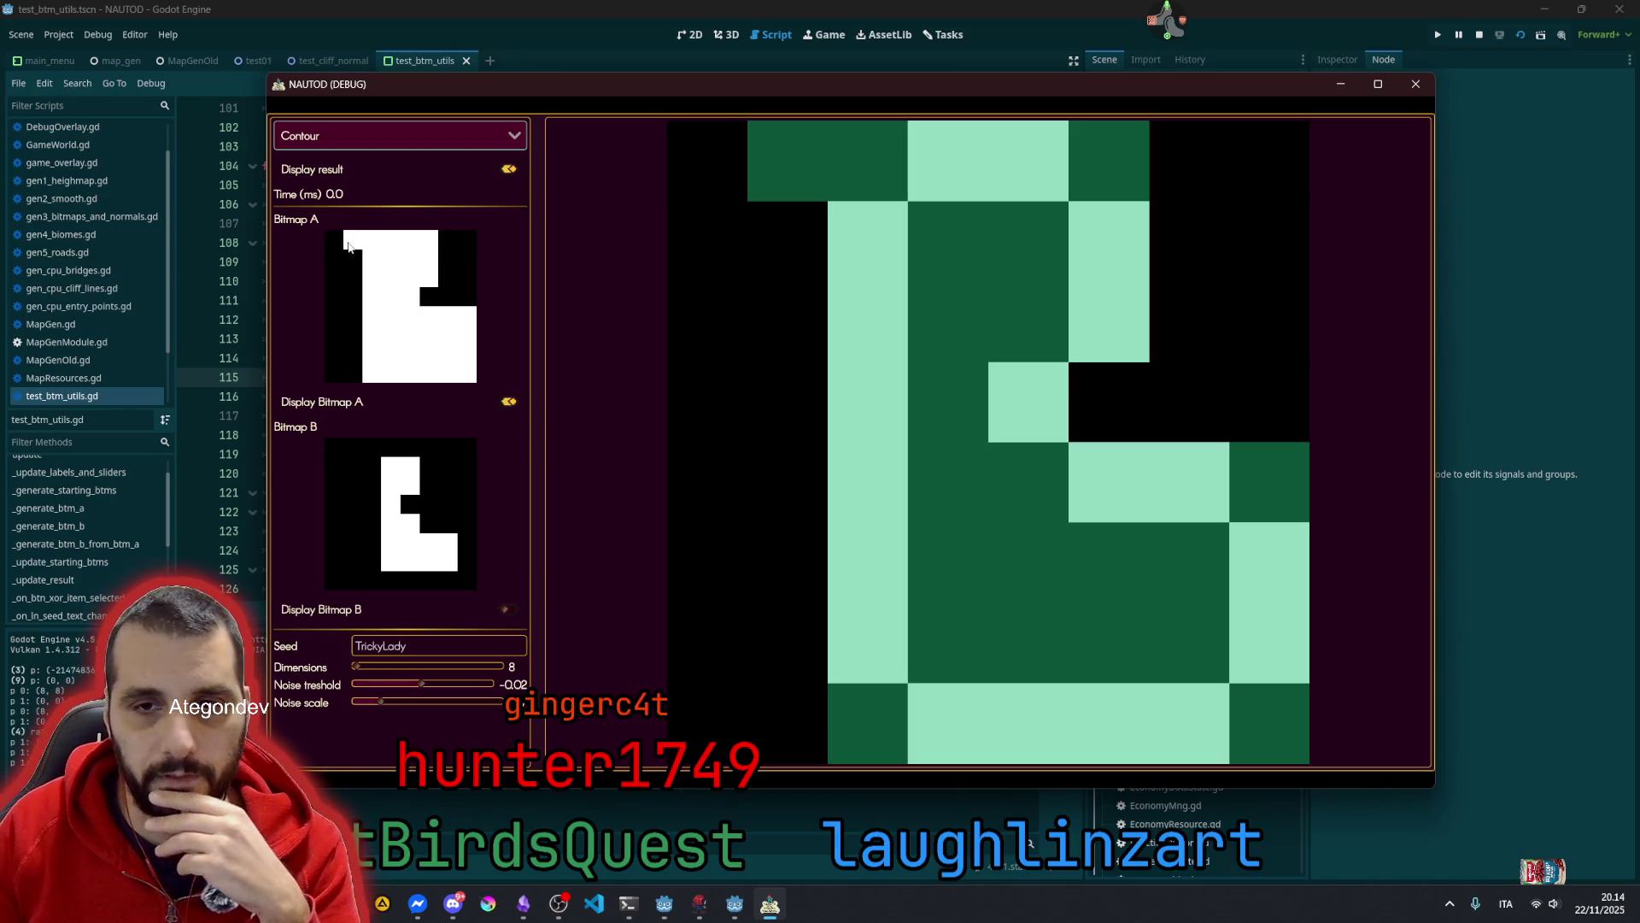
click(351, 245)
click(340, 247)
Clear and refill Bitmap A's two top-left cells, ending with both cells on
click(350, 246)
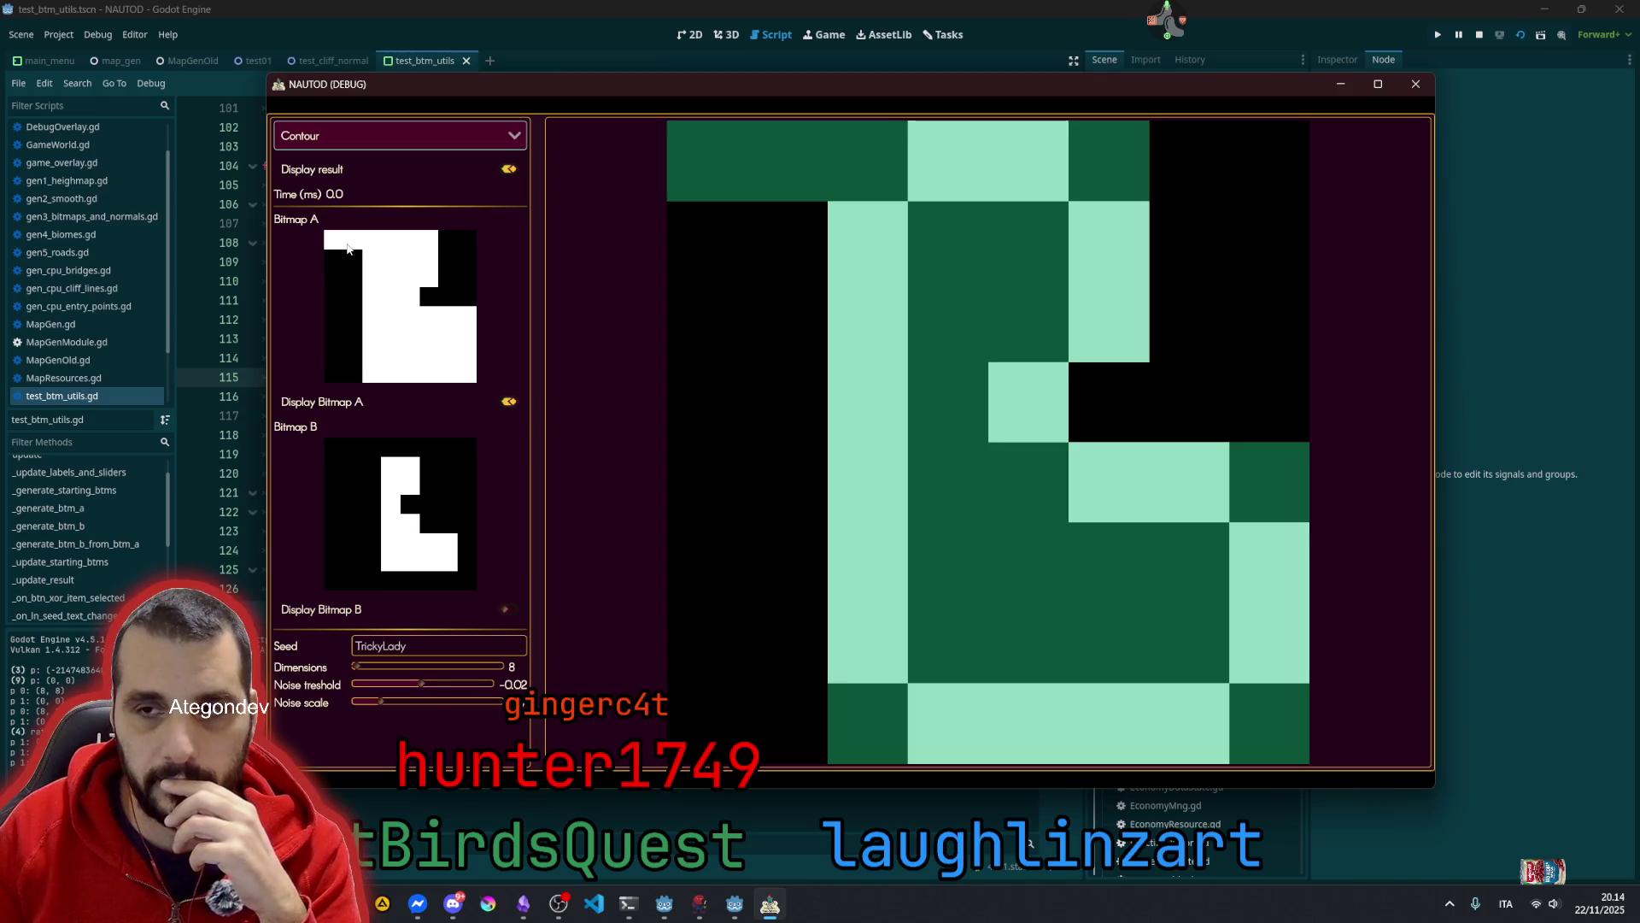
click(338, 245)
click(354, 248)
click(338, 247)
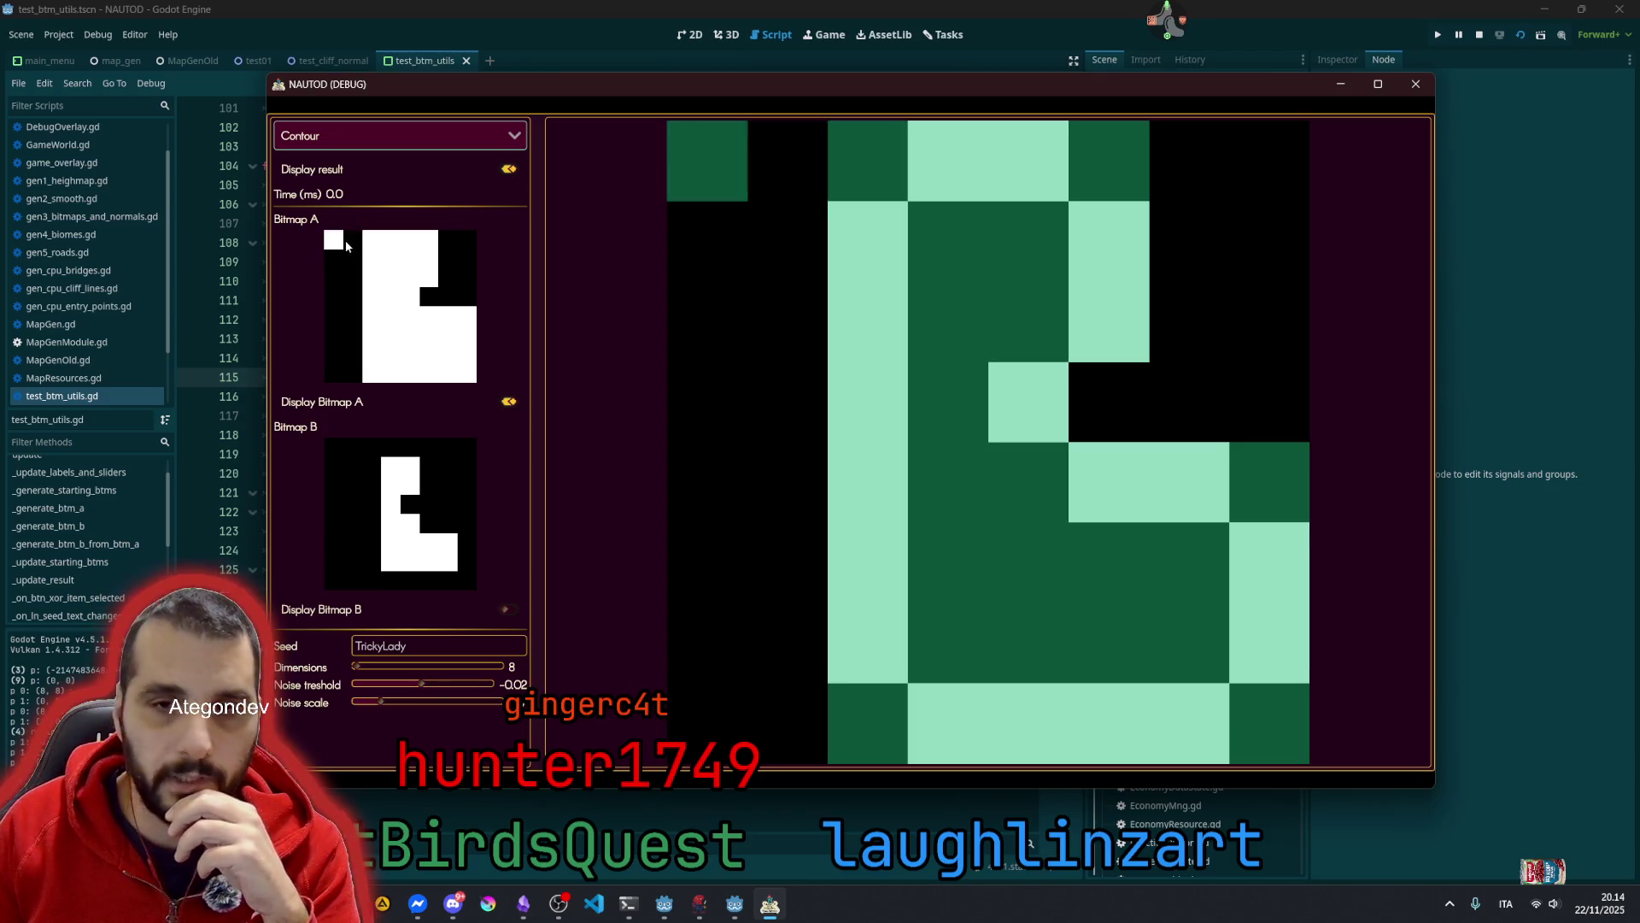
click(346, 246)
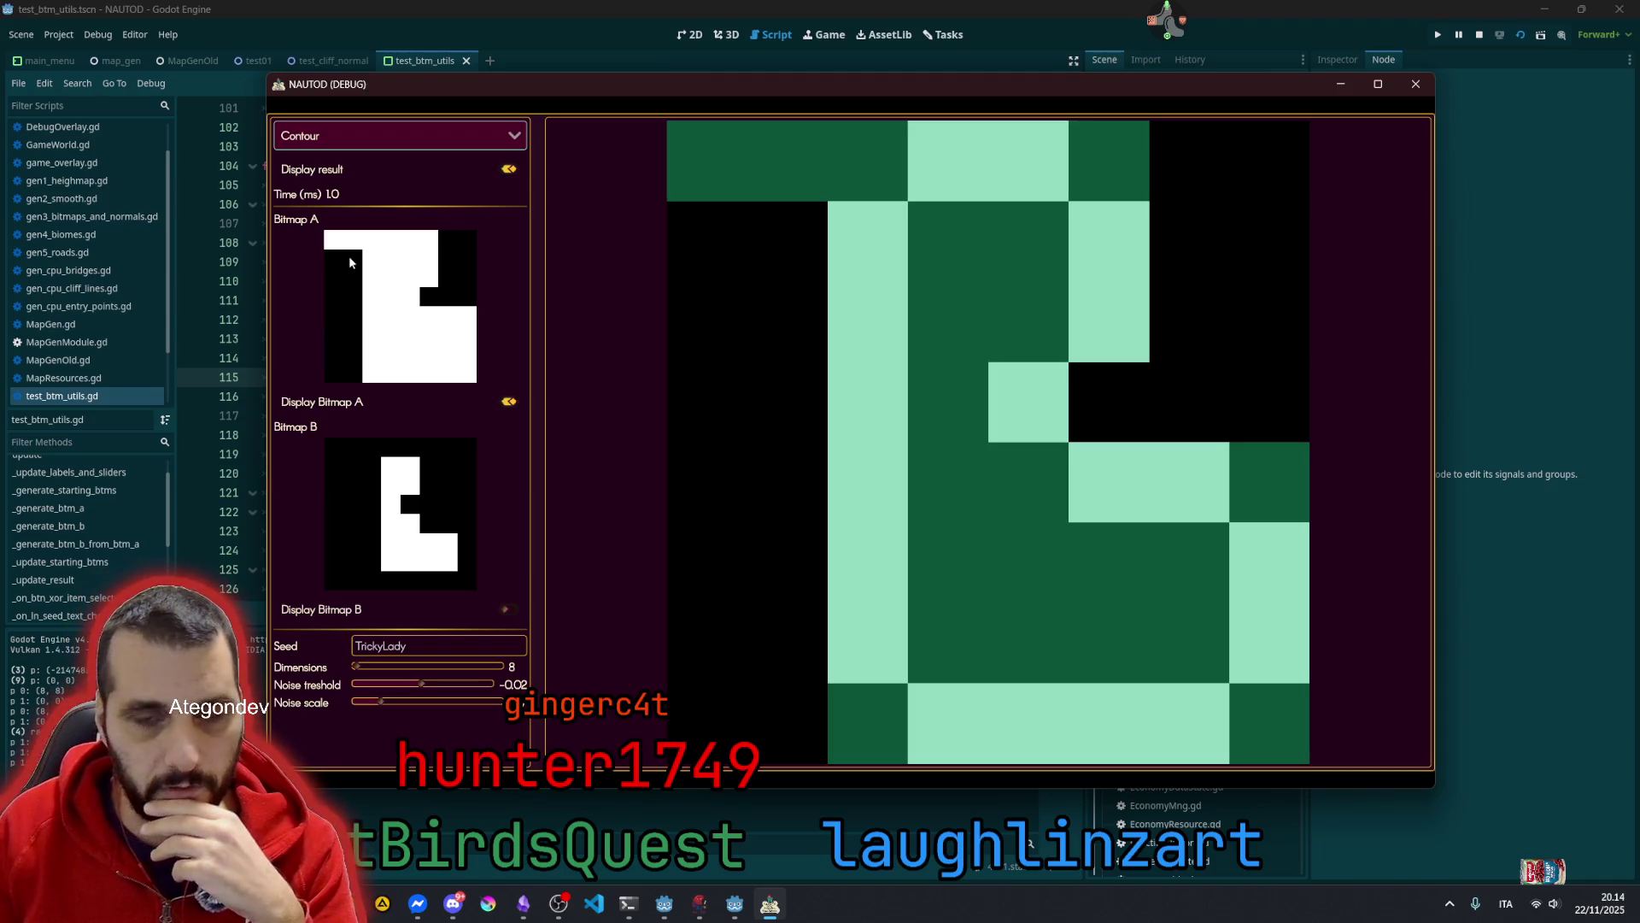
click(350, 248)
click(337, 247)
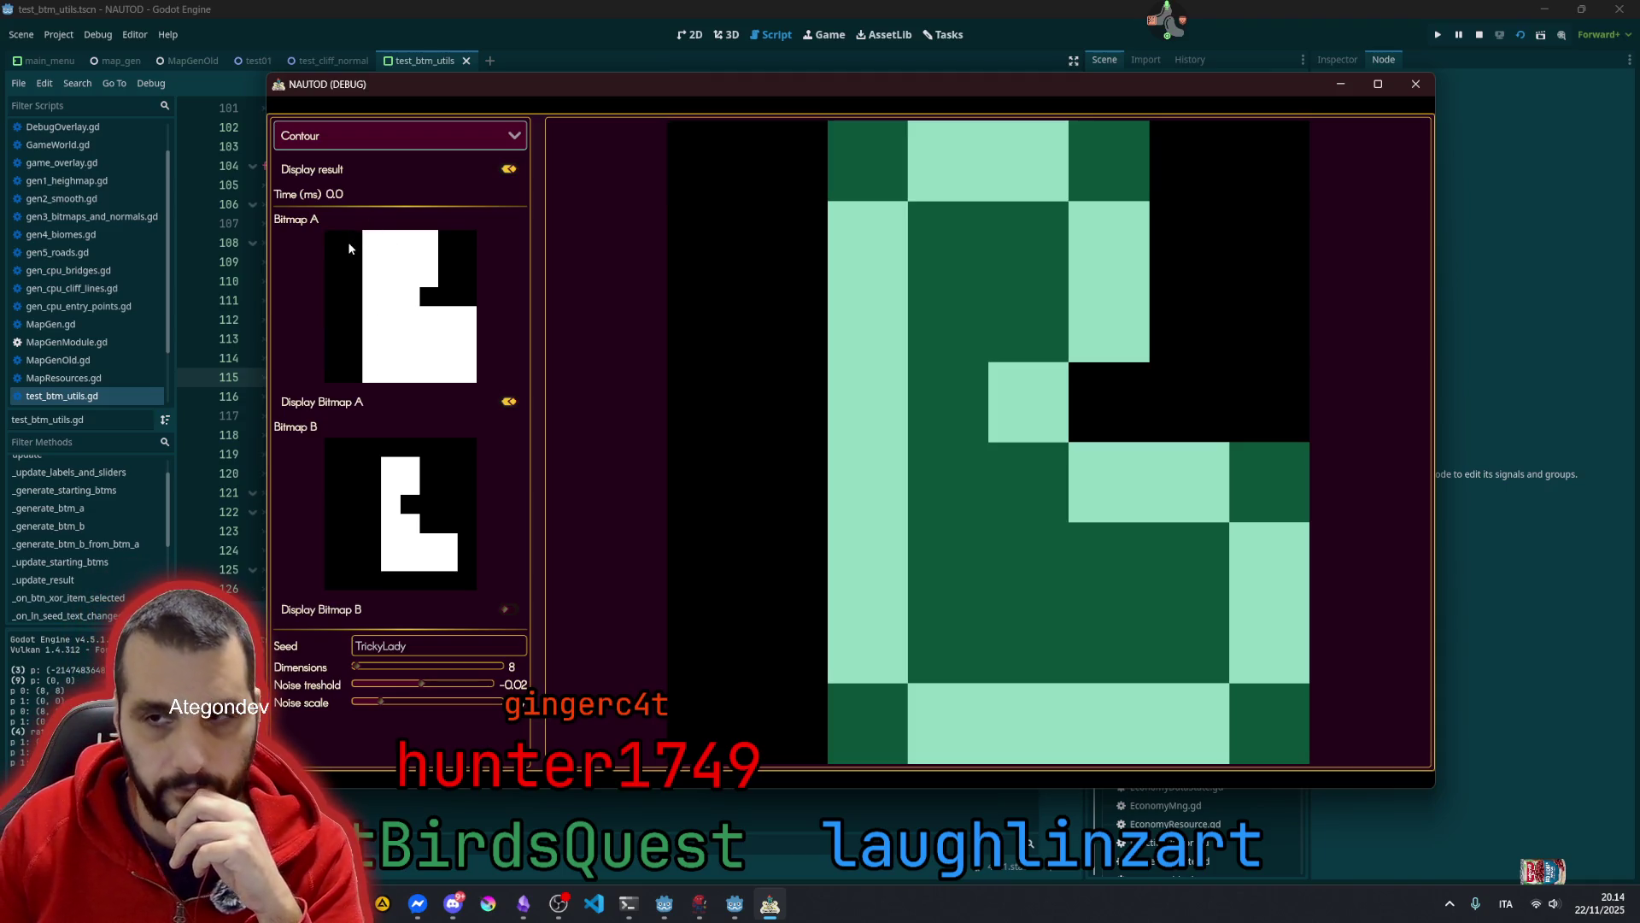
click(350, 248)
click(337, 246)
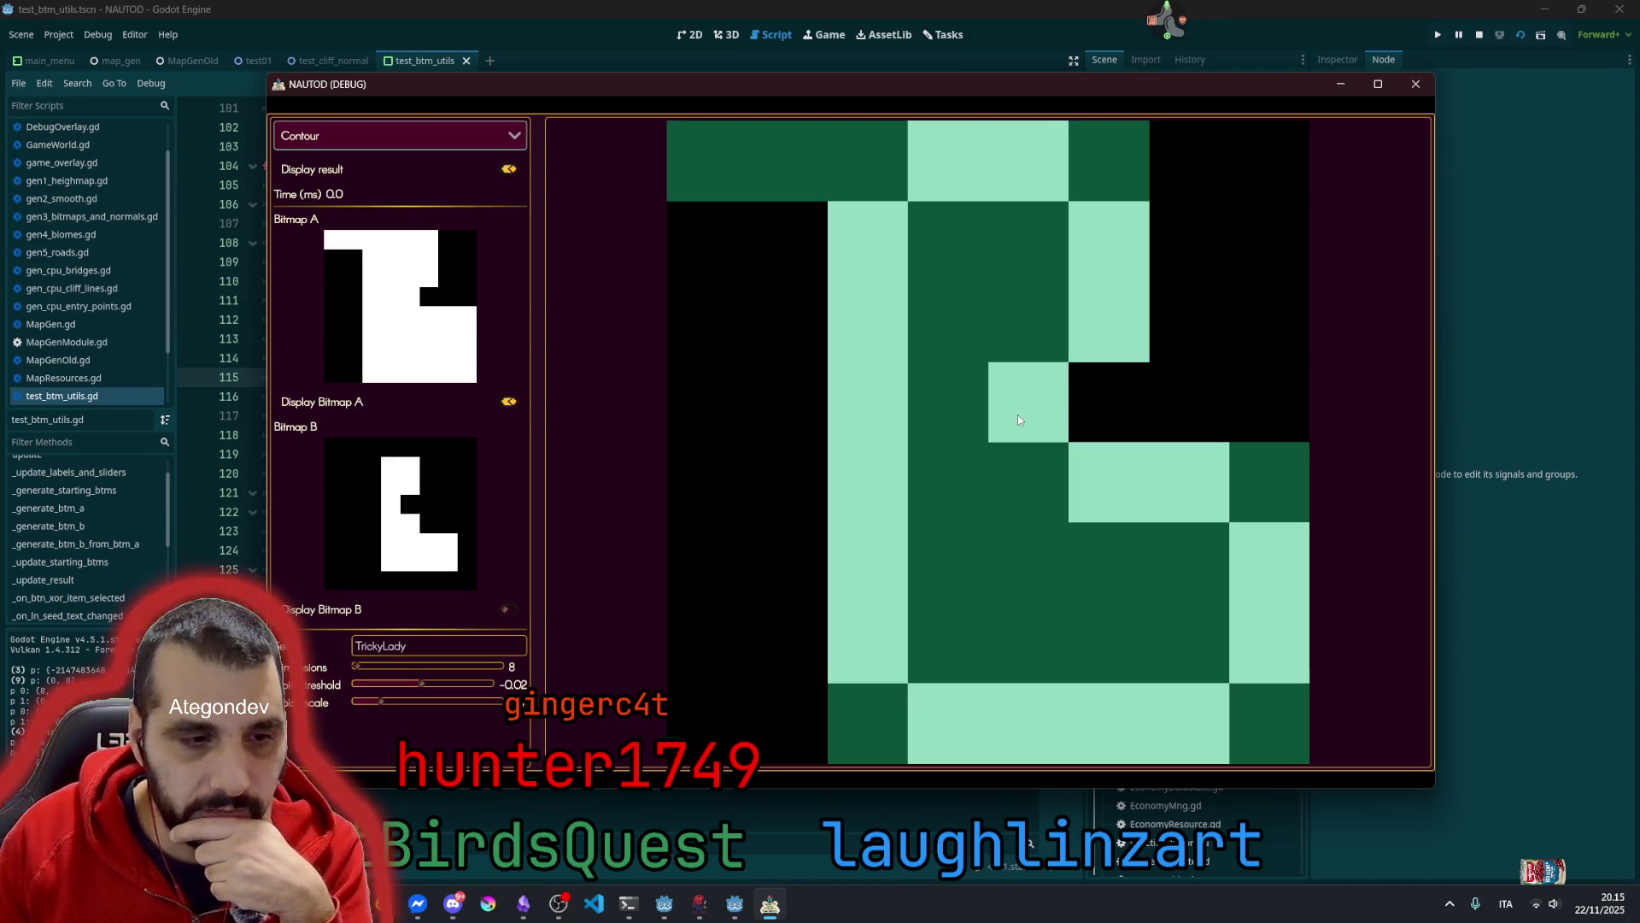
Switch the bitmap operation to Xor and toggle a few Bitmap B pixels
click(413, 141)
click(313, 163)
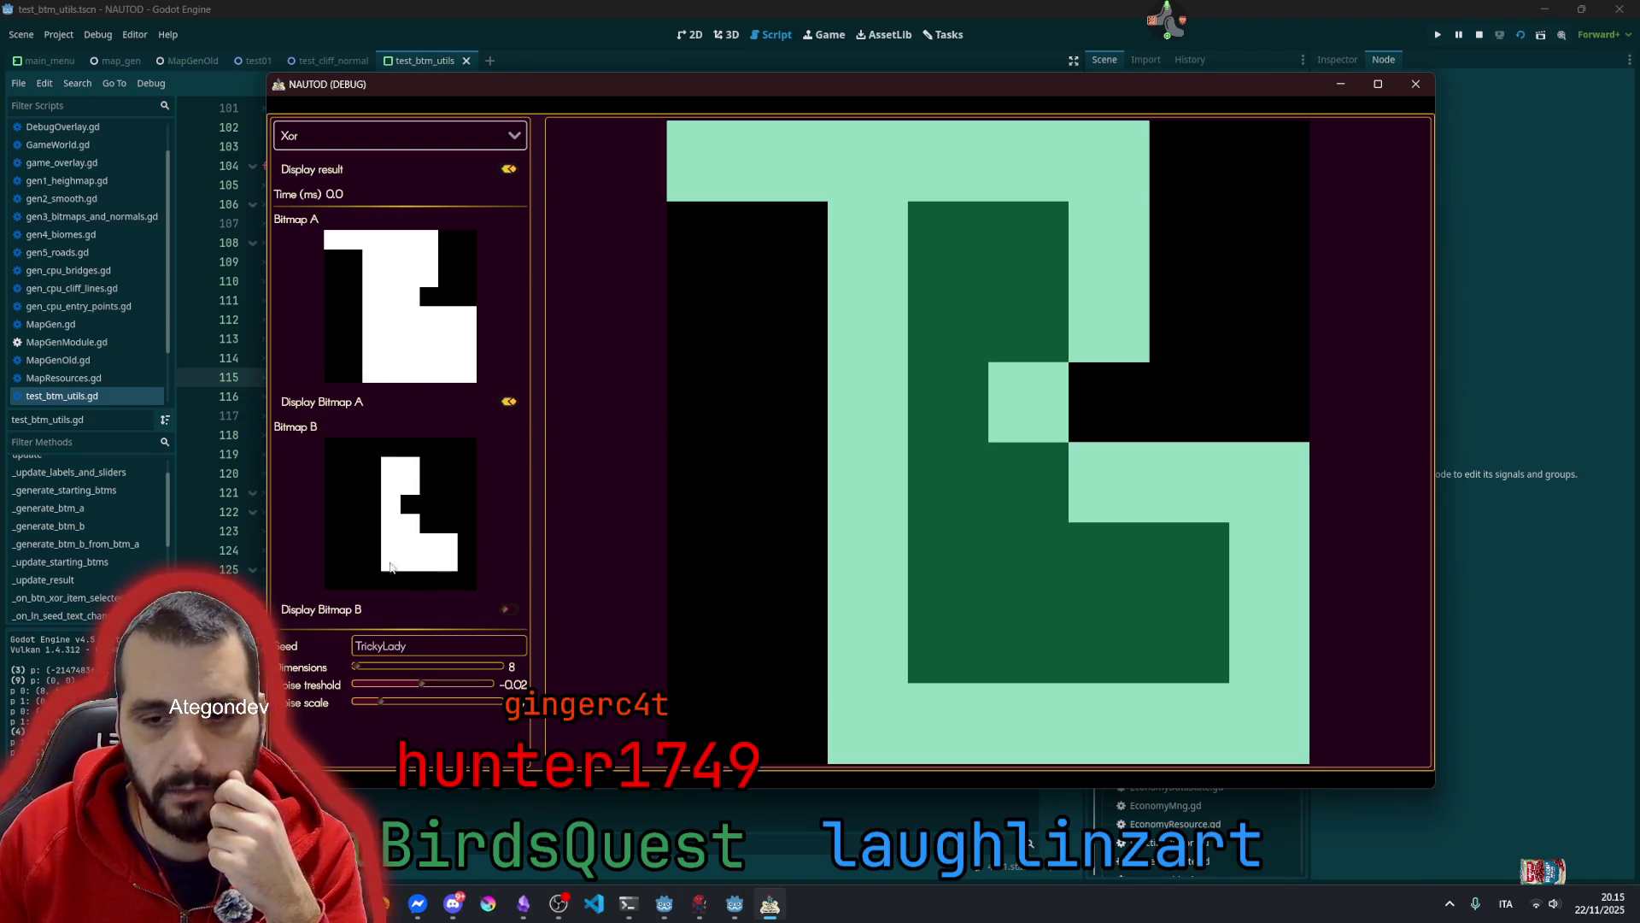
click(408, 505)
click(407, 505)
click(409, 485)
click(410, 522)
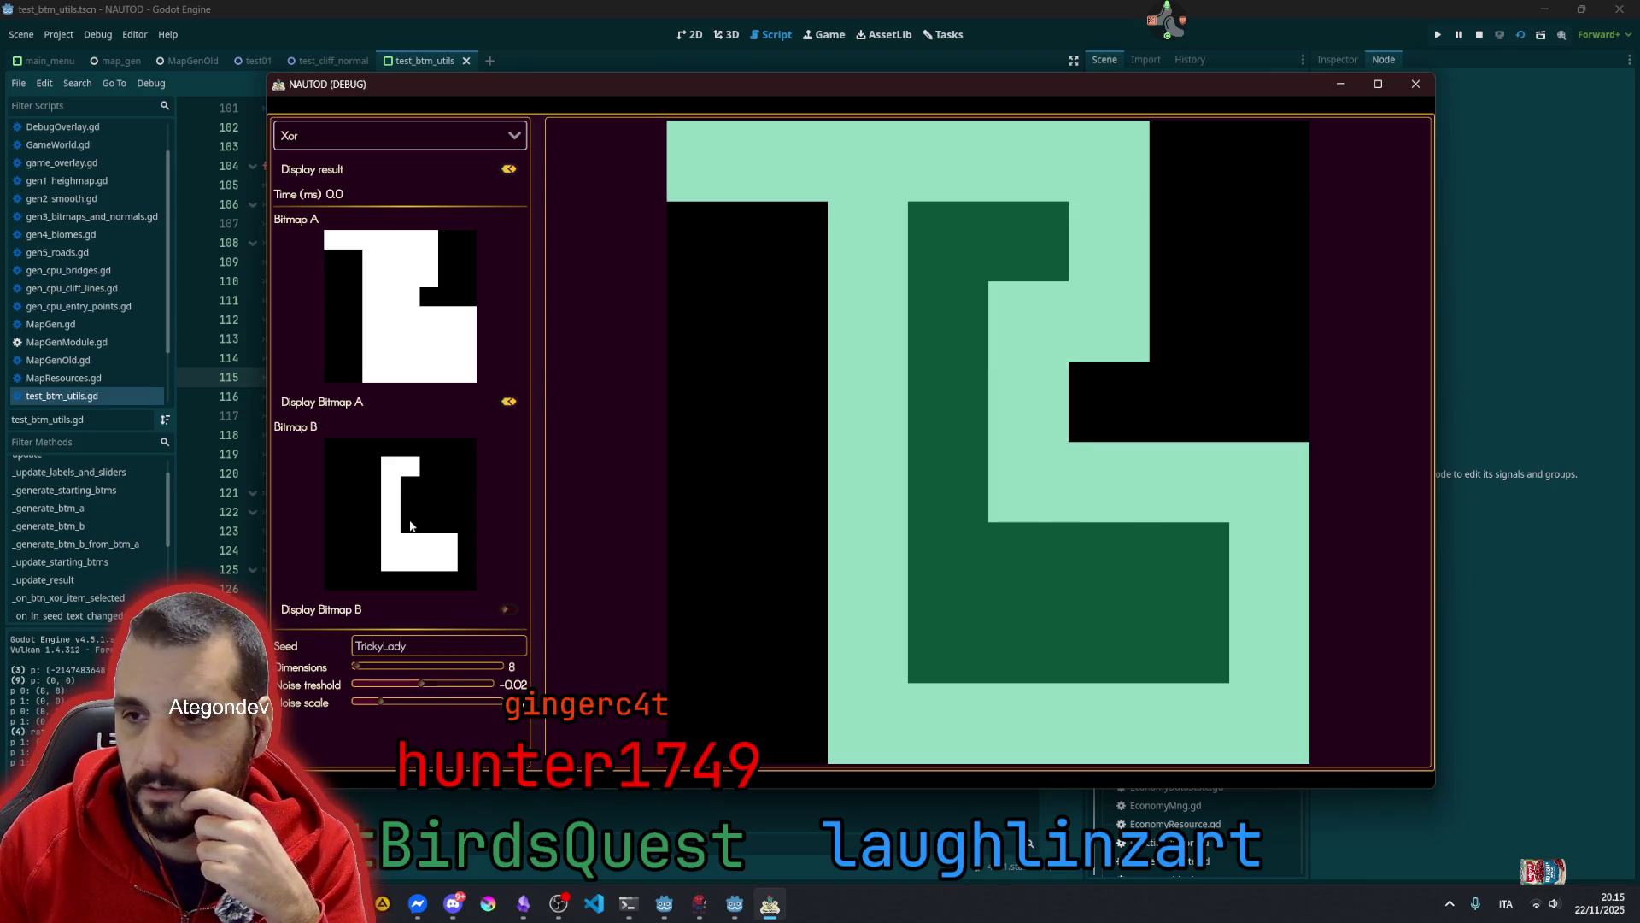
Fill and then clear Bitmap B's two top-left pixels
click(357, 447)
click(338, 448)
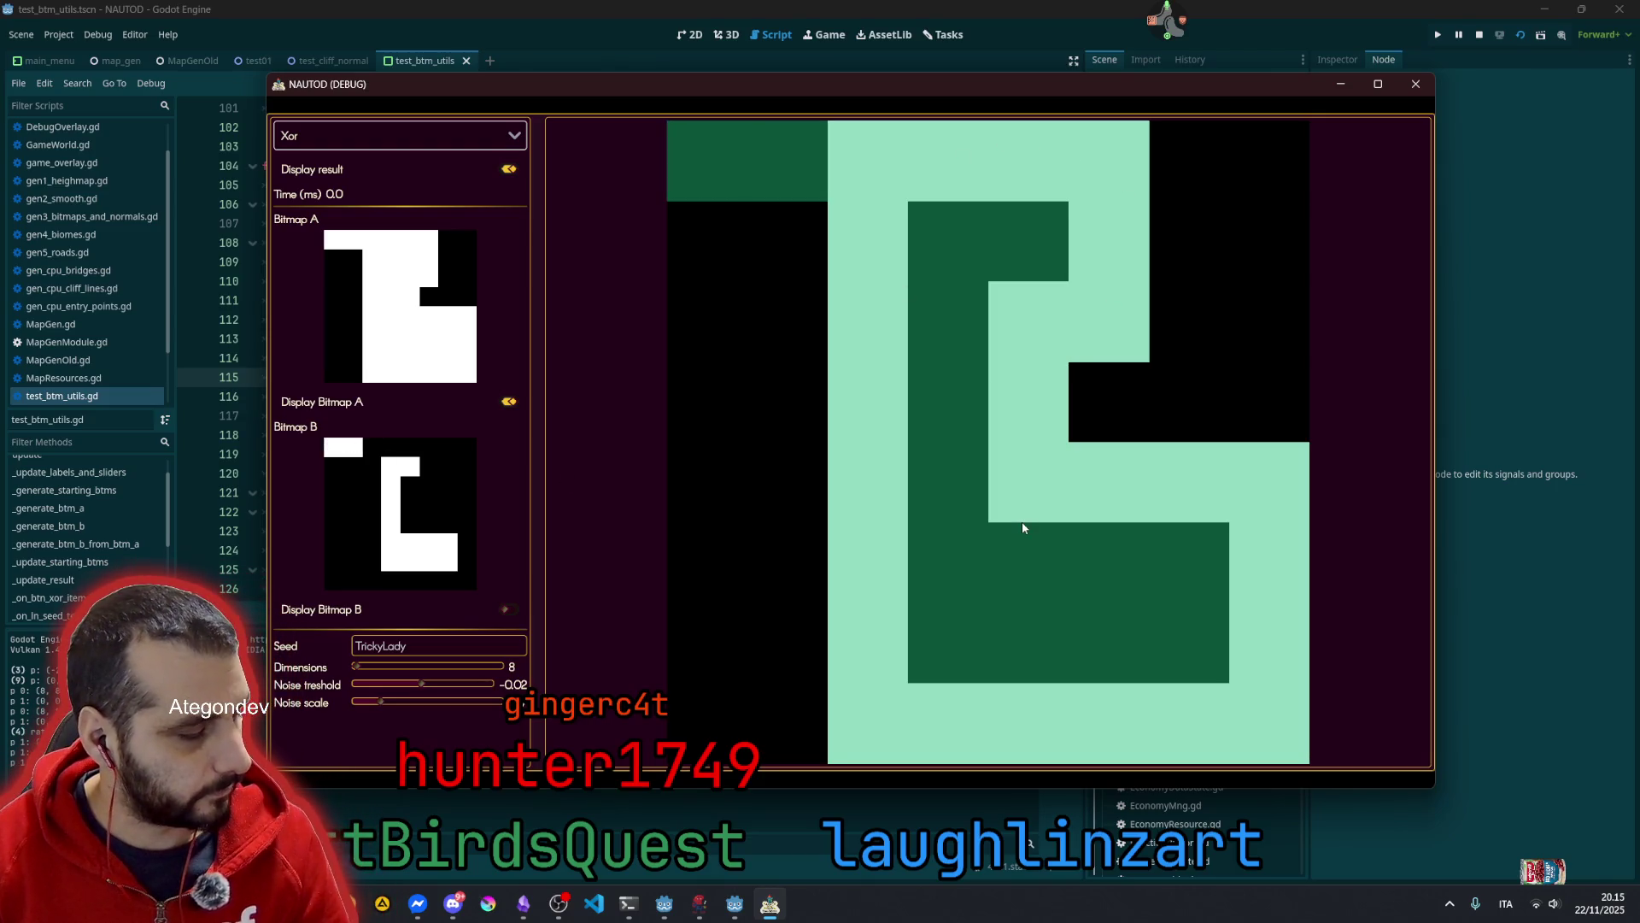
click(334, 447)
click(350, 445)
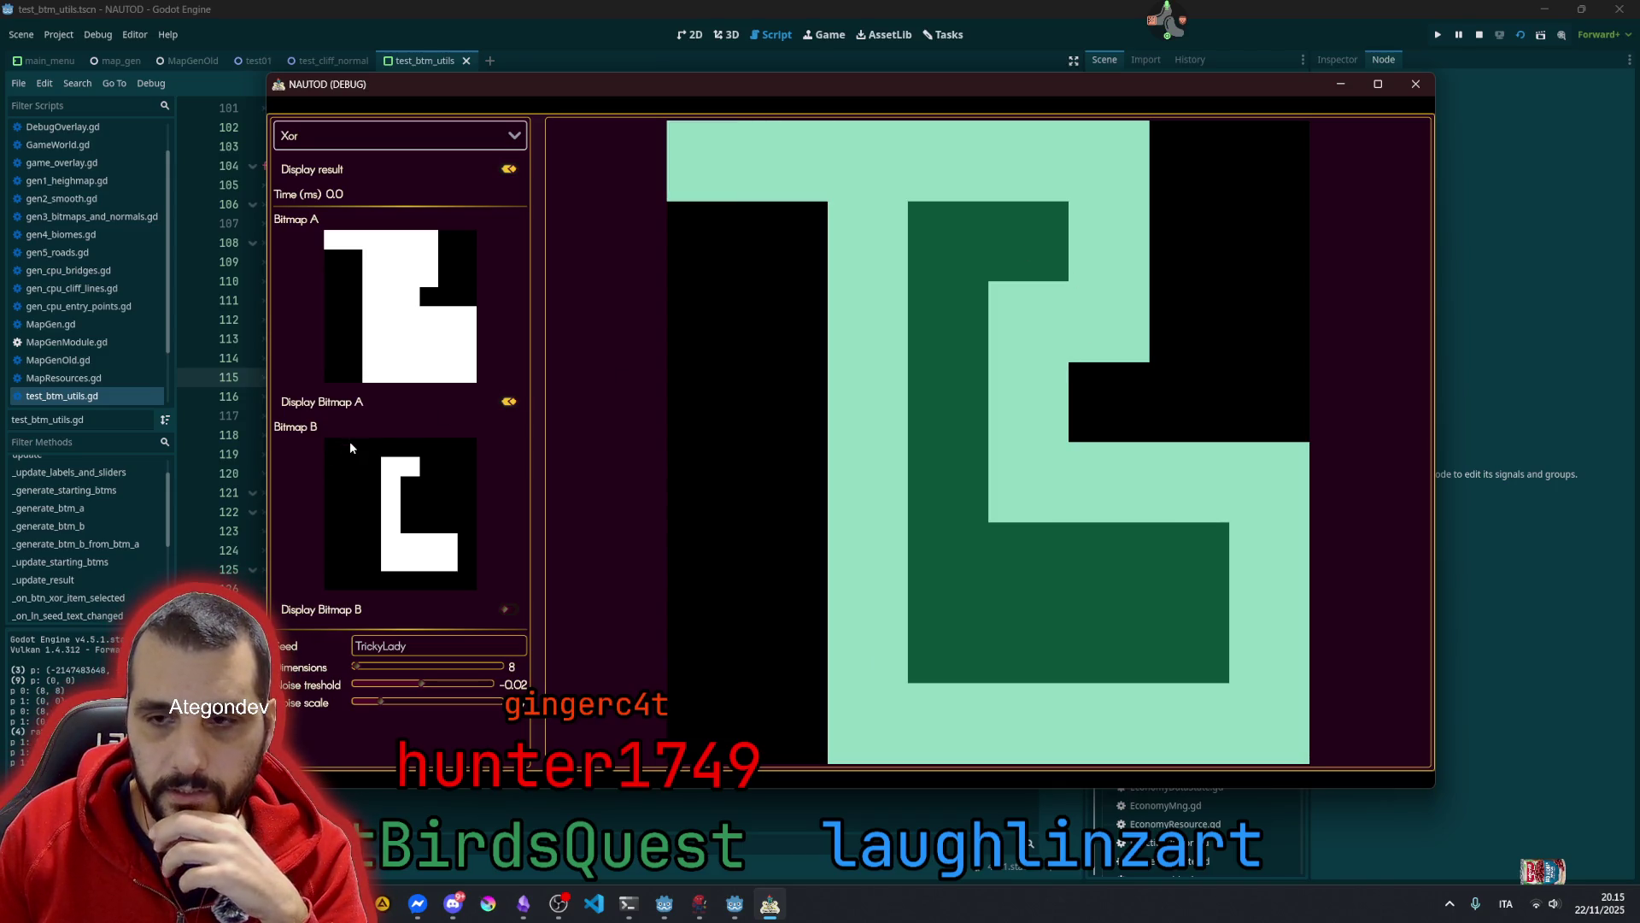
Fill several Bitmap B pixels in the middle column, then clear two of them
click(411, 491)
click(410, 489)
click(408, 485)
click(409, 525)
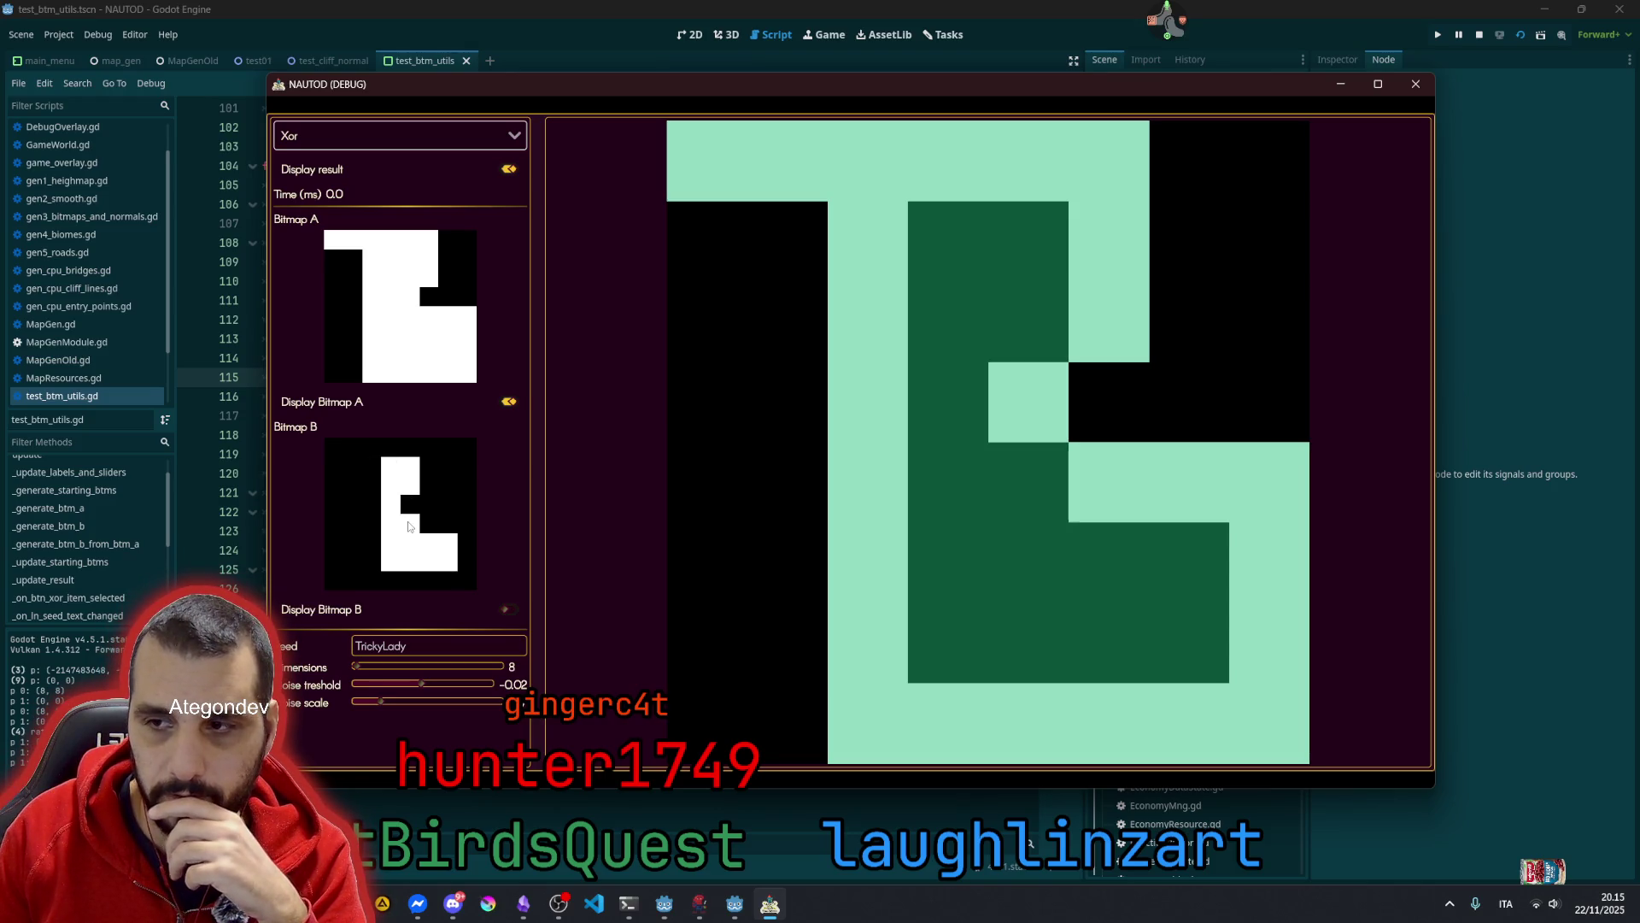
click(408, 525)
click(409, 486)
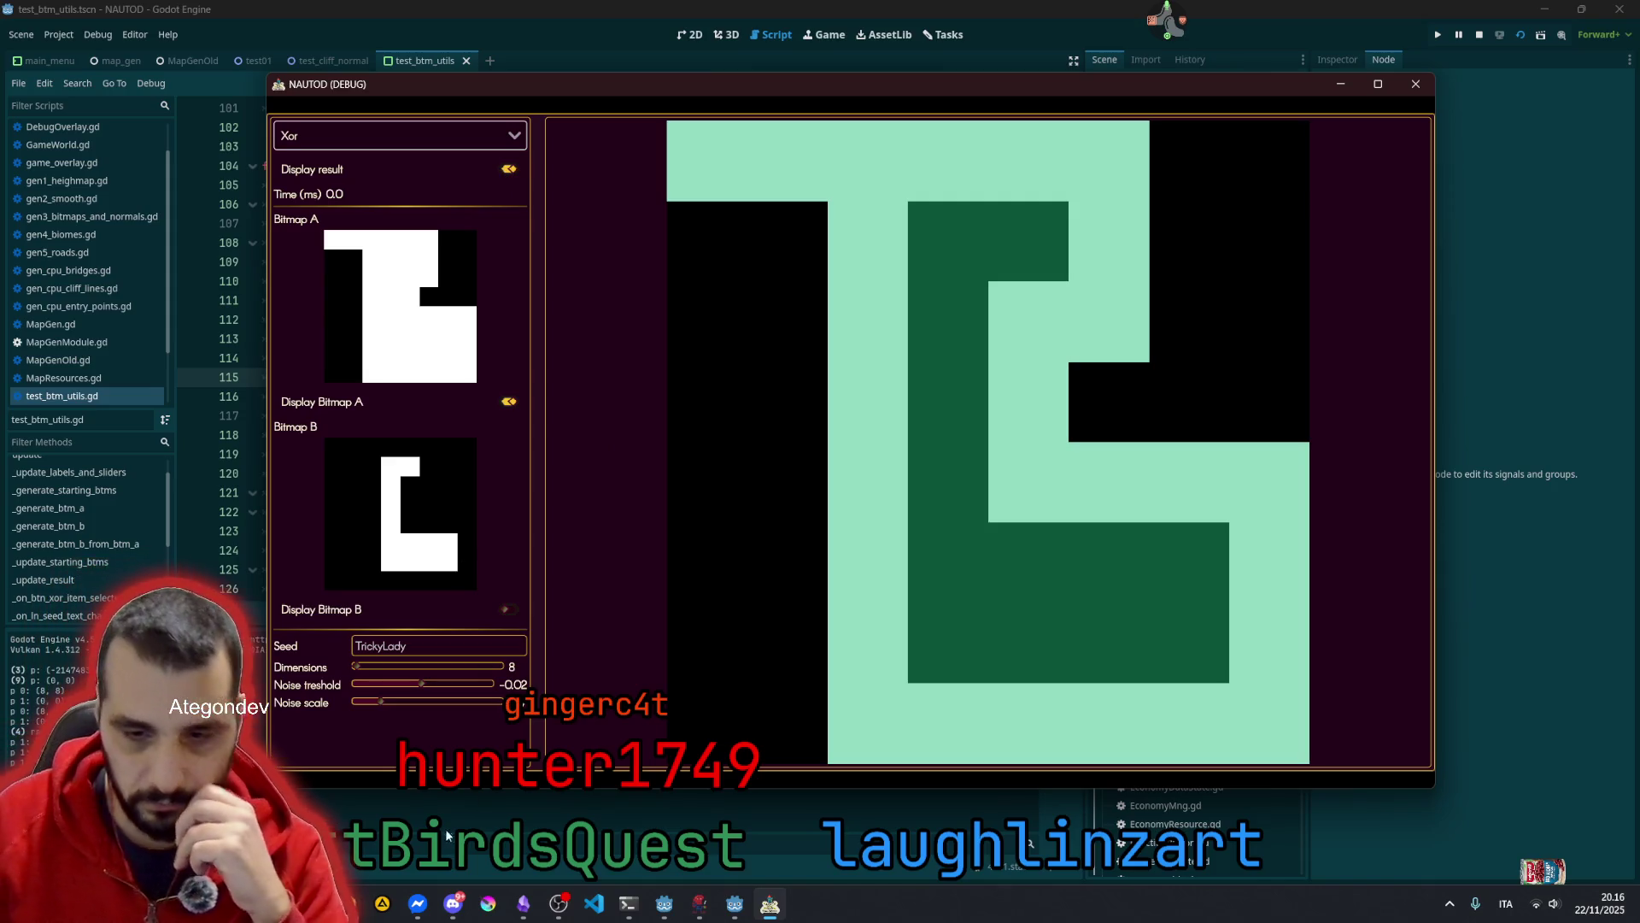
click(734, 905)
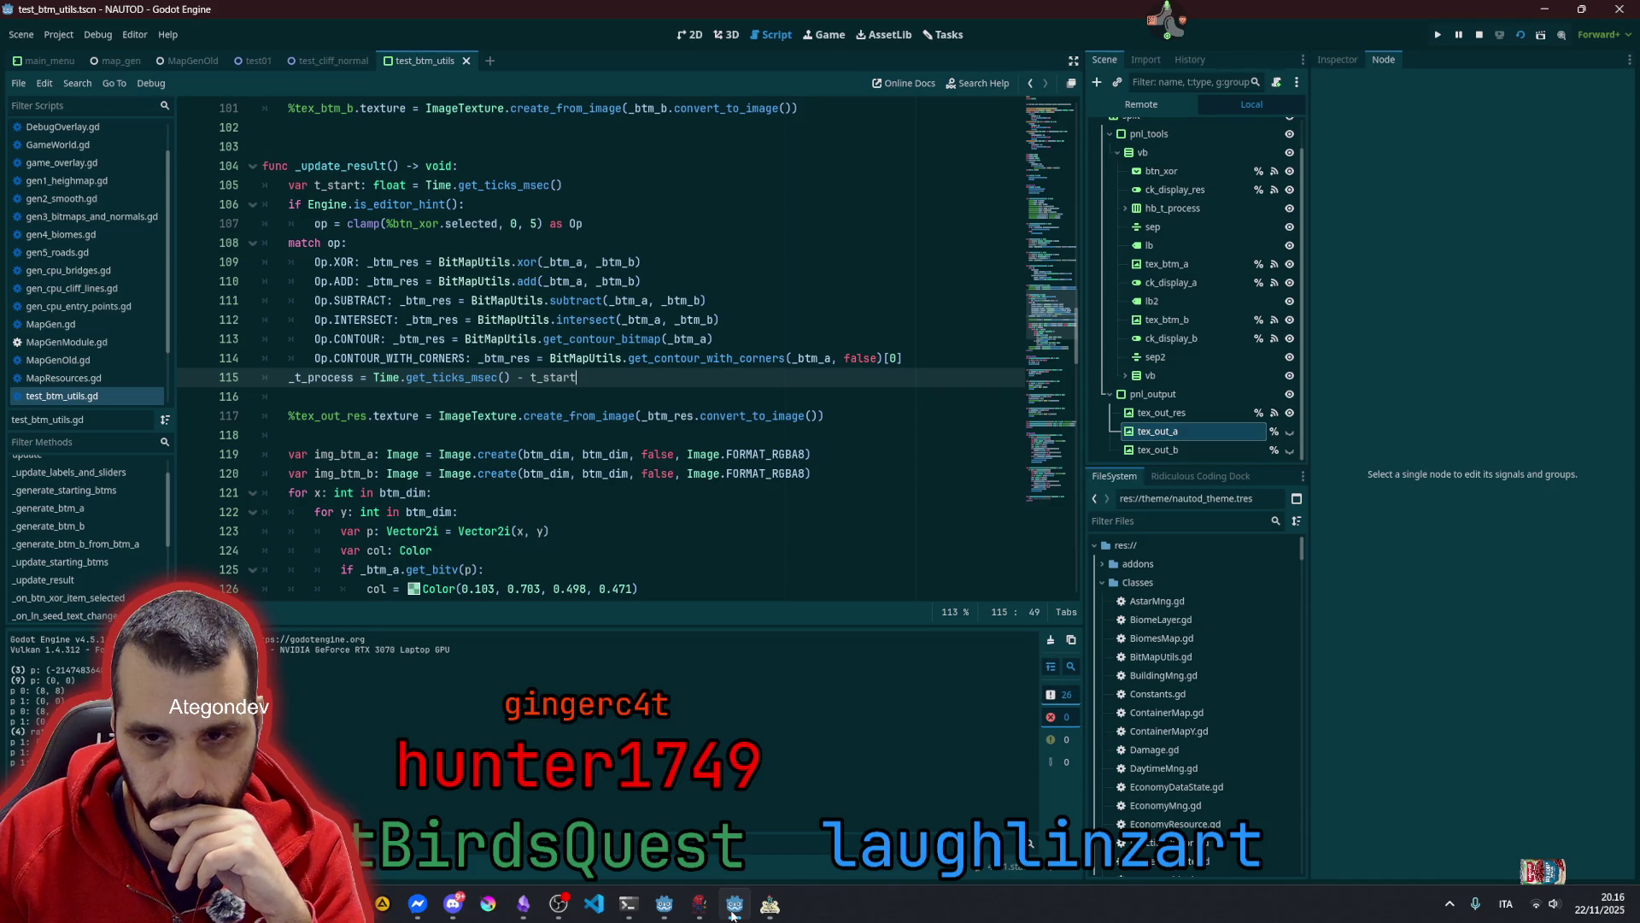
Jump from the line 114 call to the get_contour_with_corners definition in BitMapUtils.gd
click(734, 906)
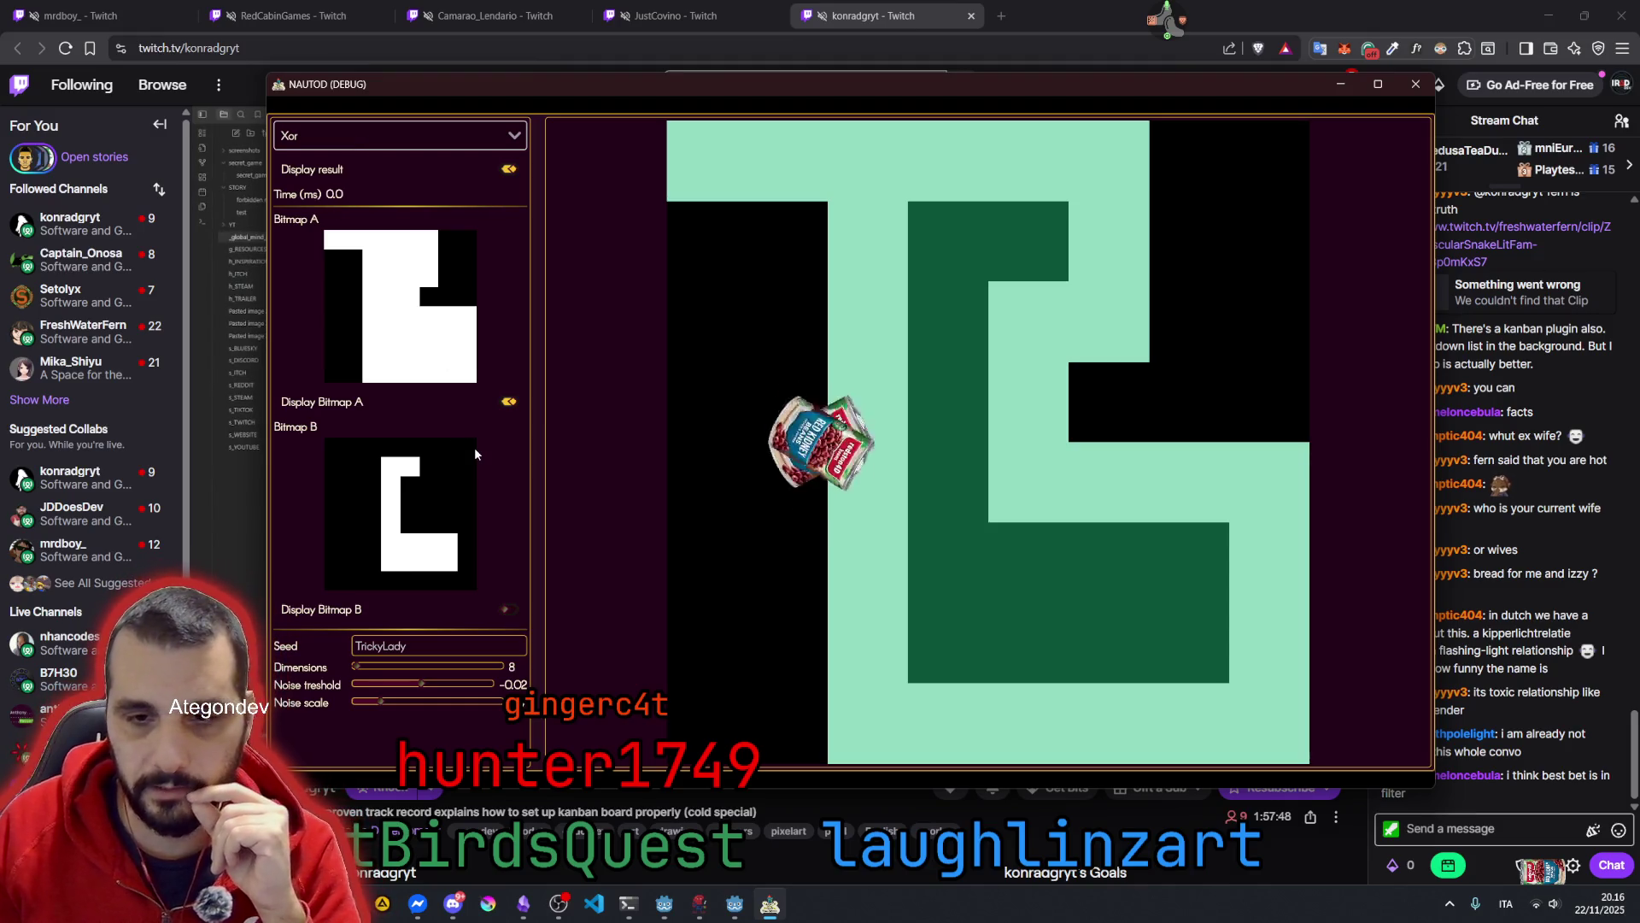
click(740, 906)
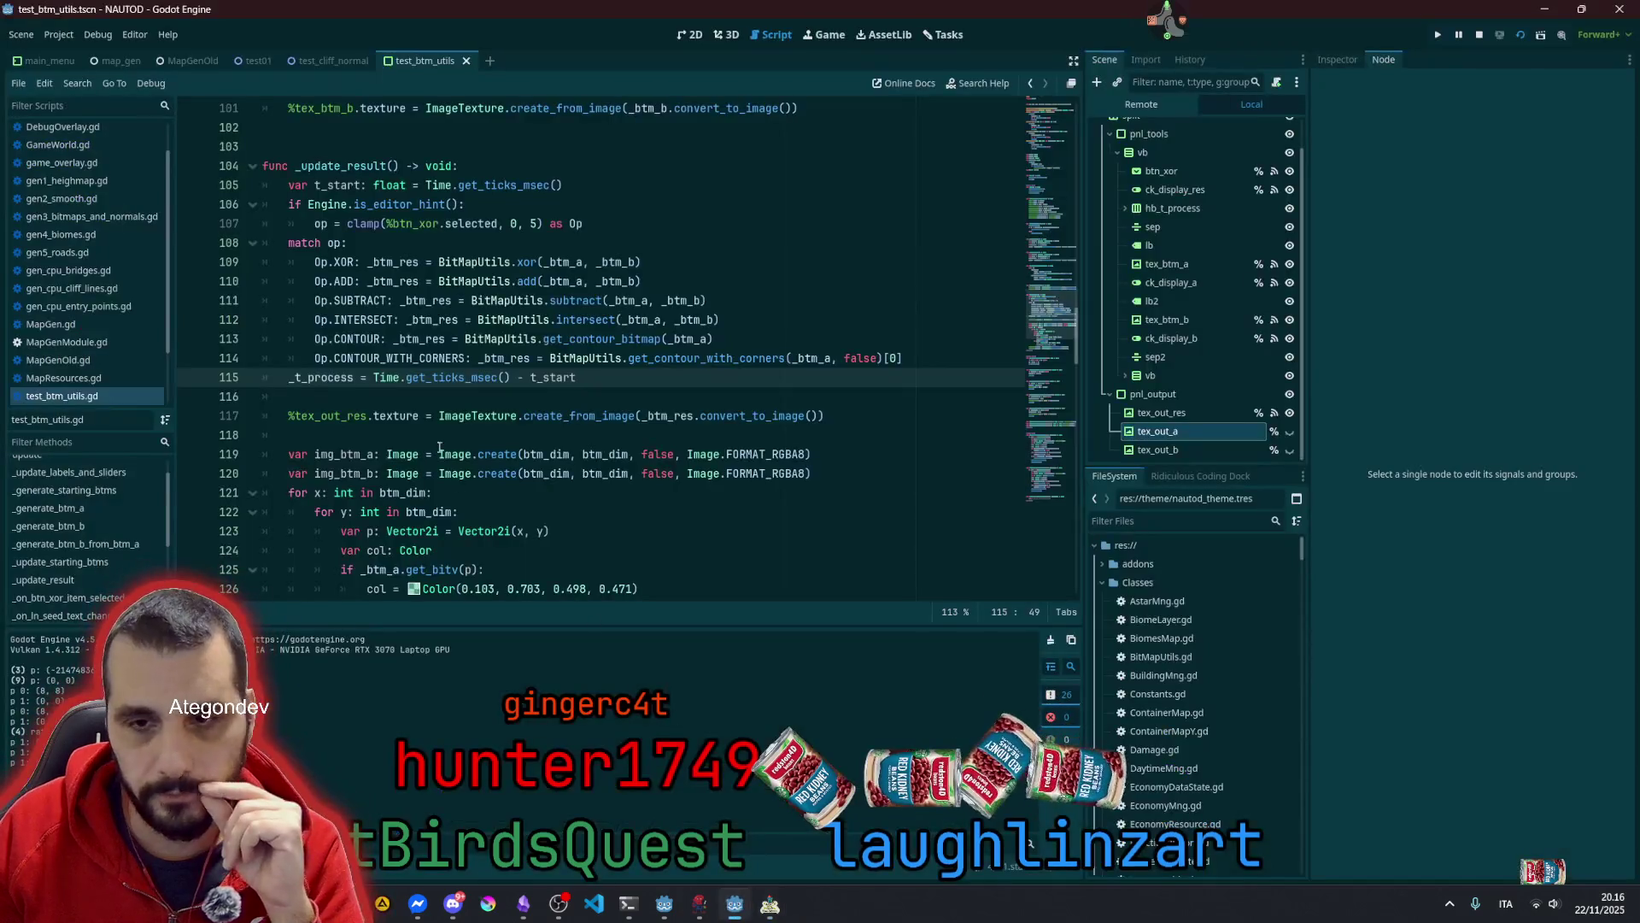
click(468, 415)
click(621, 358)
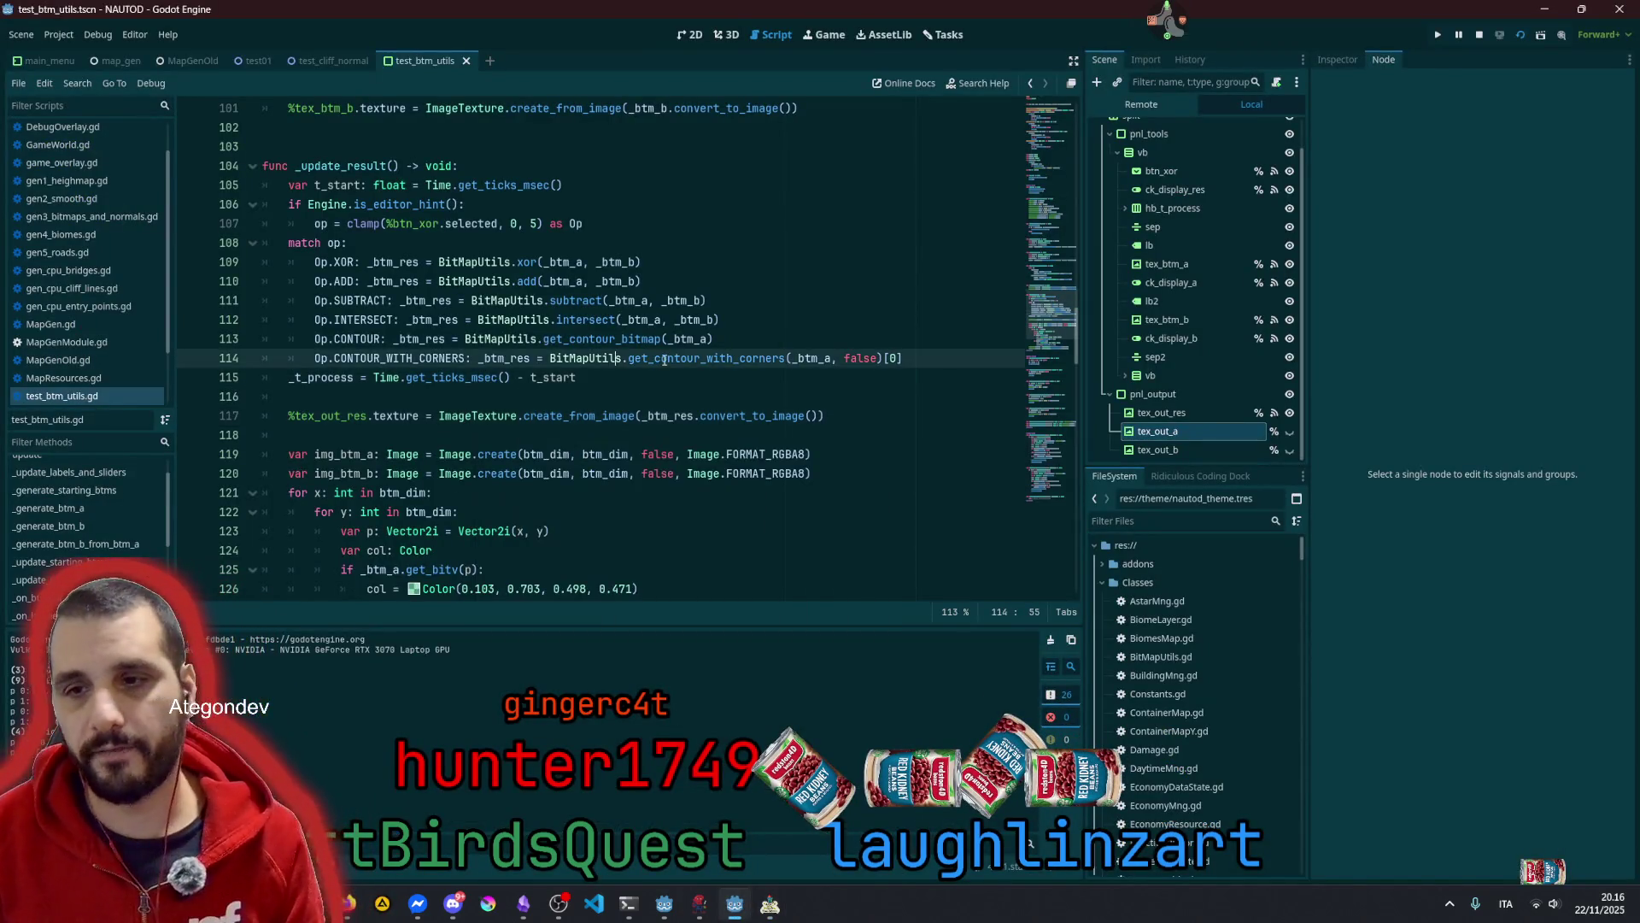
ctrl+click(718, 363)
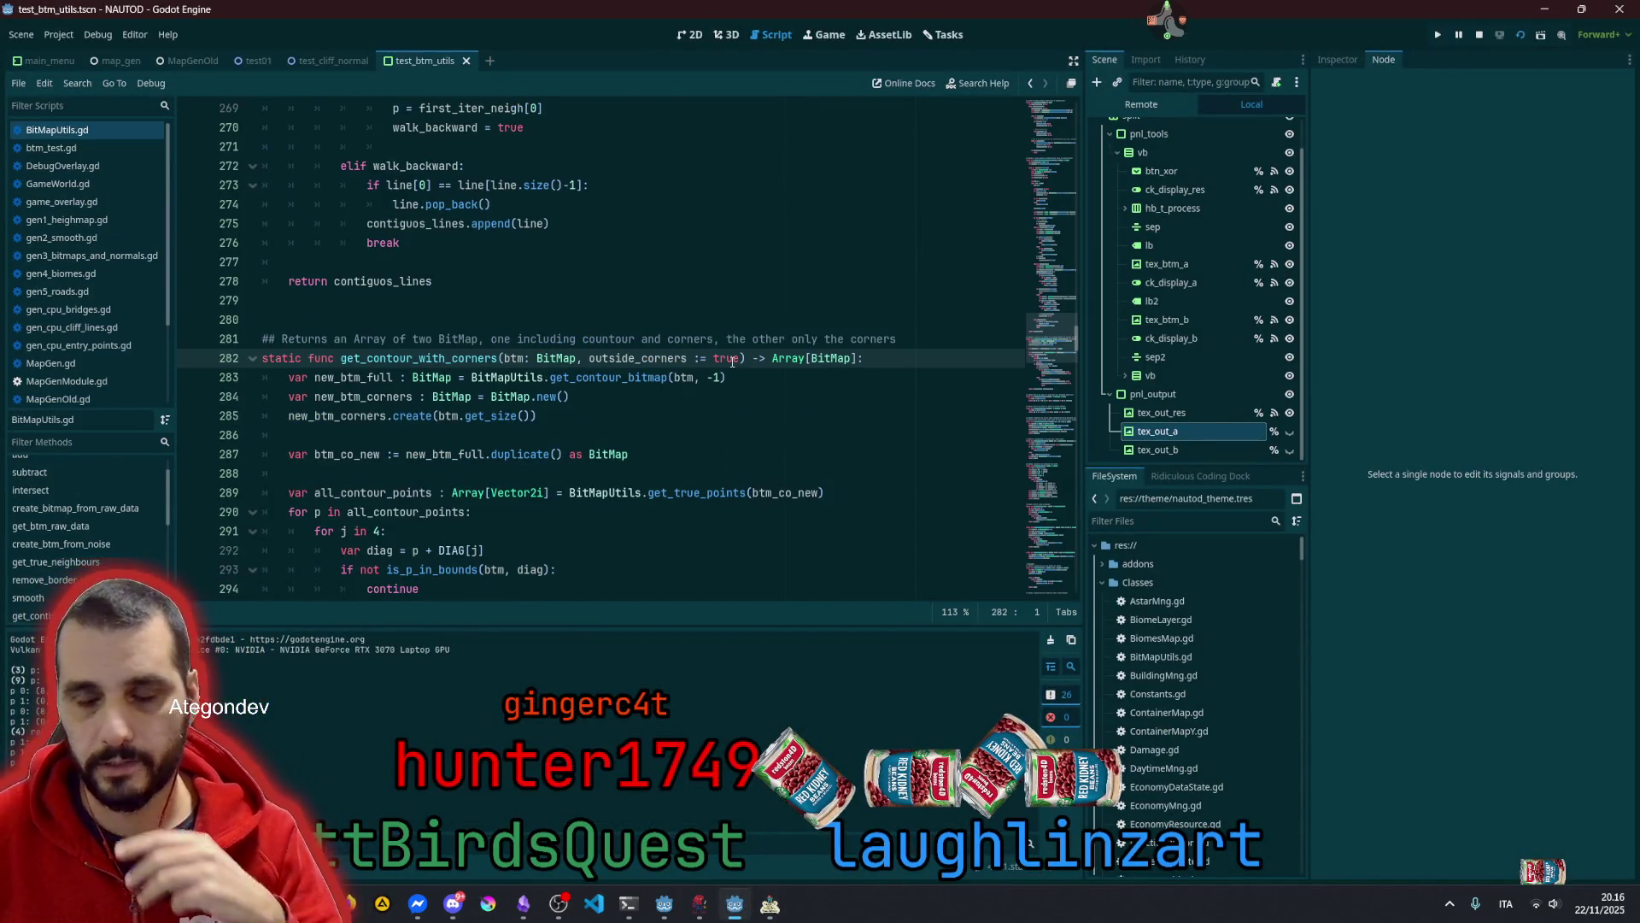
Select the whole get_contour_with_corners function starting from line 282
double_click(626, 359)
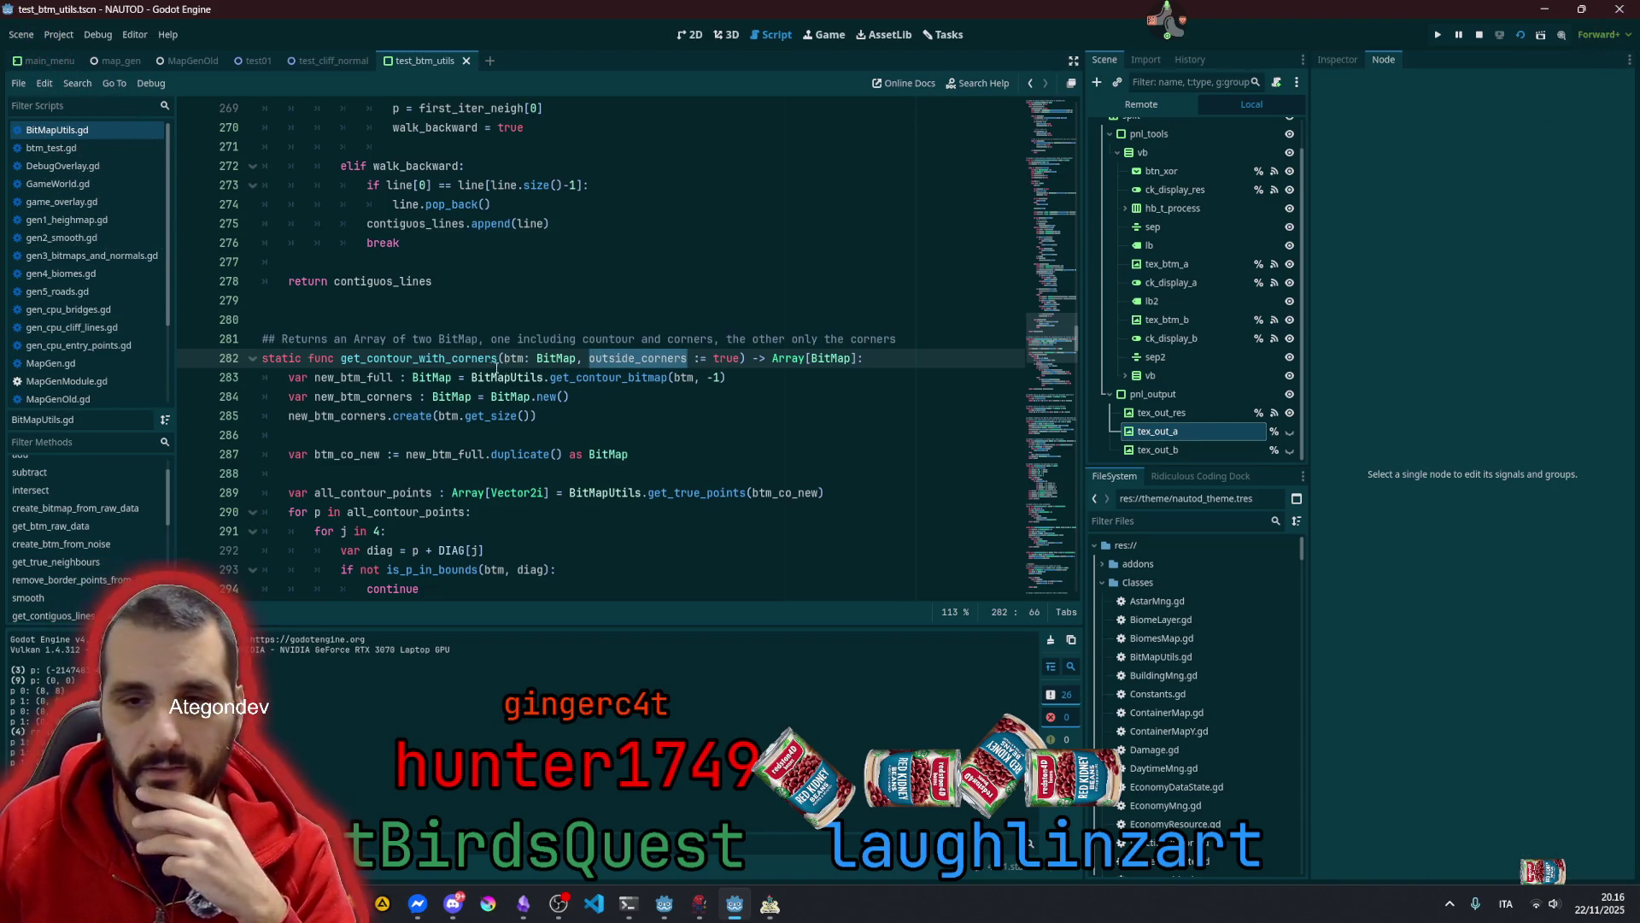
click(407, 358)
scroll(557, 351, down, 3)
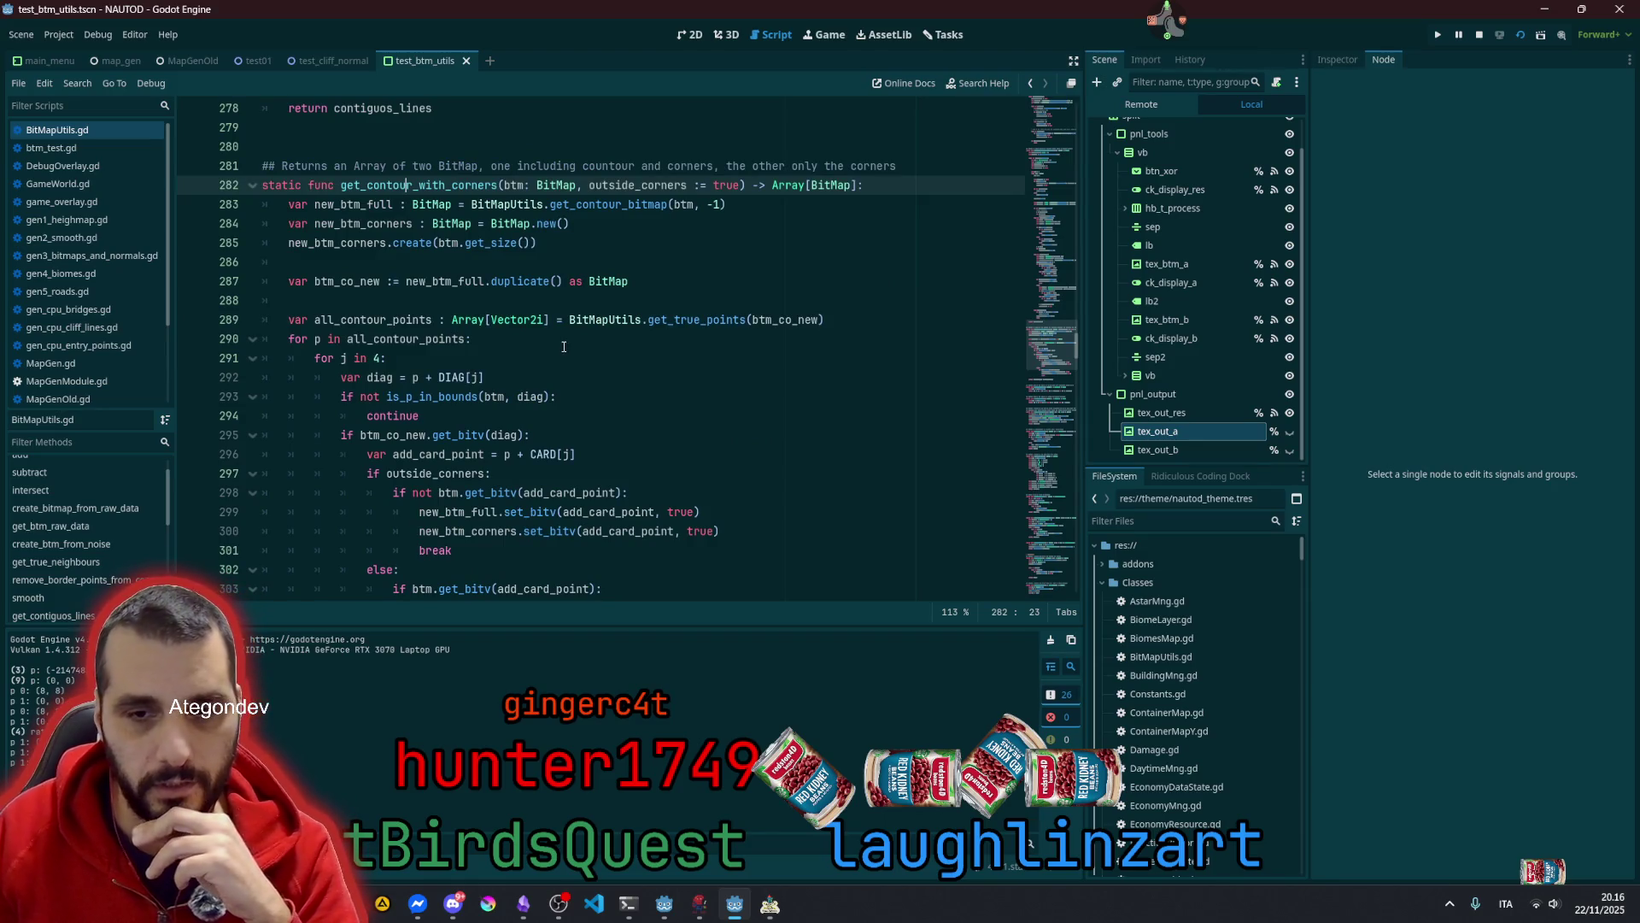
scroll(564, 346, down, 4)
drag(538, 451, 314, 166)
scroll(407, 225, up, 3)
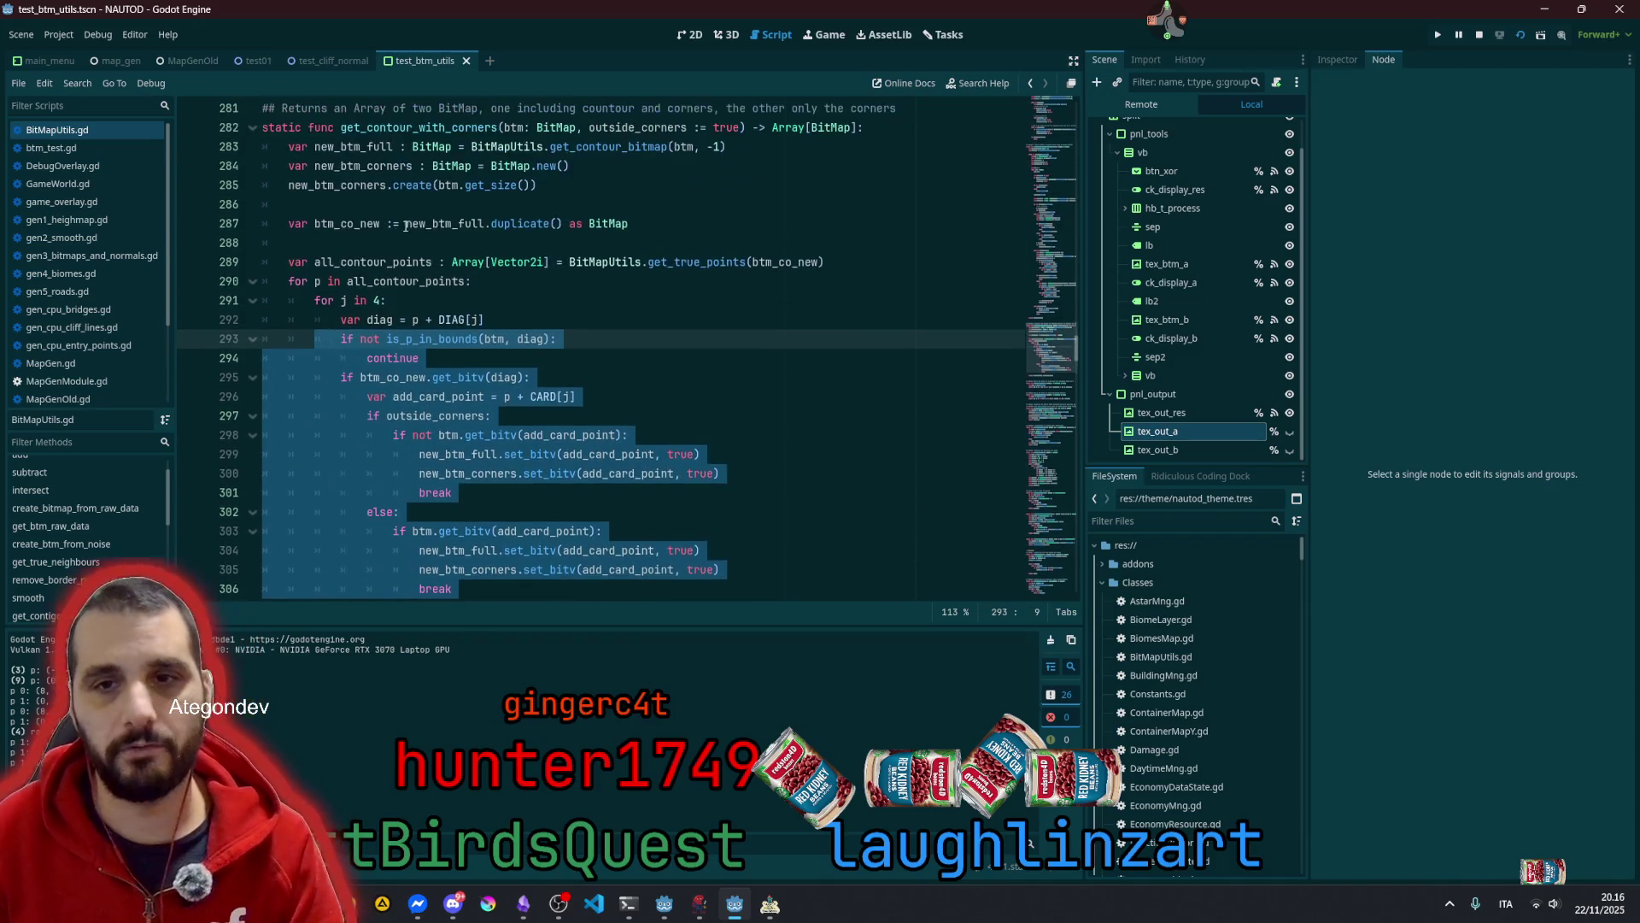
shift+click(263, 128)
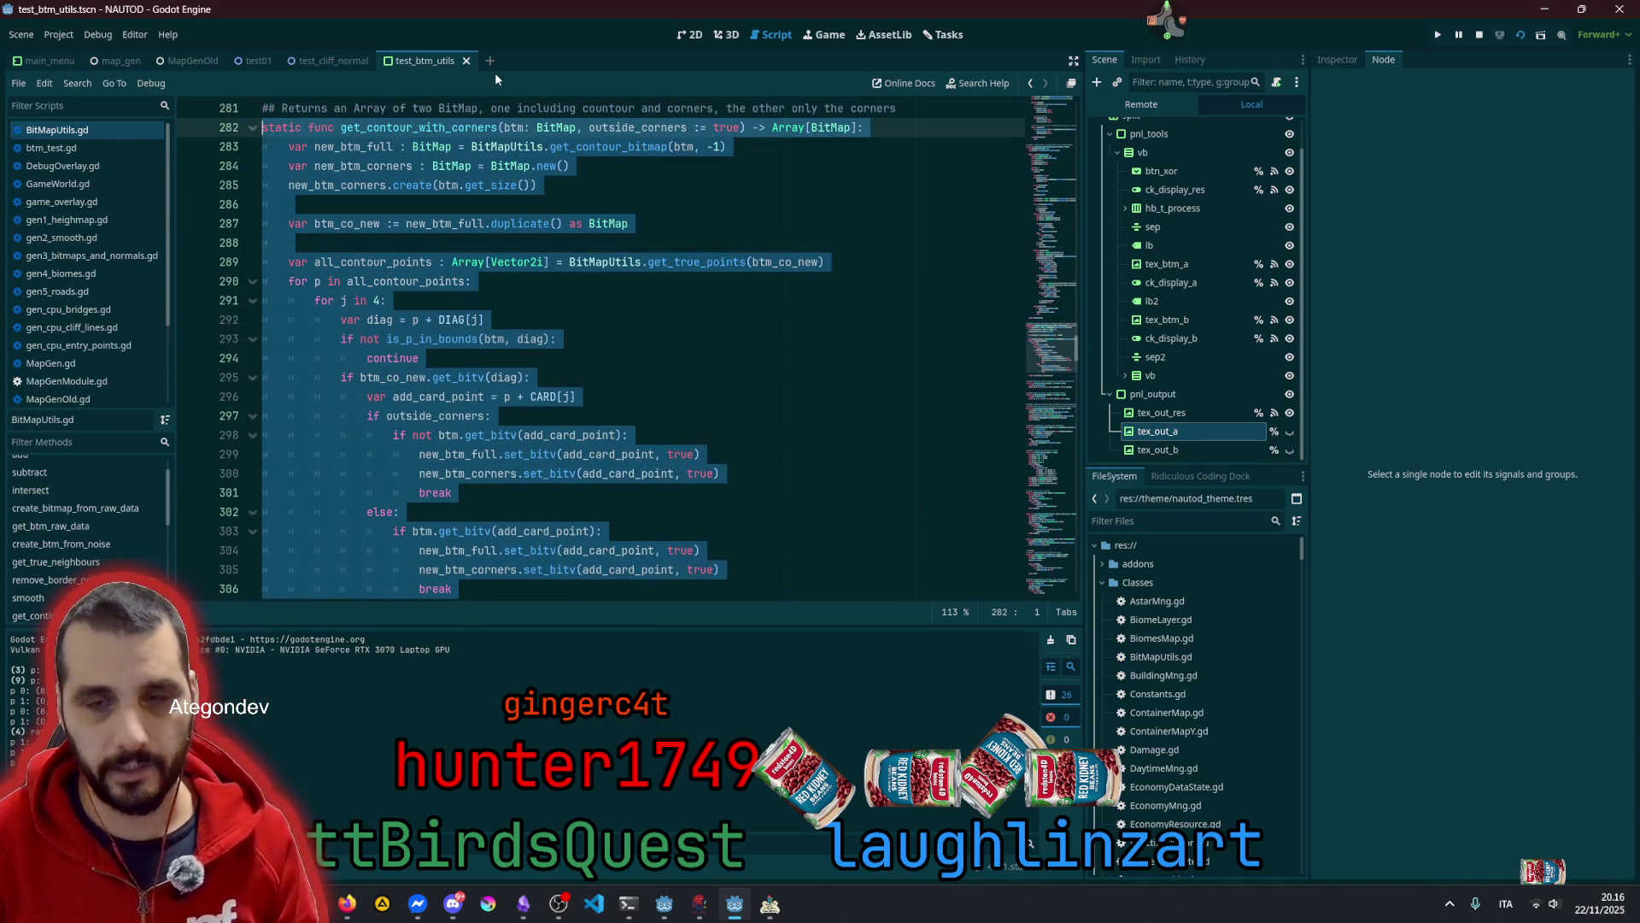
Comment out get_contour_with_corners with Ctrl+K, add a # DEPRECATED note above, then undo
key(ctrl+k)
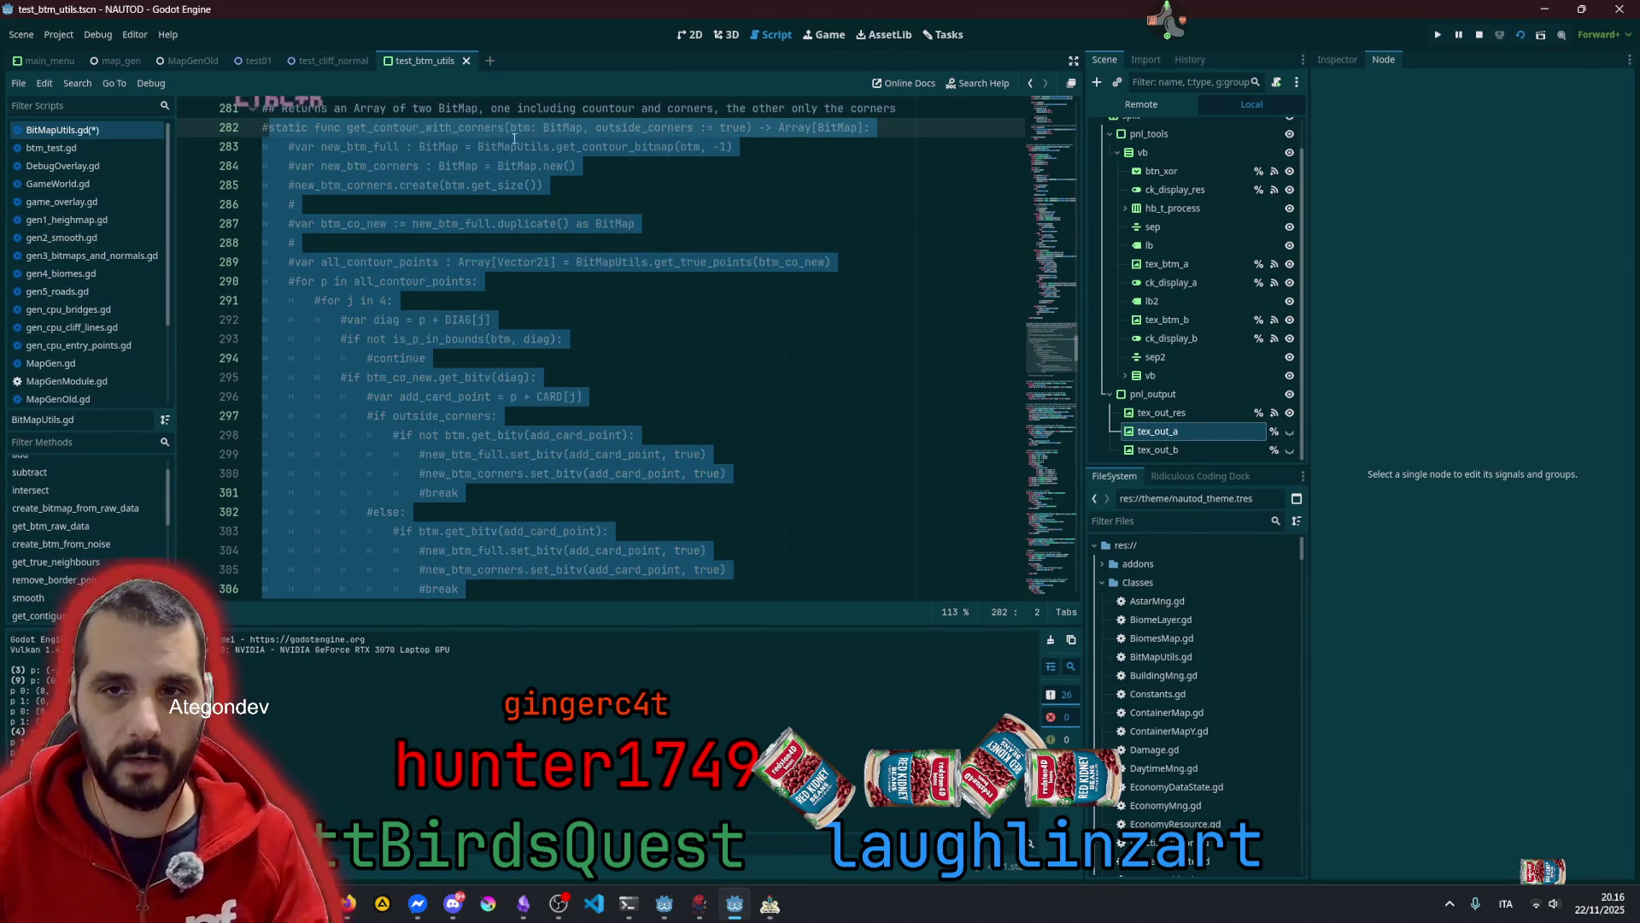
scroll(386, 256, up, 2)
click(386, 222)
key(Return)
key(Return)
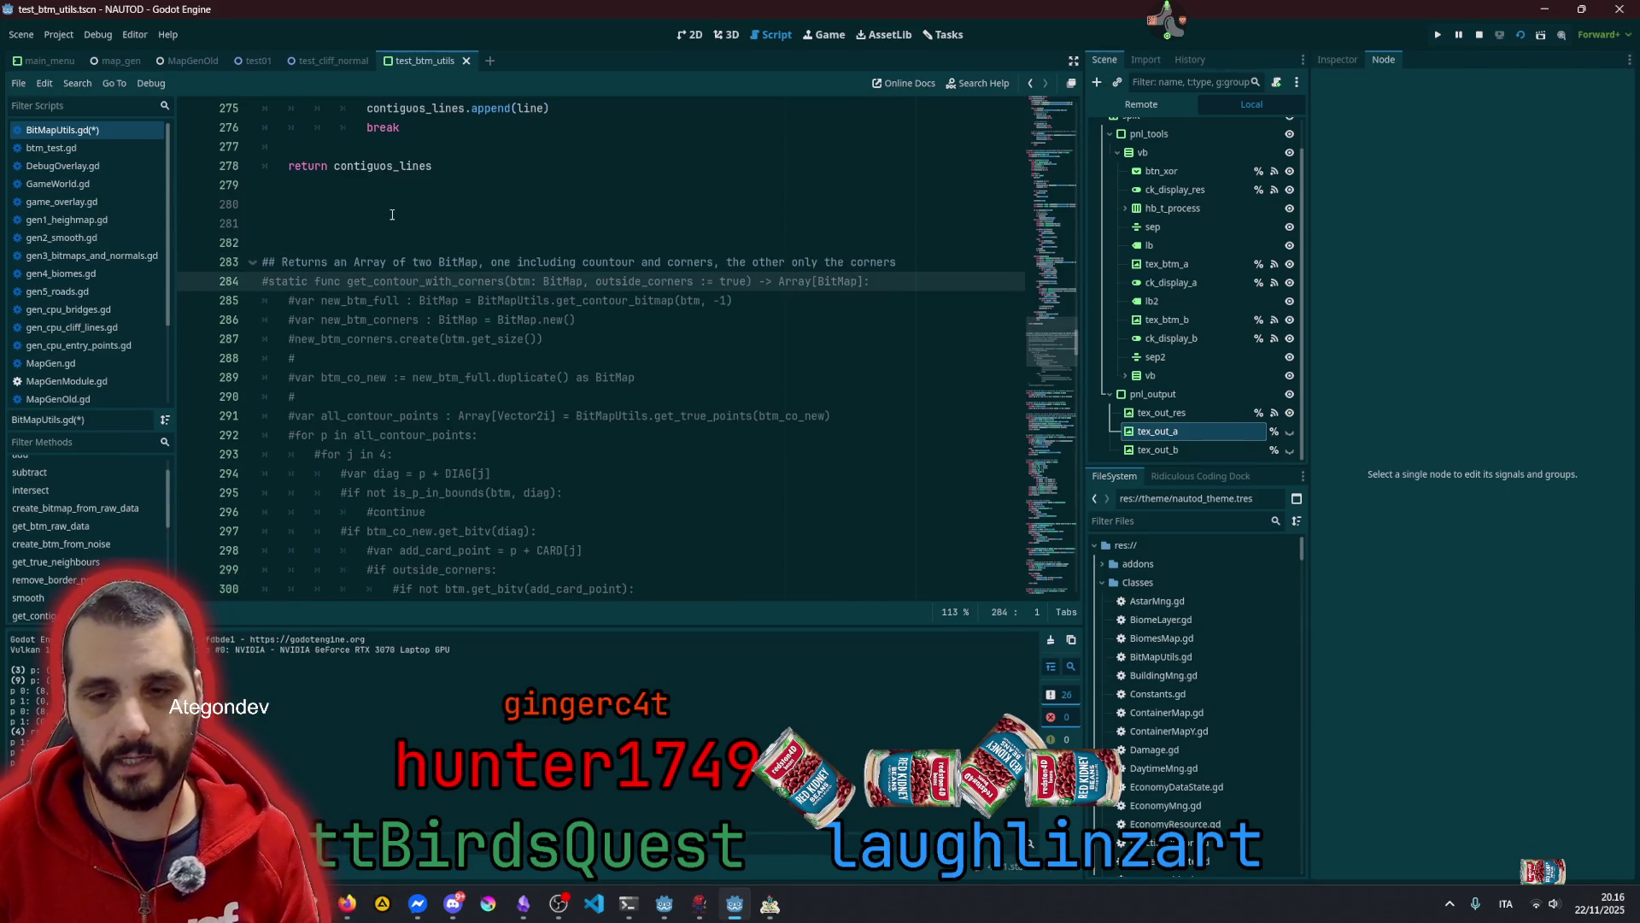
key(Up)
key(Up)
text(# )
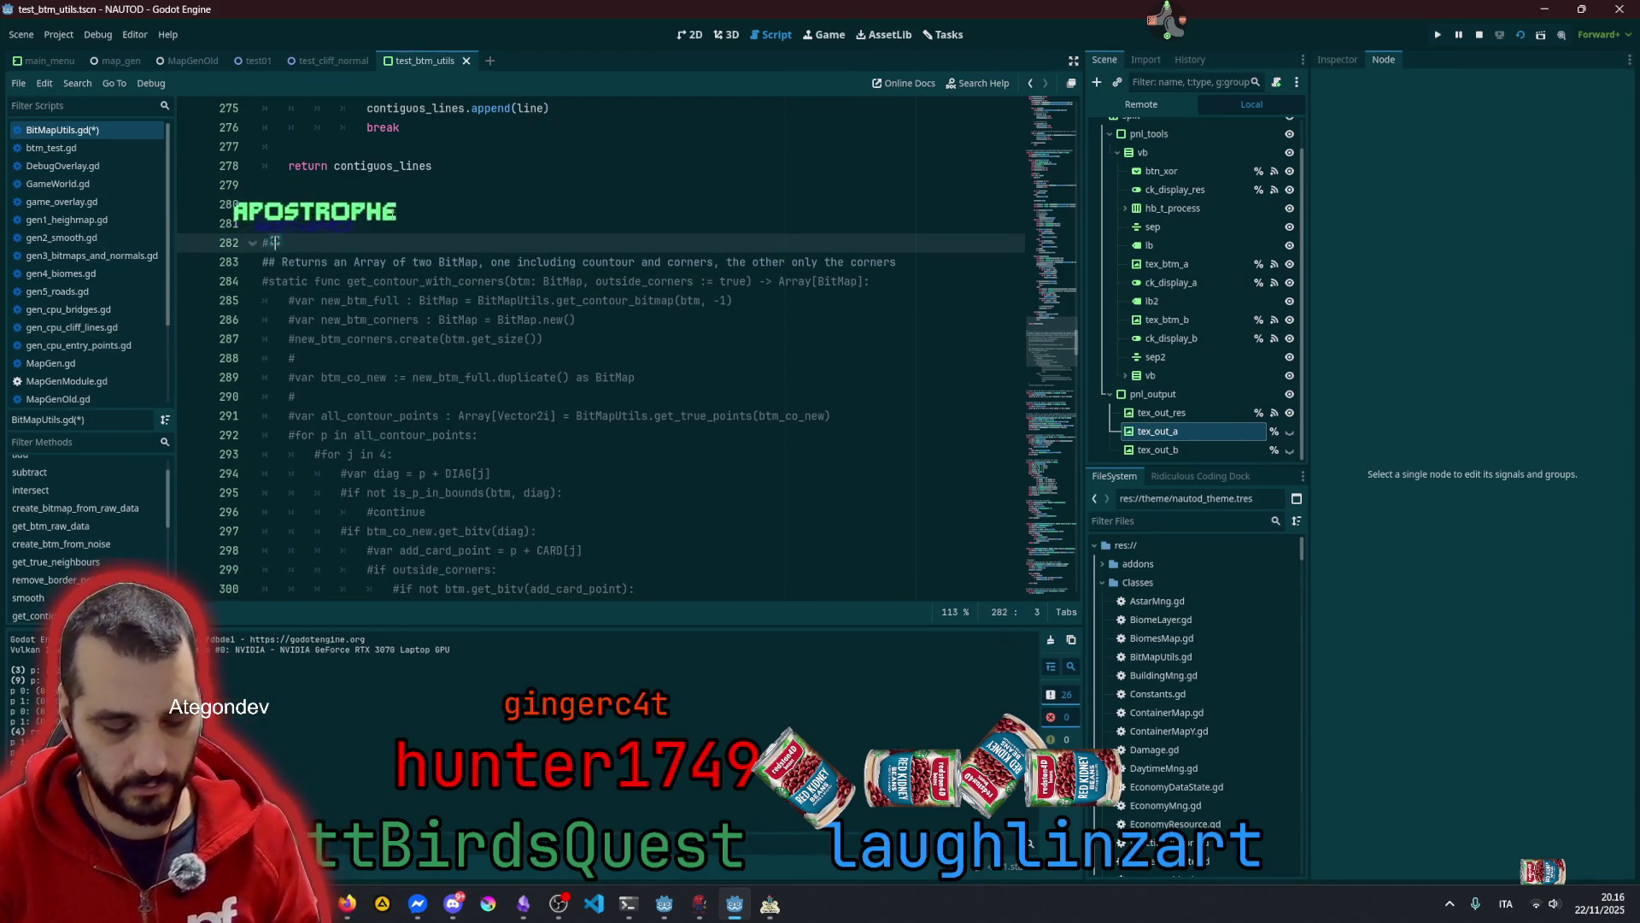
text(DEBUGCATED)
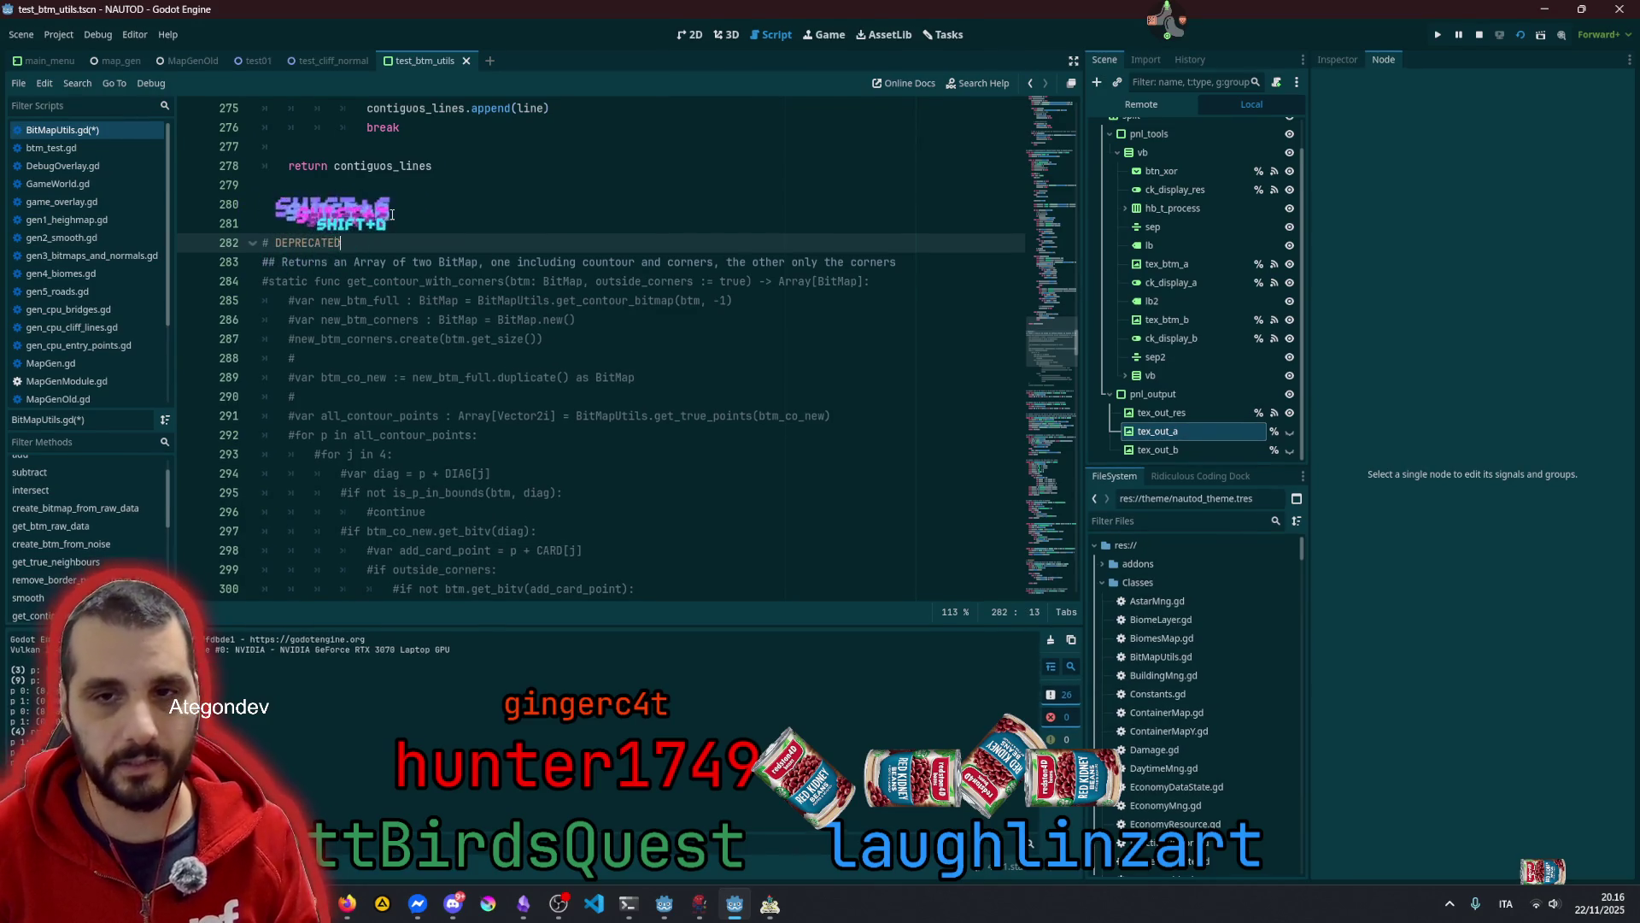
key(Up)
key(Up)
key(Return)
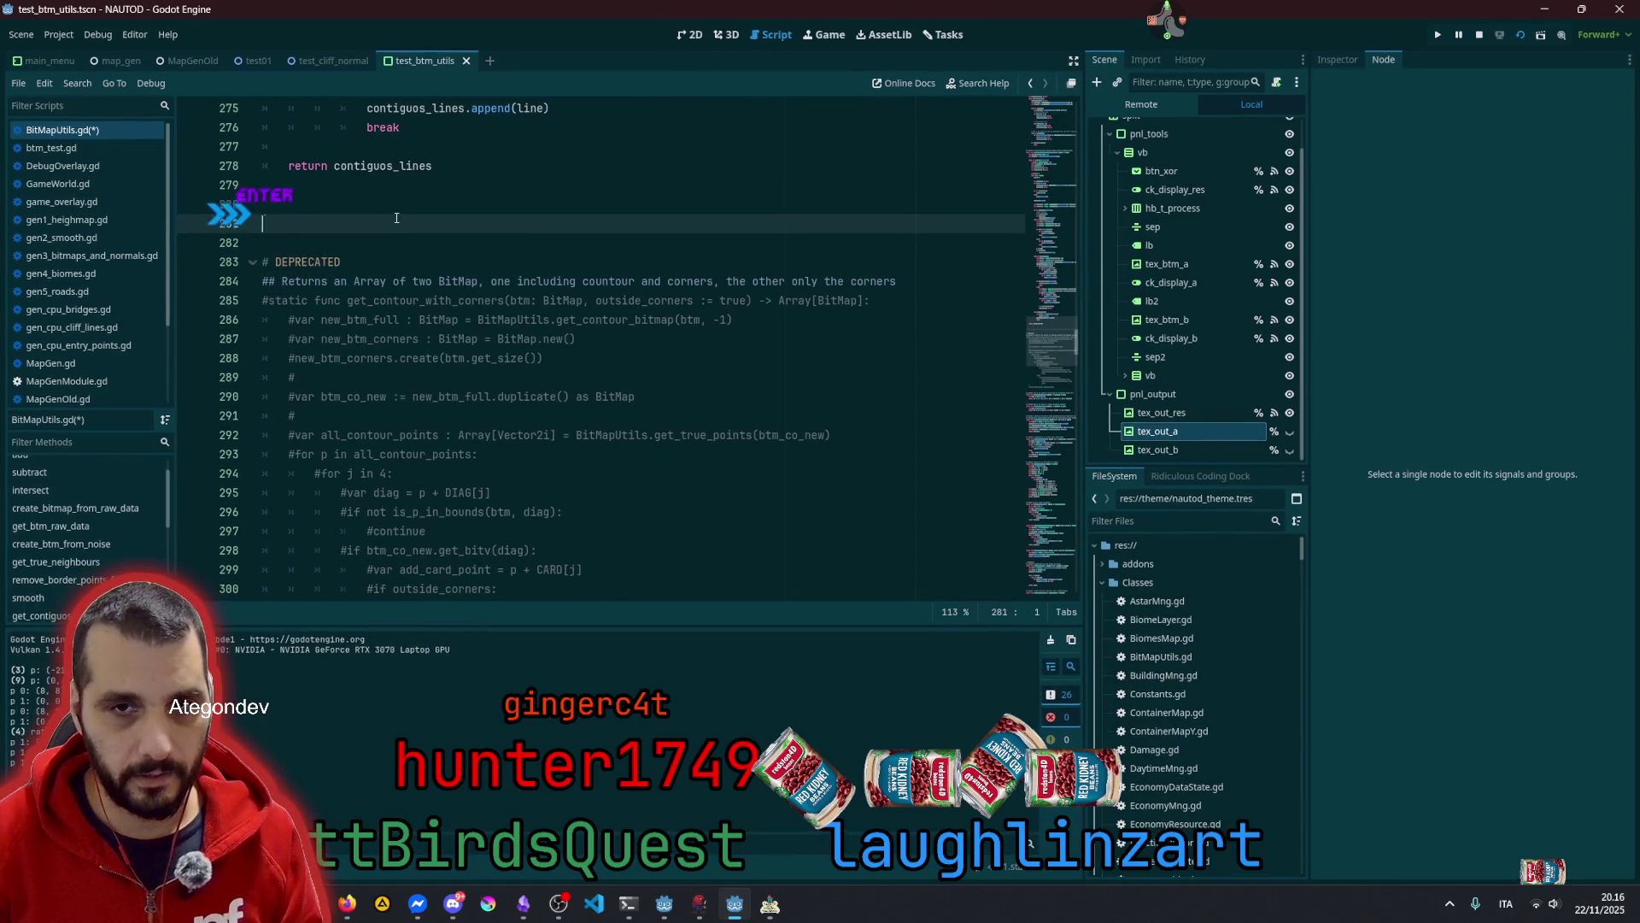
key(Return)
key(ctrl+z)
key(ctrl+z)
key(ctrl+z)
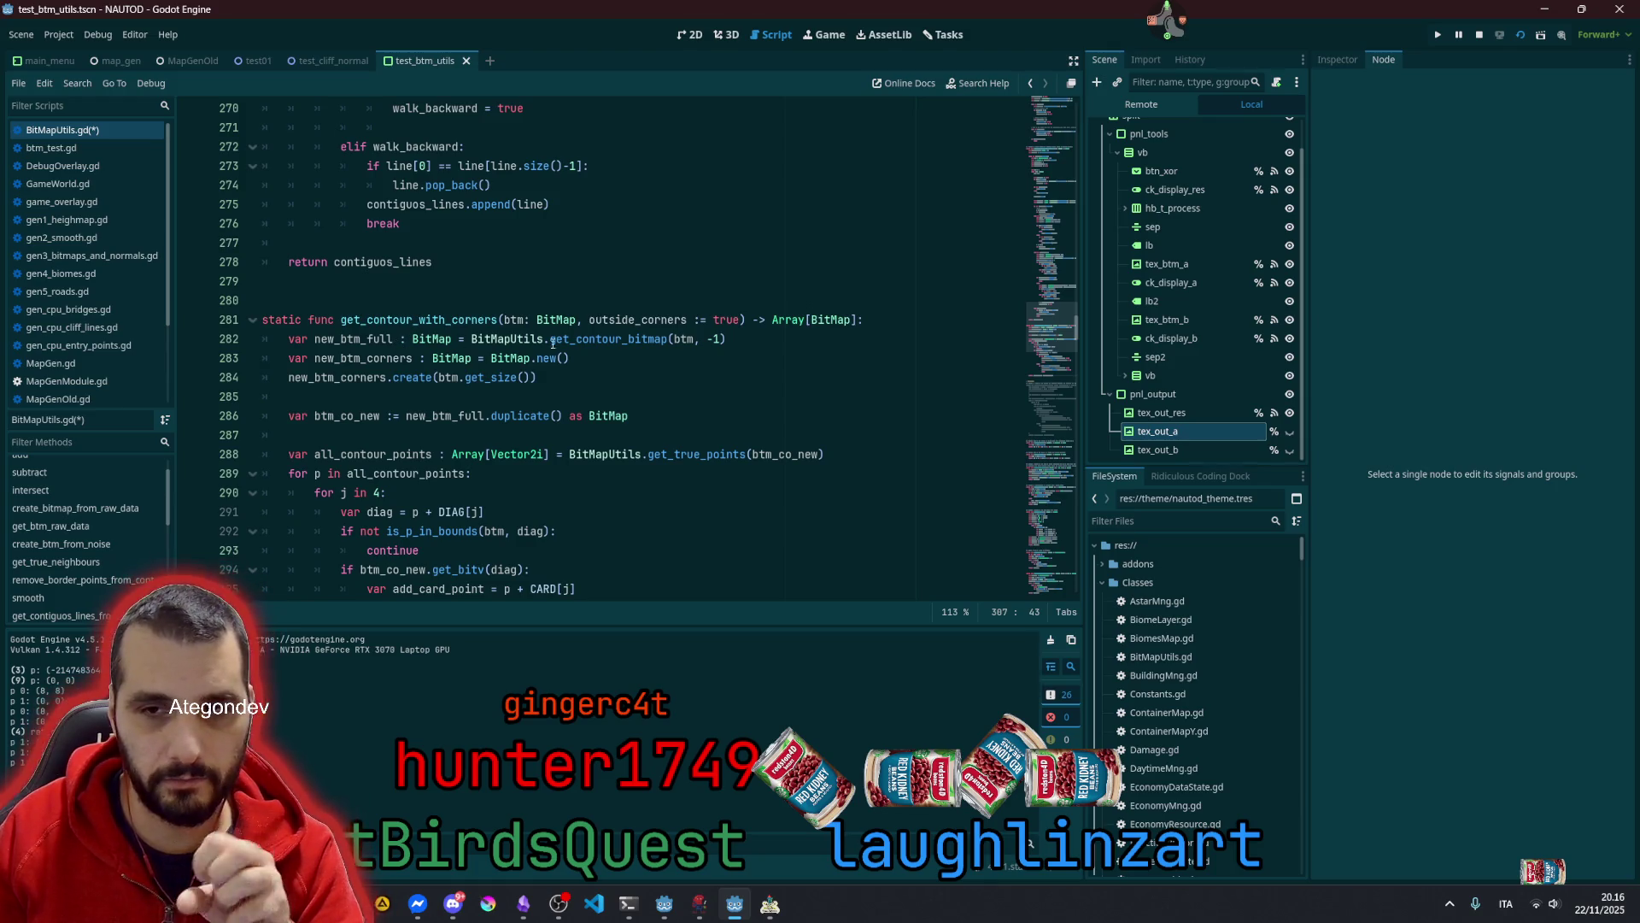
Inspect the get_contour_bitmap call and the contour-point loop in the old body
double_click(588, 339)
mouse_move(606, 340)
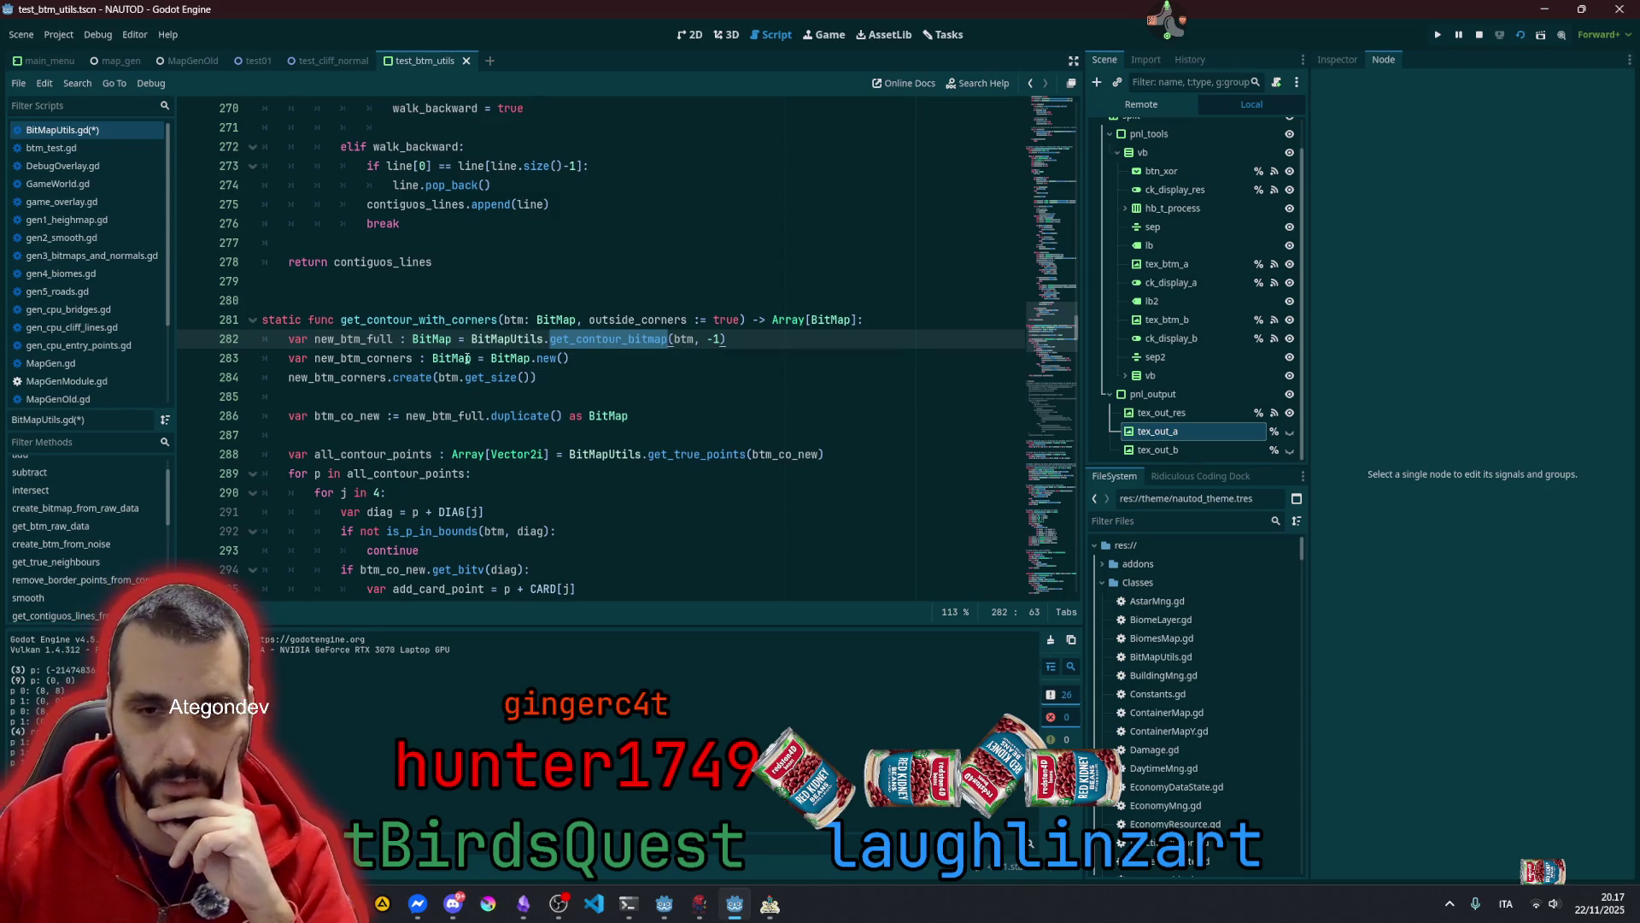
mouse_move(423, 340)
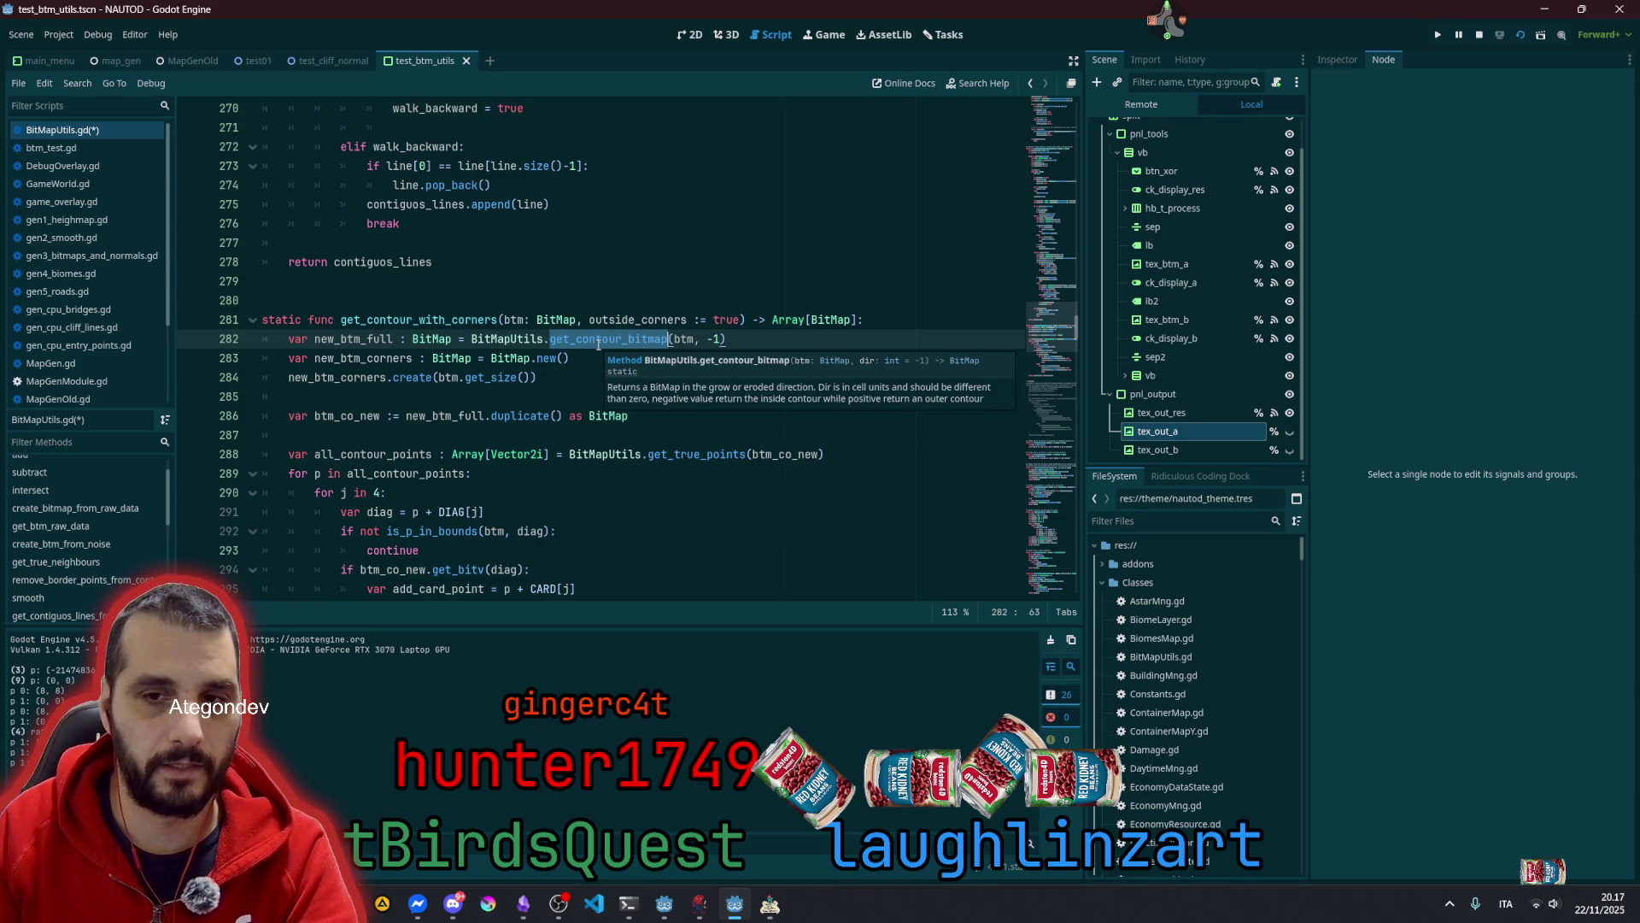
scroll(598, 343, down, 3)
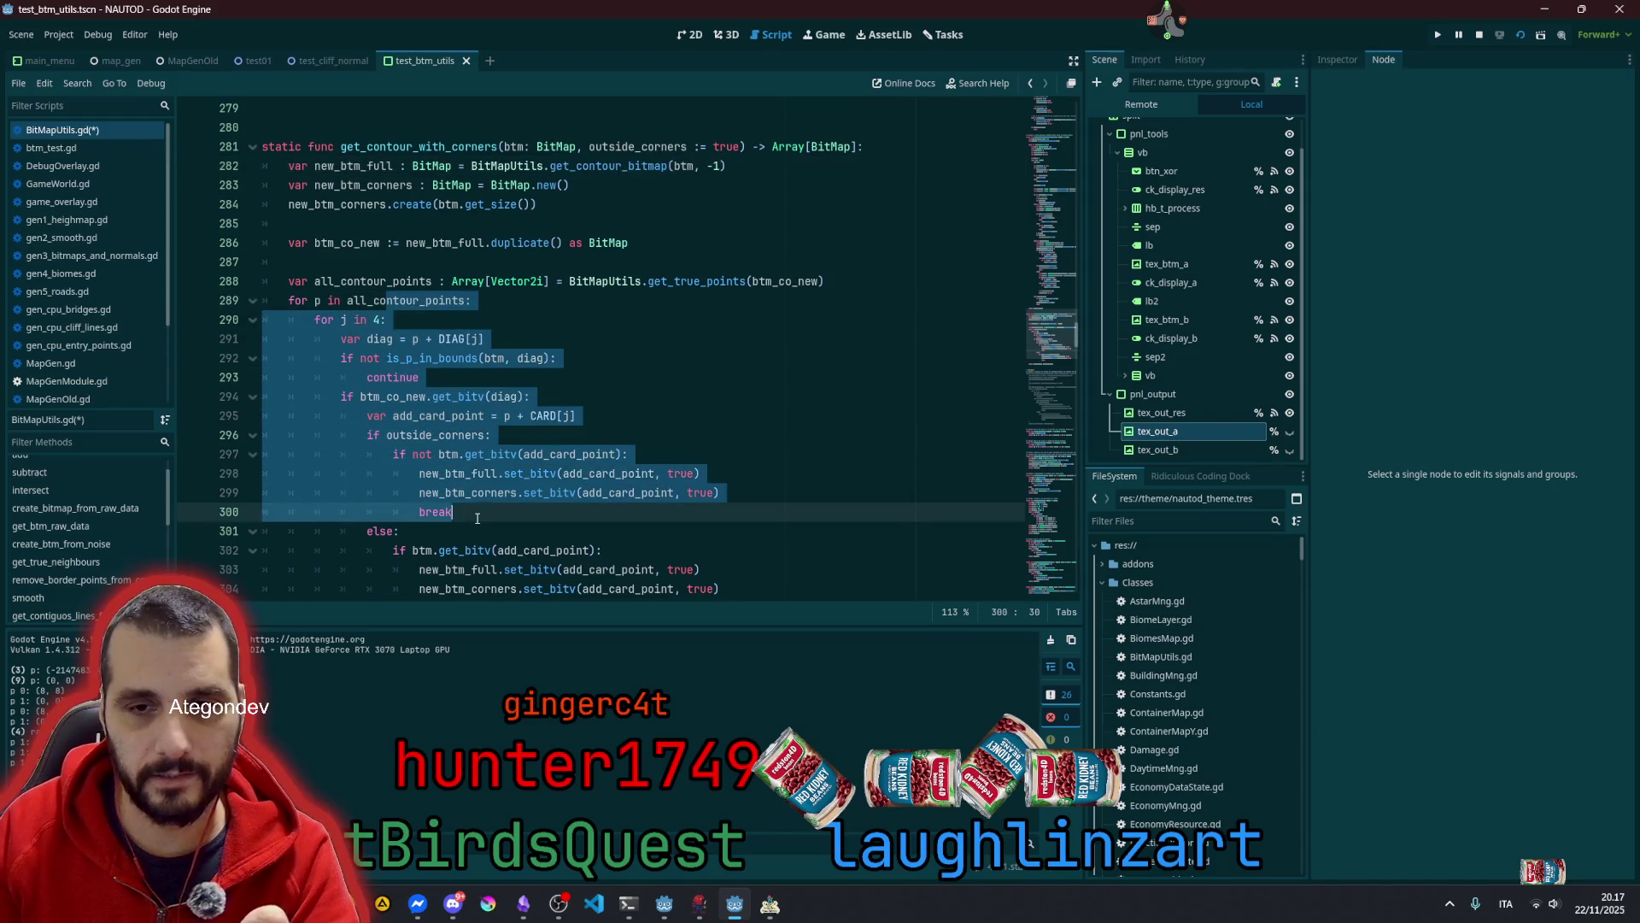
click(475, 358)
scroll(483, 360, down, 2)
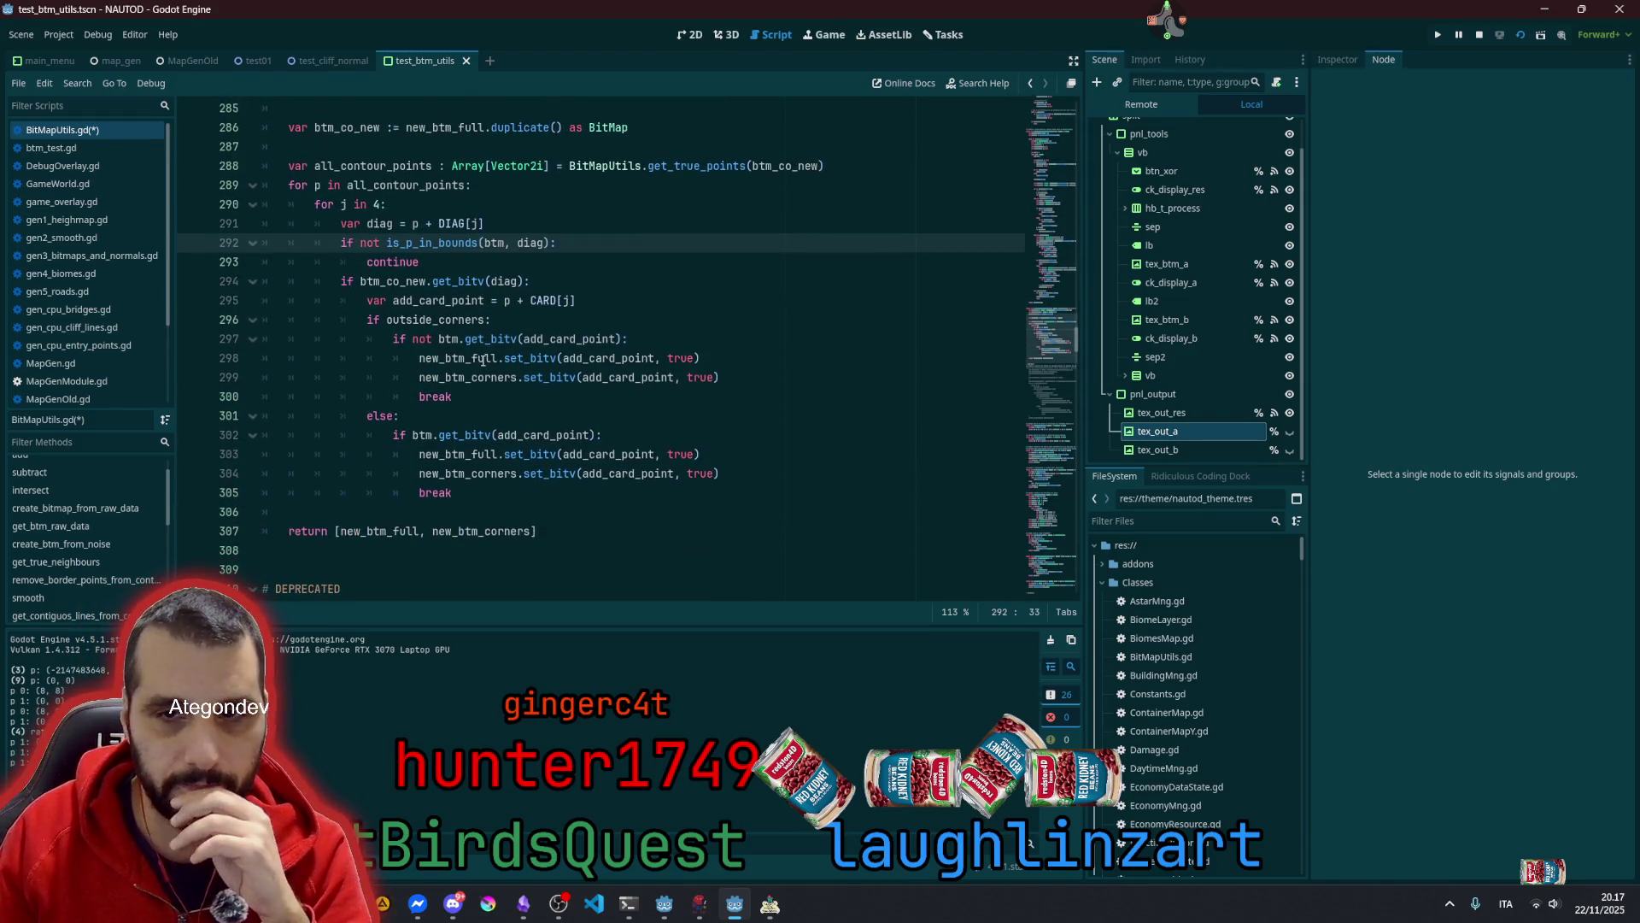
mouse_move(449, 253)
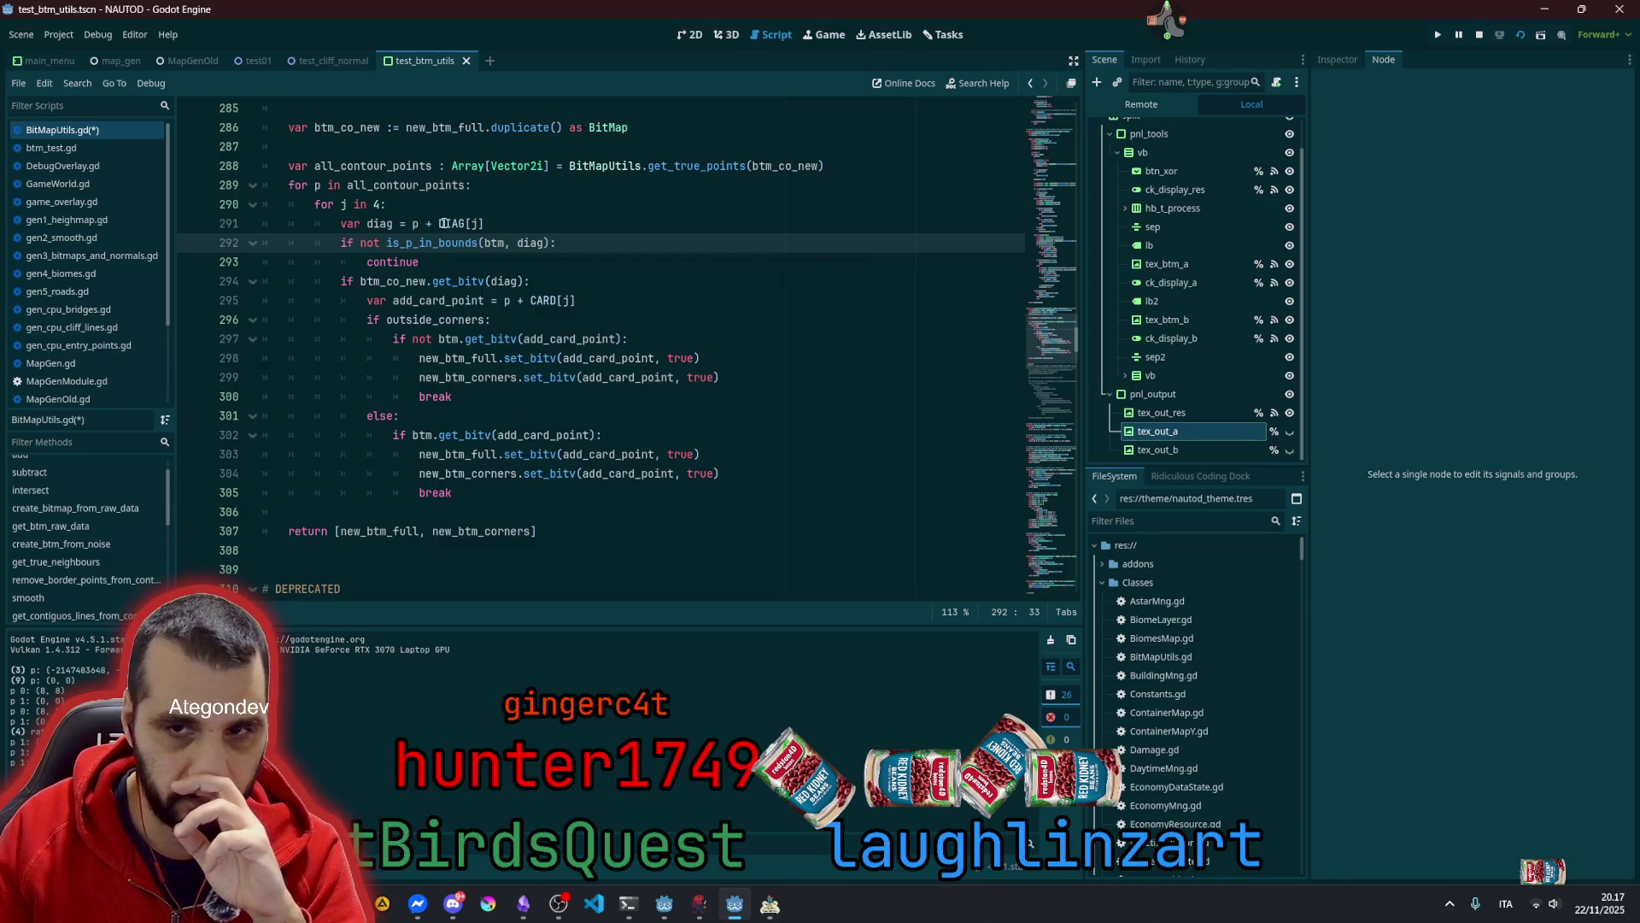
Check the DIAG constant and the uses of all_contour_points in the function
double_click(443, 223)
scroll(461, 226, up, 2)
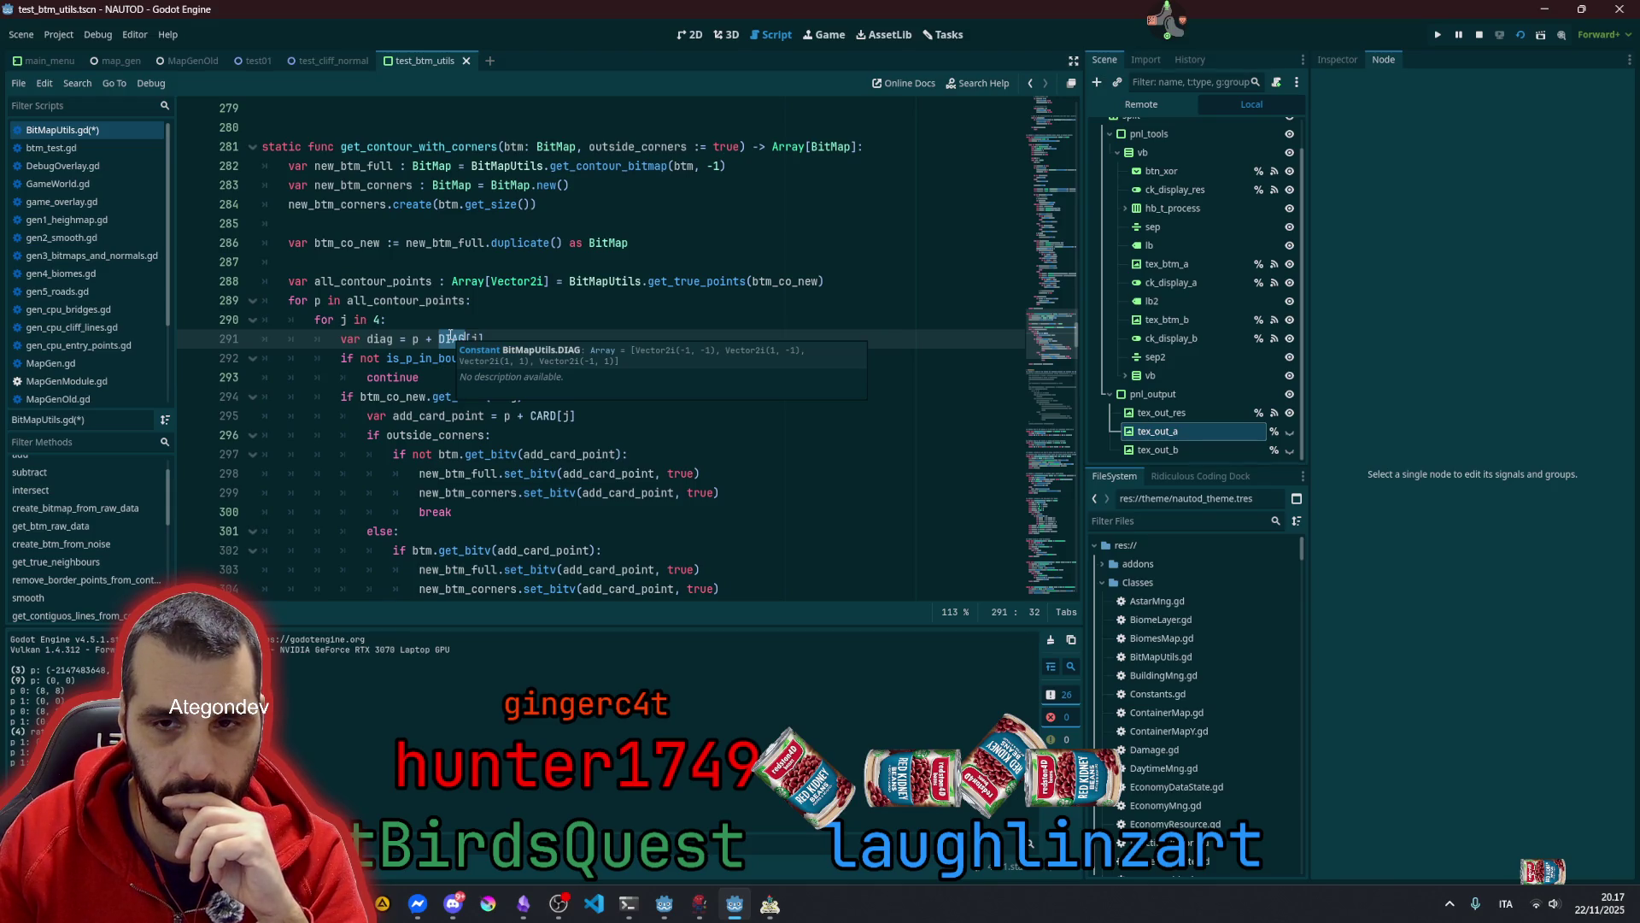
double_click(453, 300)
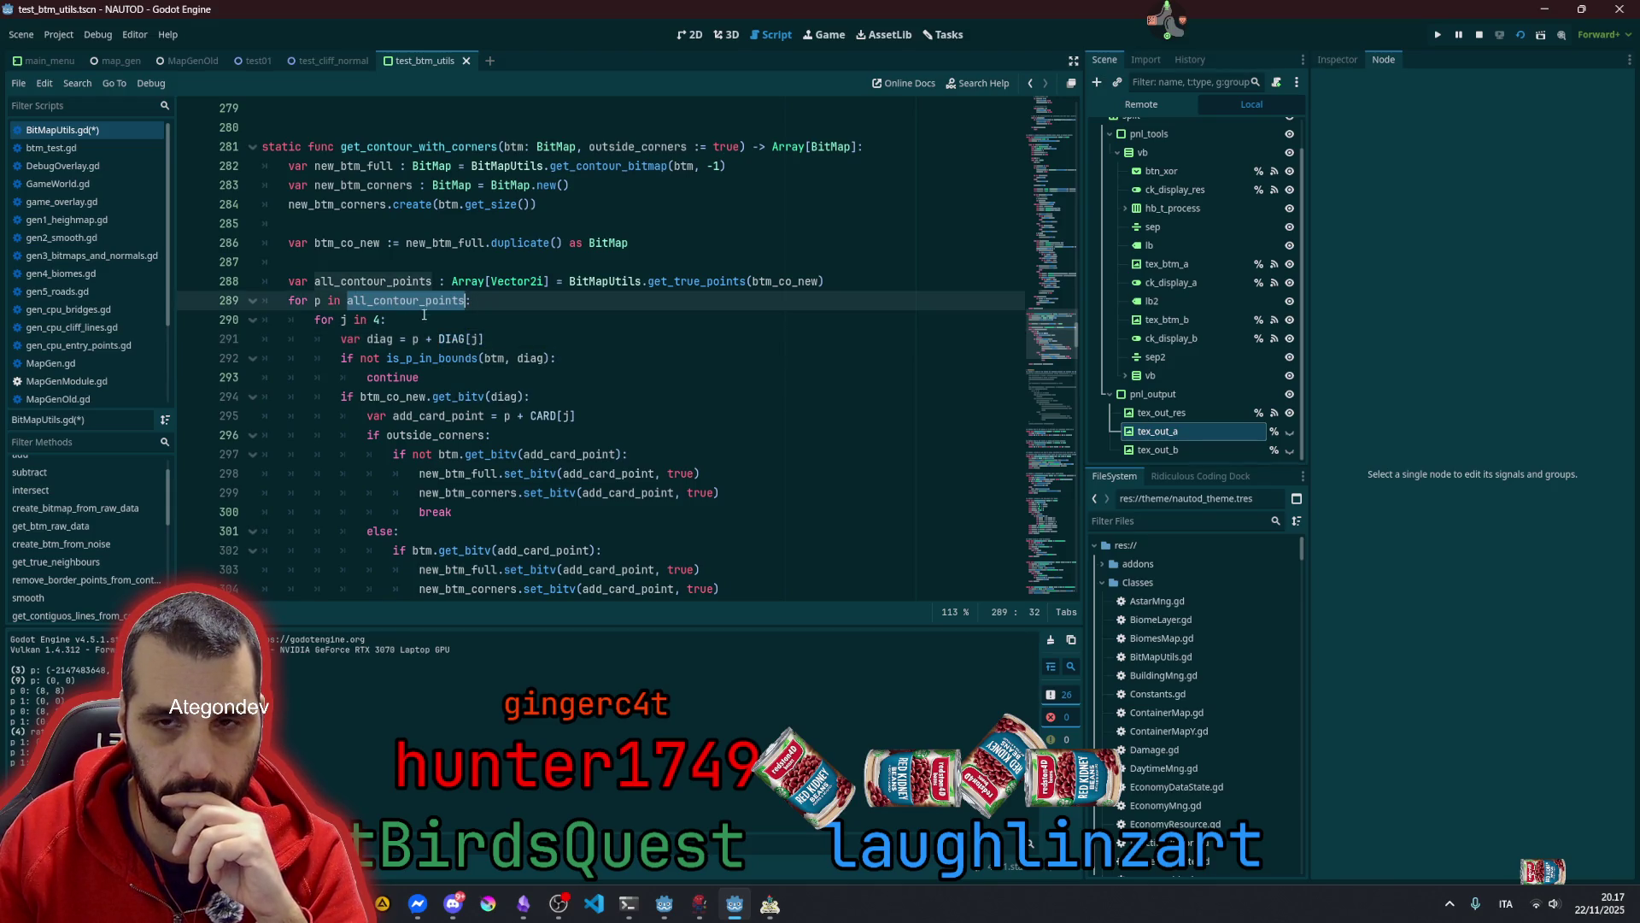
key(Up)
key(Up)
scroll(440, 294, up, 2)
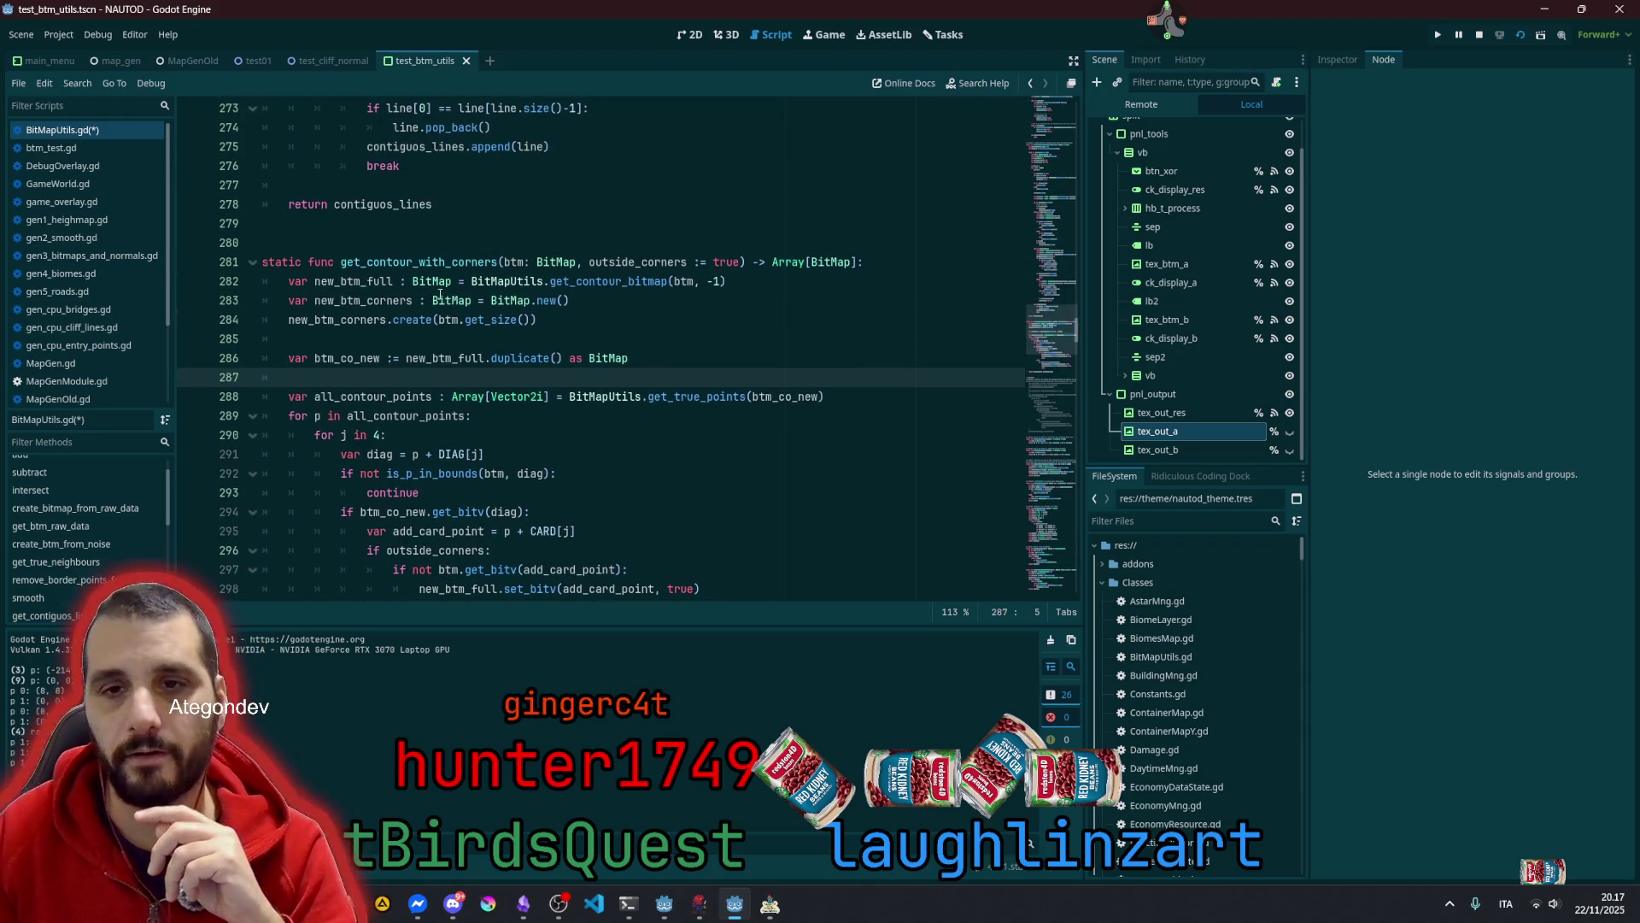
click(292, 281)
scroll(527, 340, down, 2)
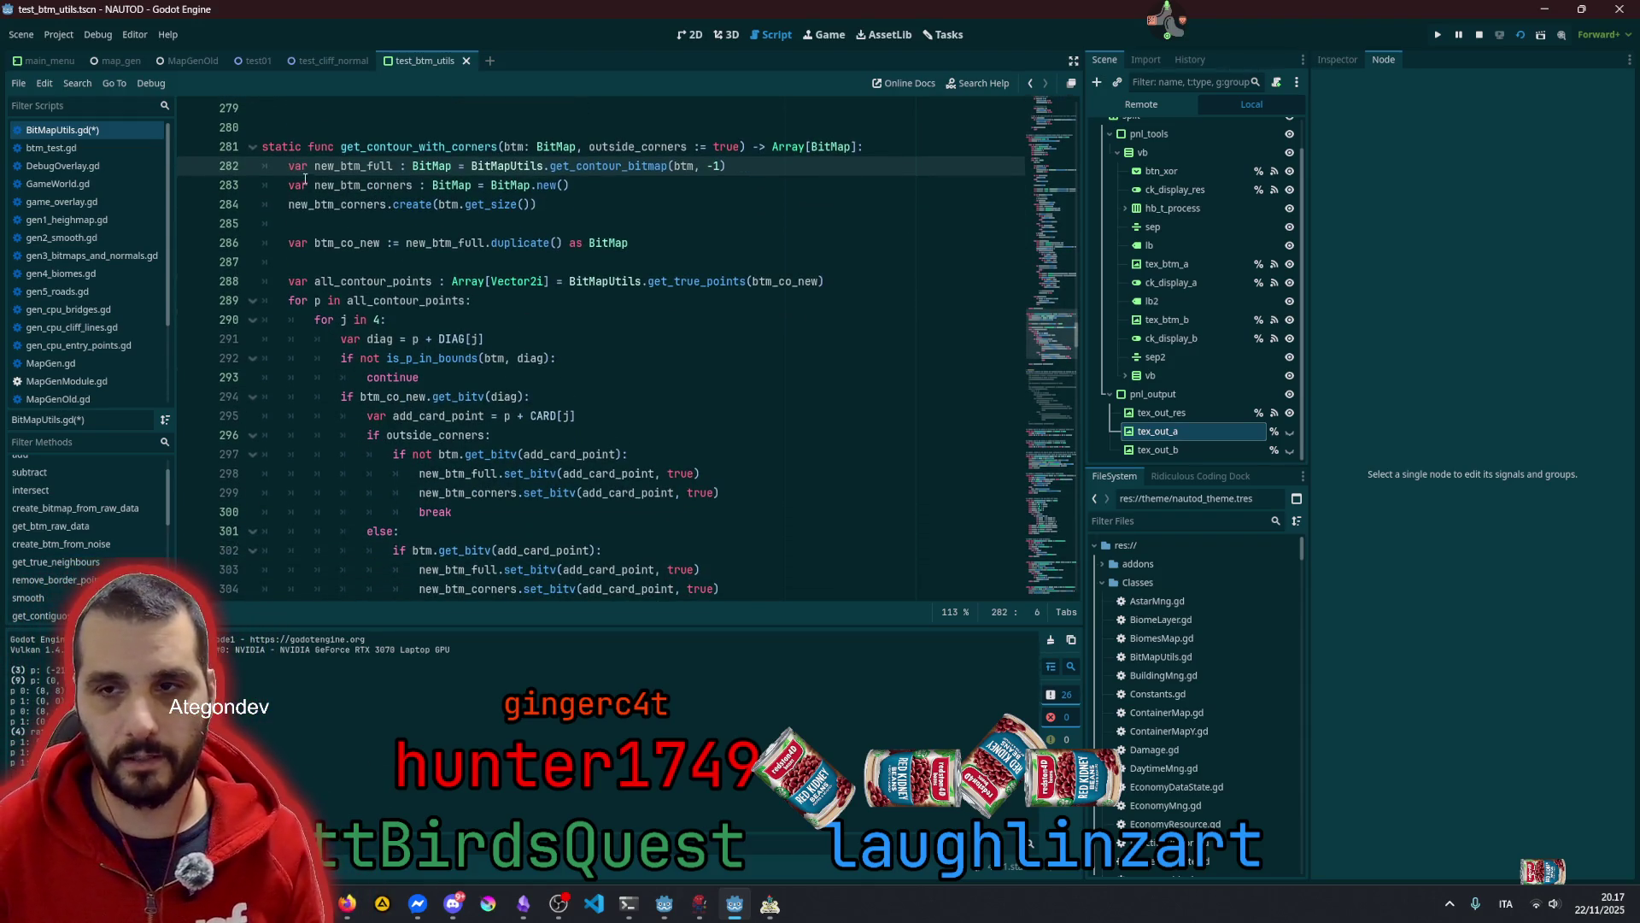
Remove the outside_corners parameter and change the return type from Array to BitMap
drag(581, 146, 742, 146)
key(Delete)
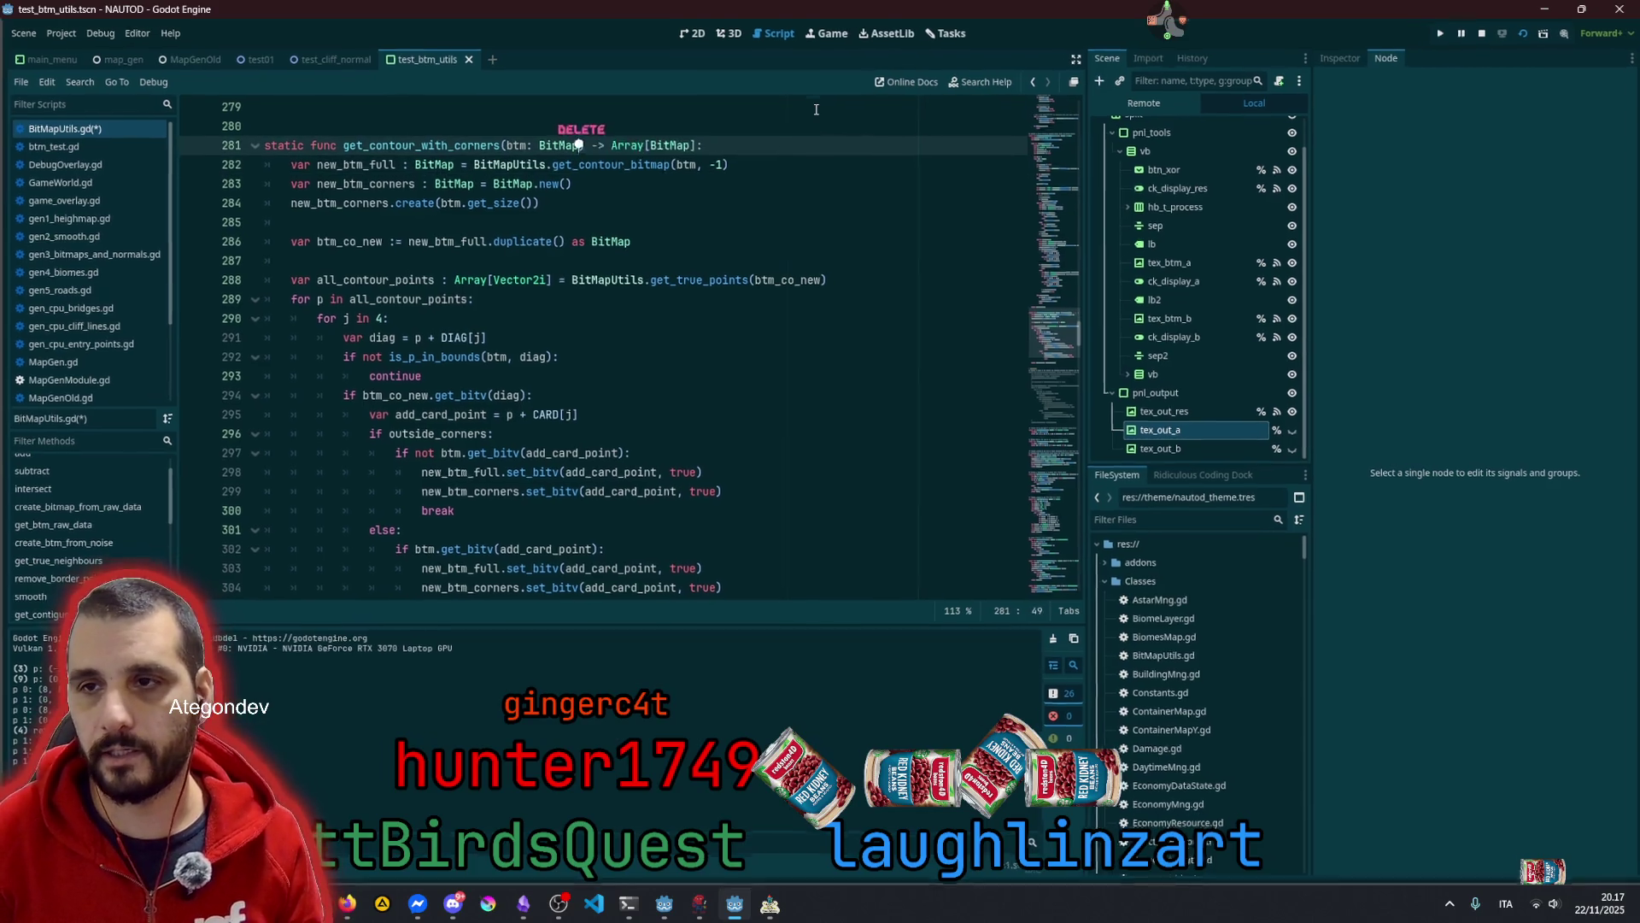
key(Right)
key(Right)
key(Right)
key(Delete)
key(Delete)
key(Delete)
key(ctrl+Right)
key(Delete)
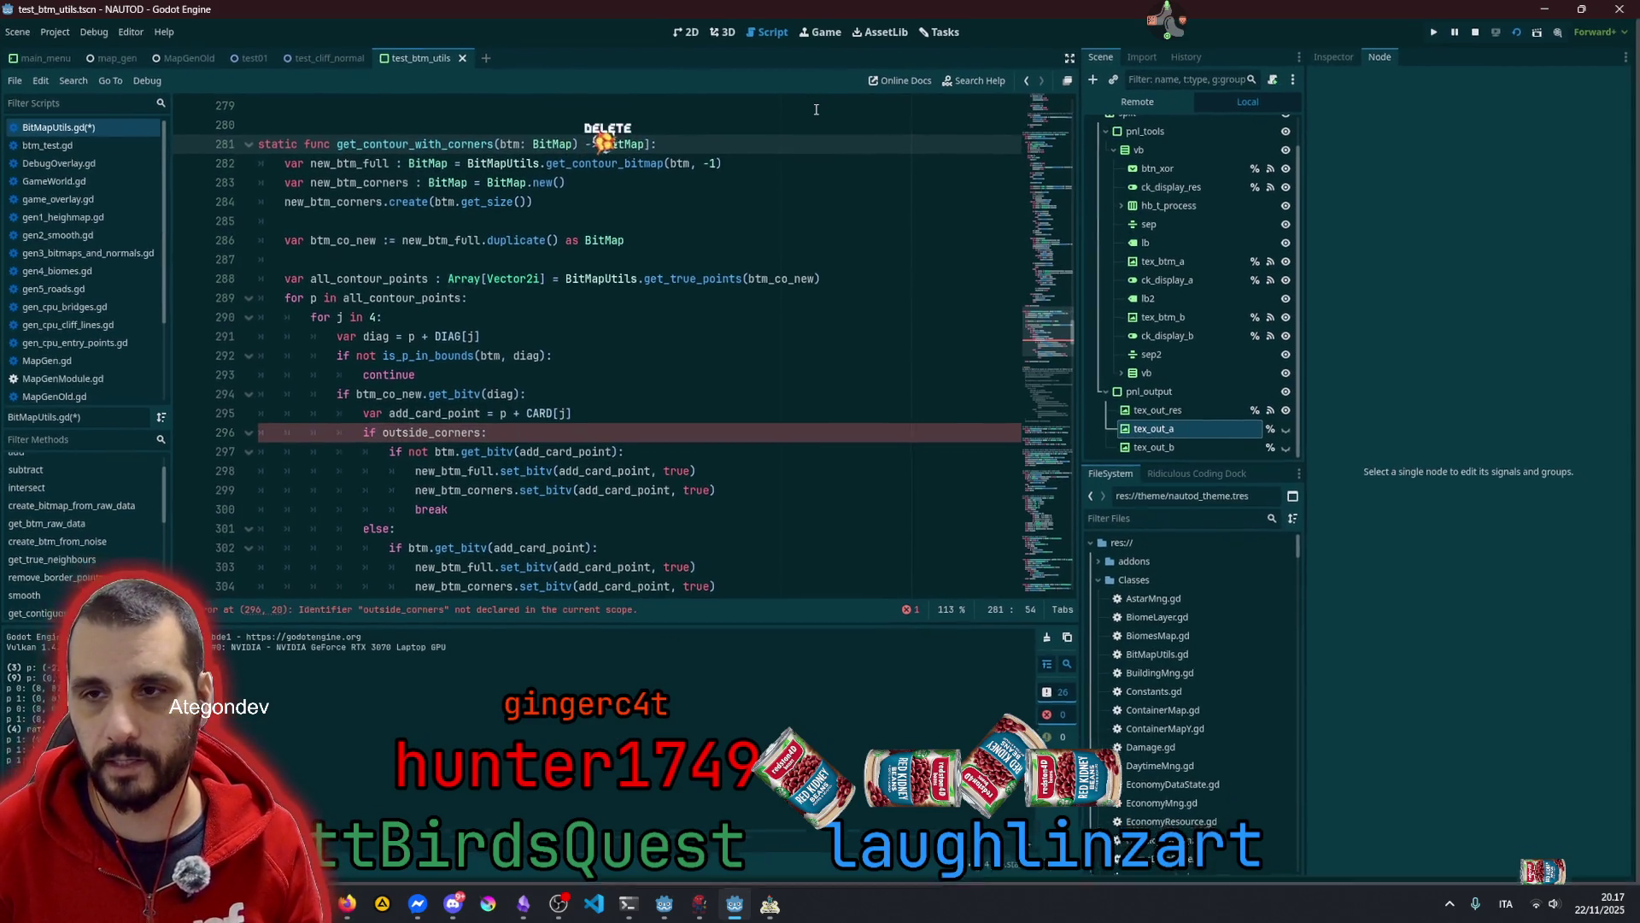
key(Delete)
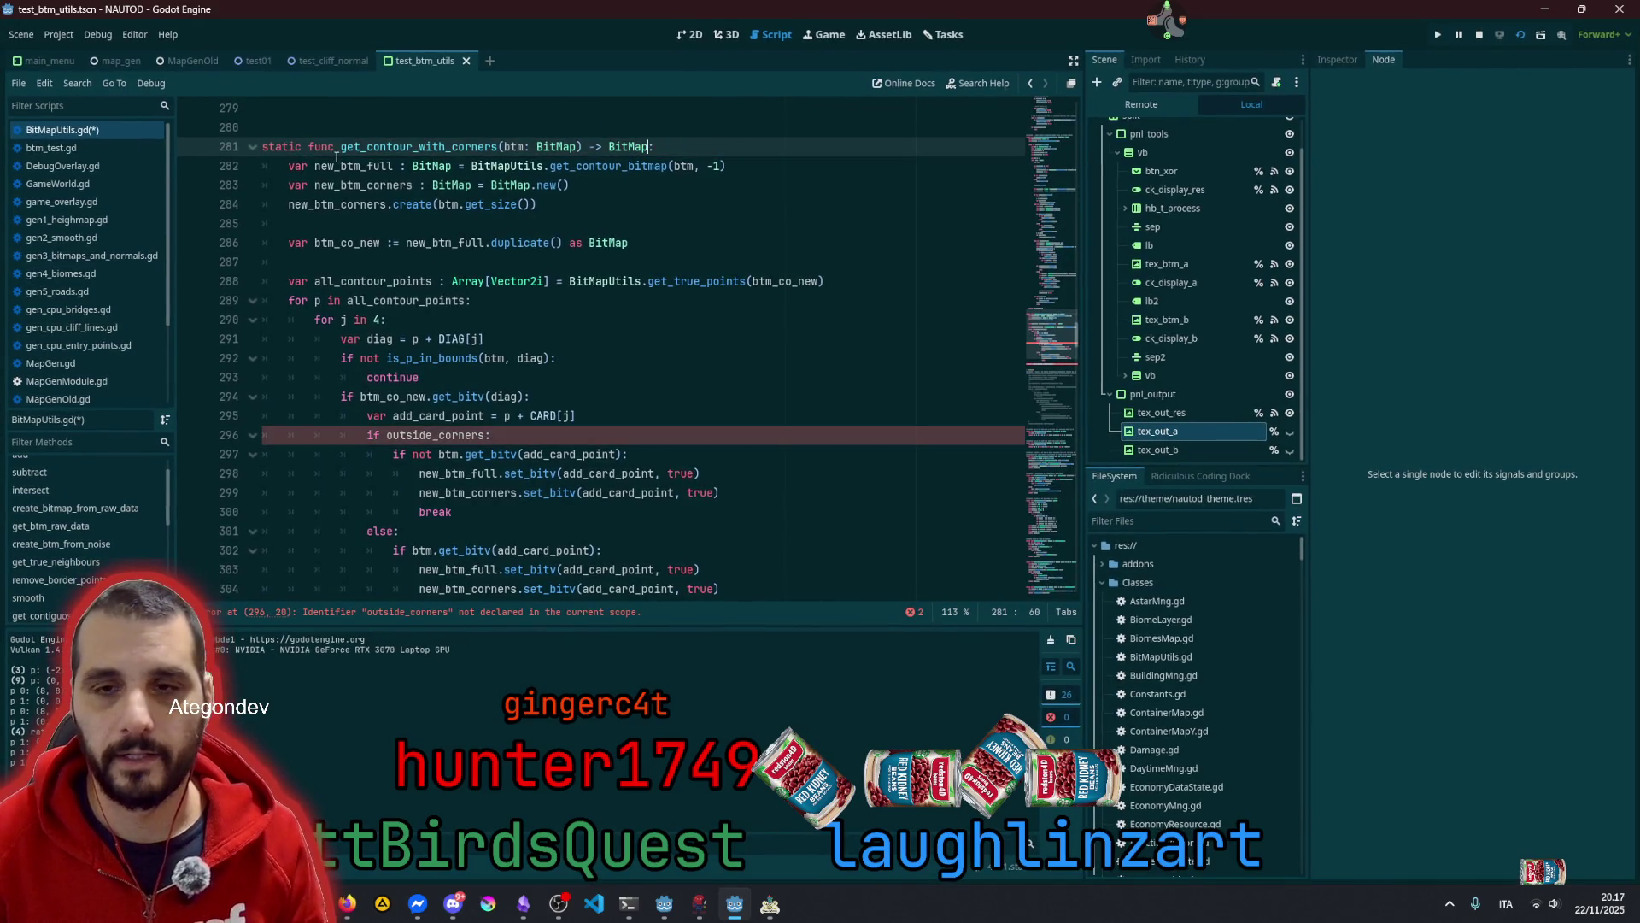
Delete the old function body down to its final return, leaving an empty line
click(286, 168)
scroll(467, 409, down, 3)
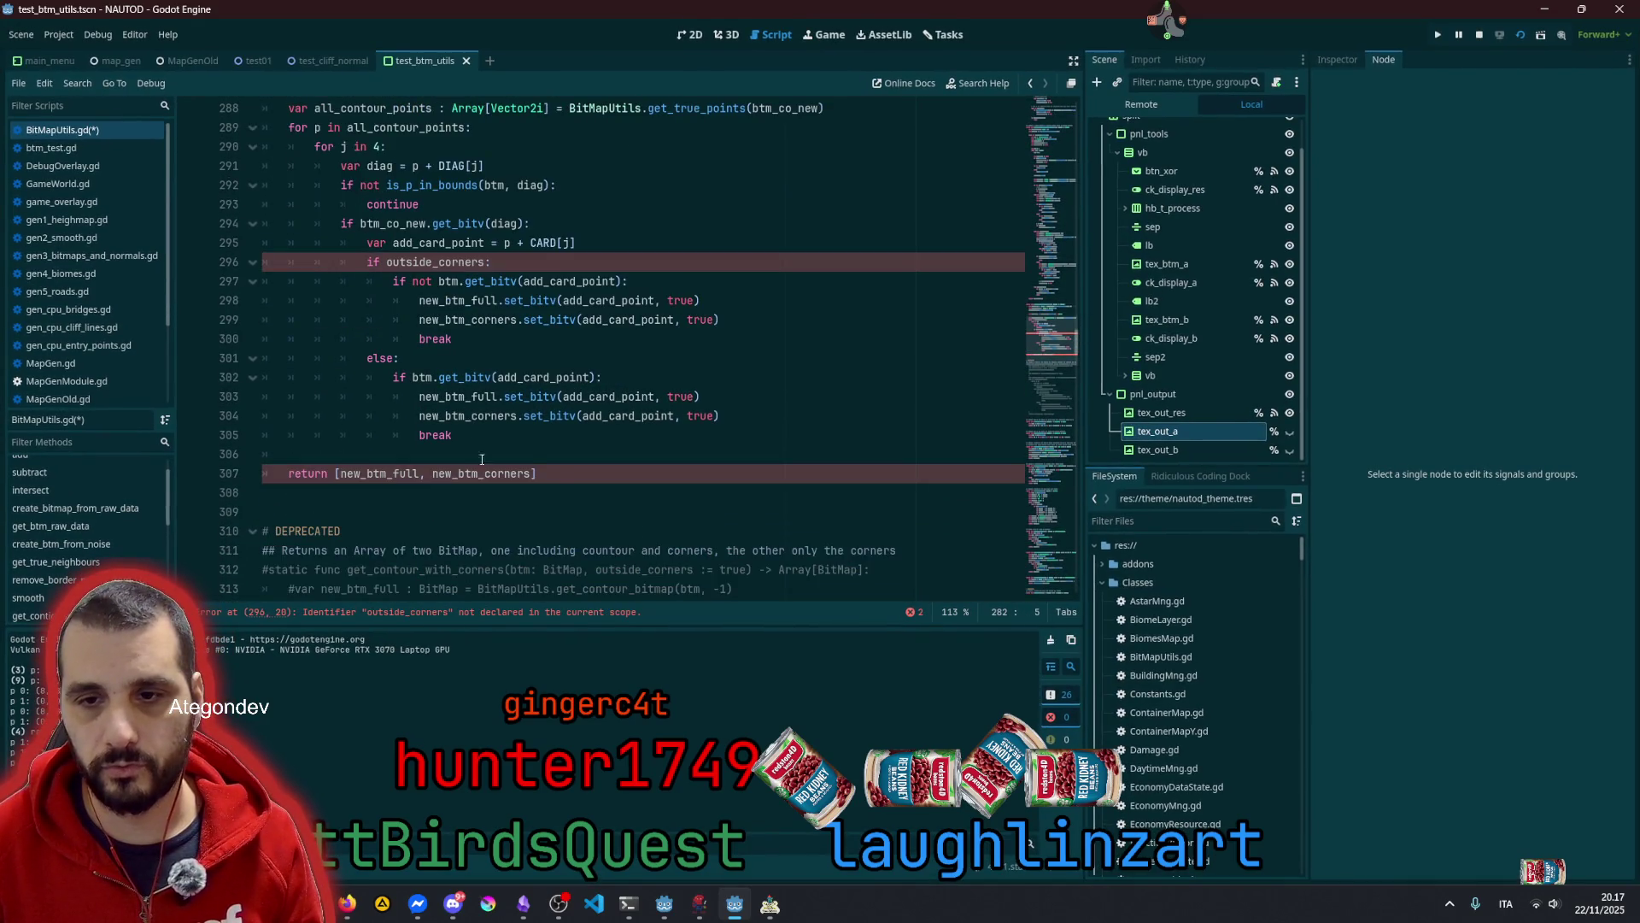
shift+click(557, 469)
key(BackSpace)
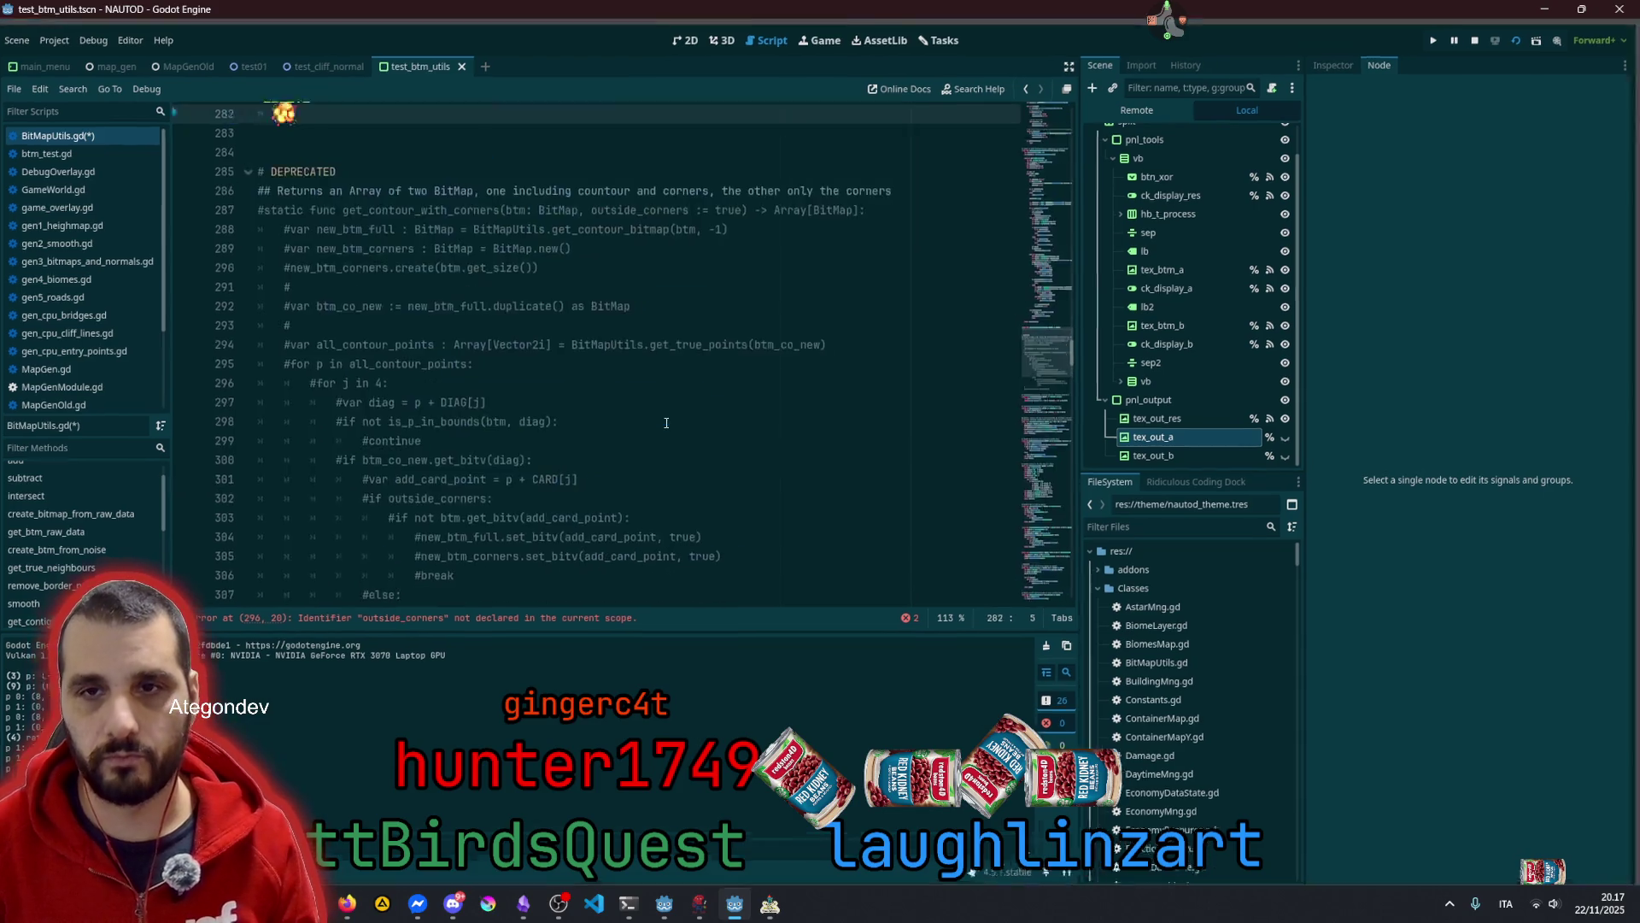
scroll(749, 334, up, 4)
Declare var btm_res: BitMap = BitMap.new() as the function's first line
text(var res)
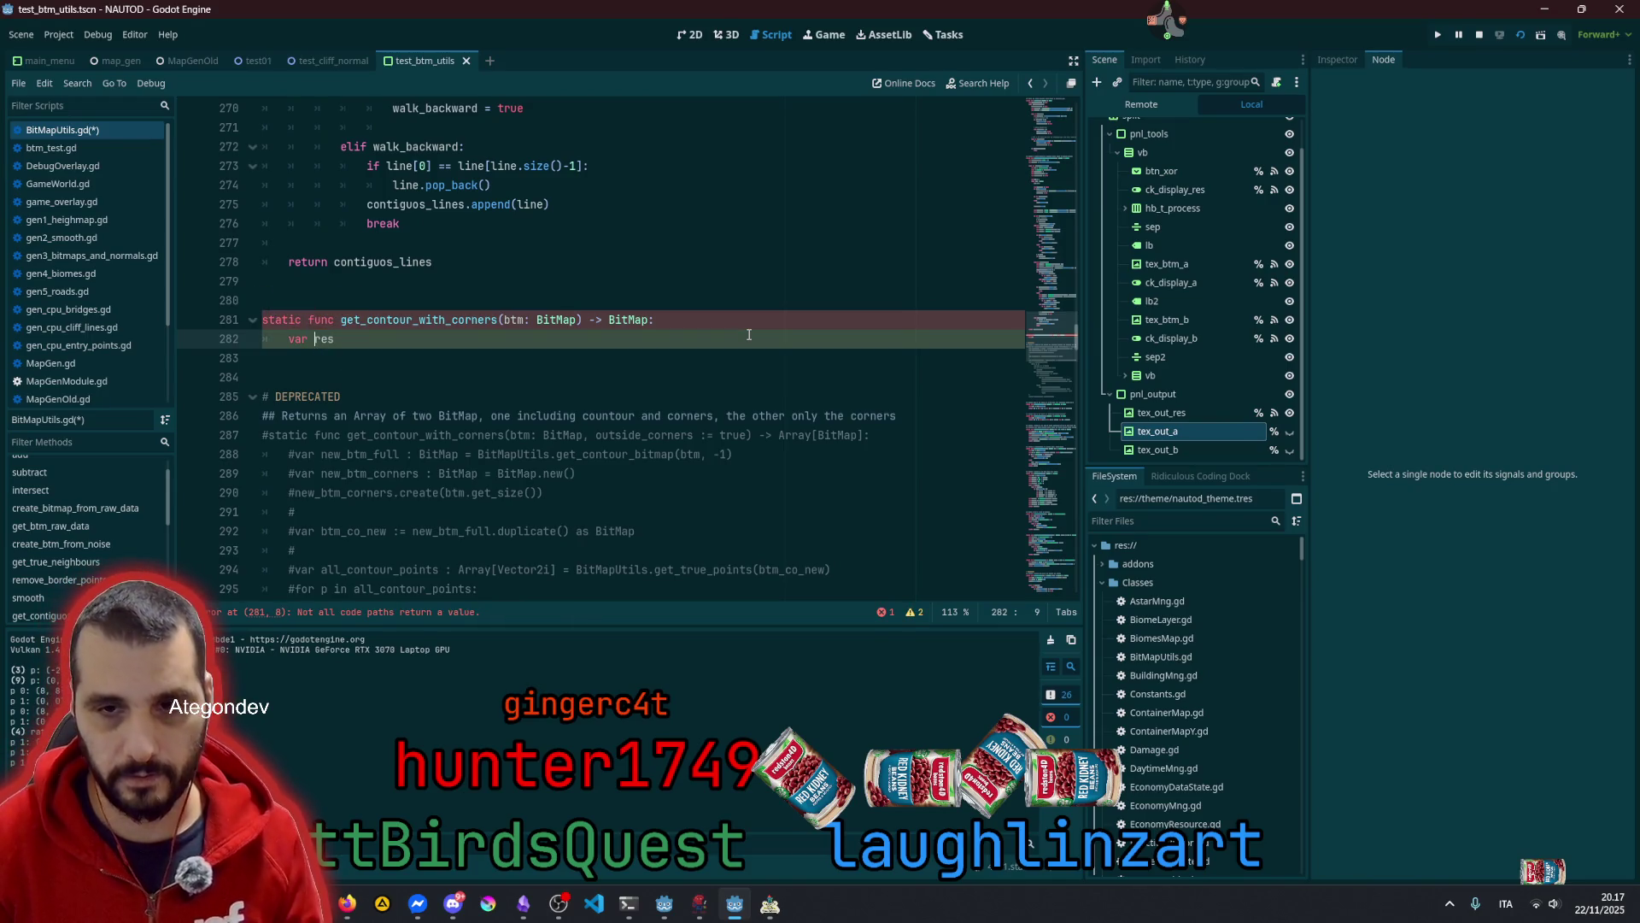
text(btm_)
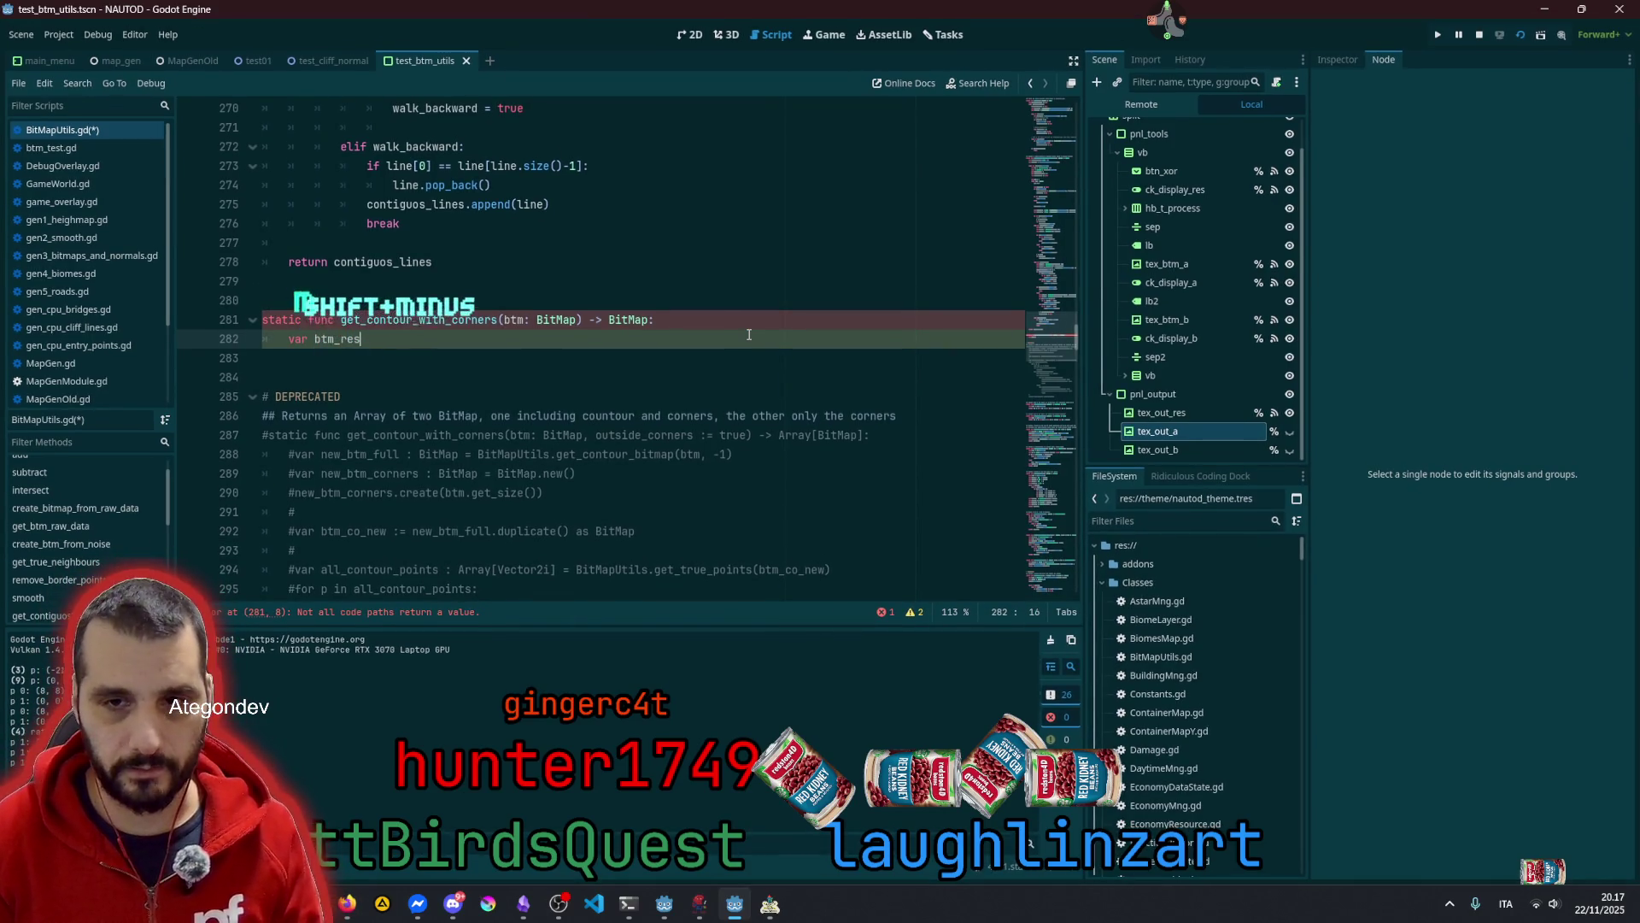
key(End)
text(: Bit)
key(Return)
text(=)
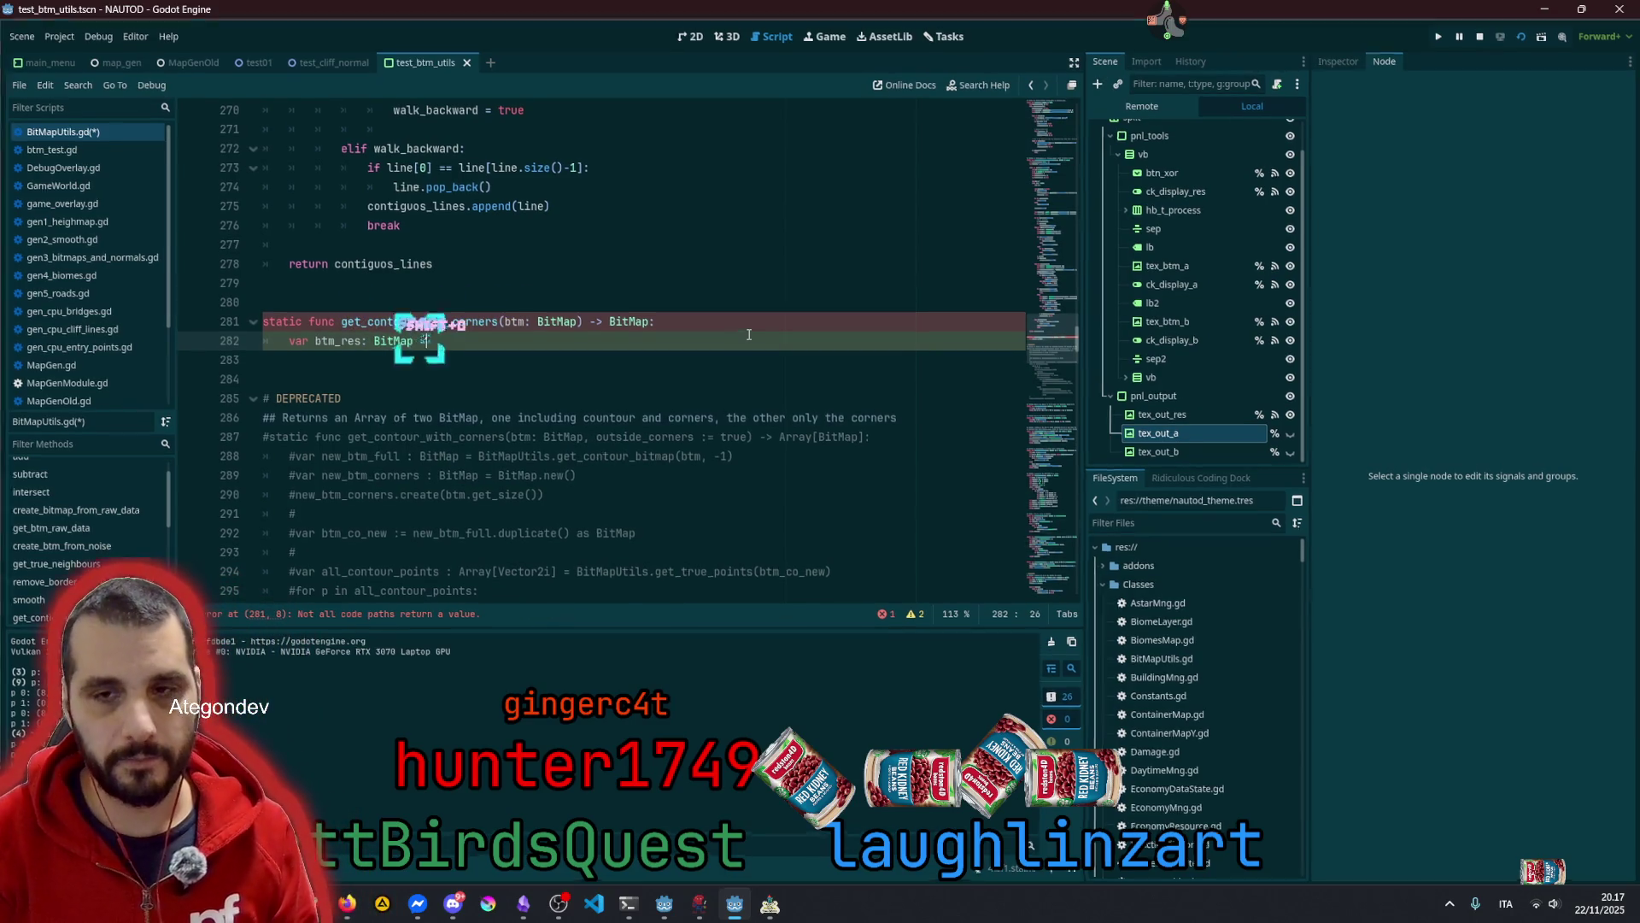
key(shift+space)
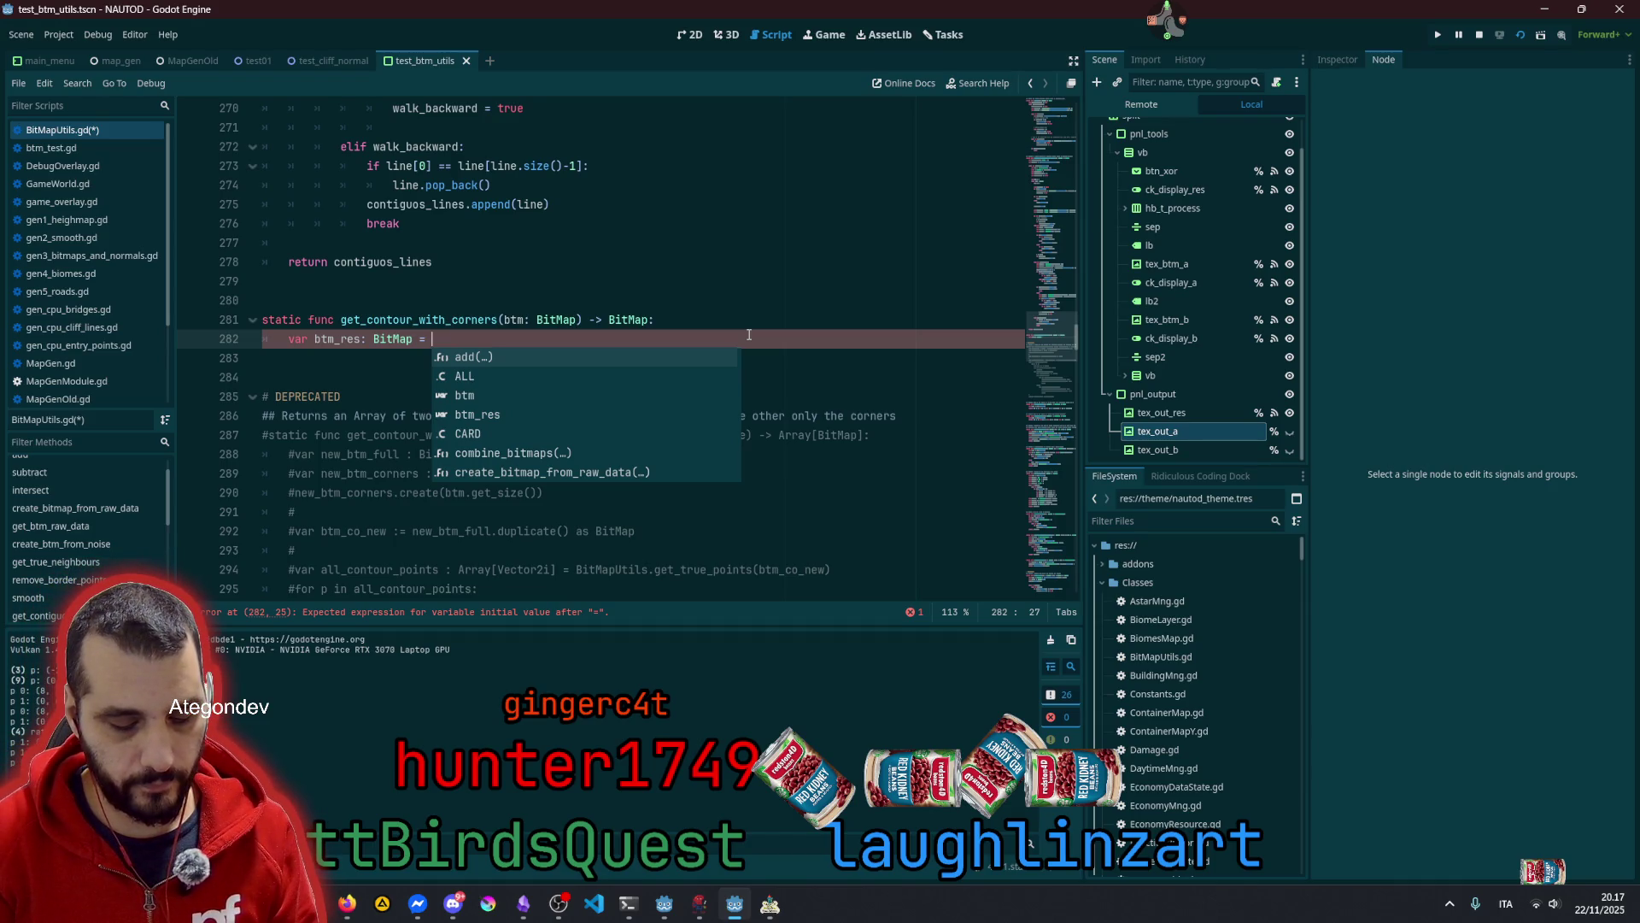
text(Bit)
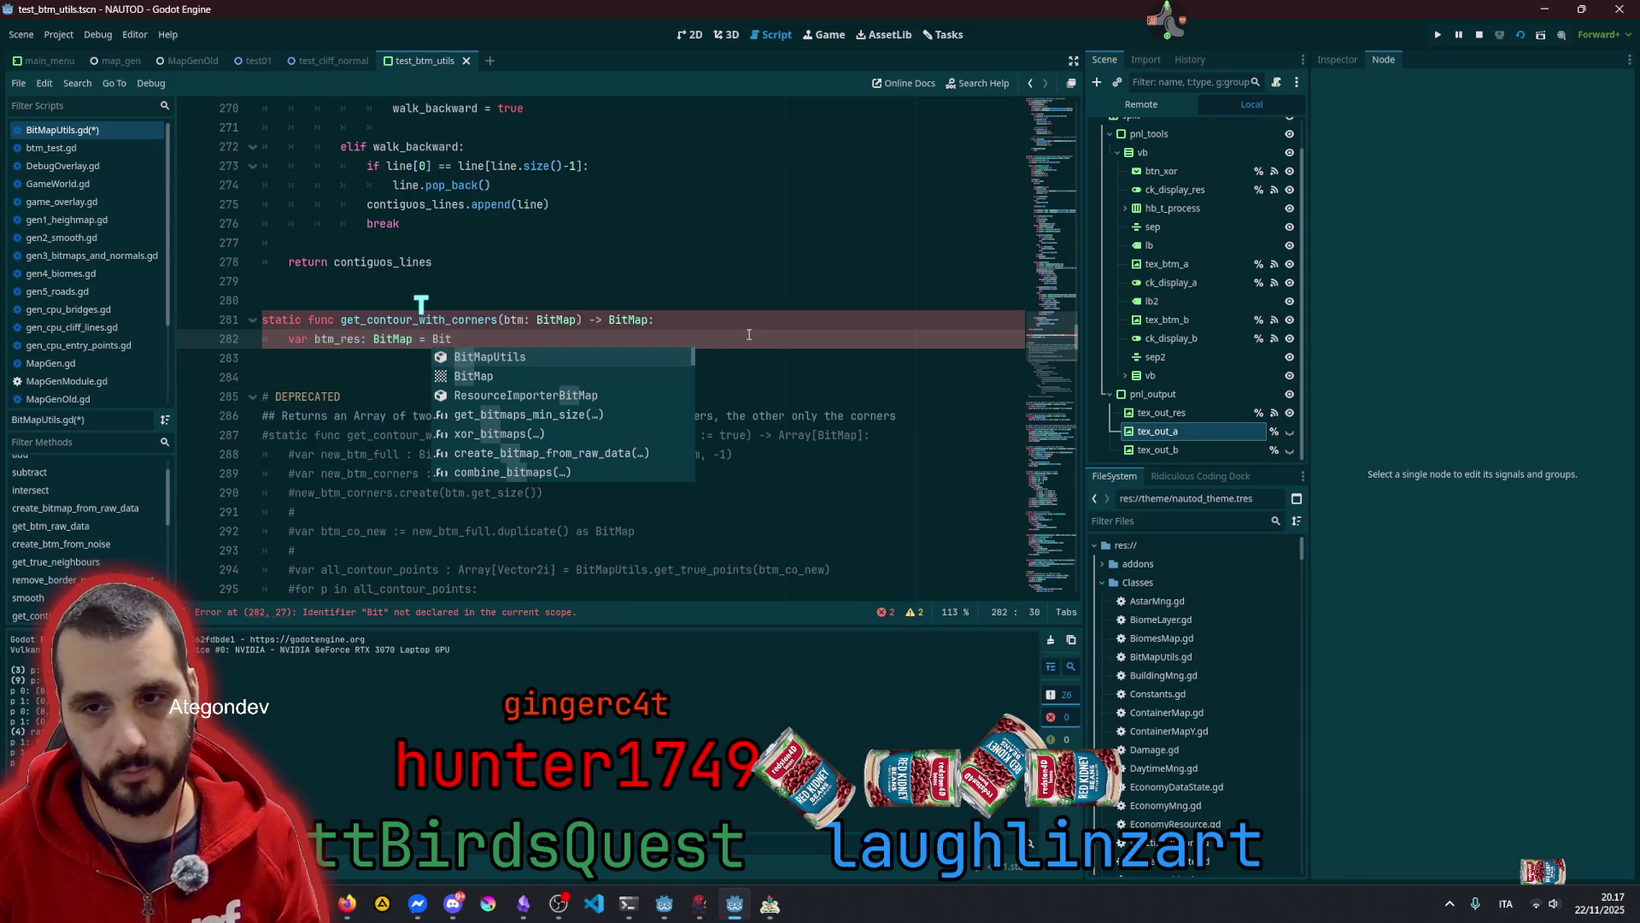
key(Return)
text(.cr)
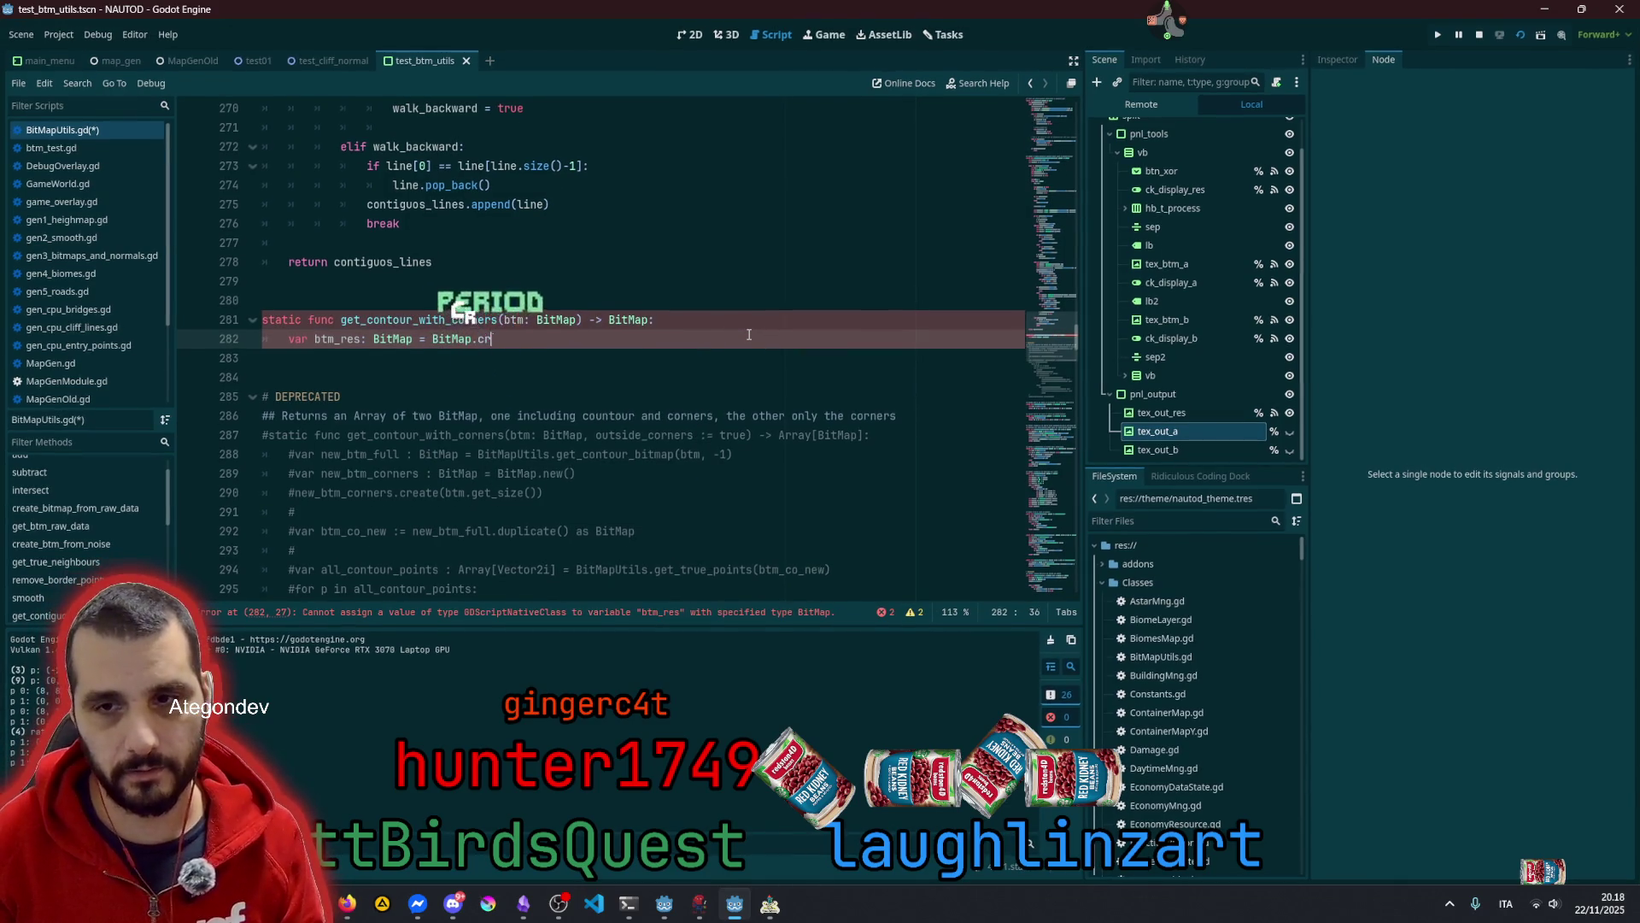
key(BackSpace)
key(BackSpace)
text(new)
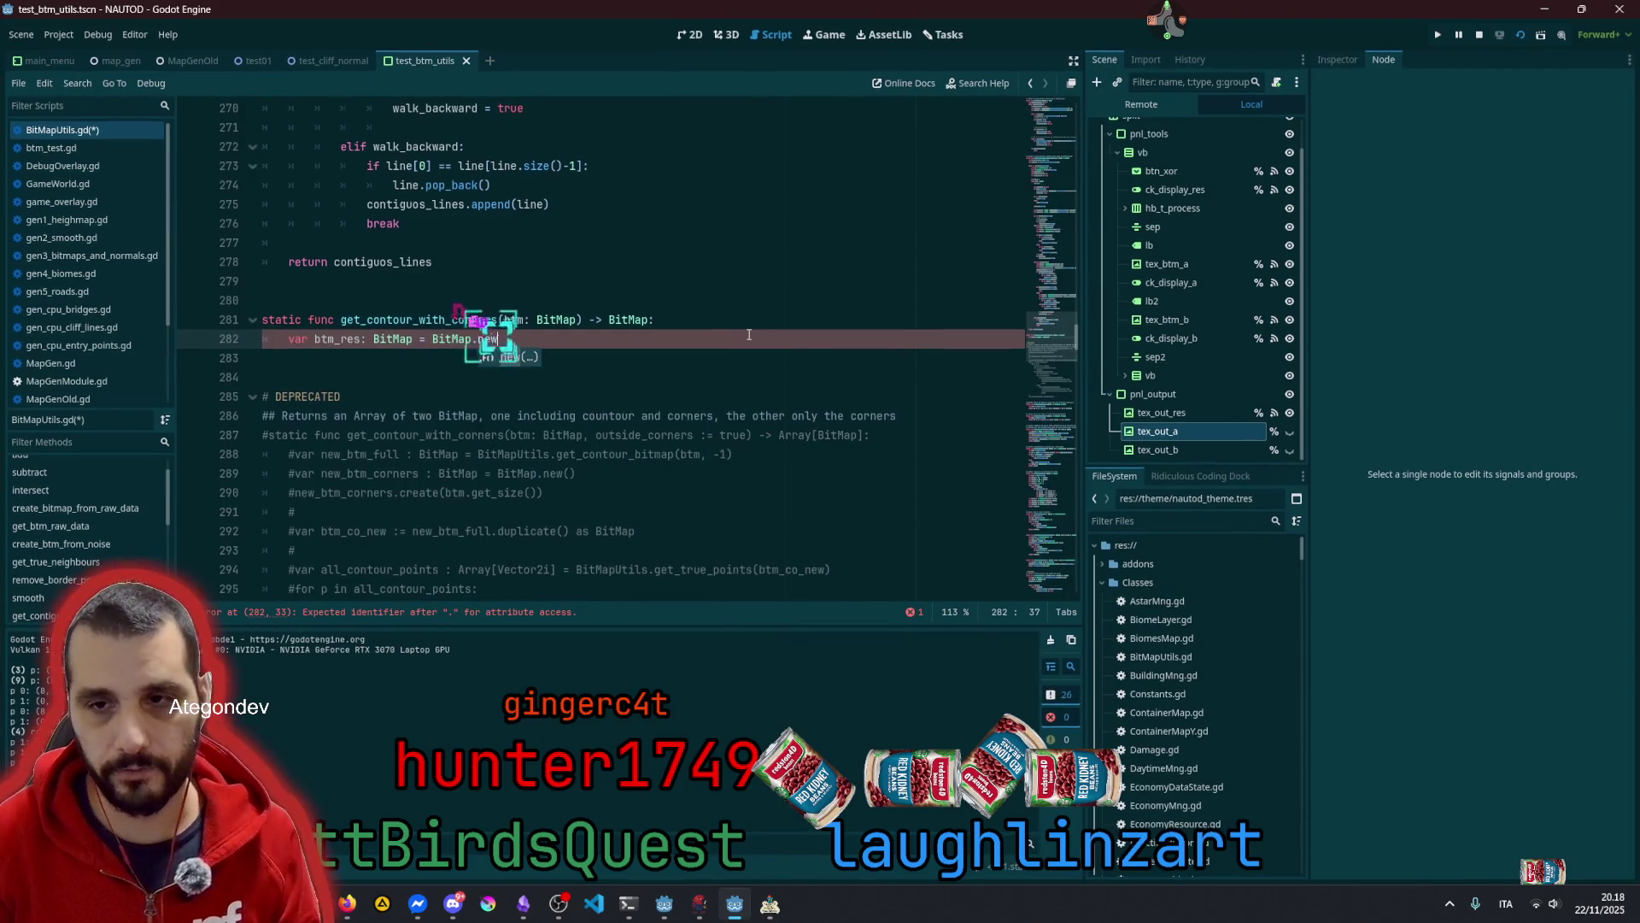
key(Return)
key(Return)
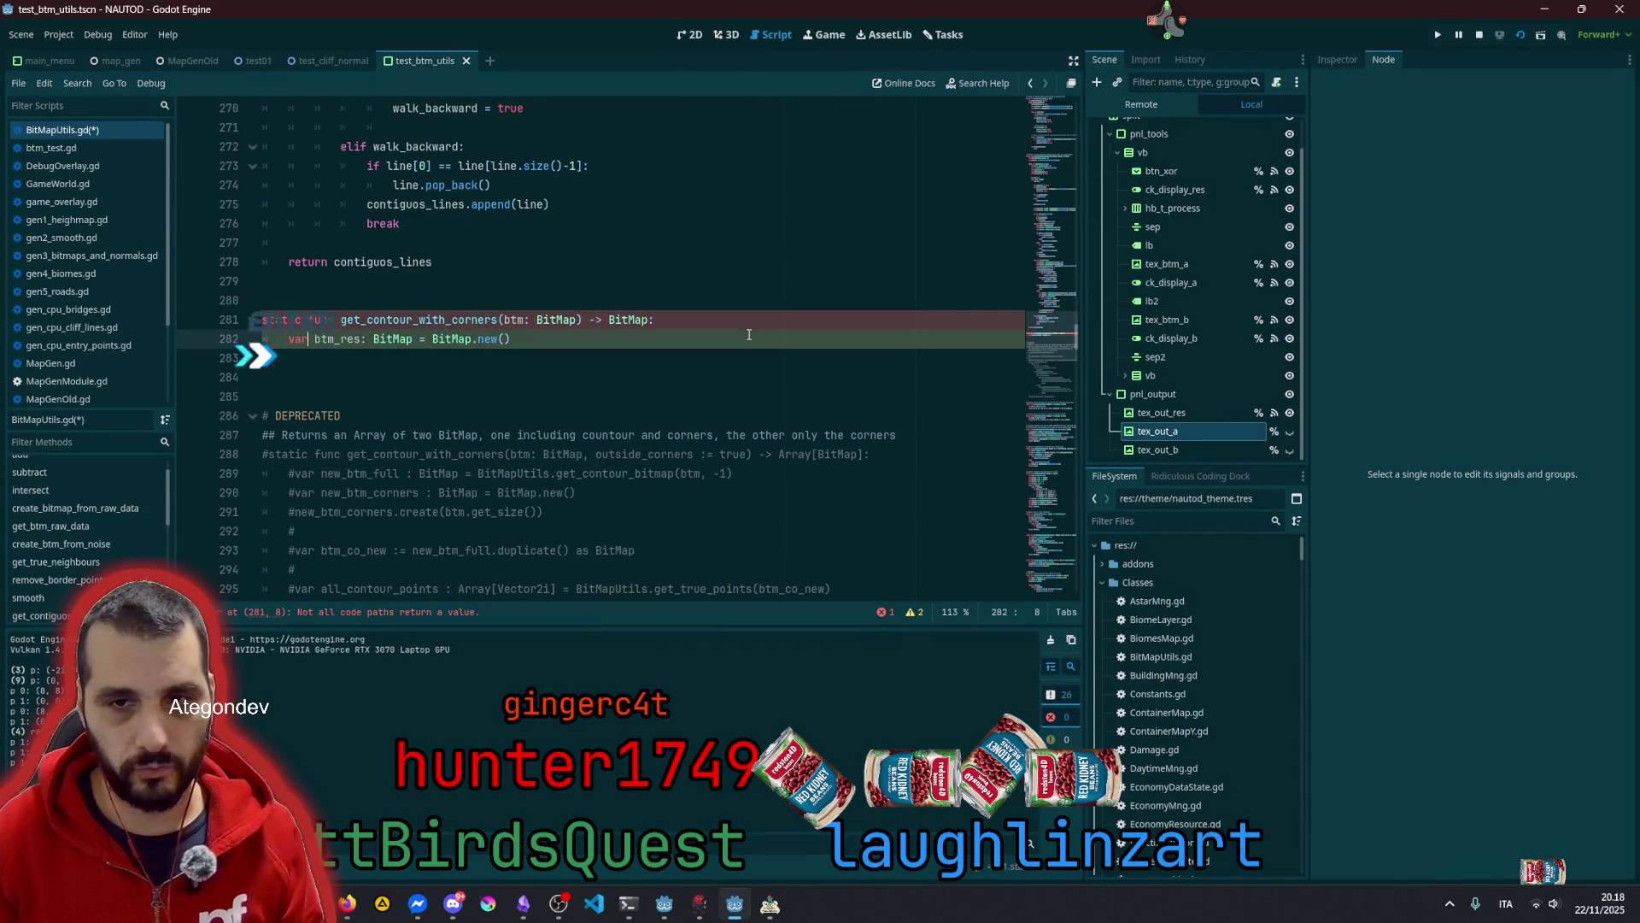
Add btm_res.resize(btm.get_size()) on the next line
key(Up)
key(ctrl+Right)
key(ctrl+Right)
key(ctrl+c)
key(Down)
key(ctrl+v)
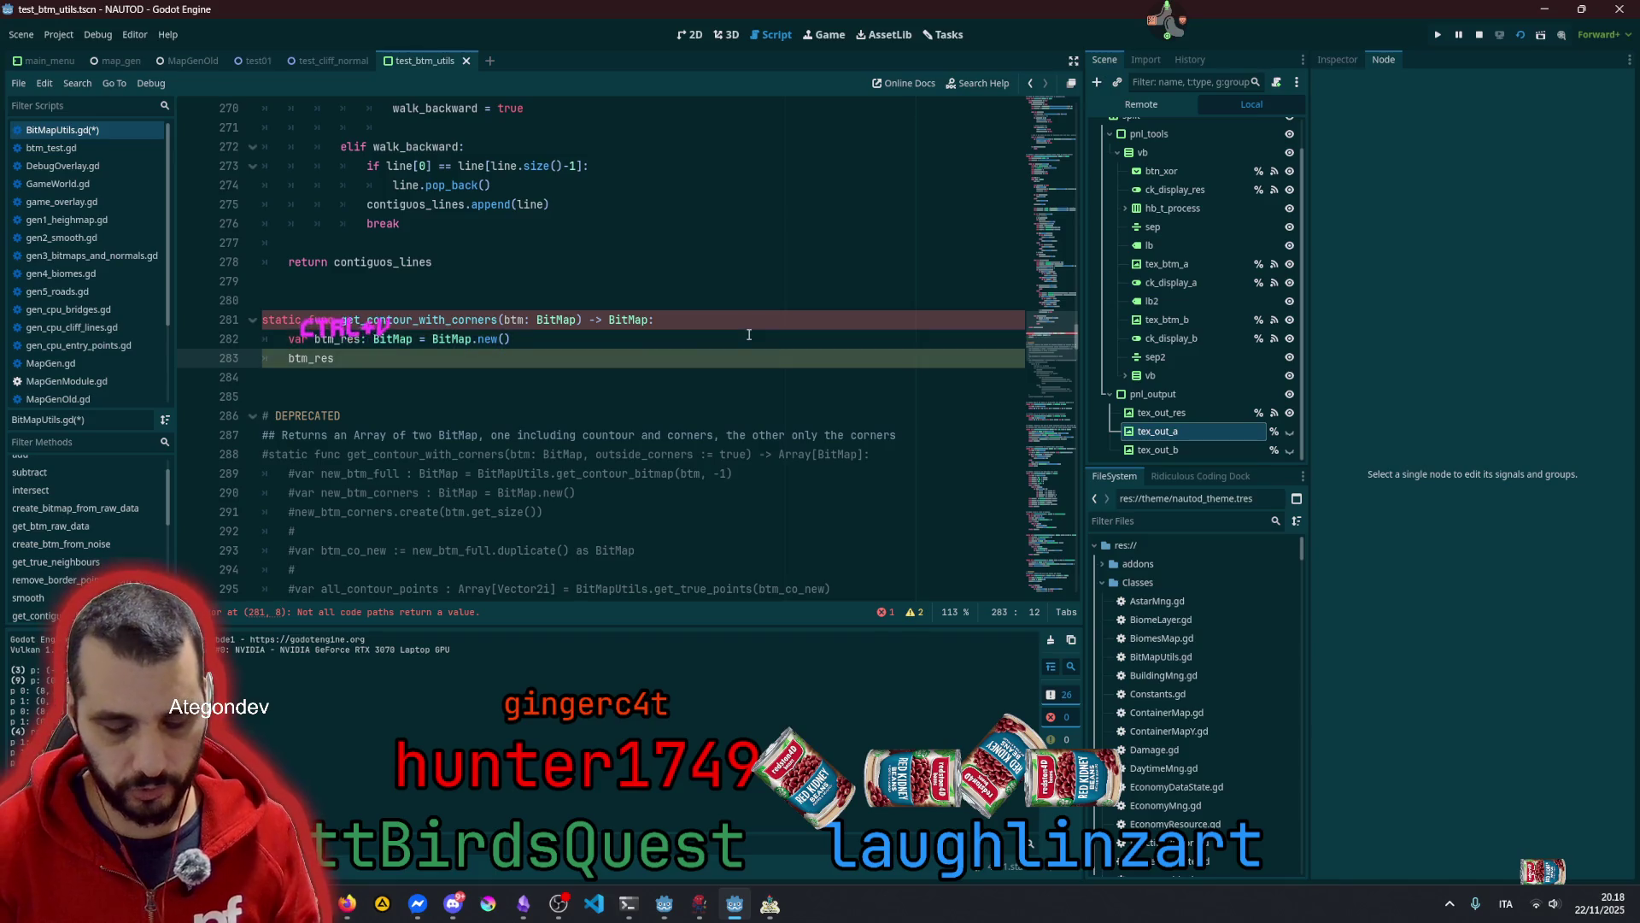
key(BackSpace)
text(.res)
key(Return)
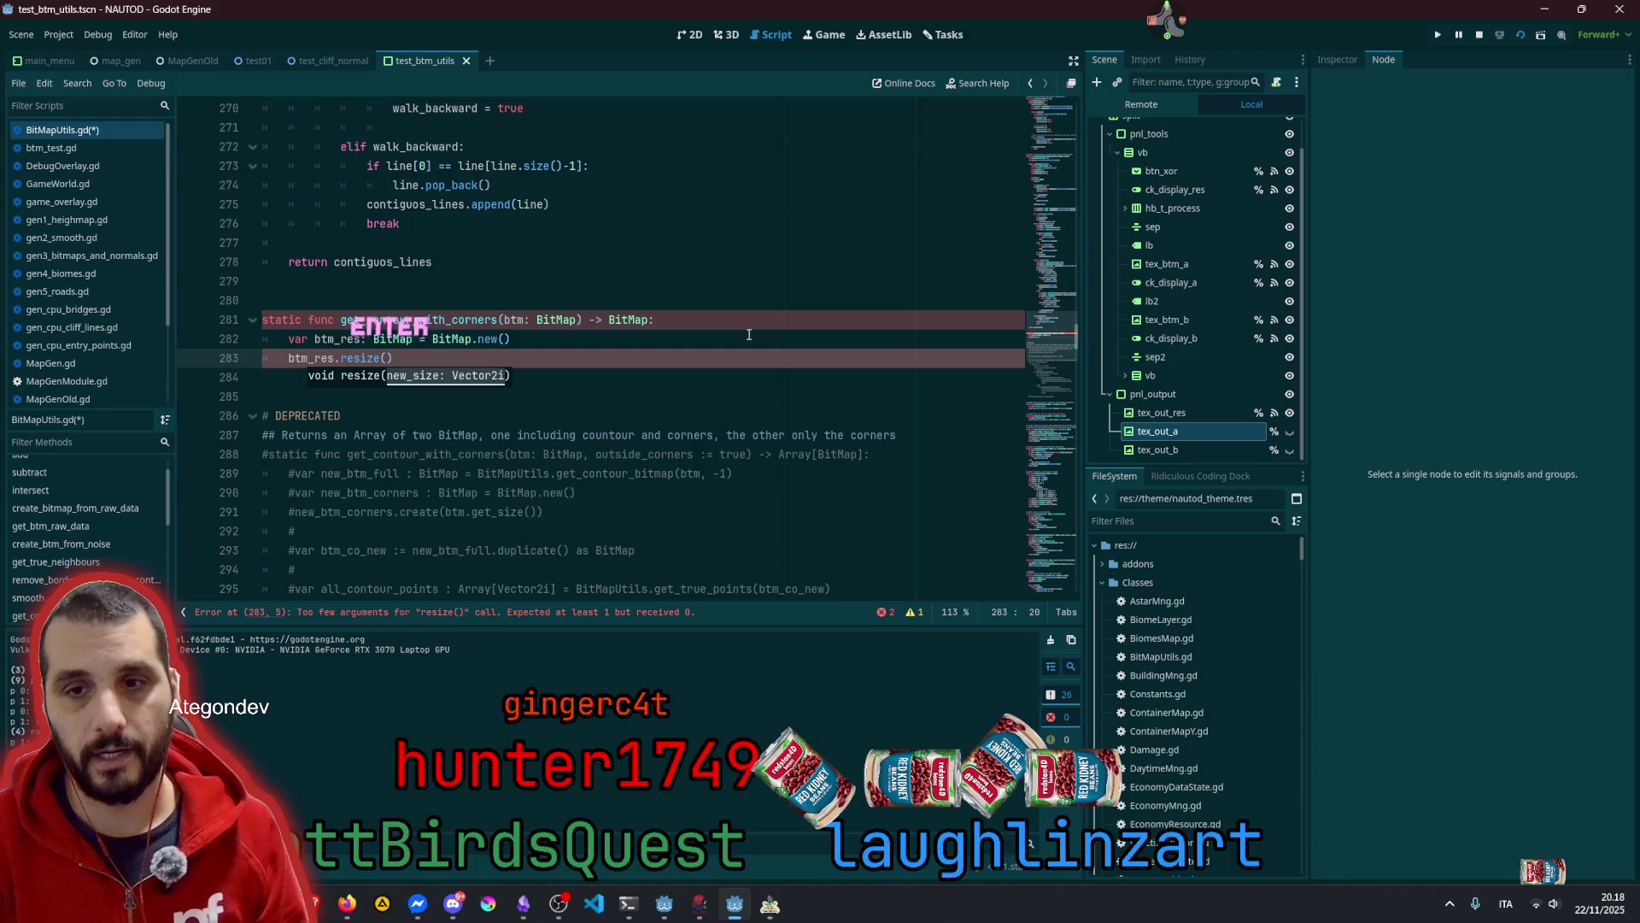
double_click(511, 320)
click(389, 358)
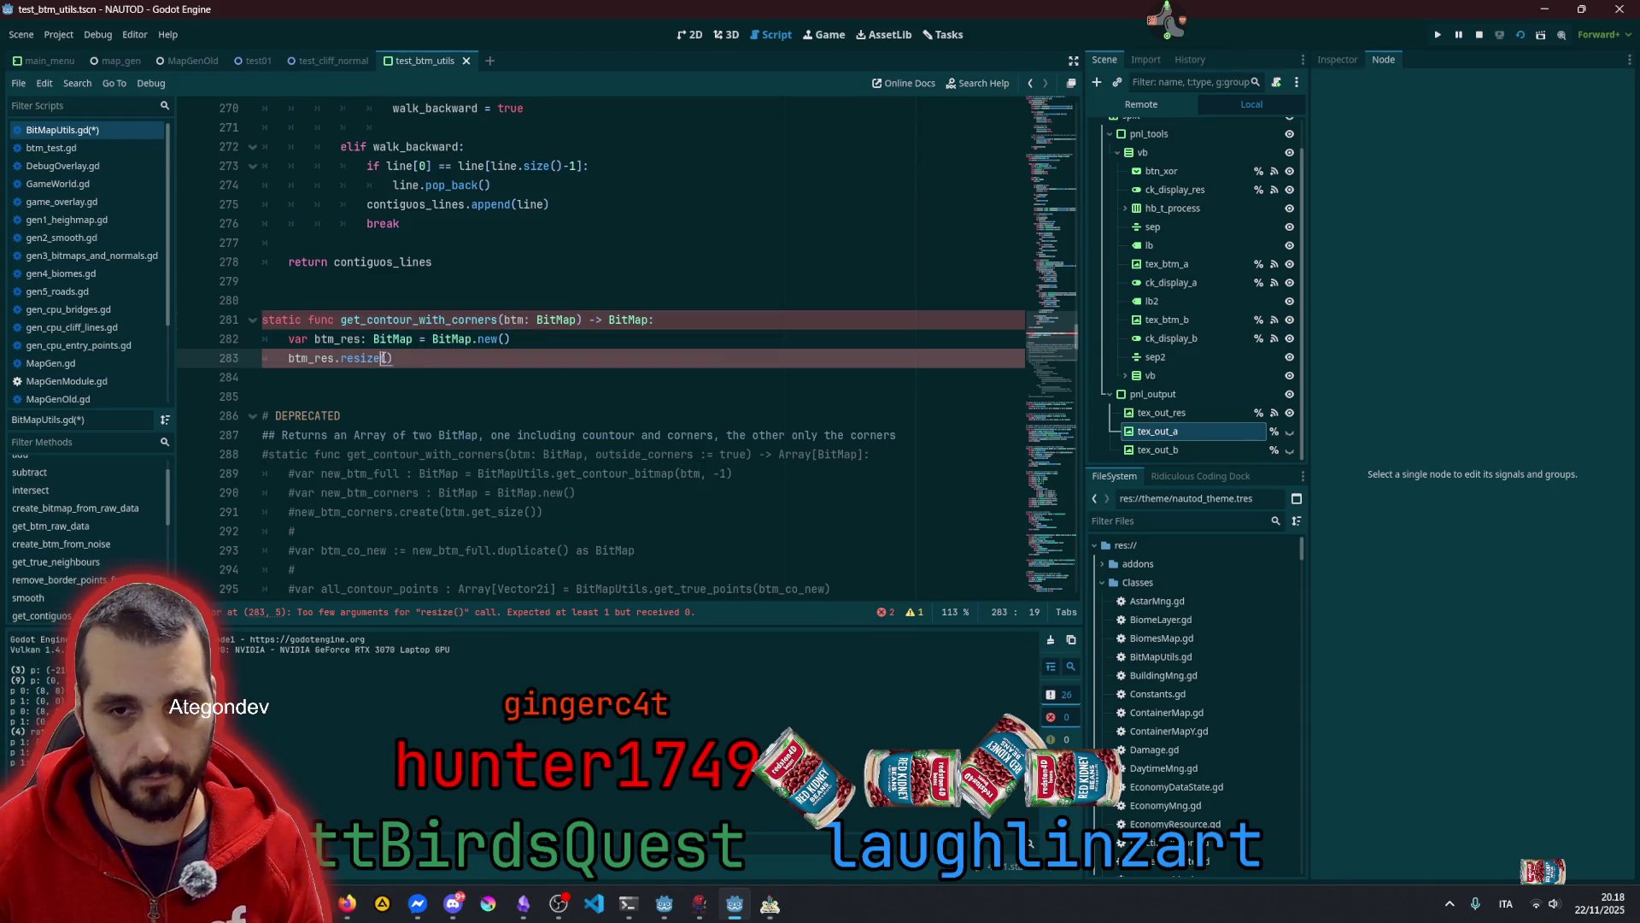
key(ctrl+v)
text(.geT_s)
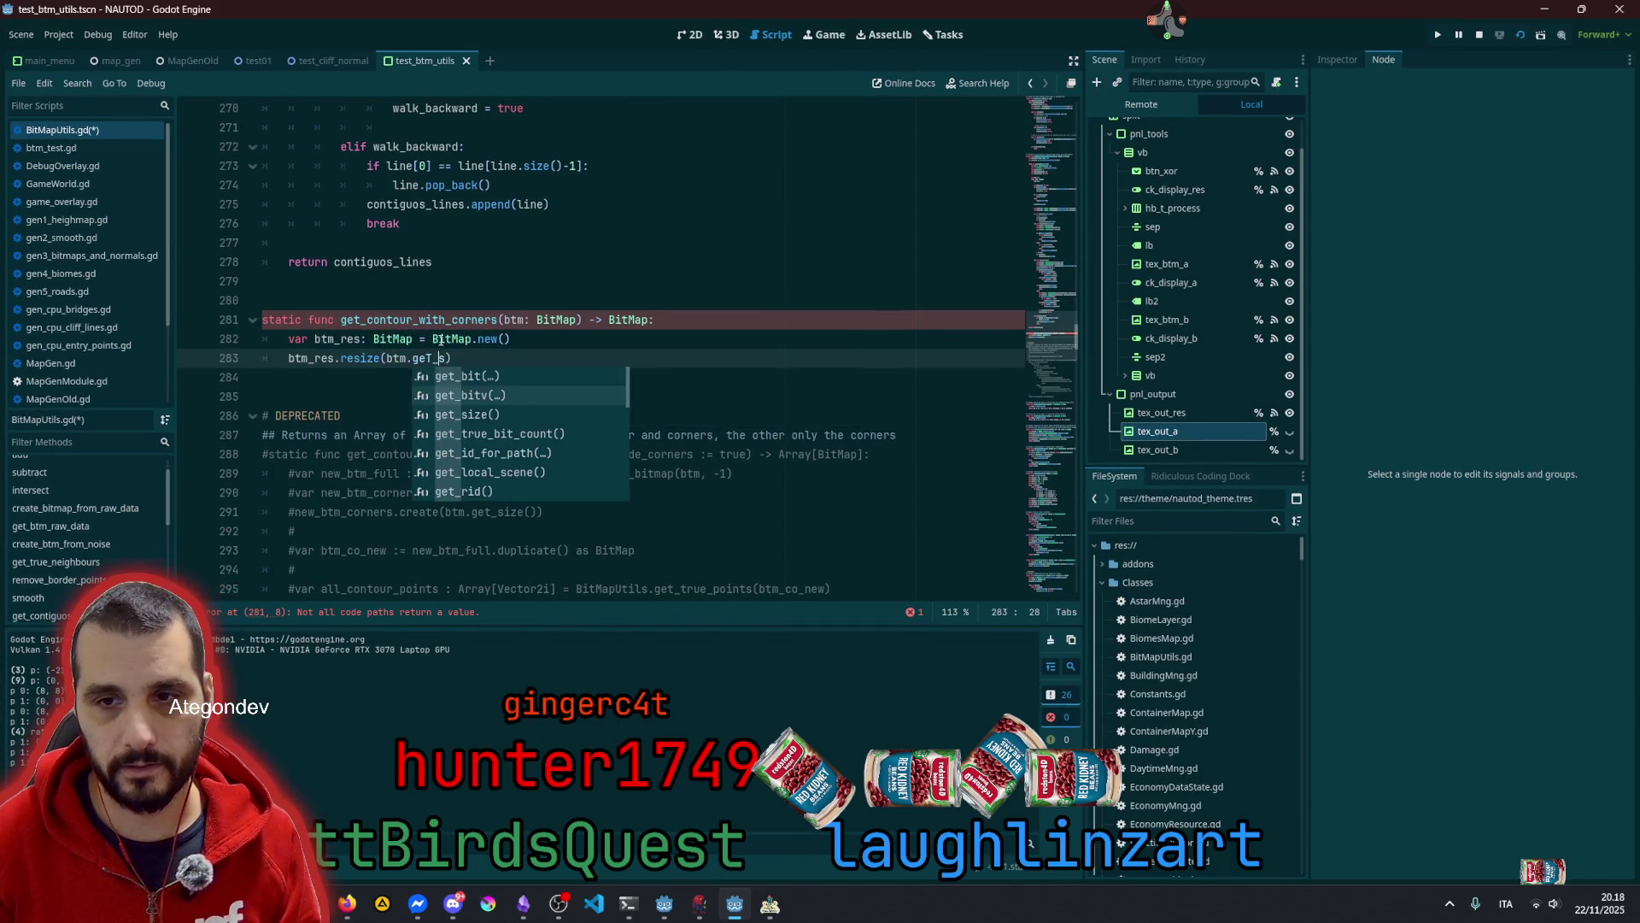
key(Return)
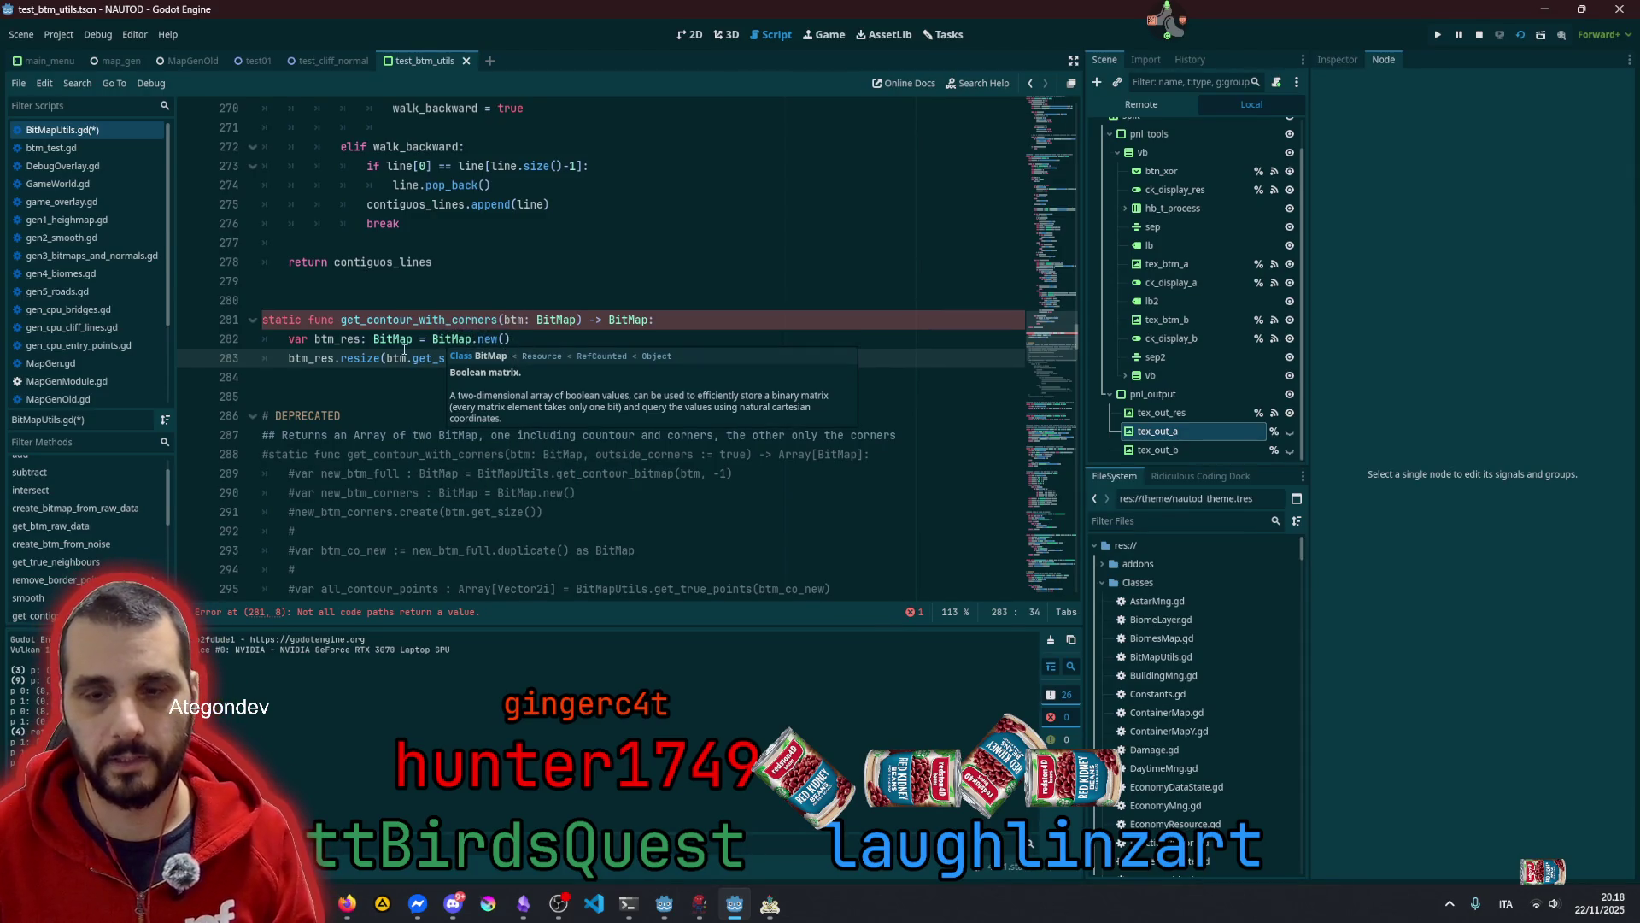
End the function with return btm_res
key(Return)
key(Return)
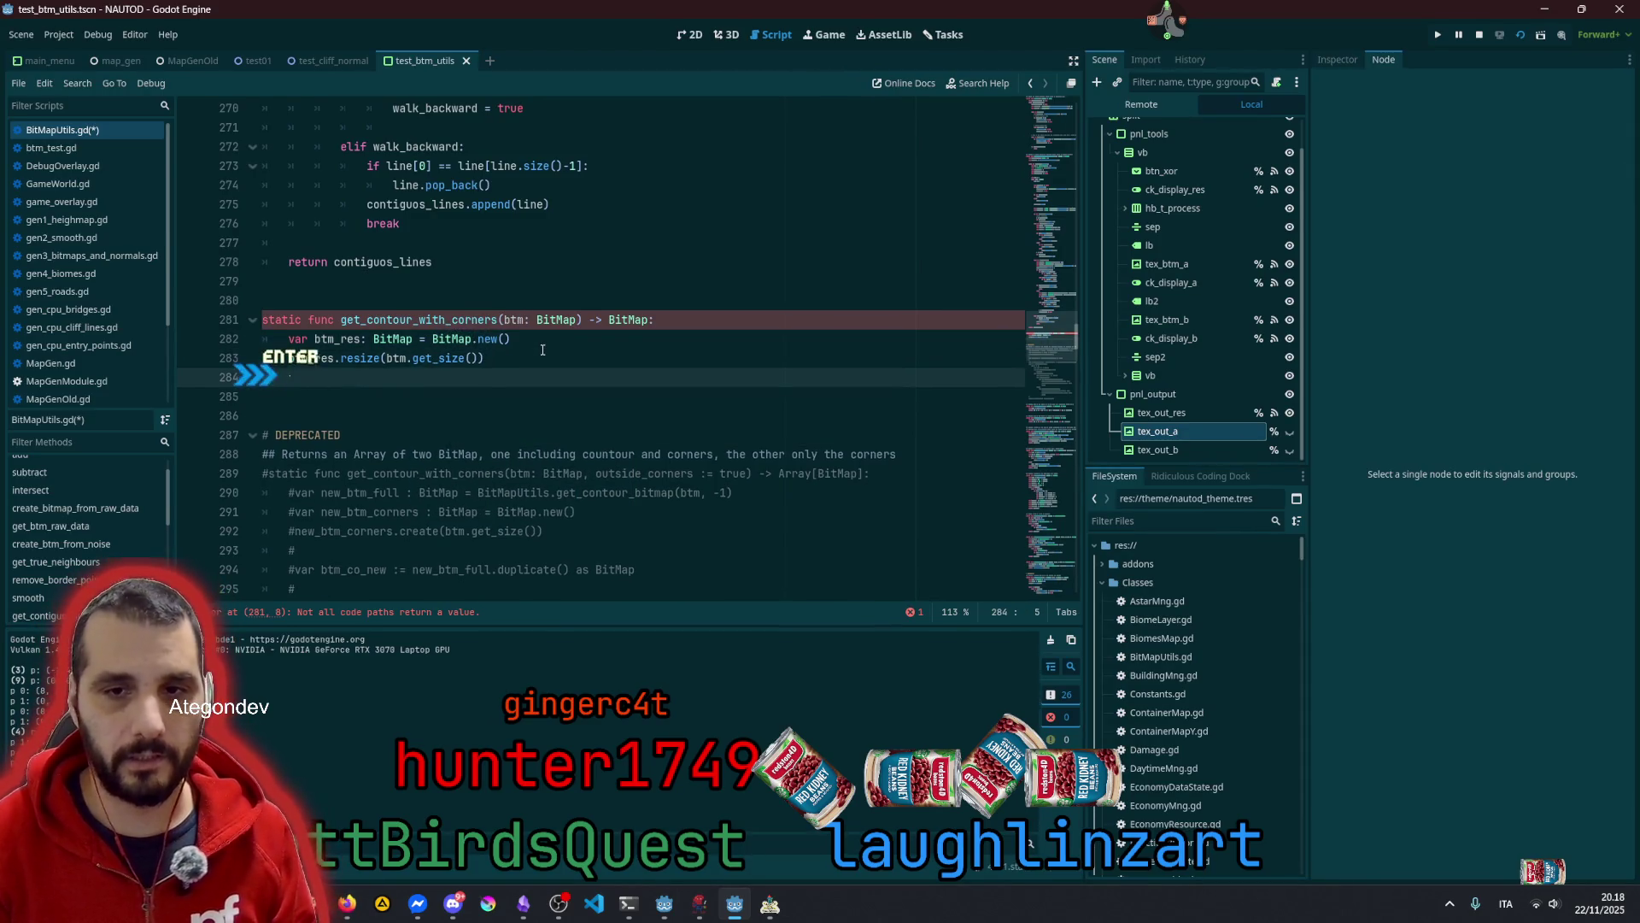
text(return)
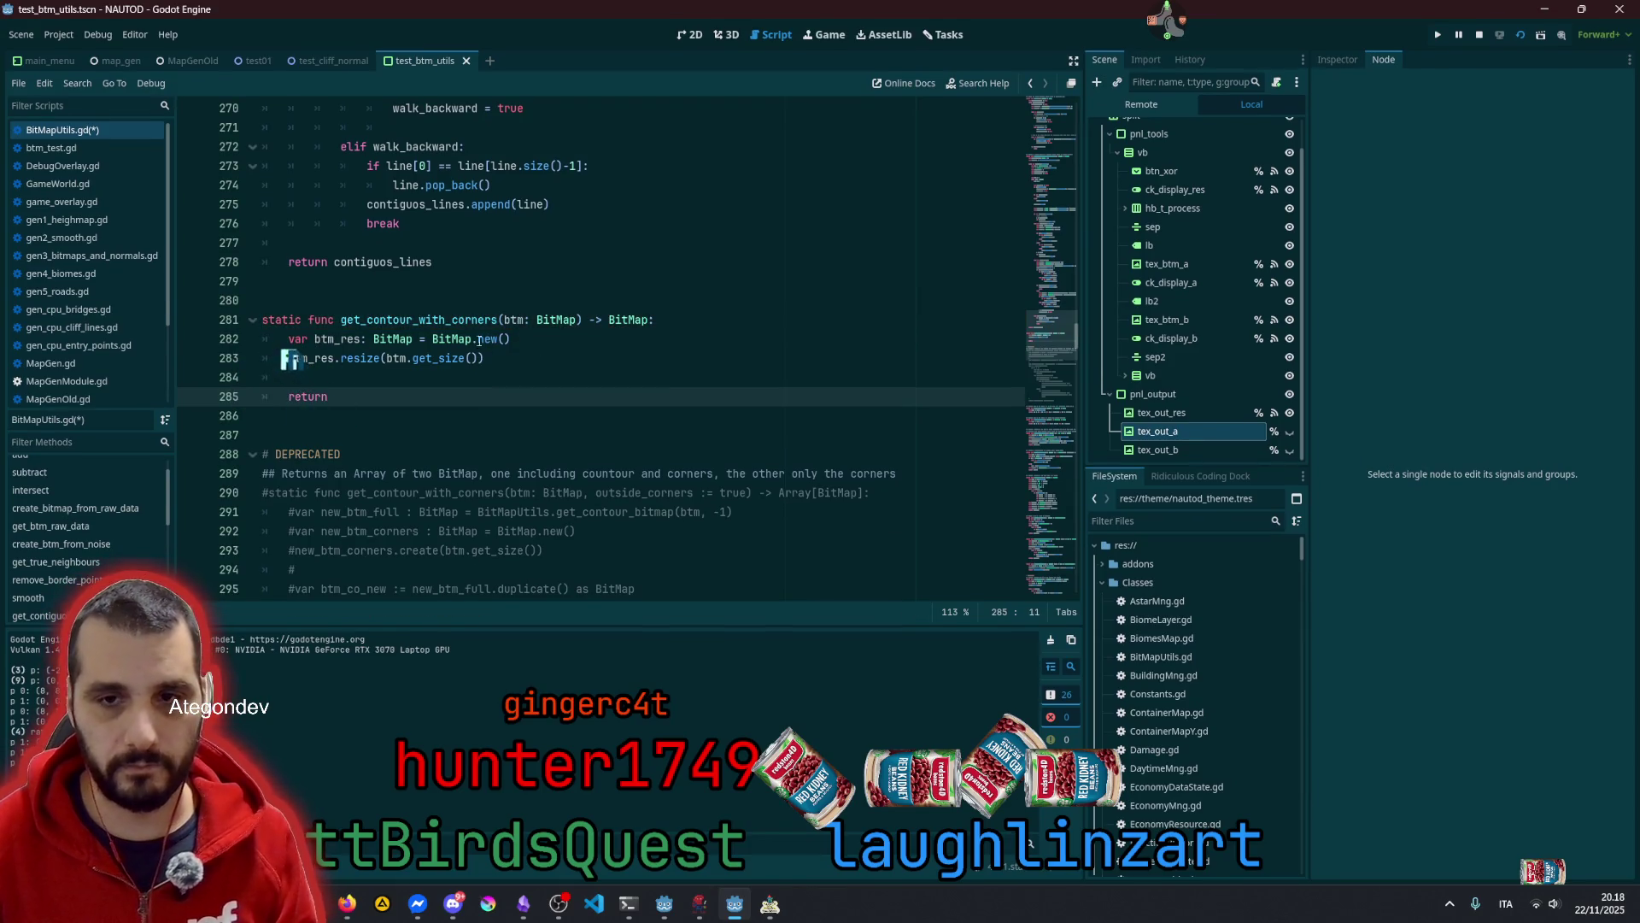
click(333, 340)
click(393, 359)
click(455, 381)
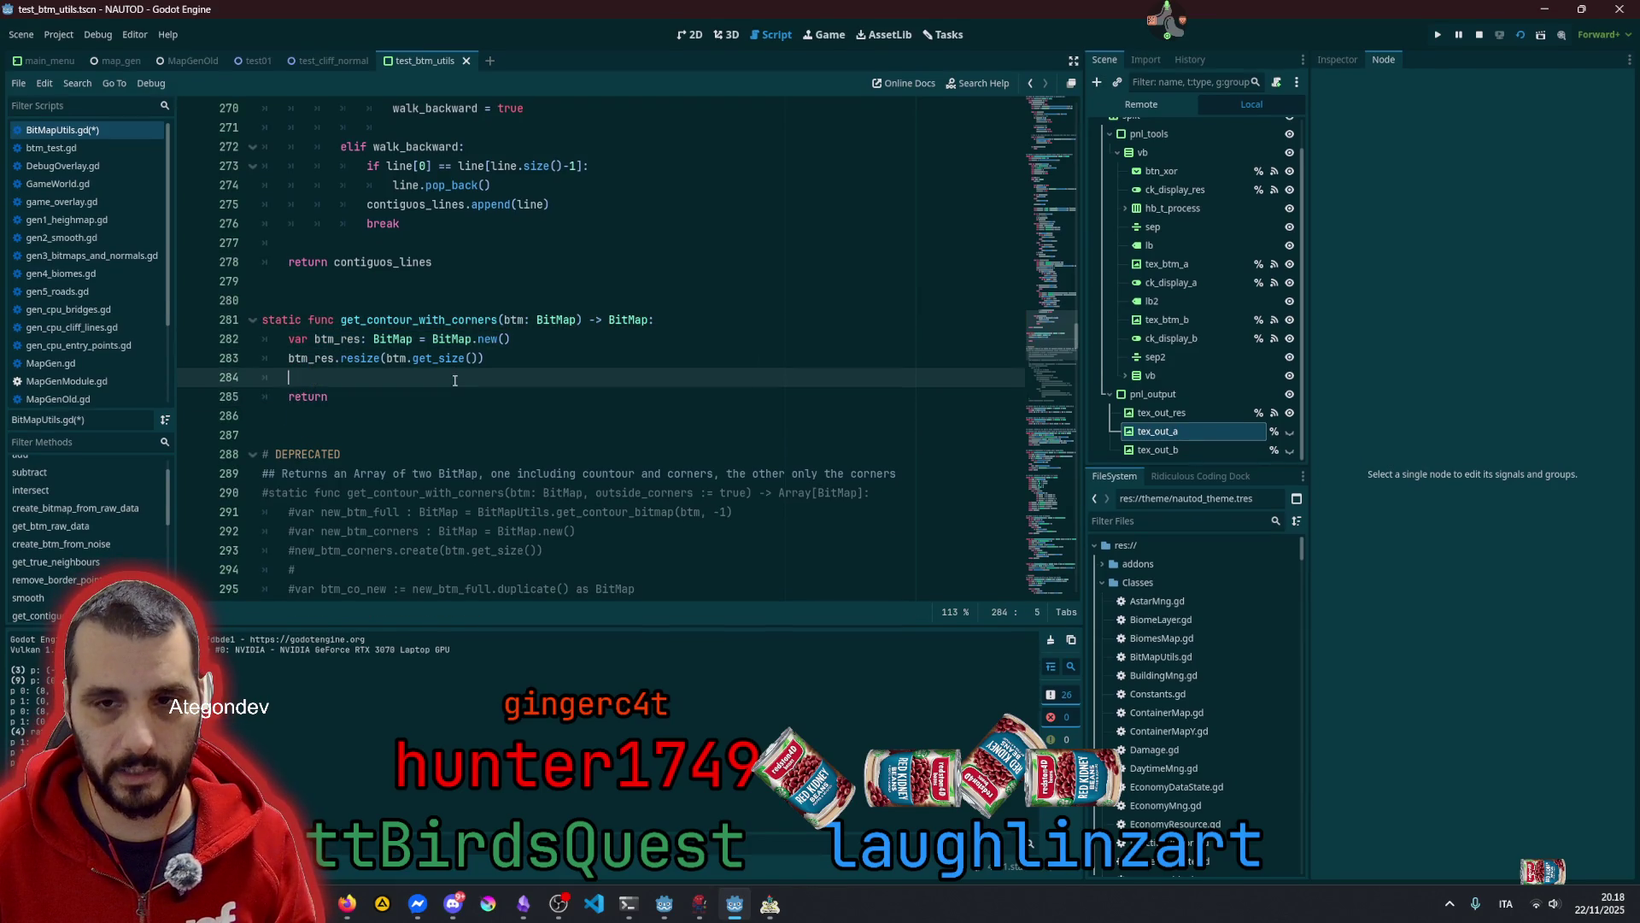
key(Down)
key(End)
text(btm_res)
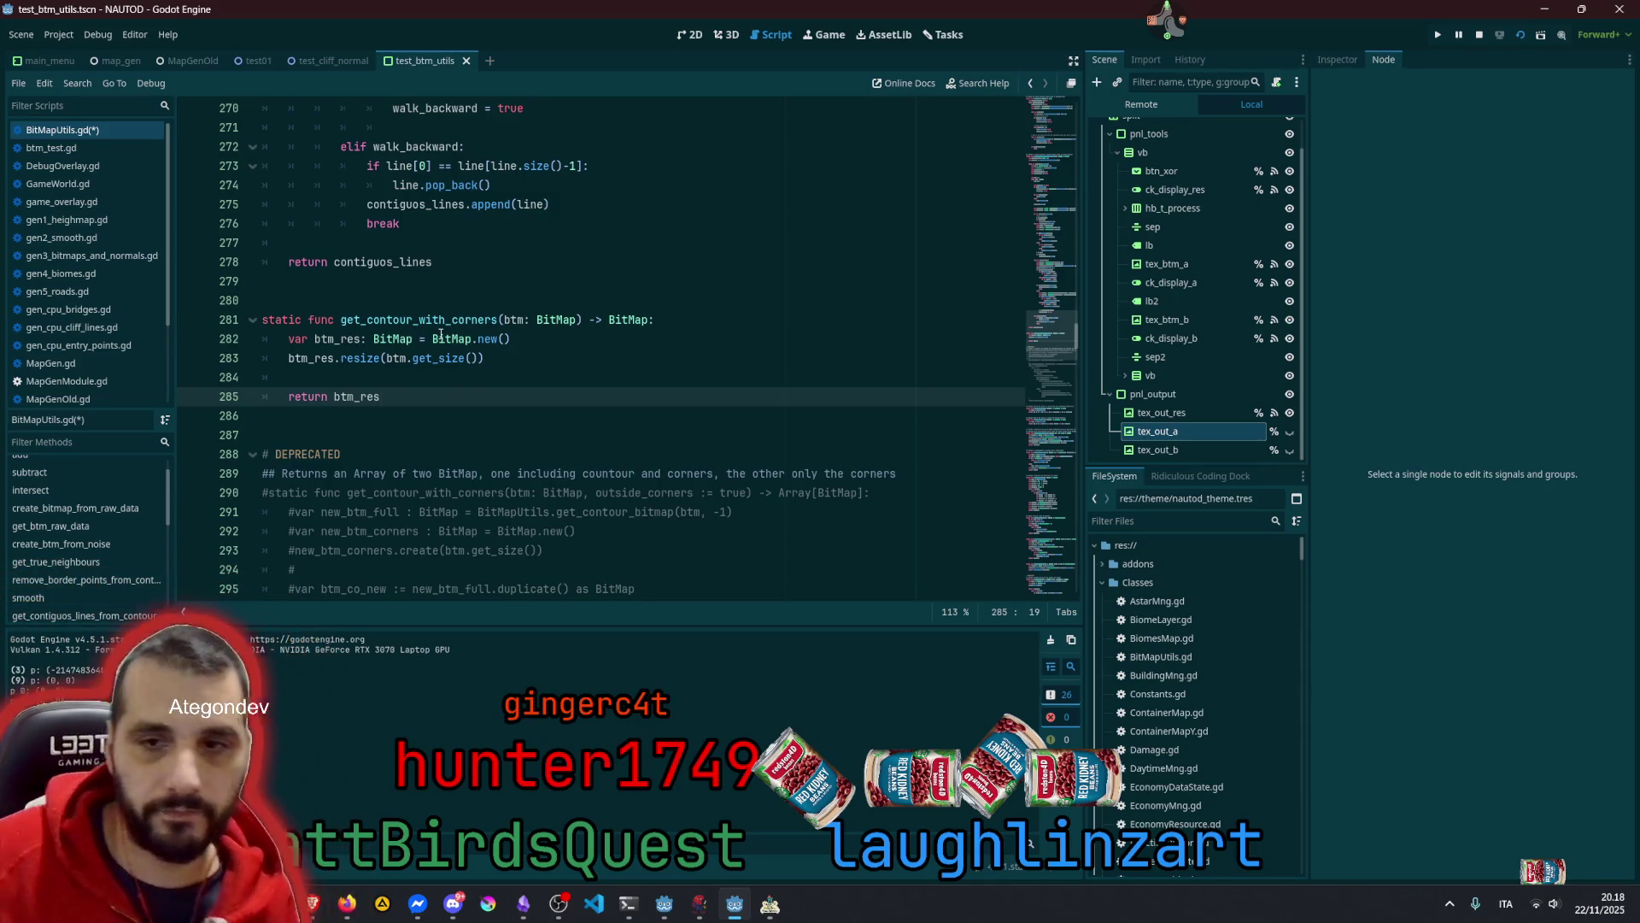
Initialize btm_res with btm.duplicate() instead of BitMap.new()
click(511, 318)
click(750, 344)
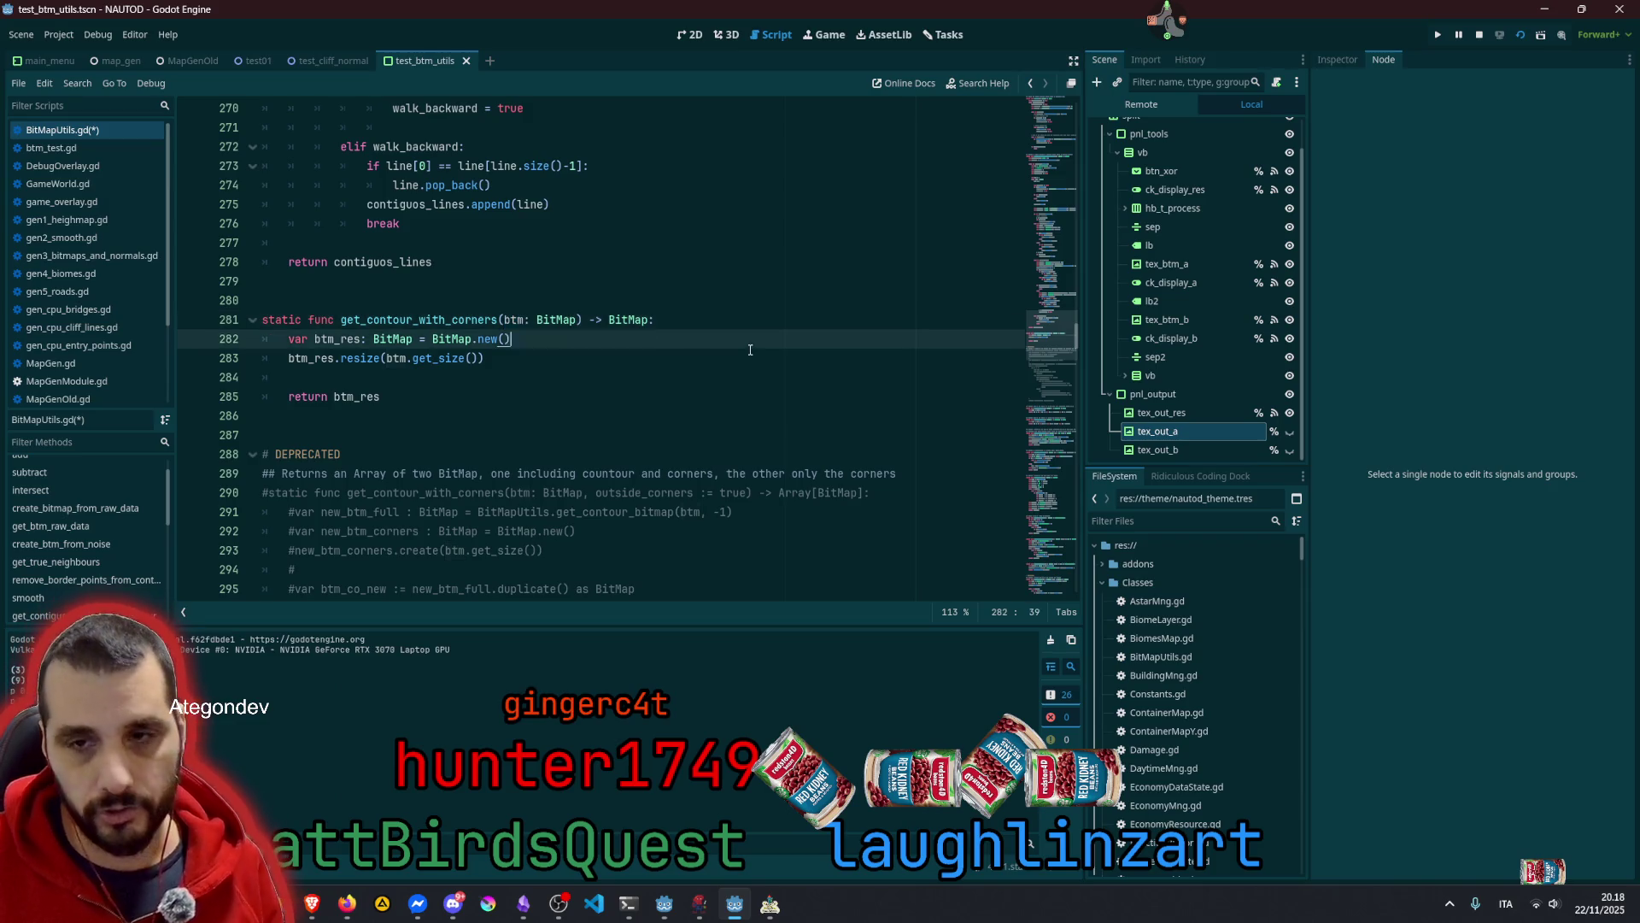
key(ctrl+shift+Left)
key(ctrl+shift+Left)
key(ctrl+shift+Left)
text(btm.dup)
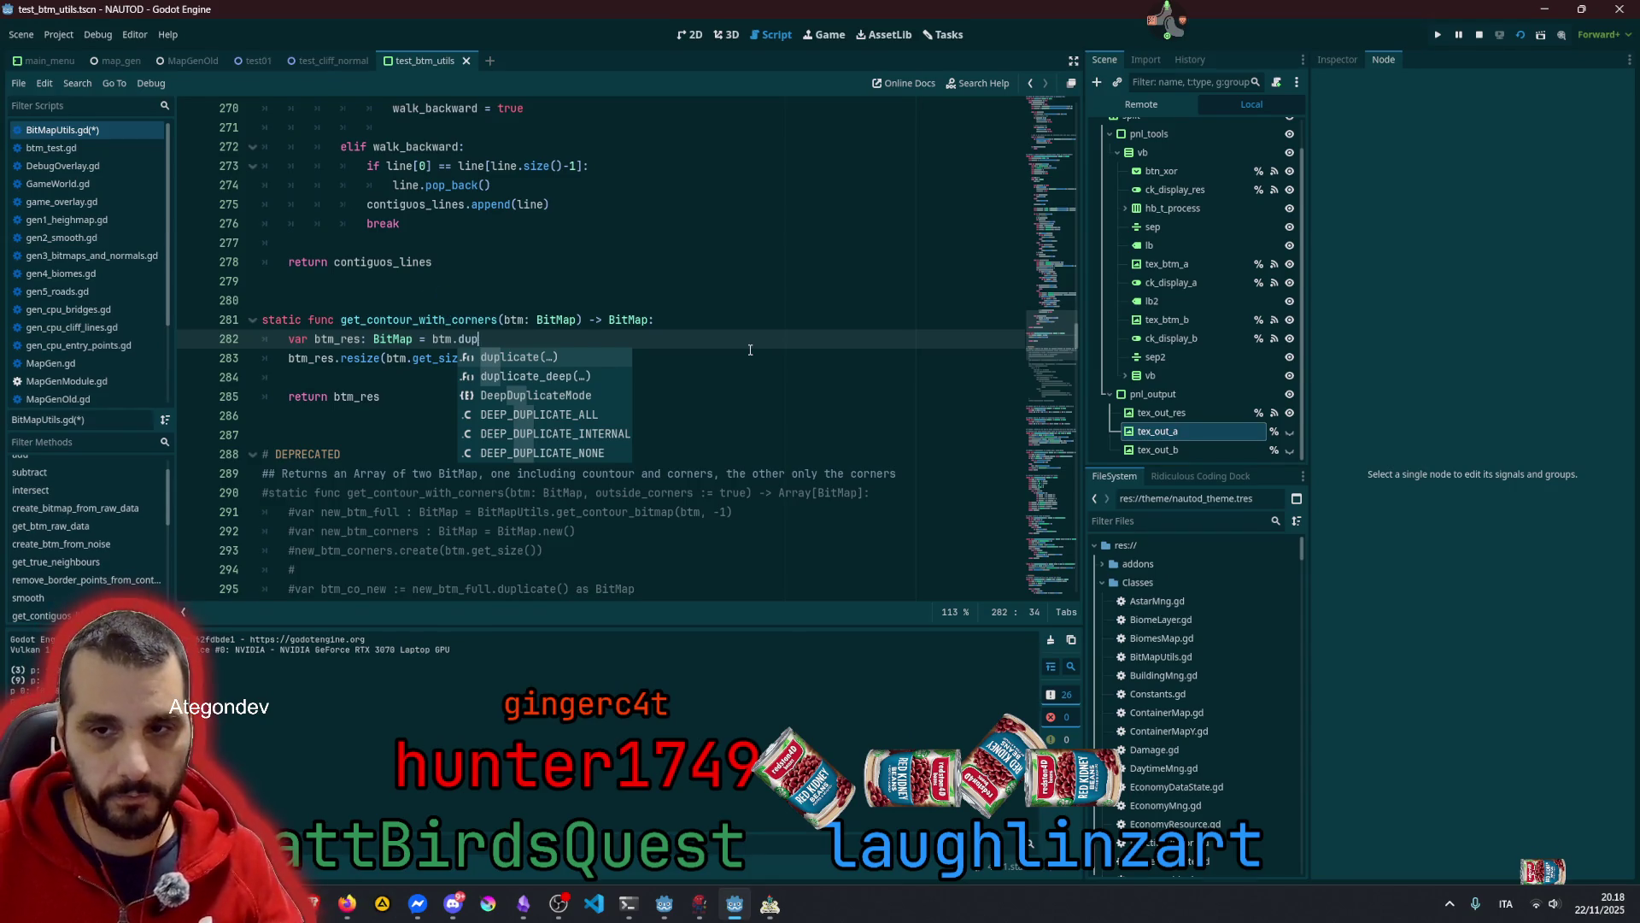
key(Return)
Replace the resize line with var btm_size: Vector2i = btm.get_size()
click(566, 354)
key(shift+Home)
key(Delete)
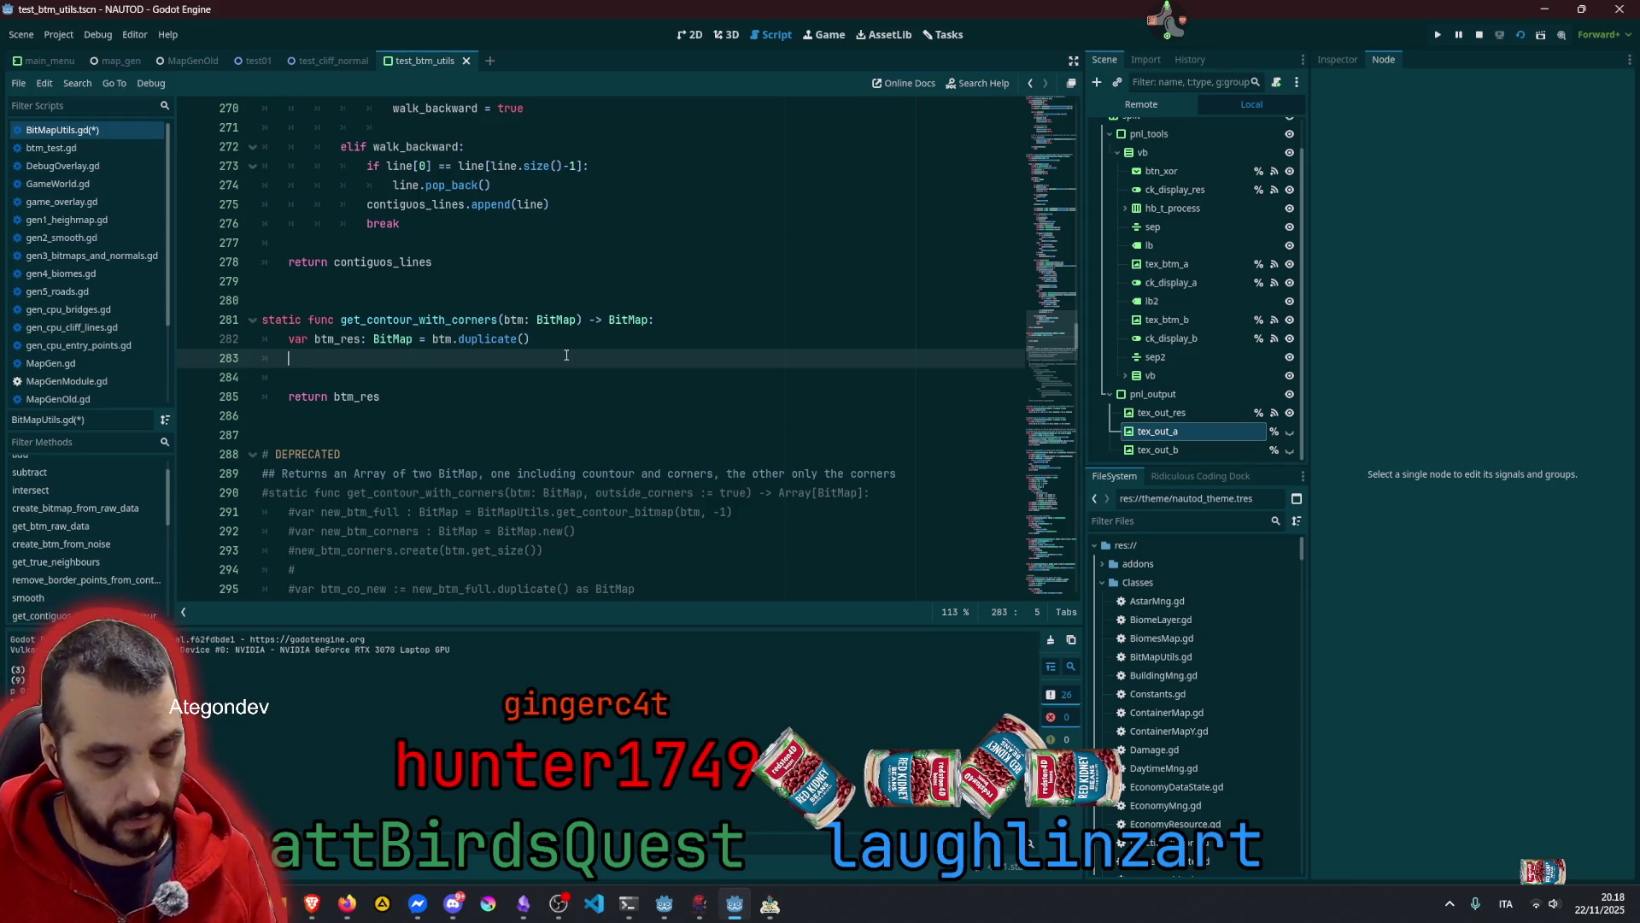
text(var btm_size: v)
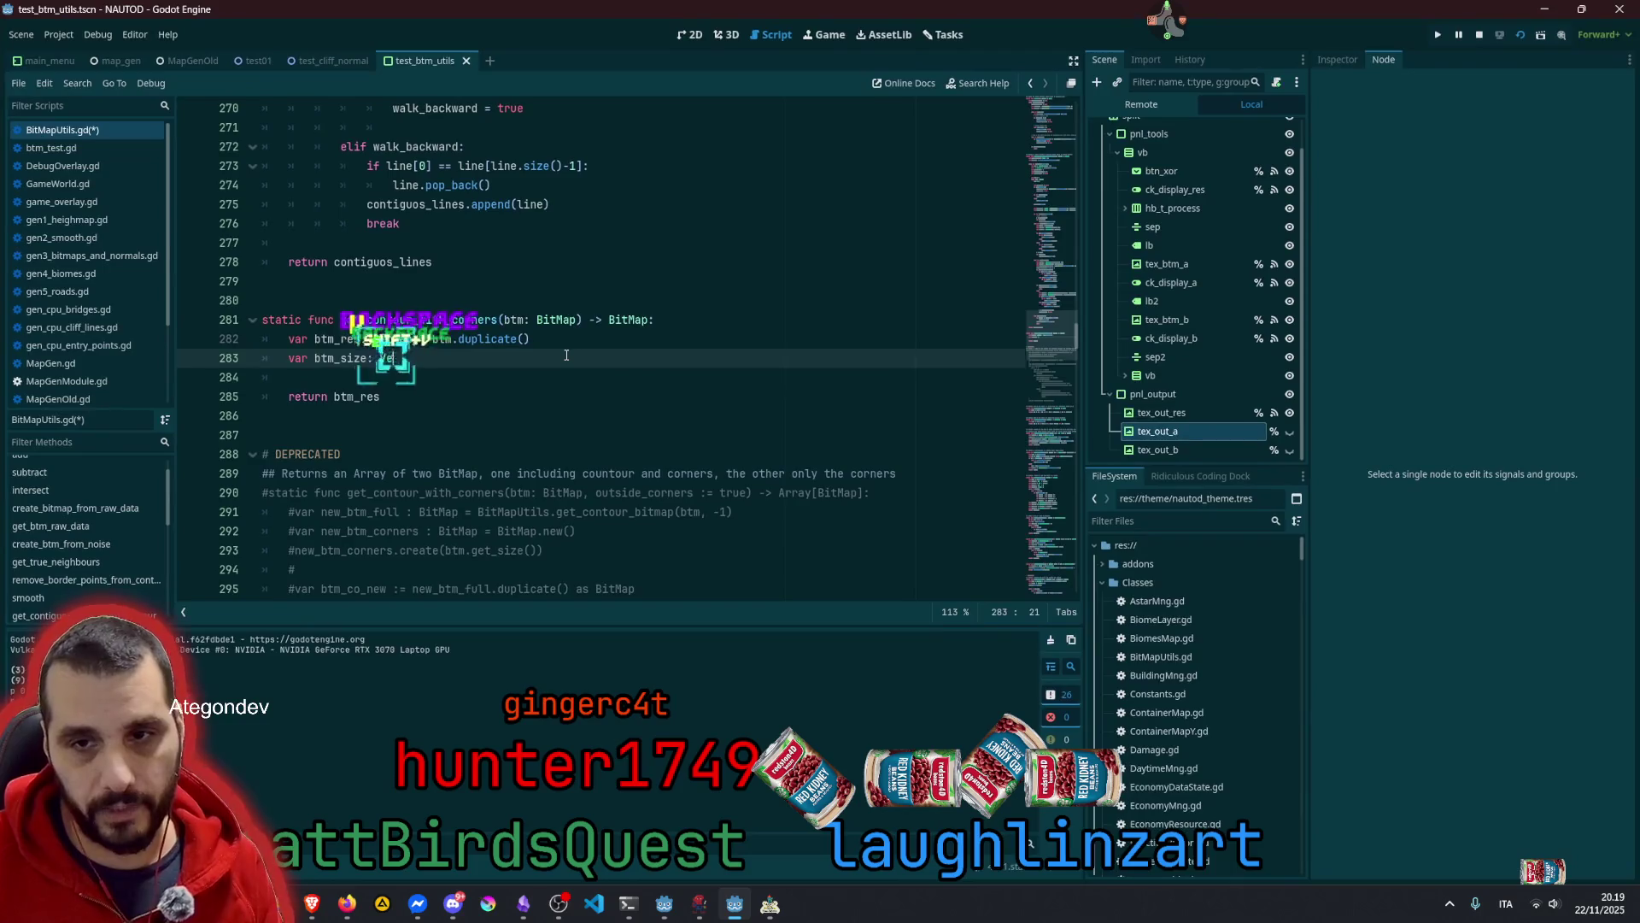
text(ector2i)
key(Return)
text(= btm.get_si)
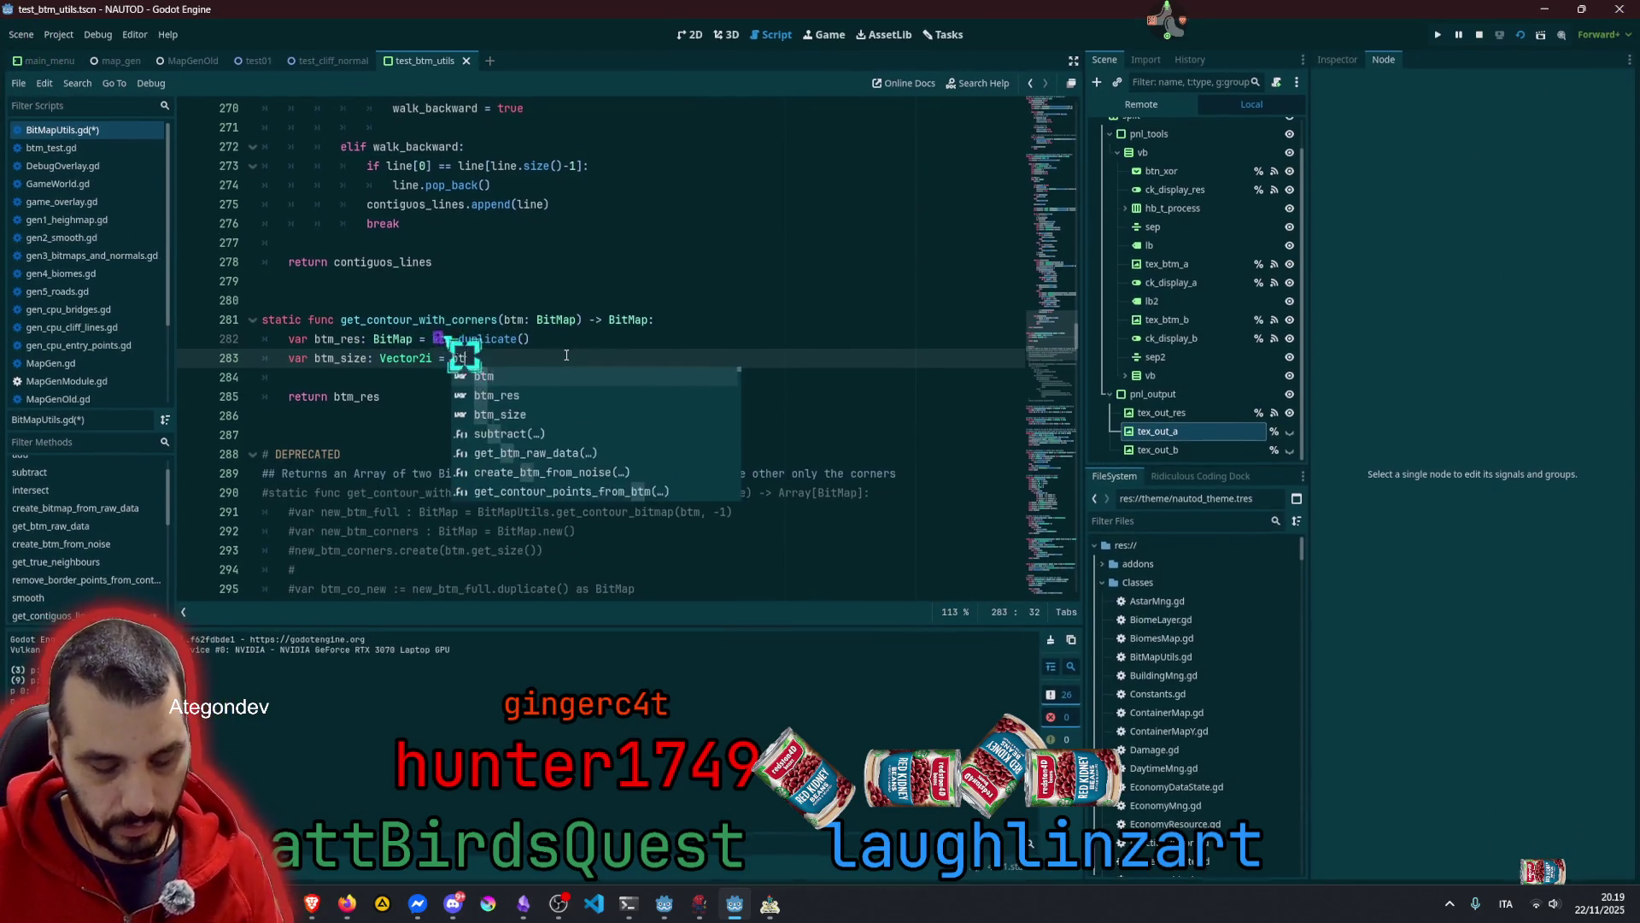
text(z)
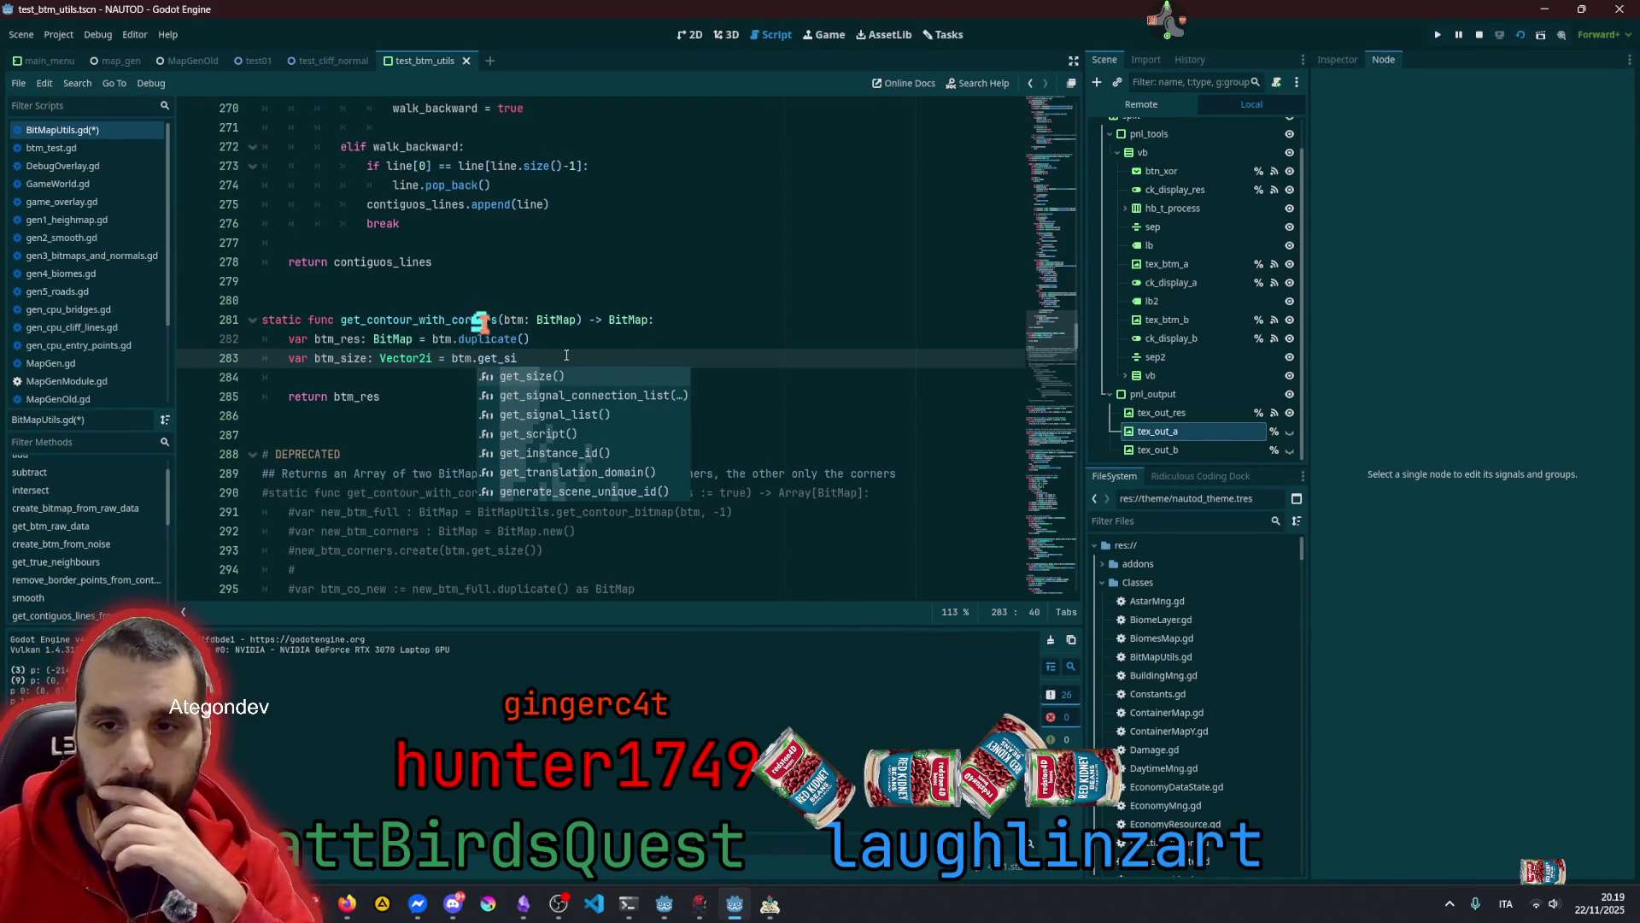
key(Return)
key(Return)
key(Return)
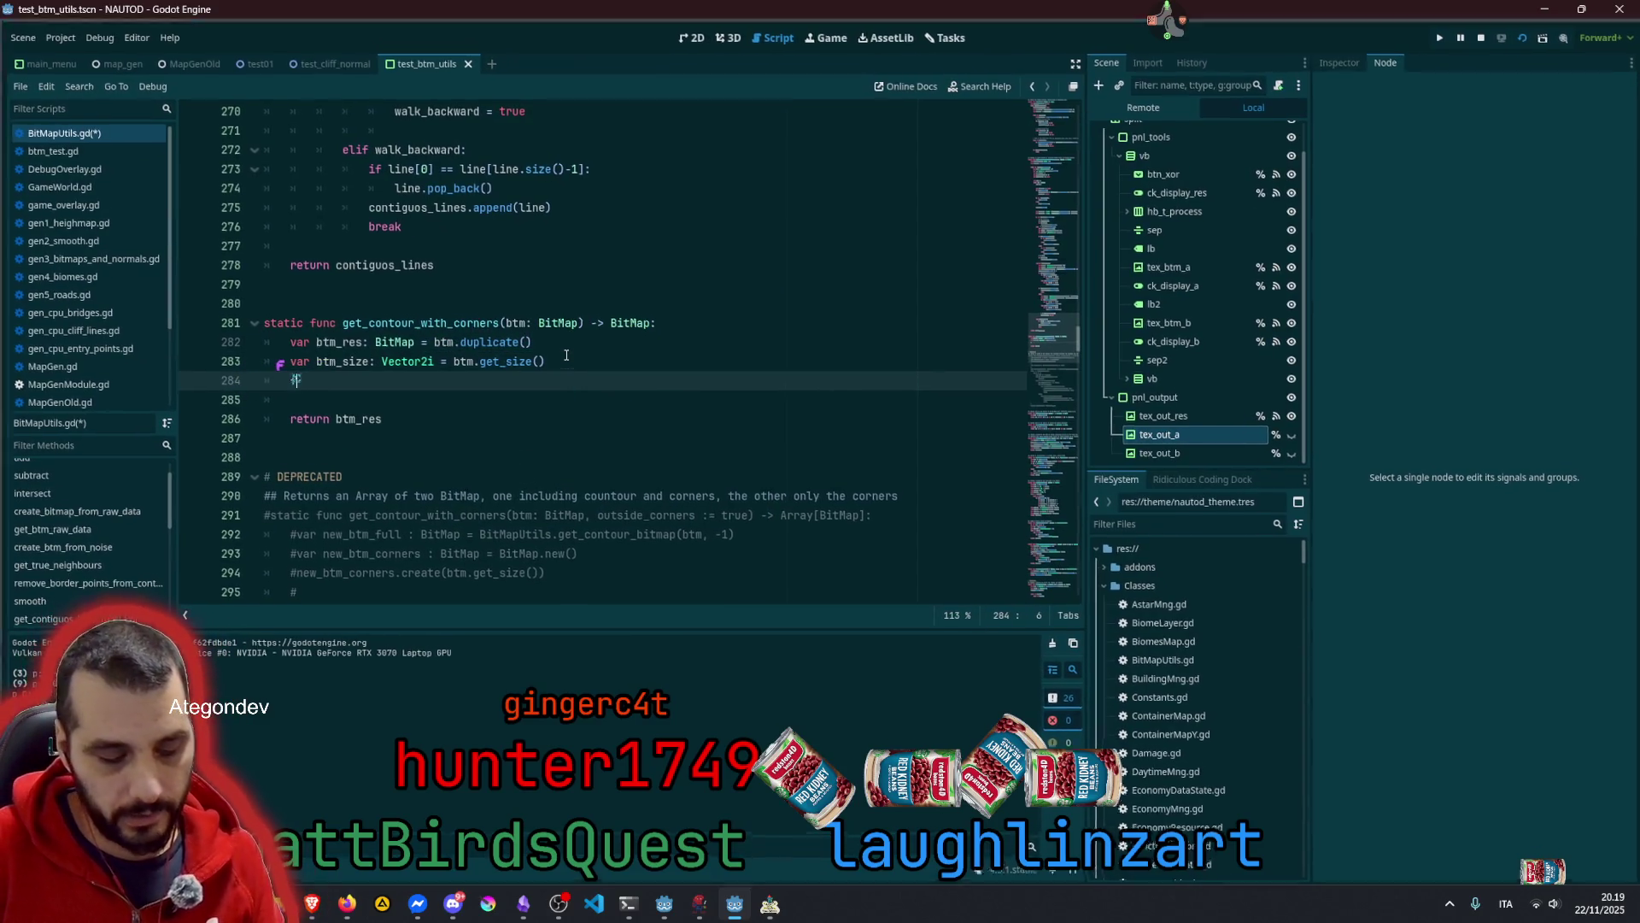
Write an outer loop: for x in btm_size.x:
text(for )
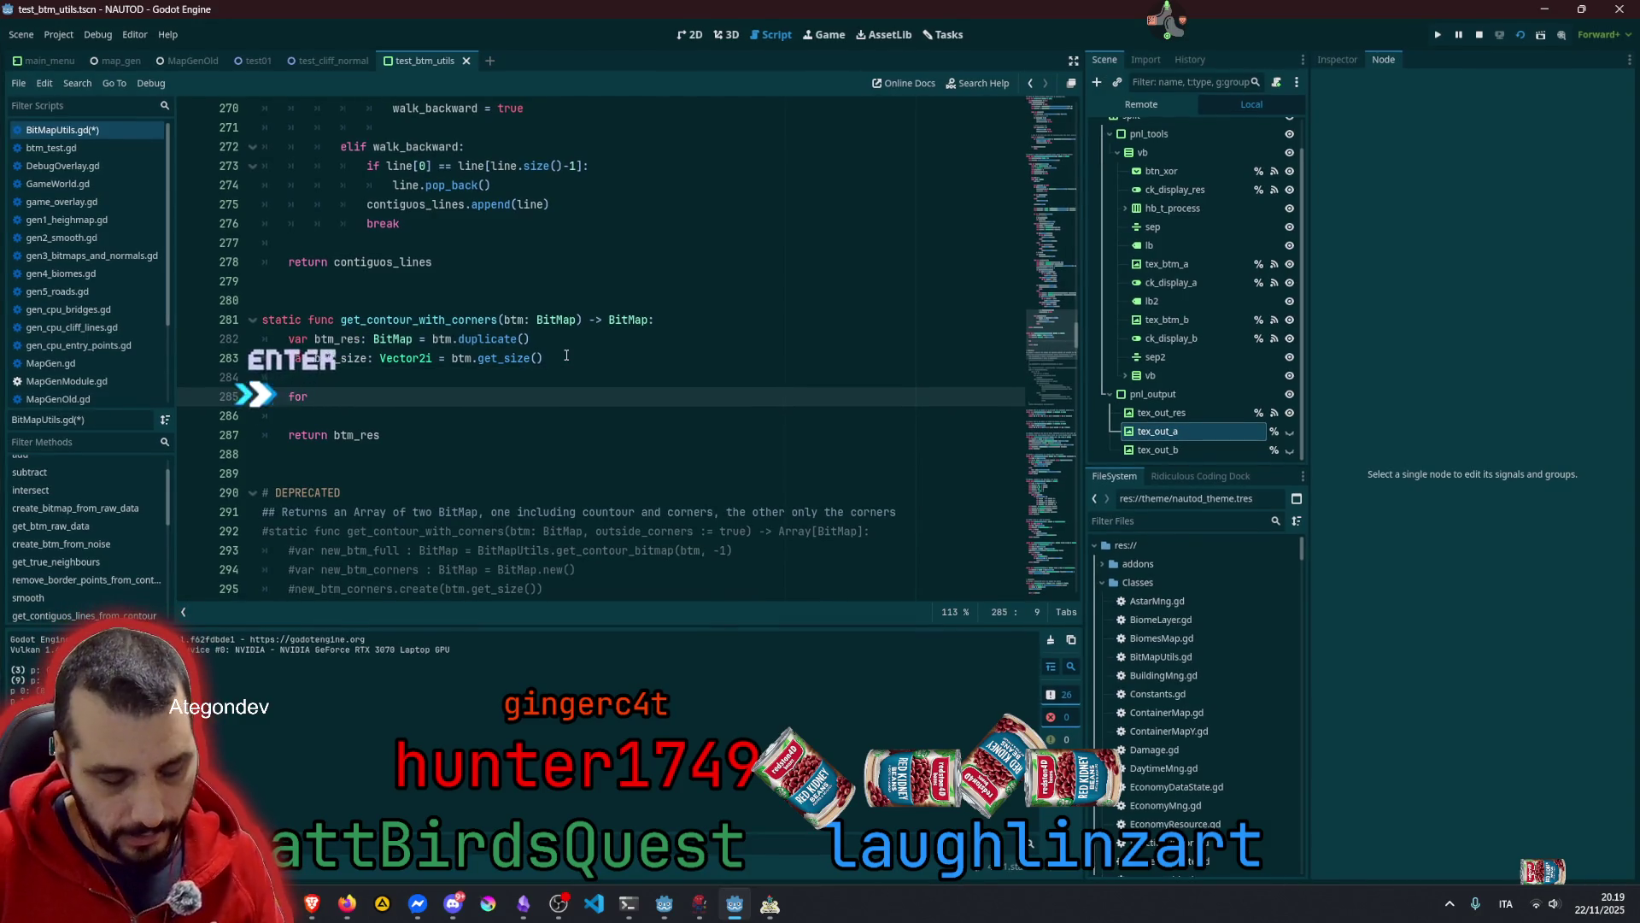
text(x )
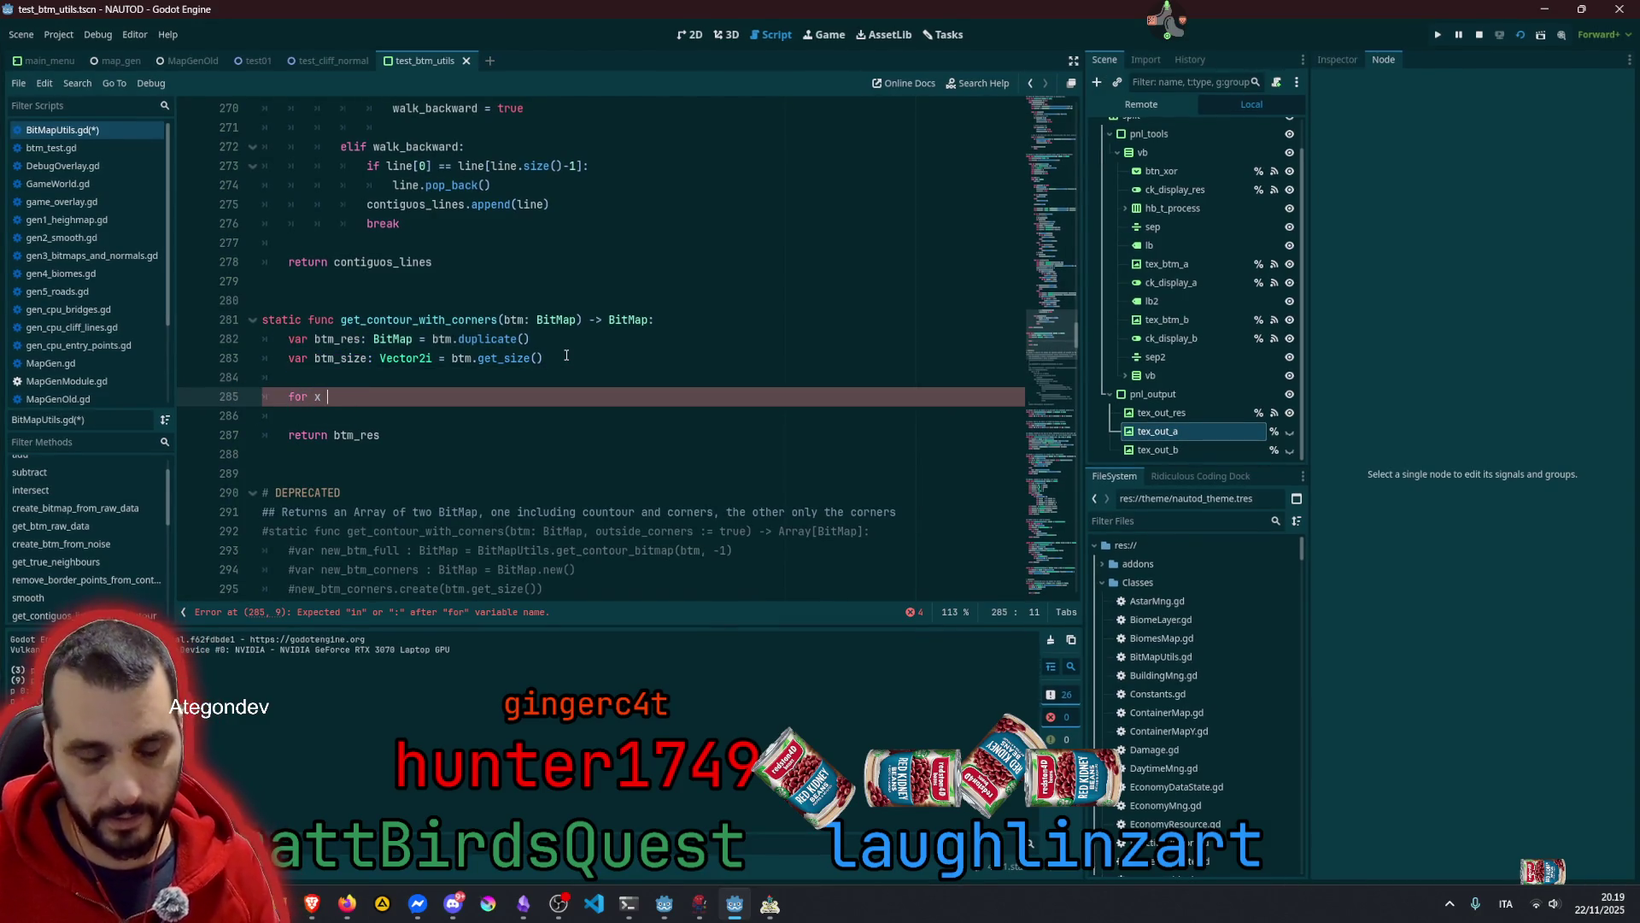
text(in)
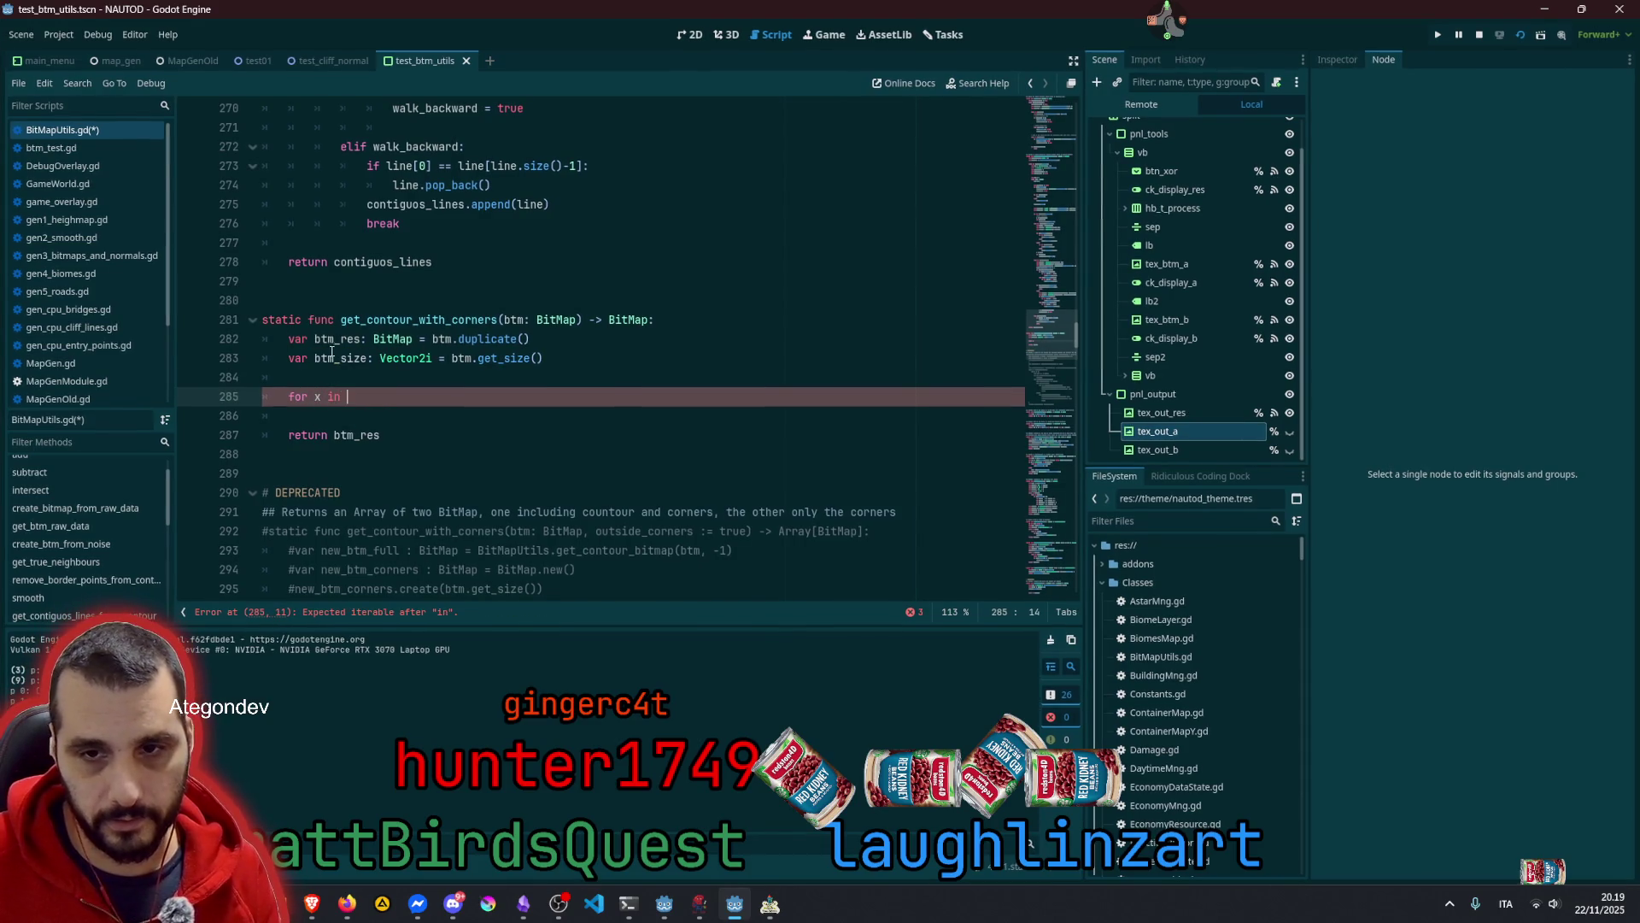
double_click(338, 358)
key(ctrl+c)
click(405, 397)
key(ctrl+v)
text(.x:)
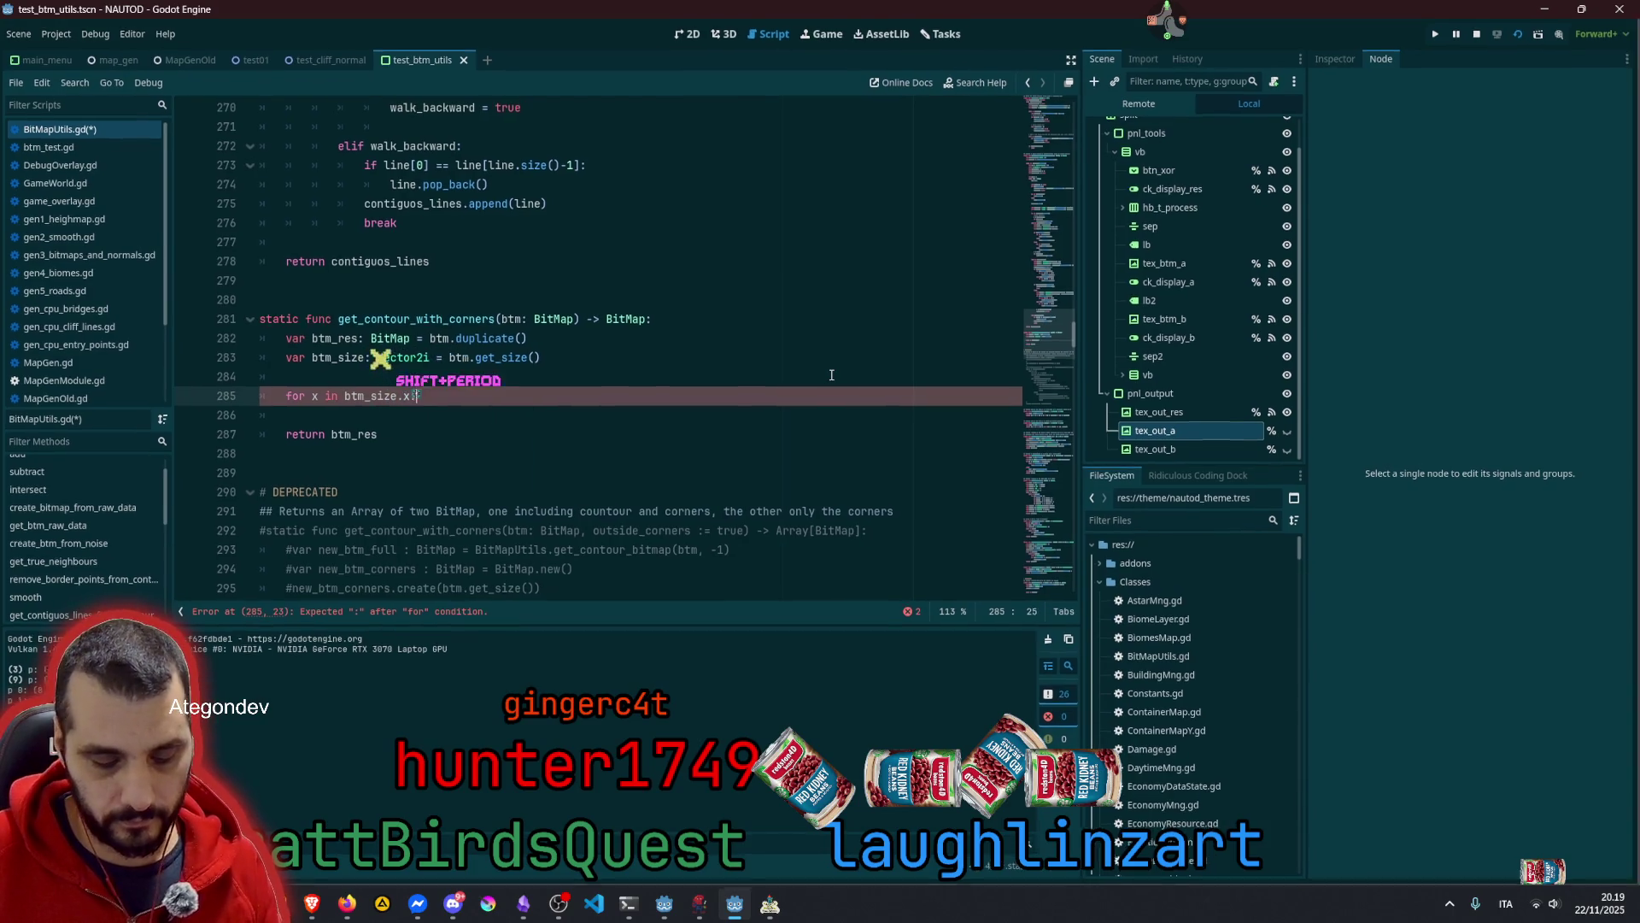
Add a nested inner loop for y in btm_size.y: and start its body
key(ctrl+shift+d)
key(Tab)
key(Right)
key(Right)
key(Right)
key(shift+Right)
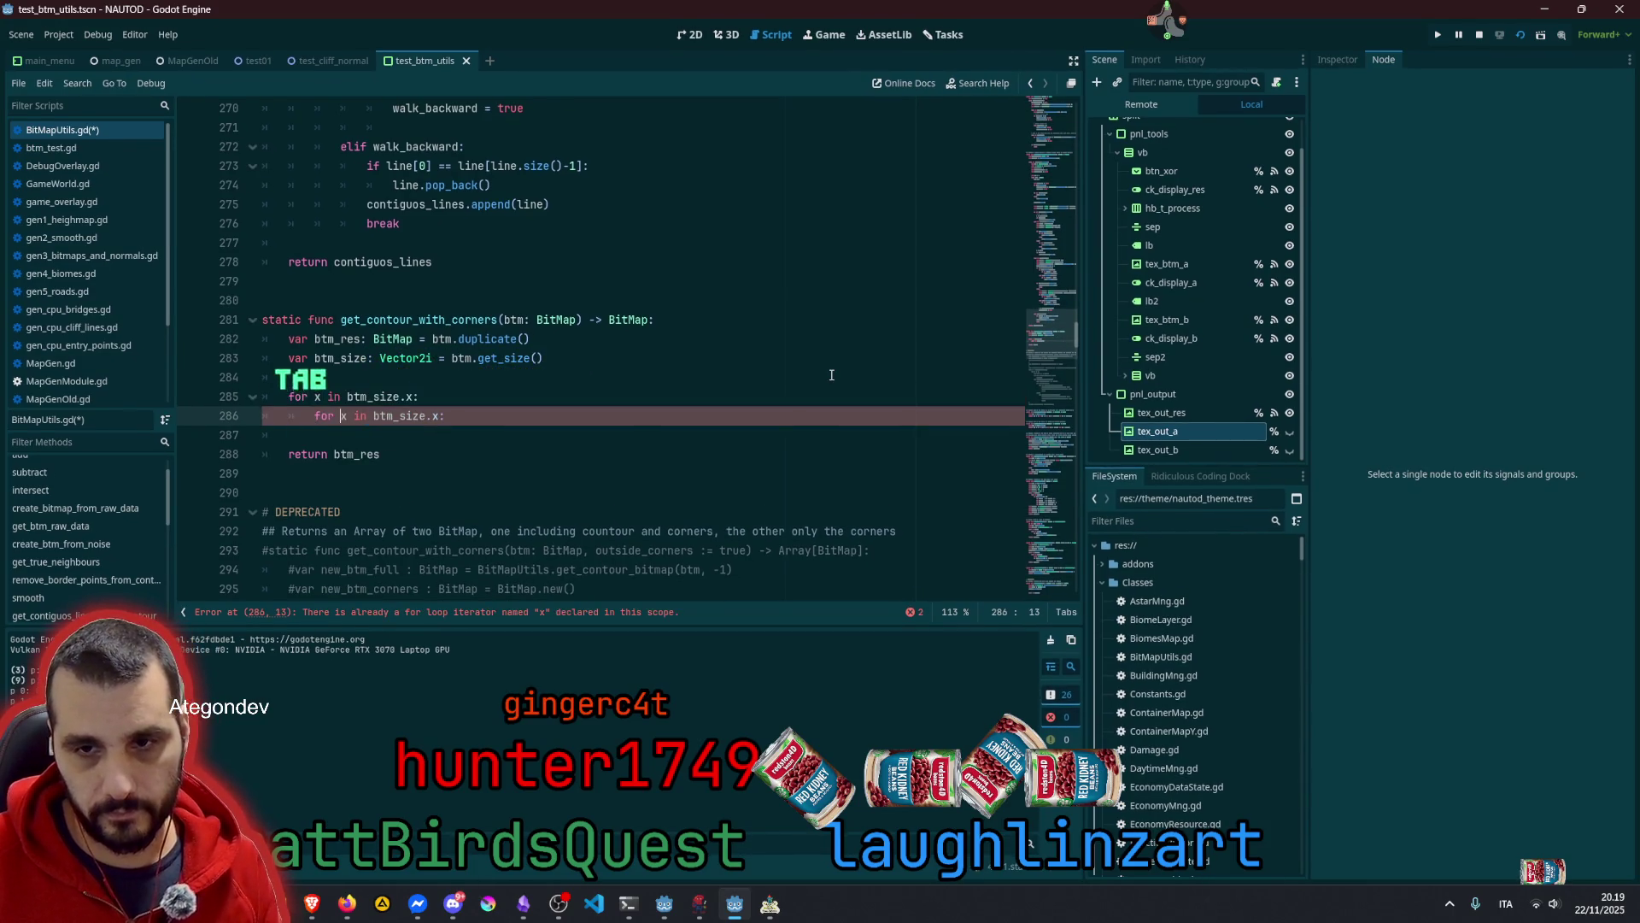
text(y)
key(End)
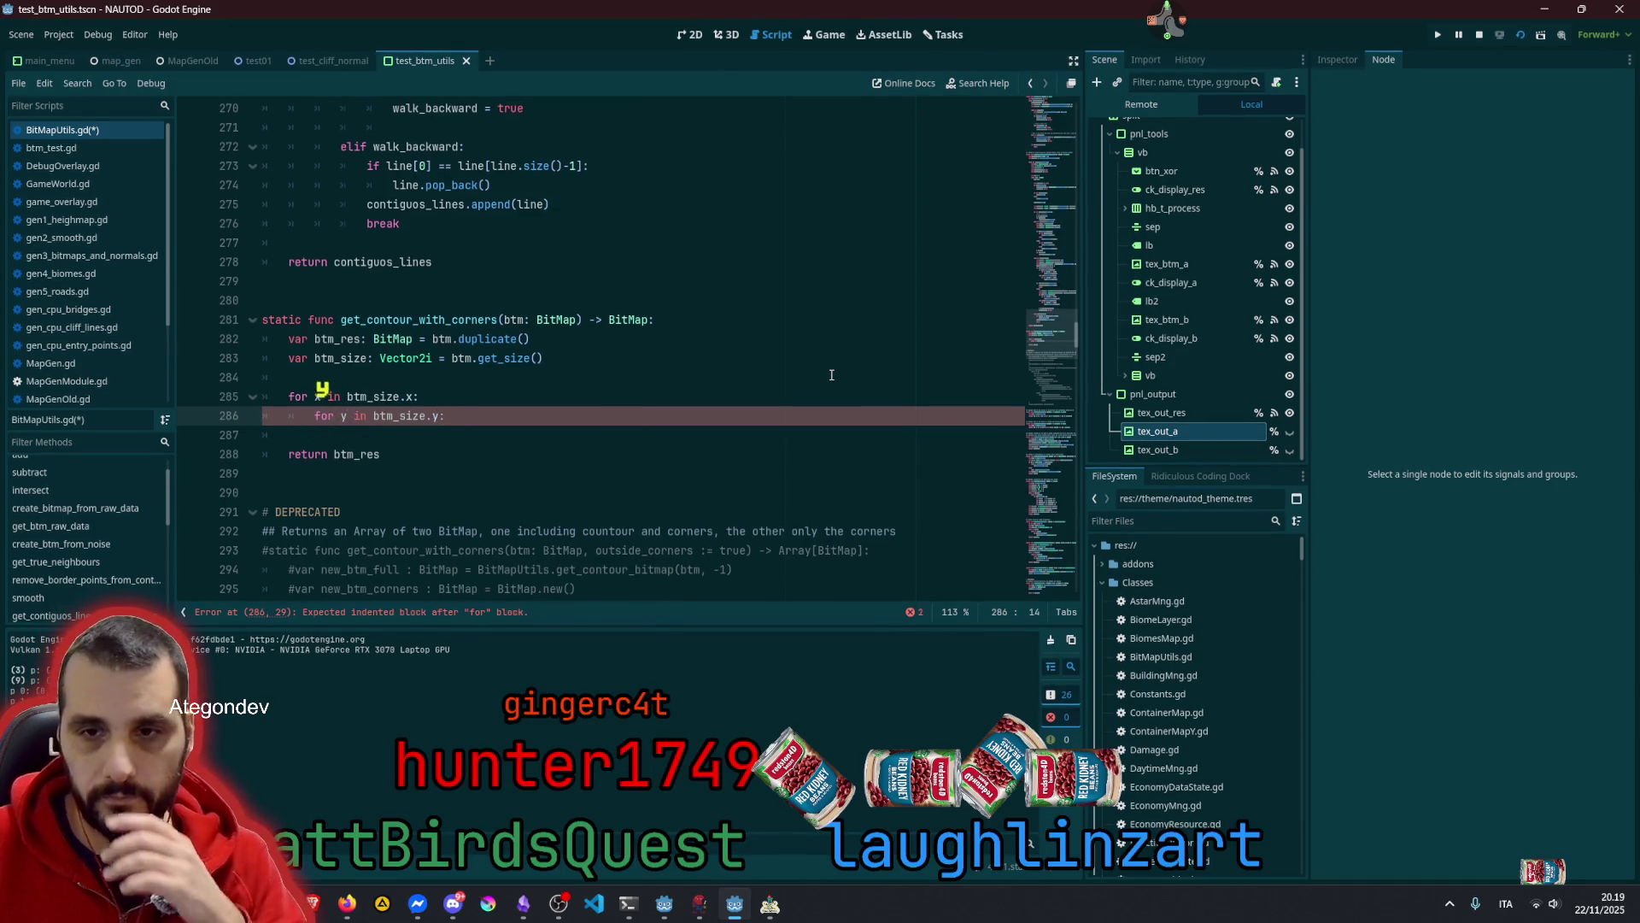
key(Return)
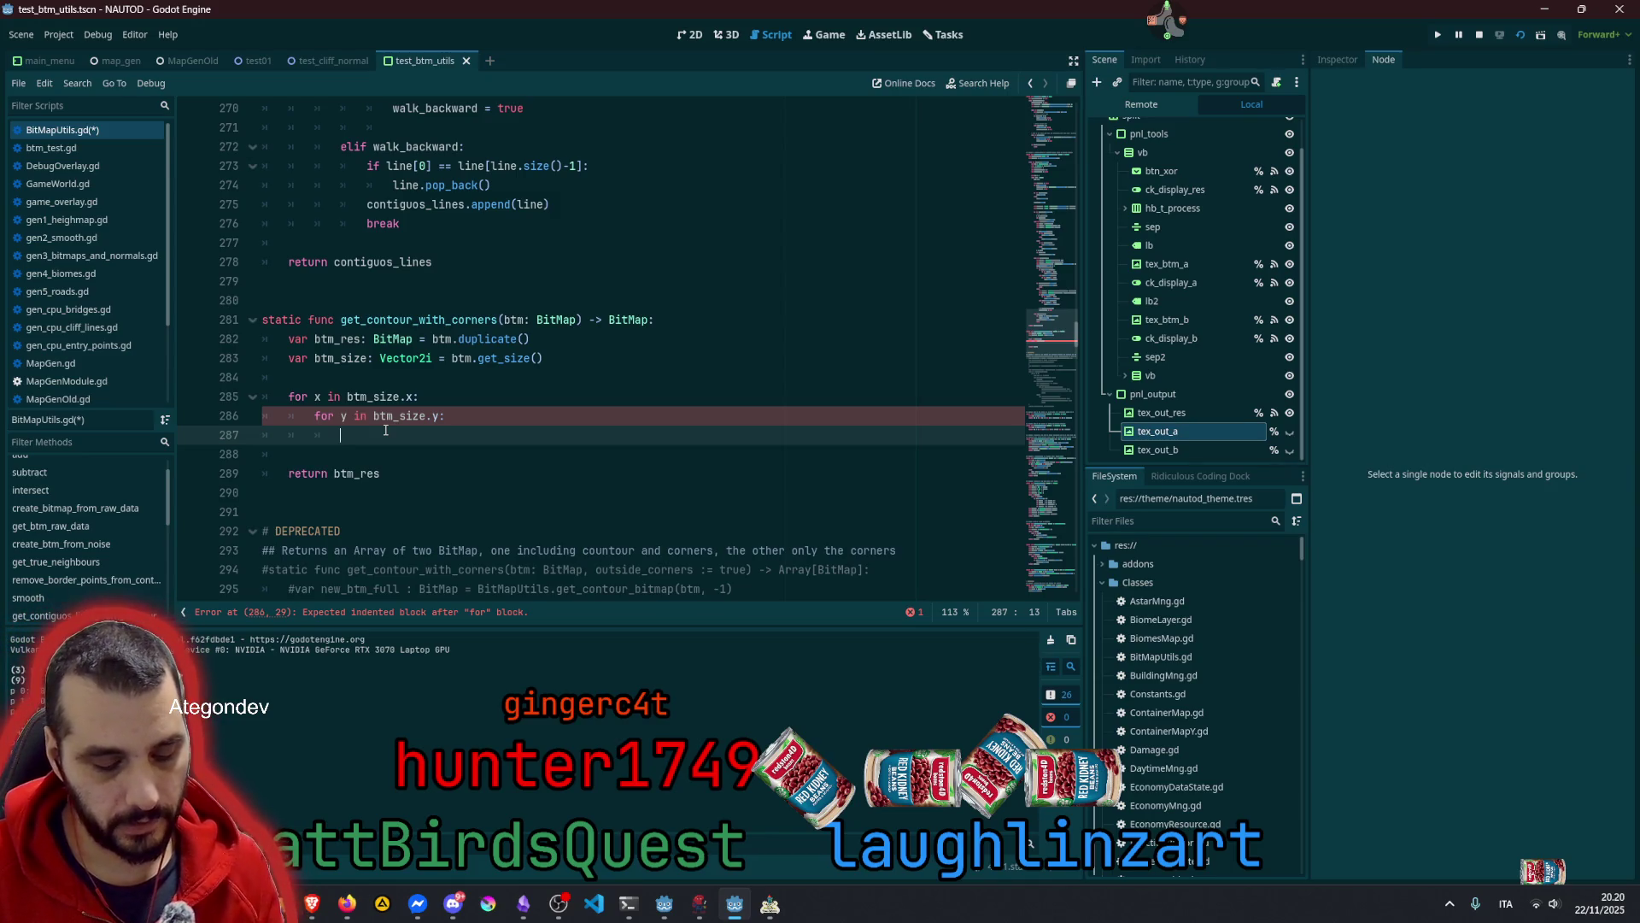
Declare var neigh: Array[Vector2i] assigned from a get_neighbours call
text(var neig)
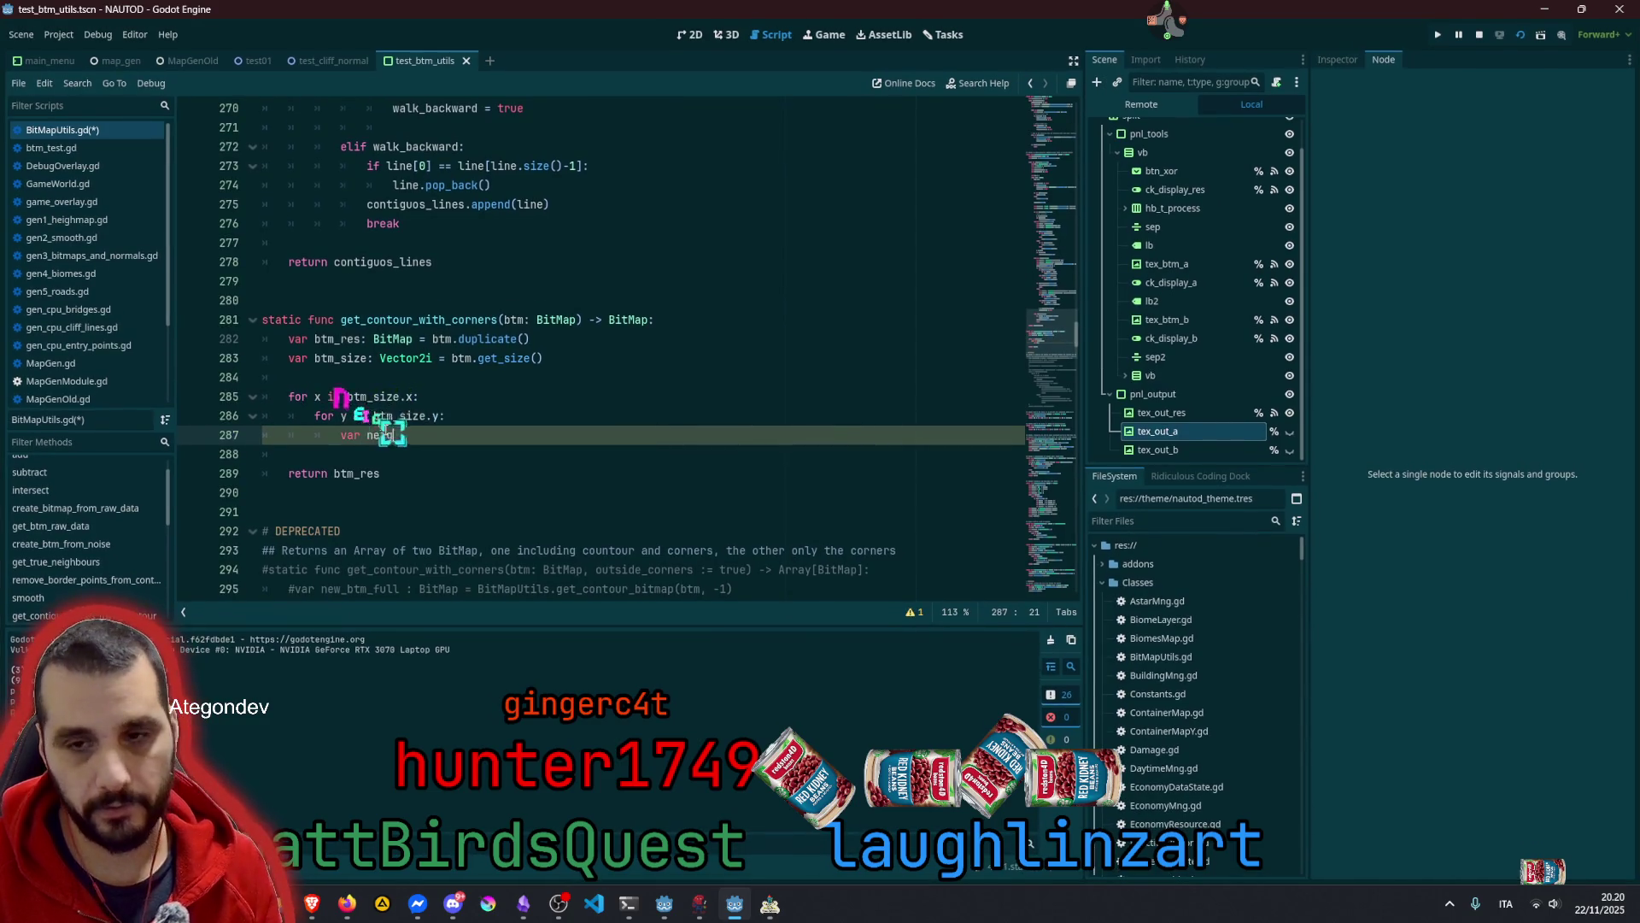
text(h: A)
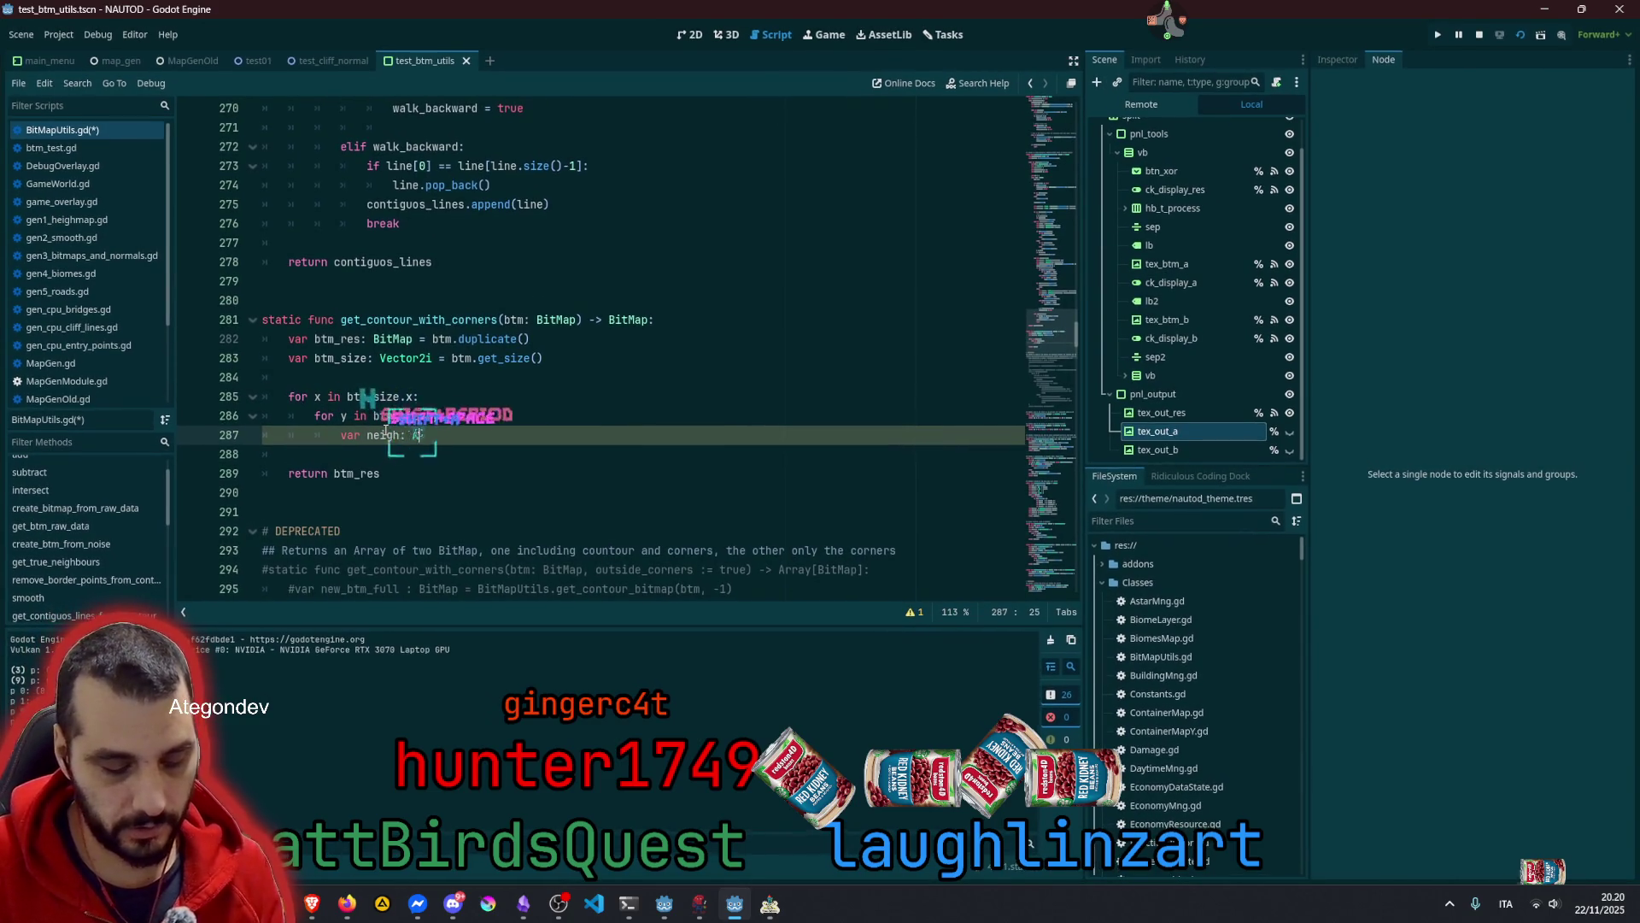
text(rray[Vector)
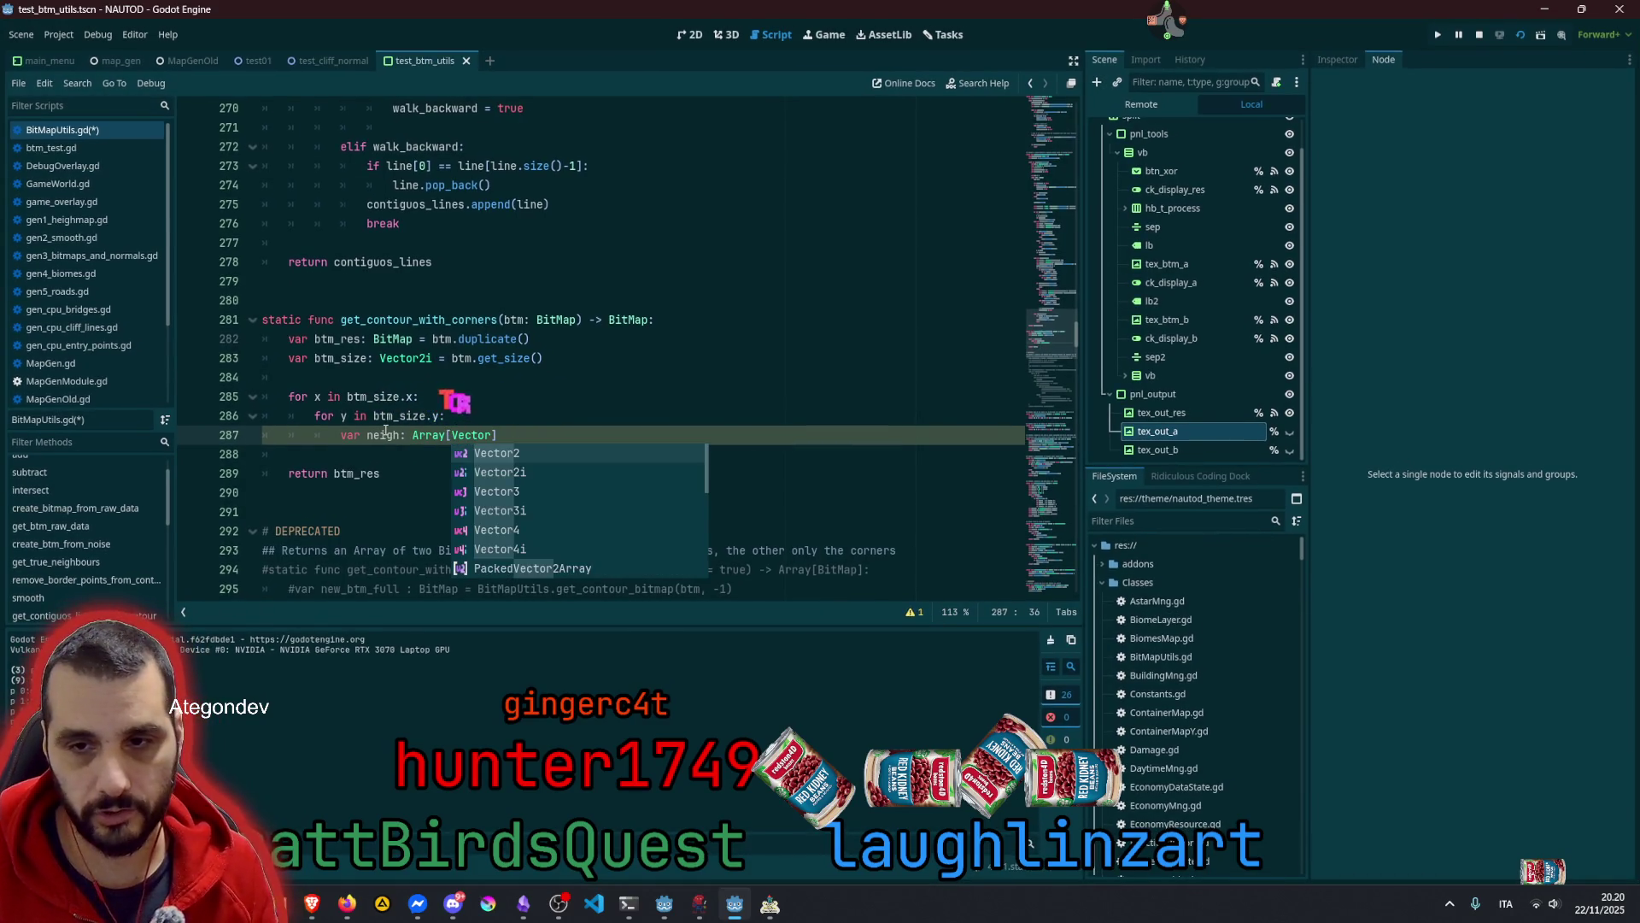
key(Return)
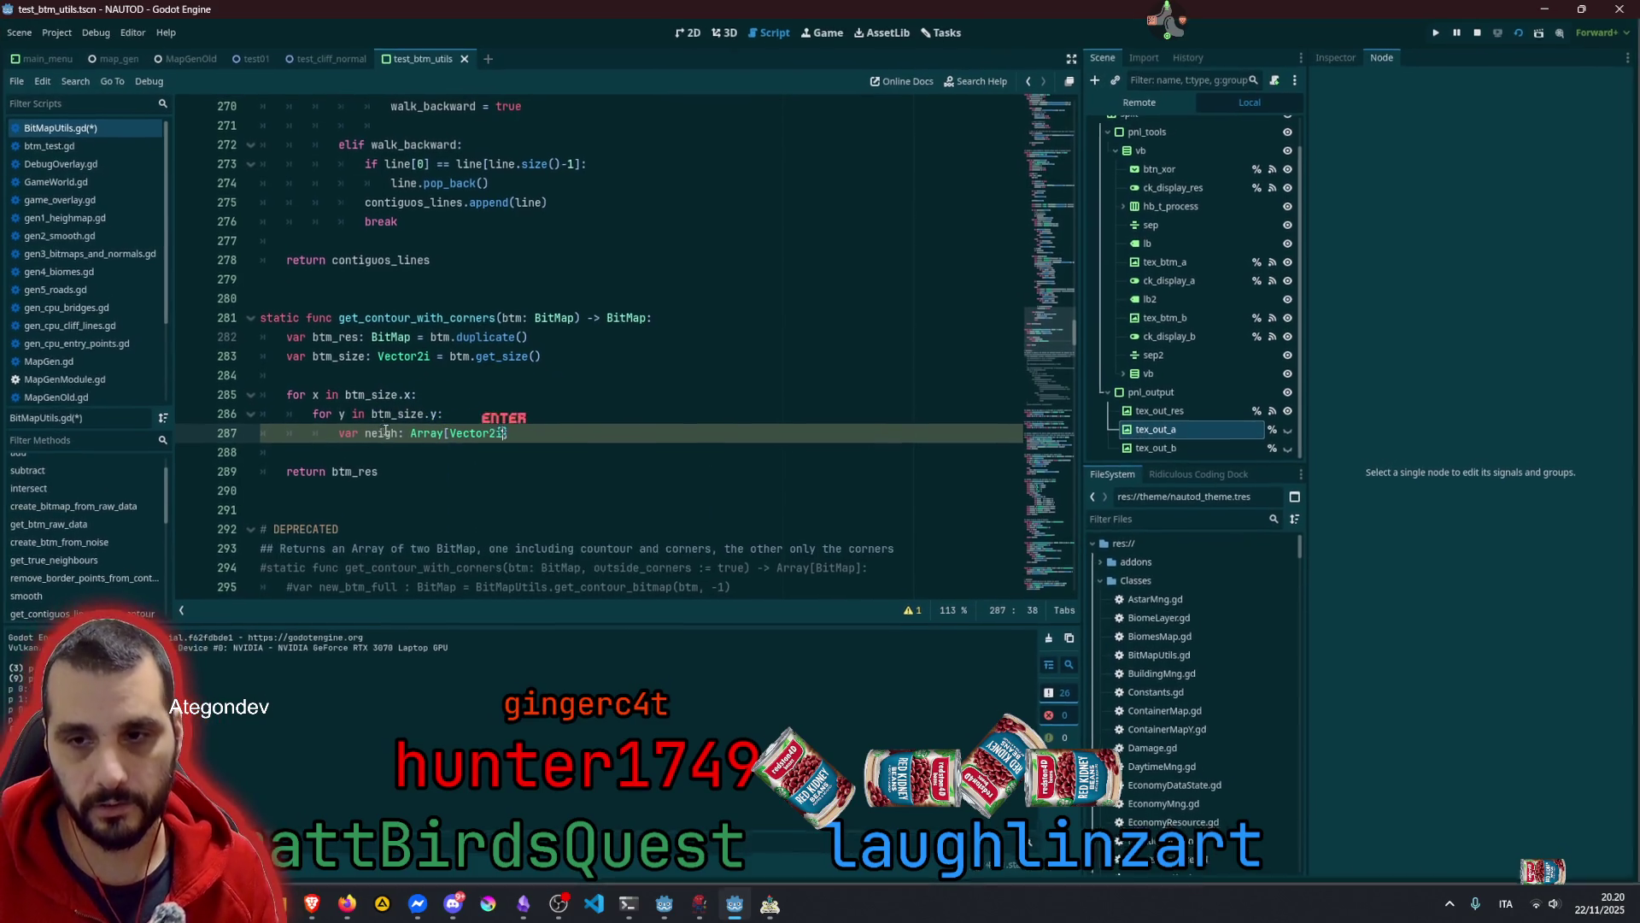
text( = )
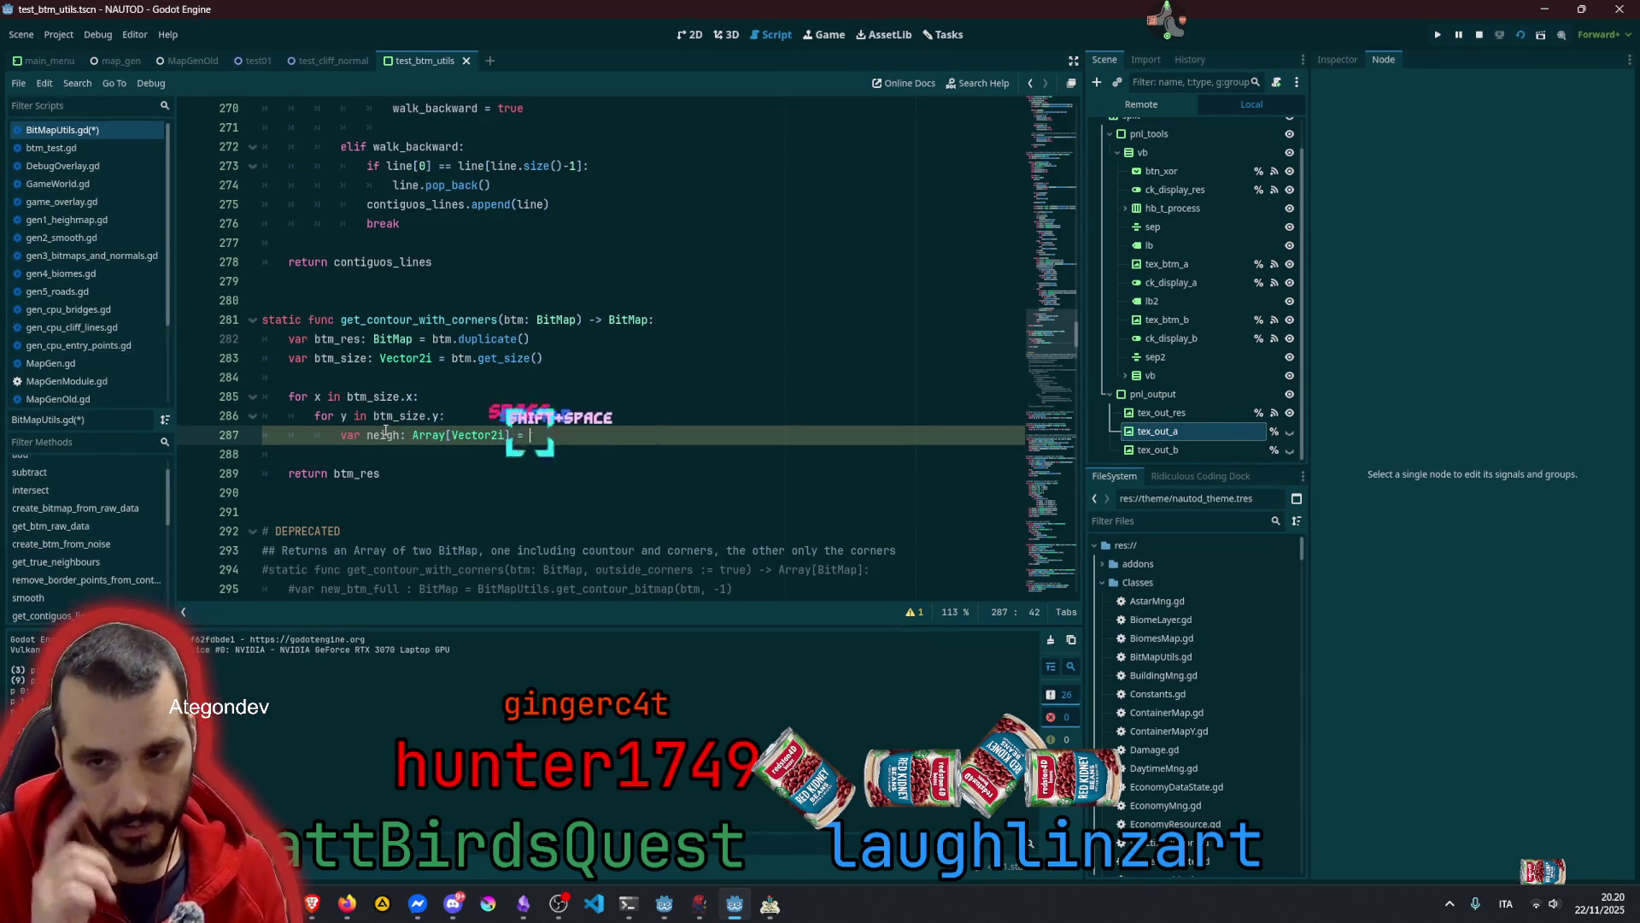
text(get_)
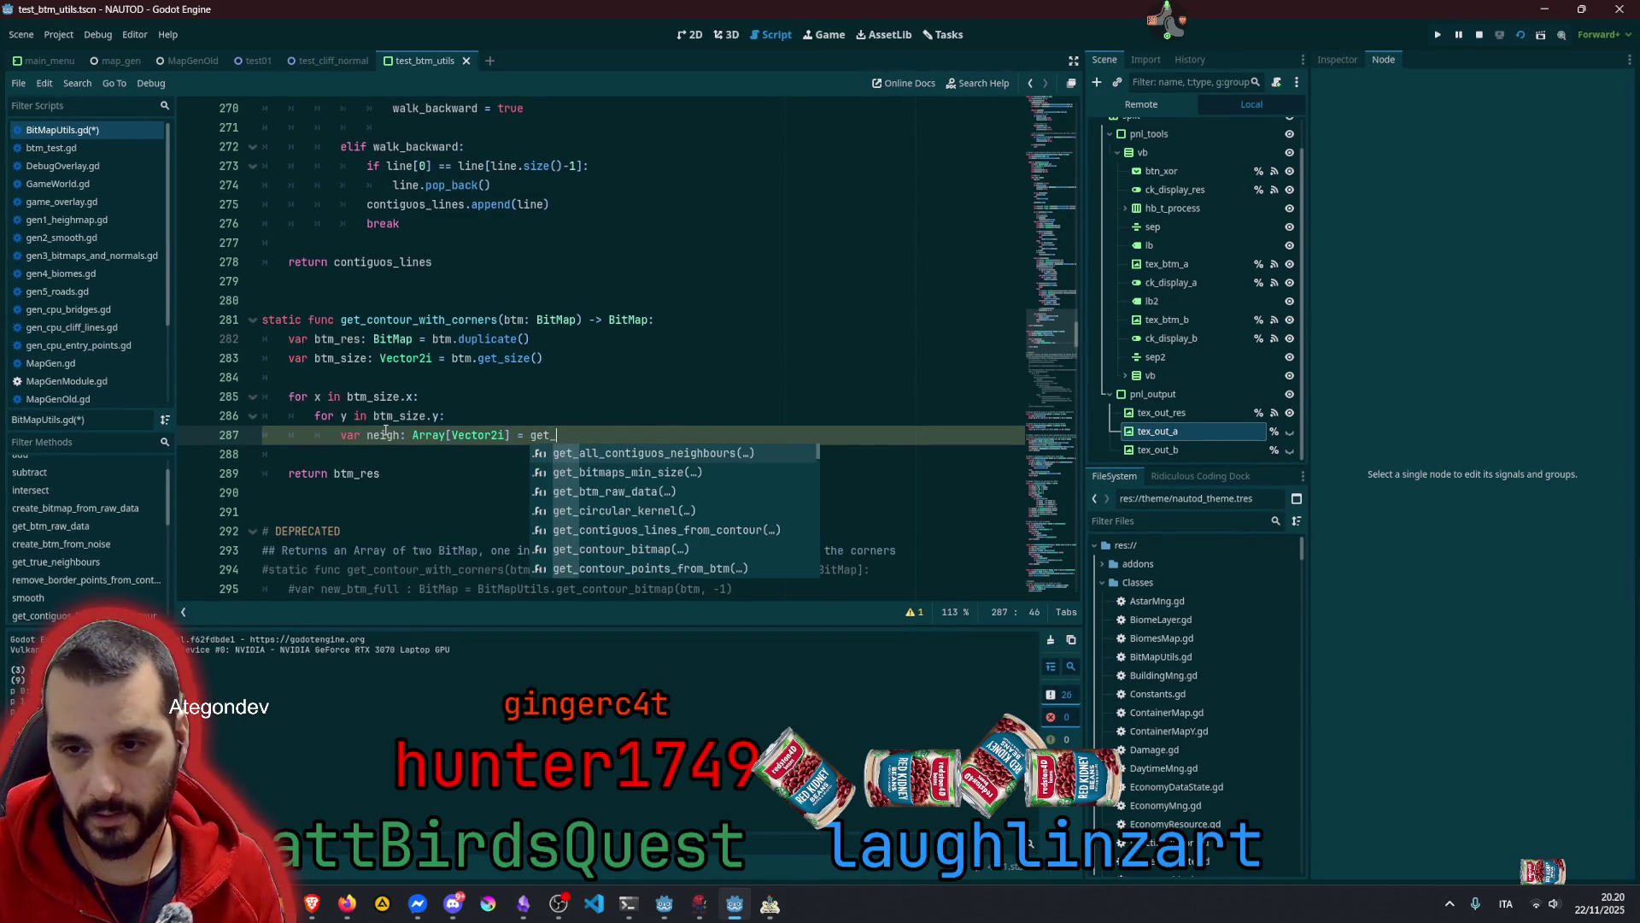
key(Down)
key(Down)
key(Down)
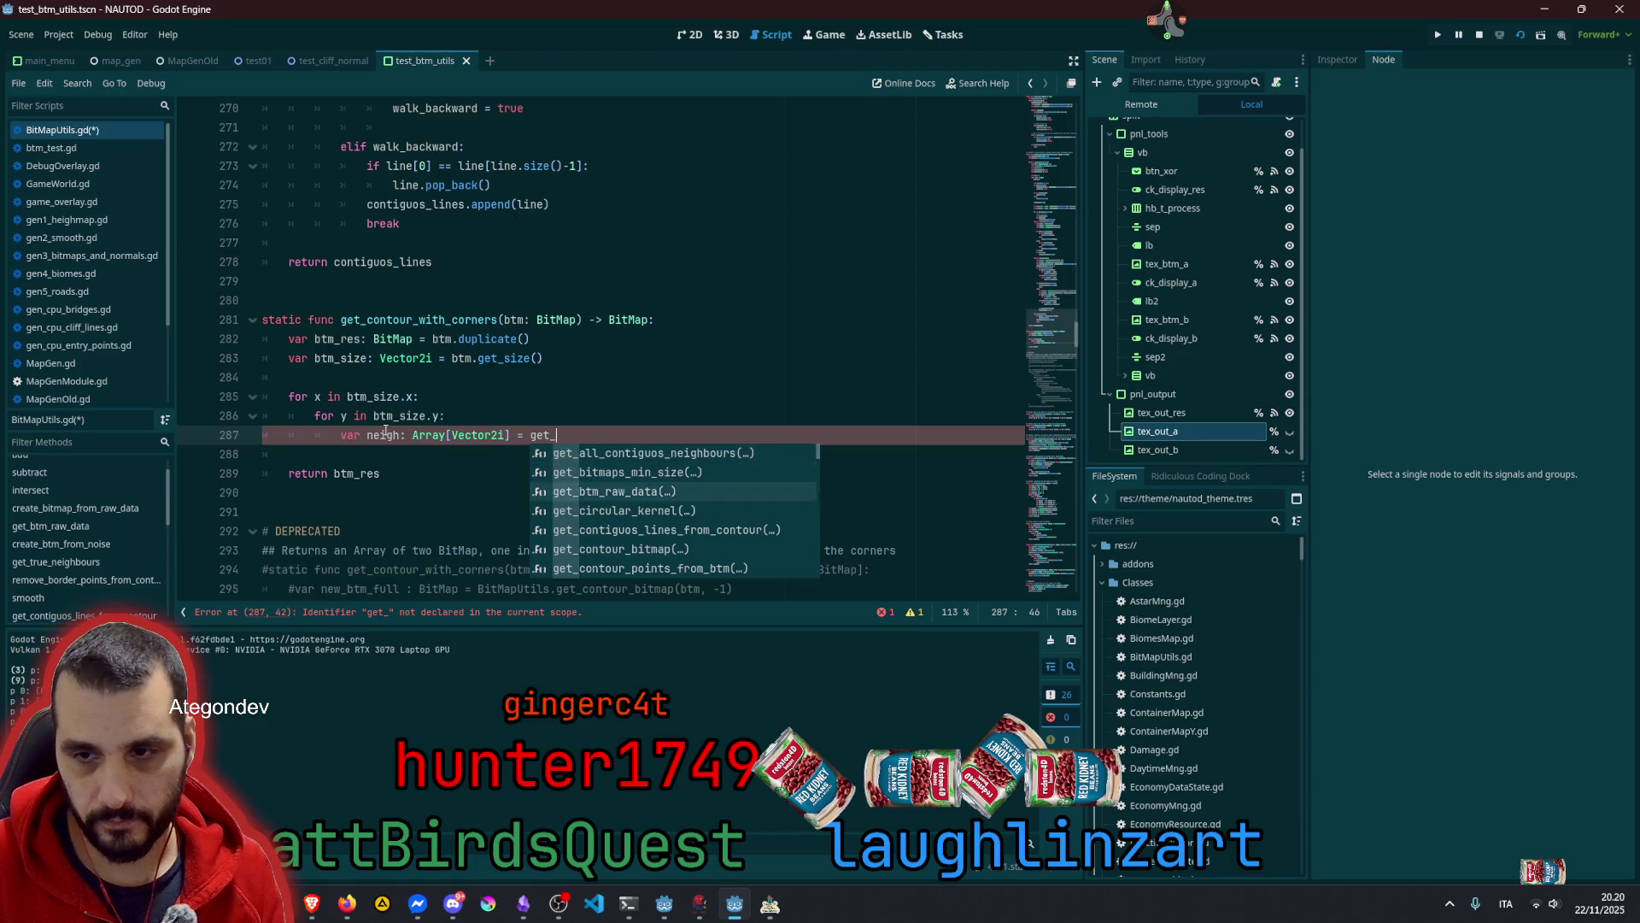
key(Down)
key(Down)
key(Down)
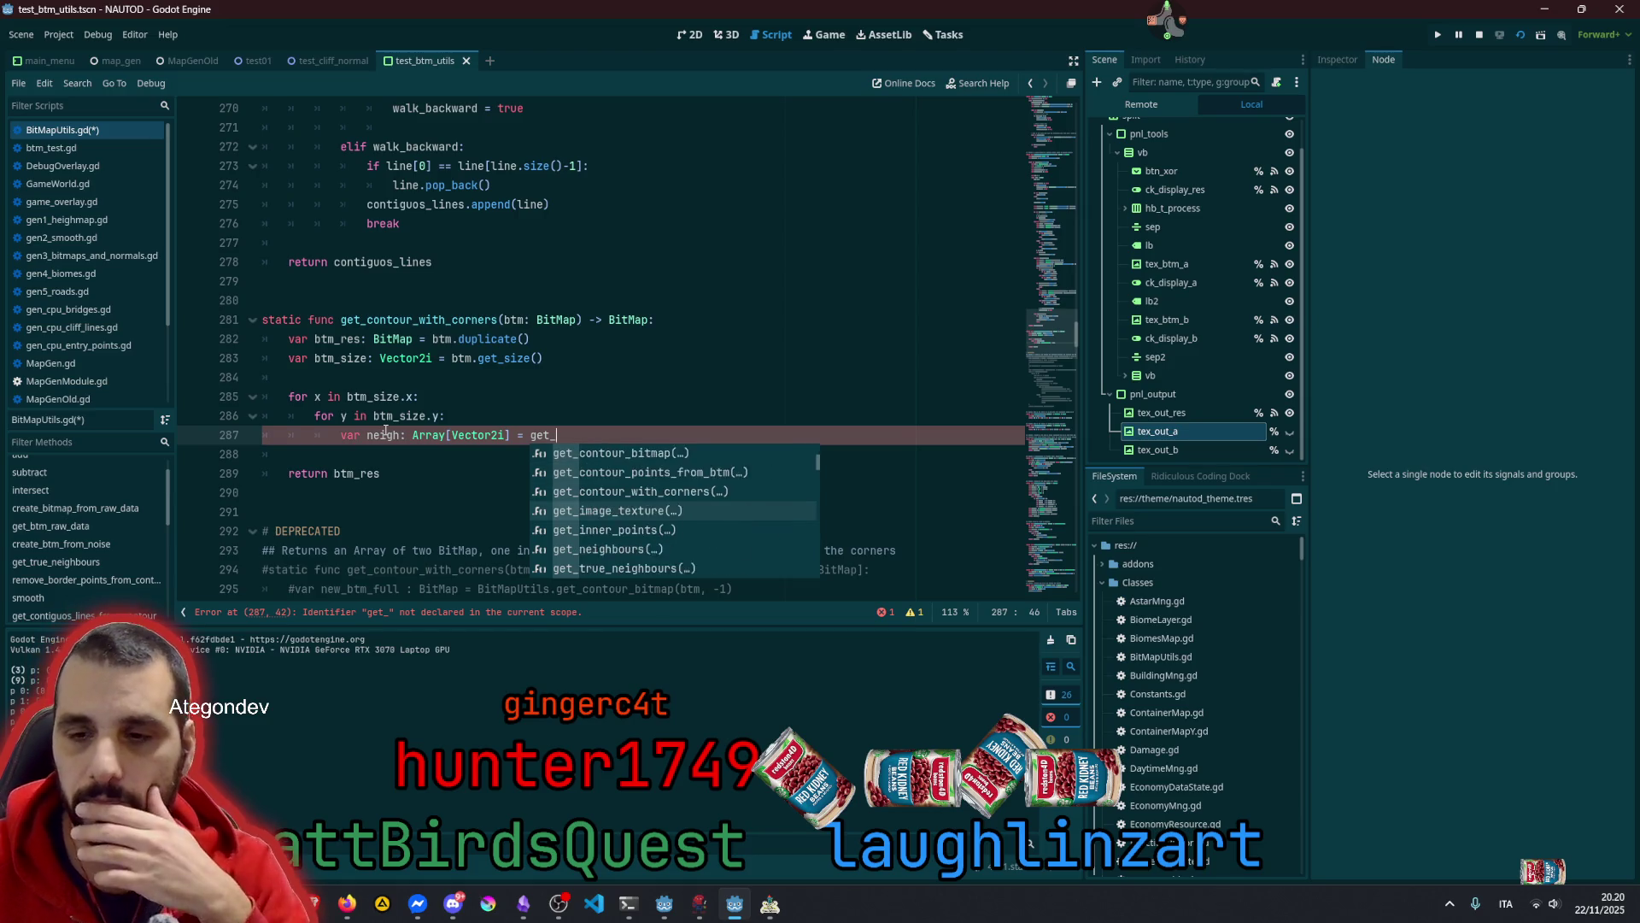
key(Return)
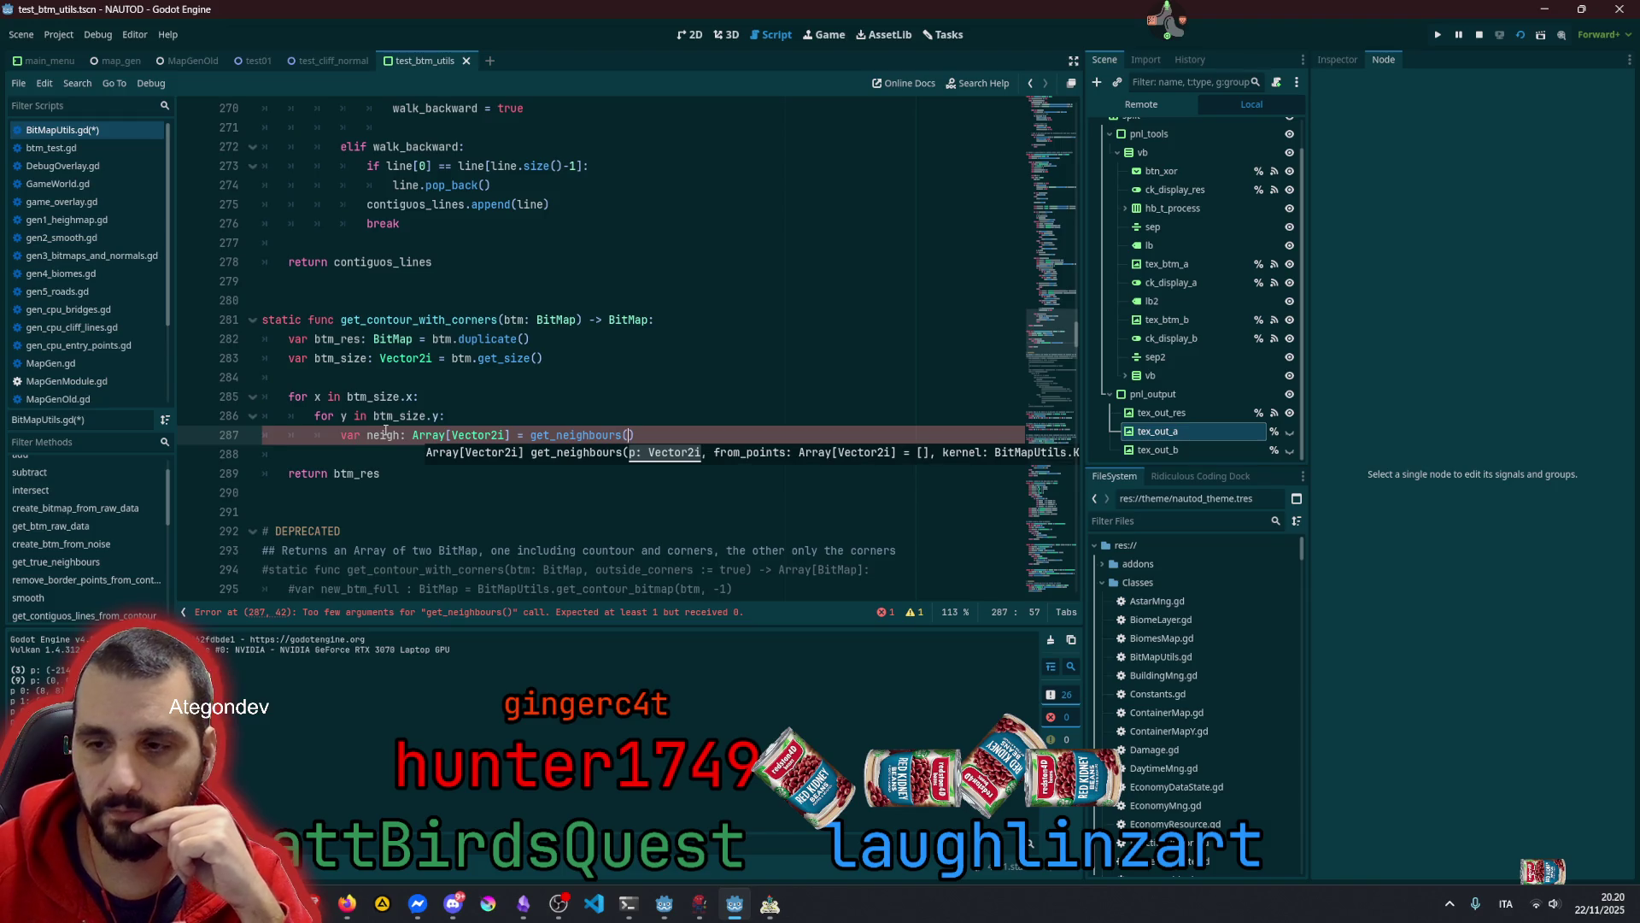
Change the neigh assignment to call get_true_neighbours instead
key(Left)
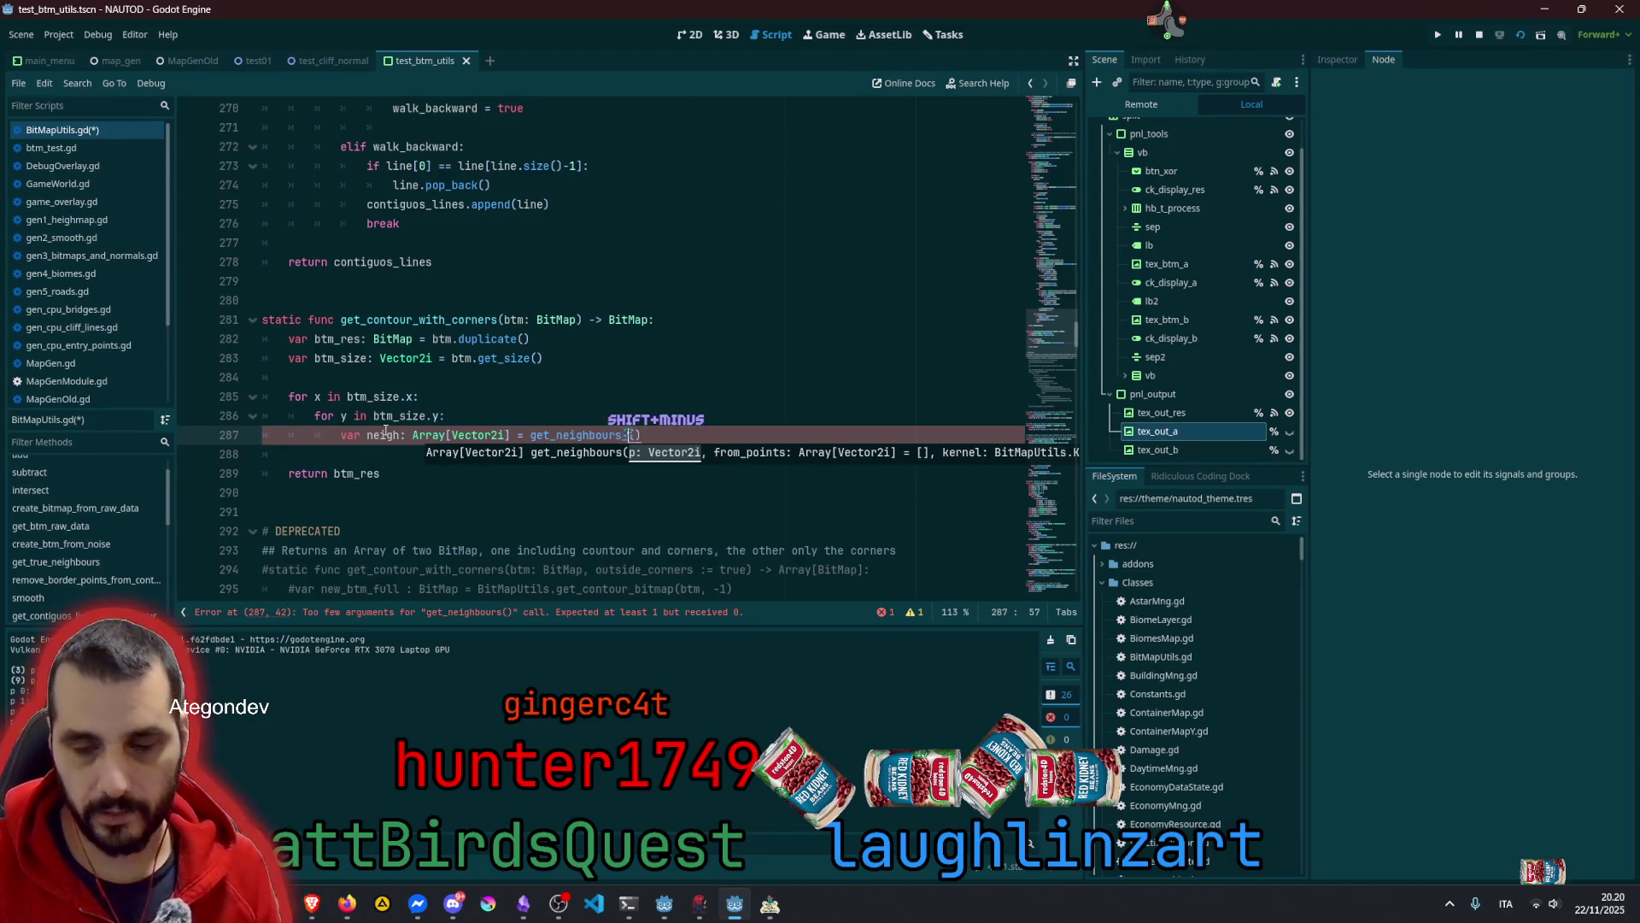
text(_)
key(BackSpace)
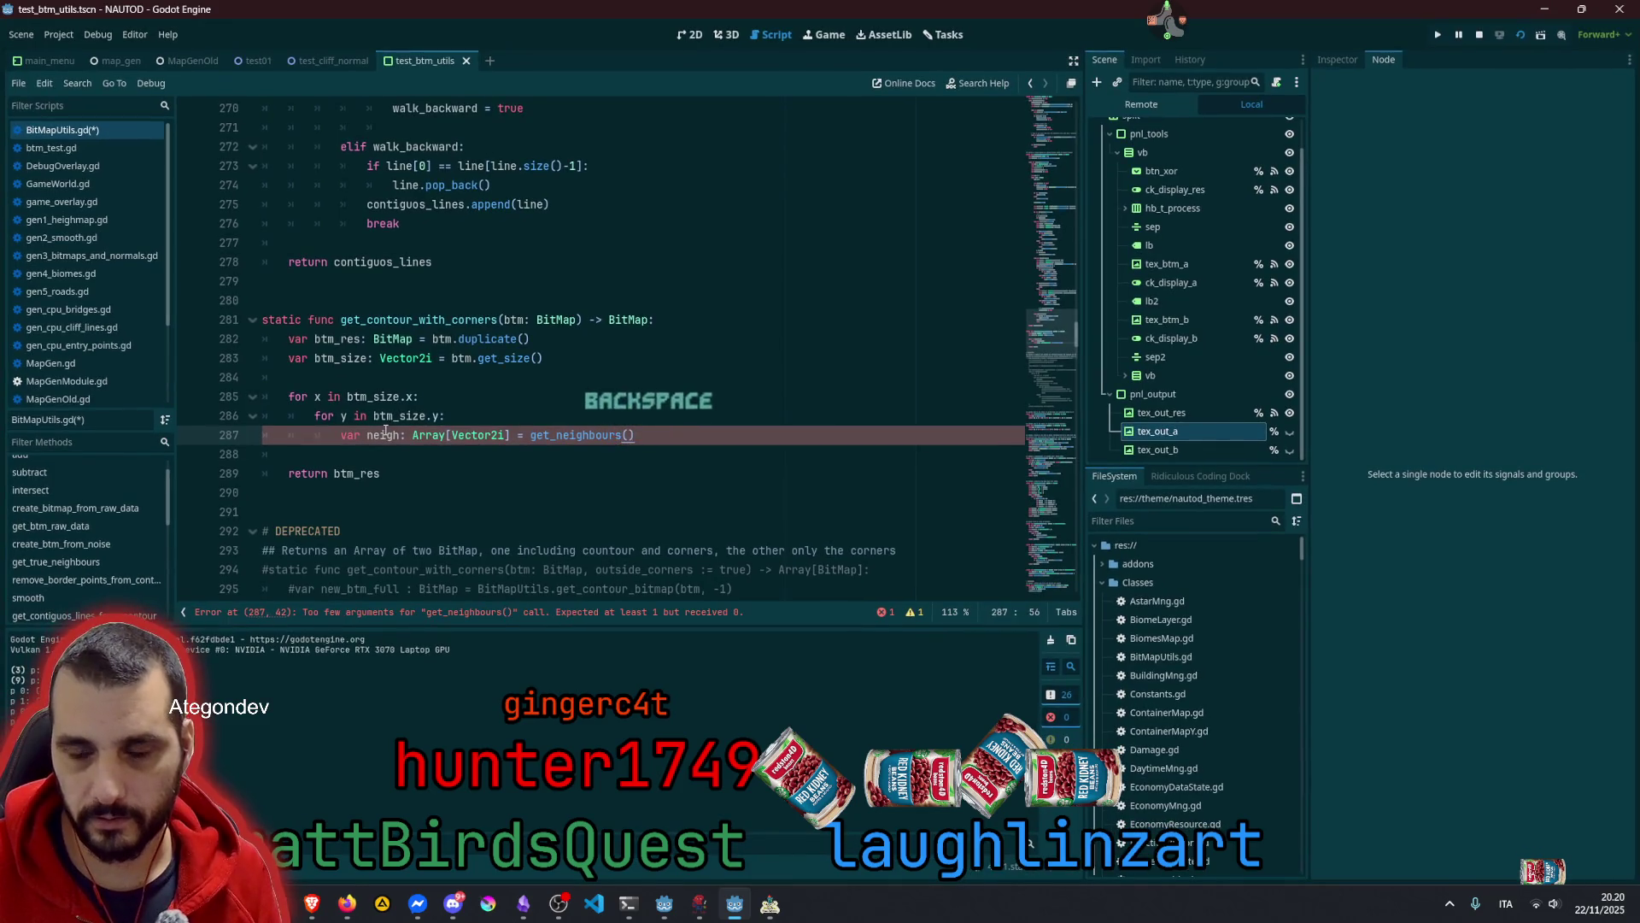
key(BackSpace)
key(BackSpace)
key(BackSpace)
text(bt)
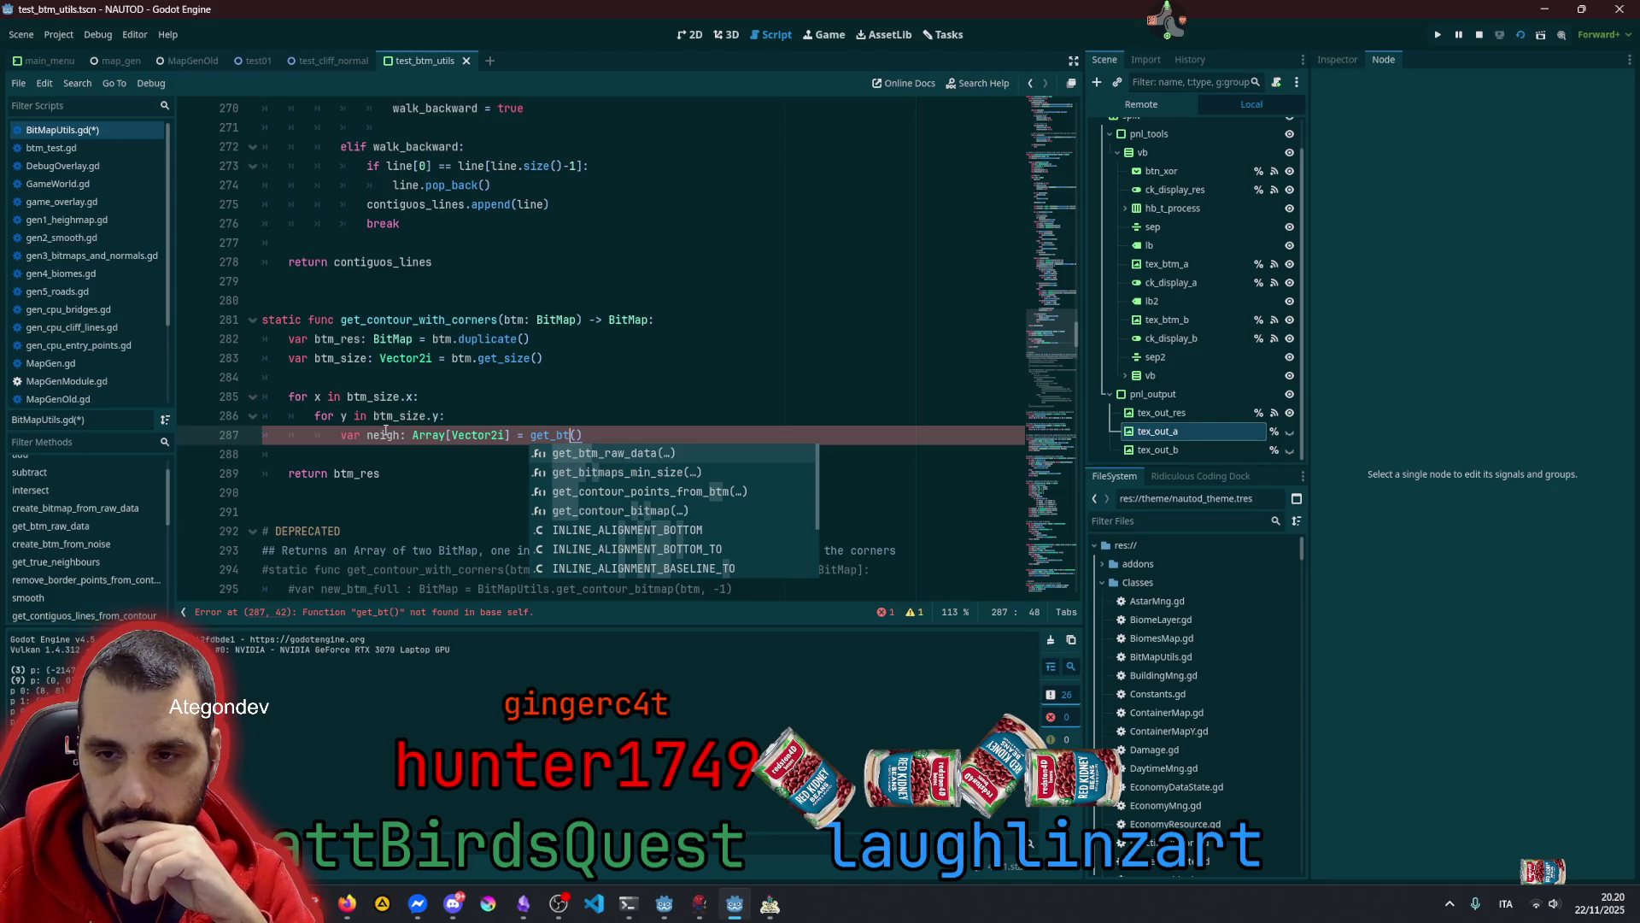
key(BackSpace)
key(BackSpace)
text(n)
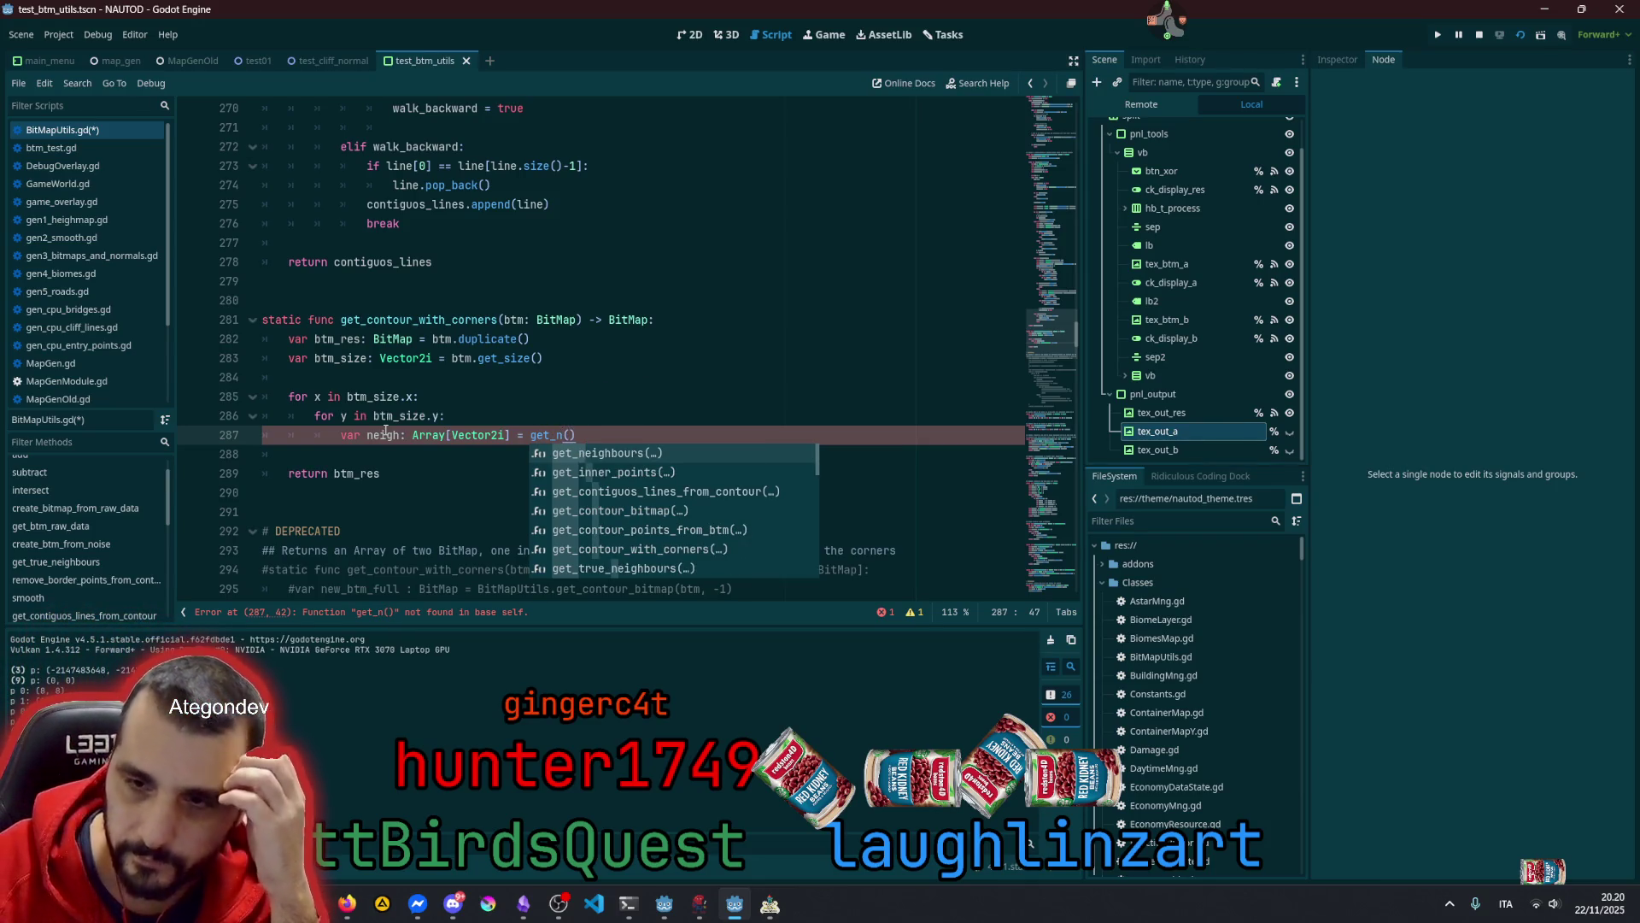
key(Down)
key(Down)
key(Down)
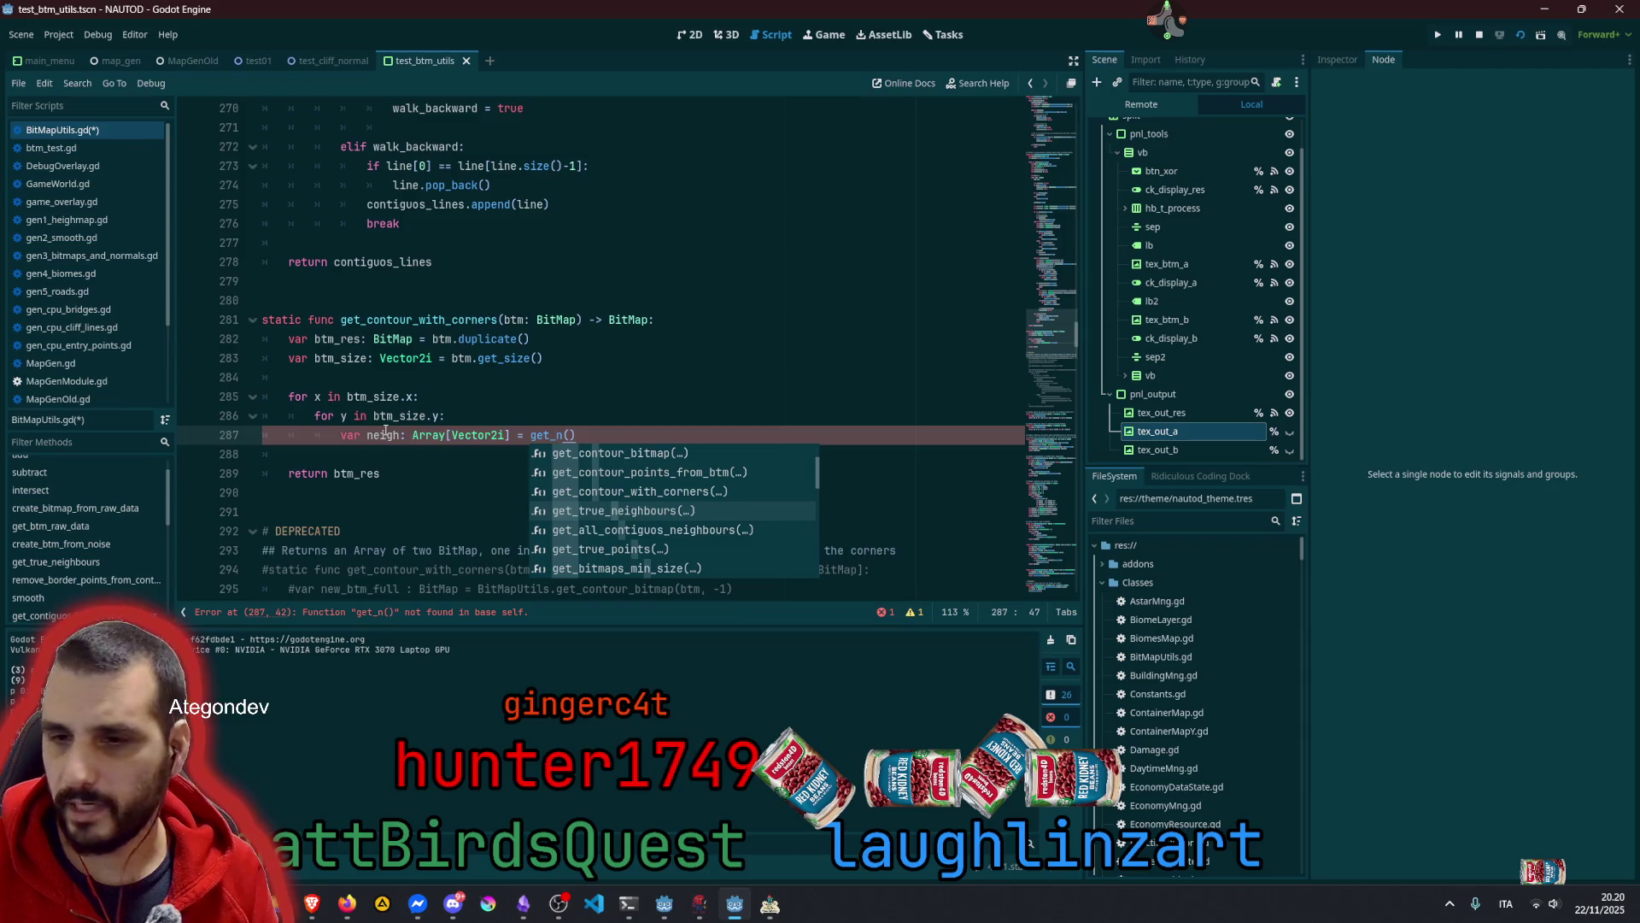
key(Return)
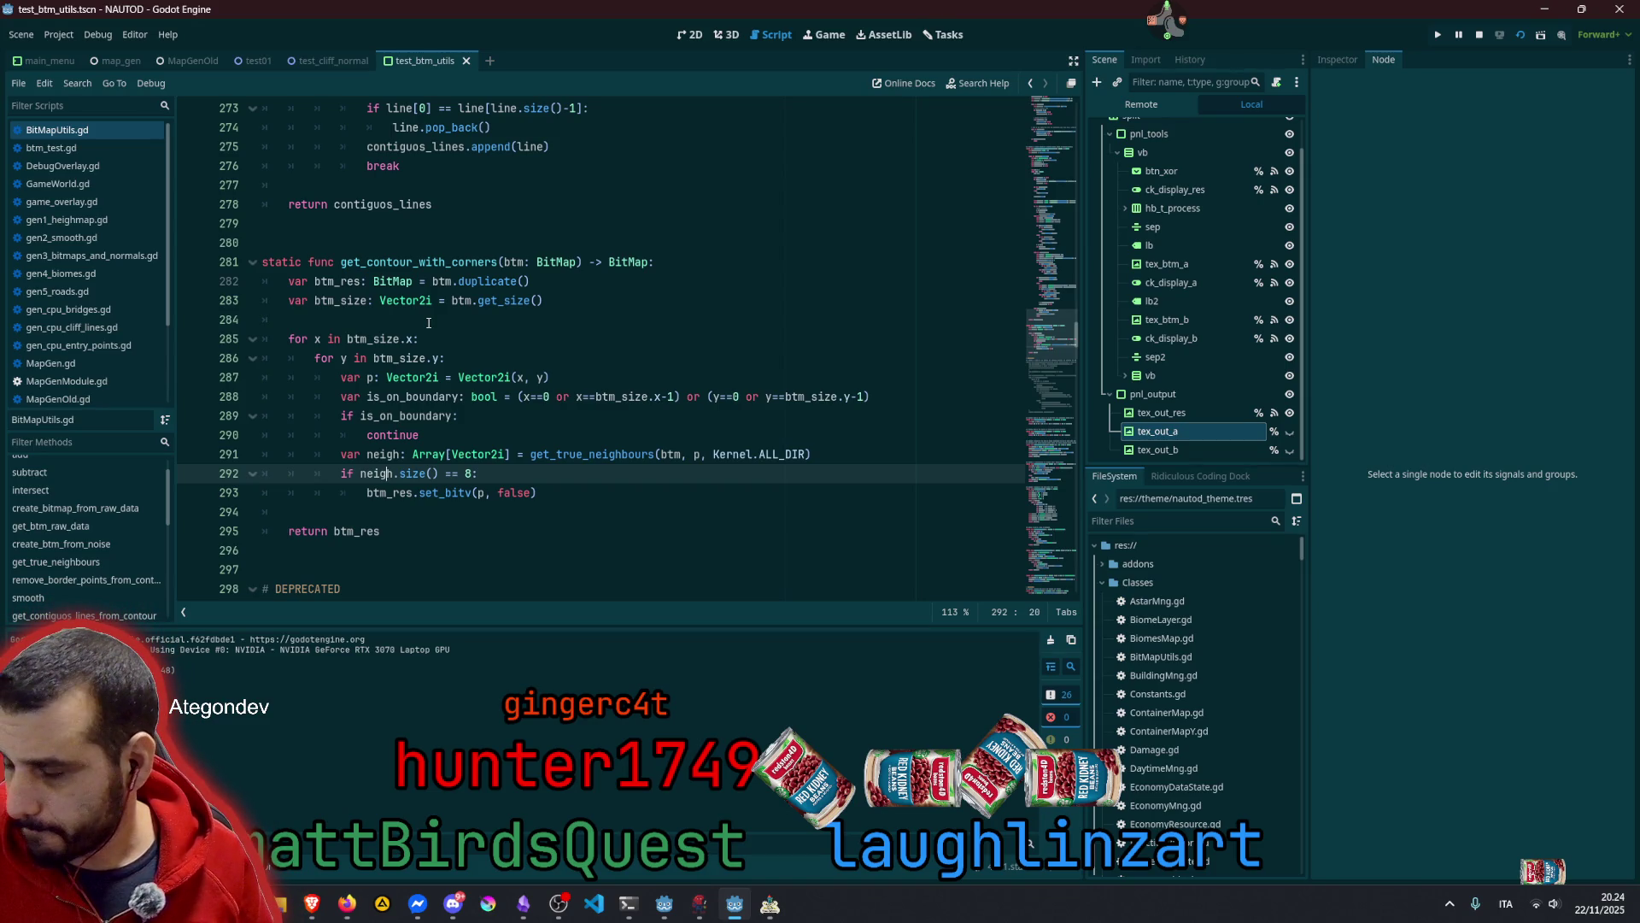
Compare get_contour_with_corners on line 281 with the deprecated version further down
double_click(417, 264)
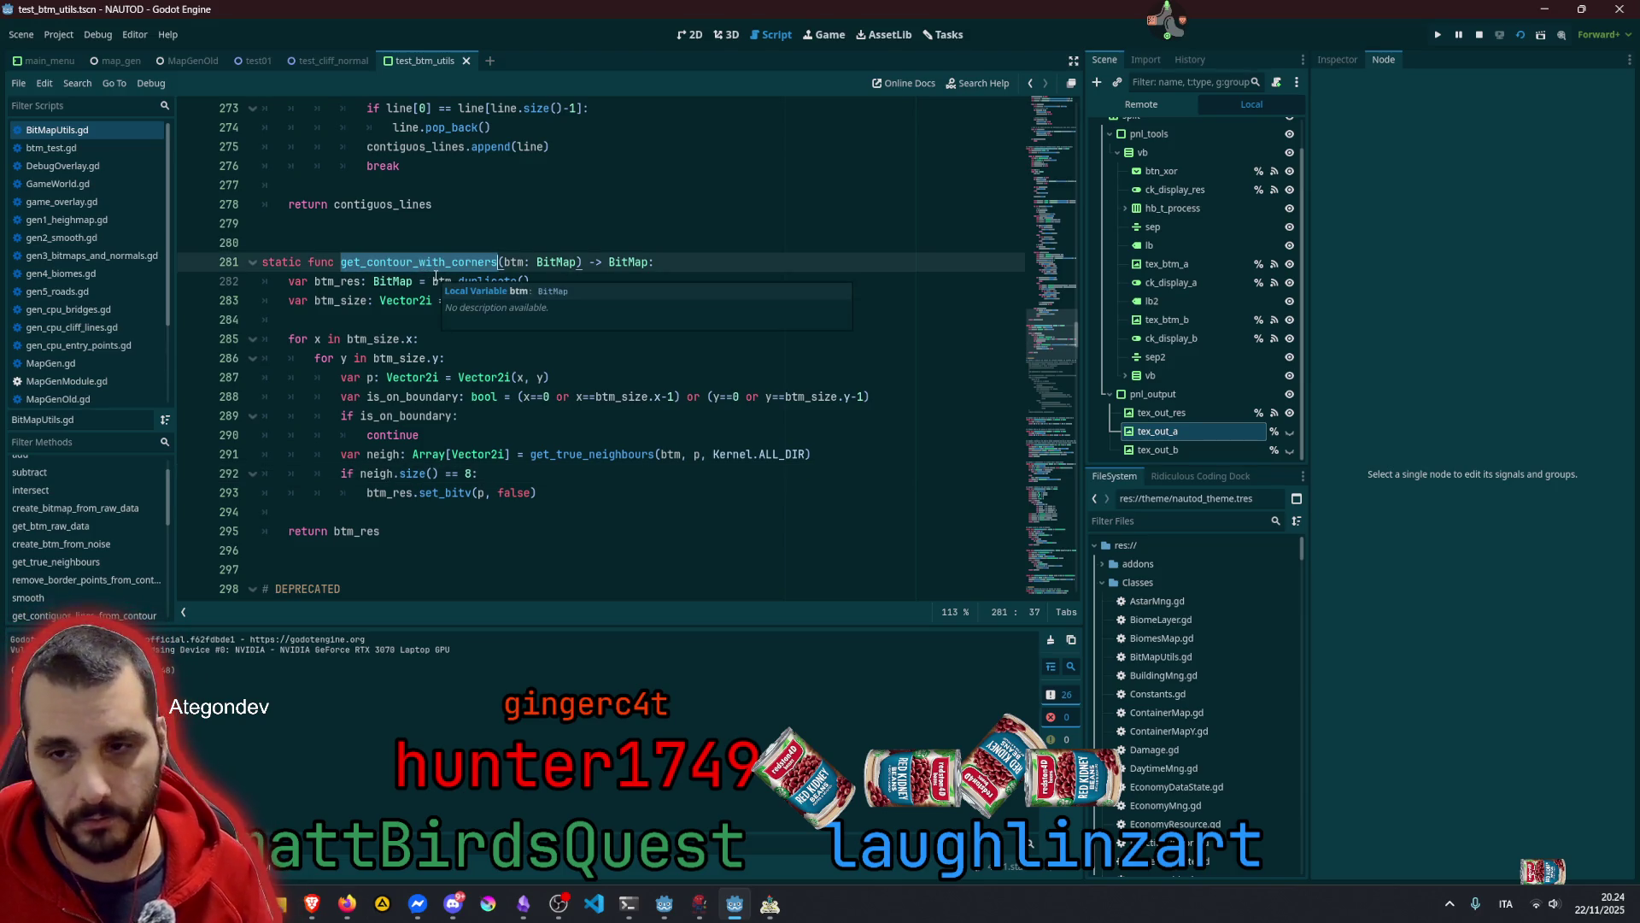
click(530, 359)
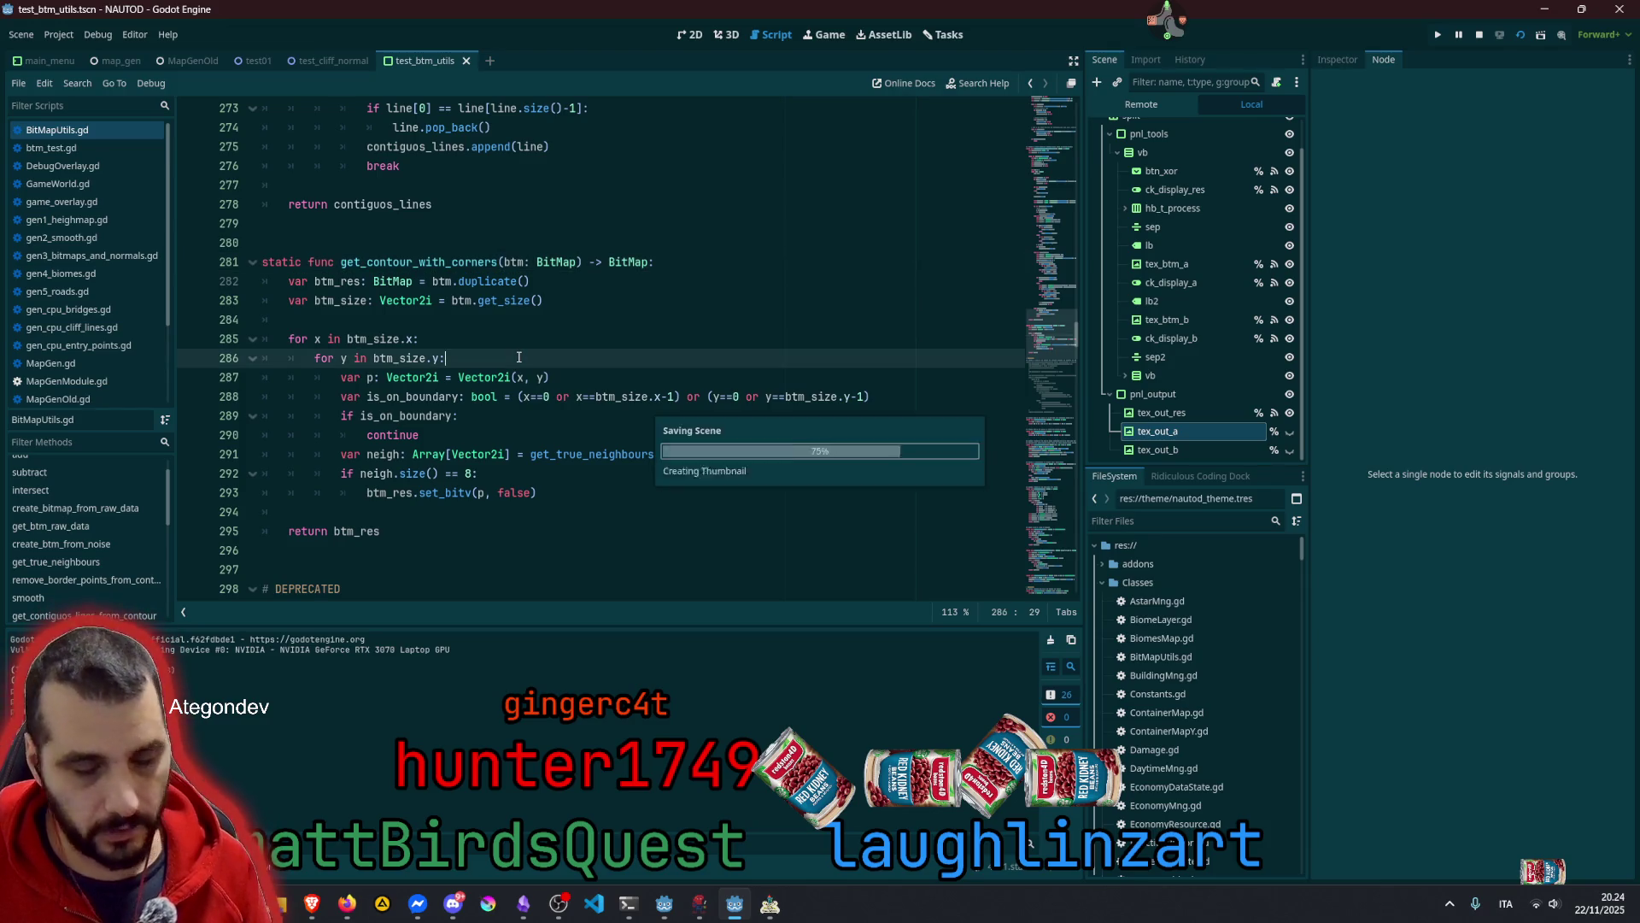
click(570, 340)
scroll(130, 307, down, 3)
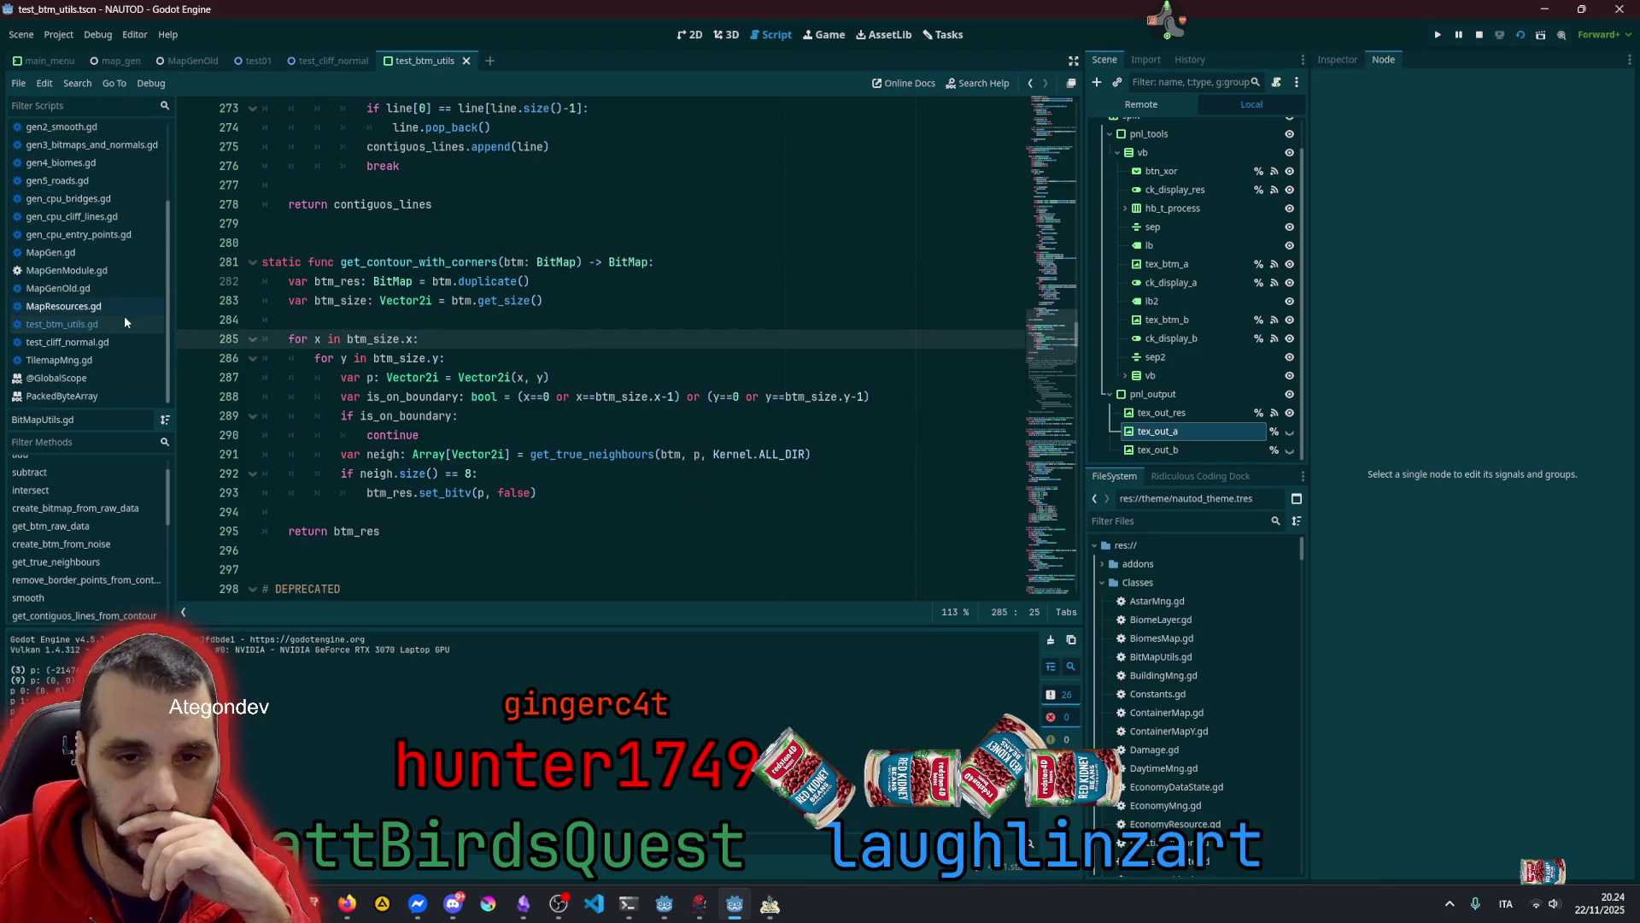
scroll(426, 326, down, 5)
scroll(427, 327, up, 1)
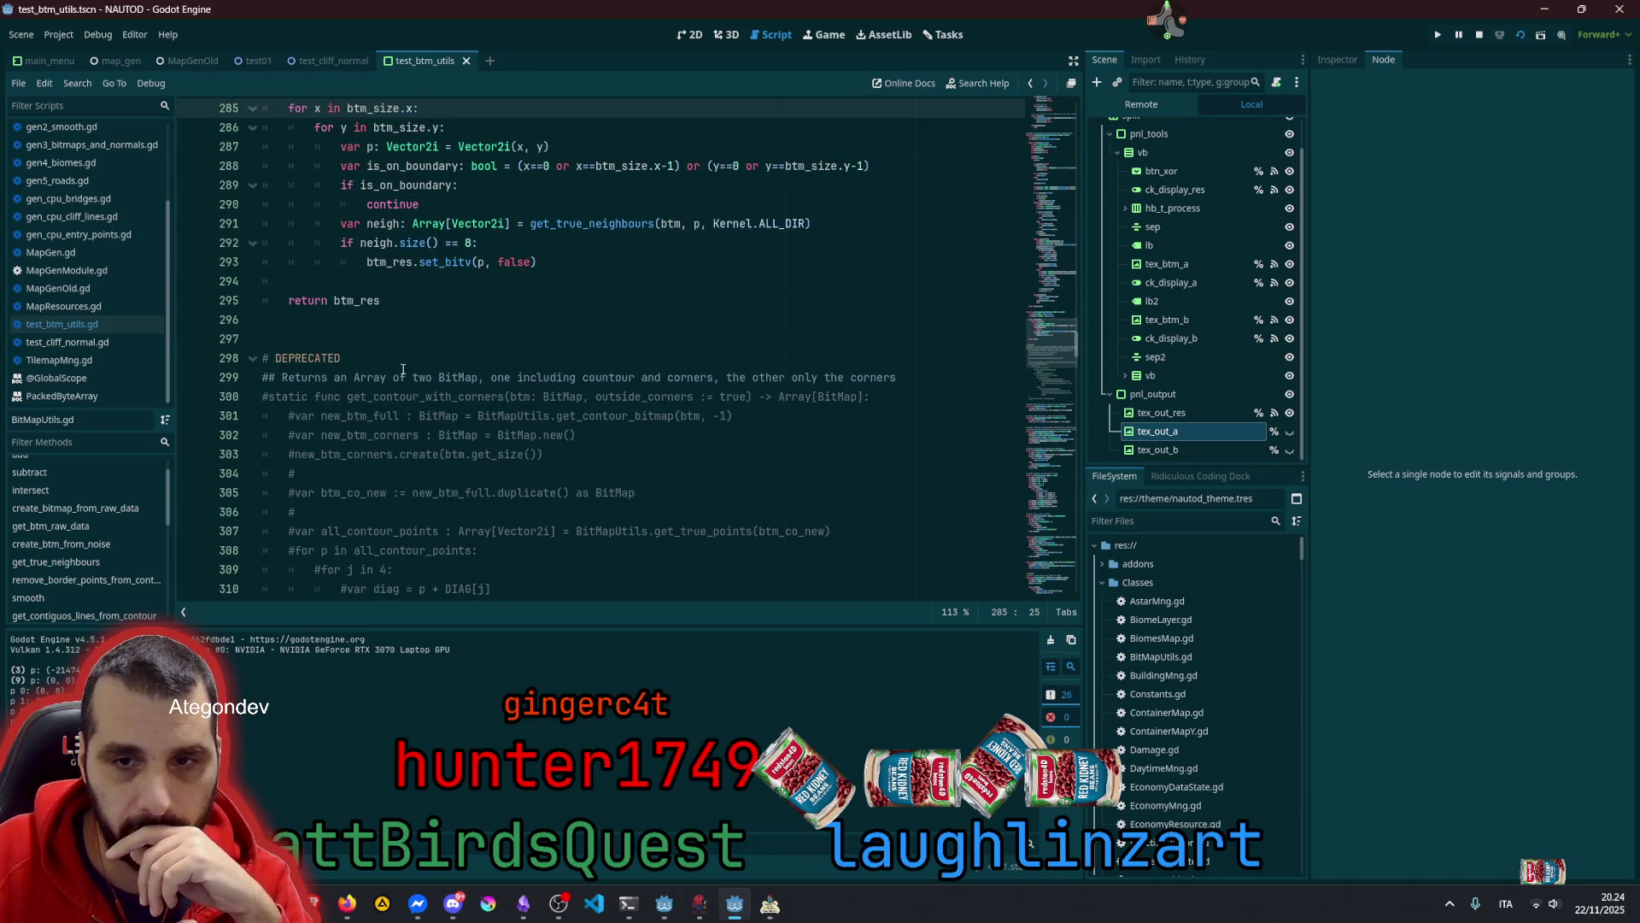
double_click(425, 397)
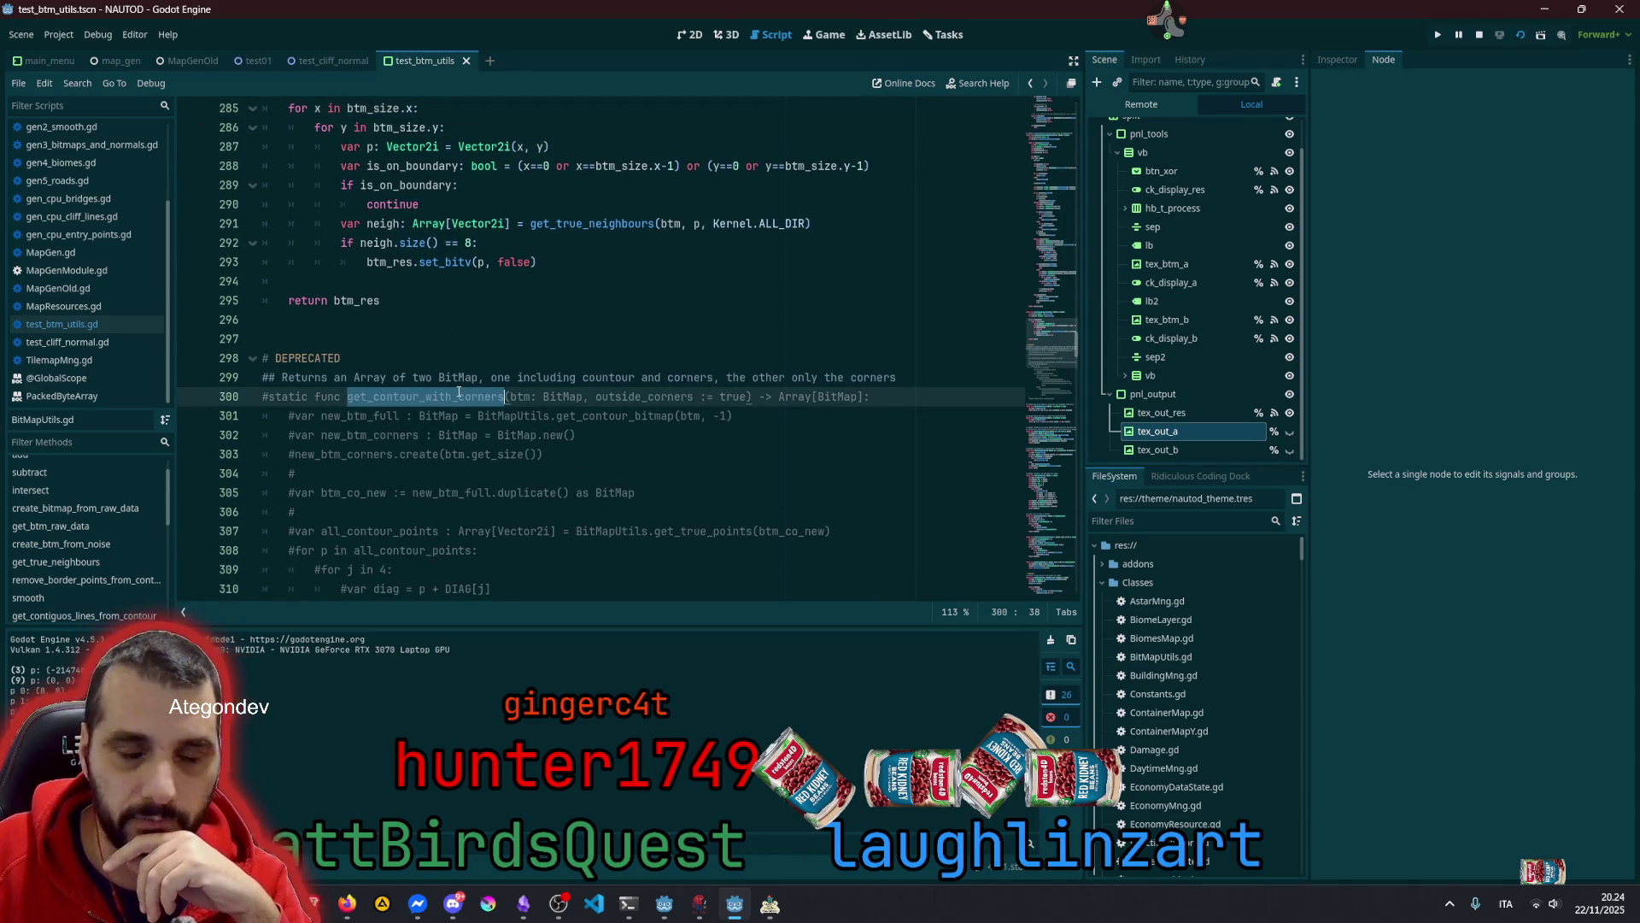
scroll(438, 320, up, 4)
double_click(408, 260)
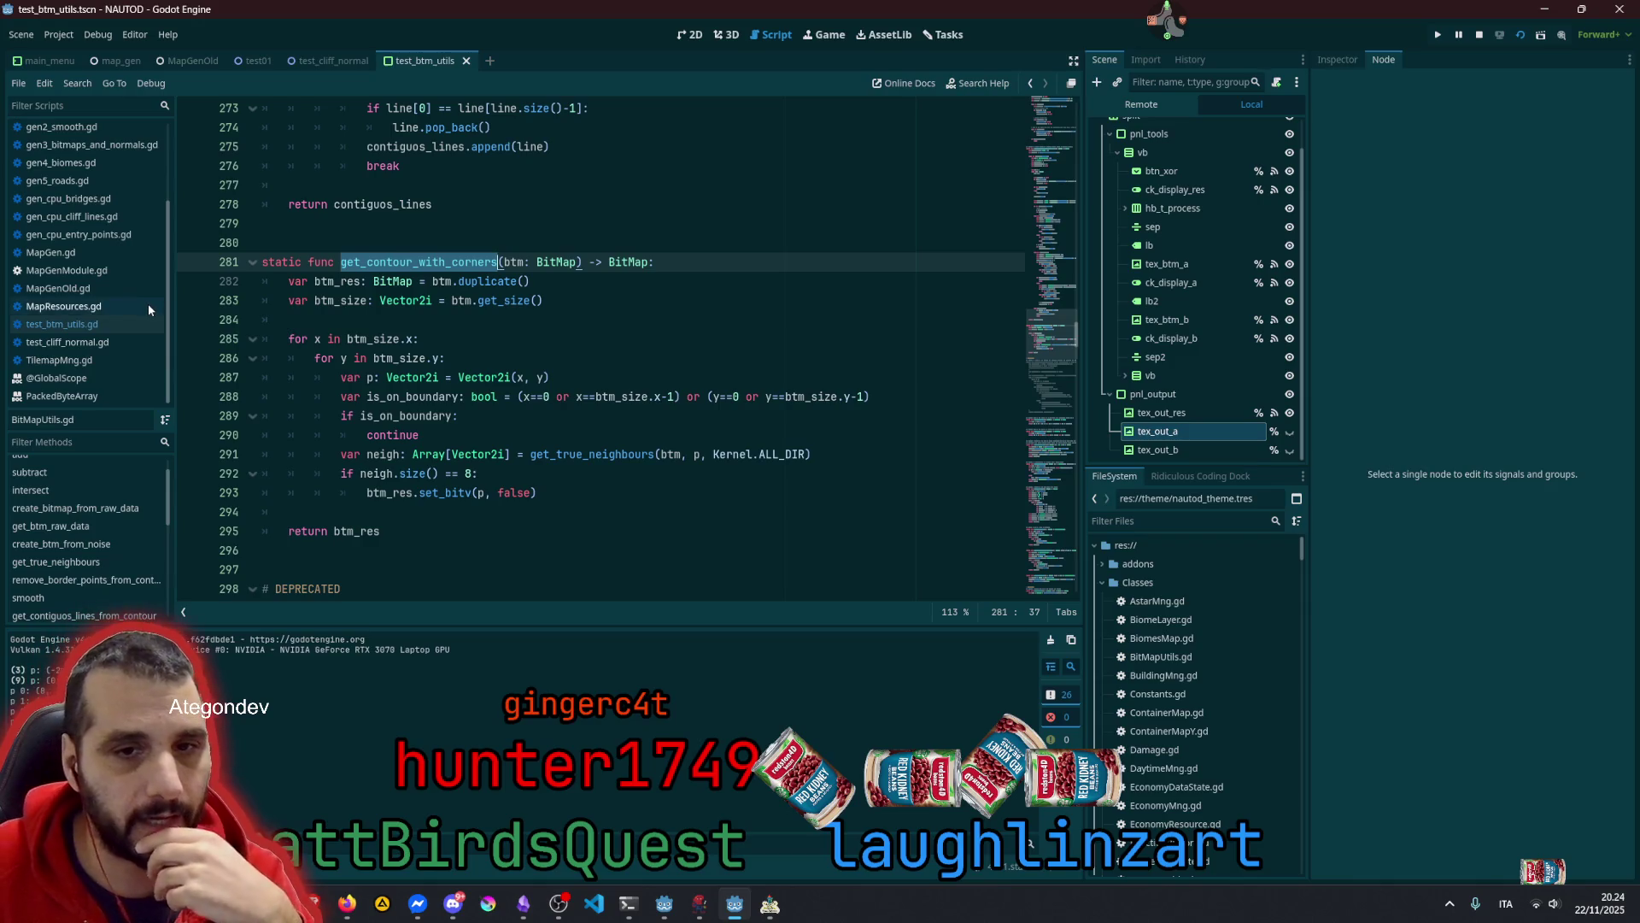
click(85, 325)
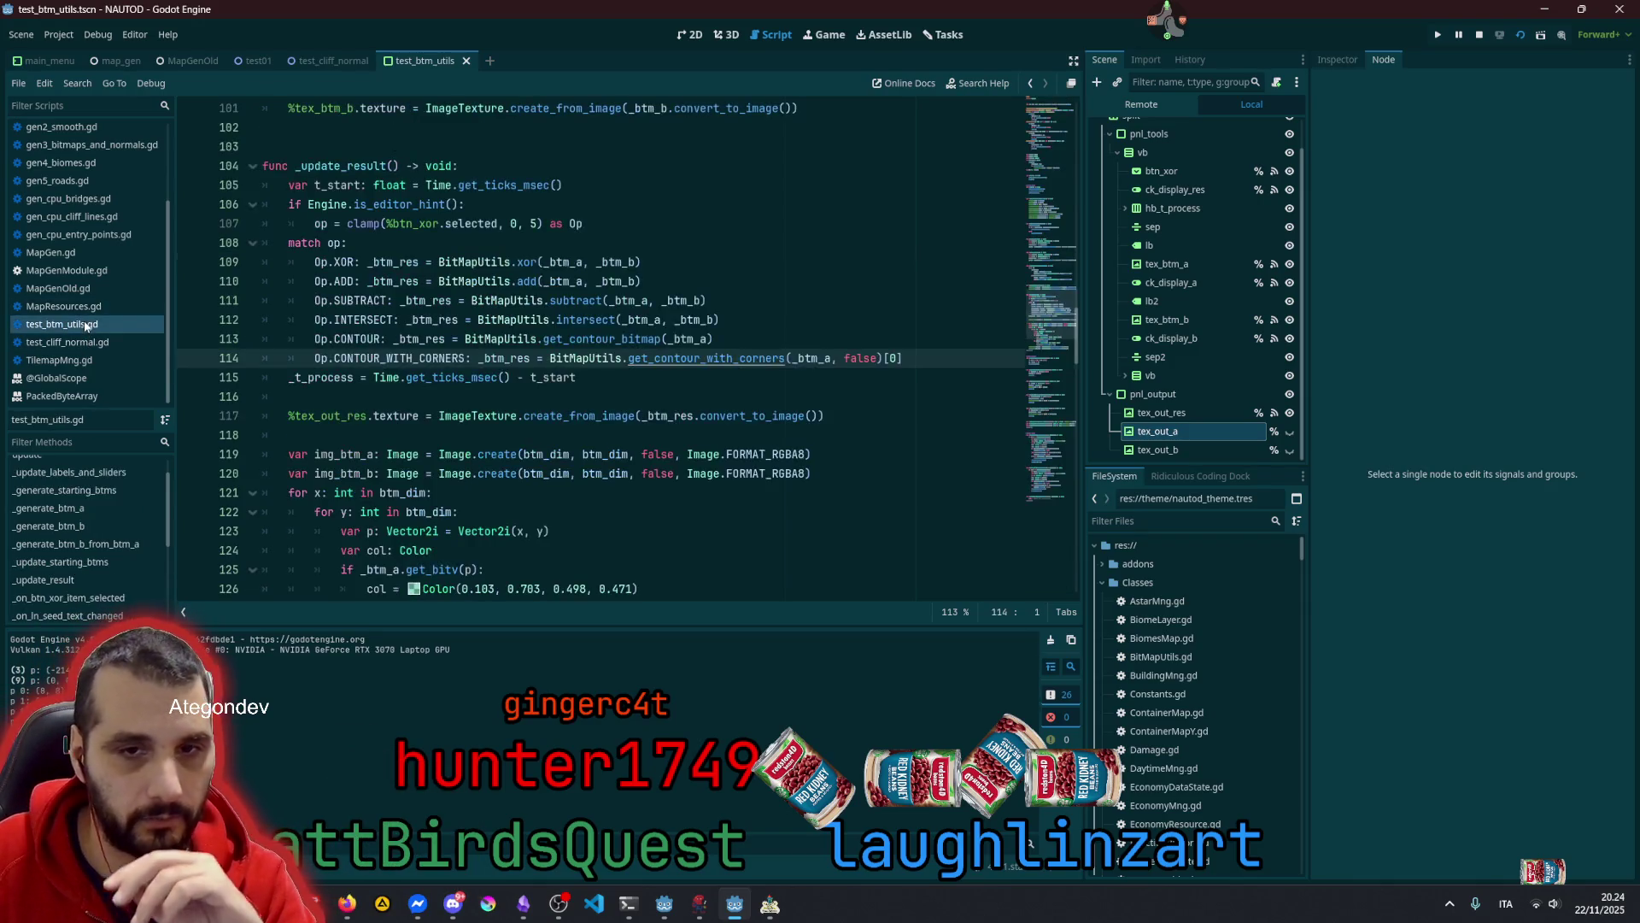
Remove ', false' and '[0]' from the get_contour_with_corners(_btm_a) call on line 114
double_click(698, 359)
click(833, 358)
key(Delete)
key(Delete)
key(Delete)
key(Right)
key(BackSpace)
key(BackSpace)
key(BackSpace)
Save test_btm_utils.gd and run the test scene with F6
click(885, 339)
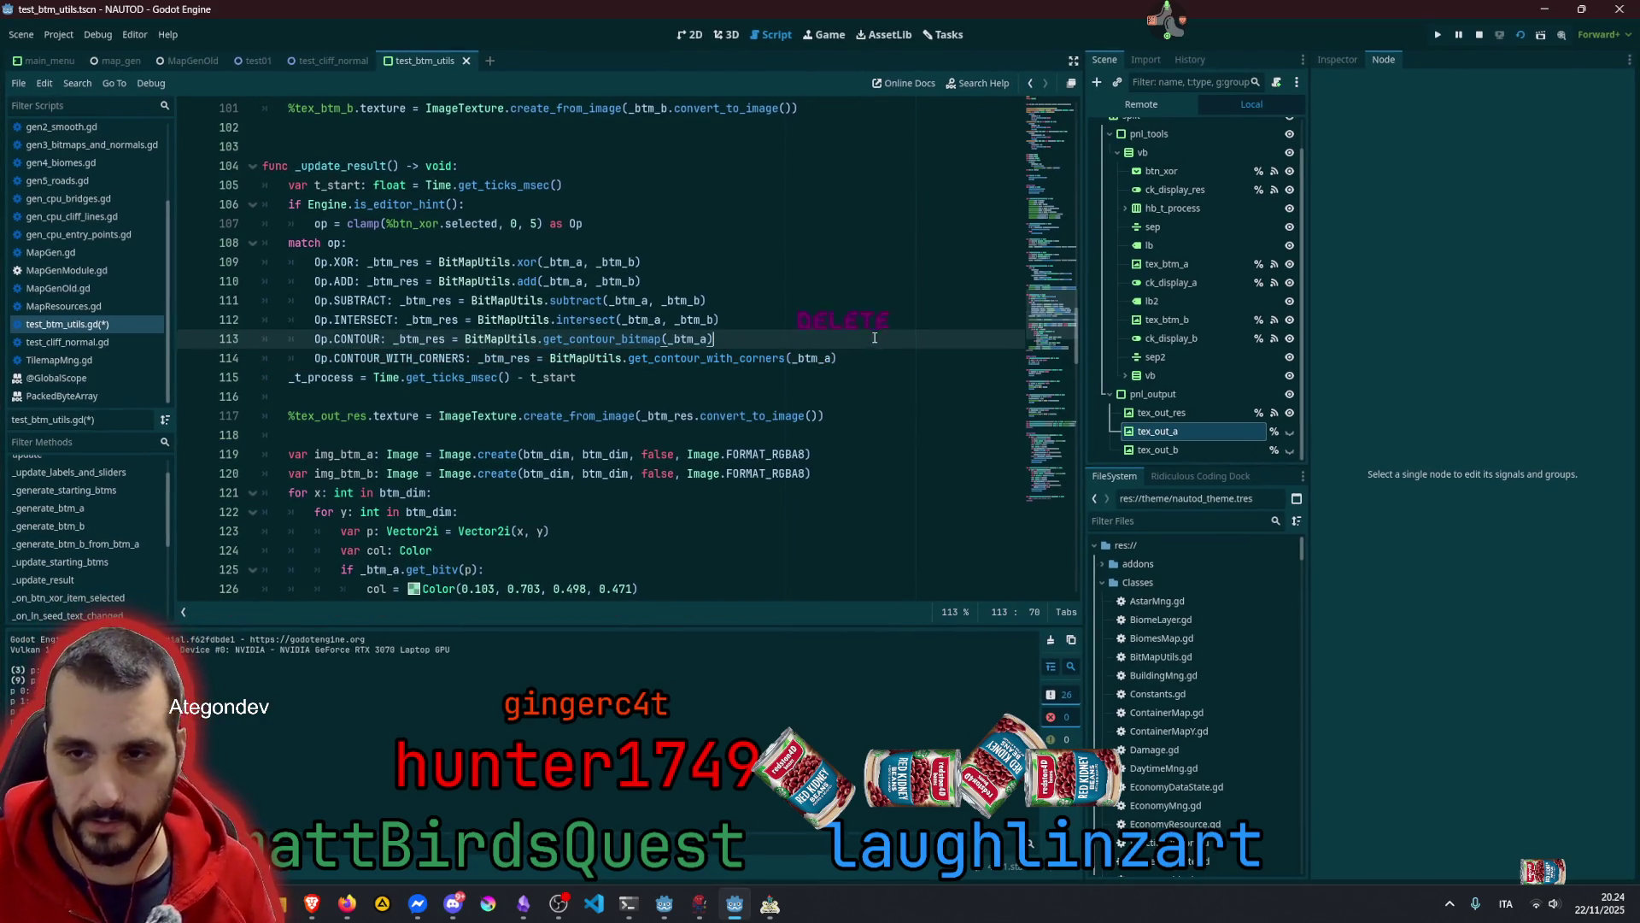
key(Up)
key(ctrl+s)
click(744, 301)
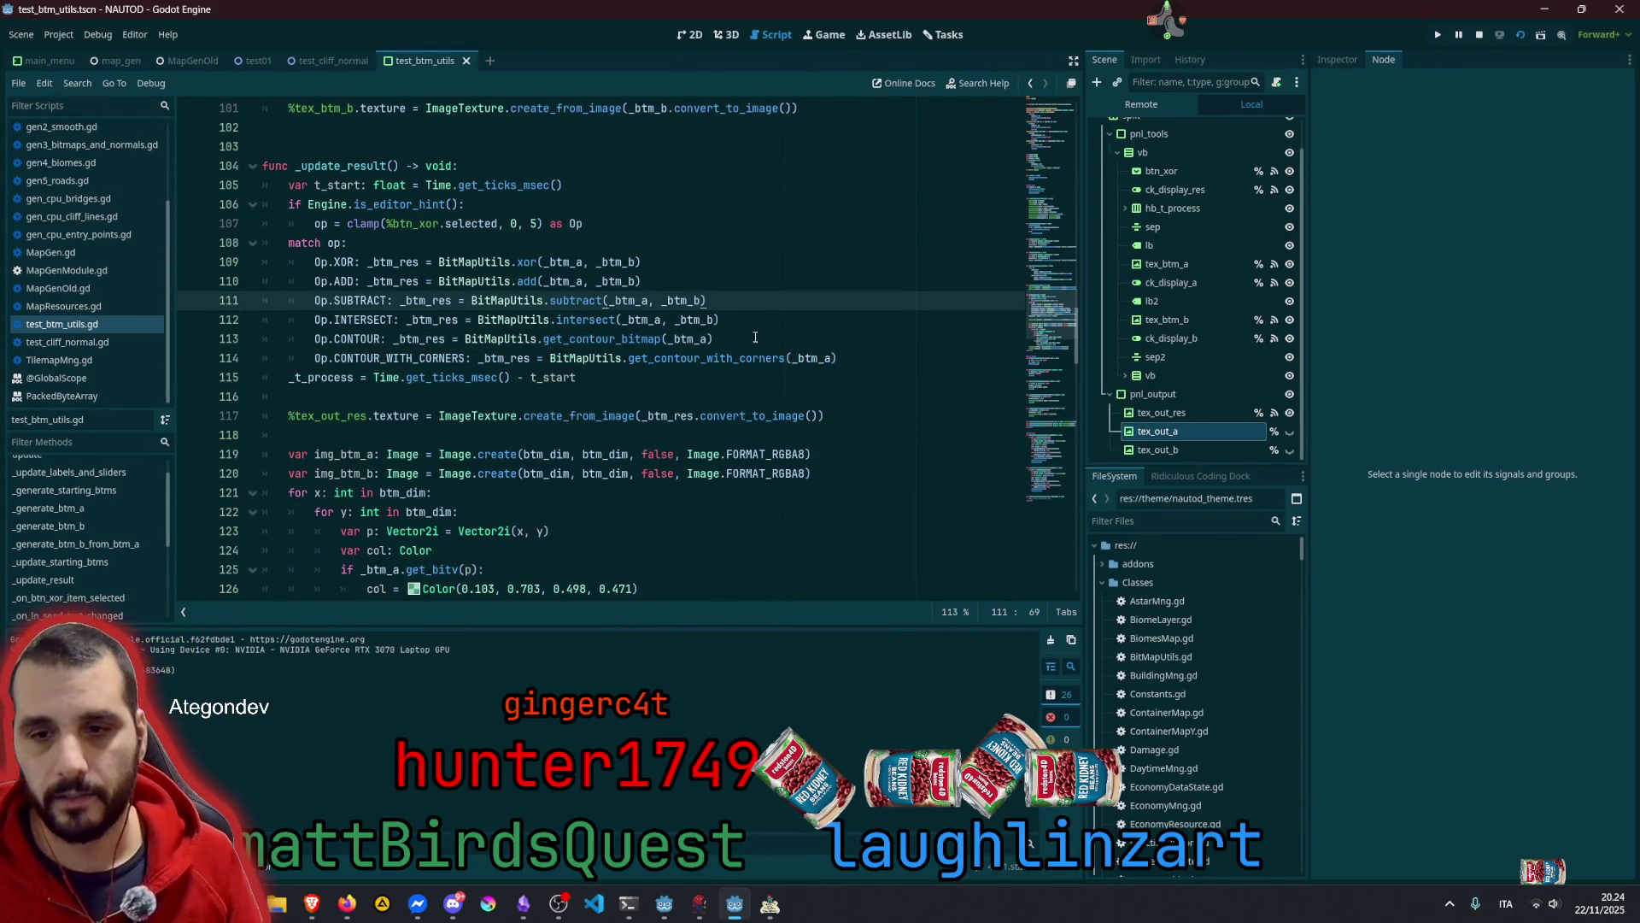
key(F6)
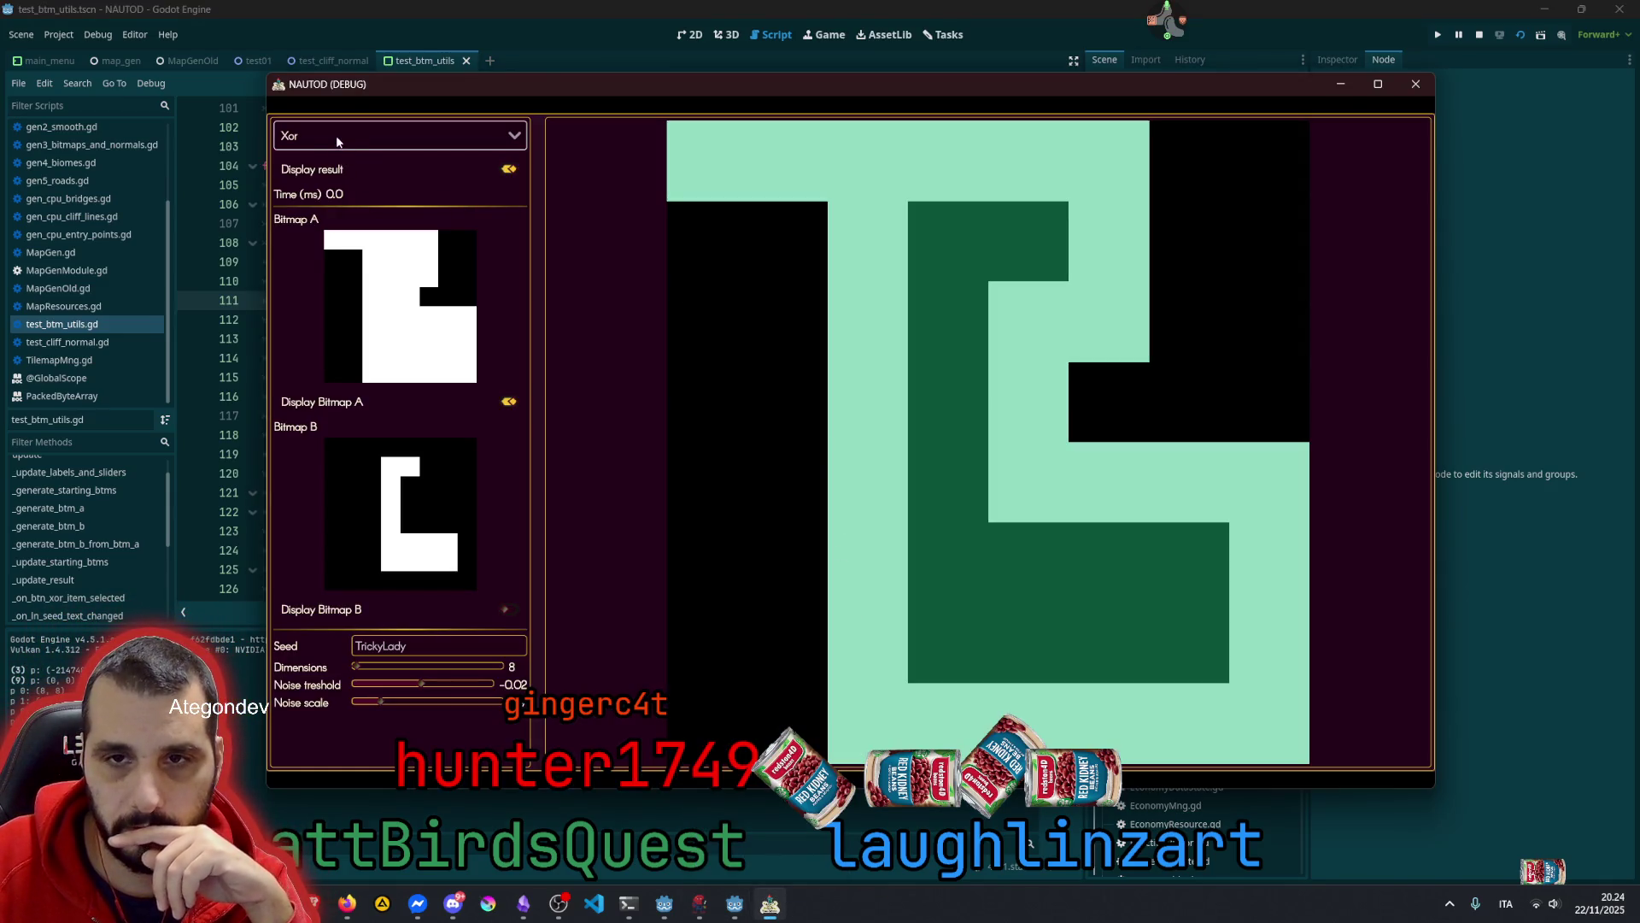
Switch the test to Contour with corners, hiding Bitmap A and showing Bitmap B
click(336, 135)
click(342, 256)
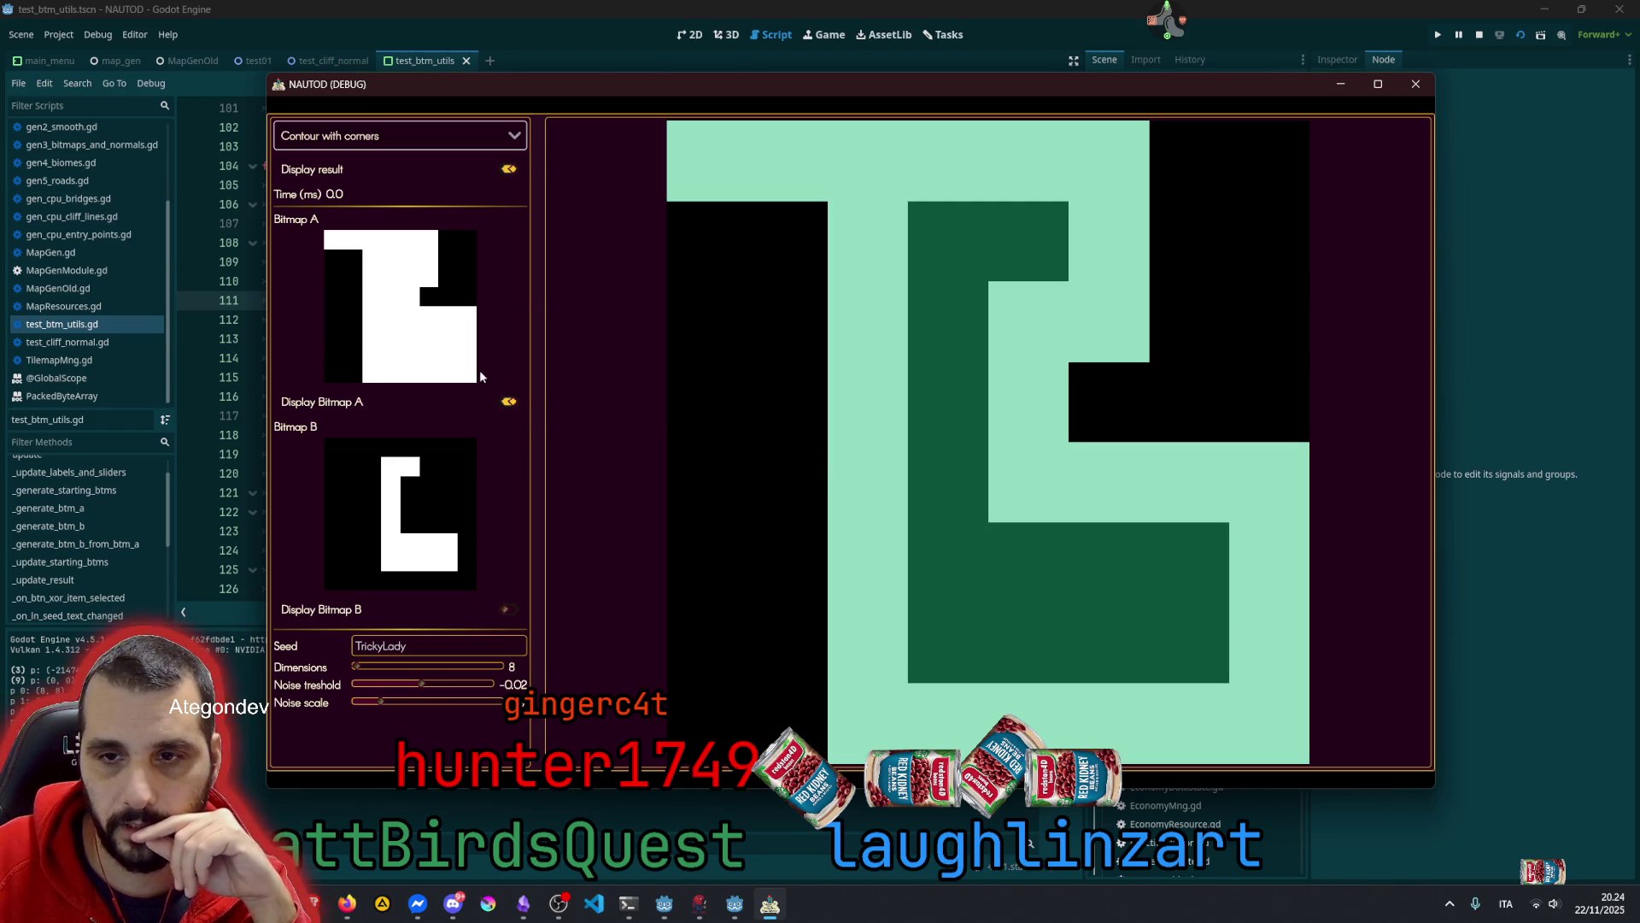
click(513, 405)
click(508, 609)
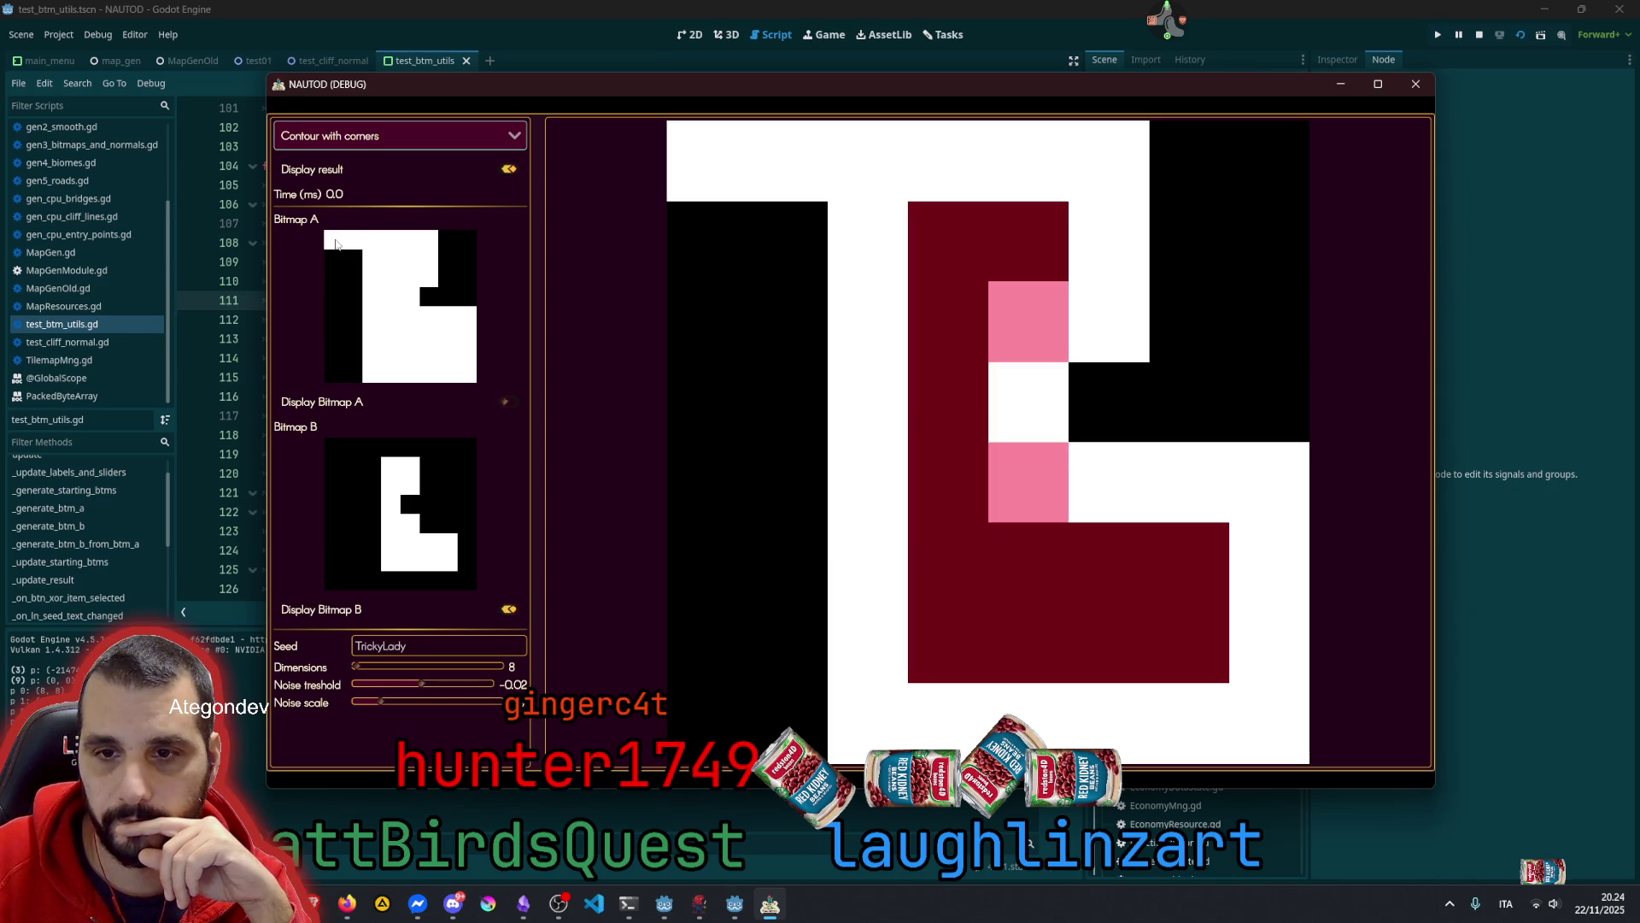
Toggle cells in Bitmap A, leaving a single black cell near the top
click(336, 245)
click(352, 239)
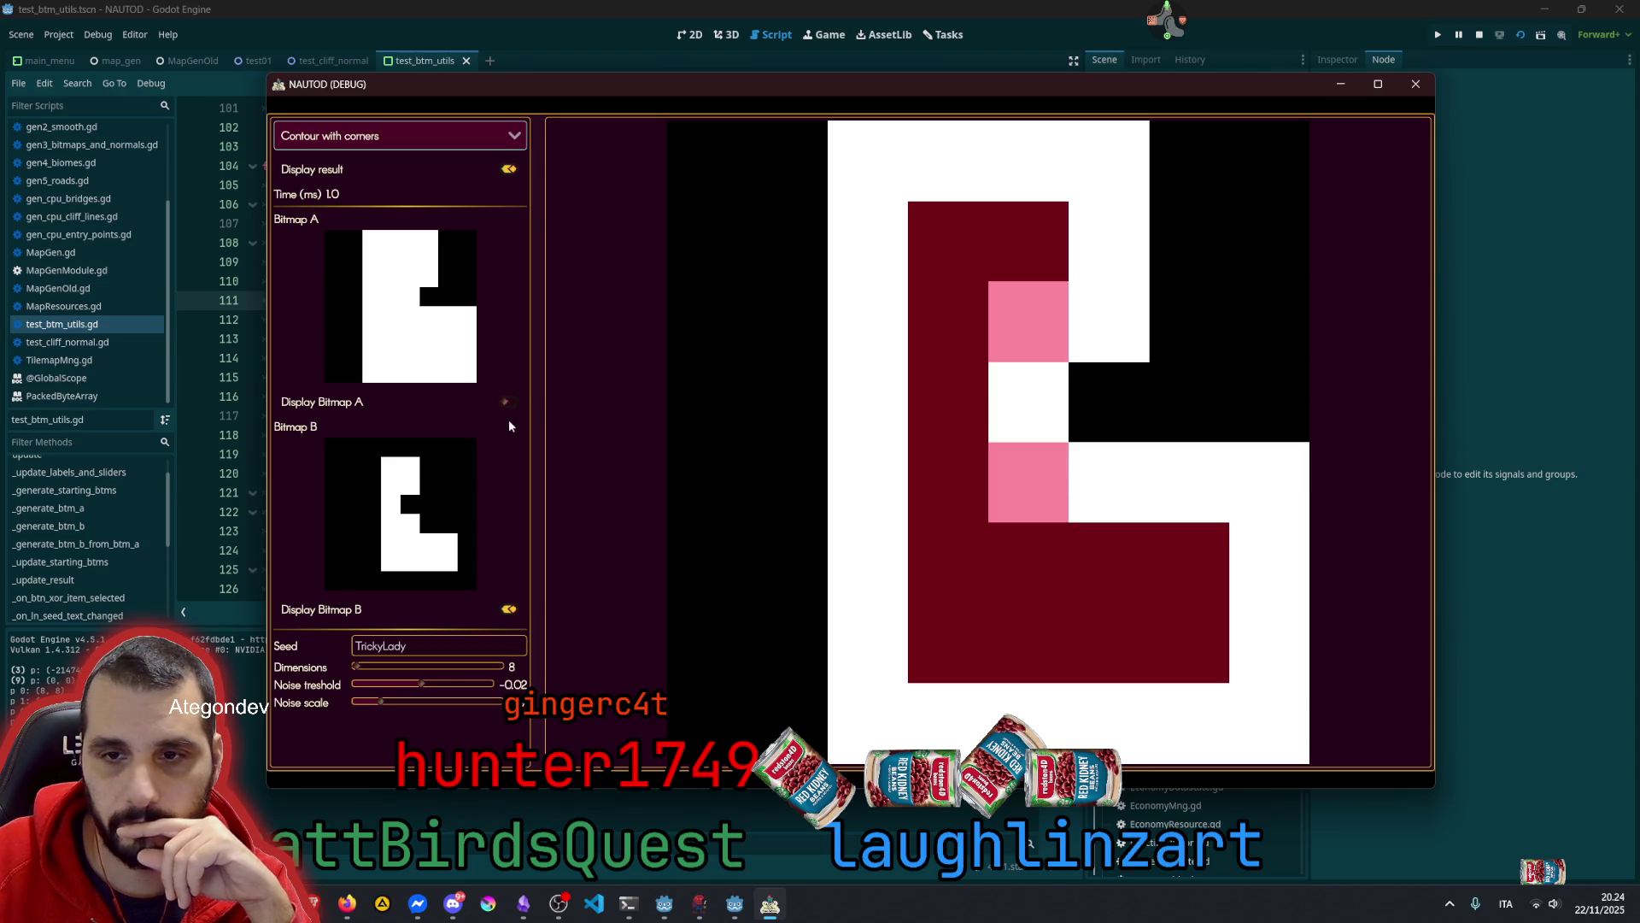
click(508, 607)
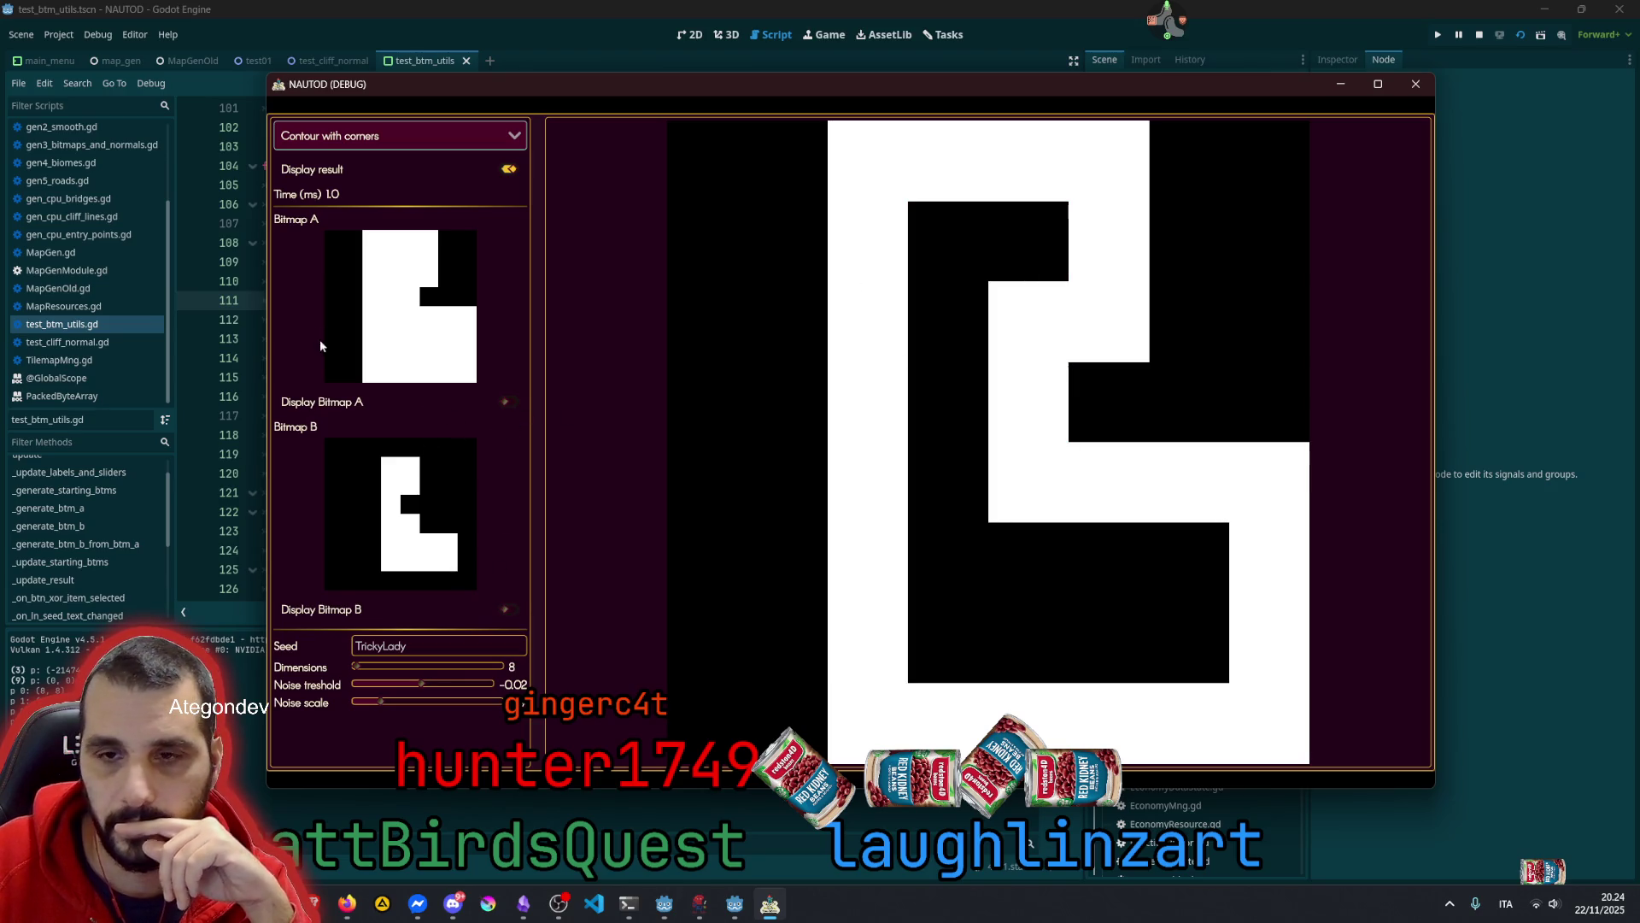
click(350, 244)
click(352, 243)
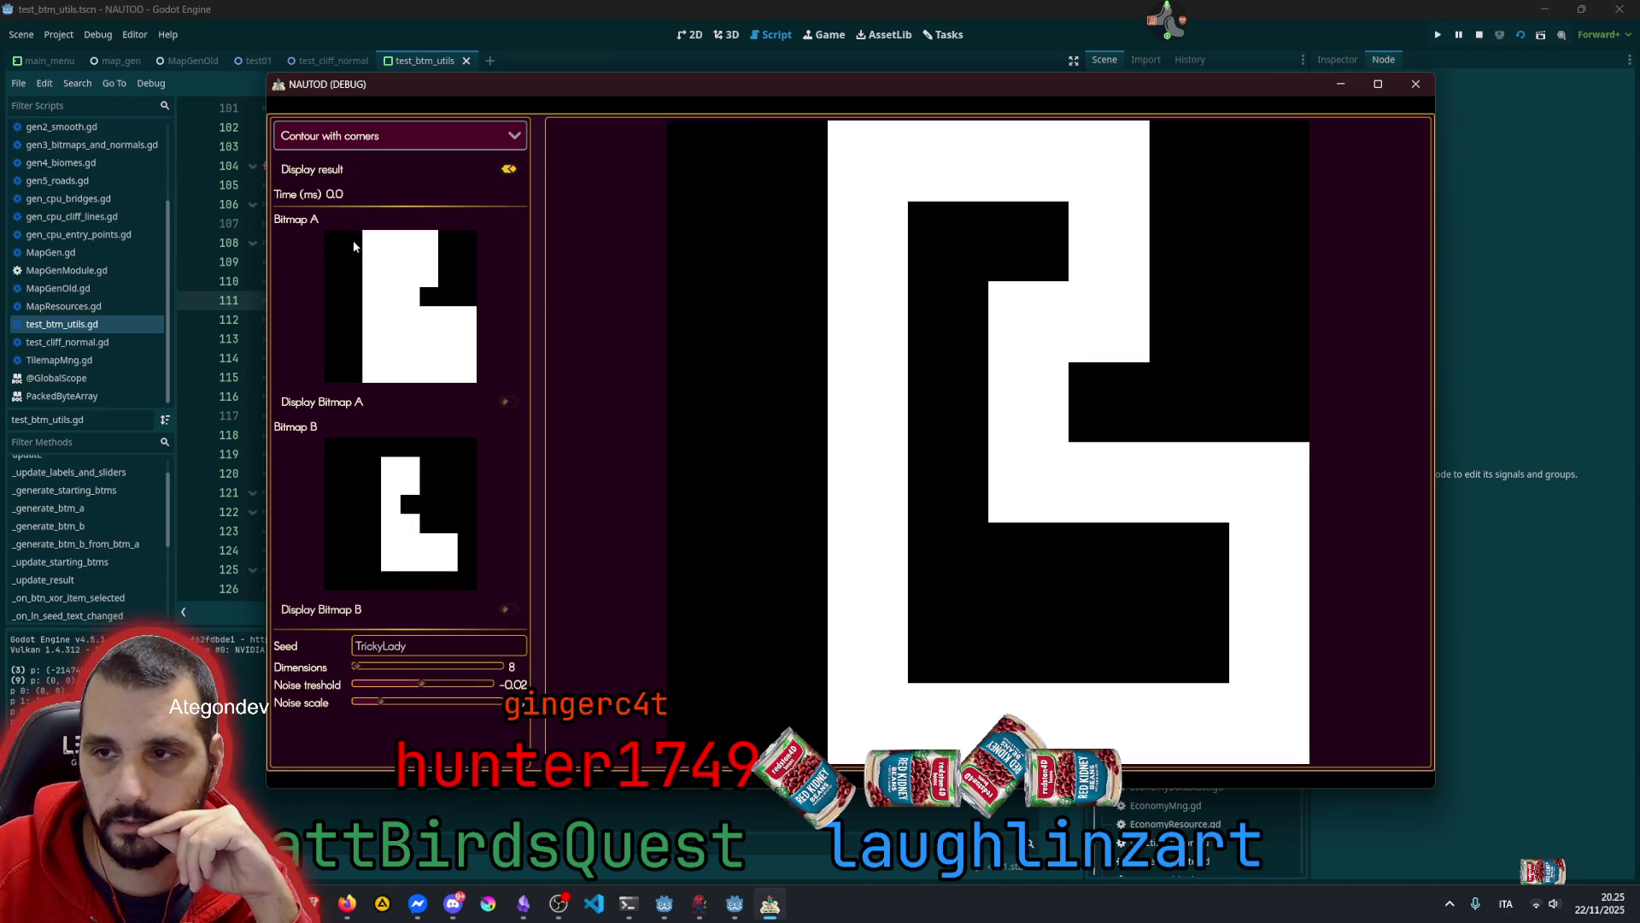
click(390, 258)
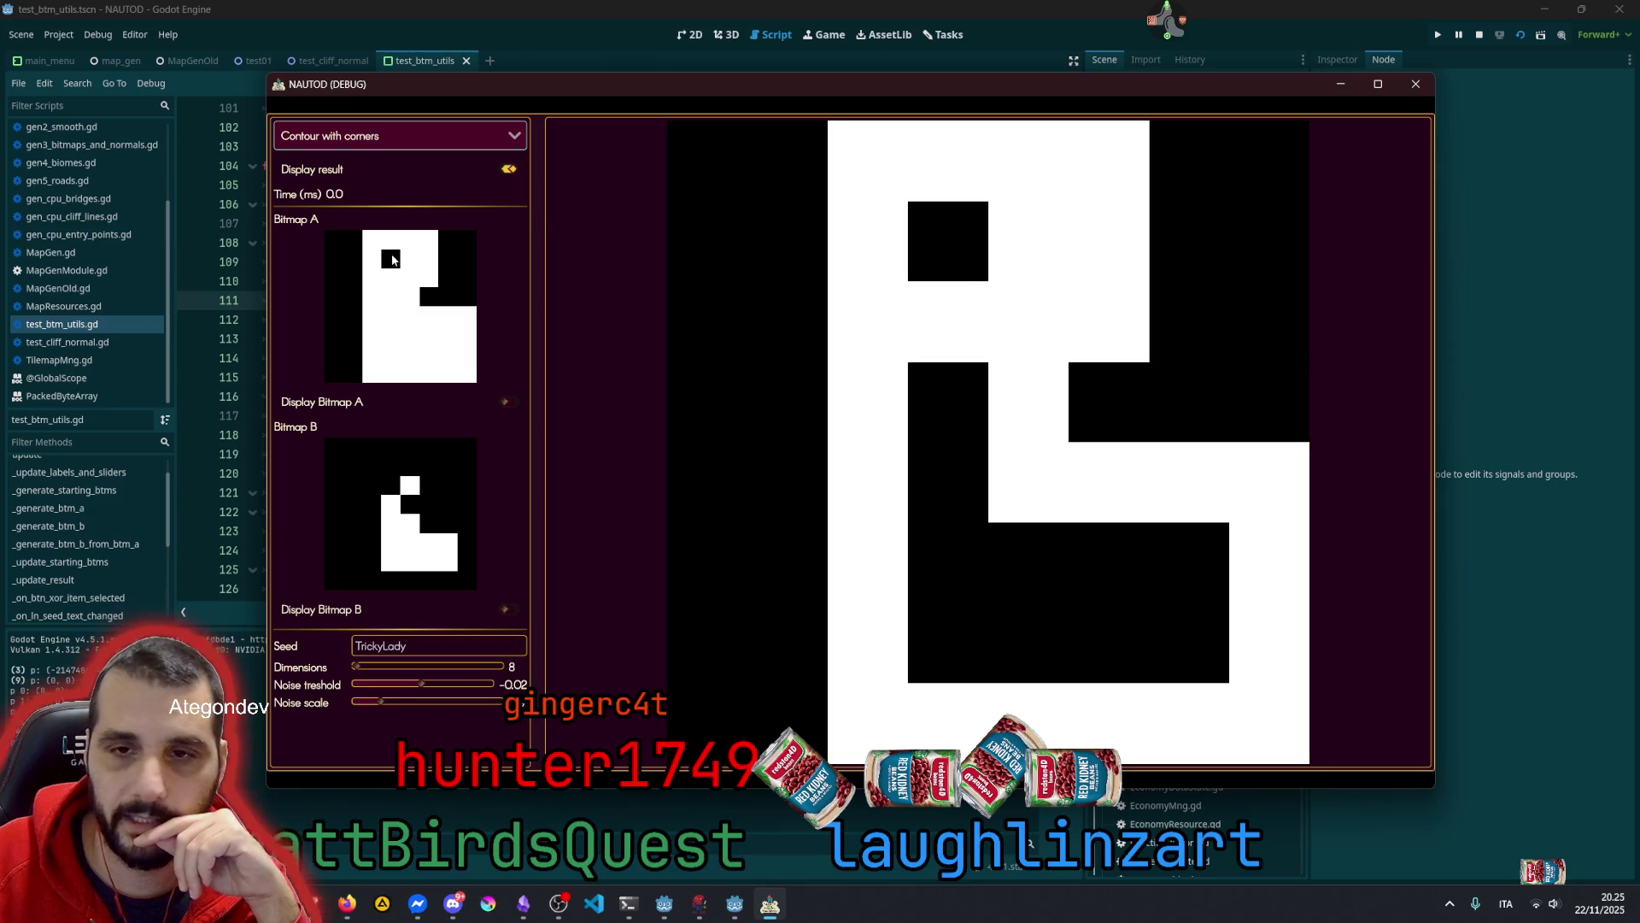
click(409, 259)
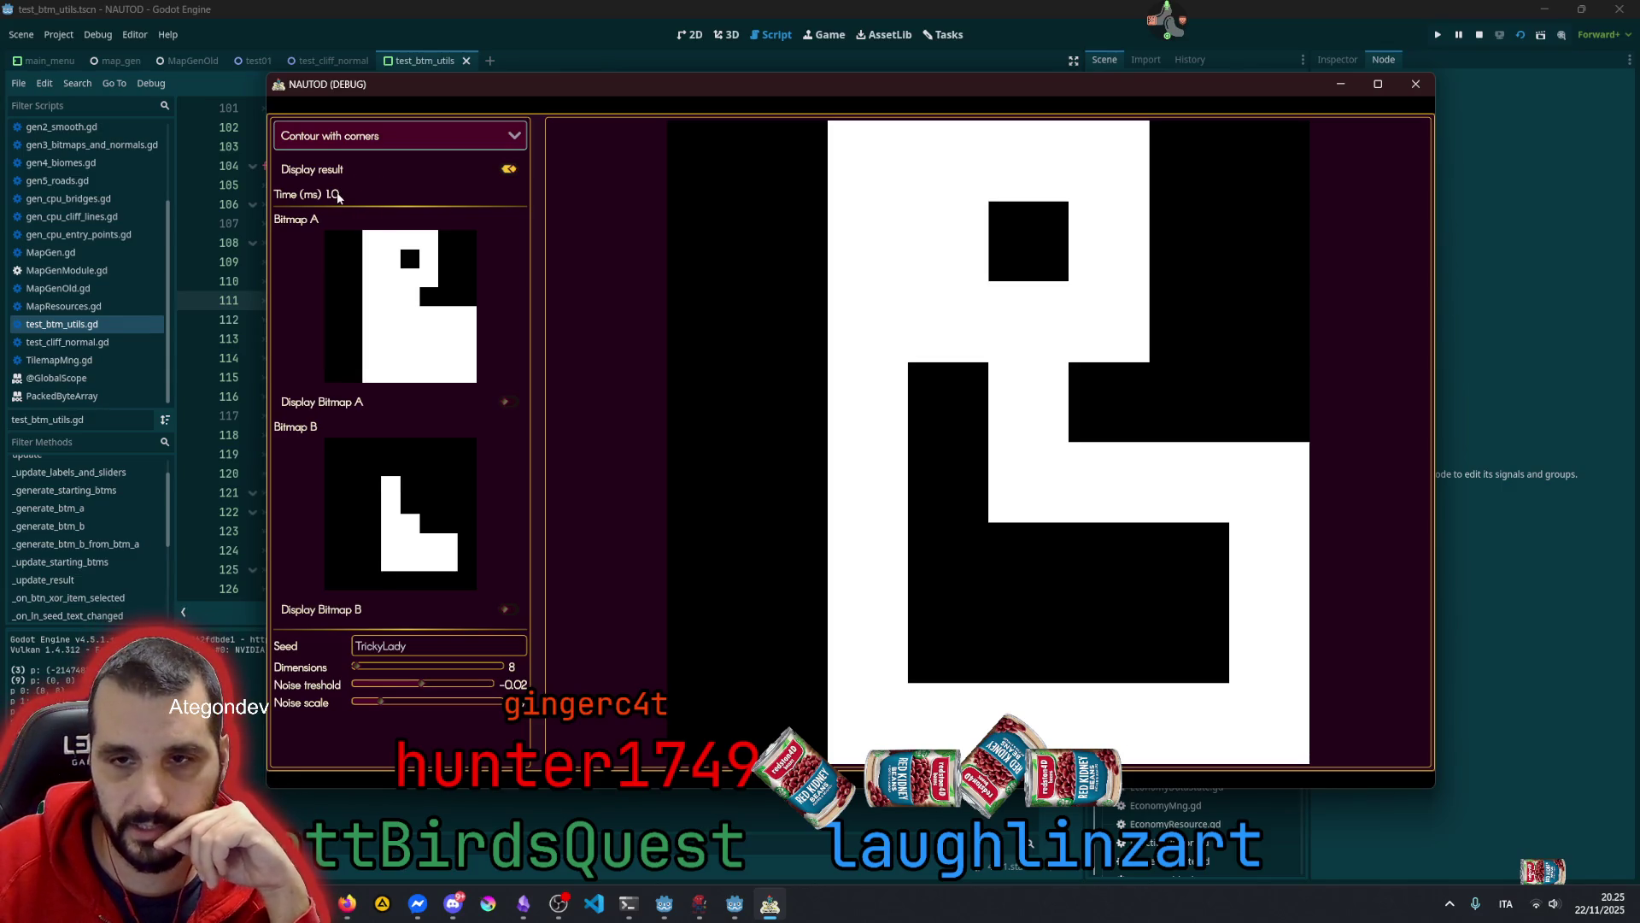
Raise Dimensions to 256, note the 550 ms run time, then close the test window
mouse_move(362, 668)
mouse_down()
mouse_move(448, 644)
mouse_move(487, 663)
mouse_up()
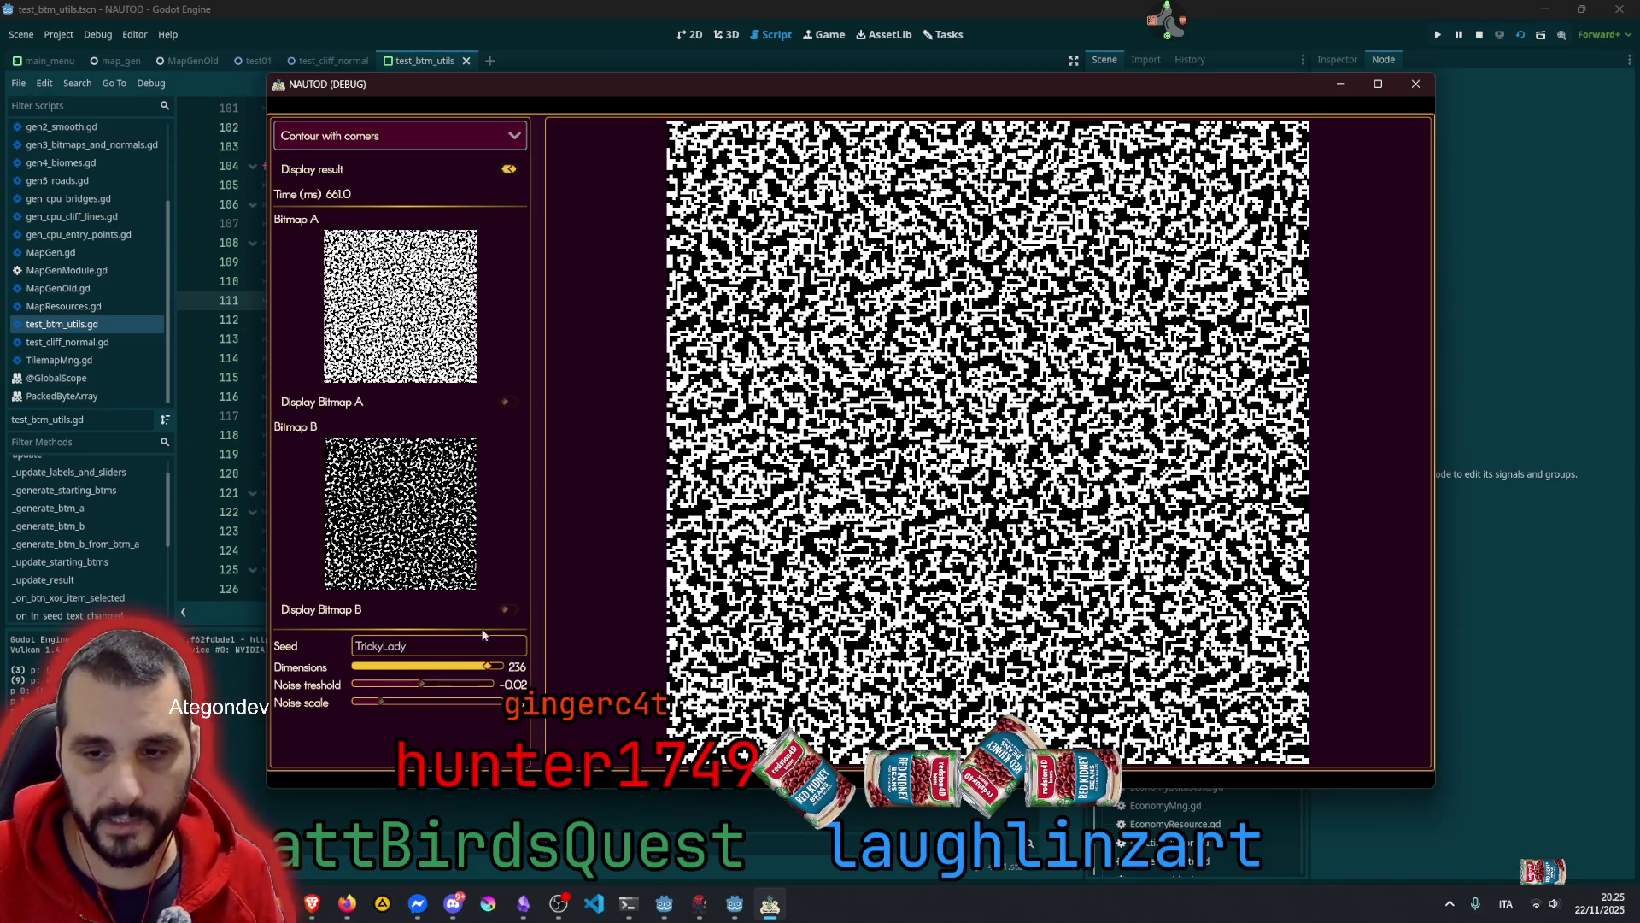
scroll(511, 667, down, 3)
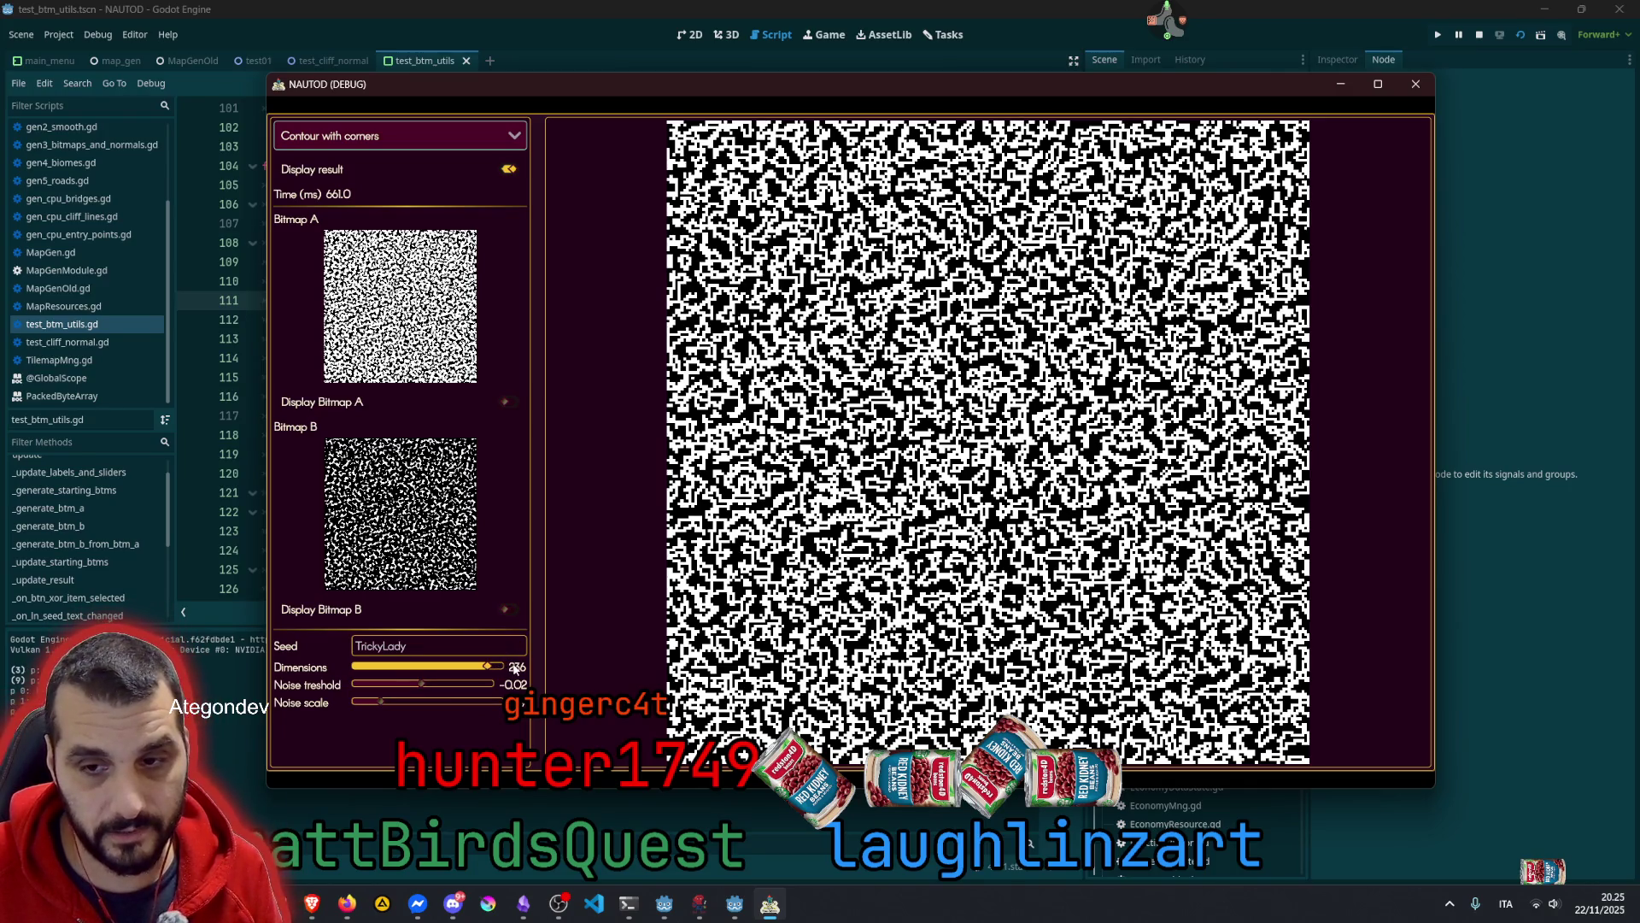
scroll(514, 668, up, 5)
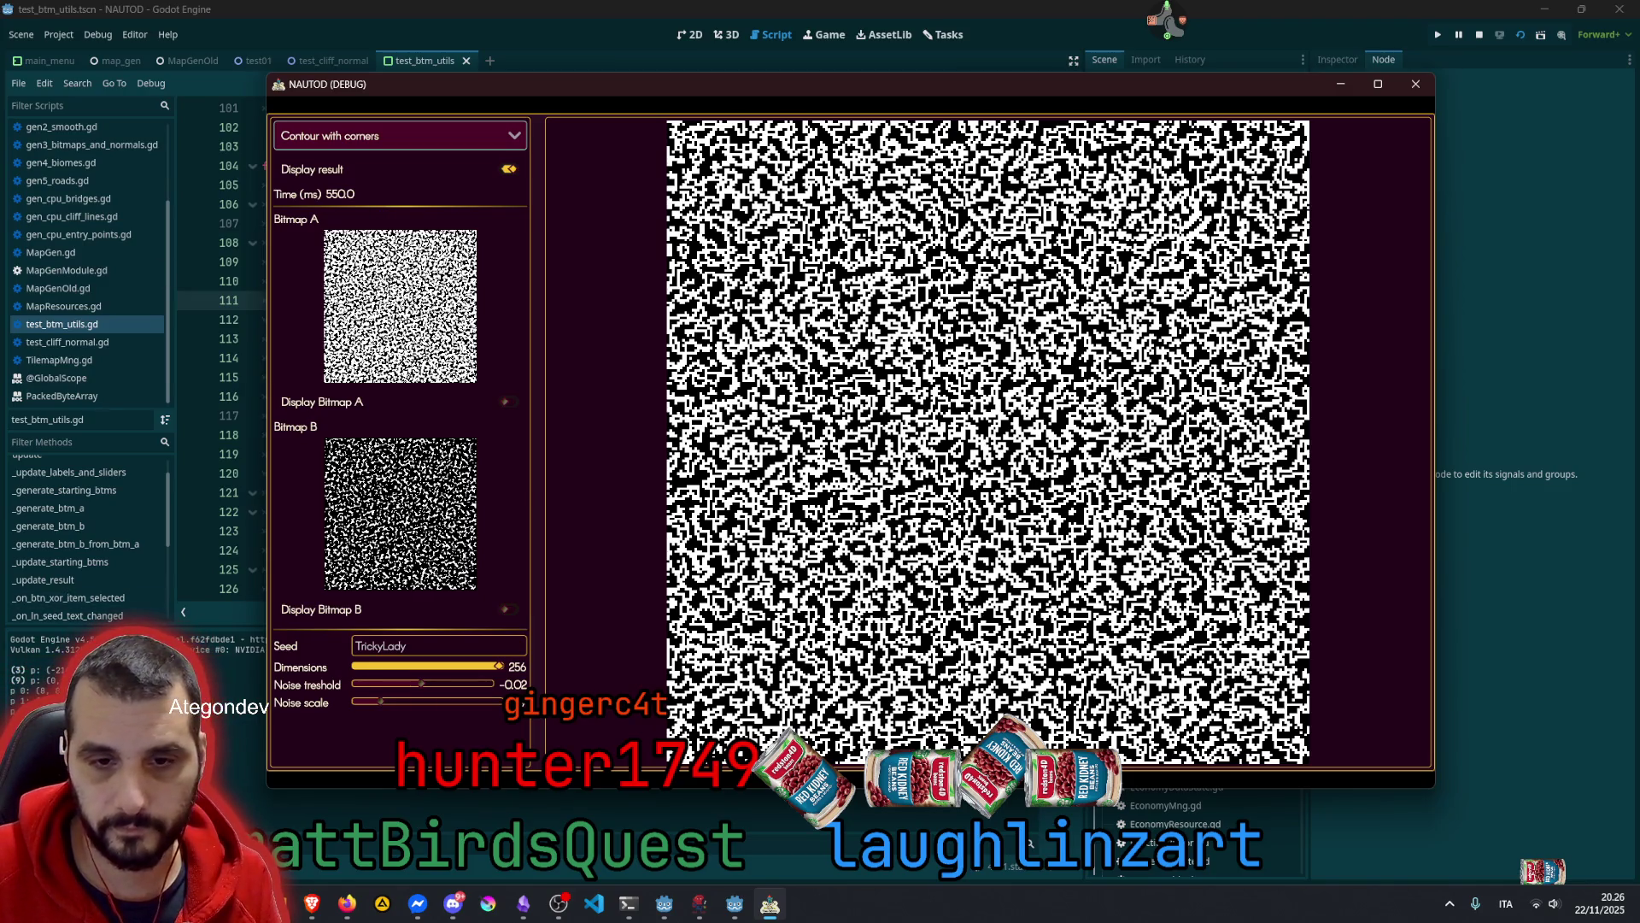
key(alt+F4)
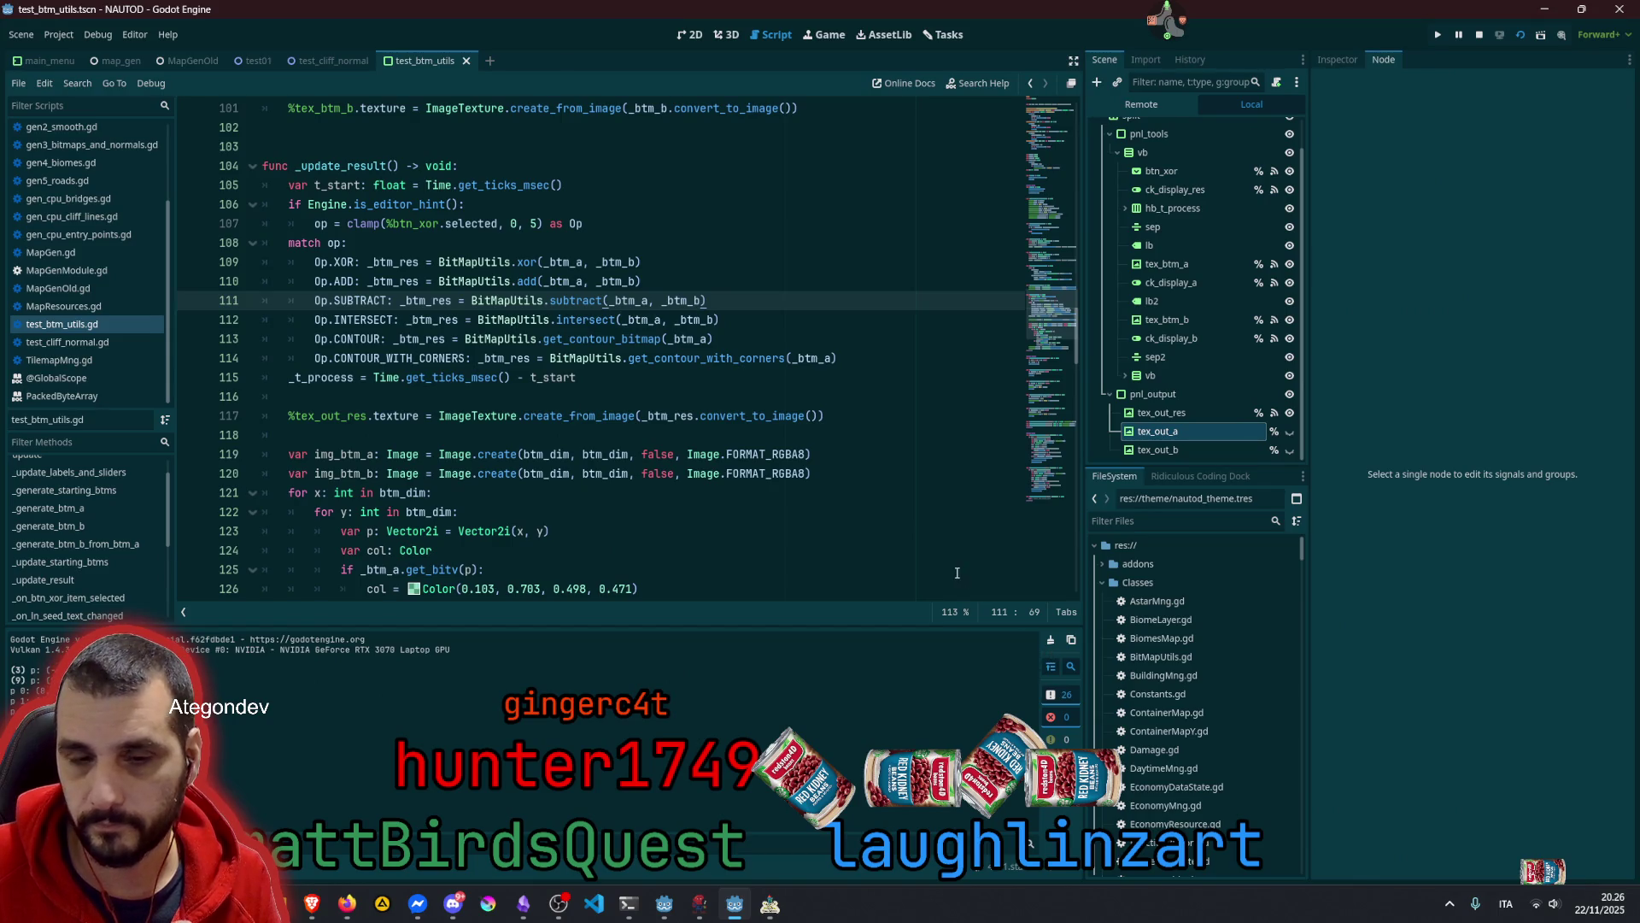
Clear the Output log, return to the script's top, and bring back the NAUTOD (DEBUG) window
click(1051, 640)
click(1047, 442)
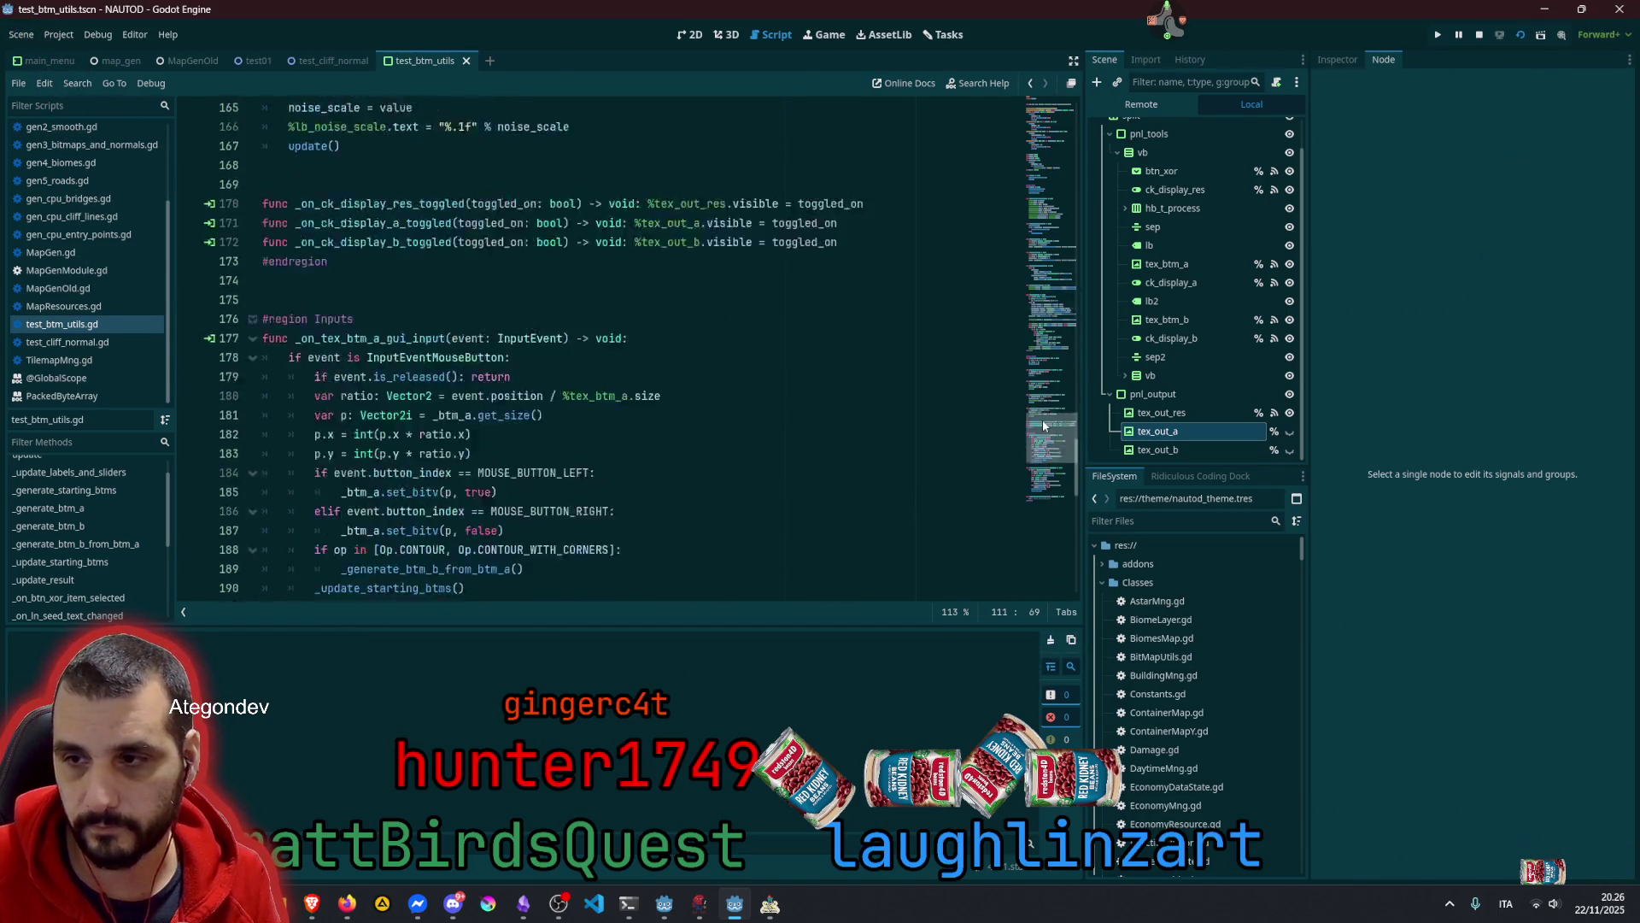
mouse_move(1047, 442)
mouse_down()
mouse_move(1045, 472)
mouse_move(1080, 79)
mouse_up()
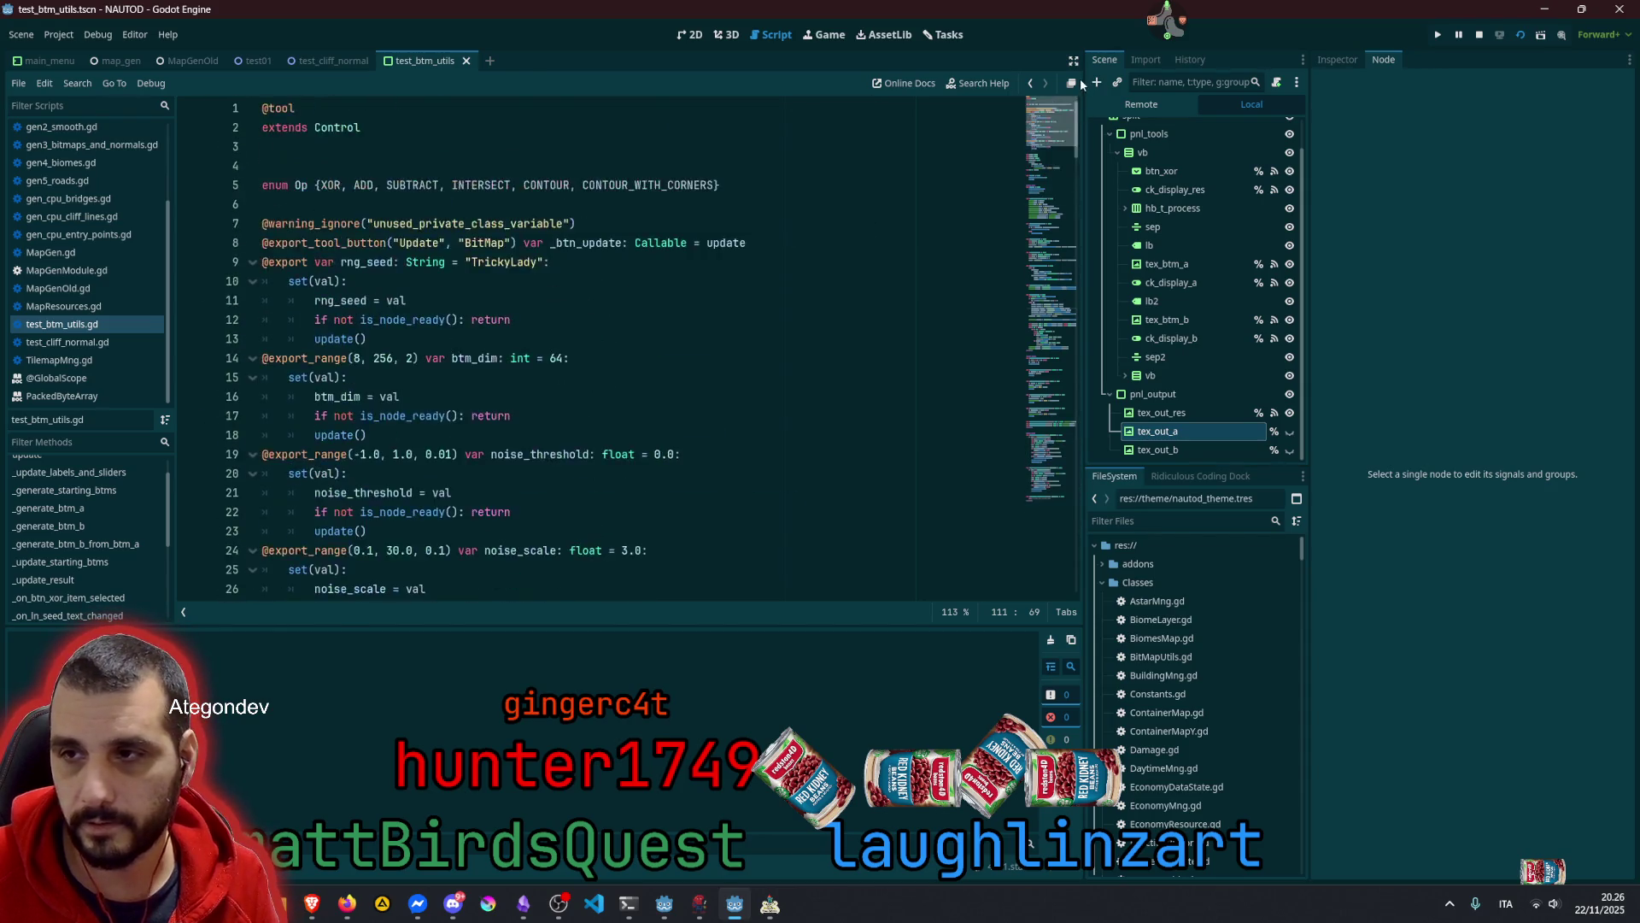
click(564, 262)
click(765, 913)
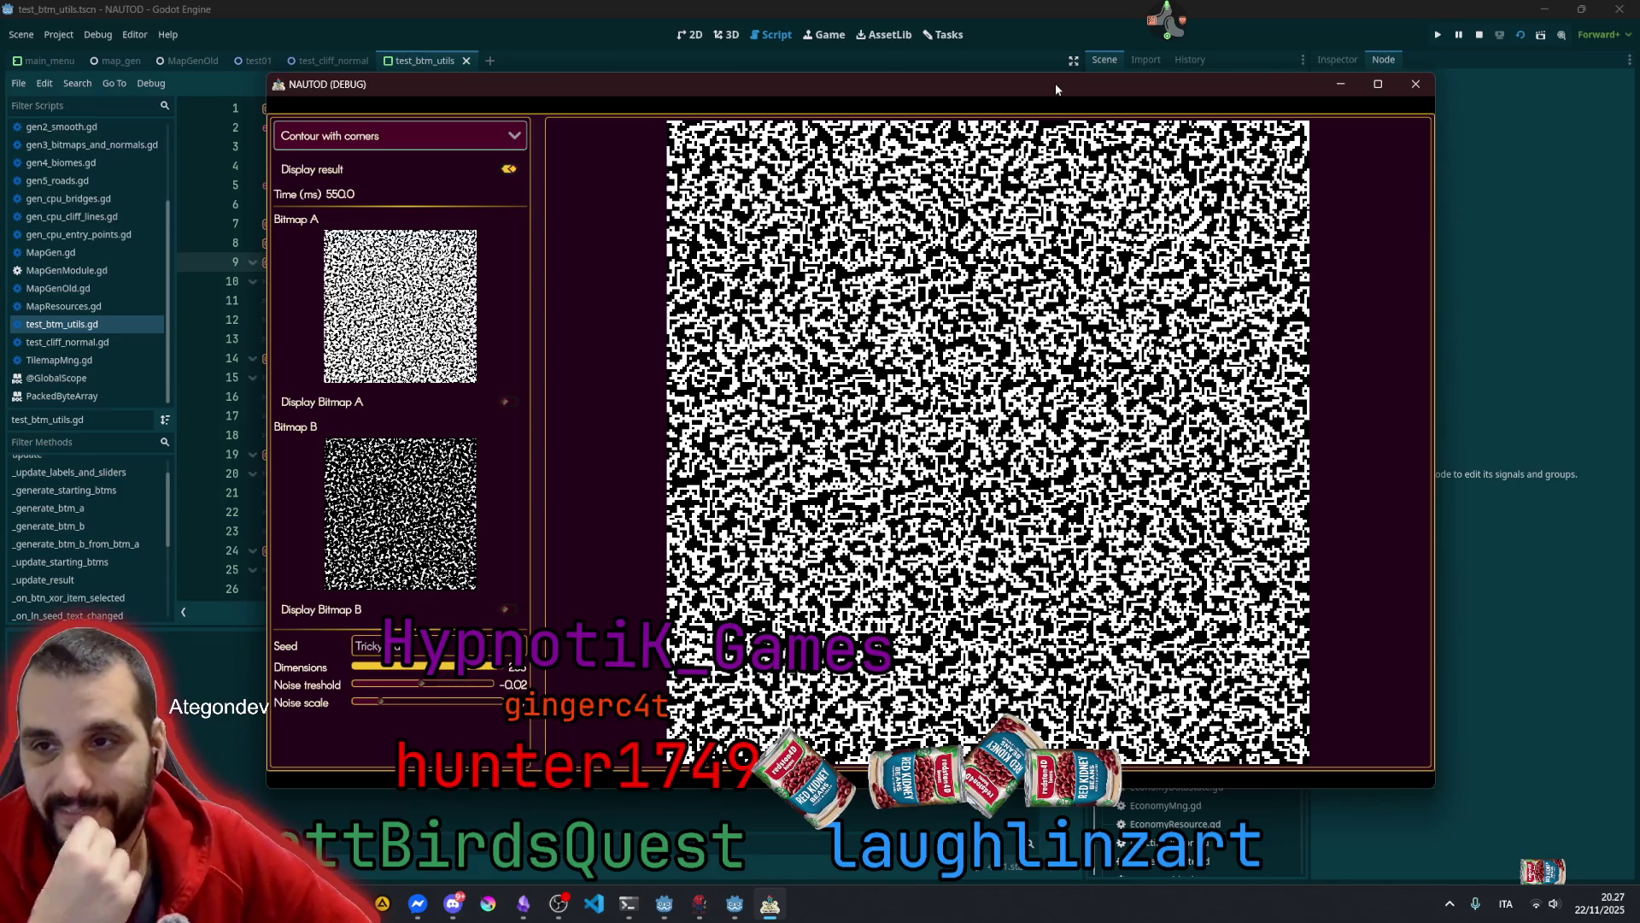
Look up a streamer's details in the stream user manager, then close it
double_click(1210, 13)
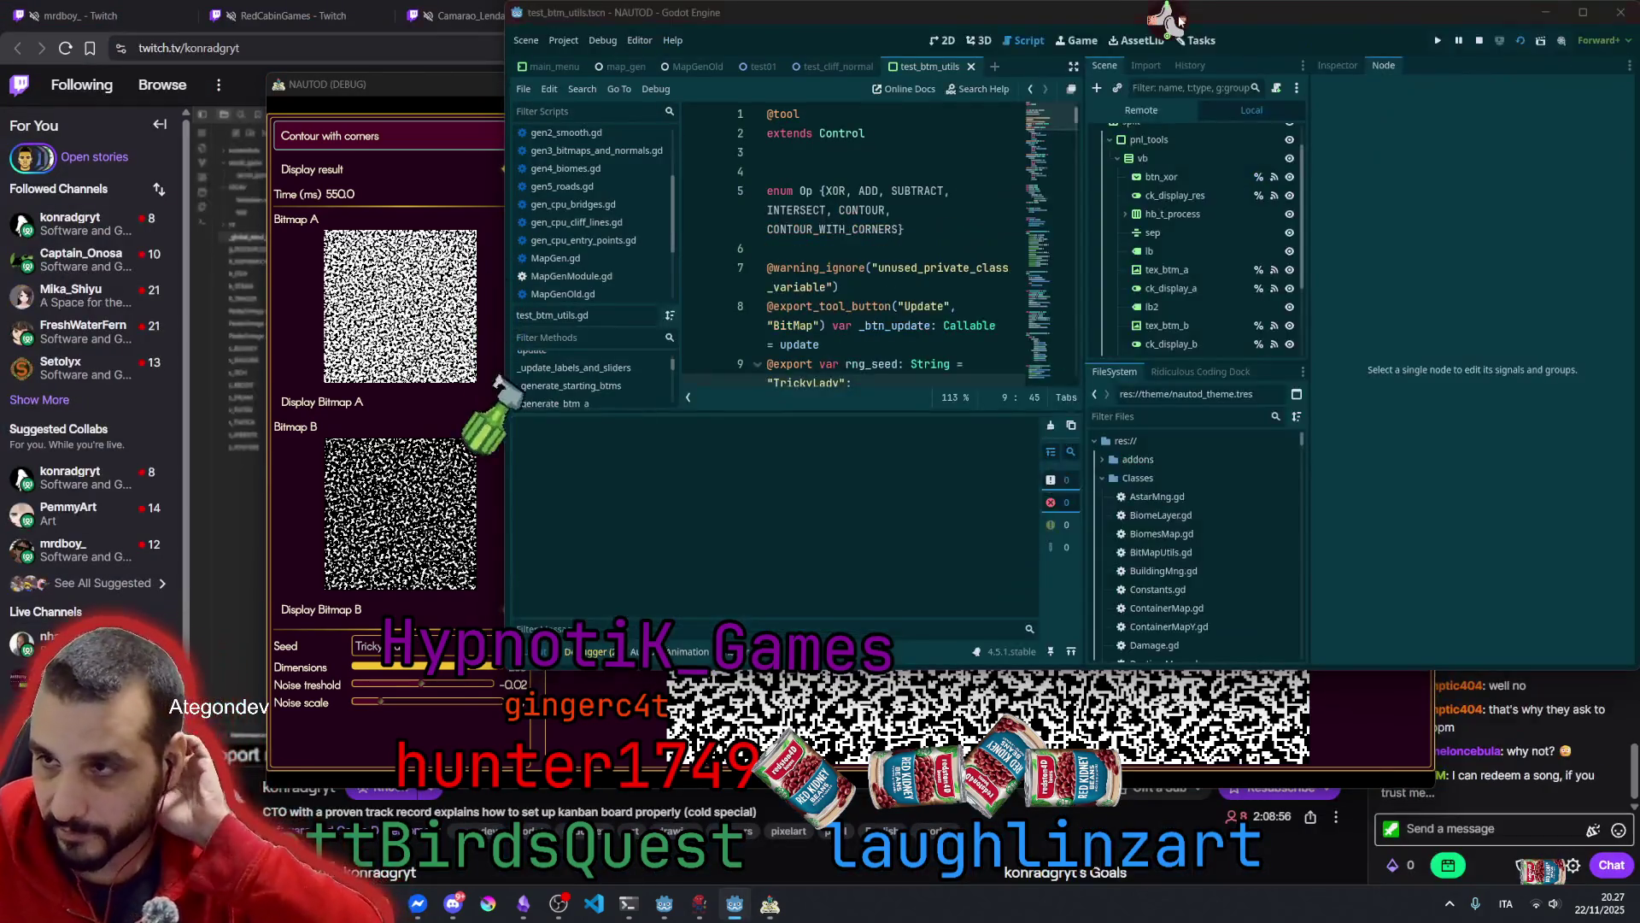
double_click(890, 6)
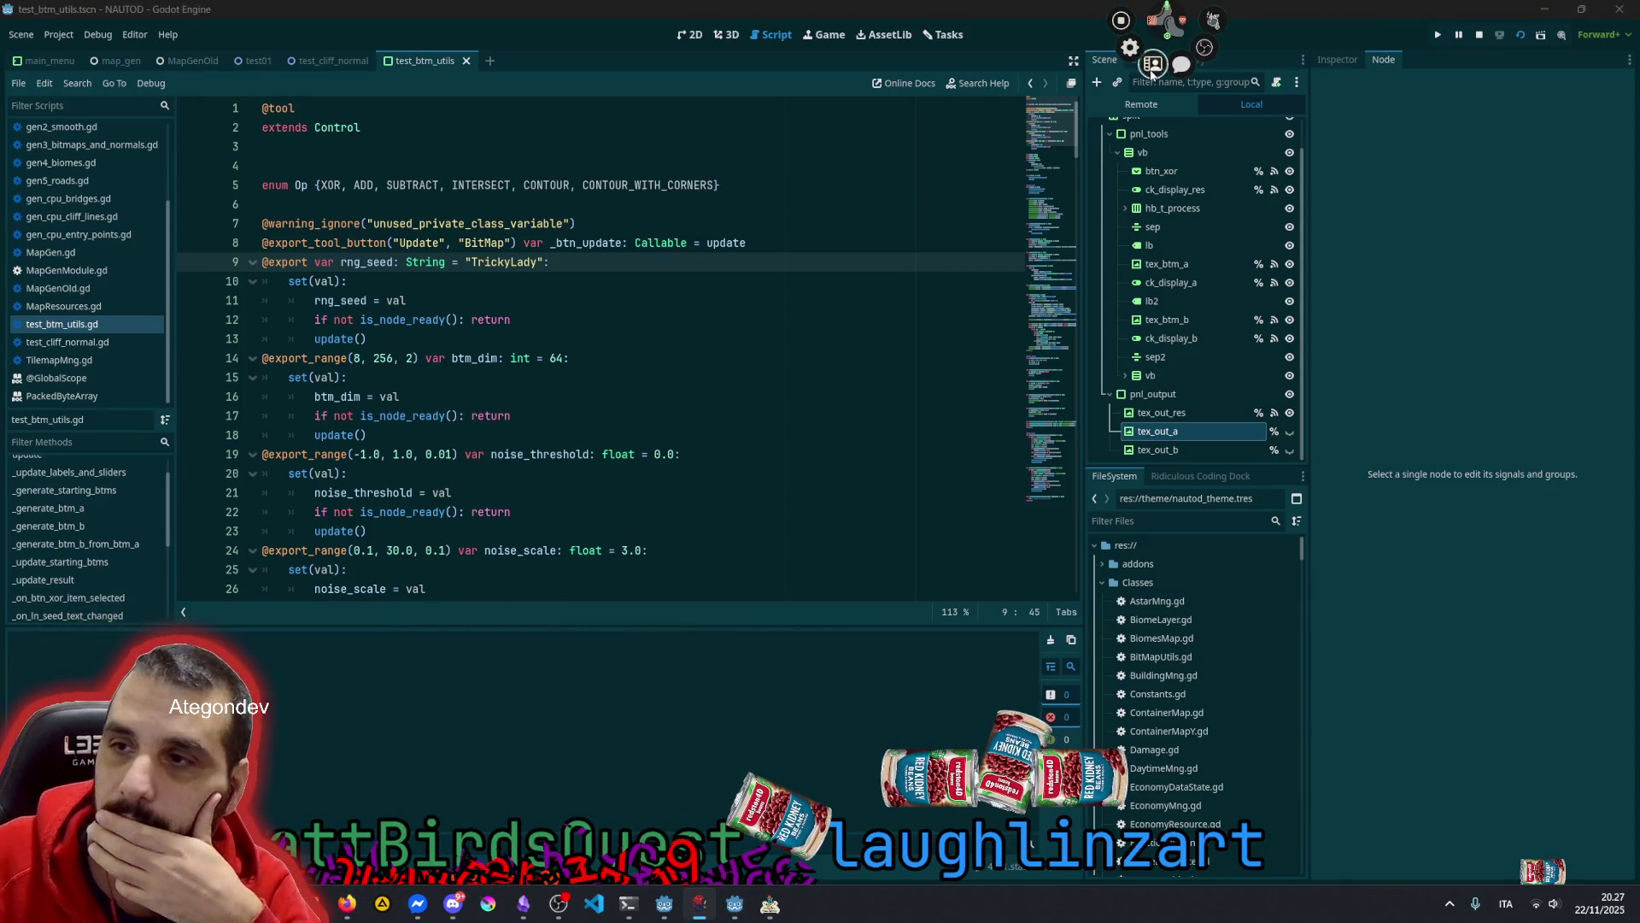
click(1153, 64)
click(82, 21)
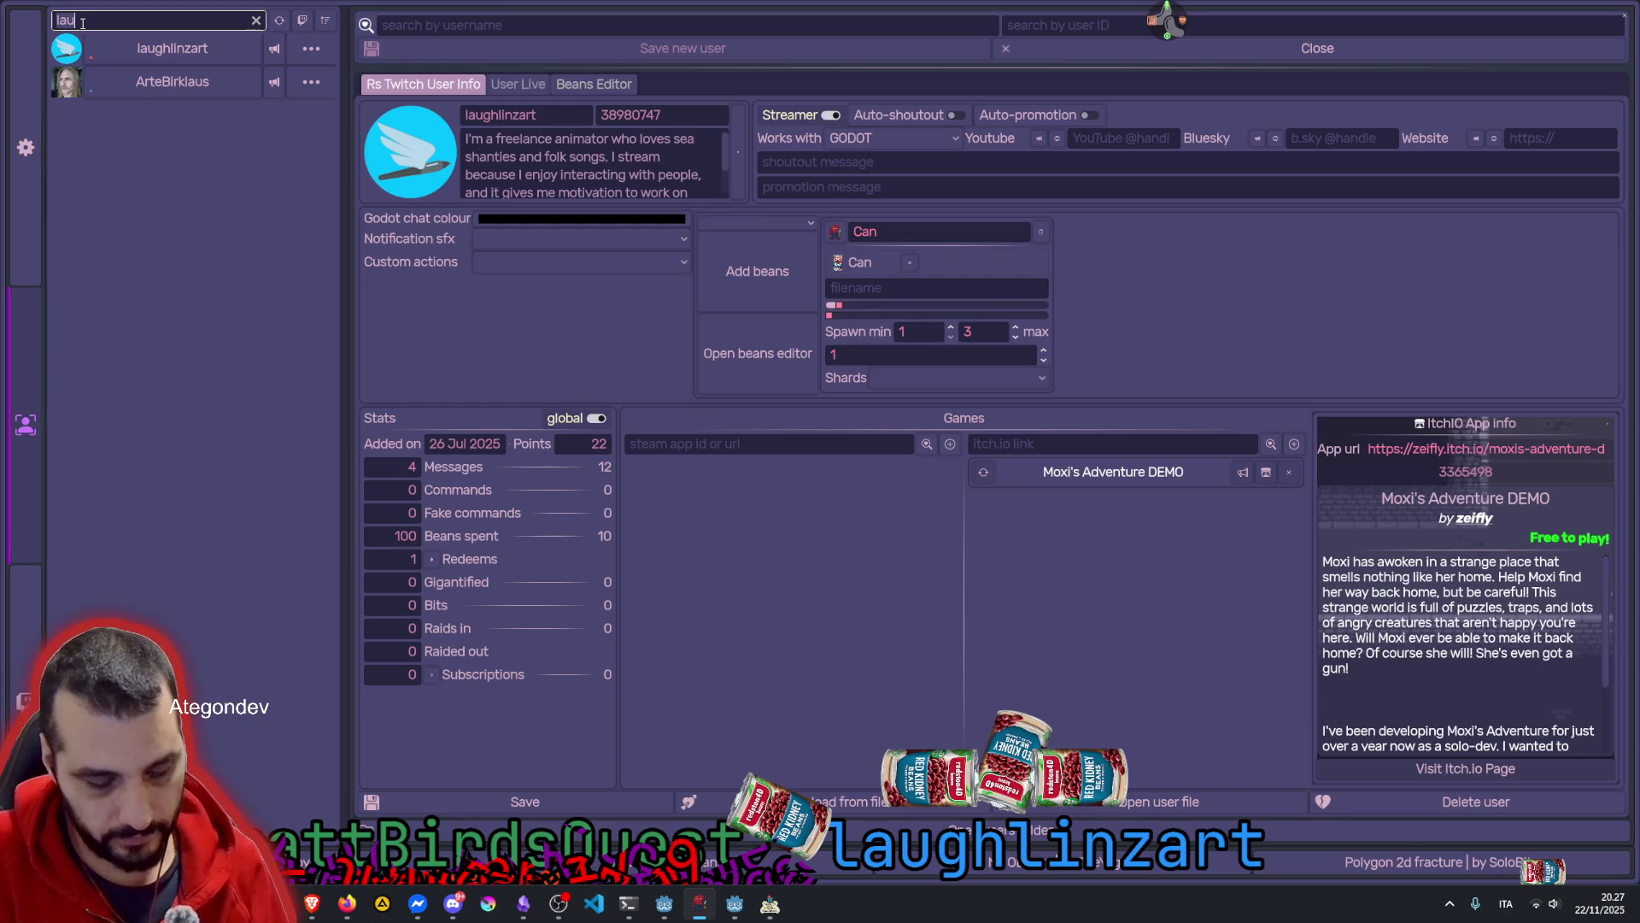
key(BackSpace)
key(BackSpace)
key(BackSpace)
text(hy)
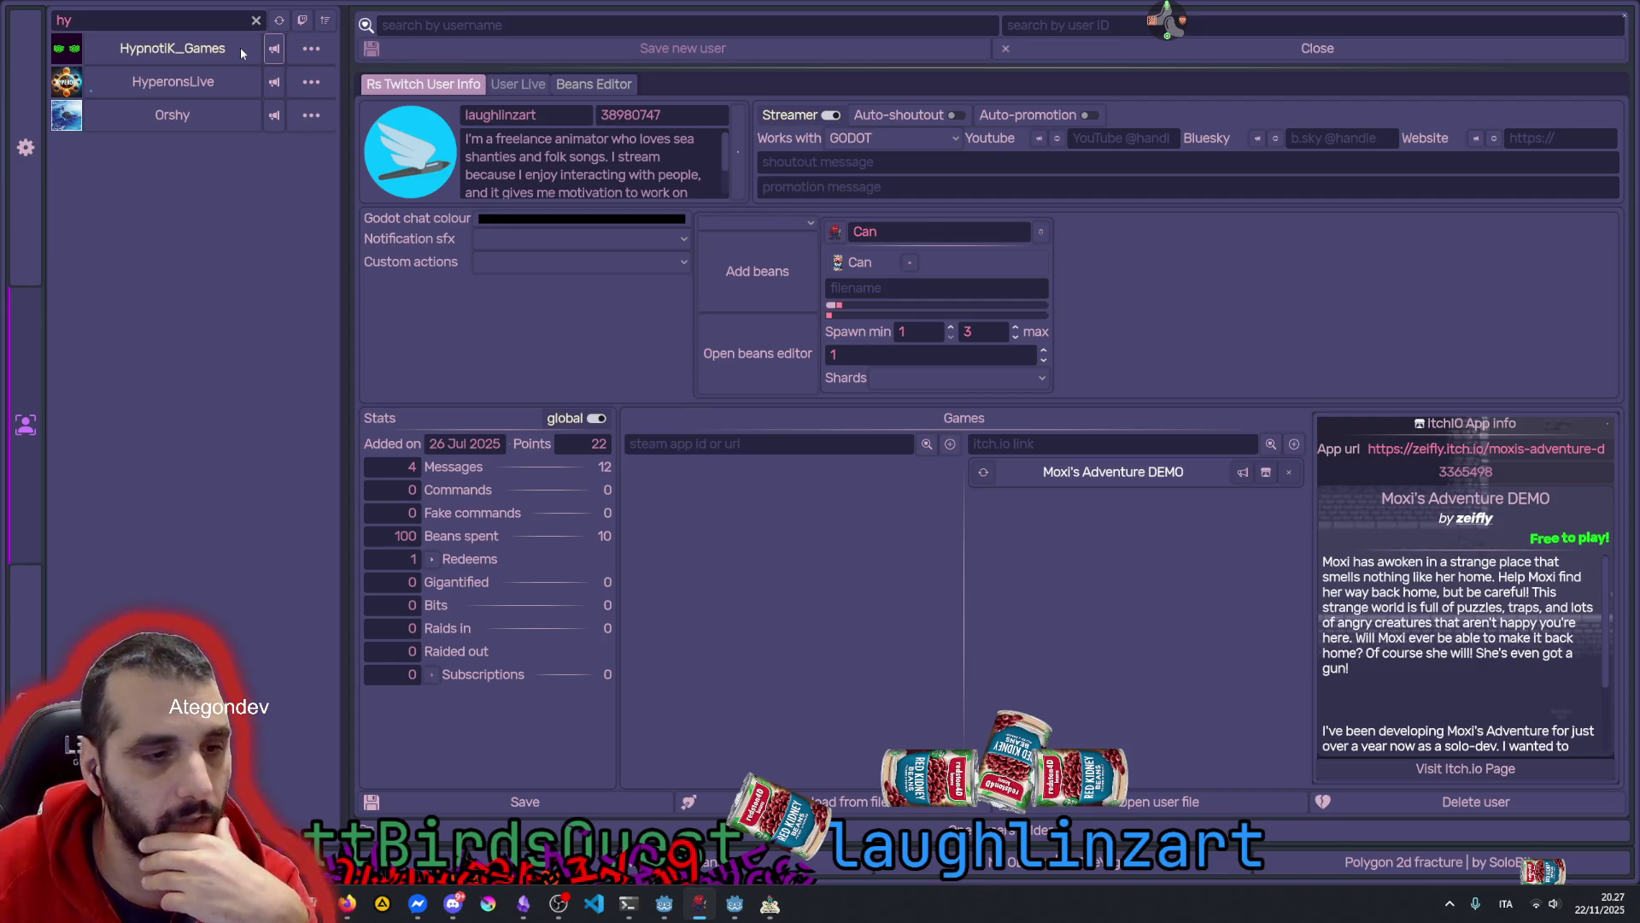
click(240, 50)
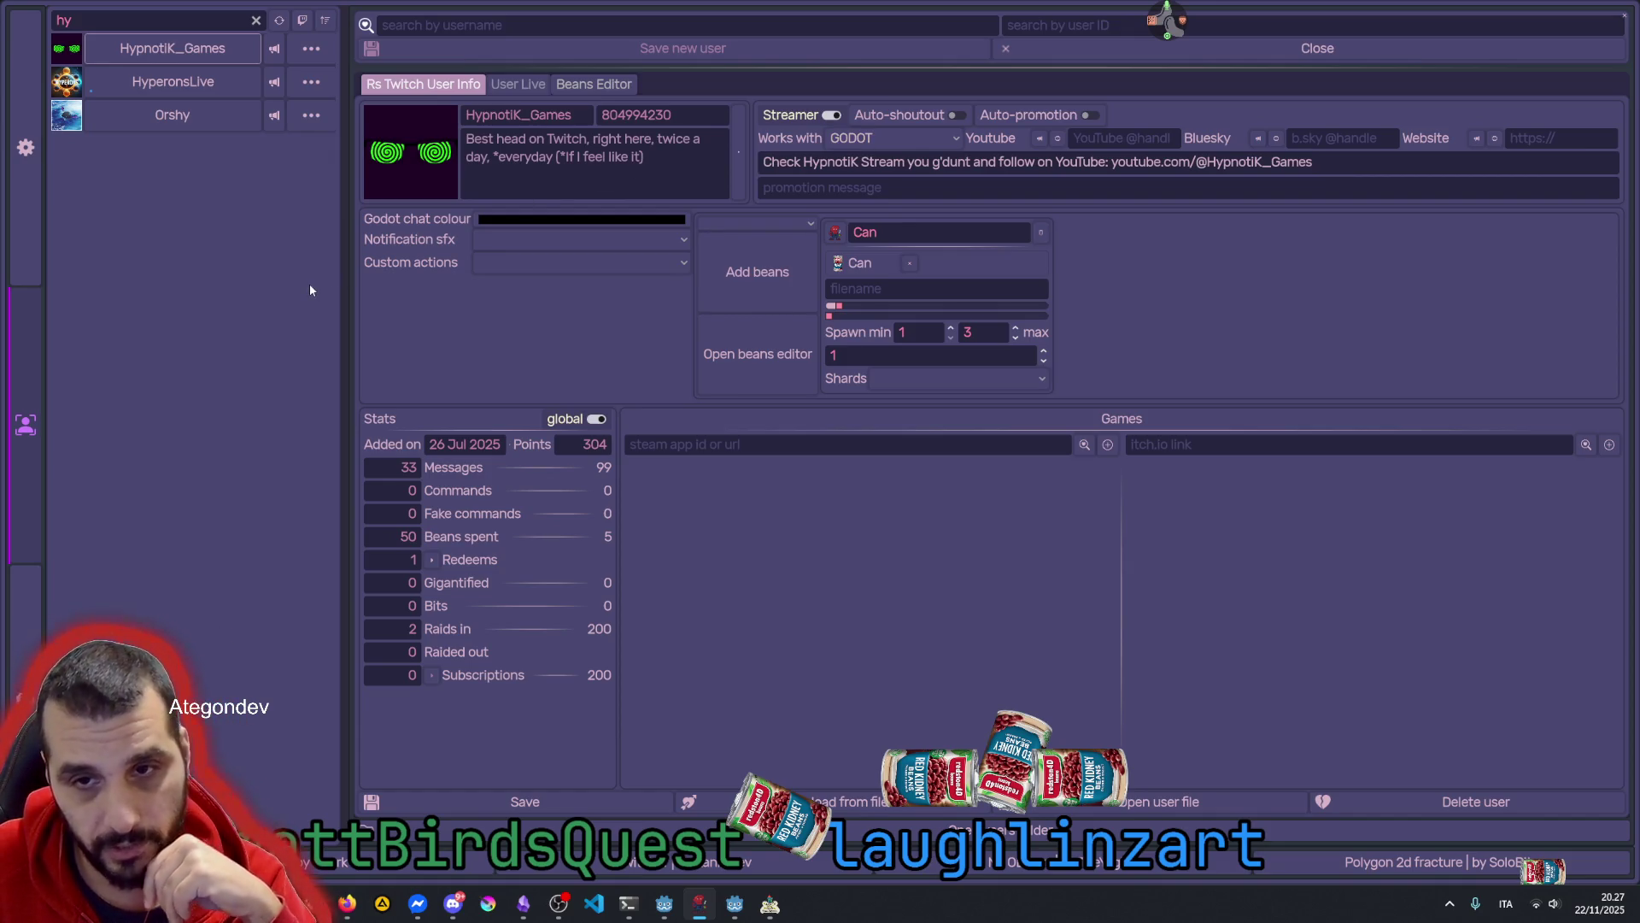
mouse_move(343, 304)
mouse_down()
mouse_move(397, 308)
mouse_move(322, 312)
mouse_up()
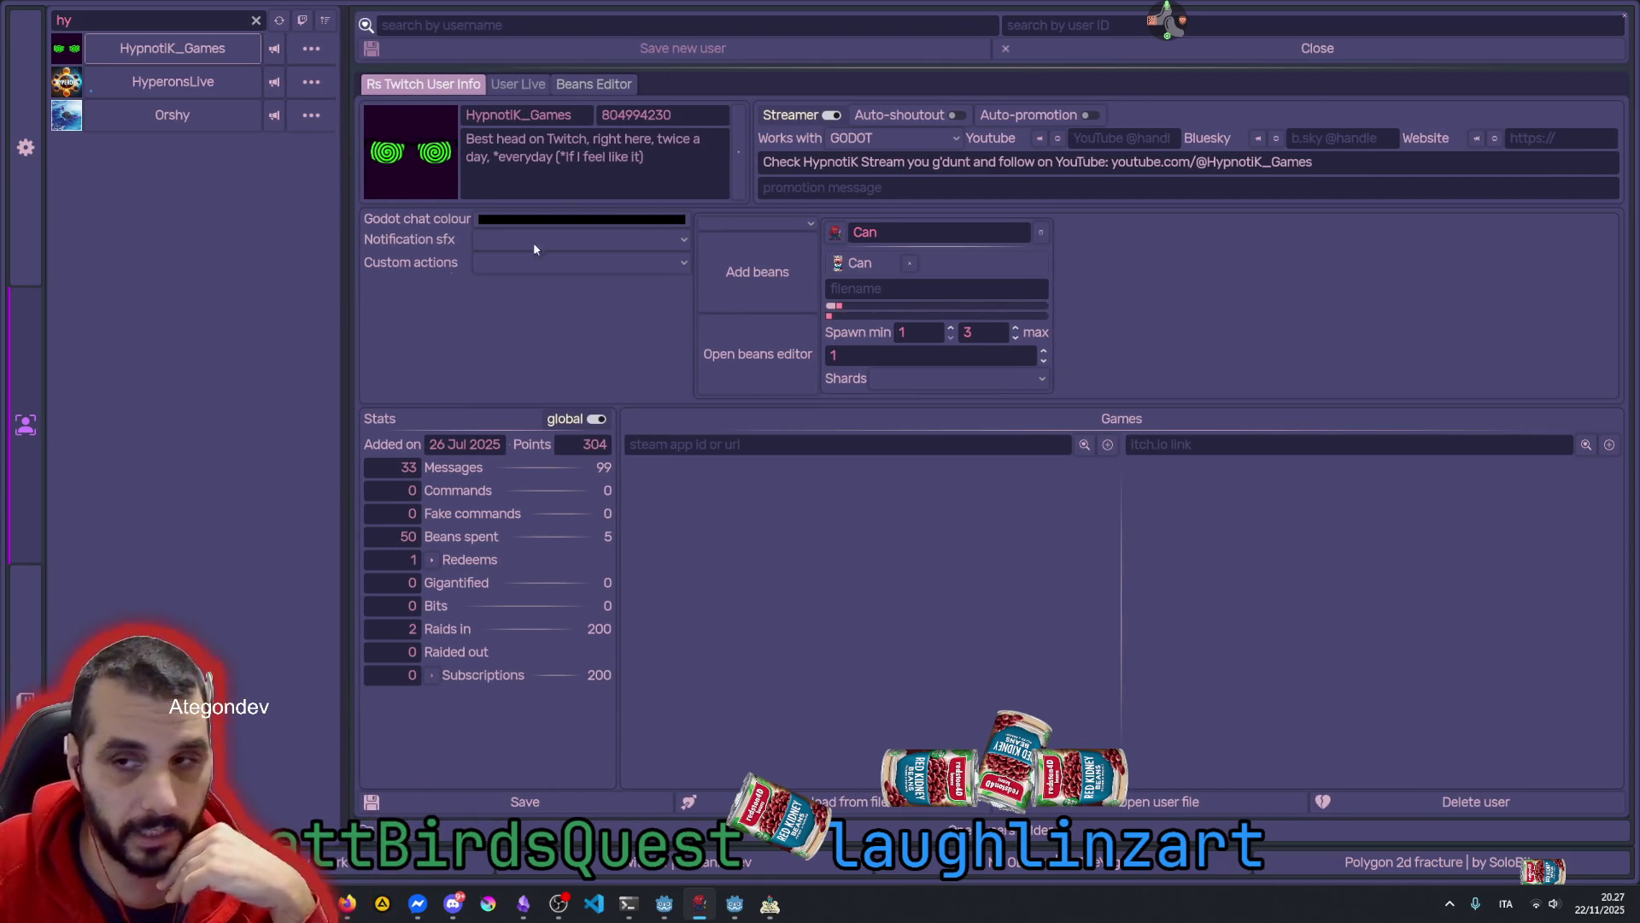
click(1620, 23)
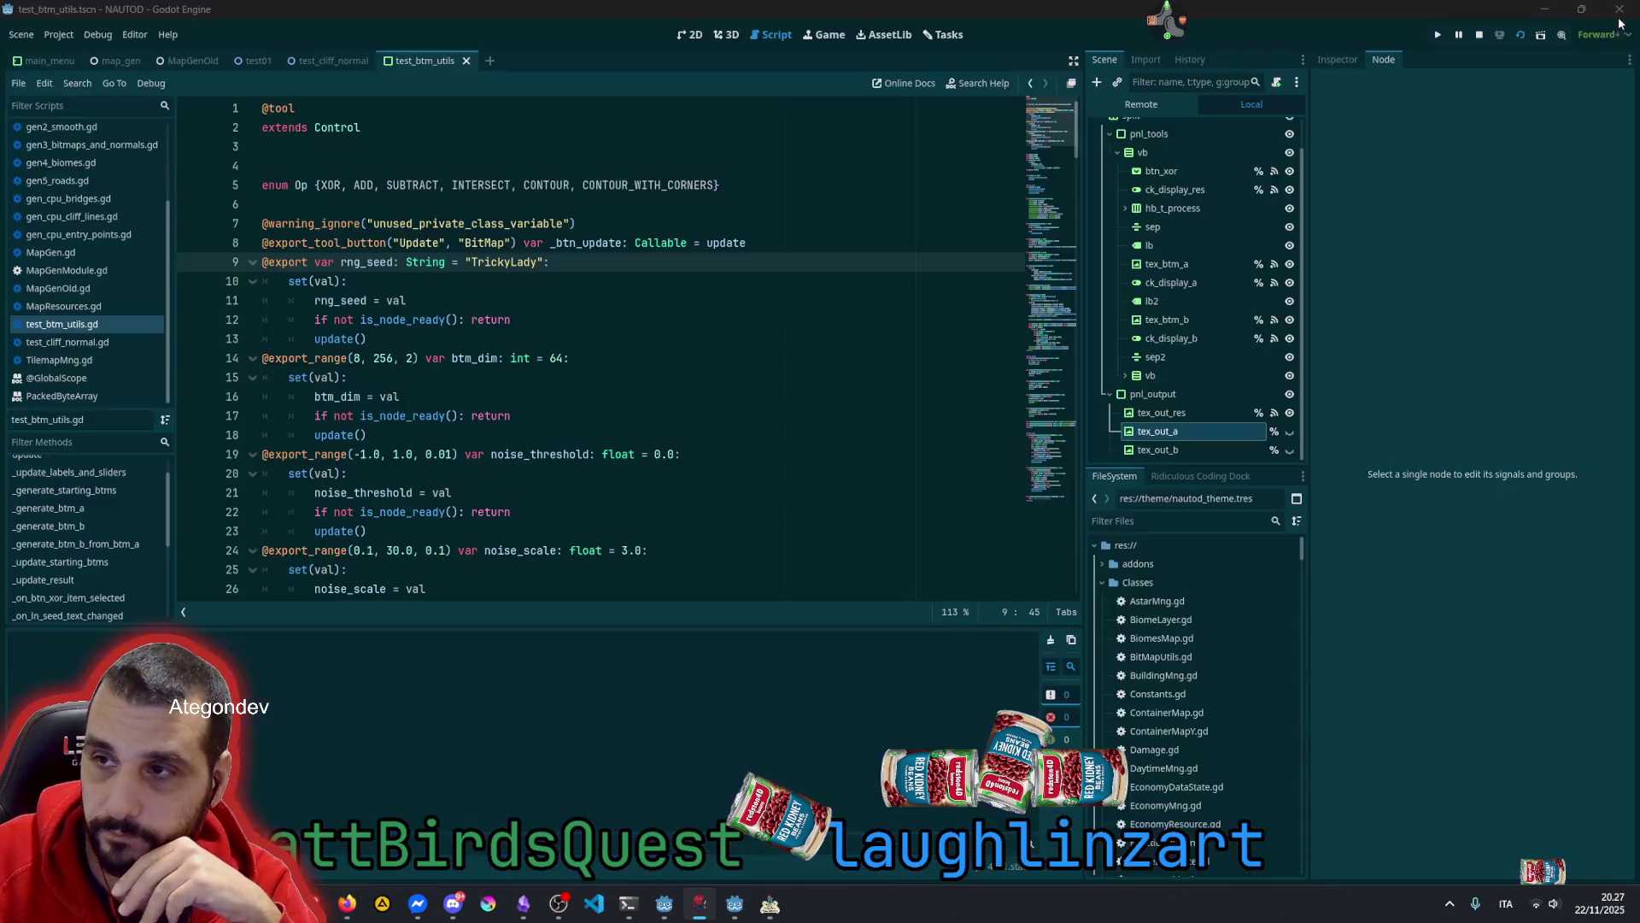
Rerun the test scene in Xor mode and raise the noise threshold to 0.42
click(418, 300)
key(F6)
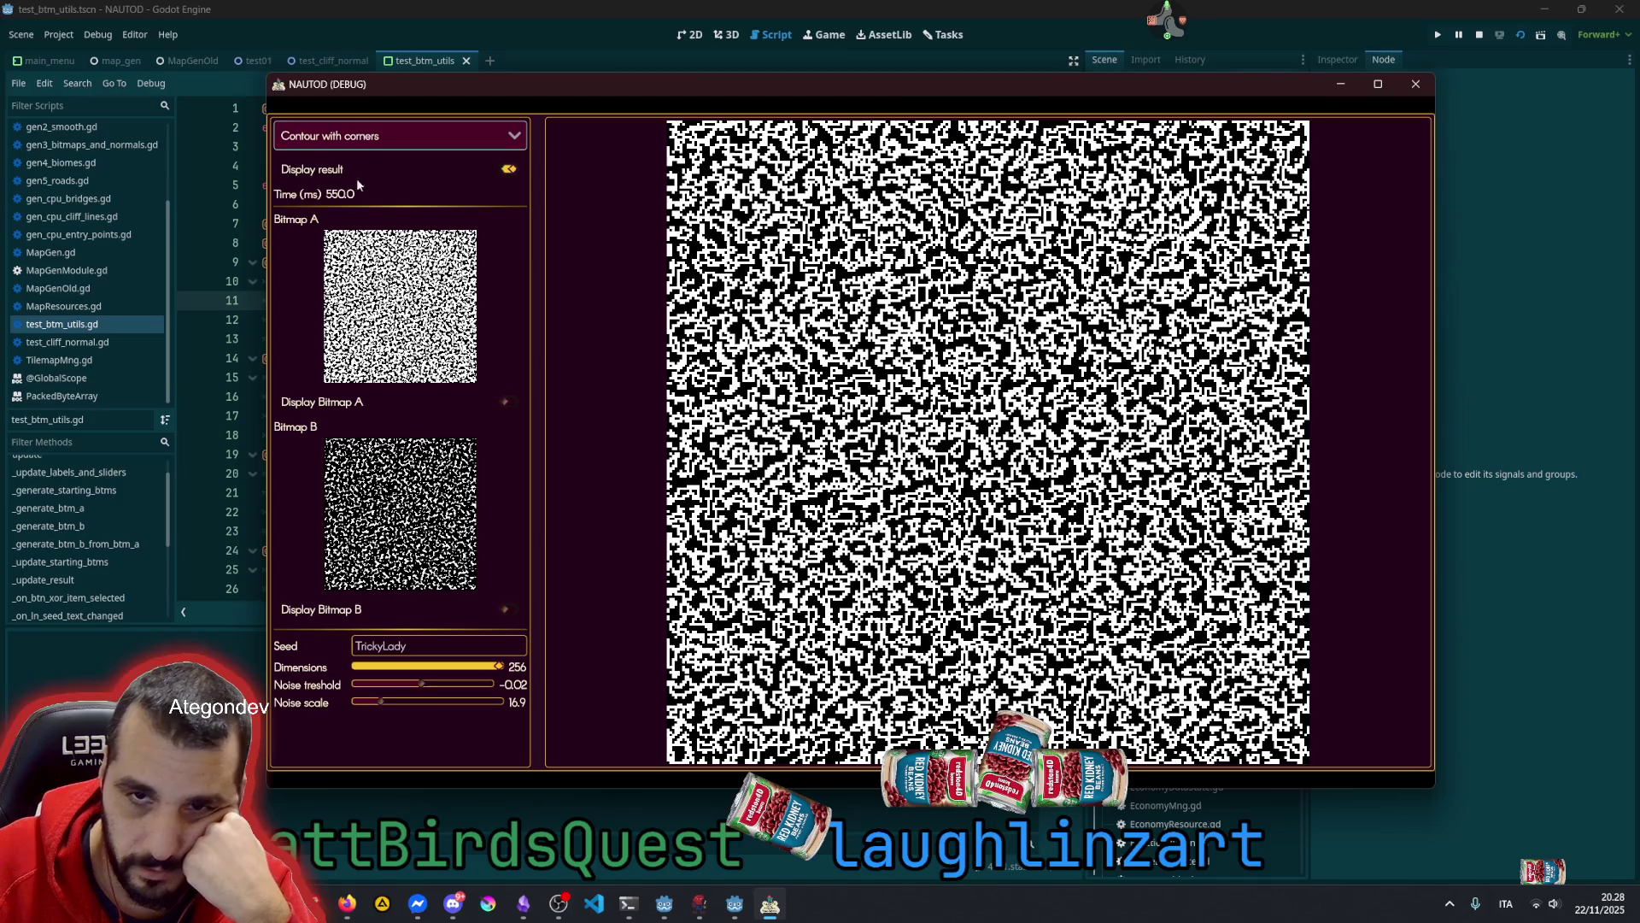
click(359, 135)
click(356, 163)
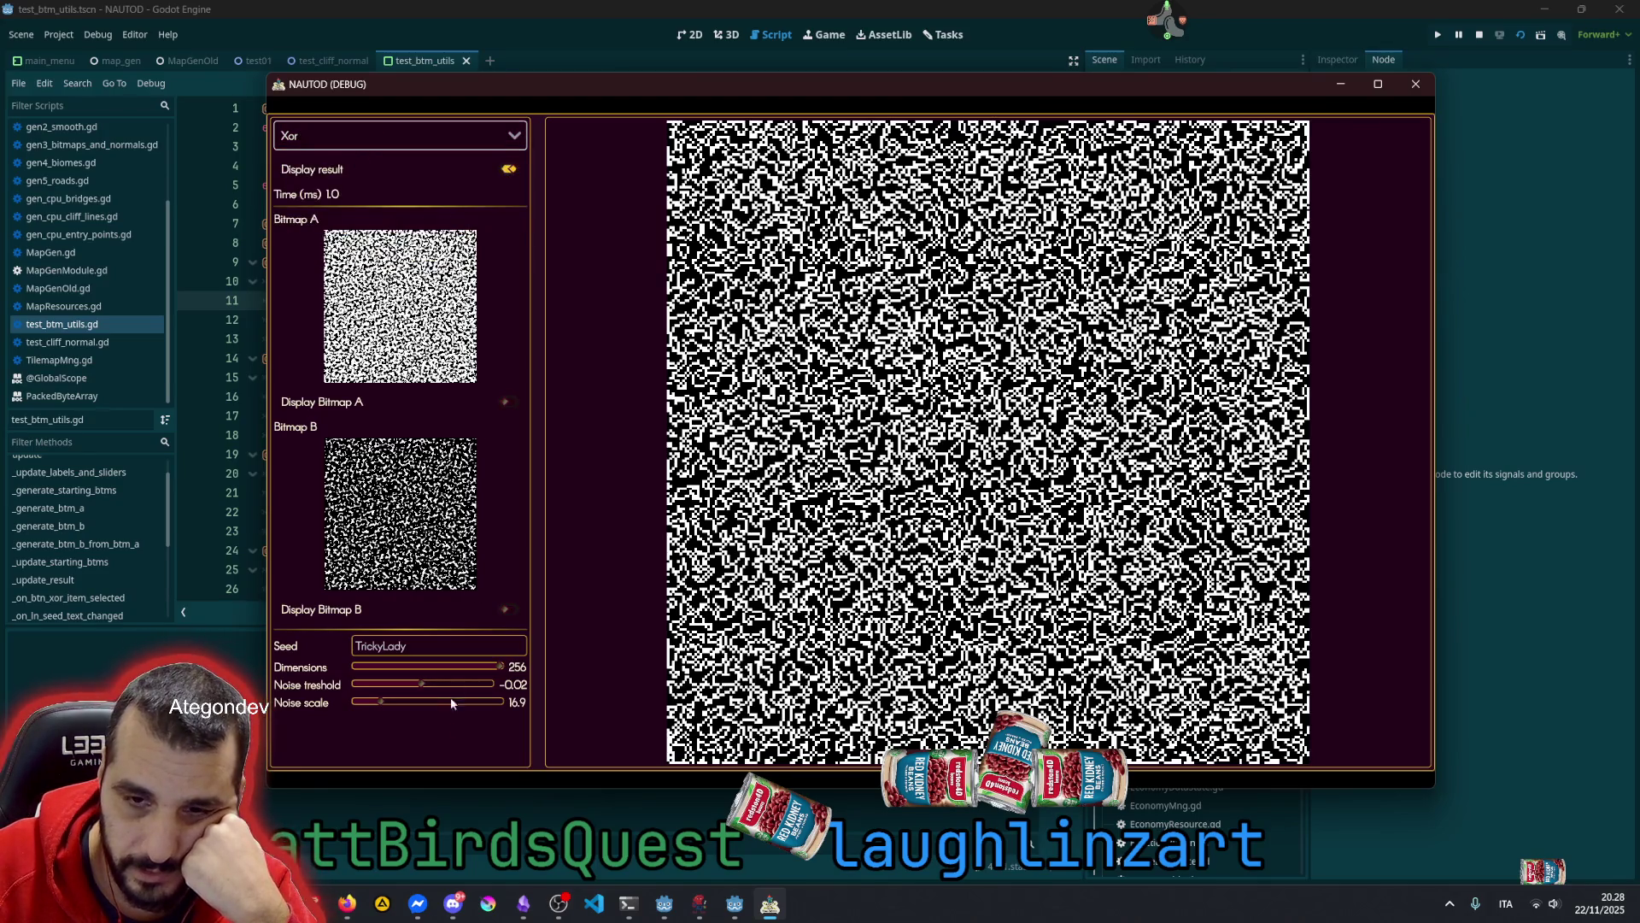
mouse_move(484, 664)
mouse_down()
mouse_move(422, 679)
mouse_move(524, 678)
mouse_up()
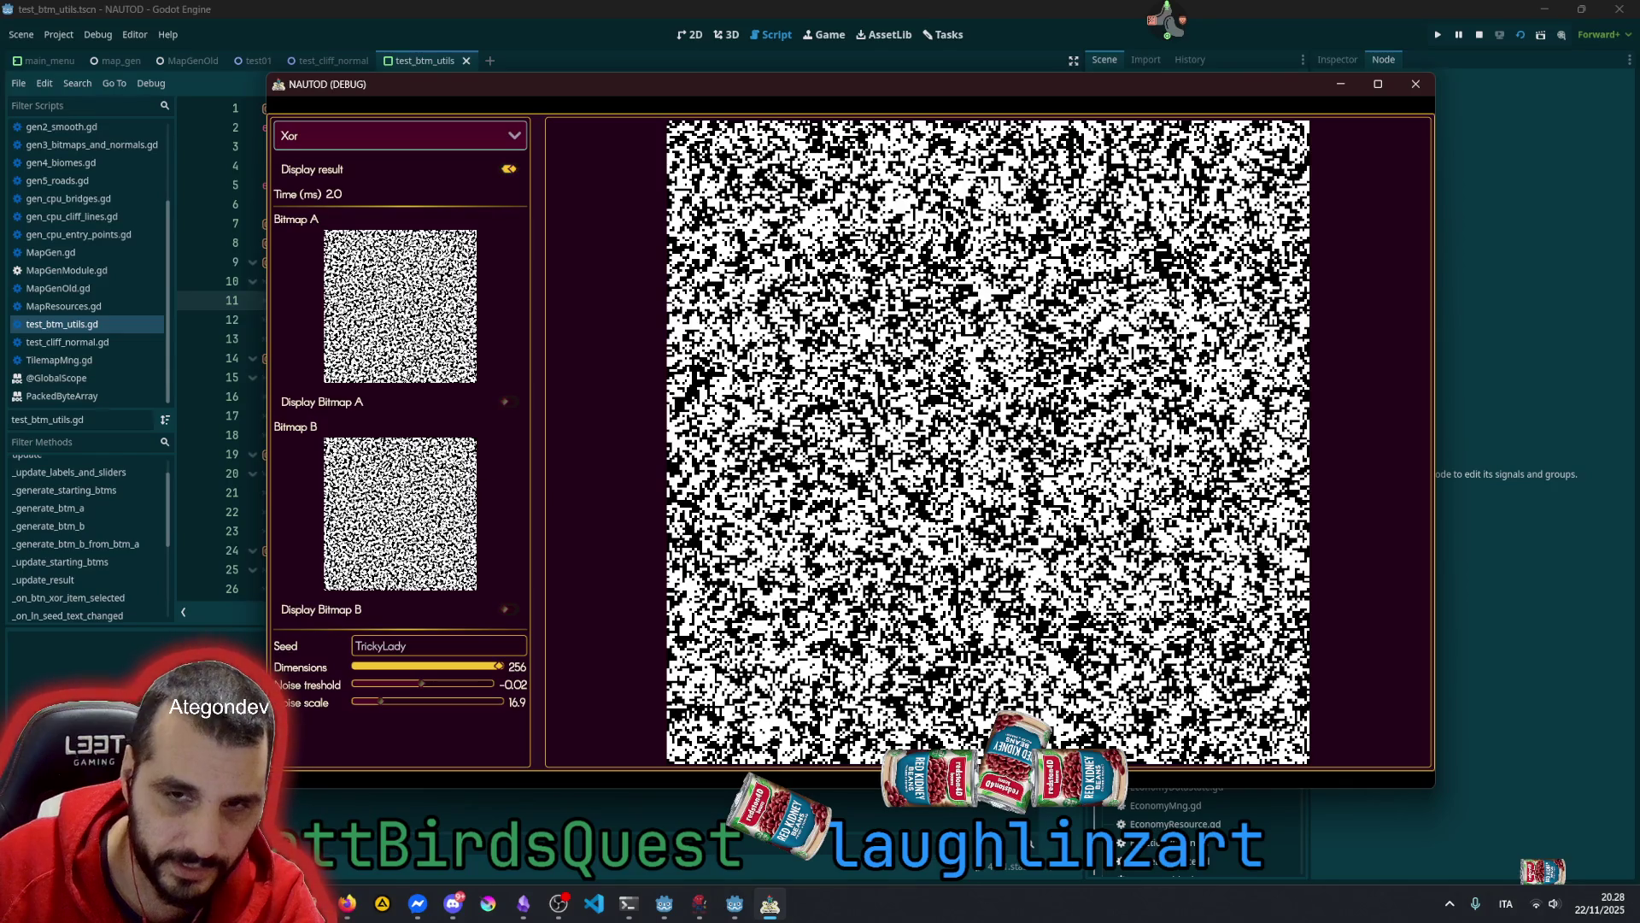
mouse_move(420, 680)
mouse_down()
mouse_move(442, 684)
mouse_move(401, 689)
mouse_move(454, 689)
mouse_up()
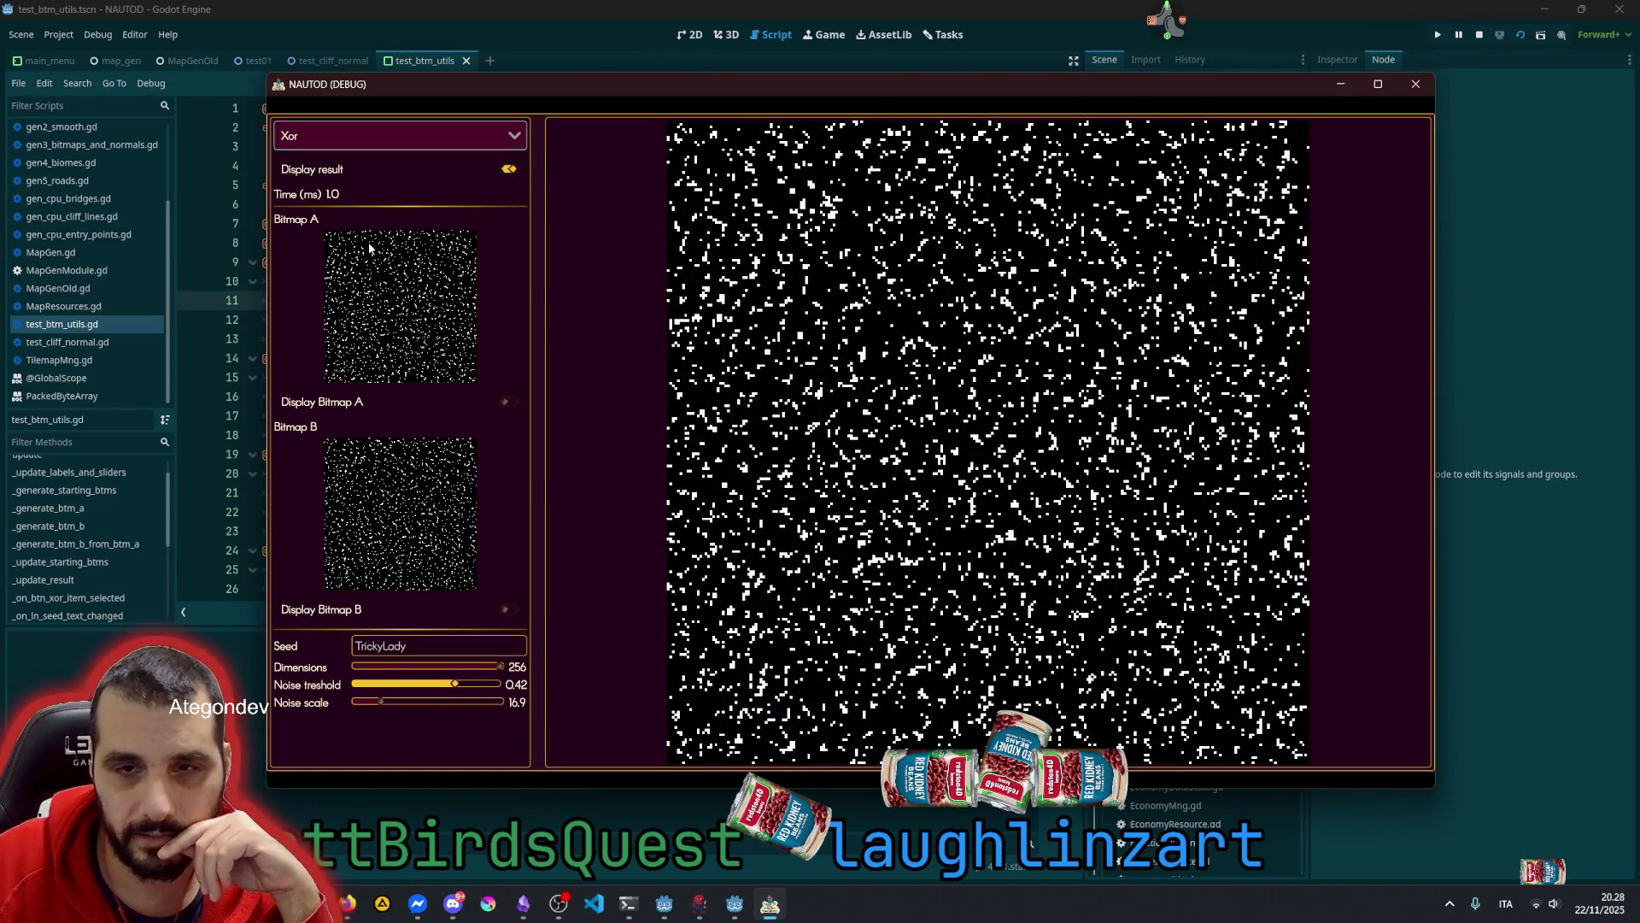
click(350, 135)
Try Add and Subtract, setting noise threshold to 0.13 and noise scale to 100.0
click(321, 182)
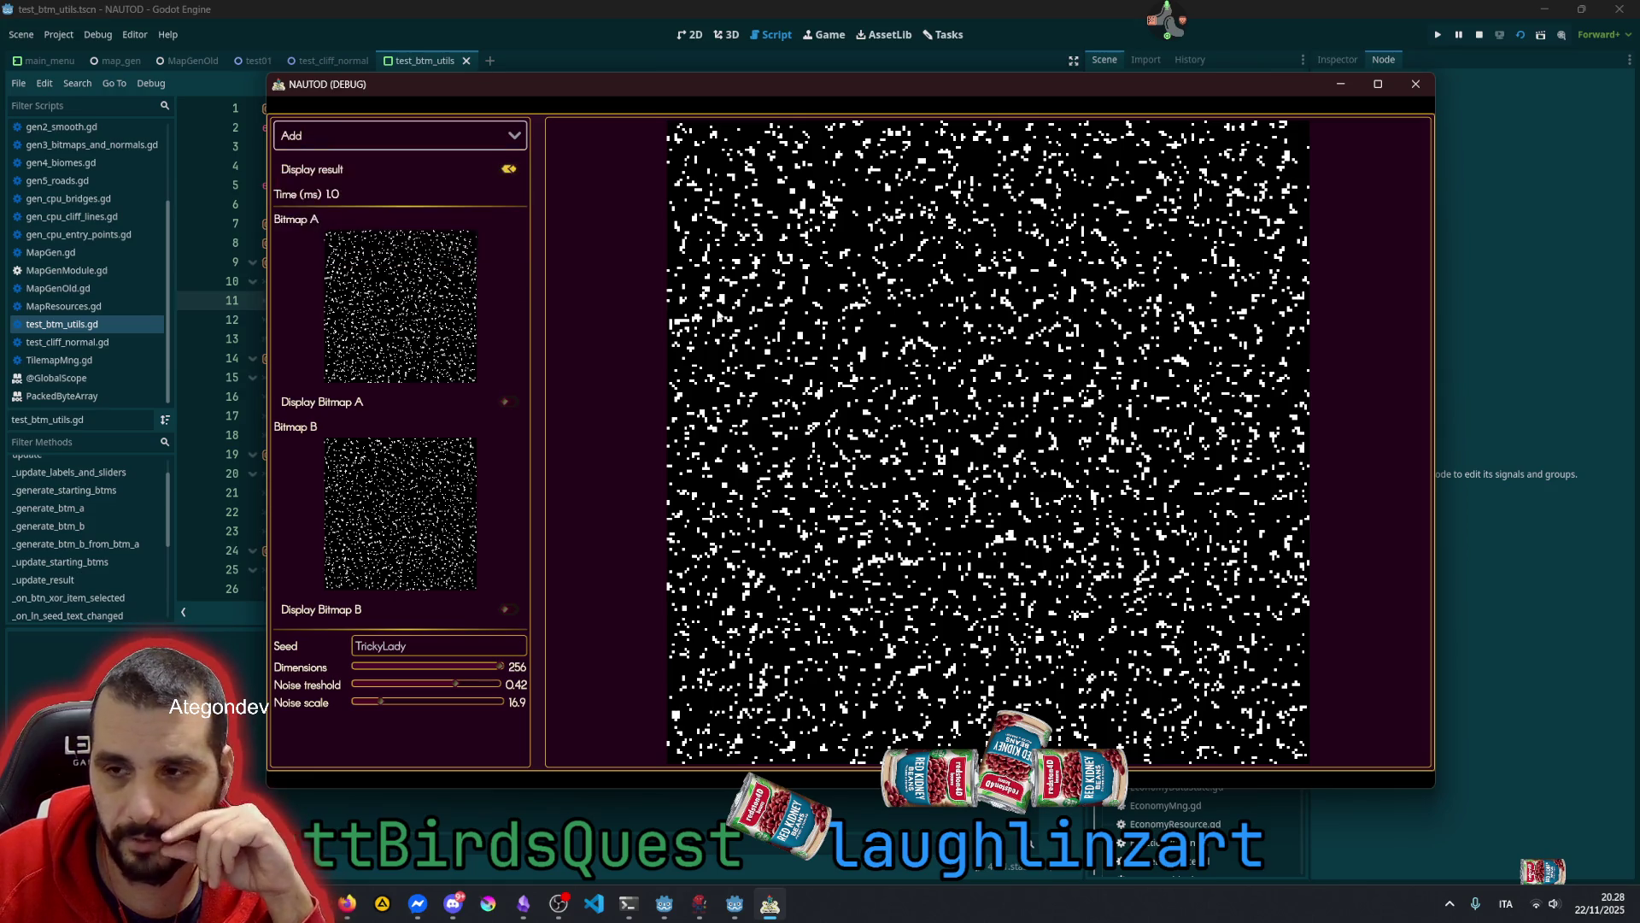
mouse_move(455, 684)
mouse_down()
mouse_move(472, 686)
mouse_move(355, 685)
mouse_move(417, 684)
mouse_up()
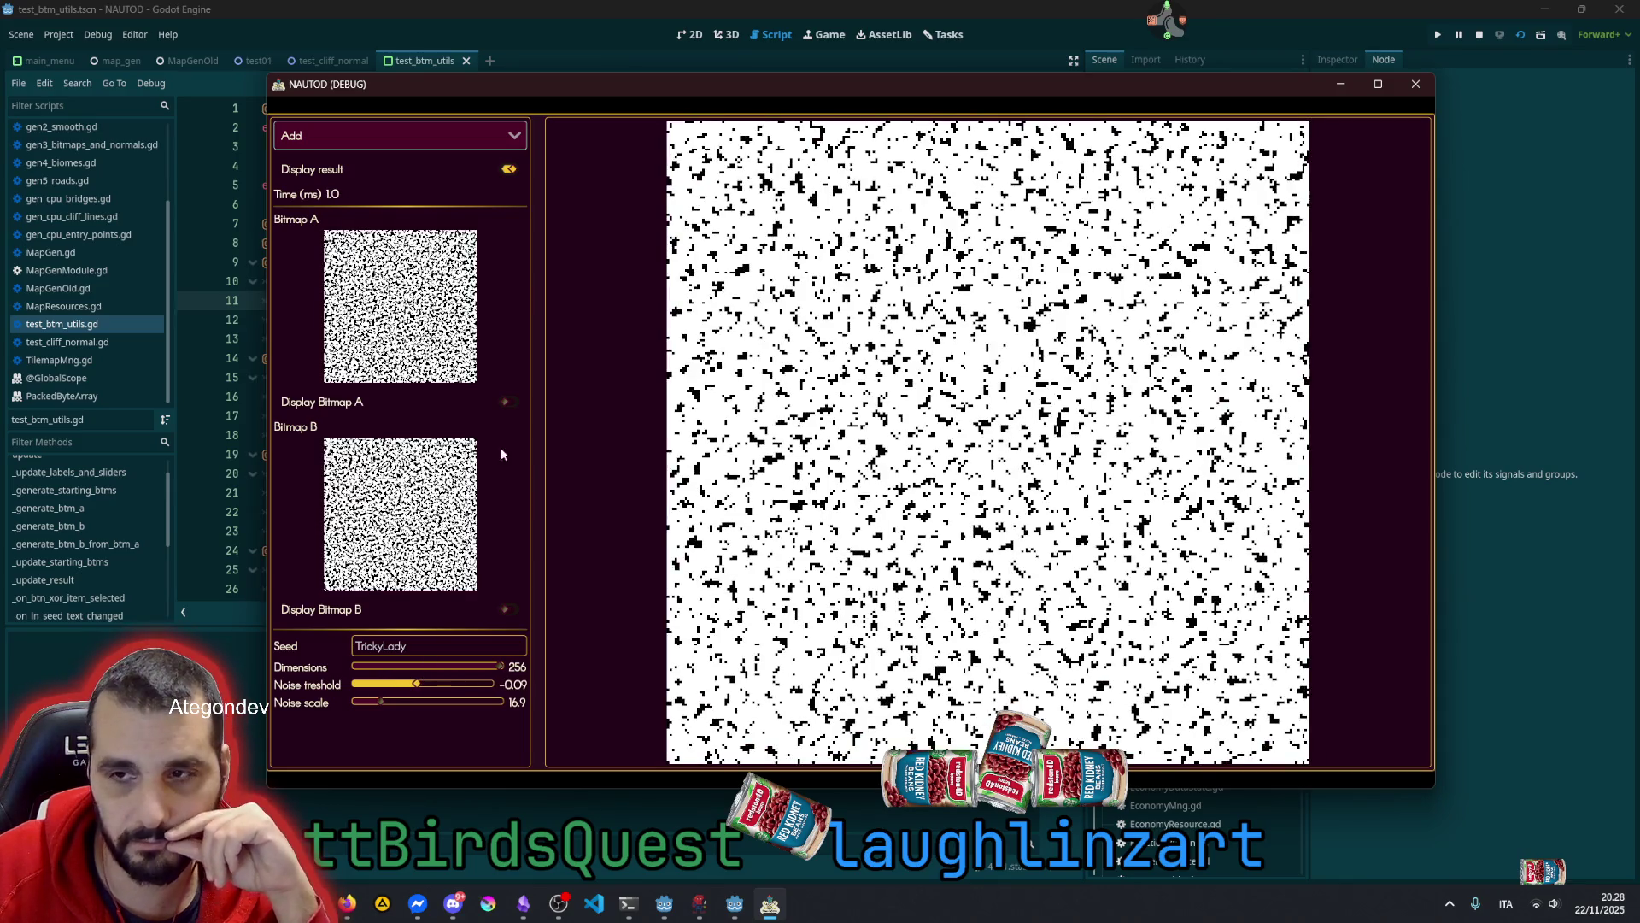
click(368, 137)
click(362, 199)
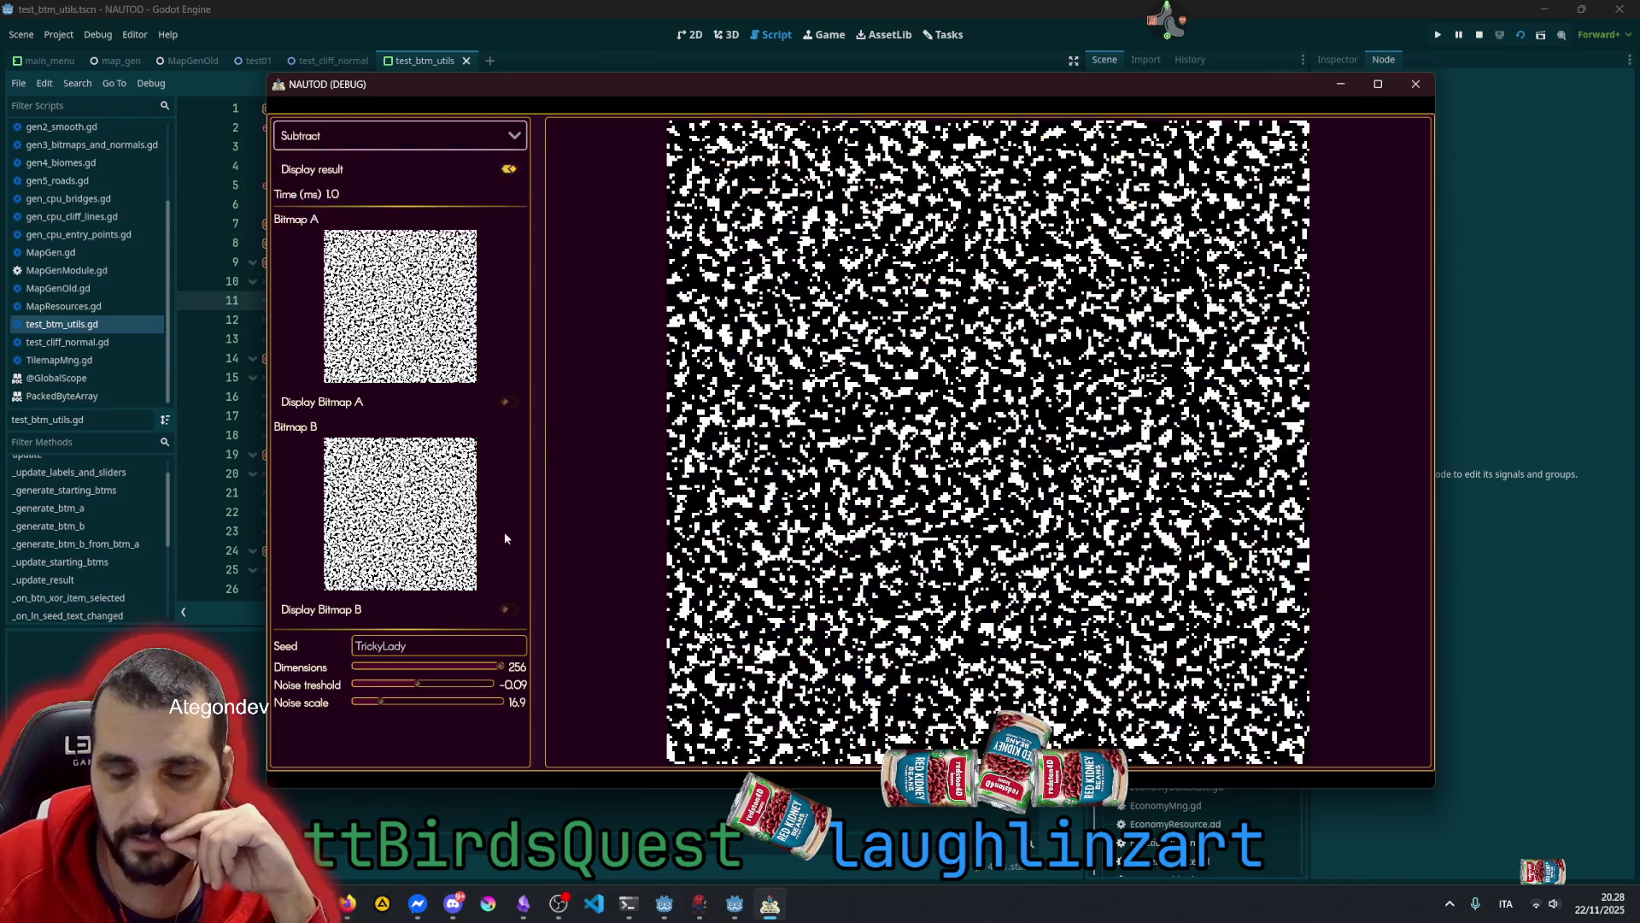
mouse_move(417, 684)
mouse_down()
mouse_move(462, 685)
mouse_move(397, 686)
mouse_move(422, 684)
mouse_up()
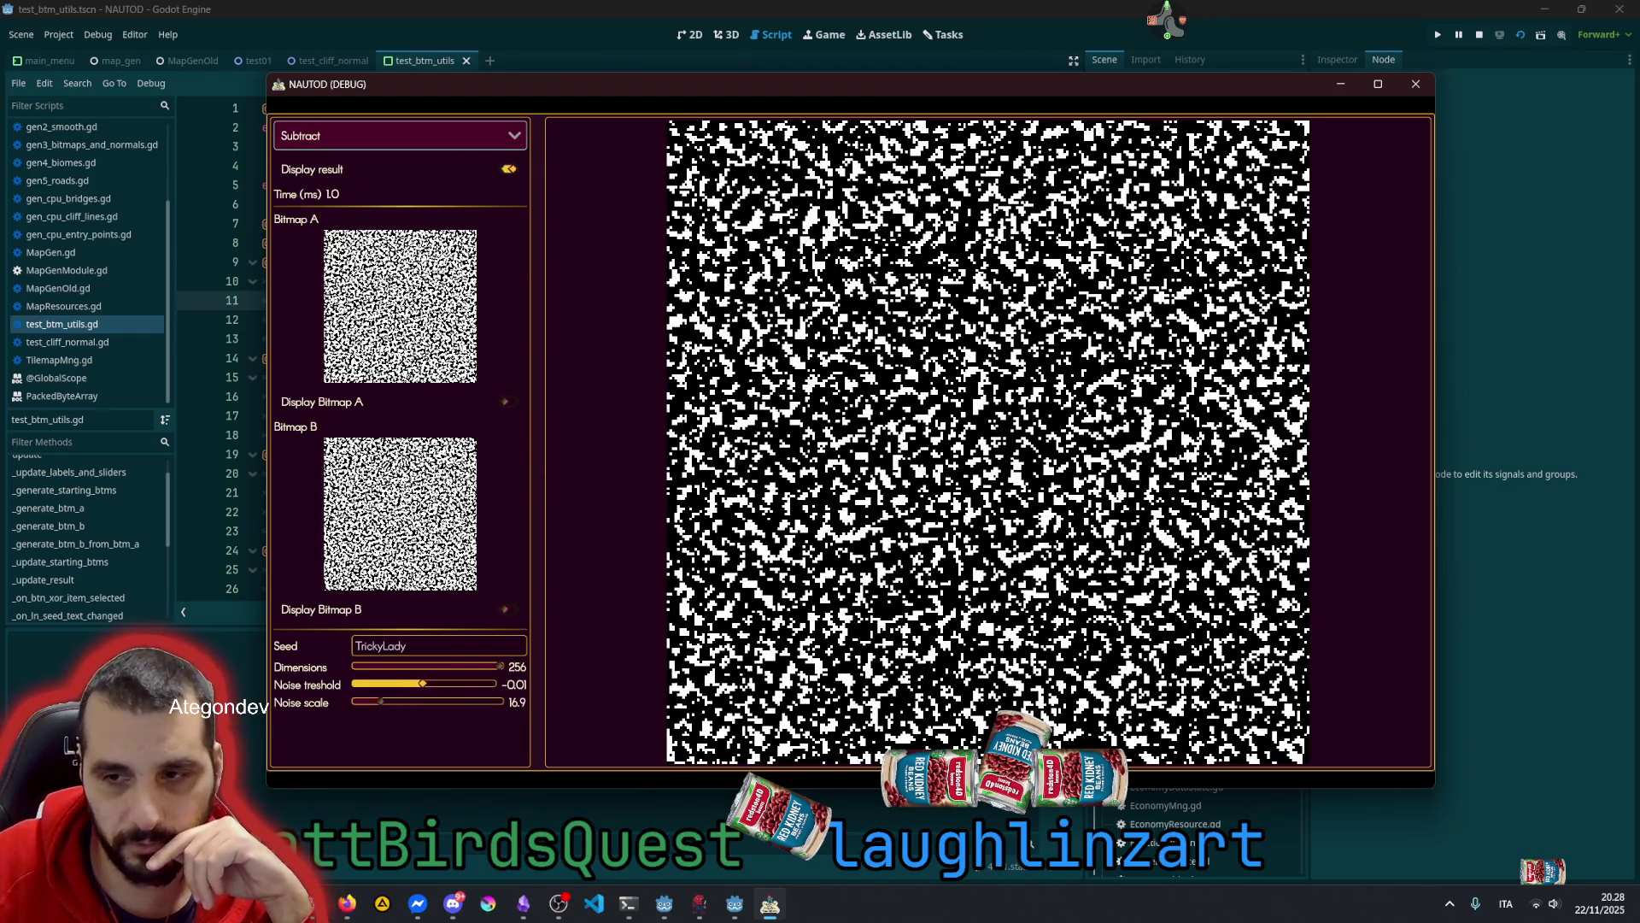
drag(424, 684, 437, 684)
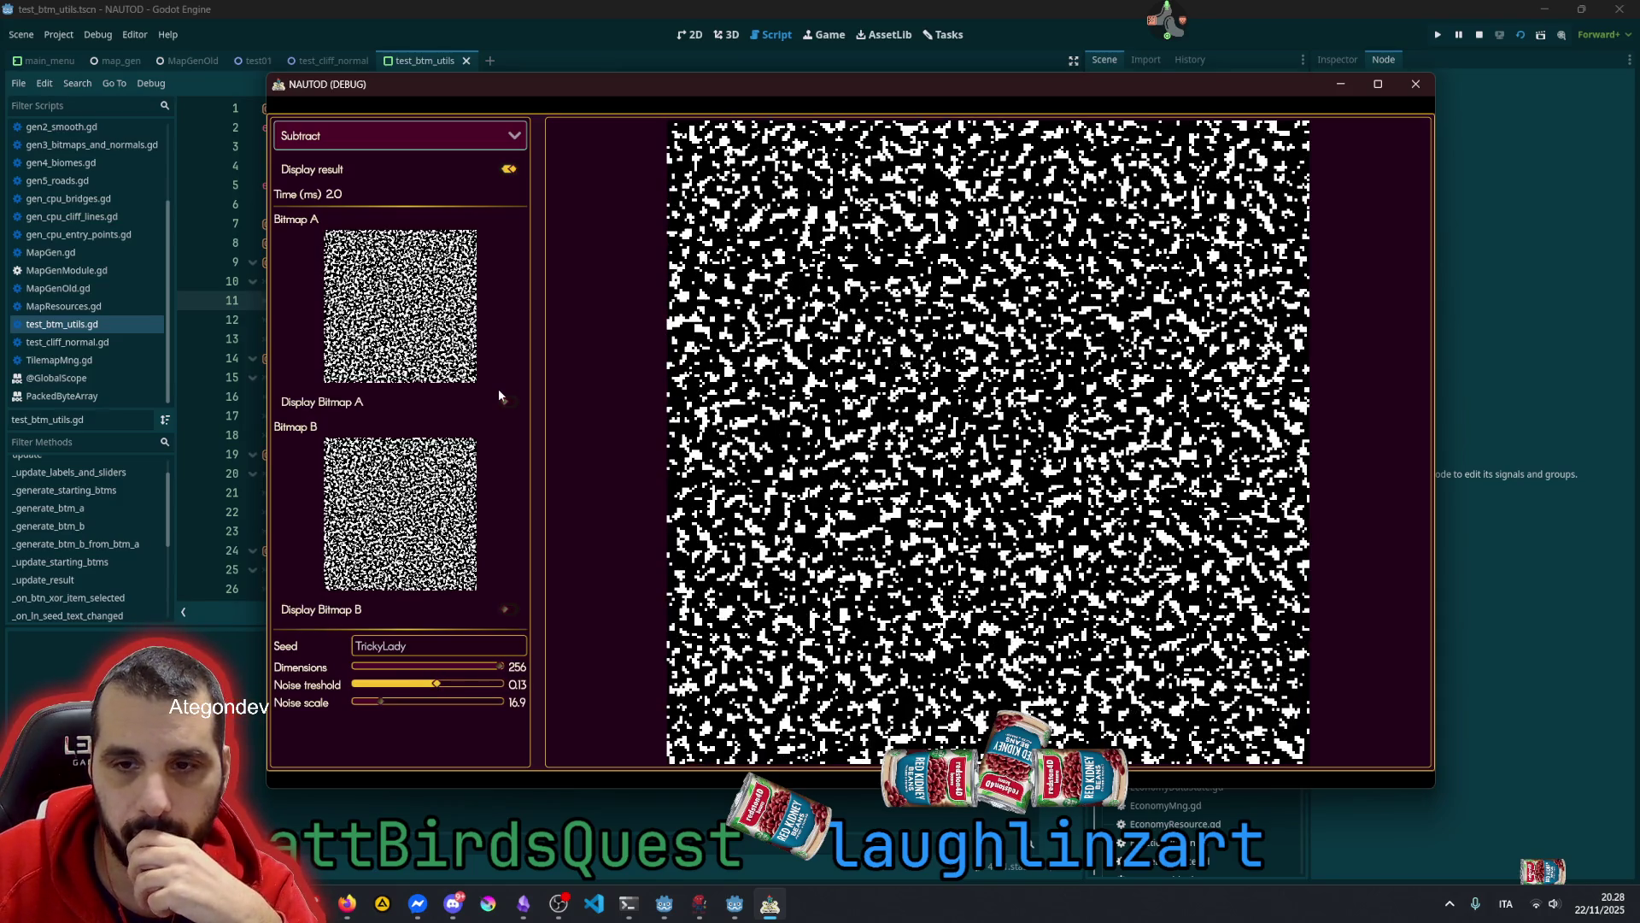
drag(381, 701, 506, 701)
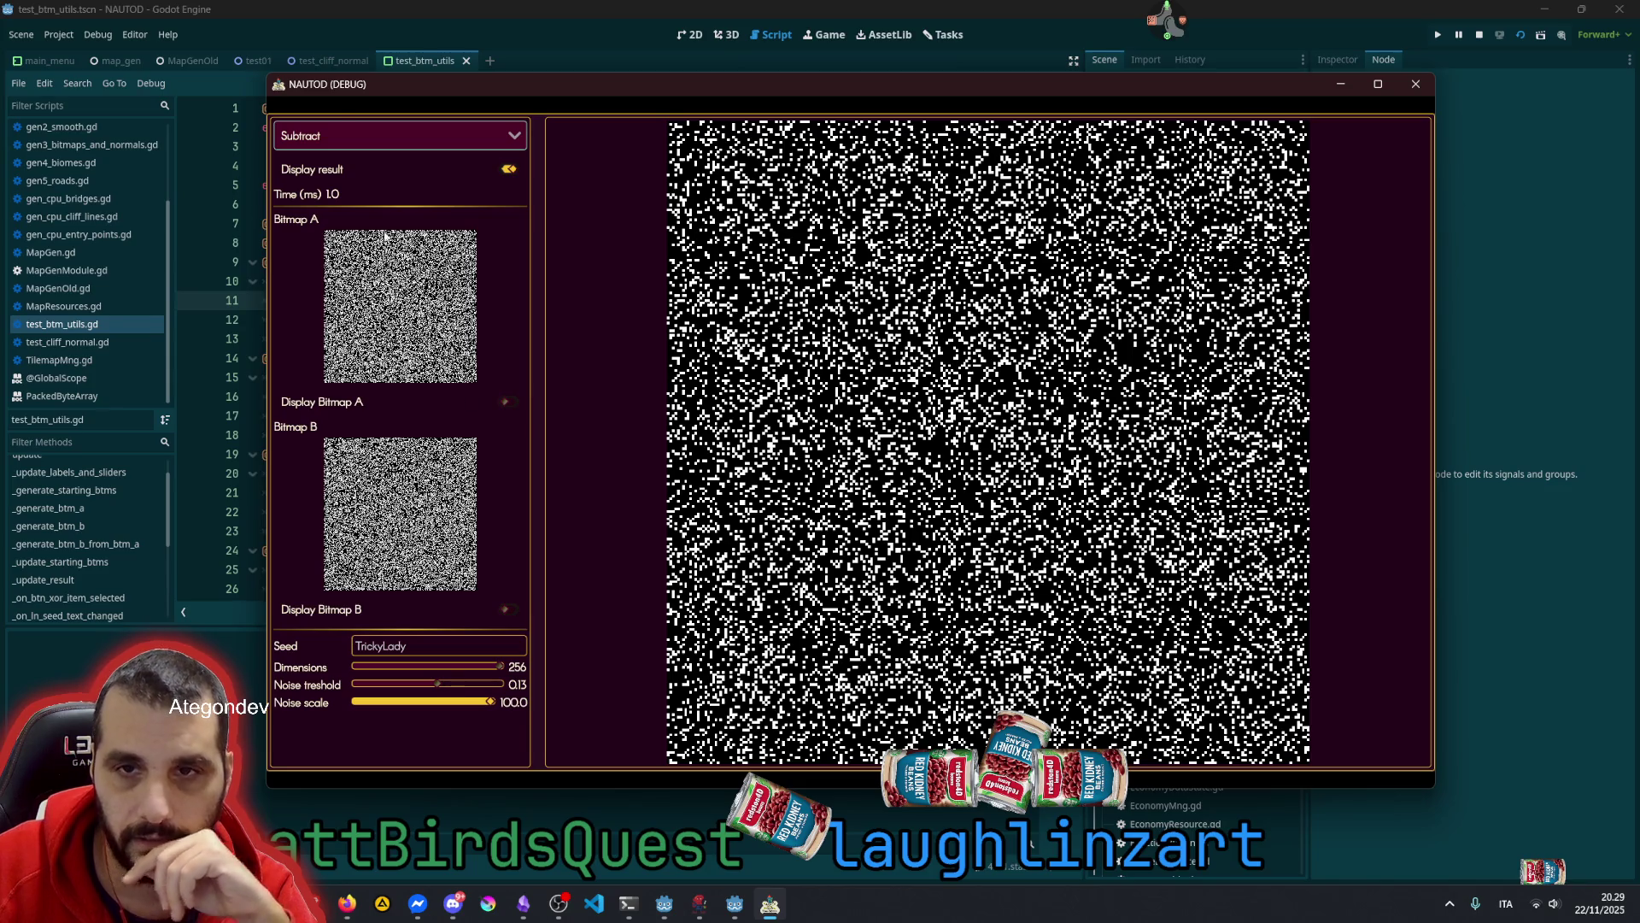
Cycle the operation through Add, Subtract and Intersect, ending on Contour
click(346, 128)
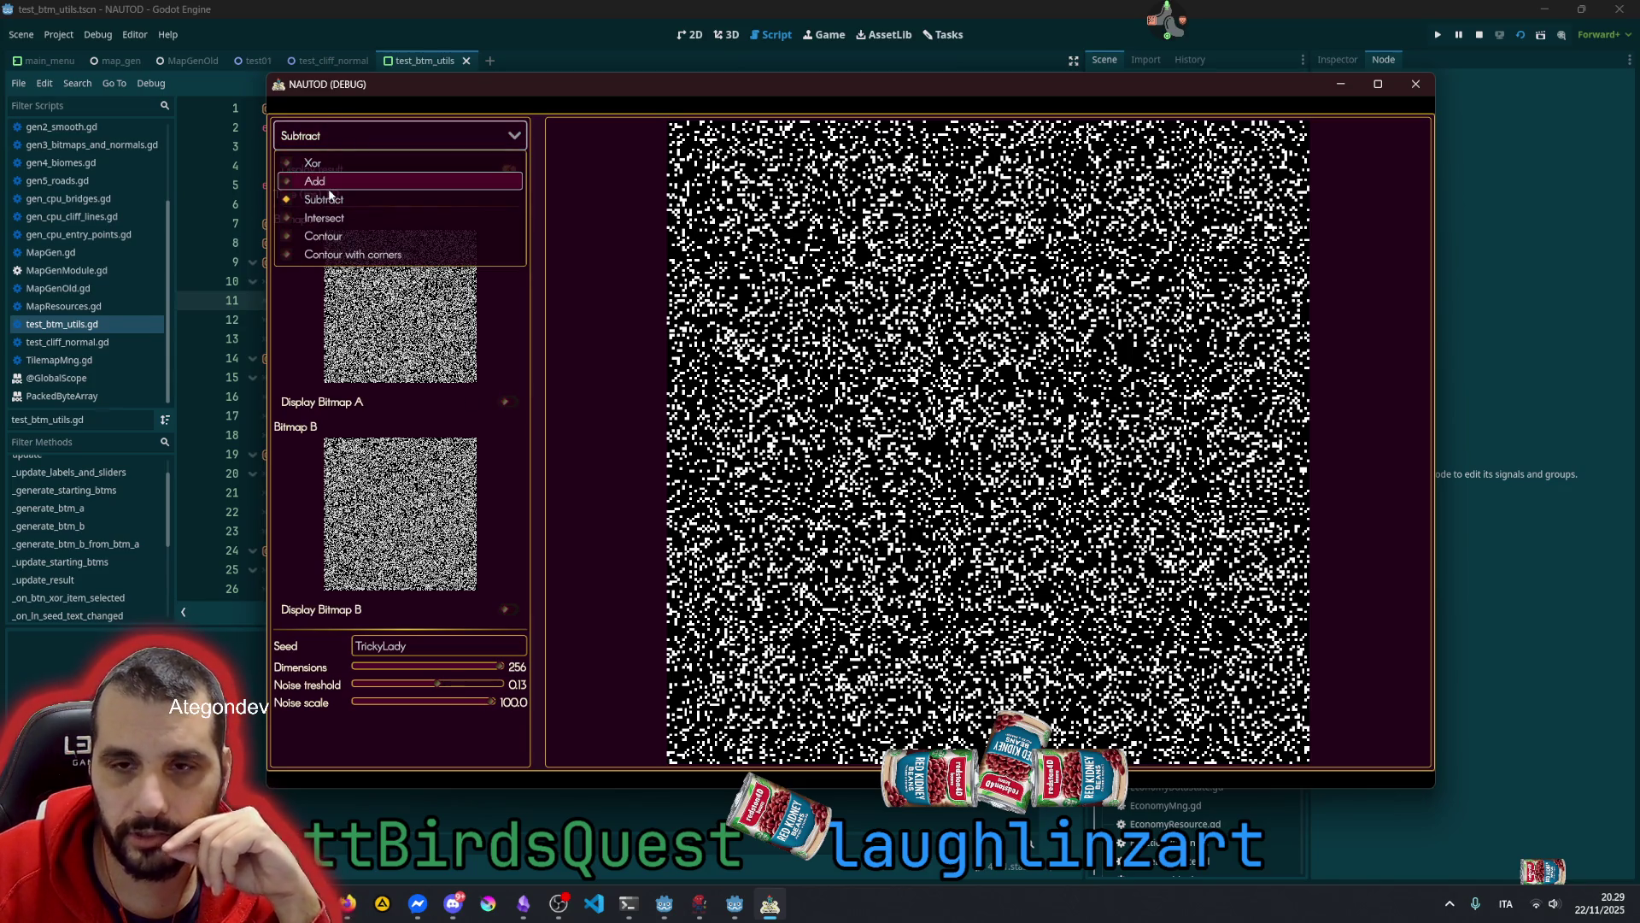
click(335, 180)
click(344, 137)
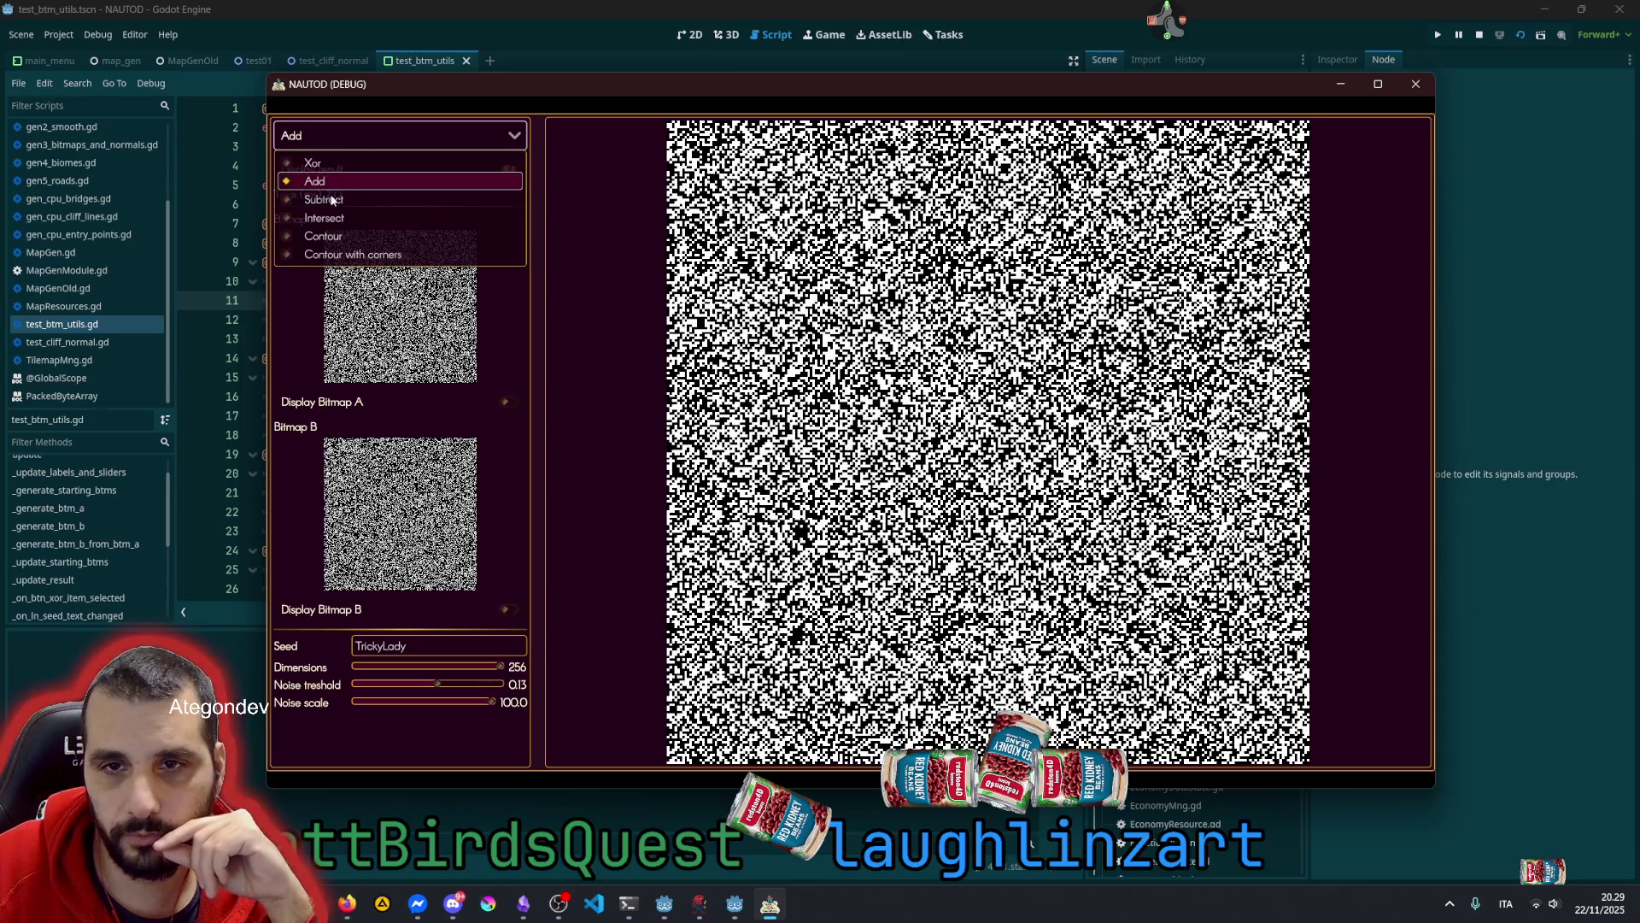
click(346, 199)
click(340, 146)
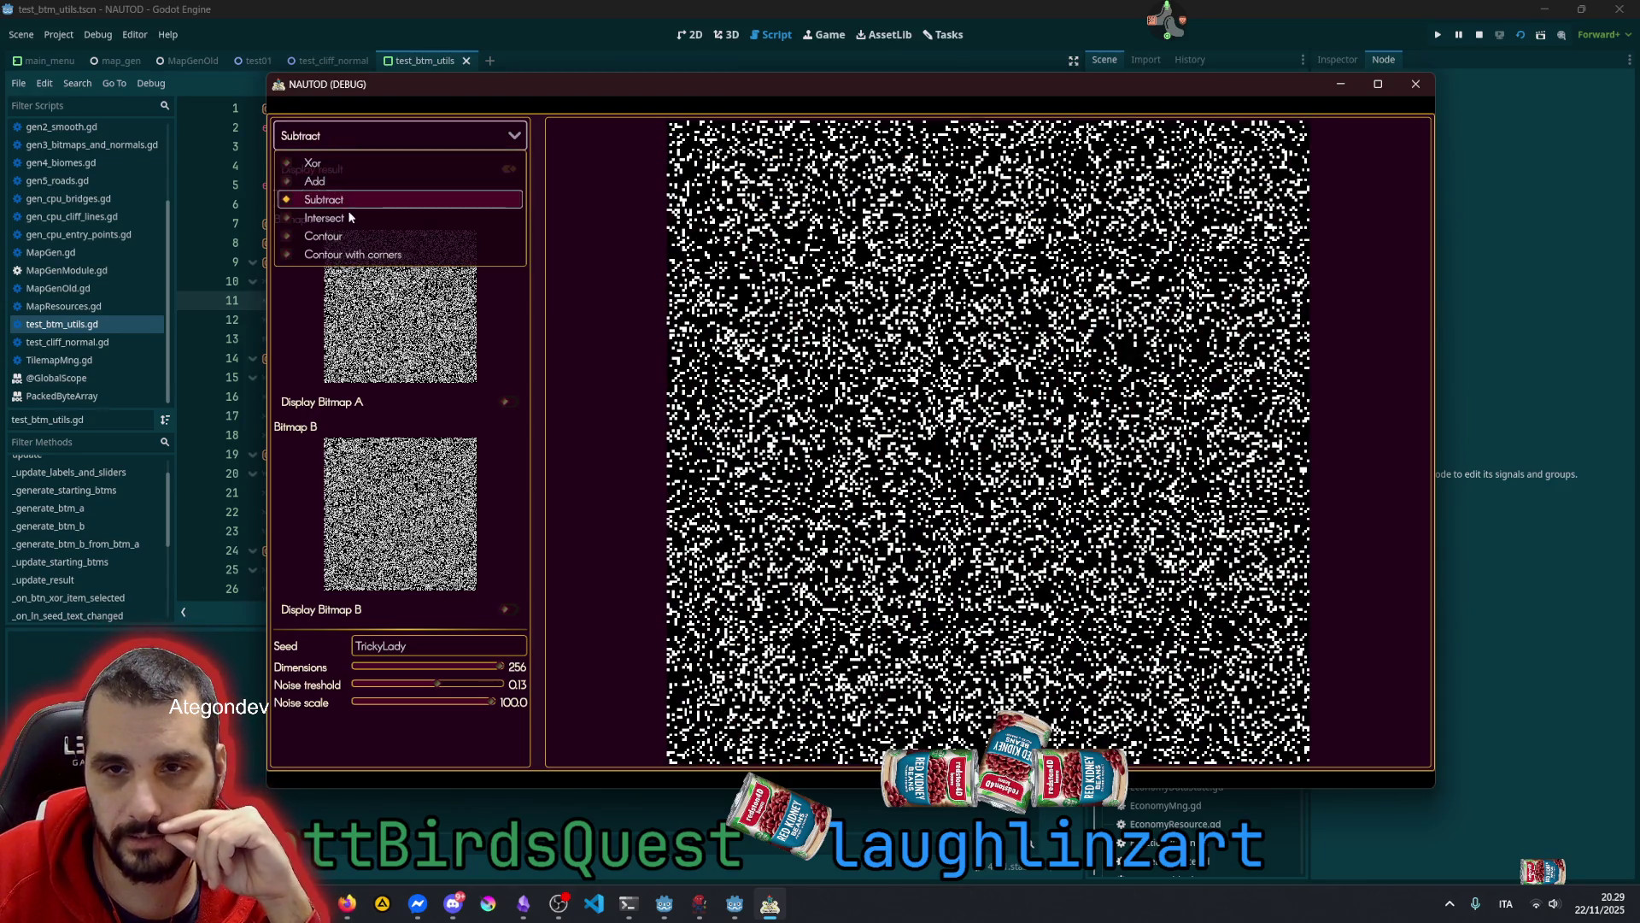
click(350, 214)
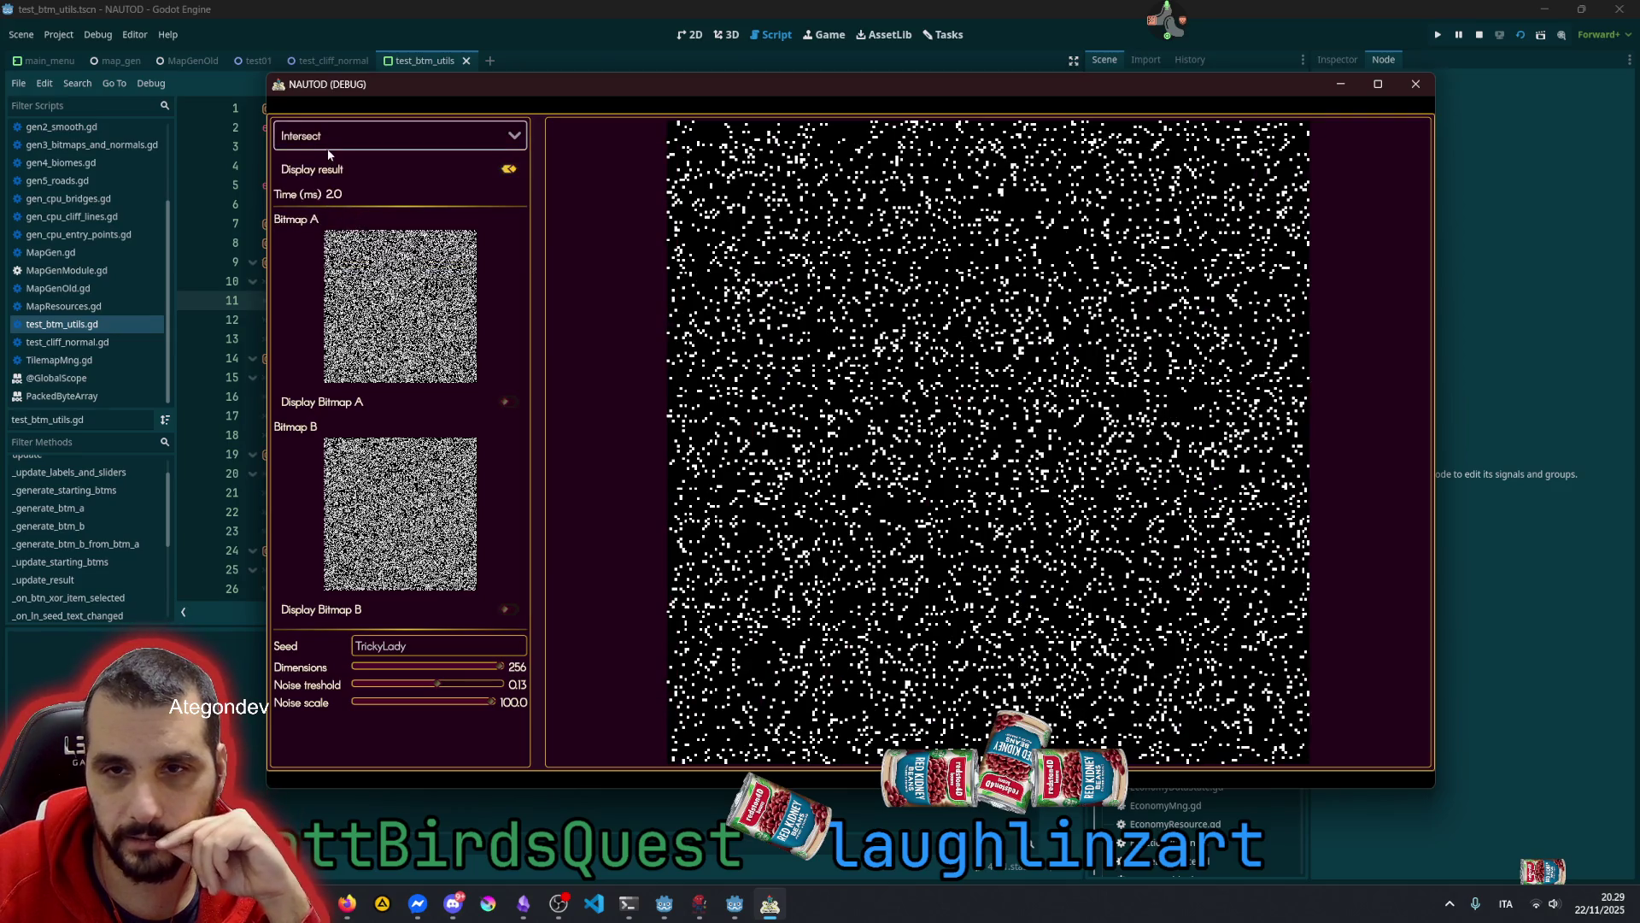
click(332, 143)
click(340, 237)
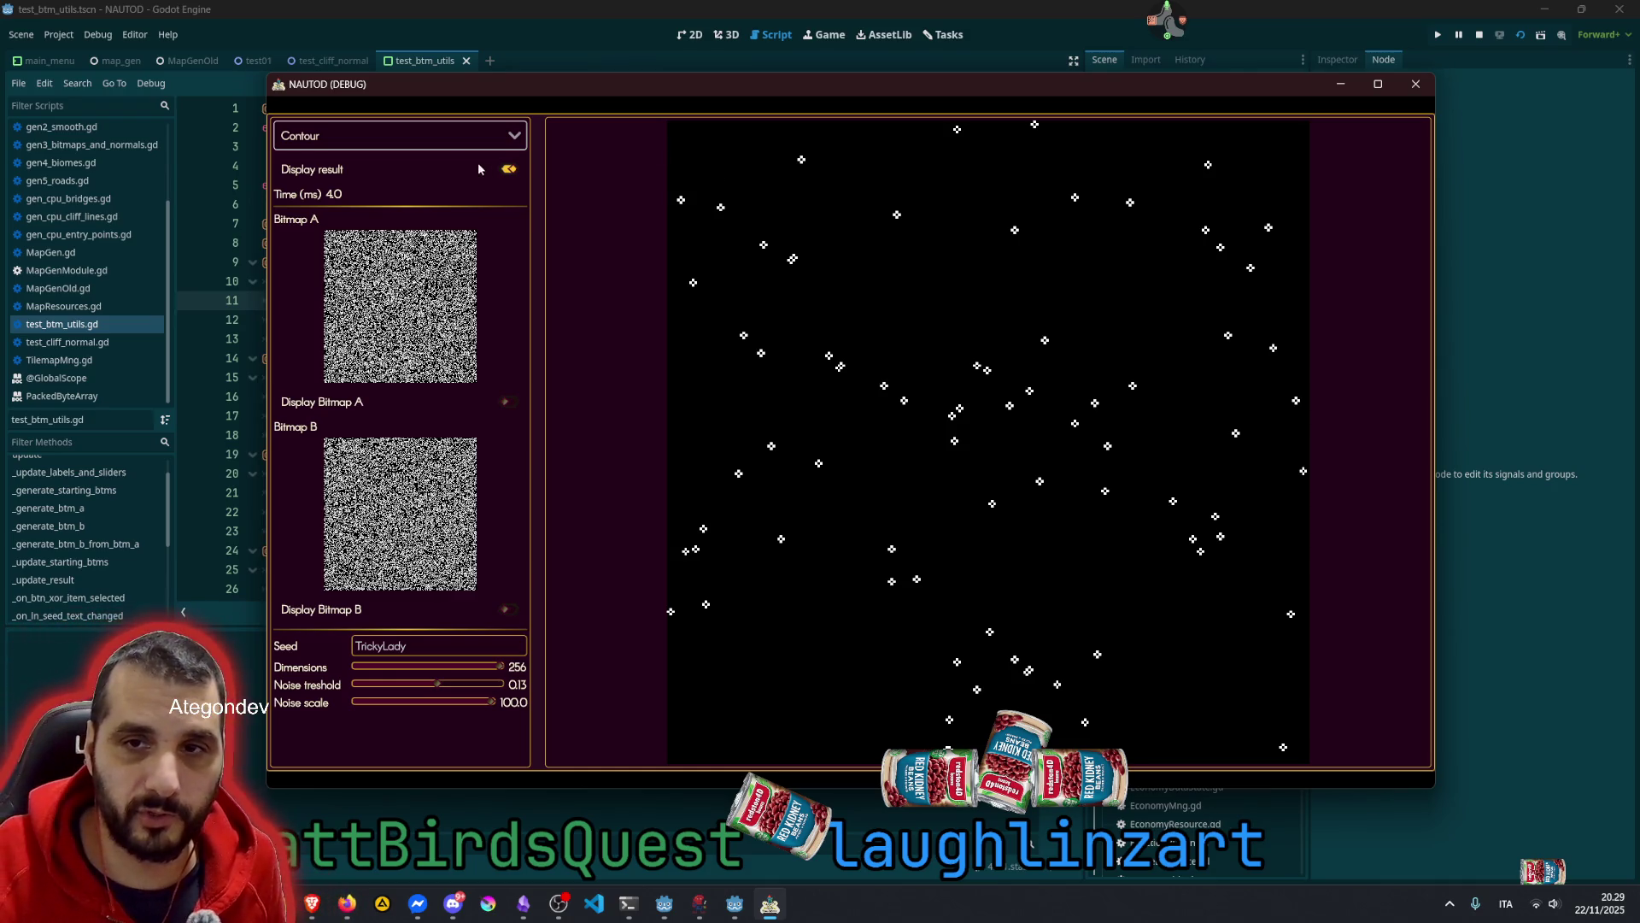
click(459, 147)
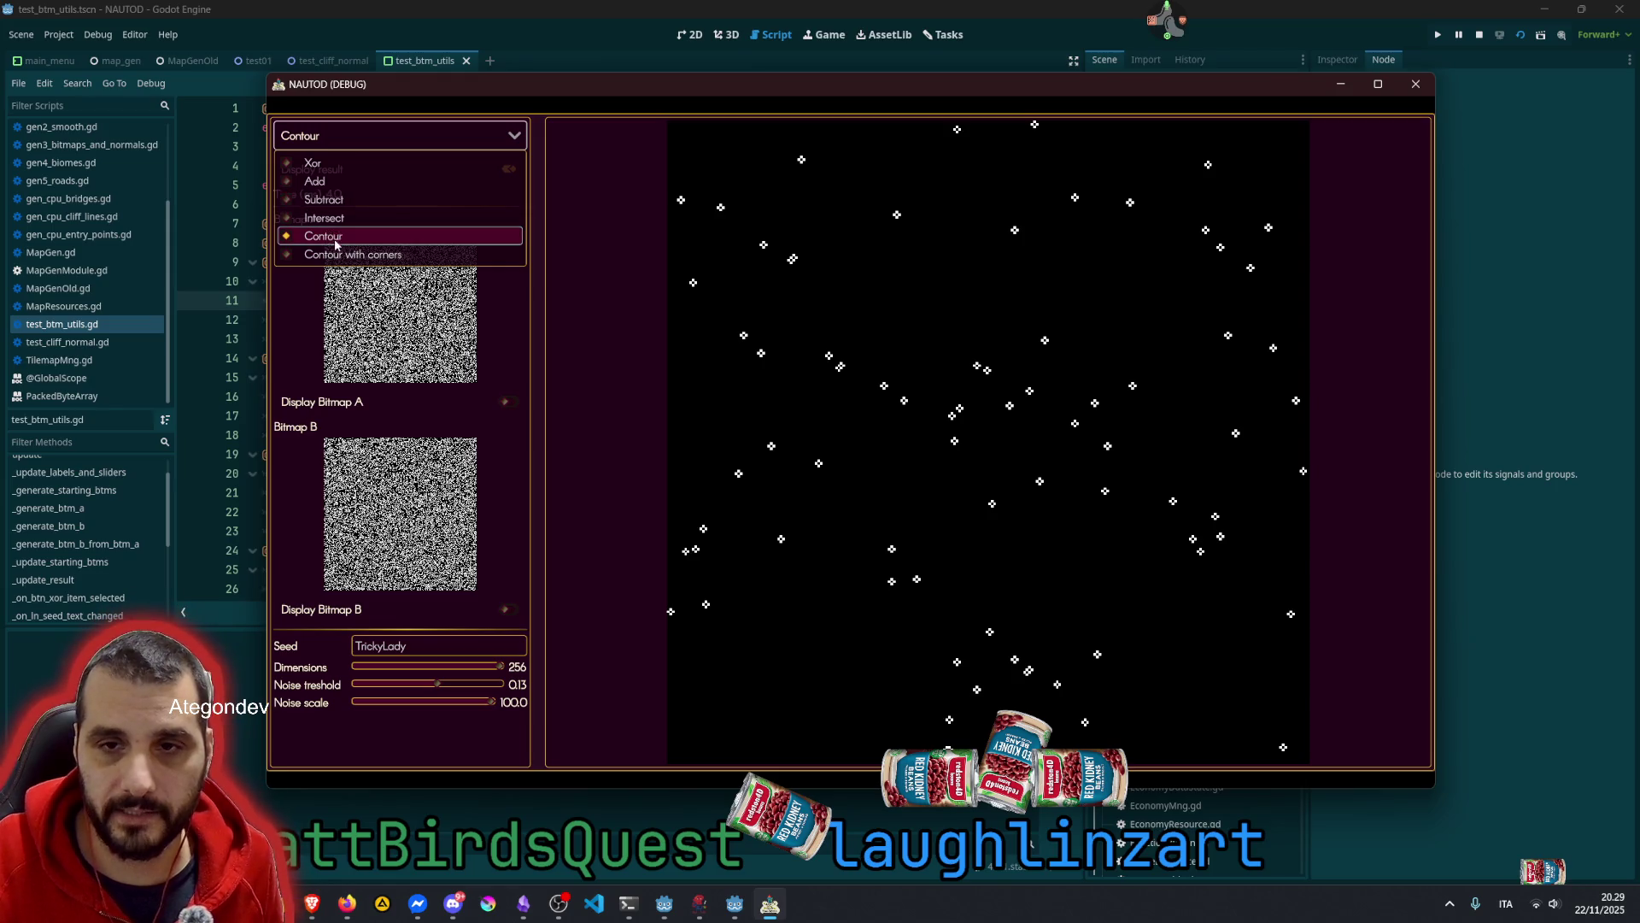
Choose Contour with corners and set the Dimensions slider to 36
key(Return)
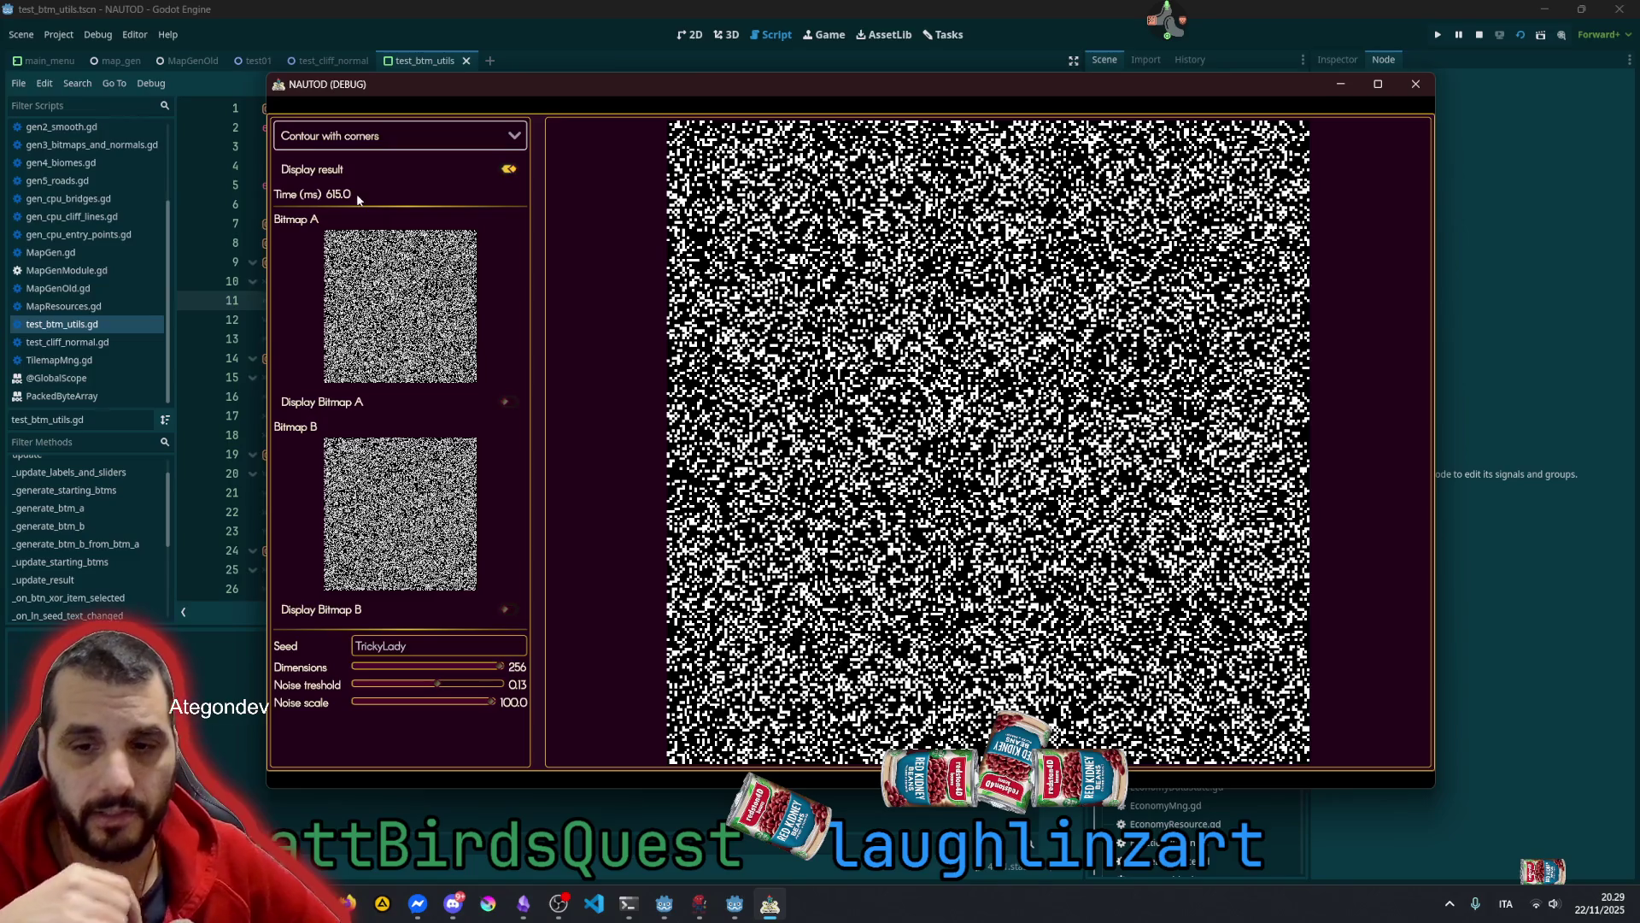
click(375, 666)
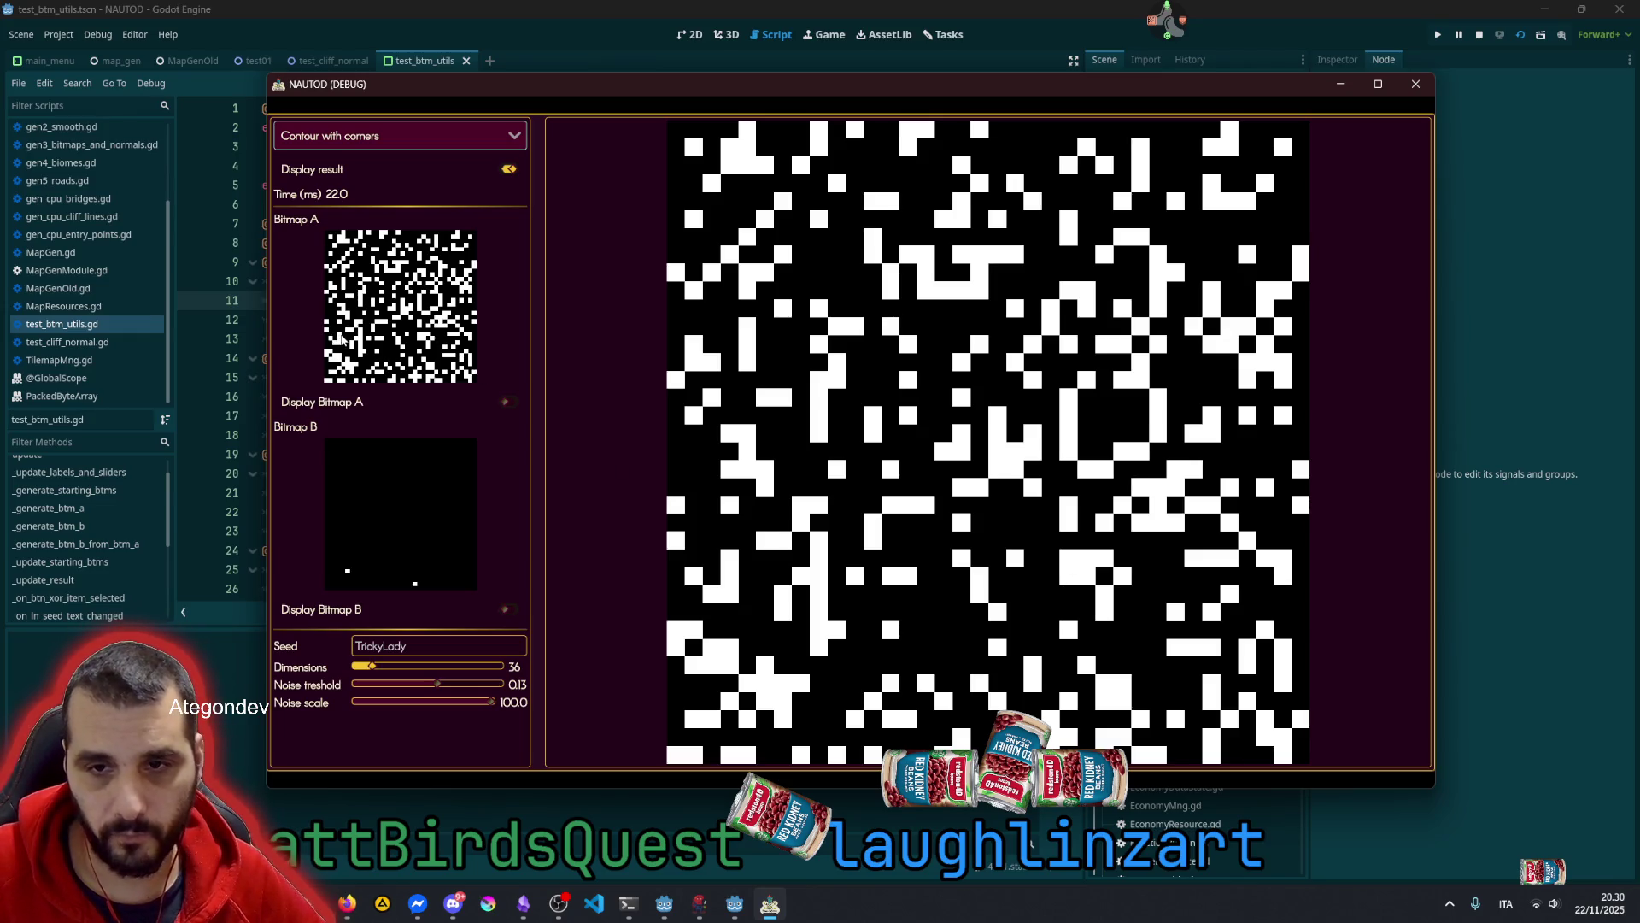
Toggle and paint cells in the Bitmap A preview to start a new blob
click(357, 348)
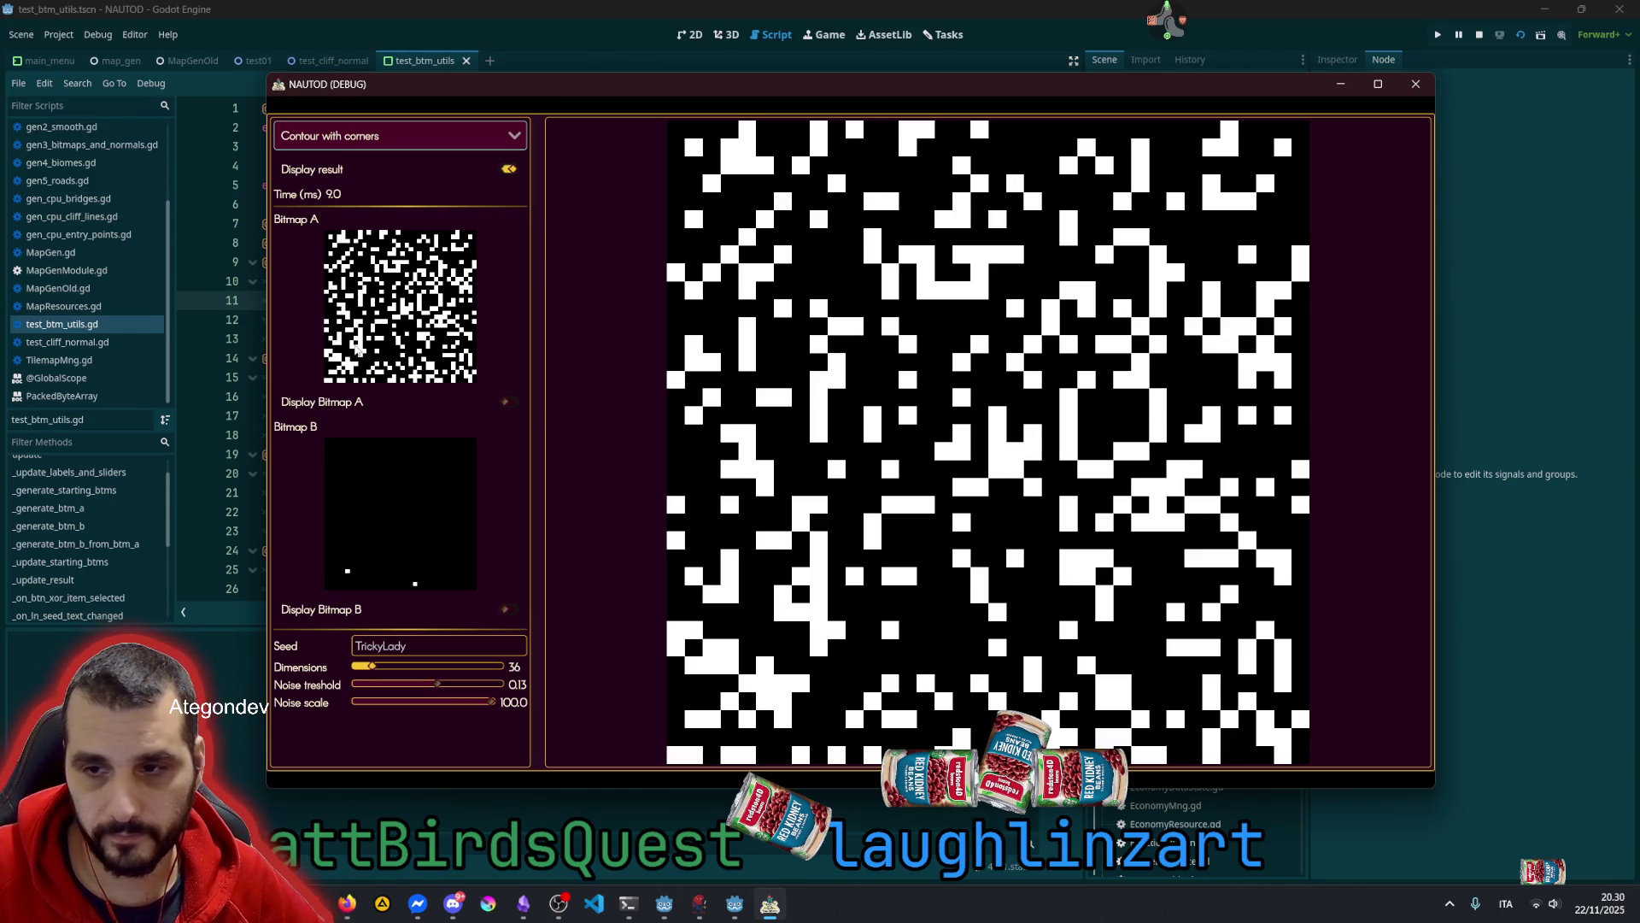
click(358, 348)
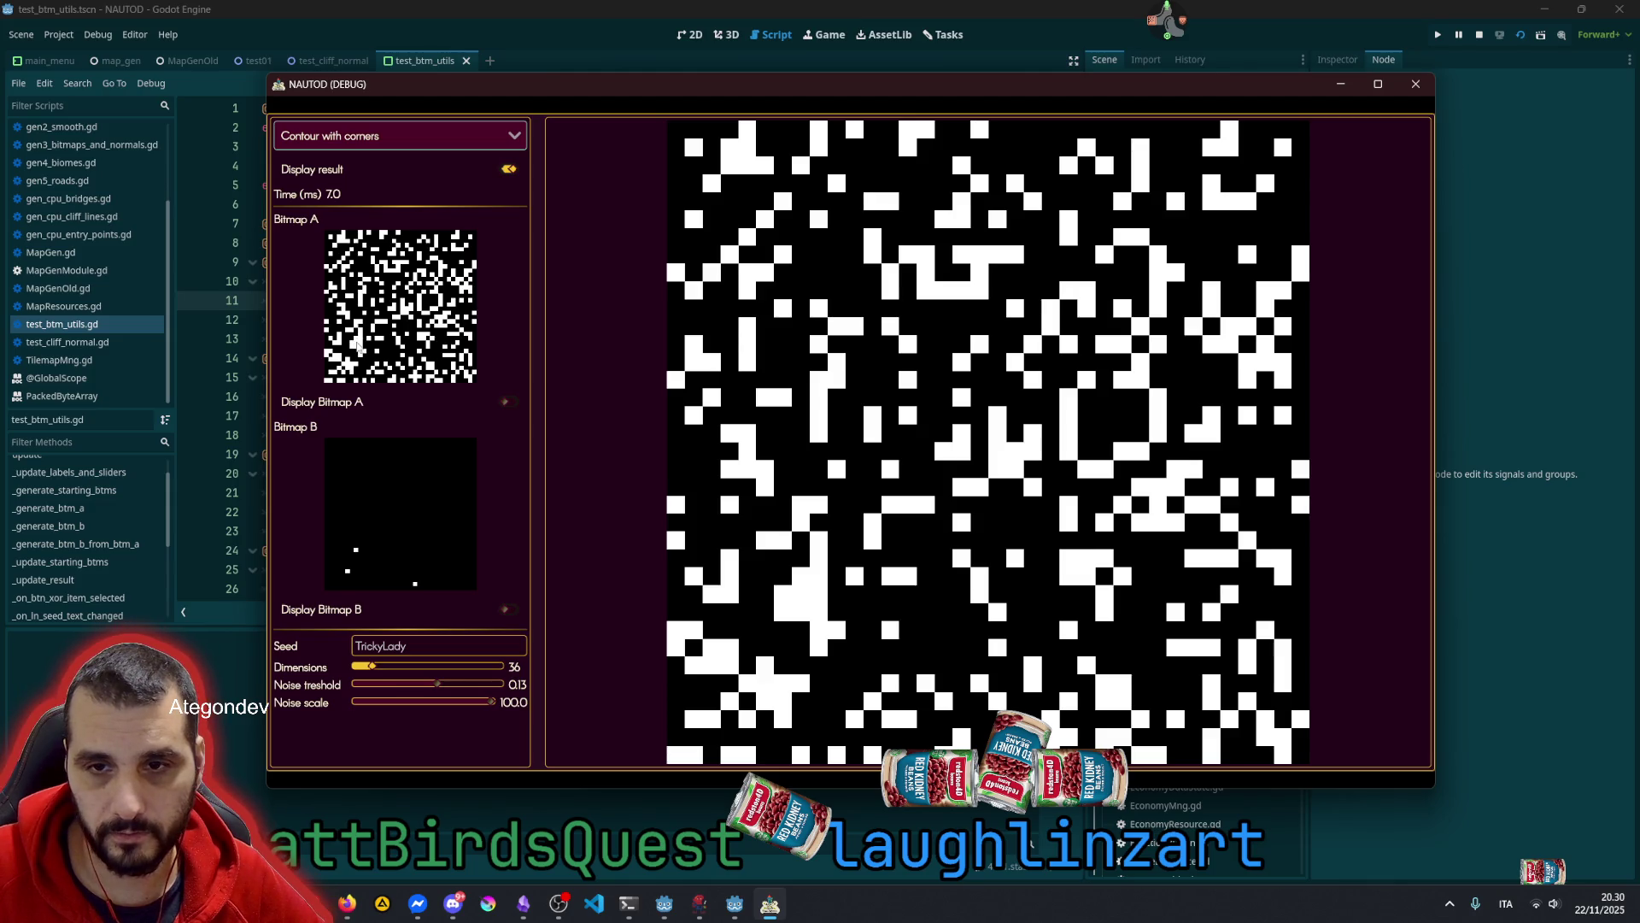
click(358, 348)
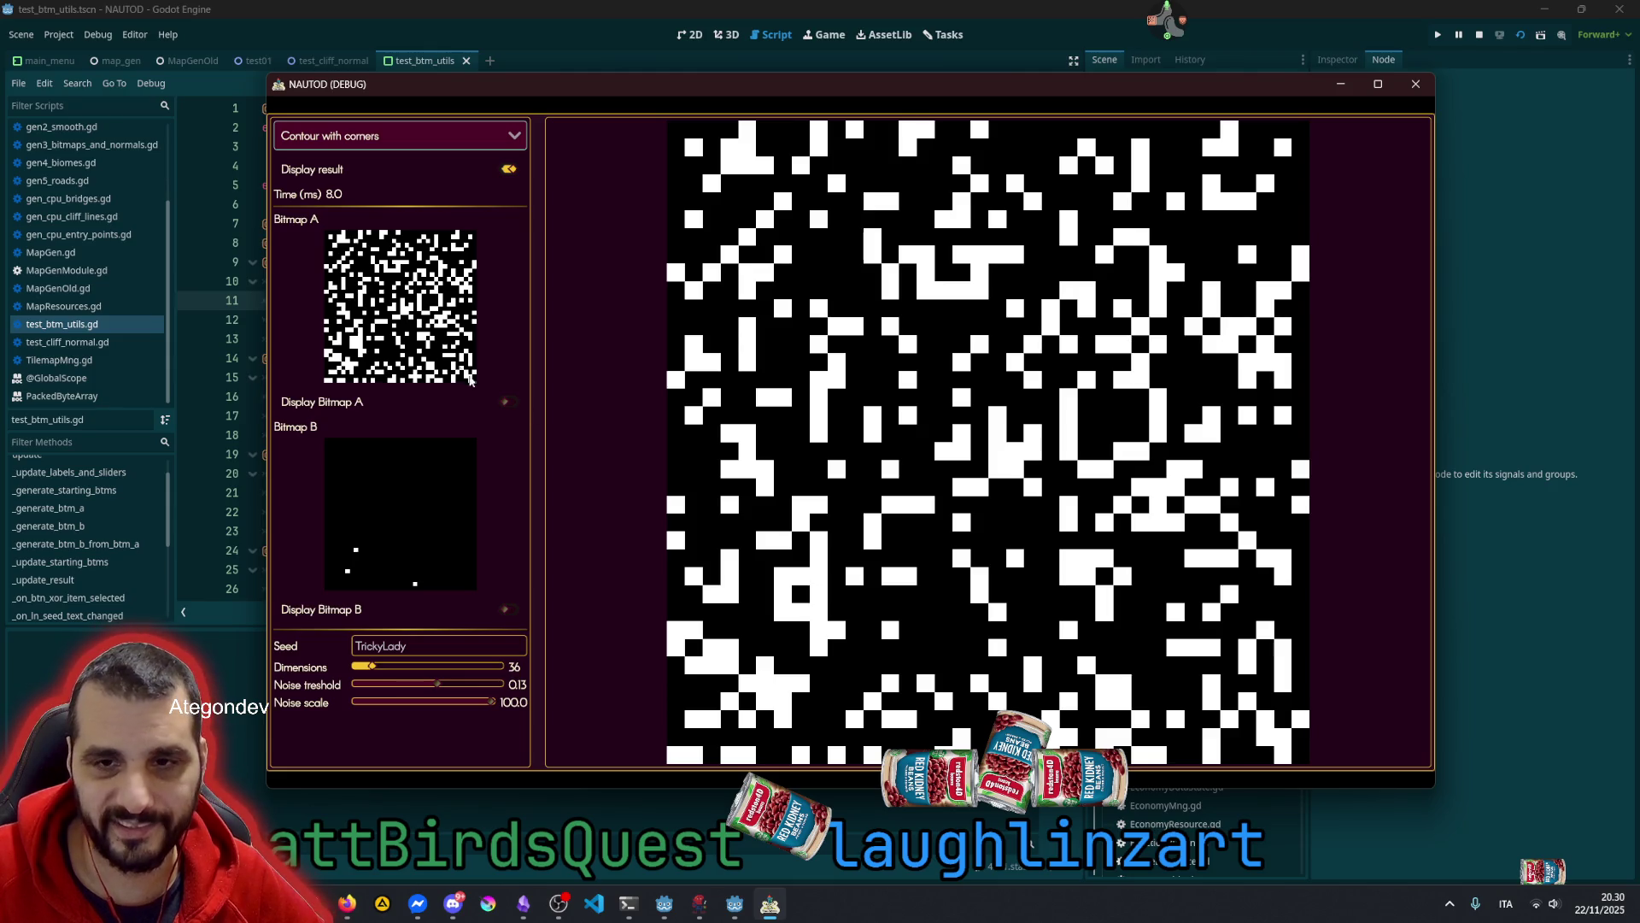
click(366, 346)
click(366, 342)
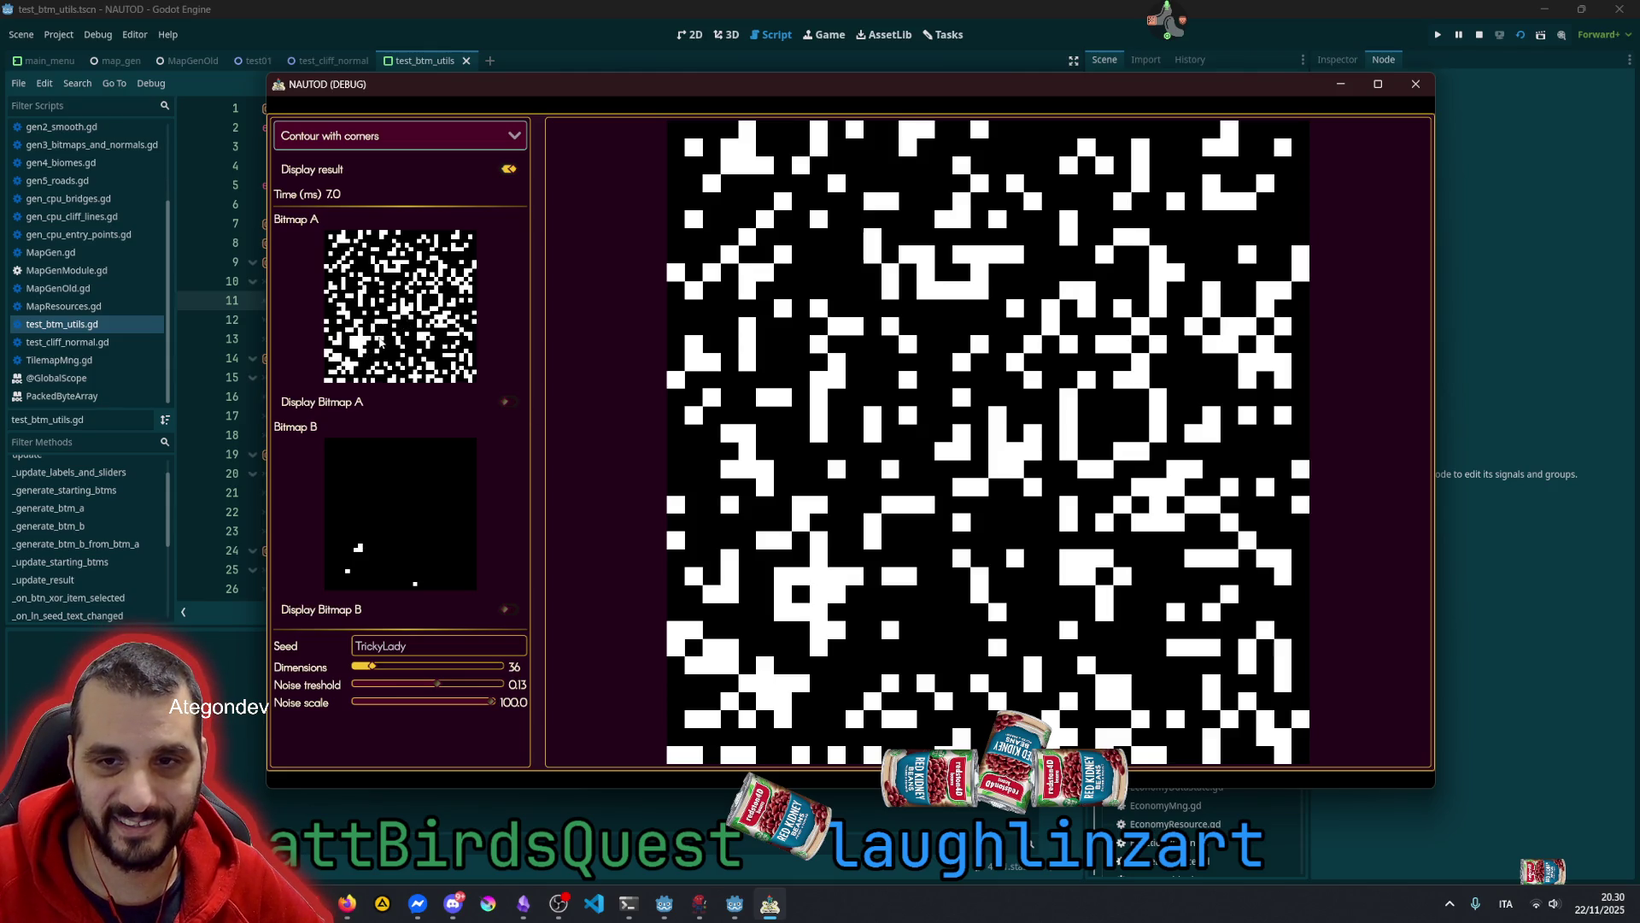
click(373, 348)
click(378, 345)
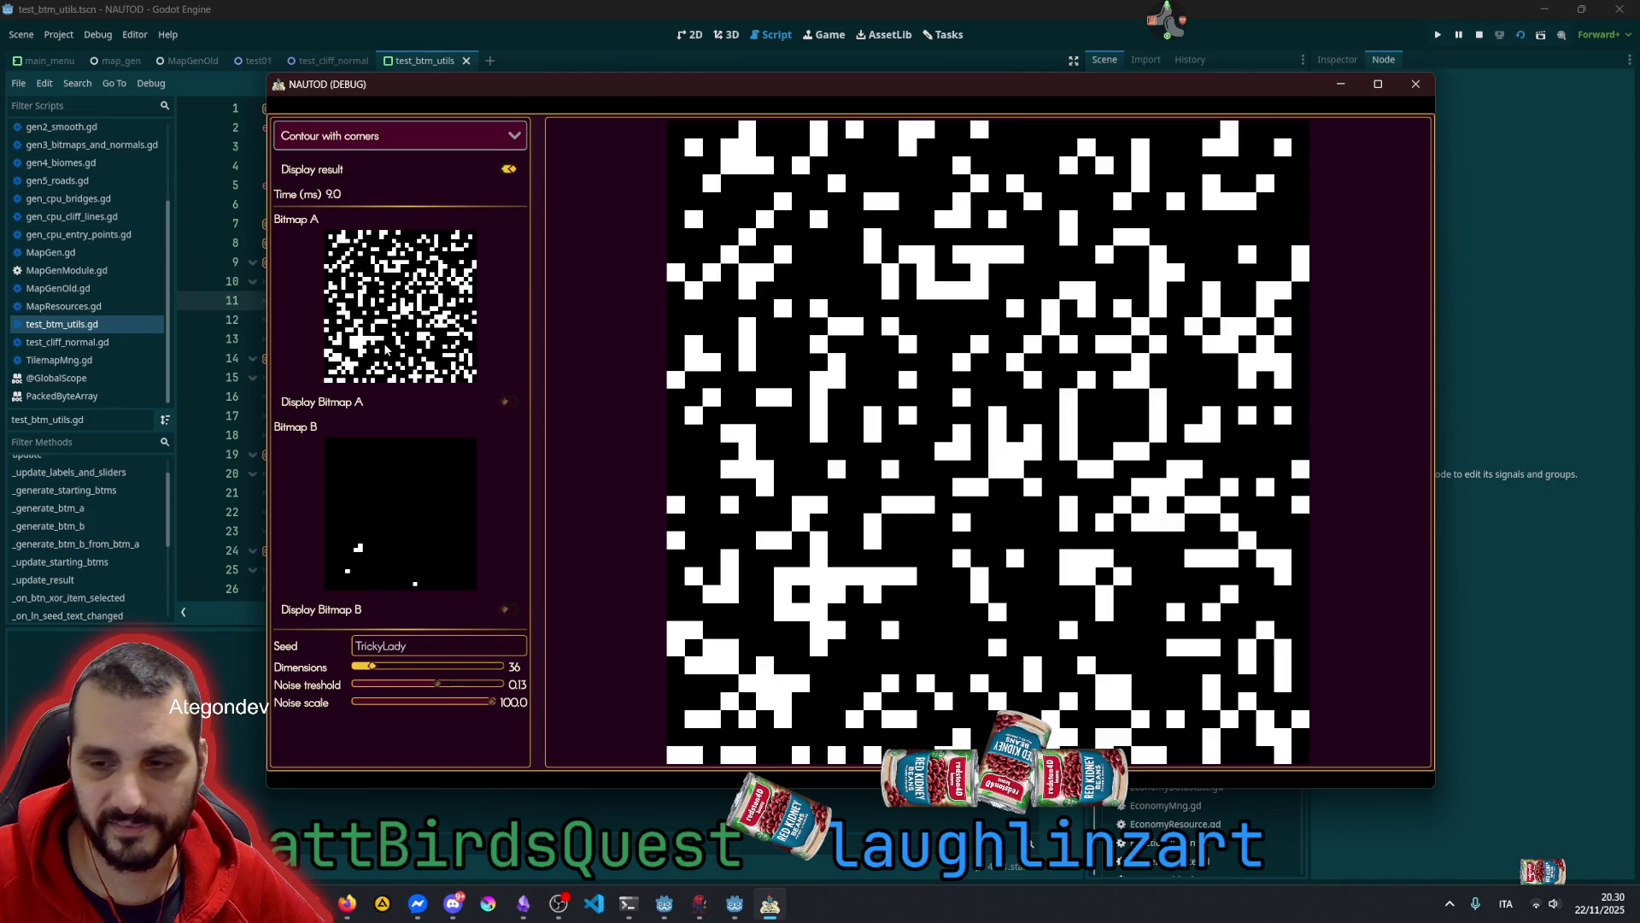
click(379, 350)
click(374, 351)
Extend and widen the painted blob in Bitmap A, then return to the script editor
click(369, 349)
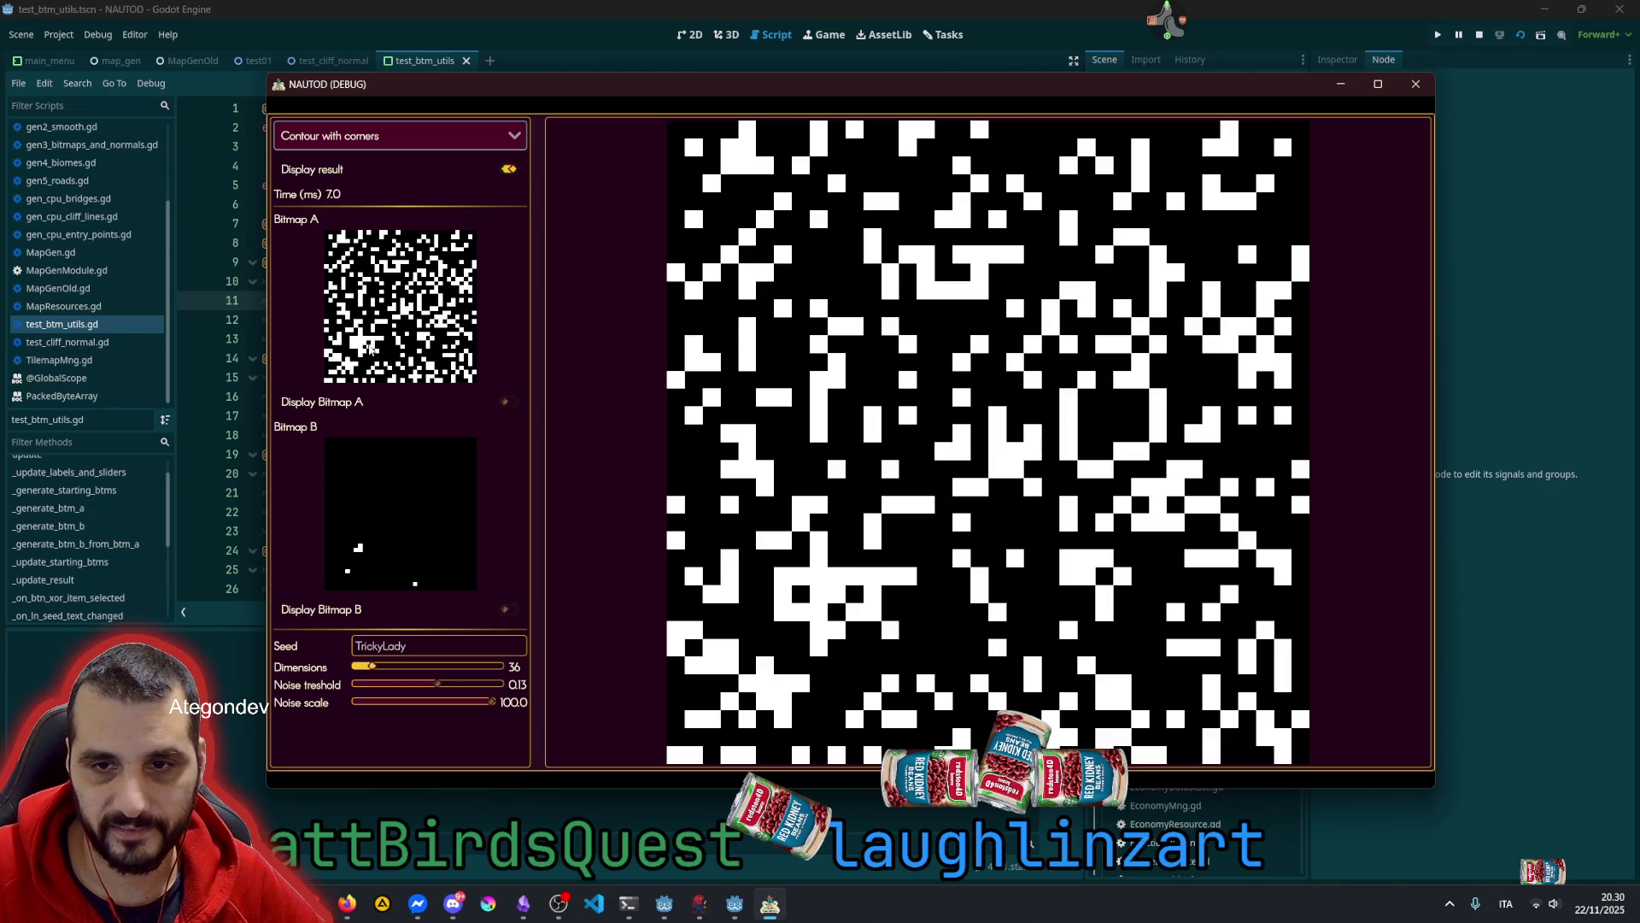
click(367, 351)
click(373, 351)
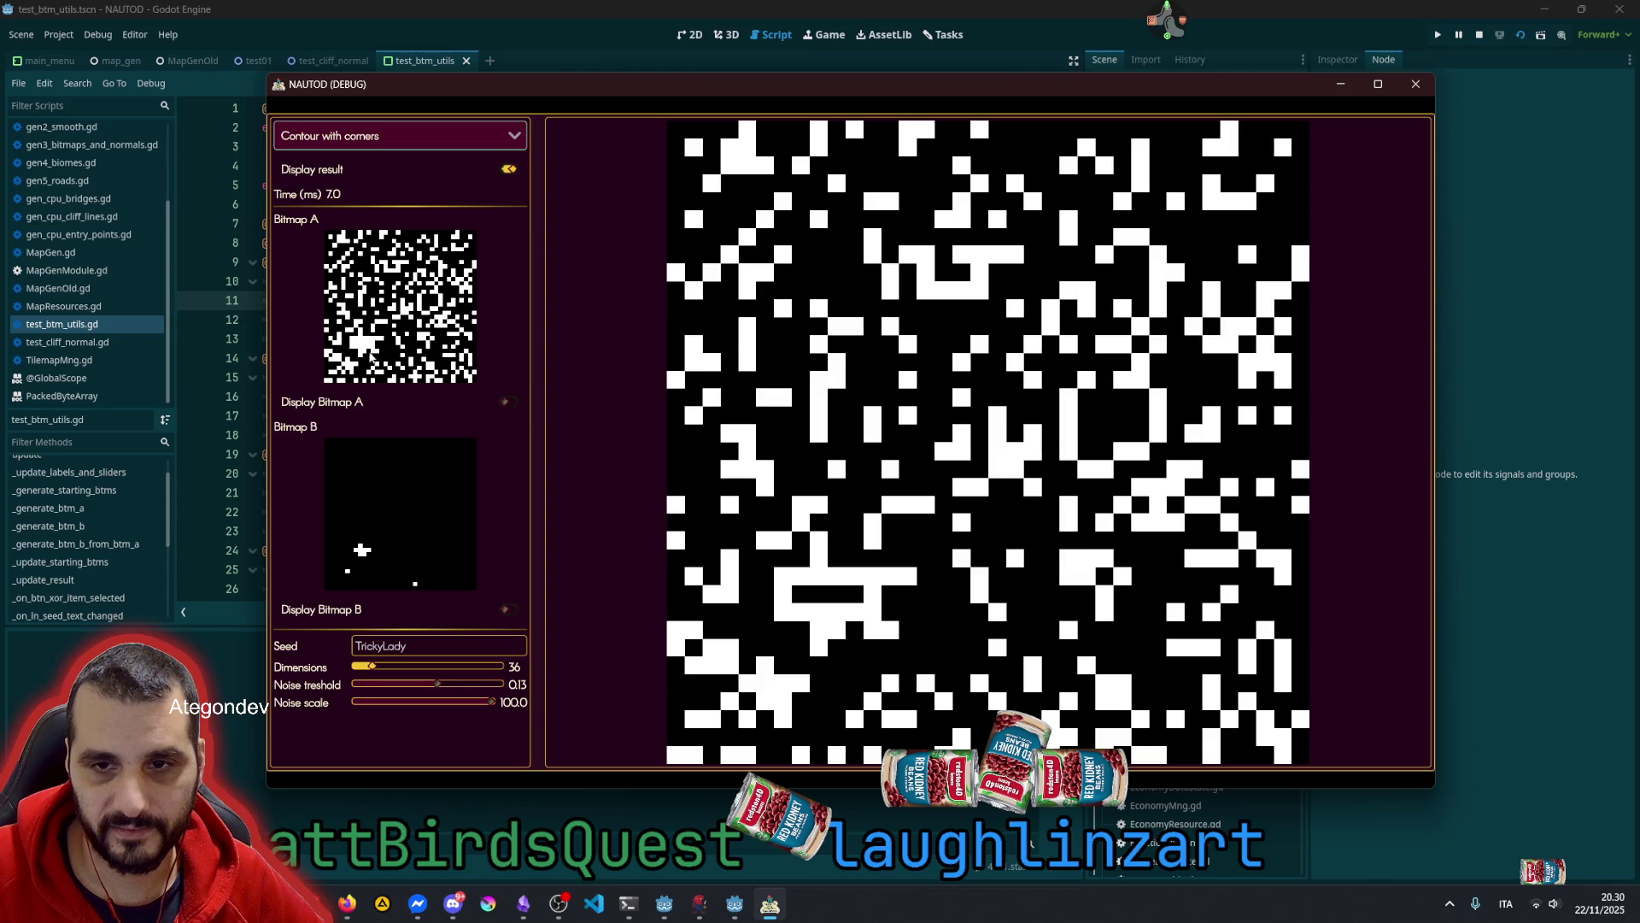
click(380, 350)
click(381, 351)
click(380, 351)
click(383, 352)
click(384, 353)
click(385, 351)
click(390, 352)
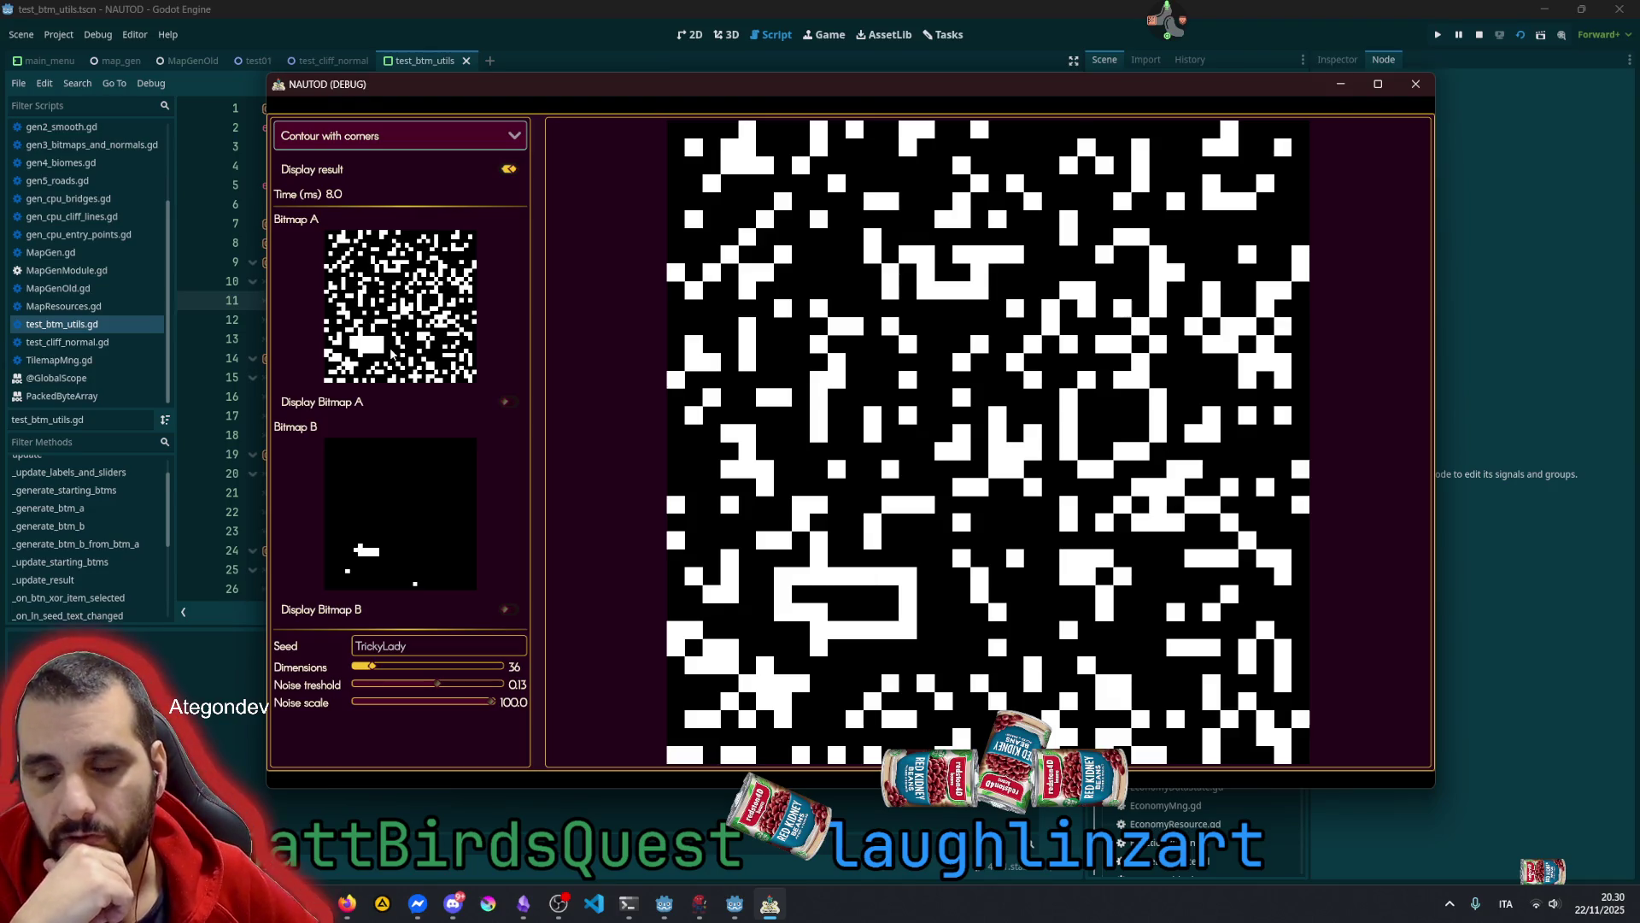
click(77, 524)
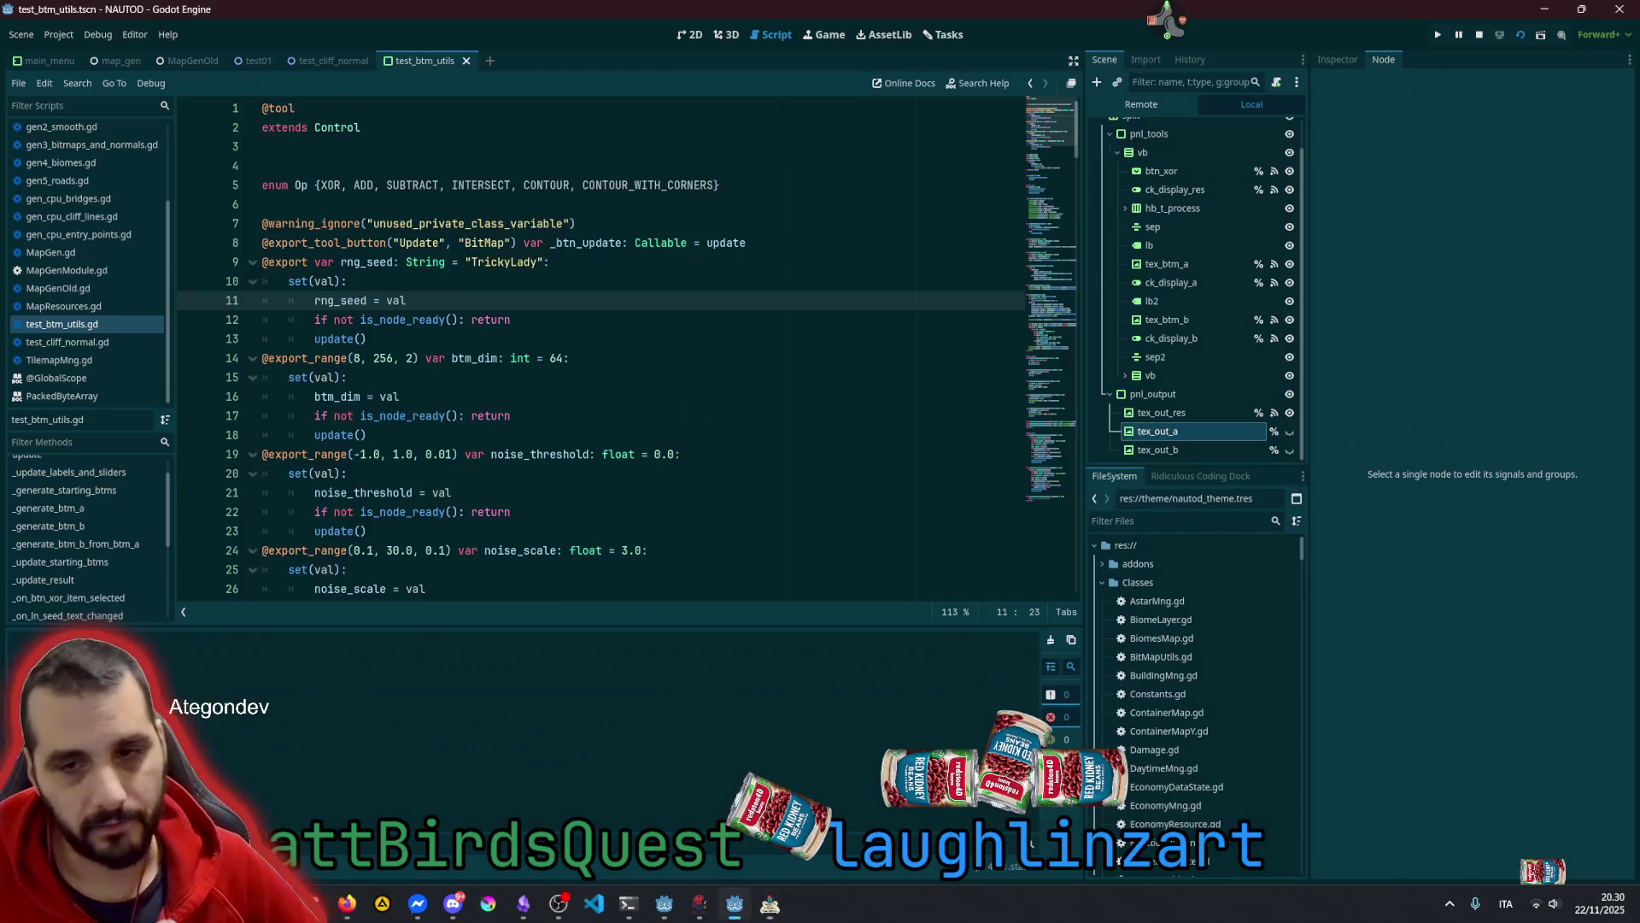
Open BitMapUtils.gd and read get_contour_with_corners' x/y loops and boundary checks on lines 285–289
scroll(123, 160, up, 3)
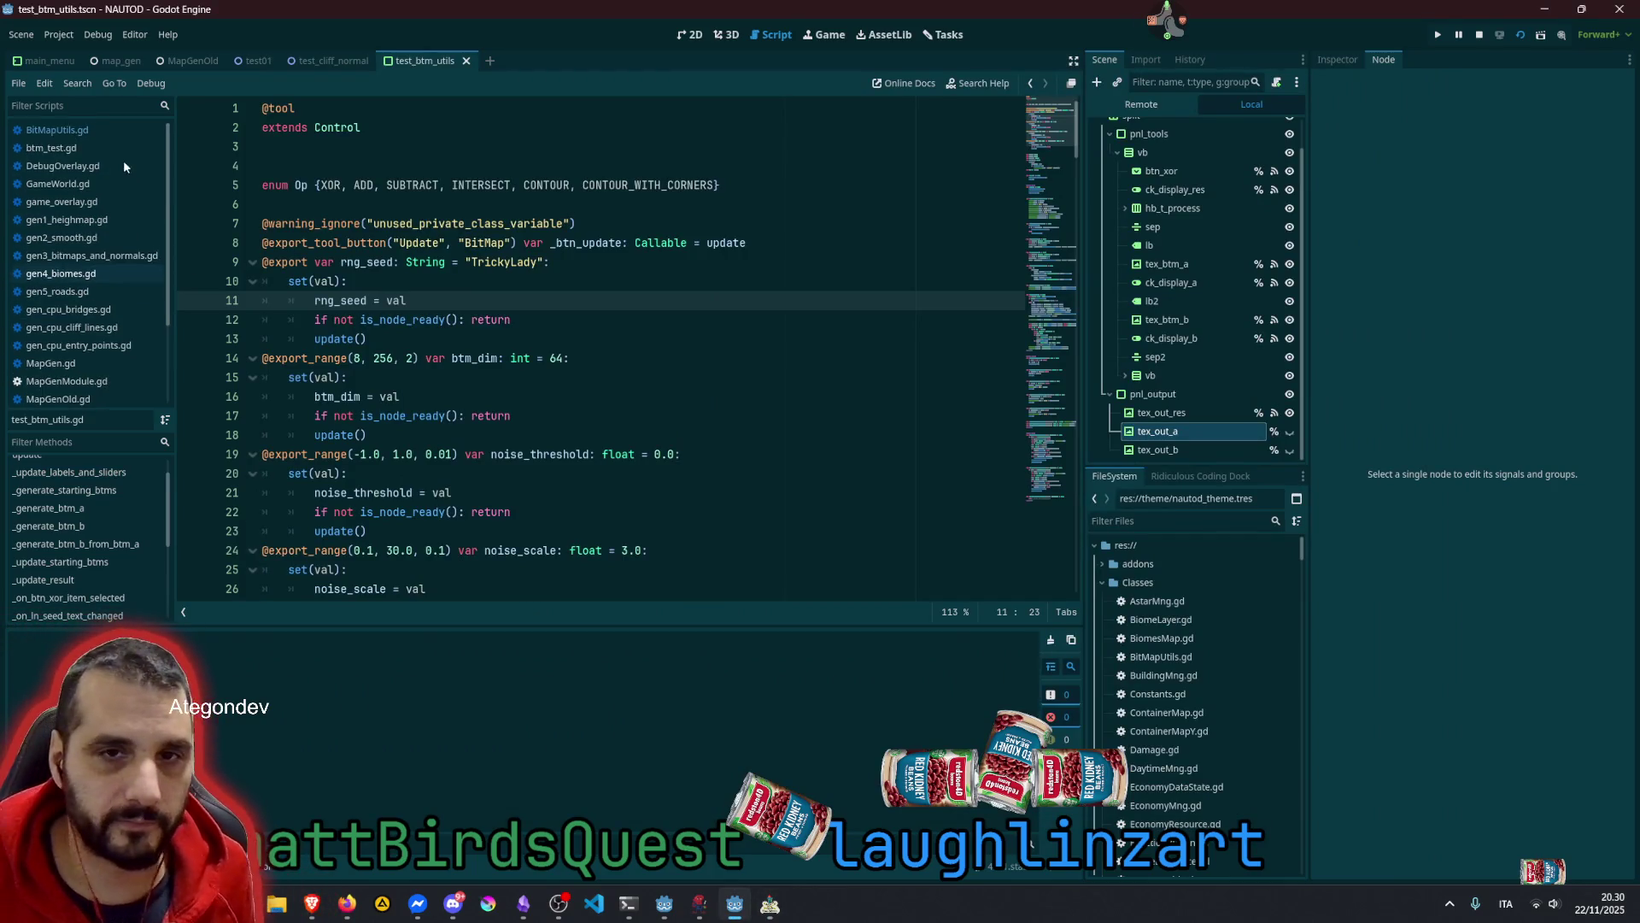
click(89, 131)
click(404, 301)
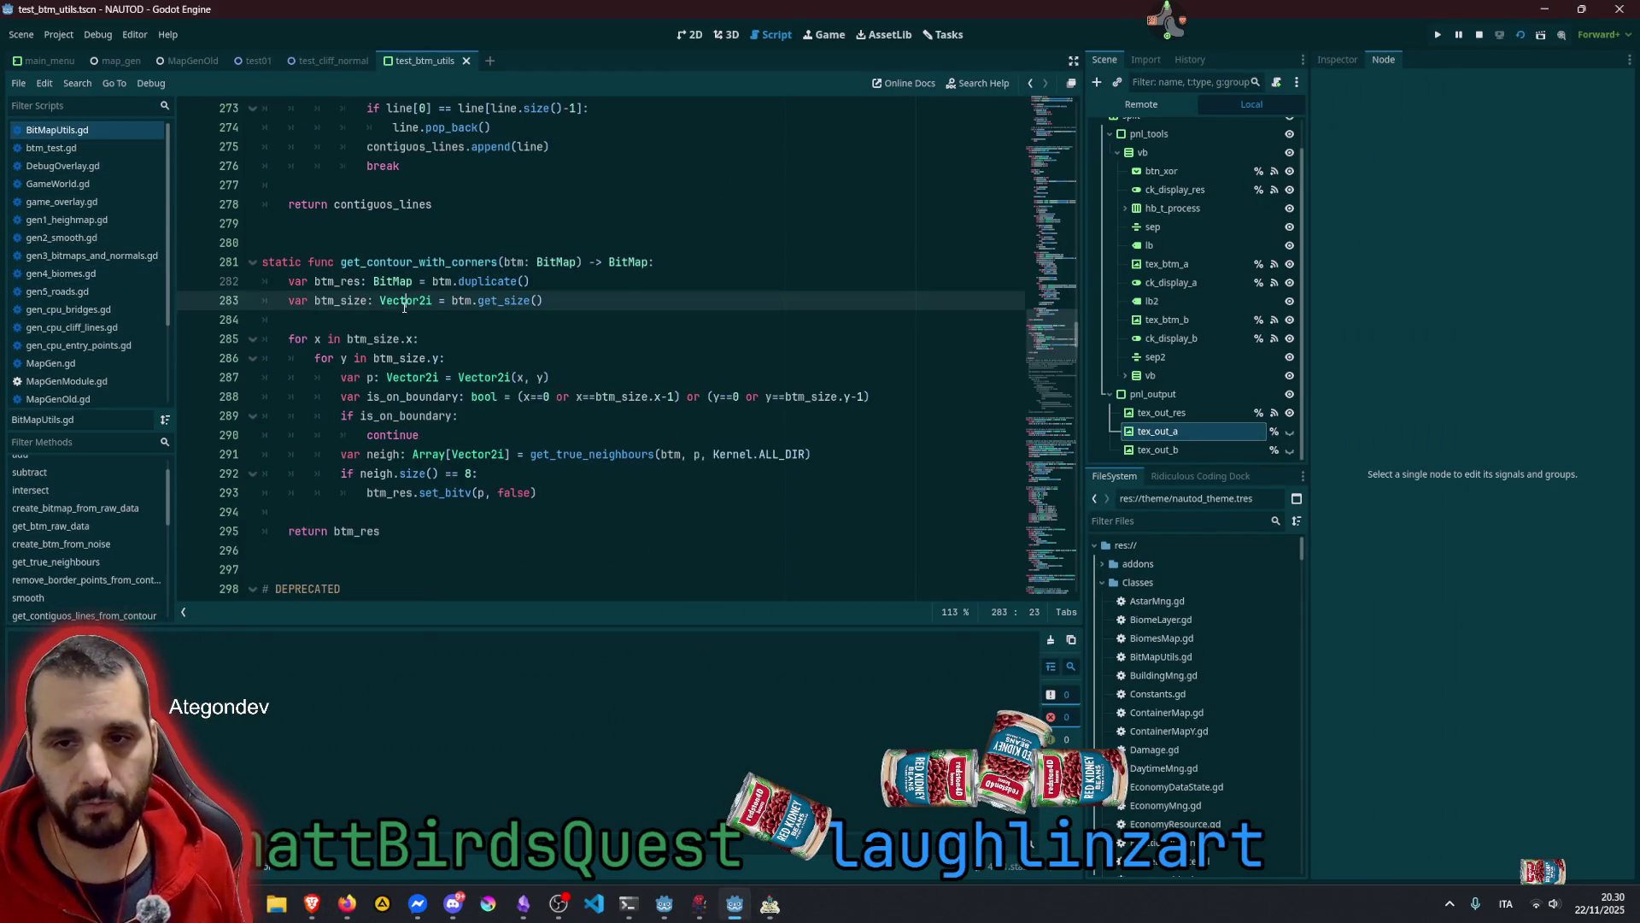
drag(315, 341, 336, 340)
click(336, 359)
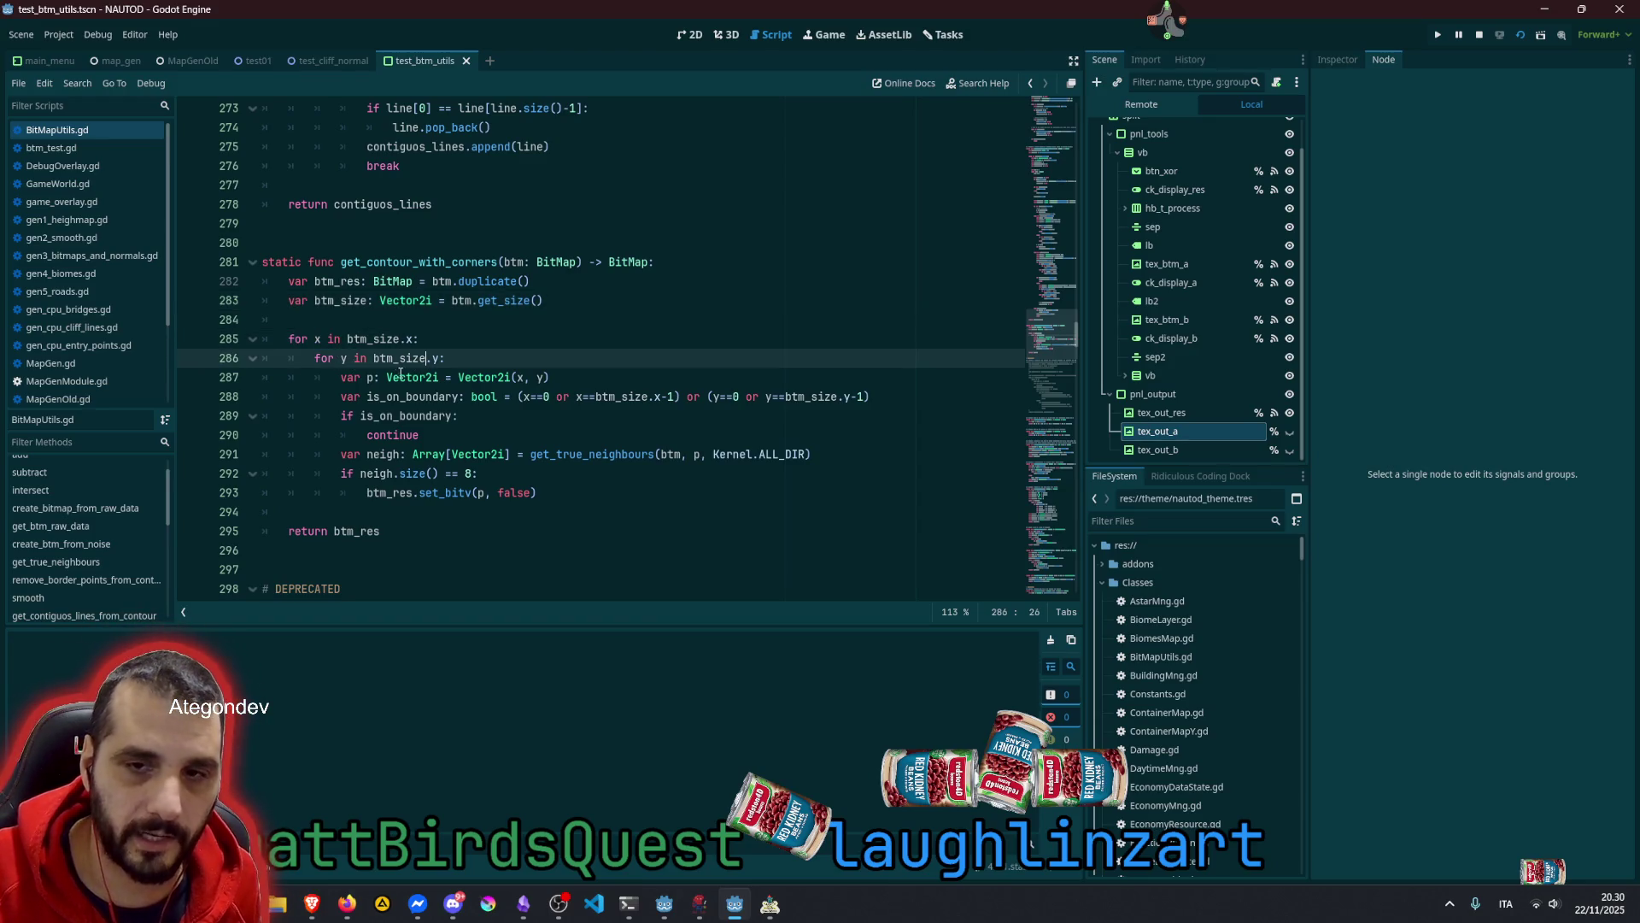
click(381, 378)
drag(391, 385, 452, 415)
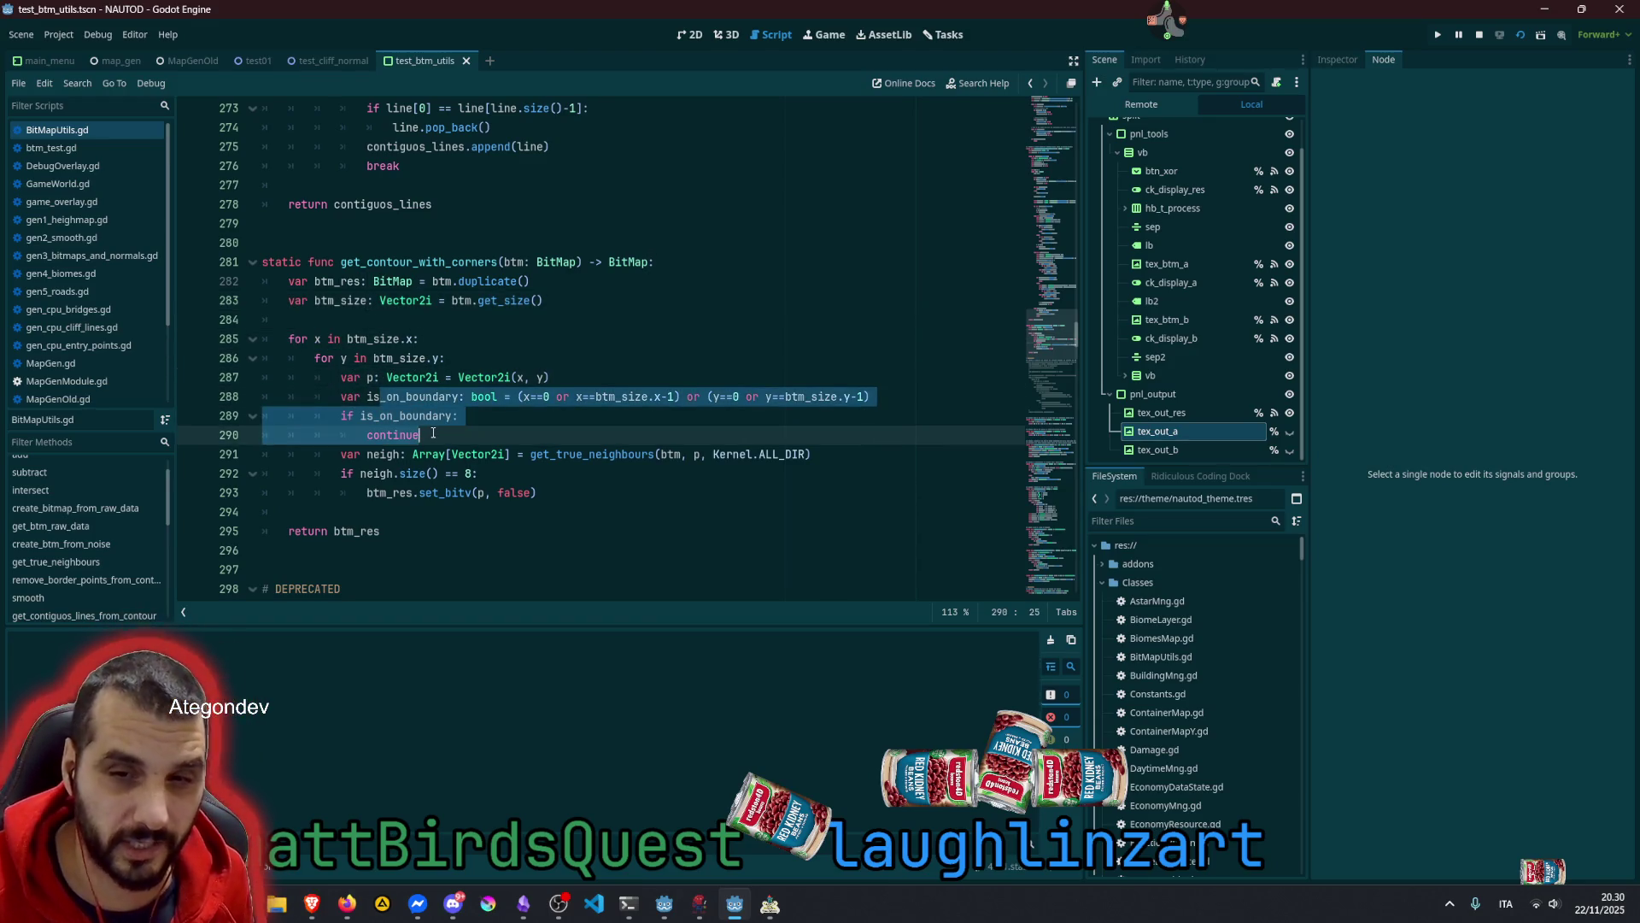
click(452, 415)
Jump from the get_true_neighbours call on line 291 to its definition
click(413, 398)
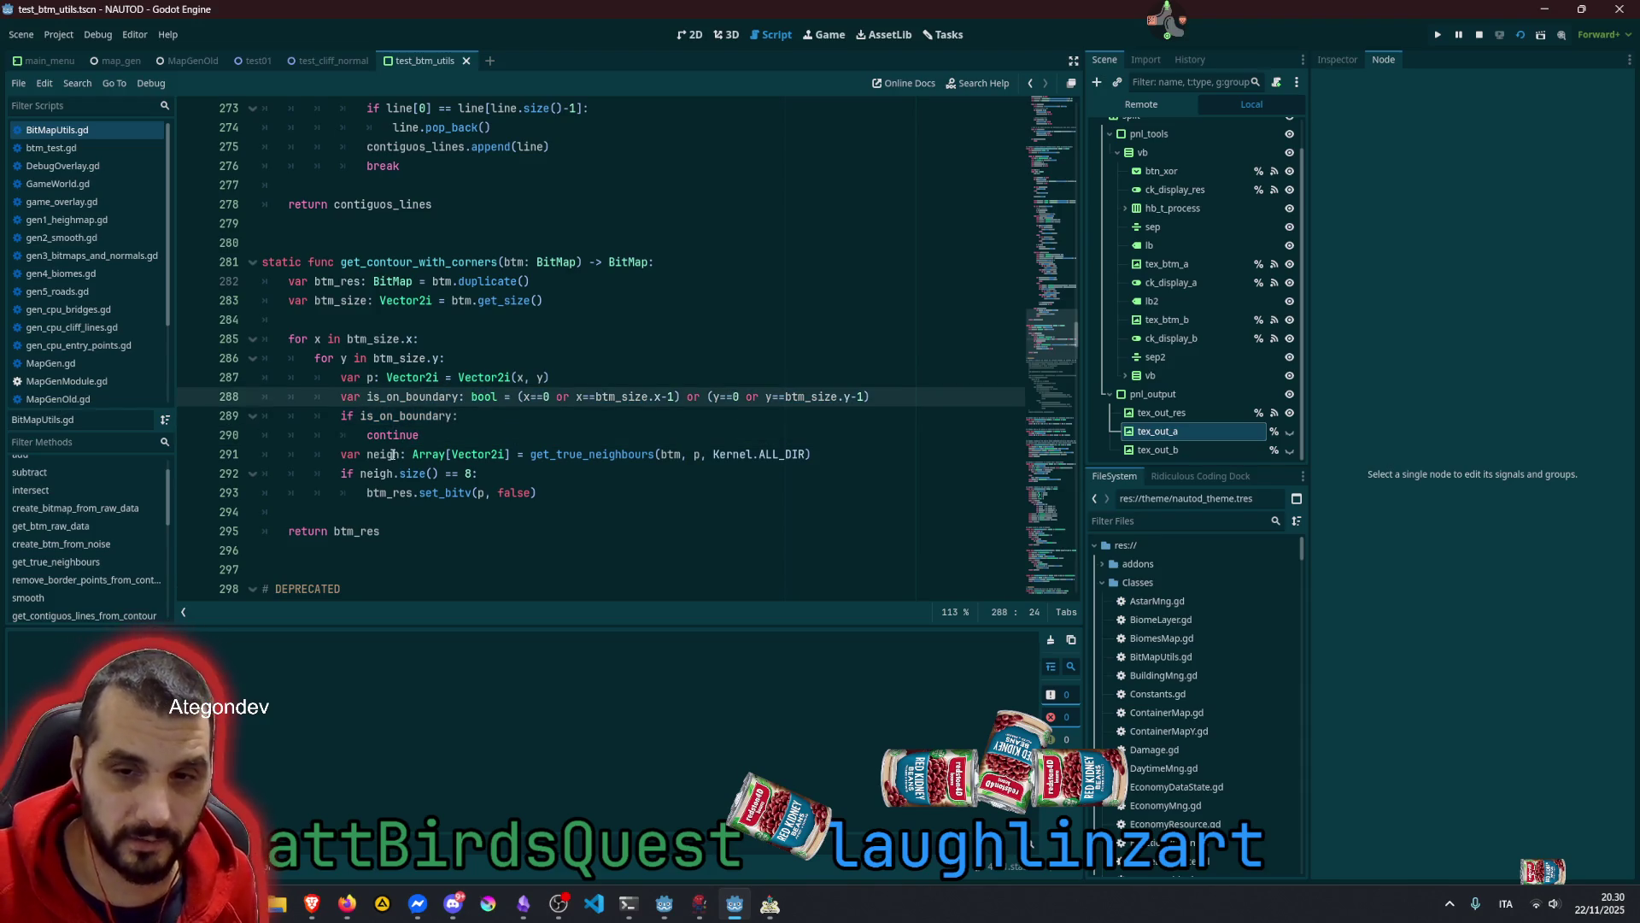
click(525, 454)
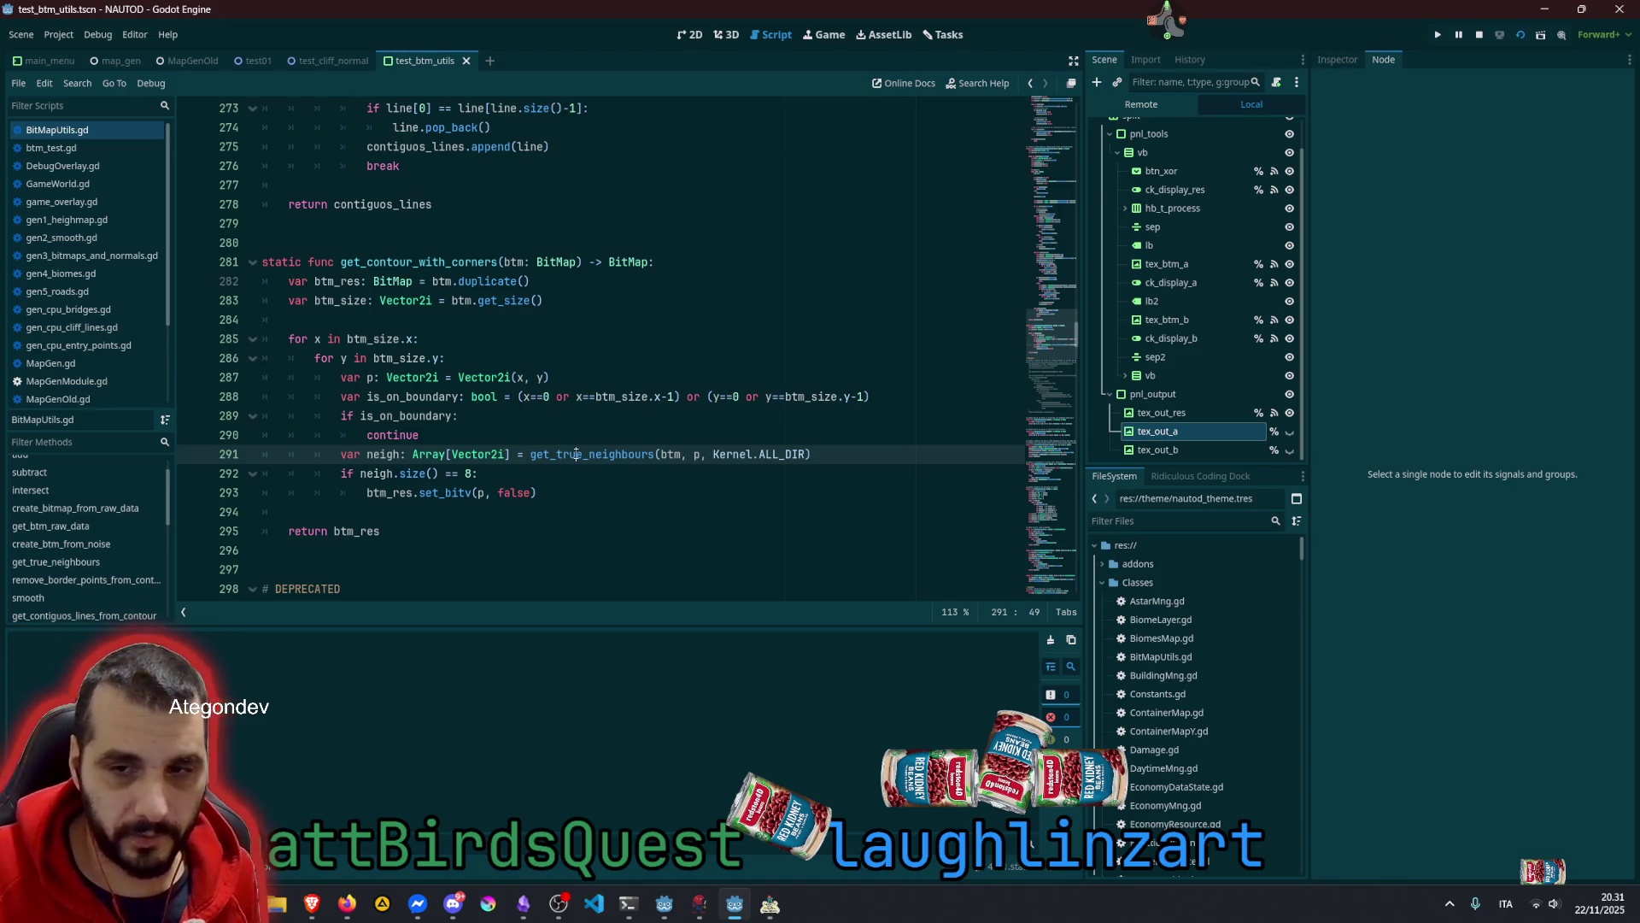
ctrl+click(575, 457)
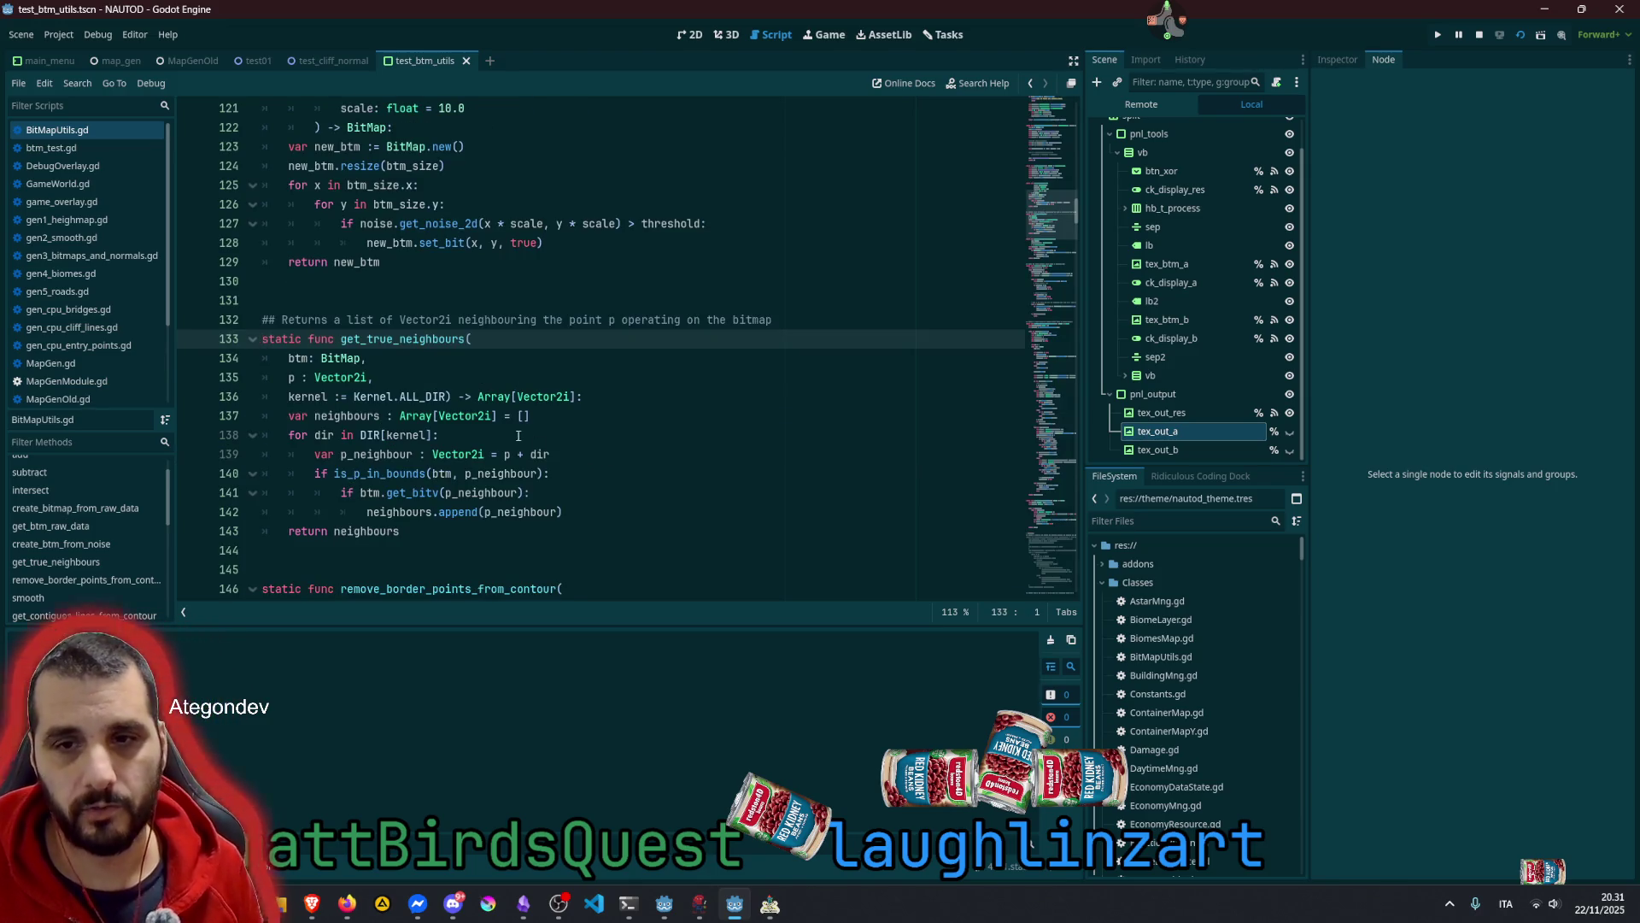
Indent get_true_neighbours' three parameter lines and put ') -> Array[Vector2i]:' on its own line
click(336, 358)
drag(306, 358, 308, 399)
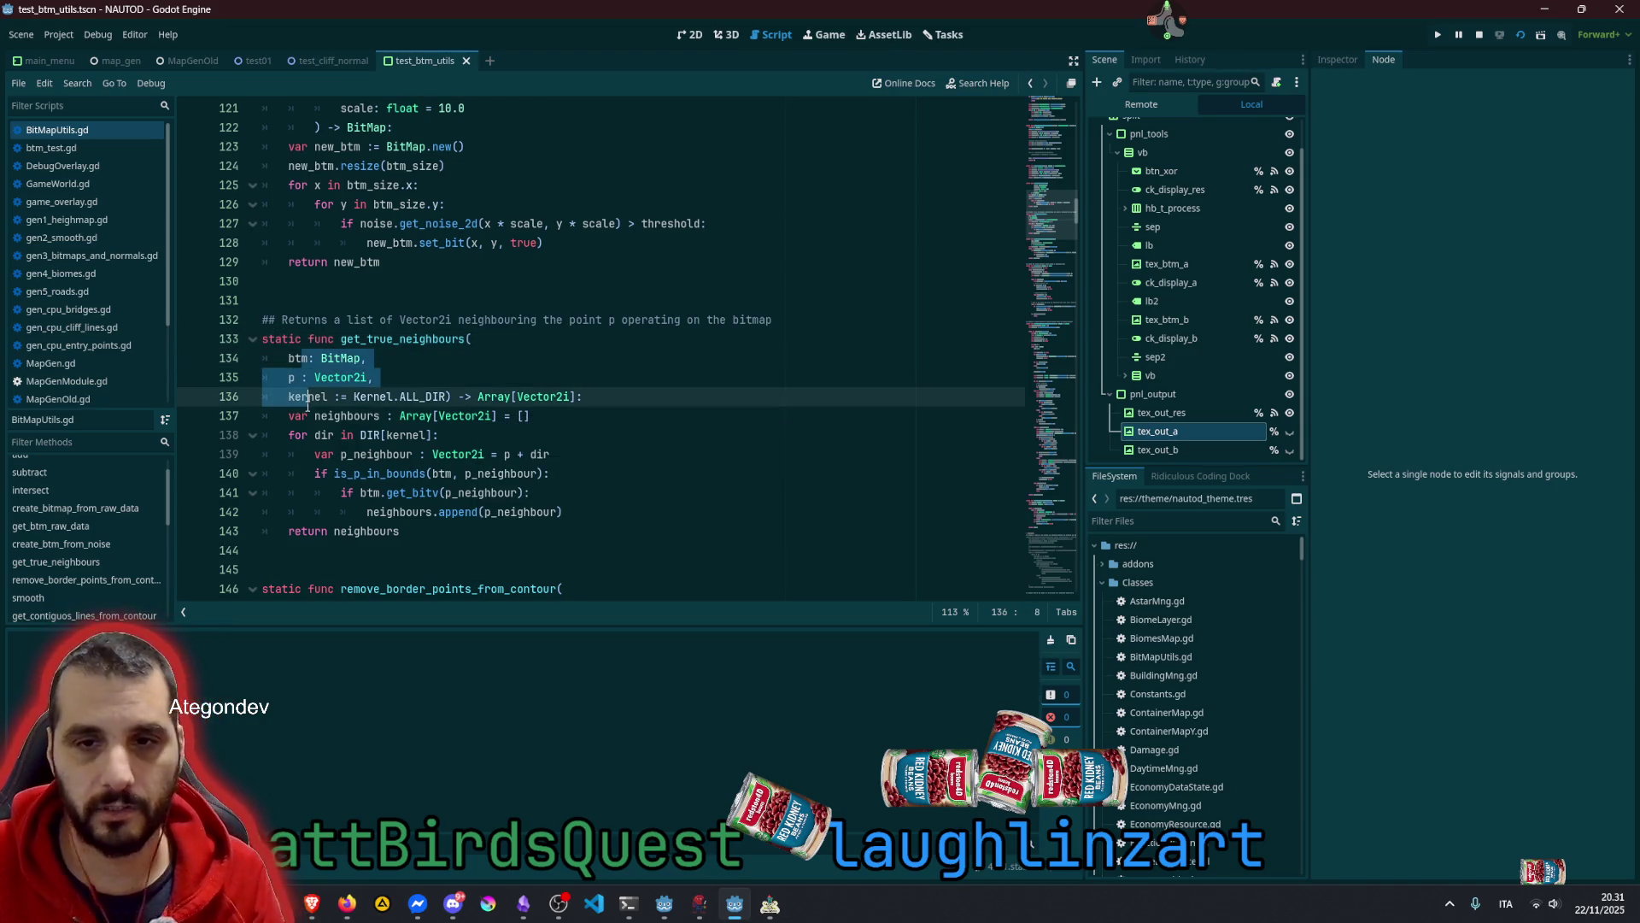
key(Tab)
key(Tab)
click(527, 396)
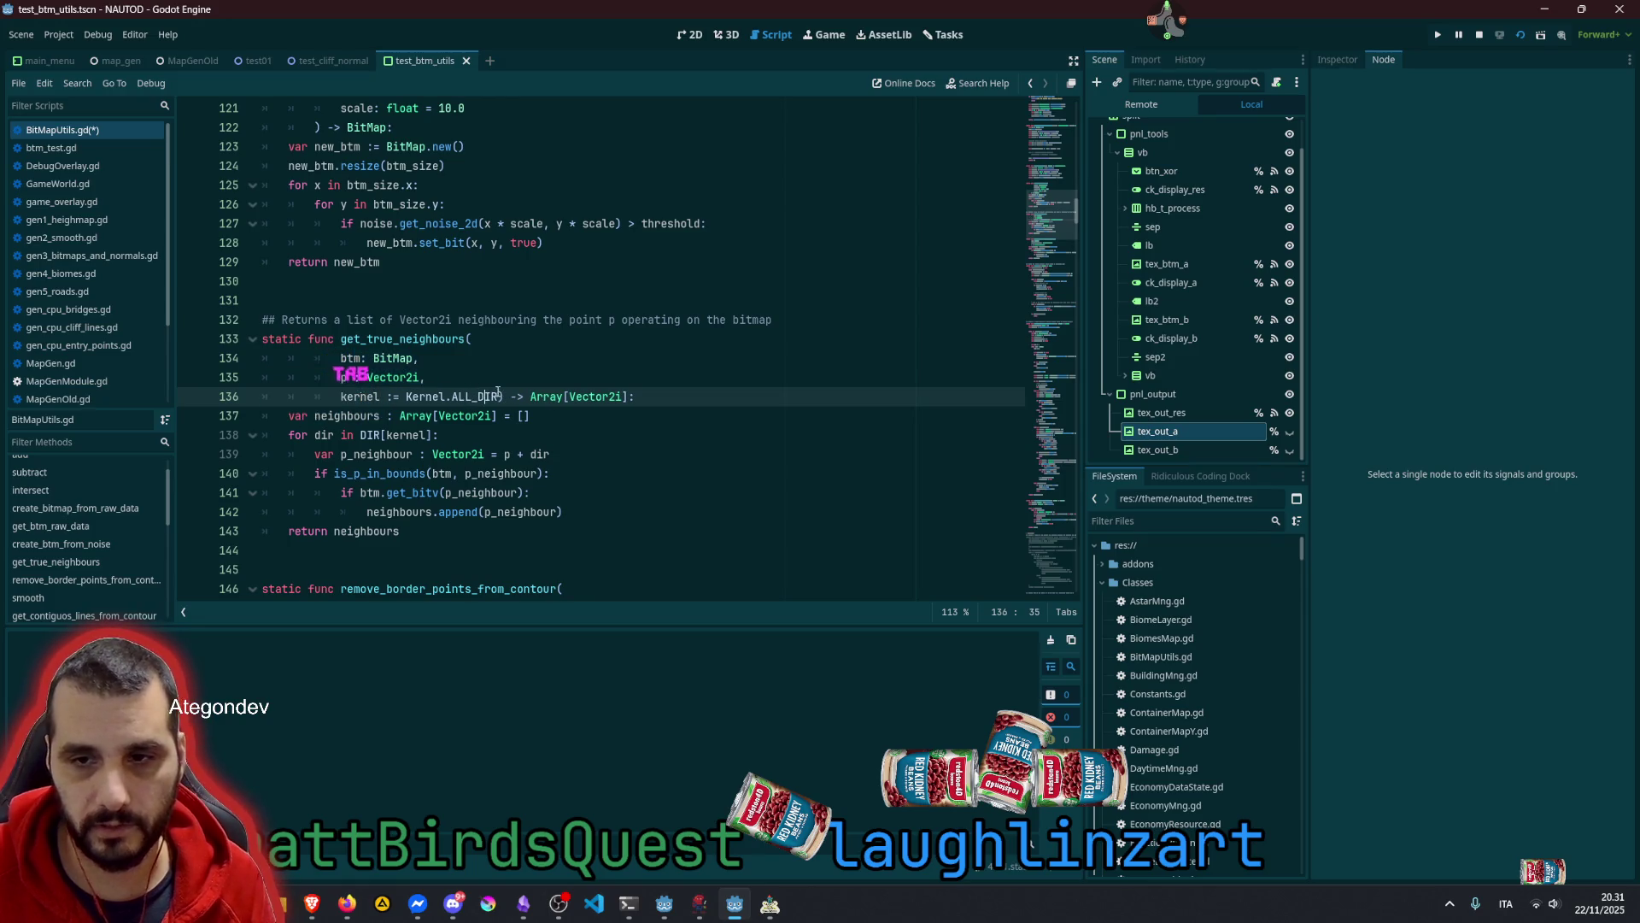
key(Right)
key(Right)
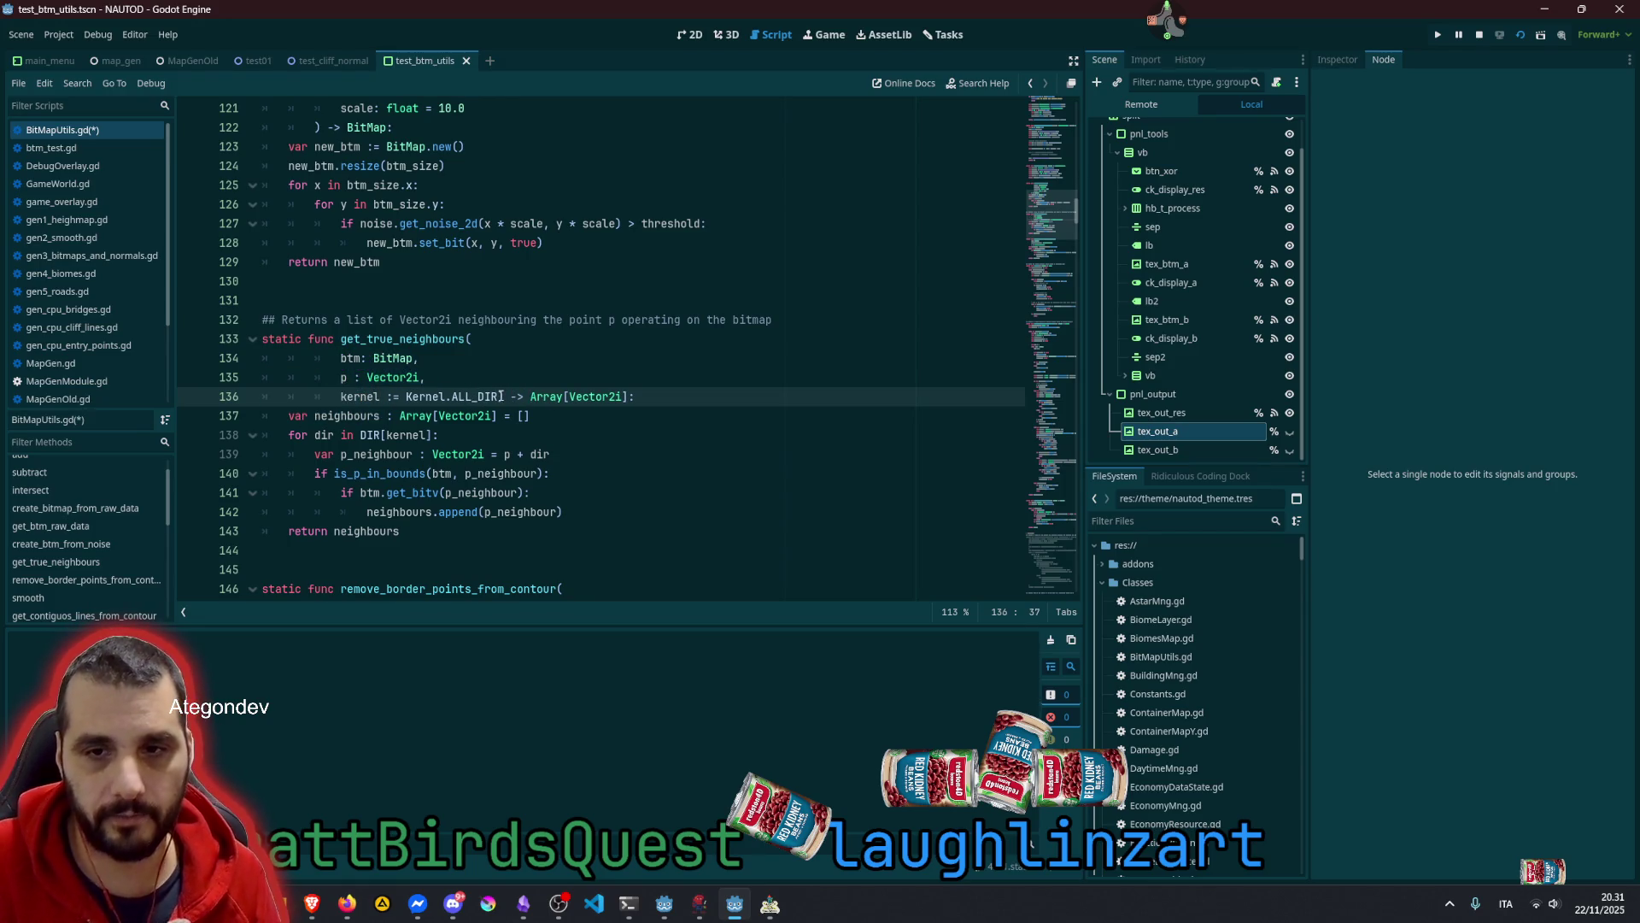
key(BackSpace)
key(ctrl+z)
key(Return)
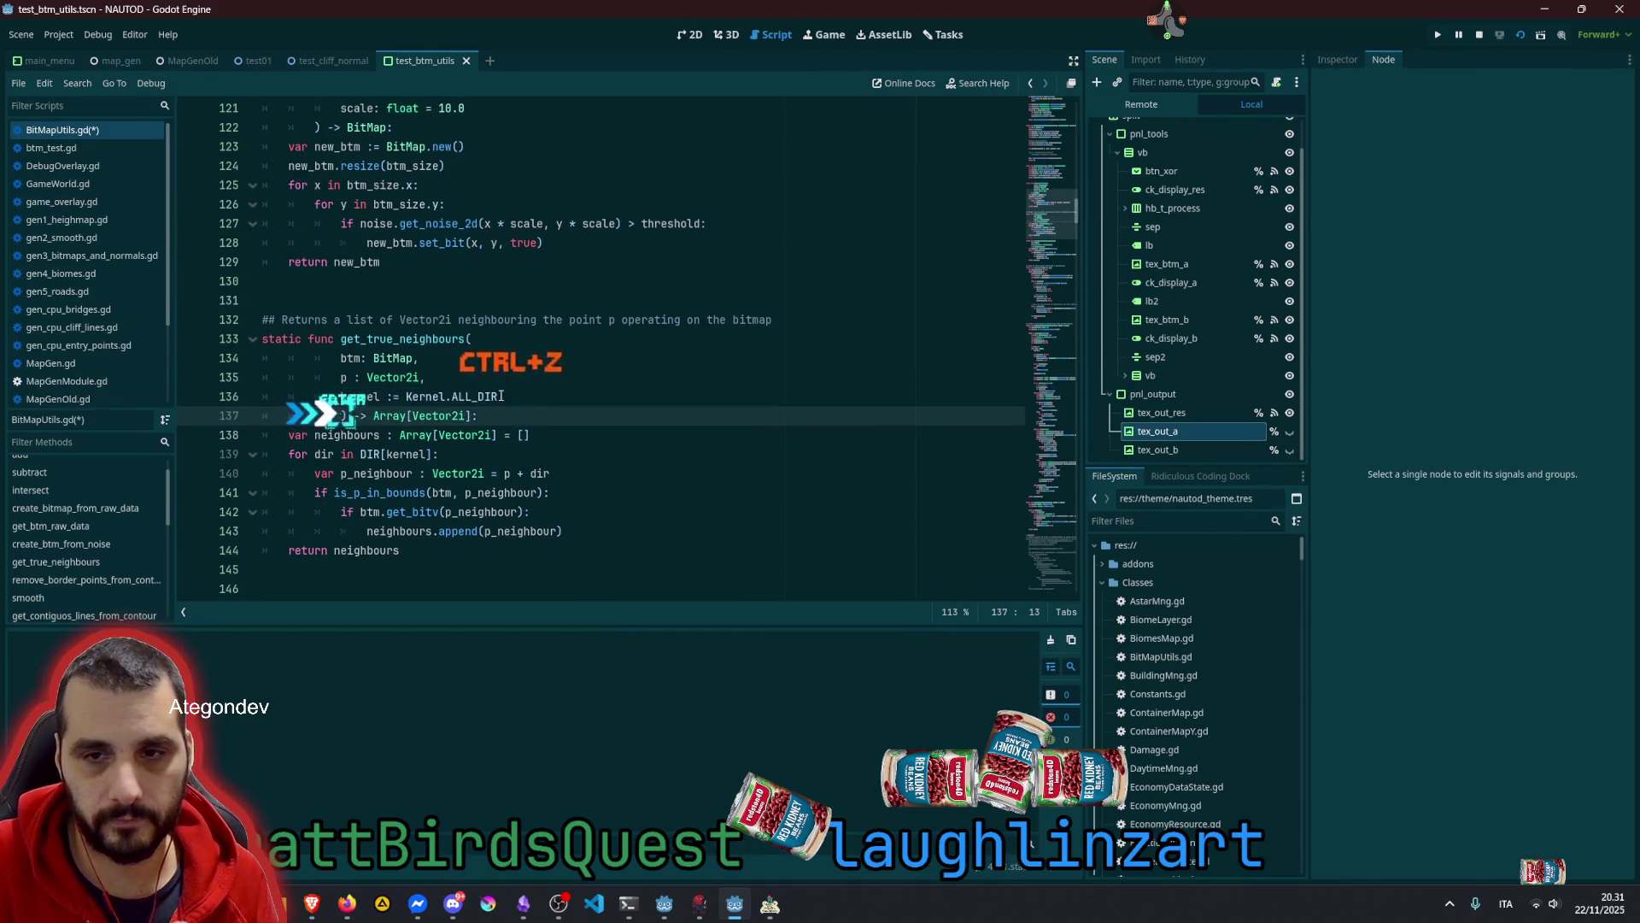
key(BackSpace)
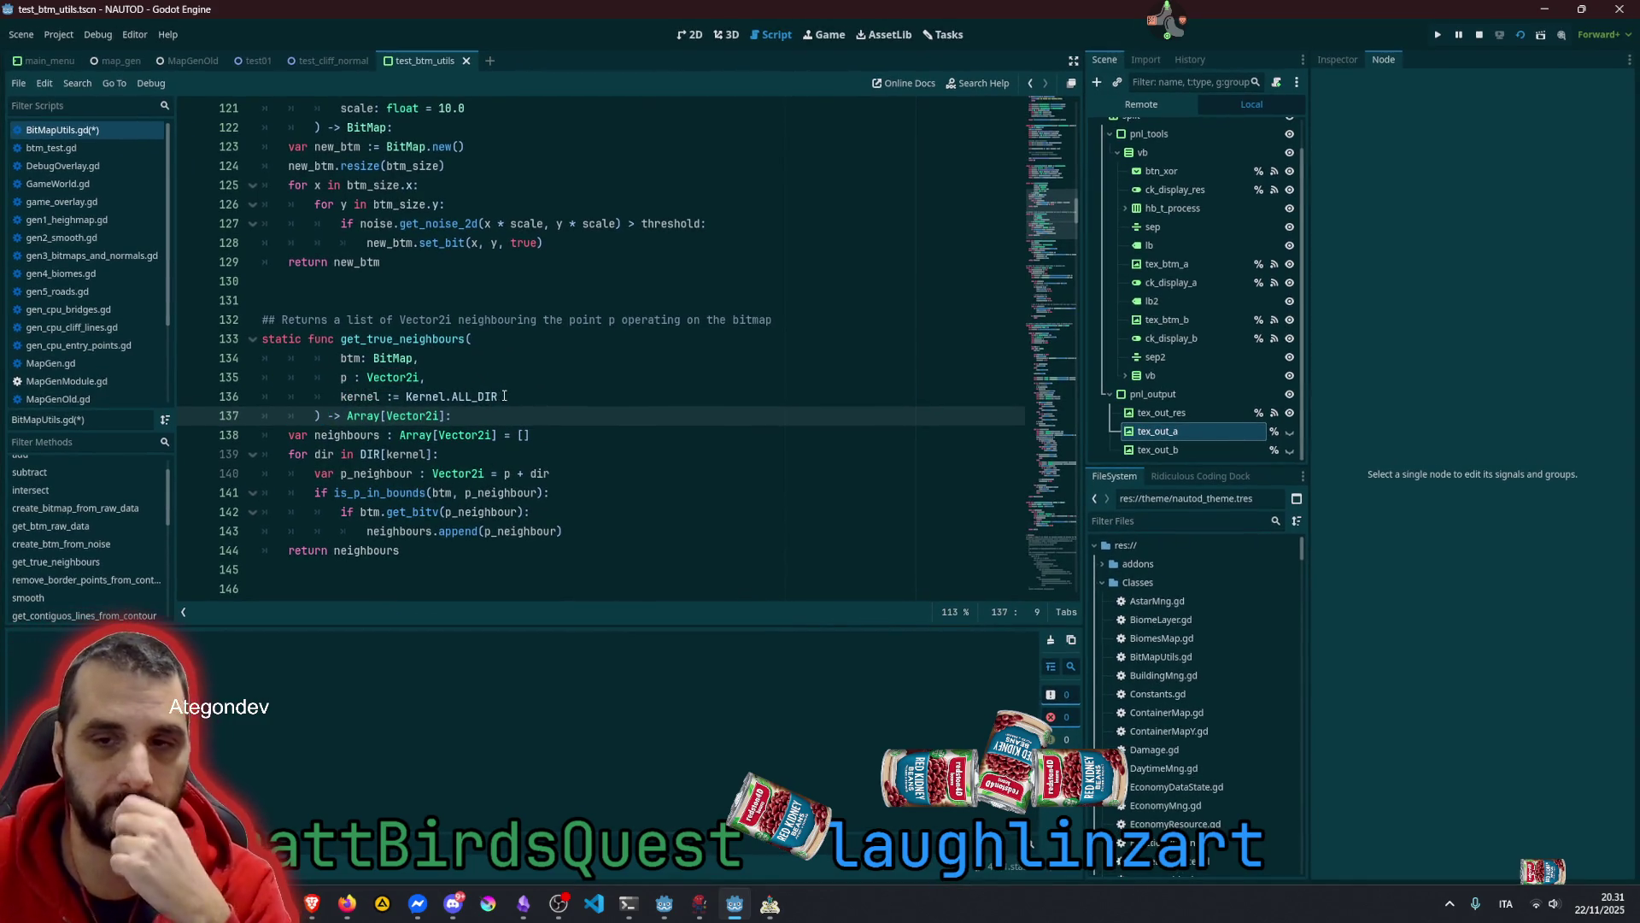
Inspect the neighbours array, the DIR loop, the is_p_in_bounds call and btm
click(506, 384)
scroll(506, 386, down, 1)
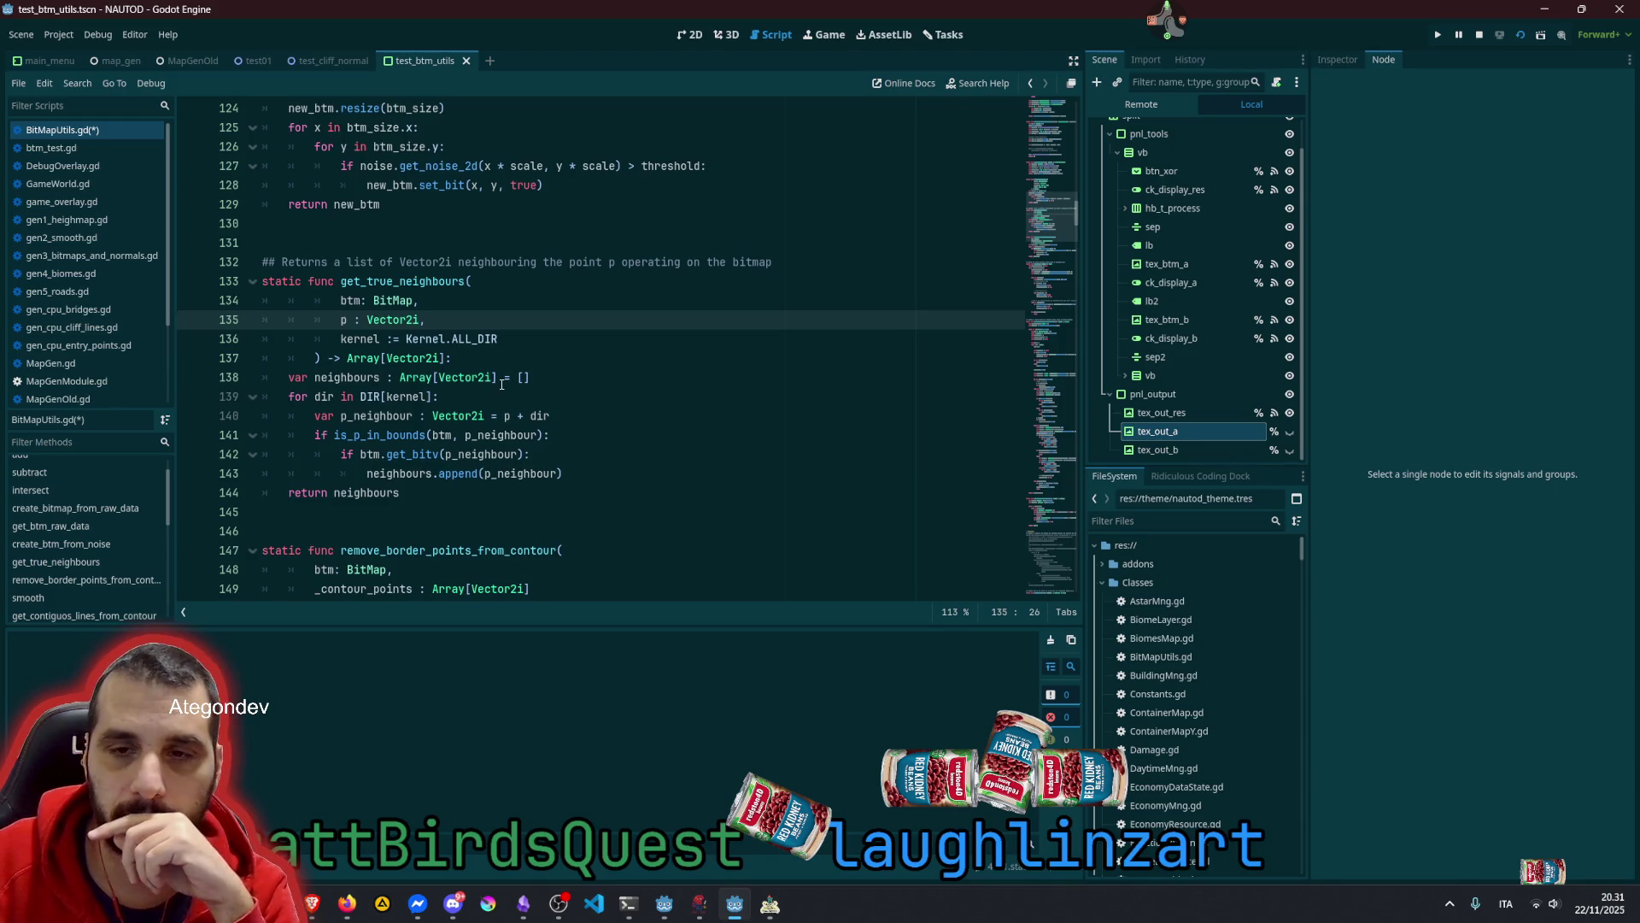
double_click(329, 379)
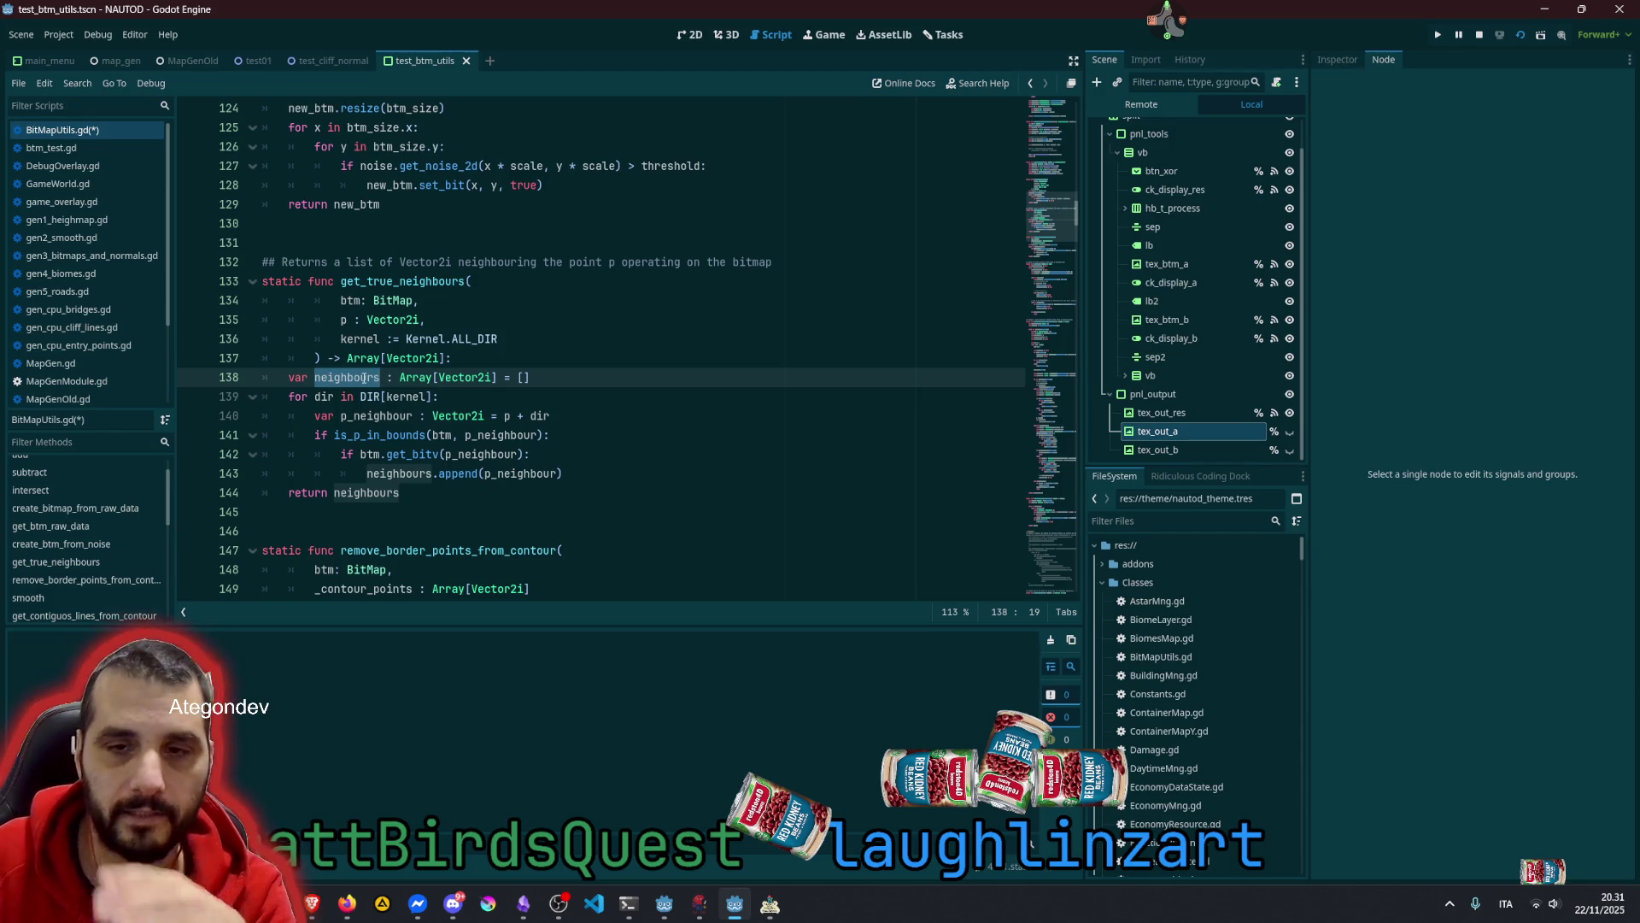
double_click(420, 378)
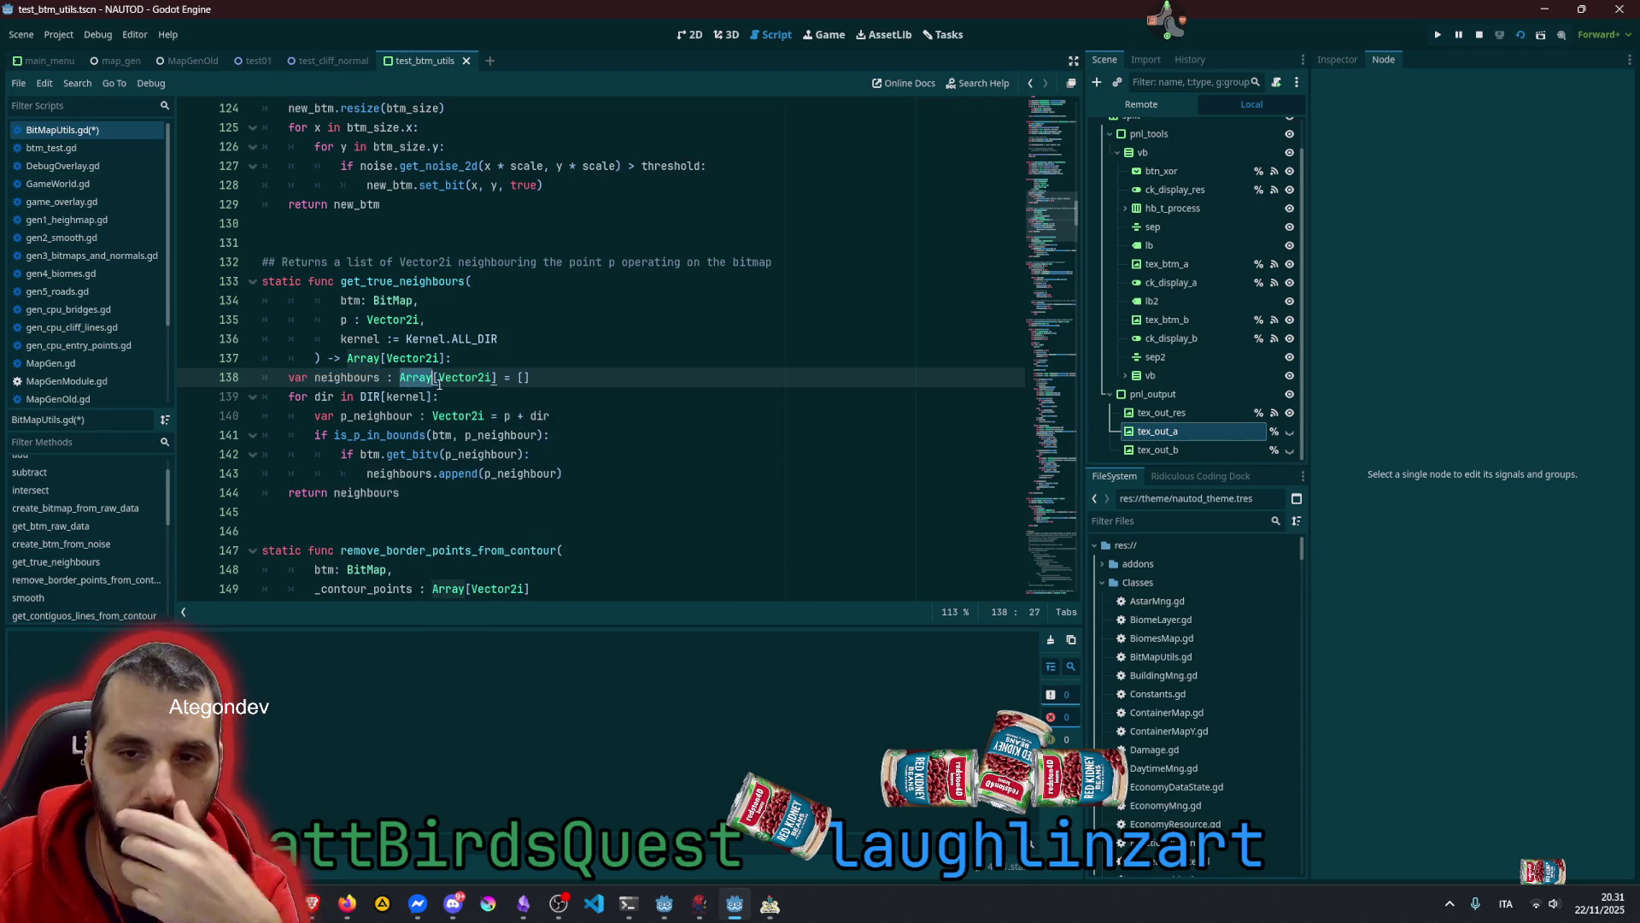
double_click(358, 378)
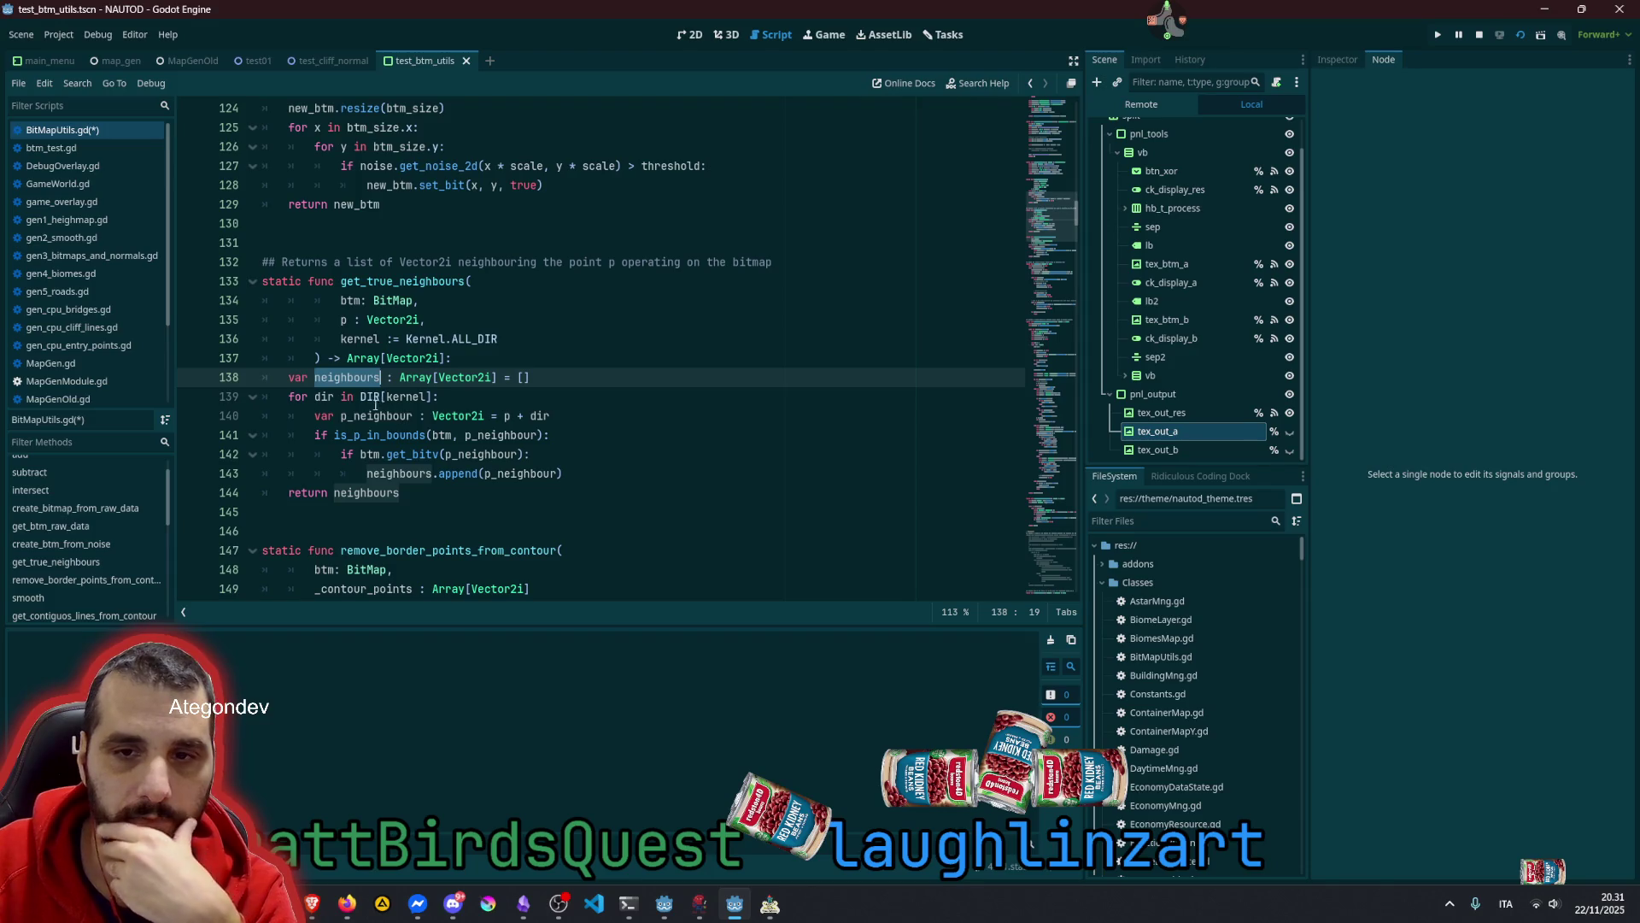
click(316, 396)
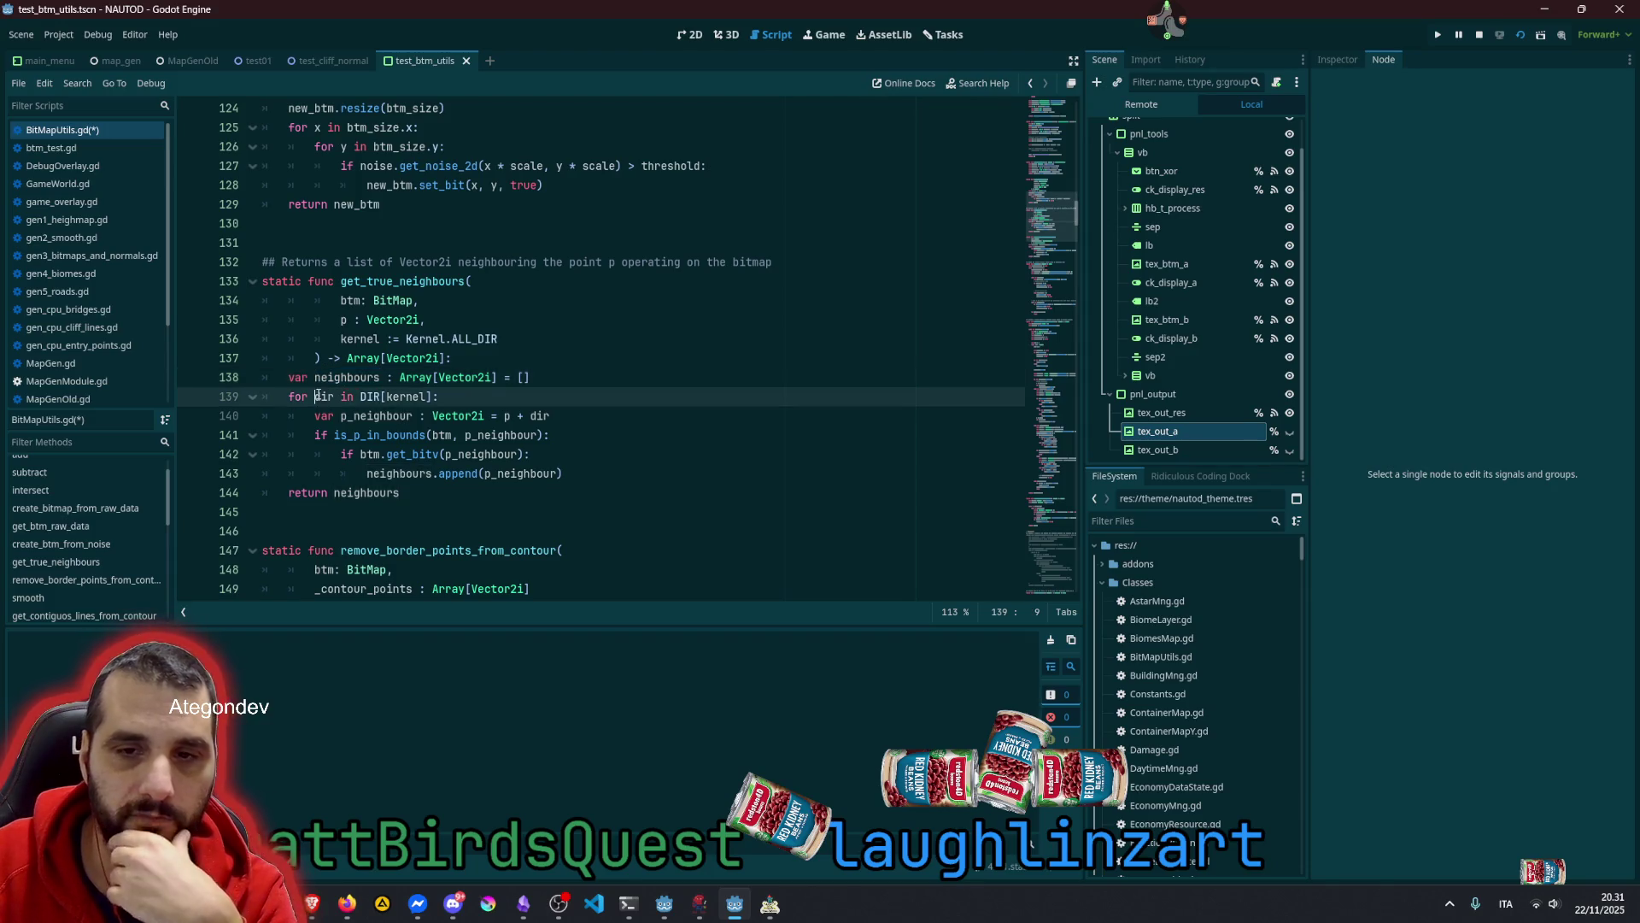
double_click(360, 435)
double_click(441, 435)
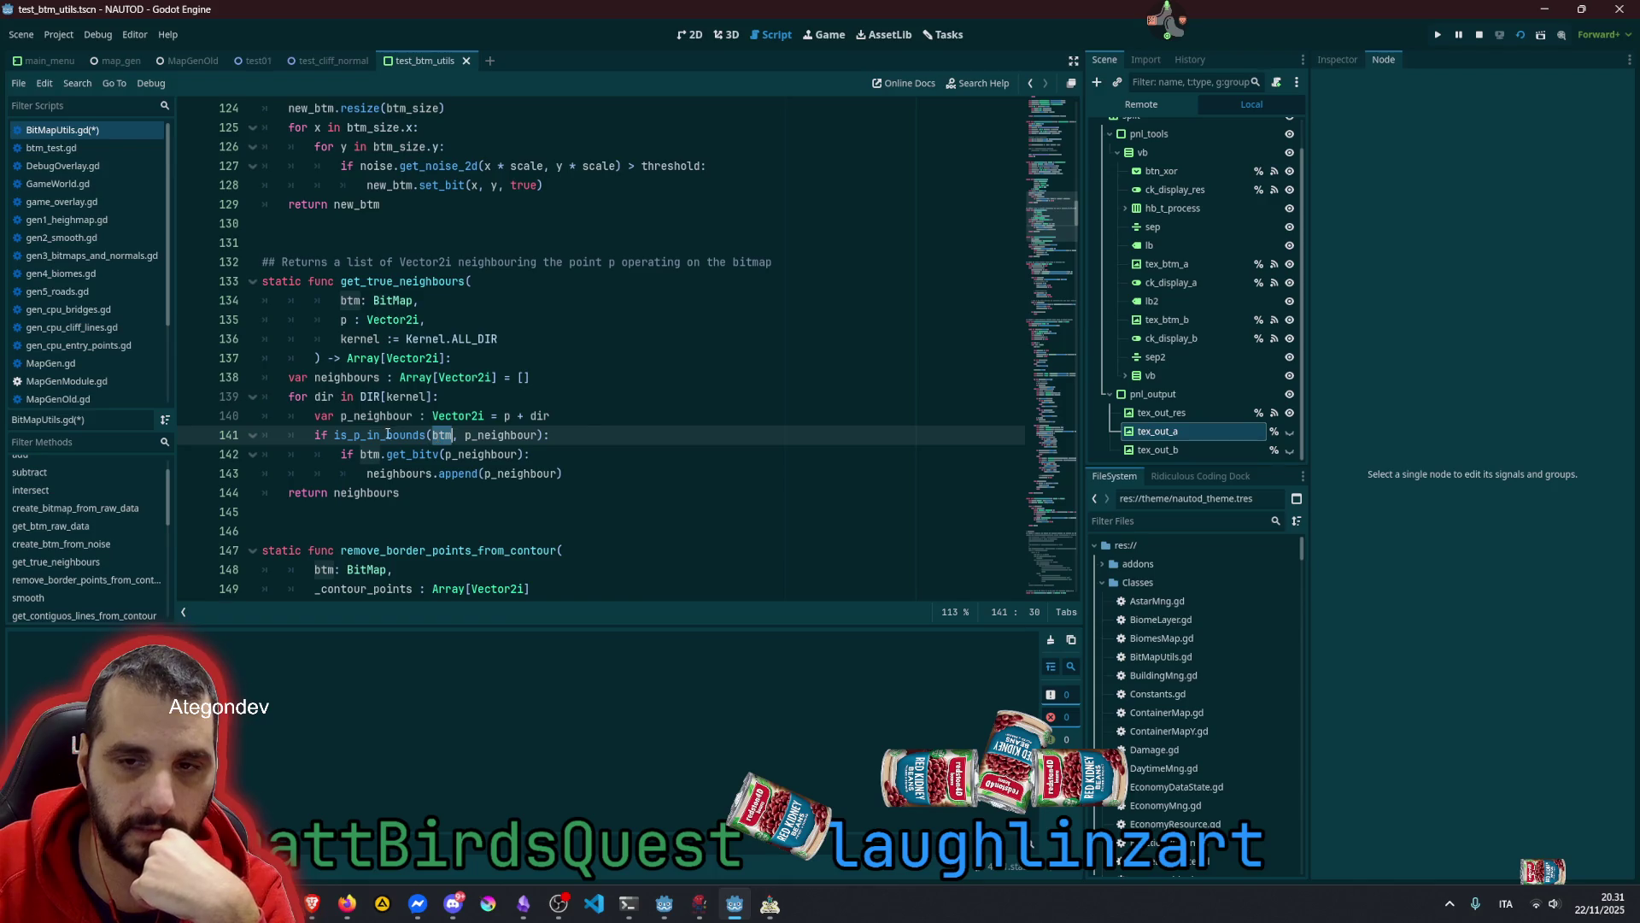
double_click(387, 435)
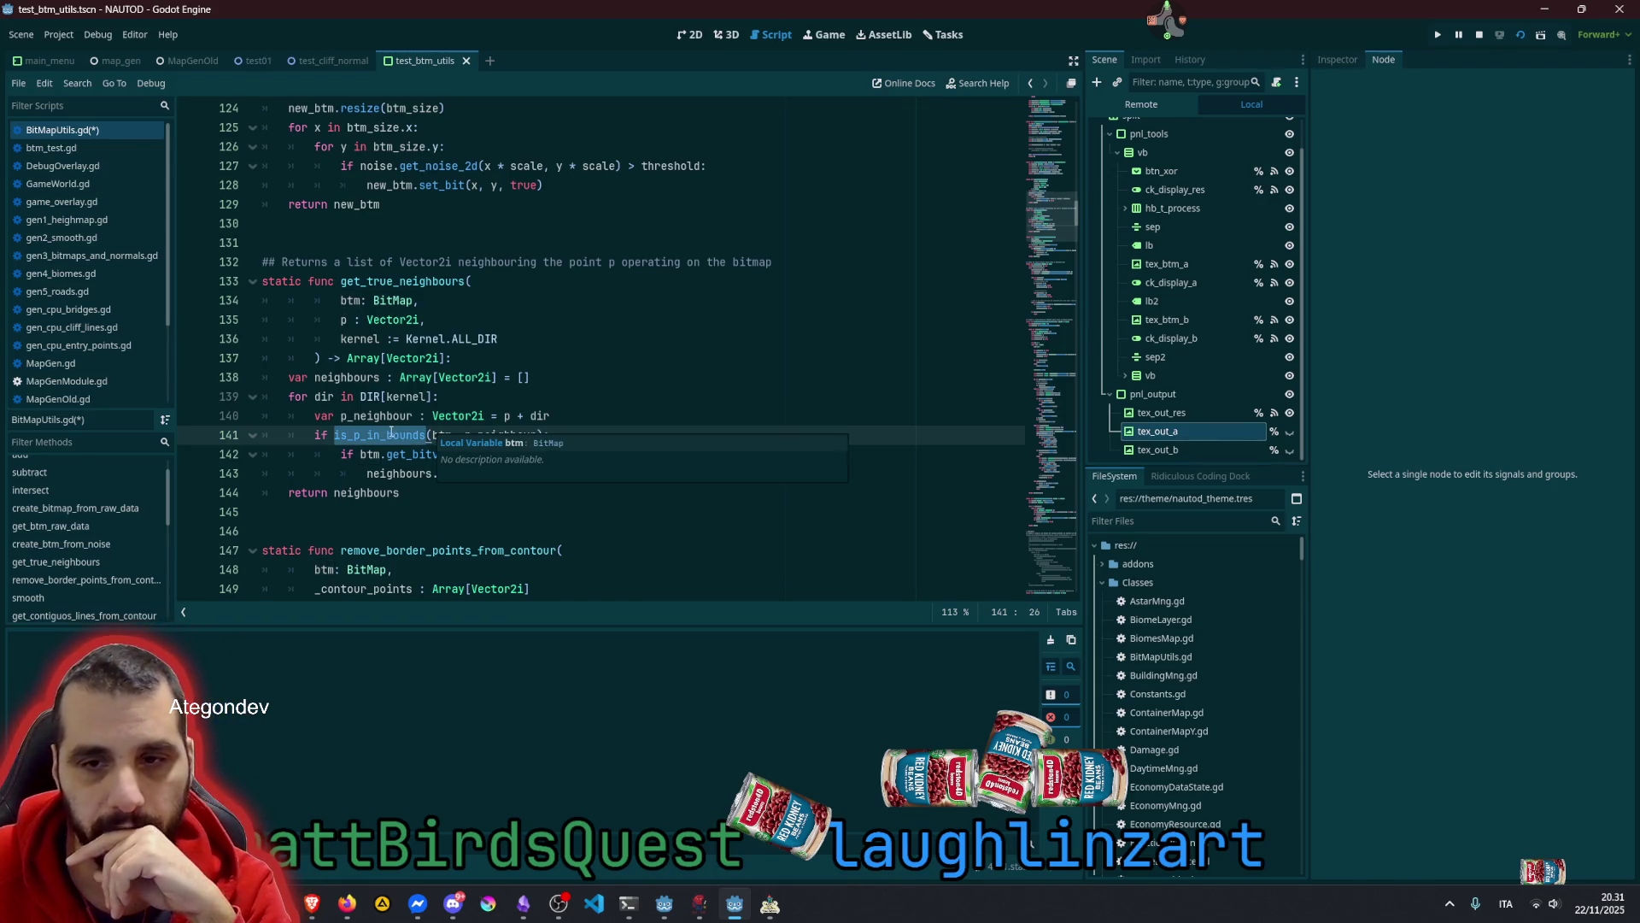
ctrl+click(391, 435)
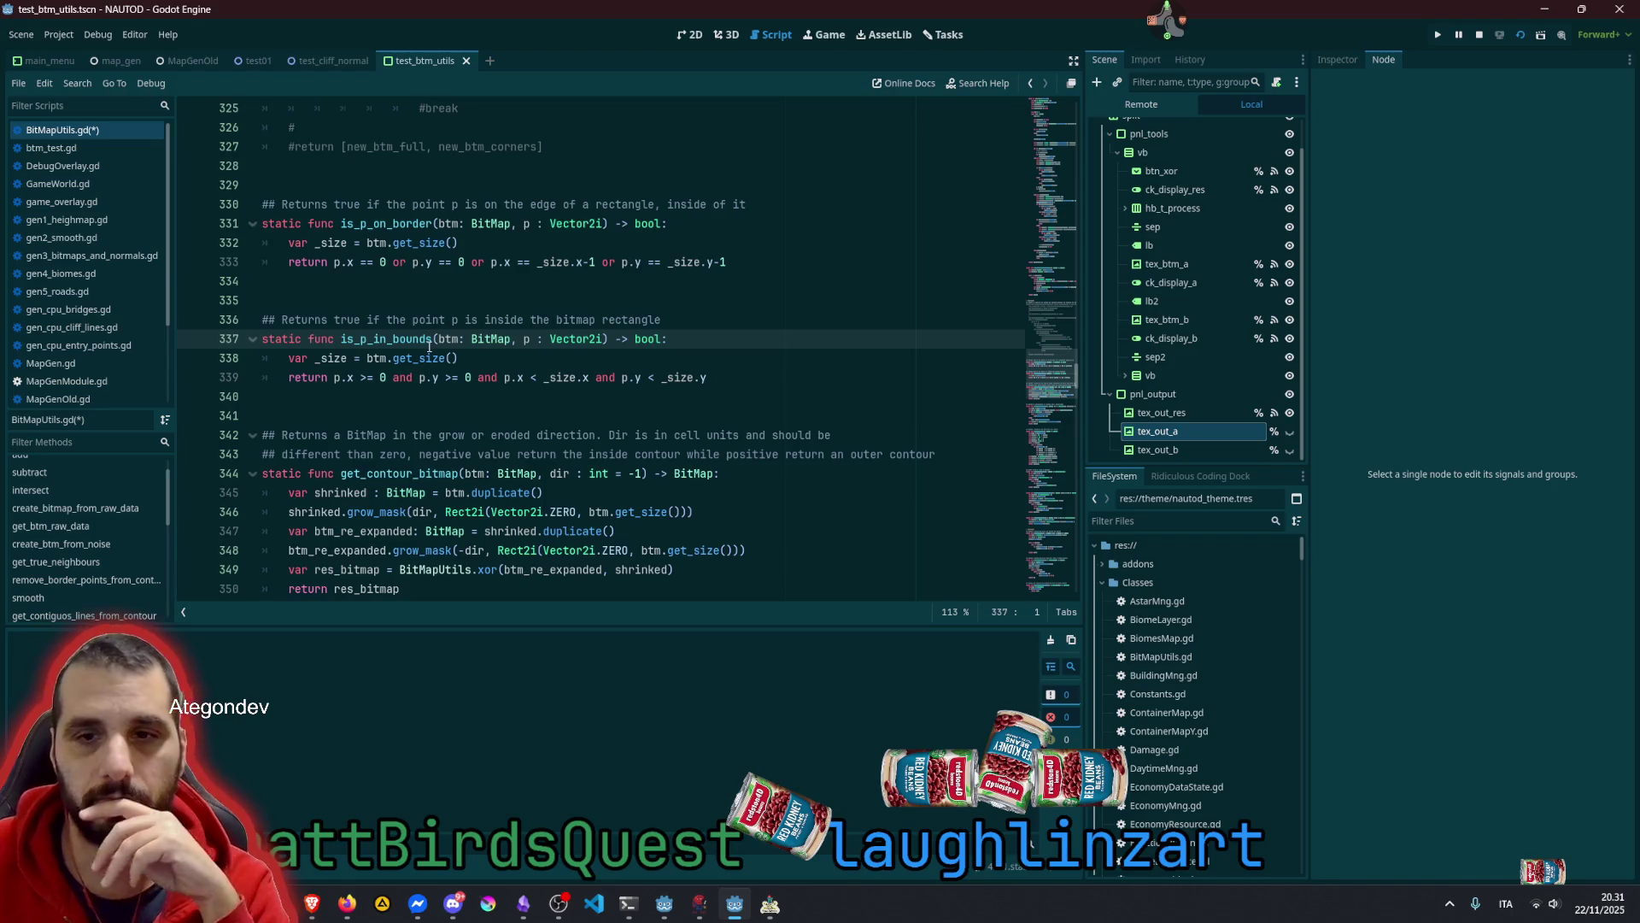
drag(342, 377, 721, 380)
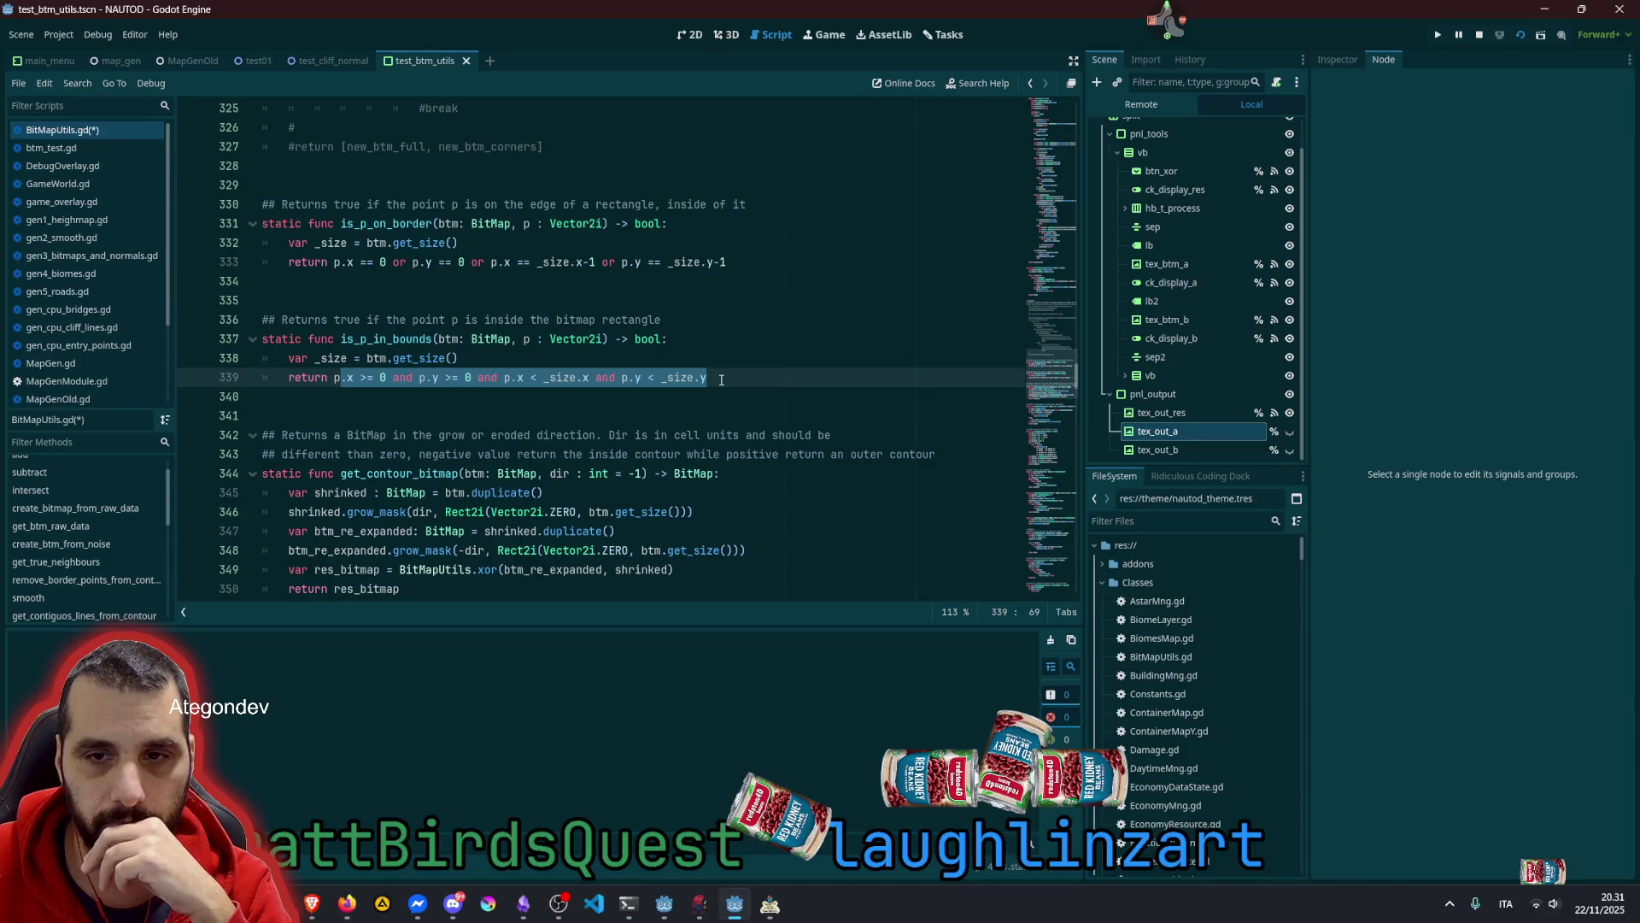
click(489, 404)
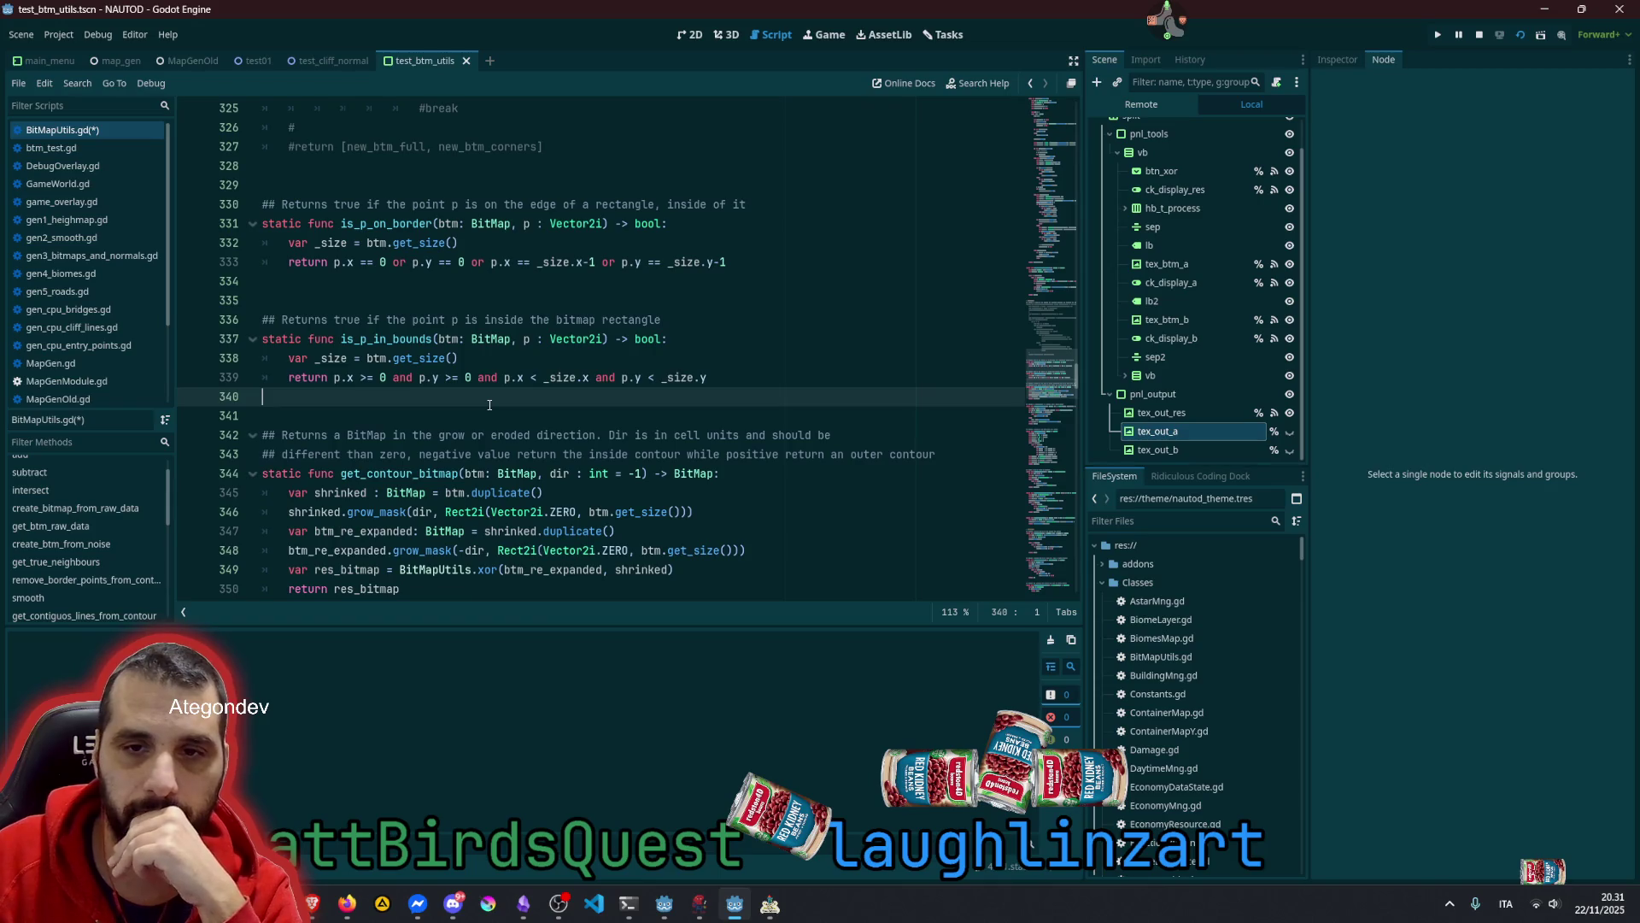
key(alt+Left)
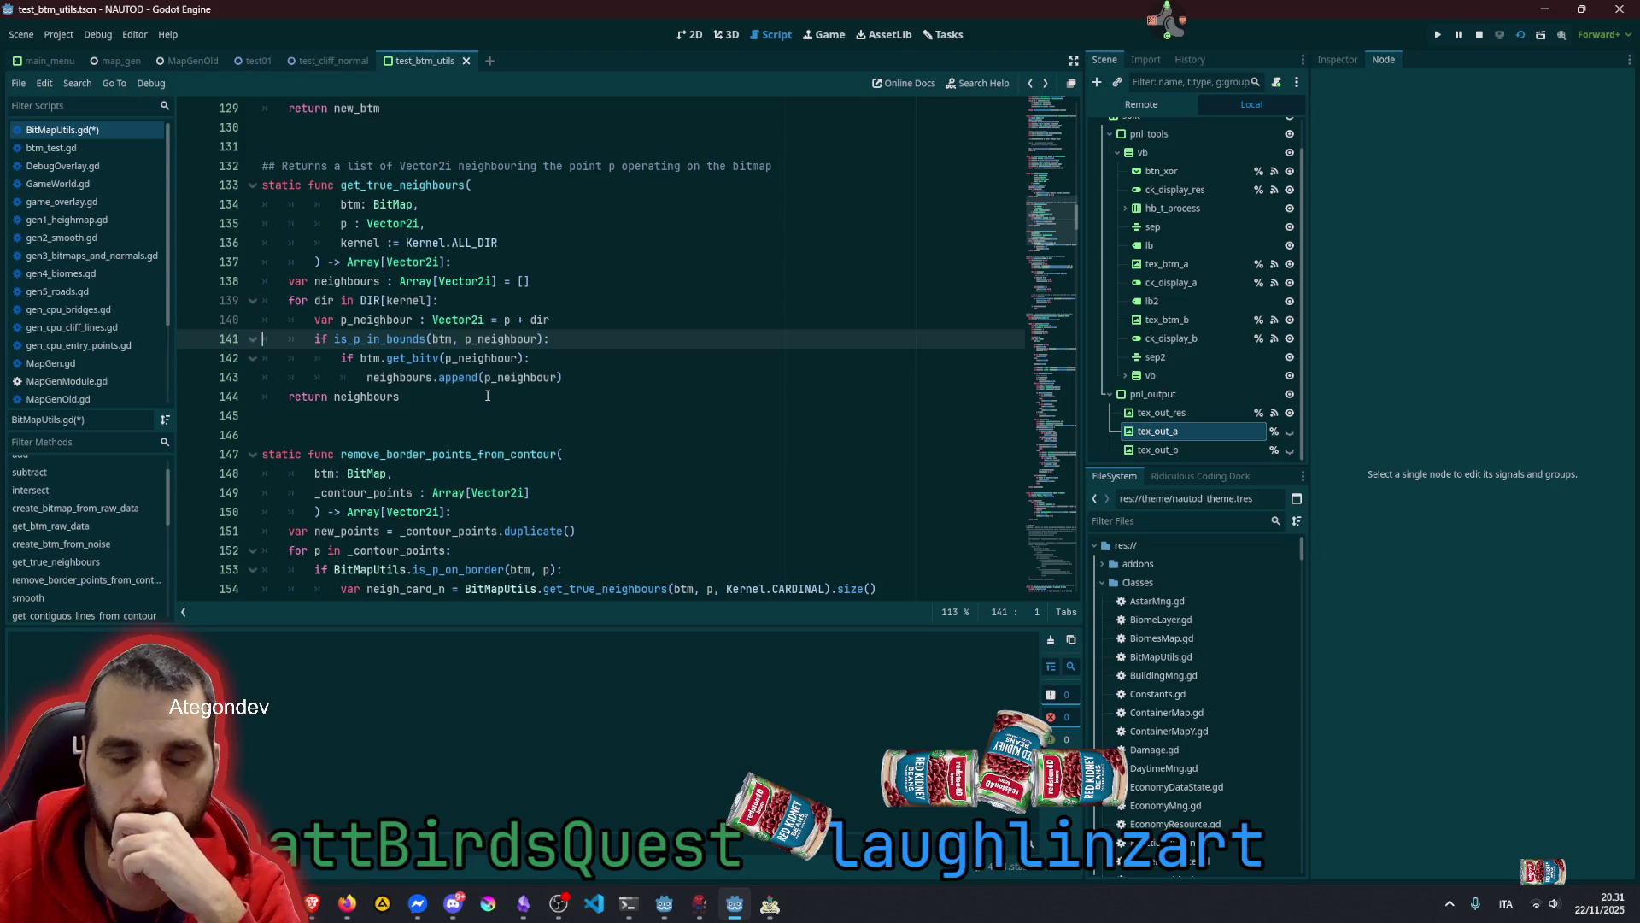
Inspect is_p_in_bounds, get_bitv, btm, p_neighbour and neighbours in get_true_neighbours' loop
click(439, 185)
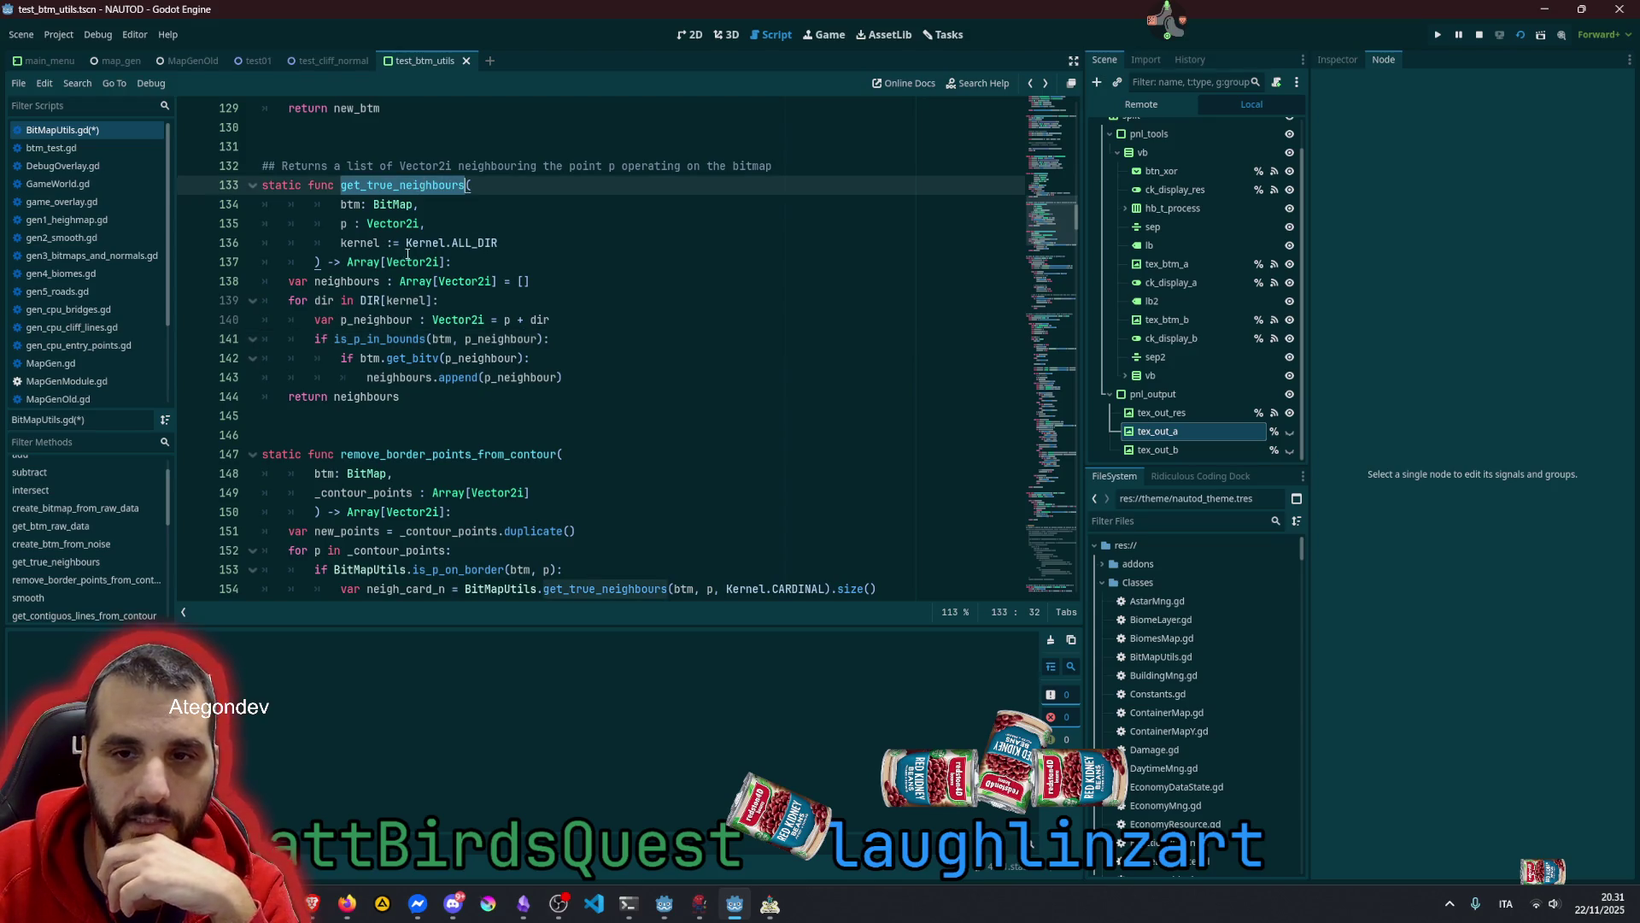
click(381, 320)
click(346, 300)
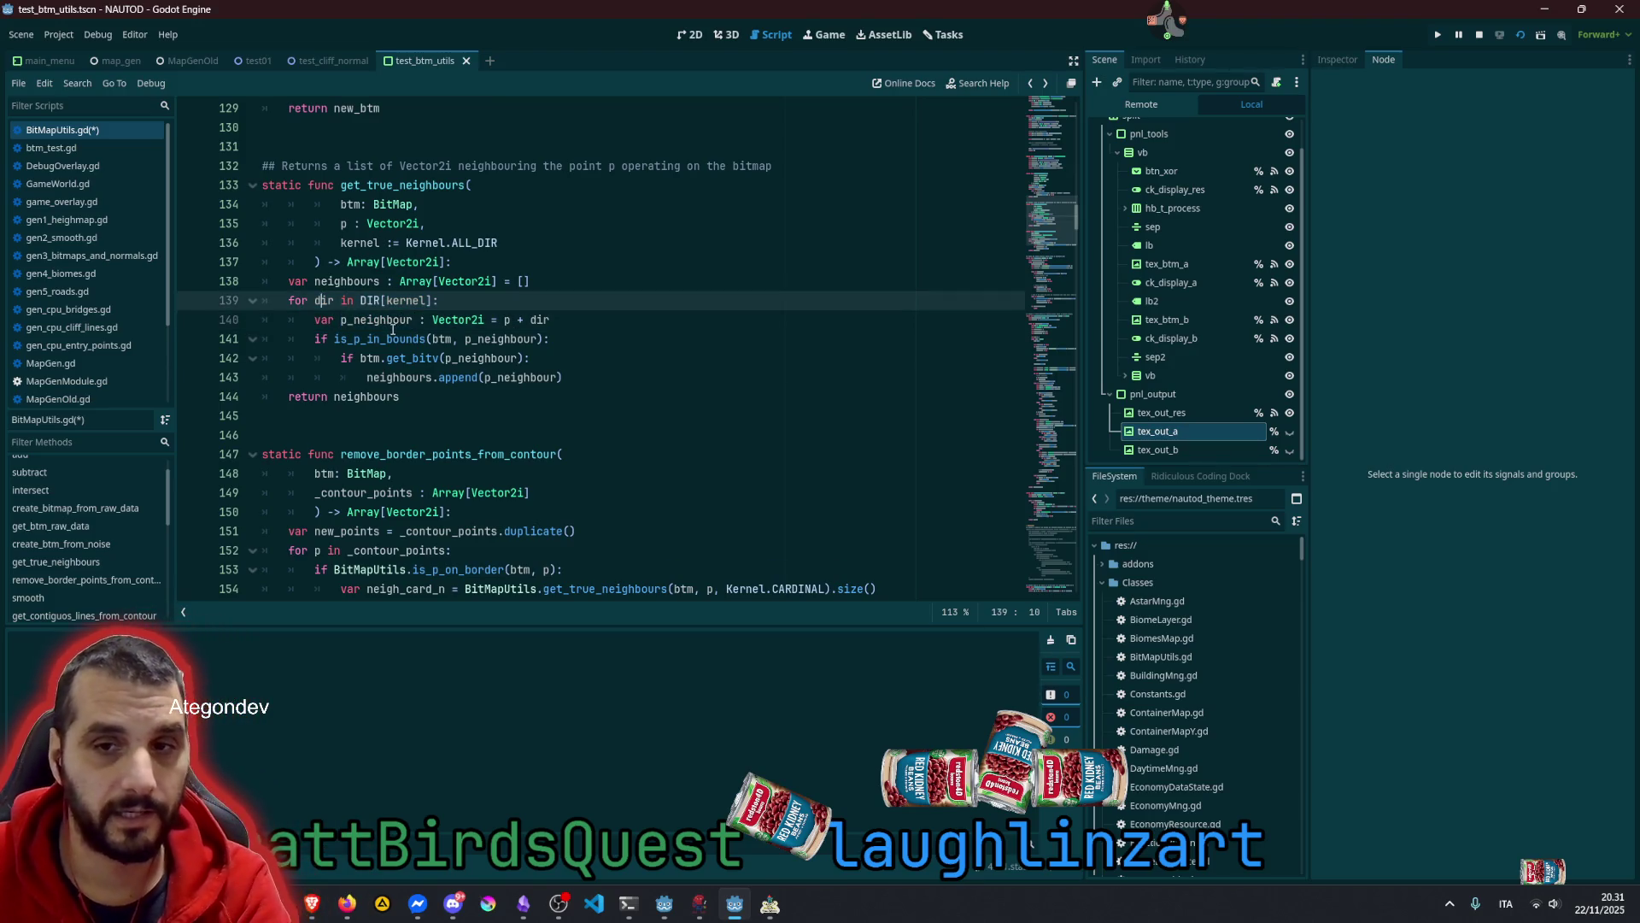
double_click(391, 339)
mouse_move(391, 339)
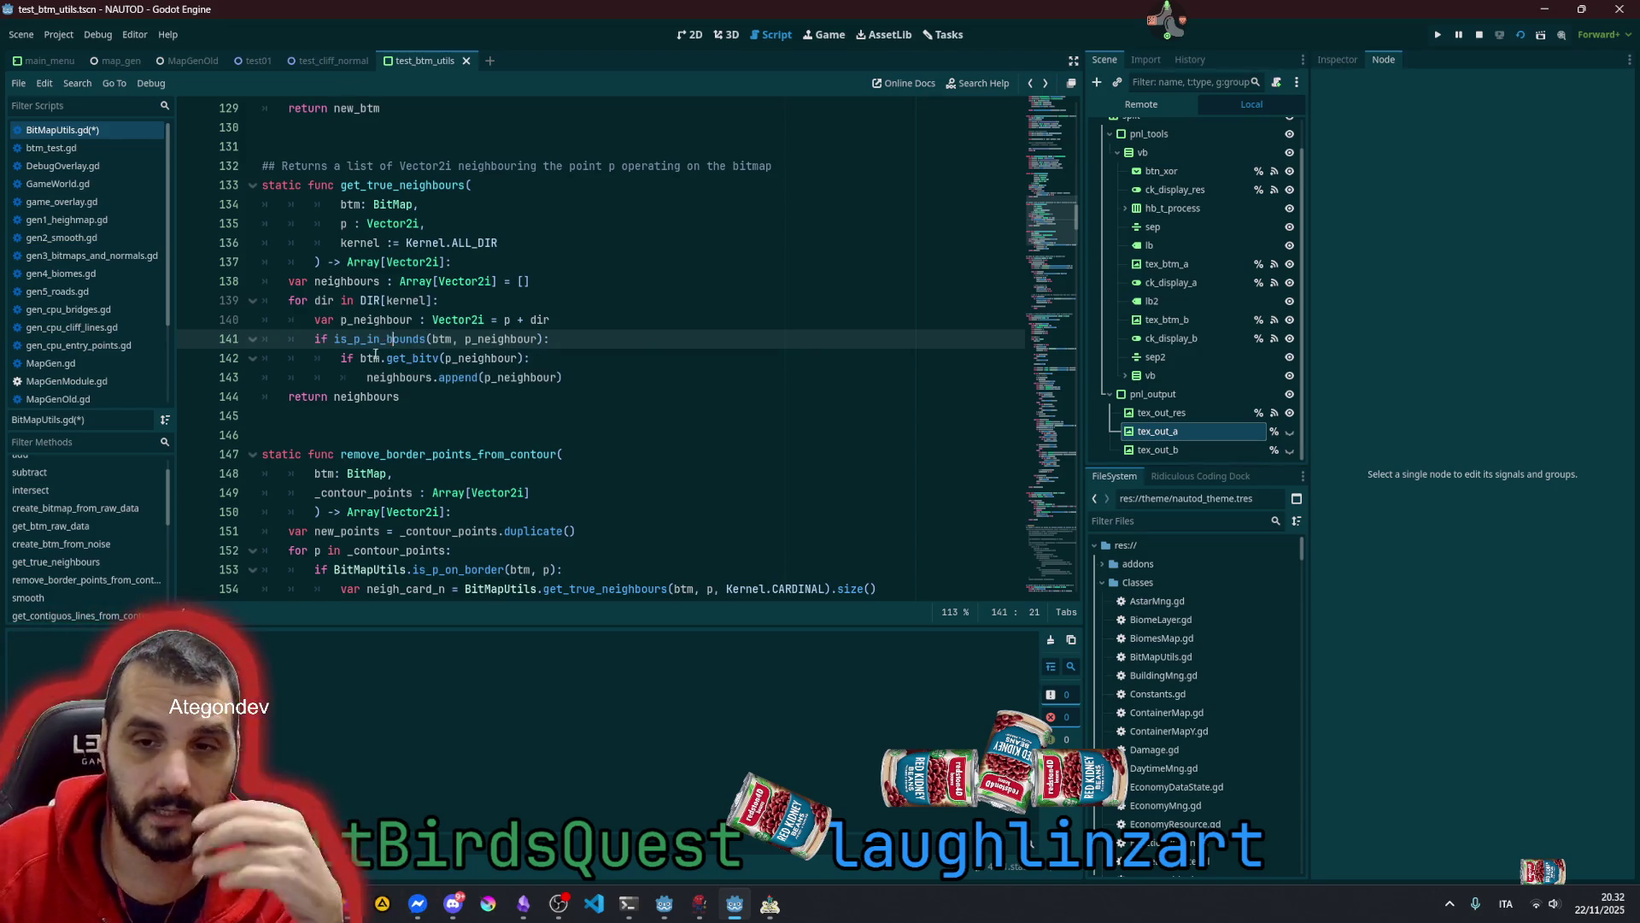
double_click(370, 358)
double_click(422, 360)
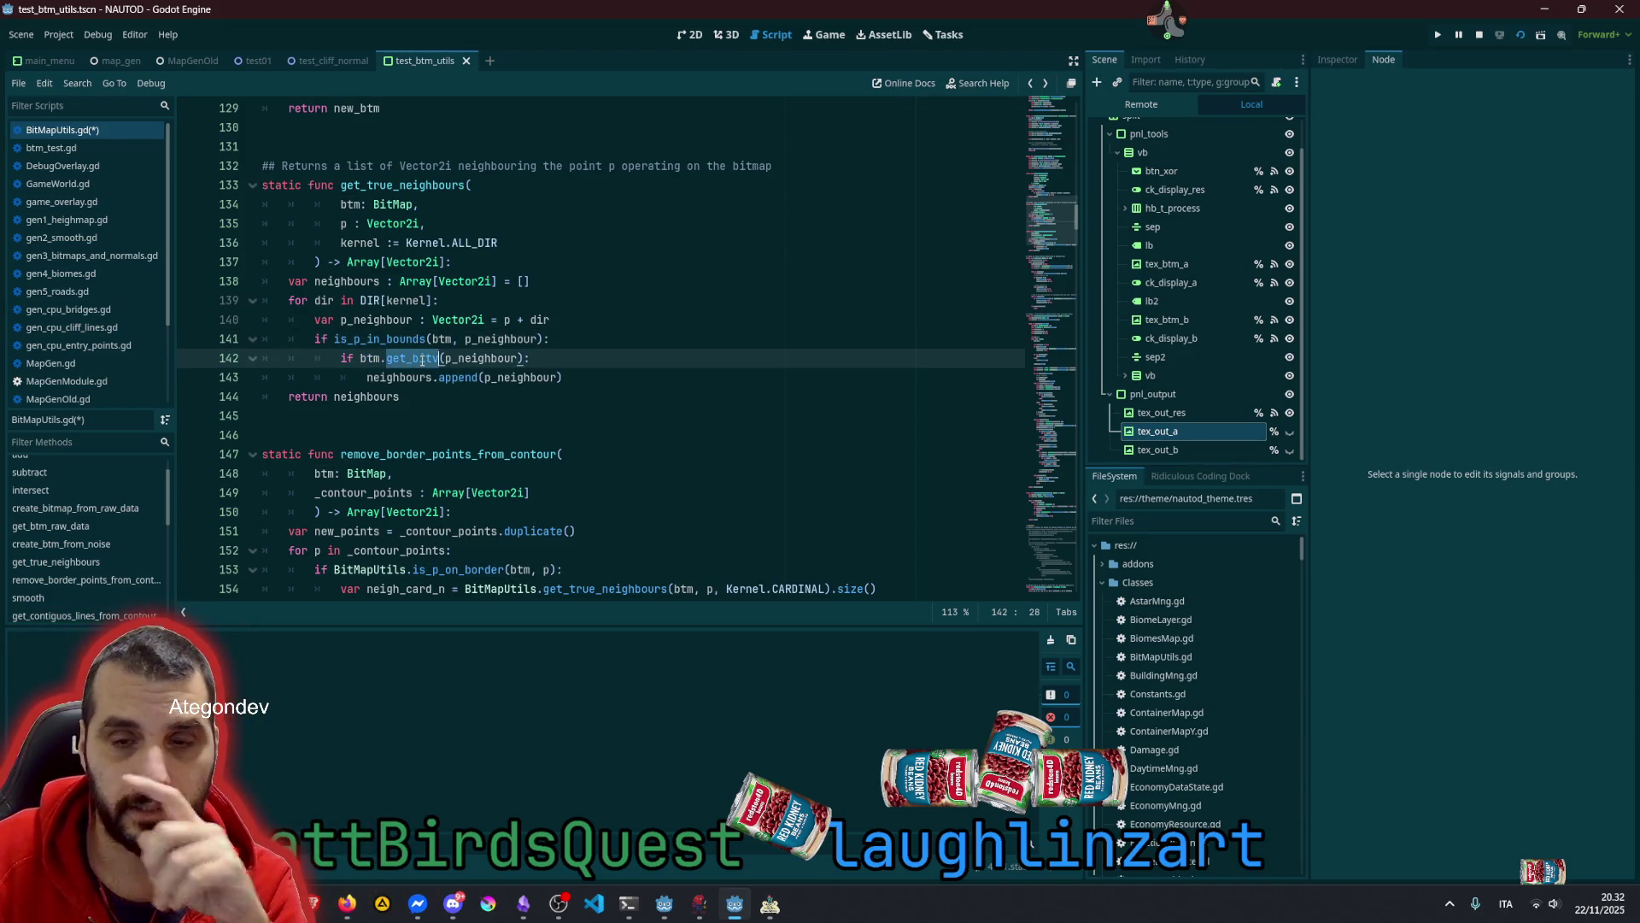
double_click(488, 358)
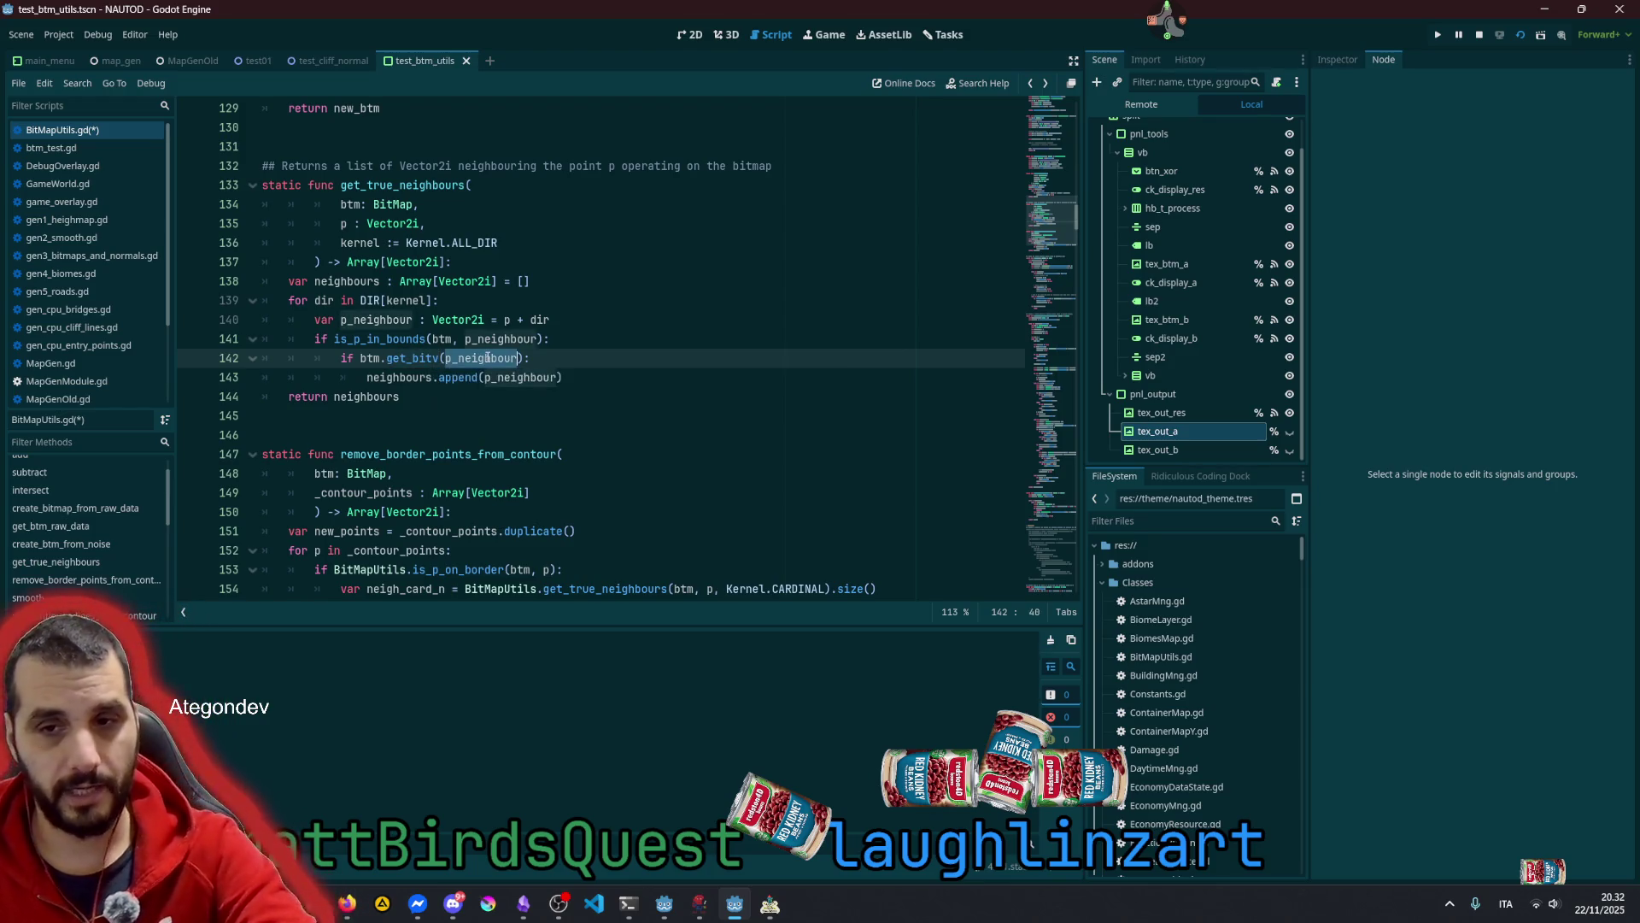
double_click(384, 377)
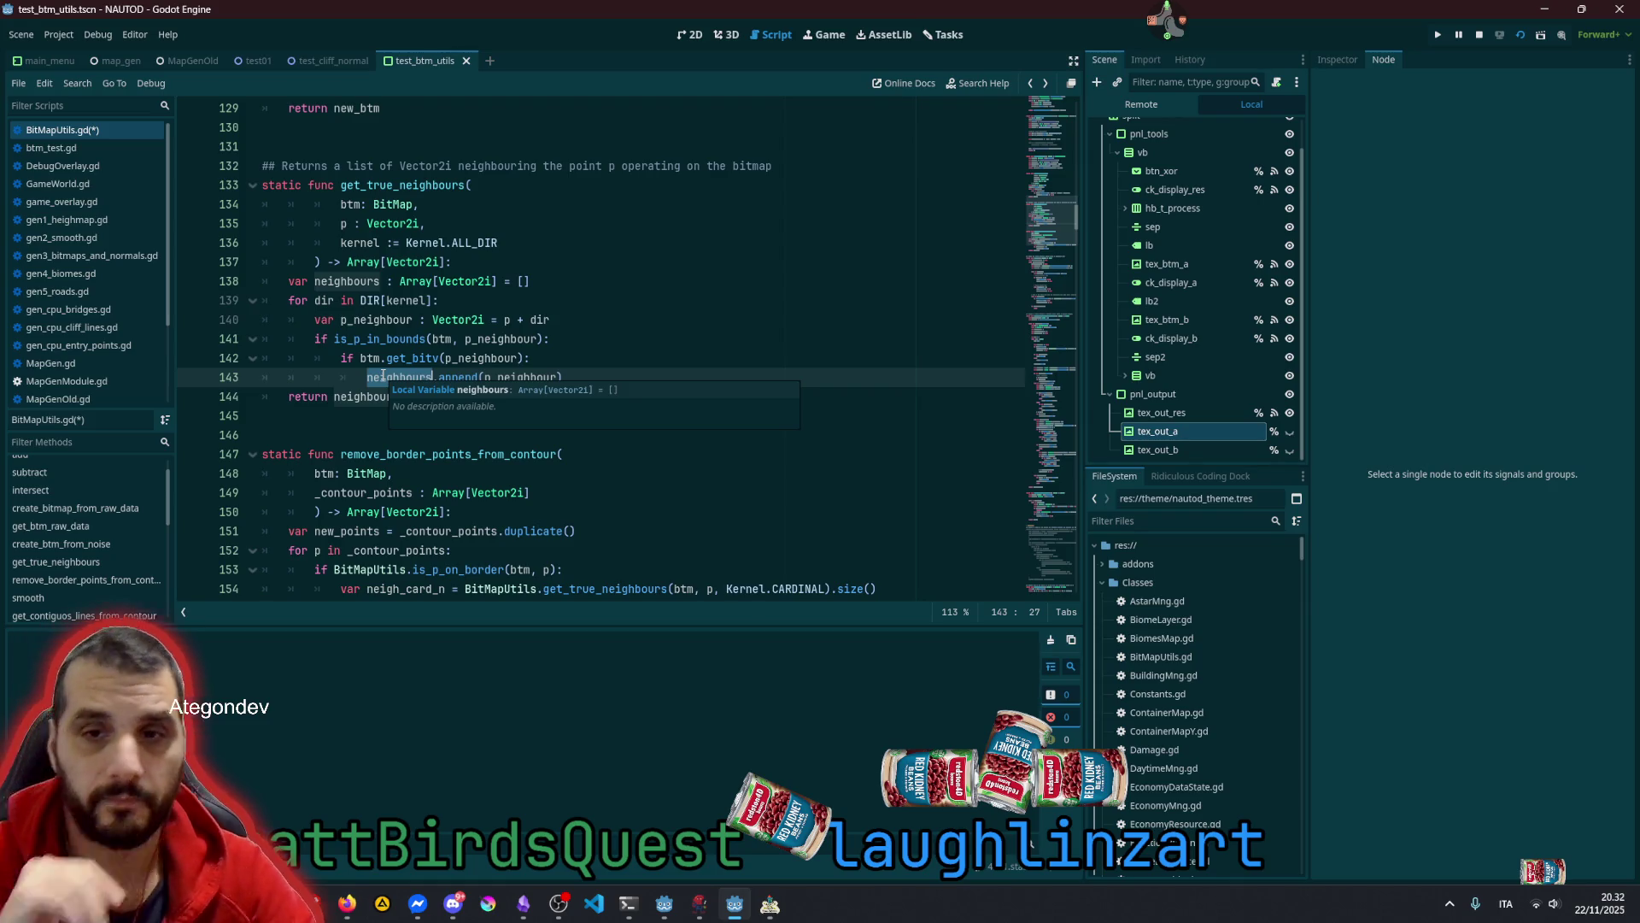
Select get_true_neighbours with its doc comment, lines 132–144, and copy it
click(382, 323)
key(Up)
key(Up)
key(Up)
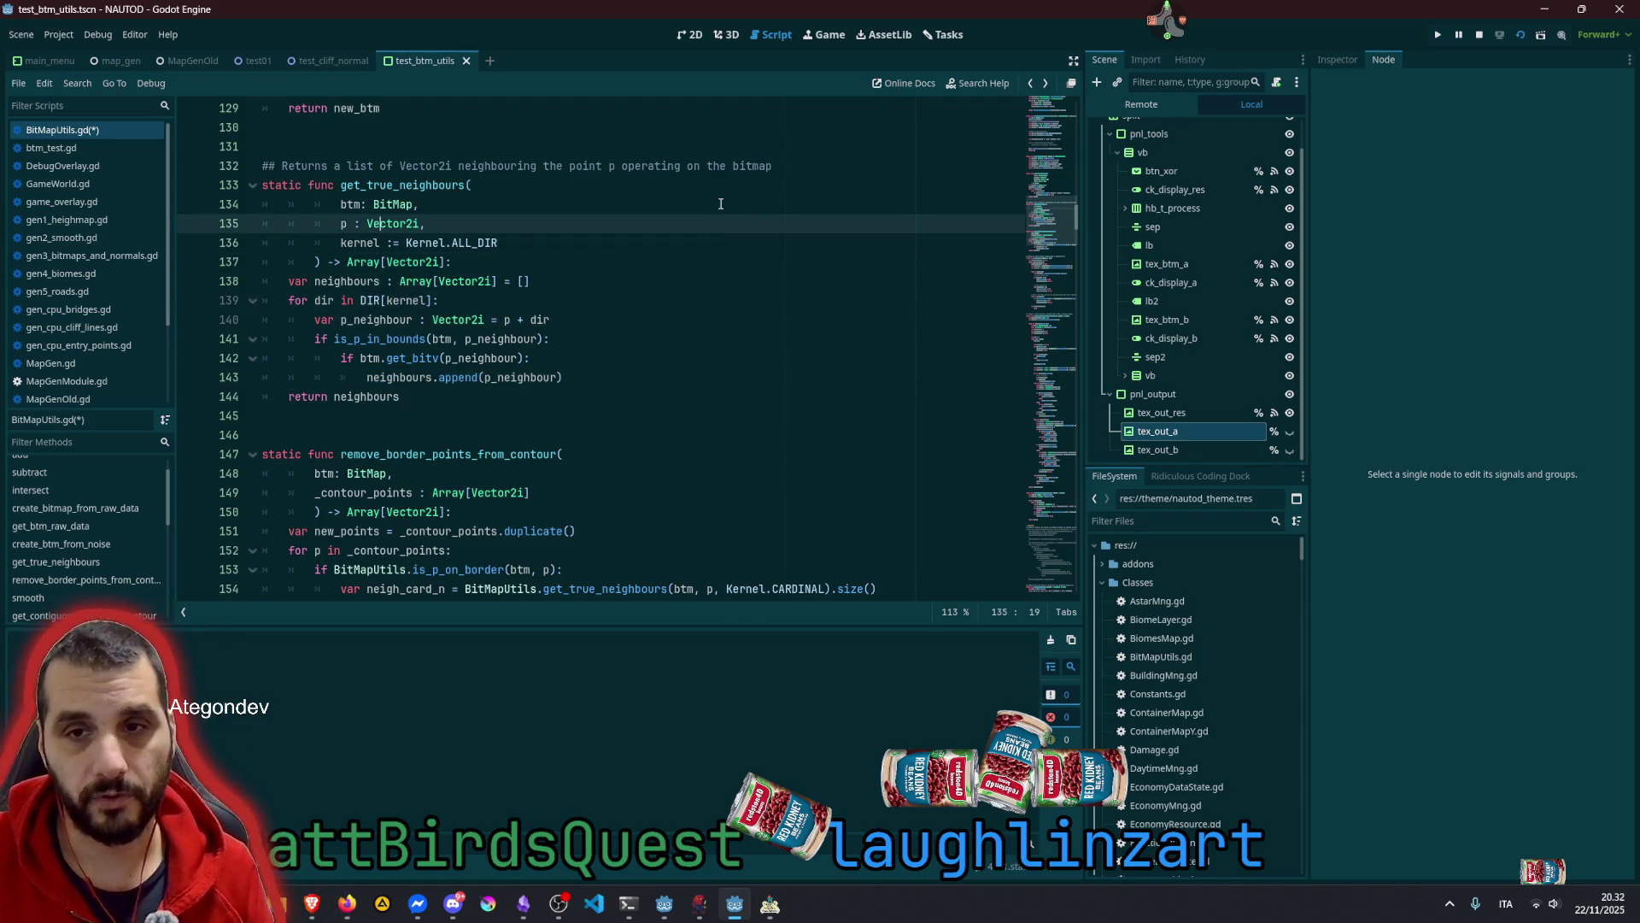
key(Up)
key(Home)
key(shift+Down)
key(shift+Down)
key(shift+Down)
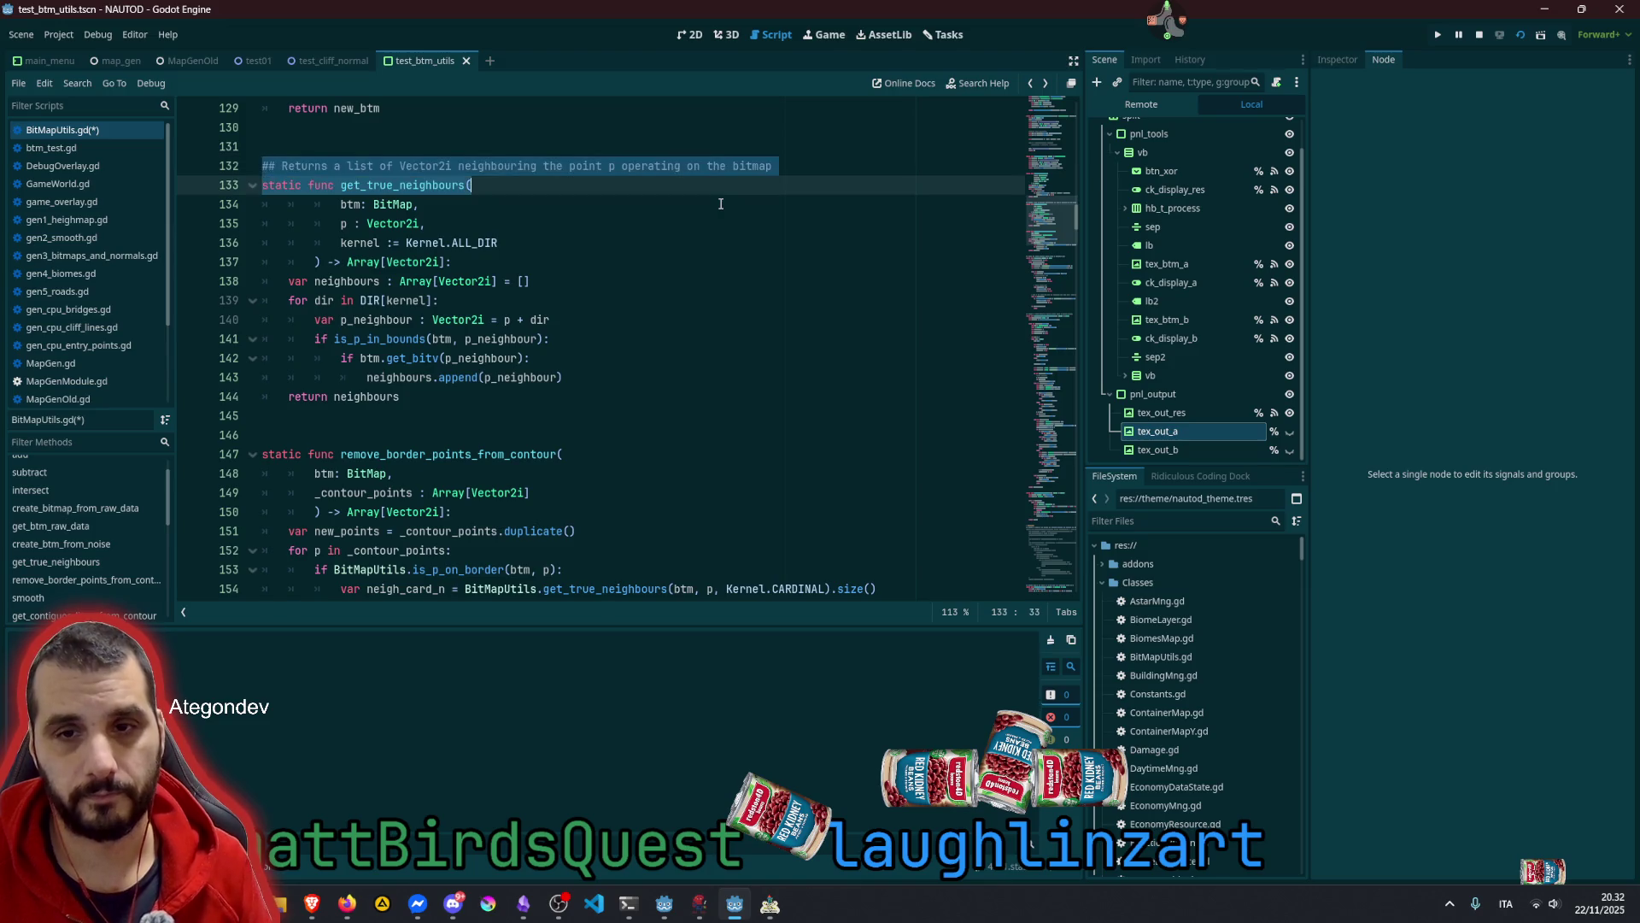
key(shift+End)
key(ctrl+c)
key(Down)
key(Down)
Paste the copy, rename it get_true_neighbours_count and change its return type to int
key(Return)
key(ctrl+v)
scroll(640, 204, down, 2)
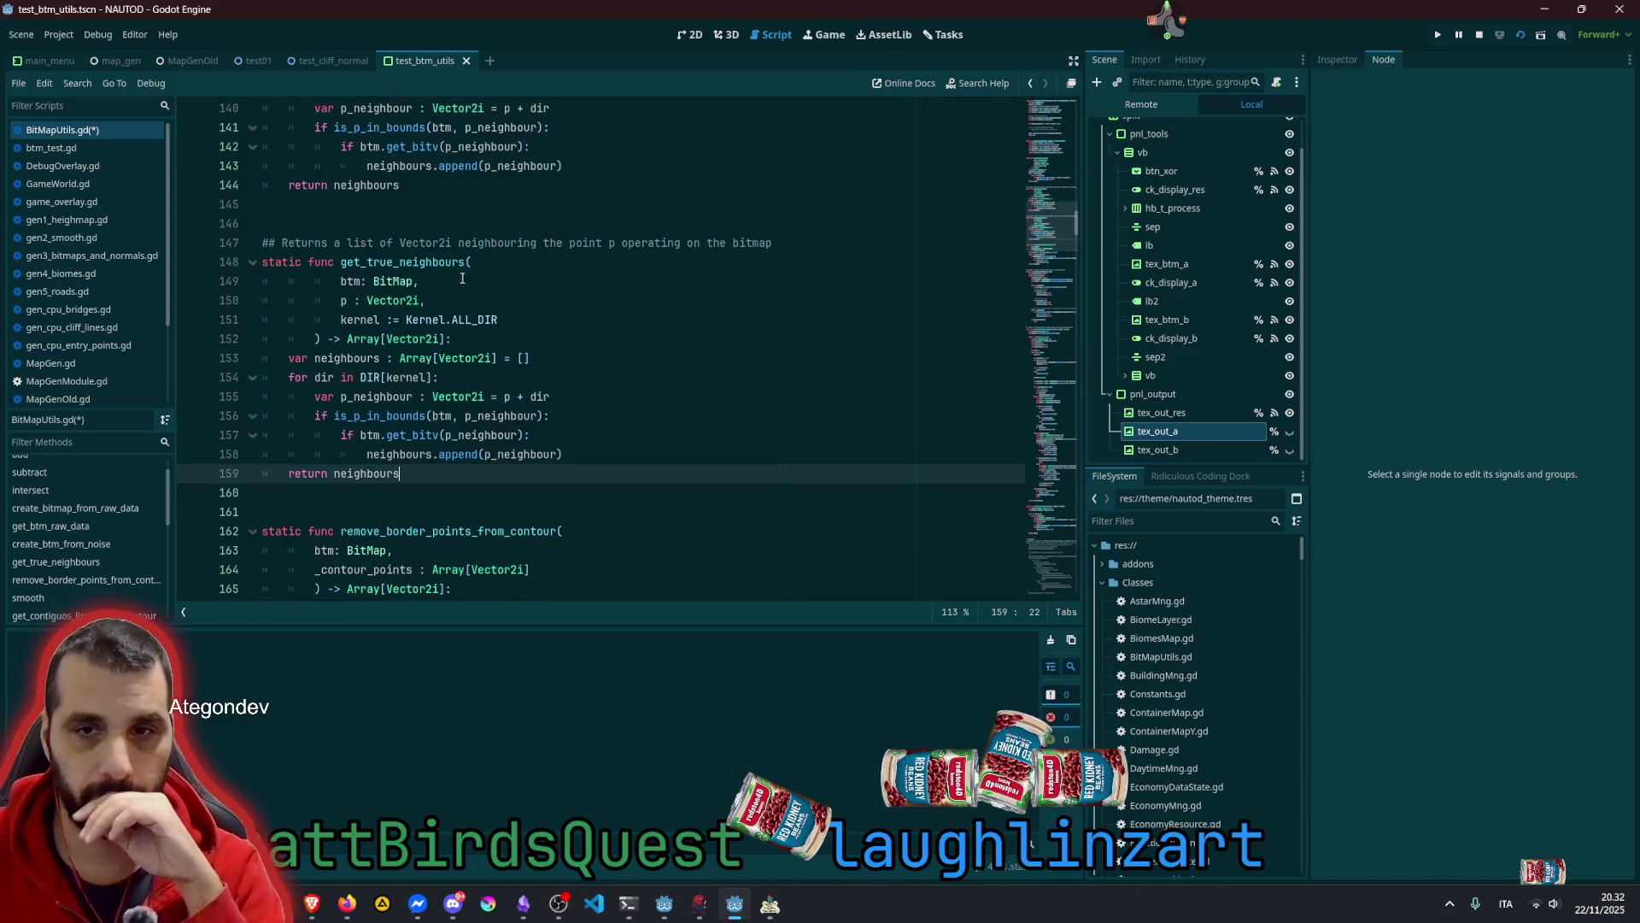
click(406, 262)
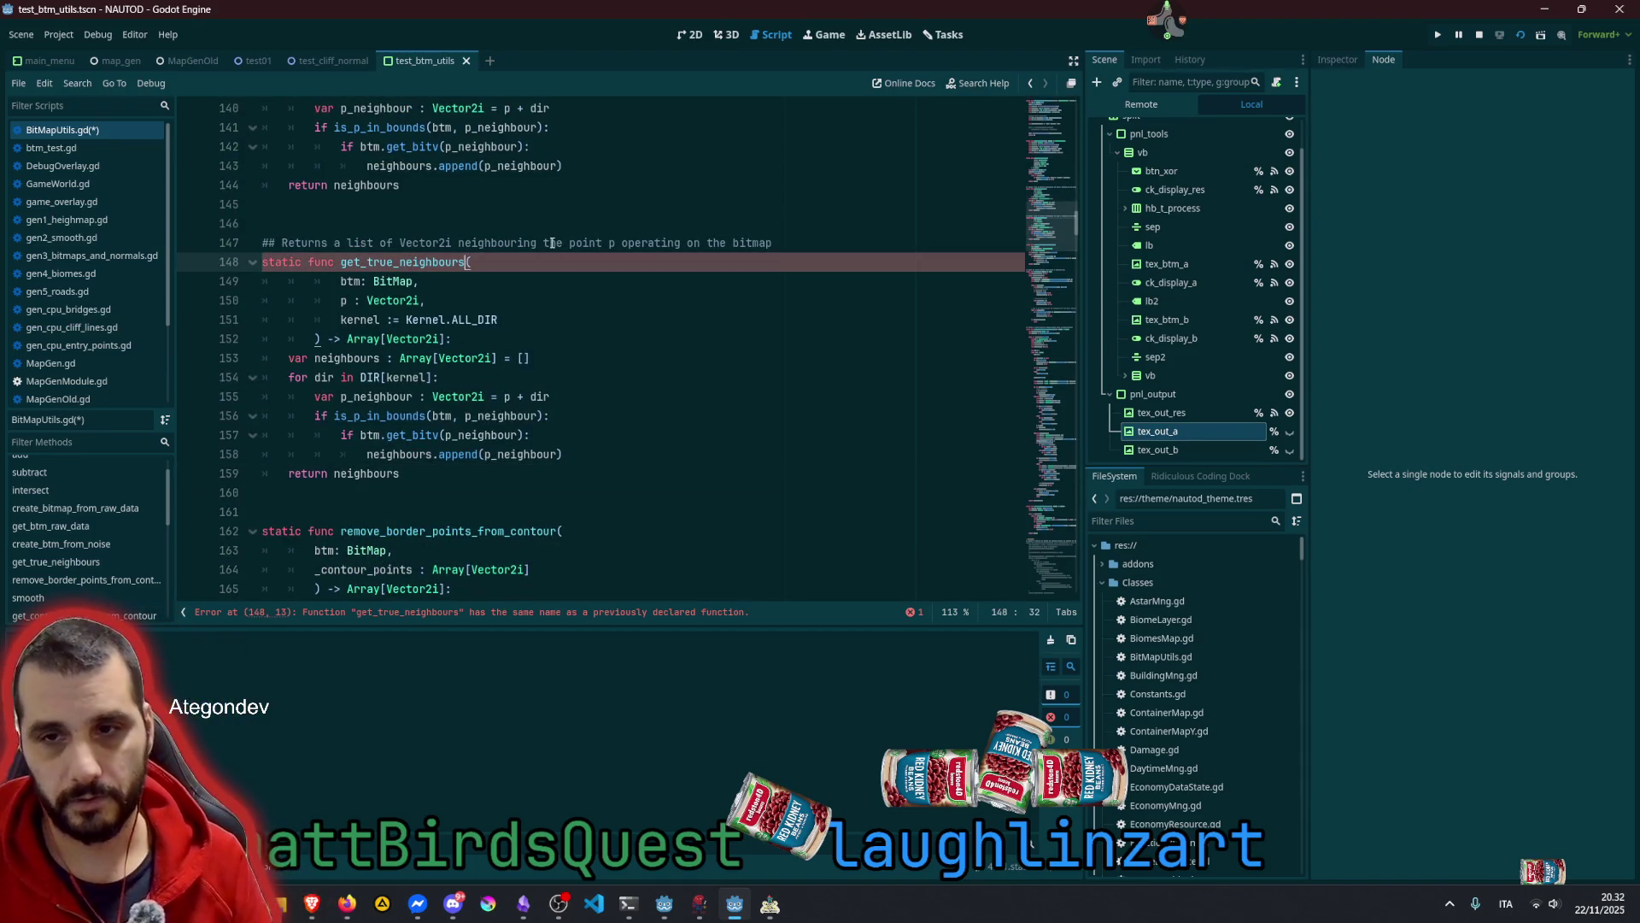
text(_count)
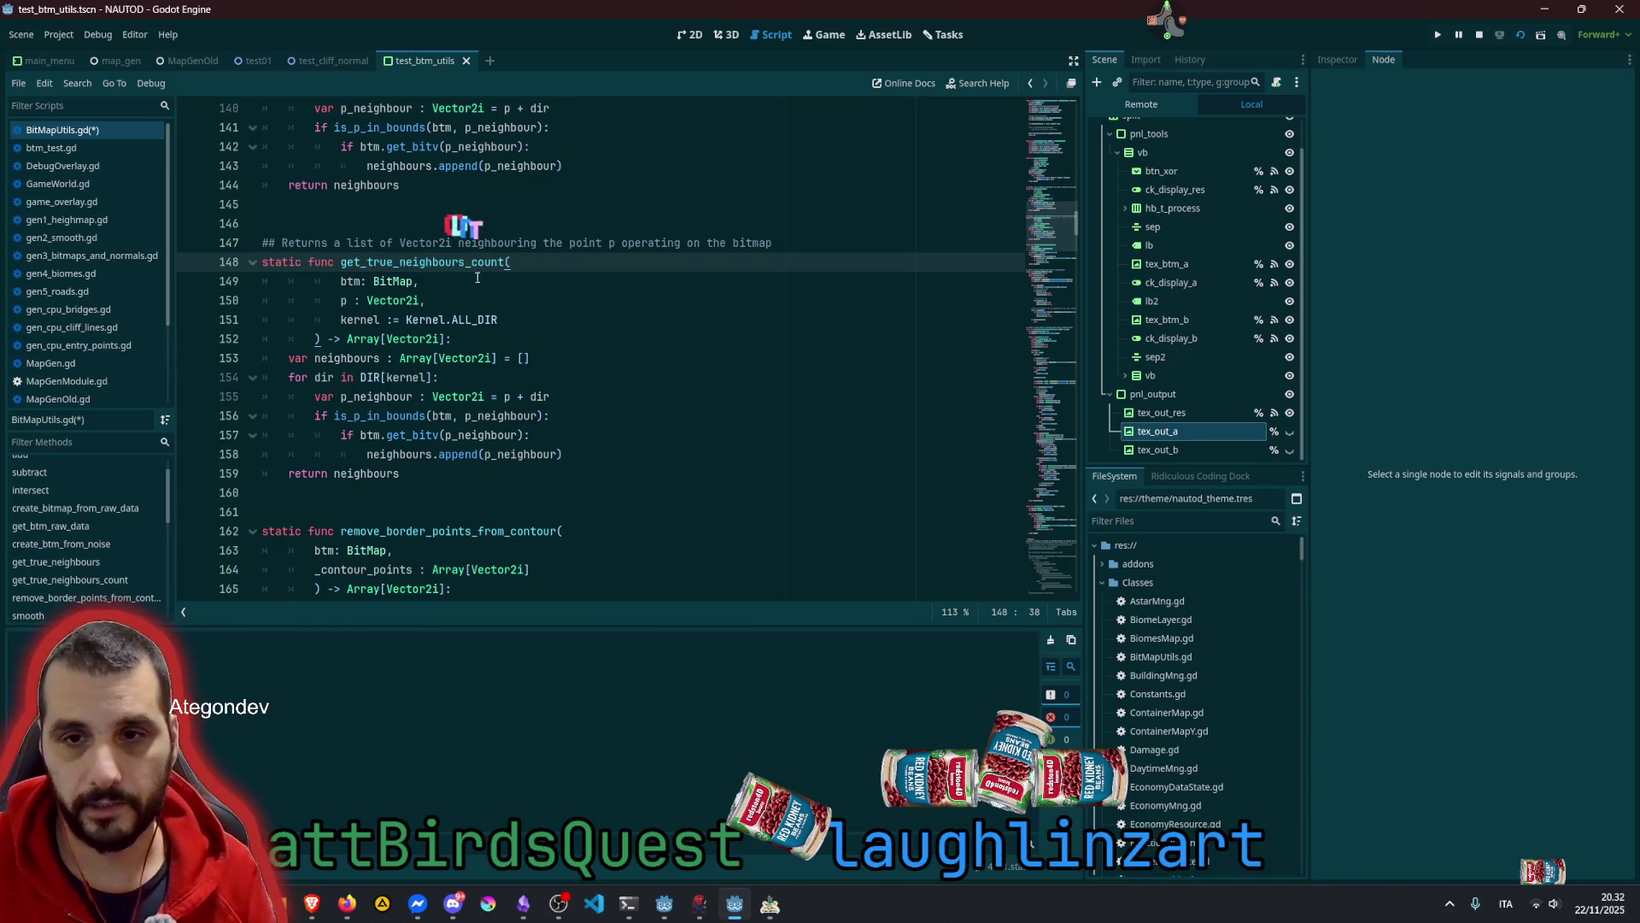
drag(349, 343, 449, 342)
key(BackSpace)
text(int:)
click(465, 300)
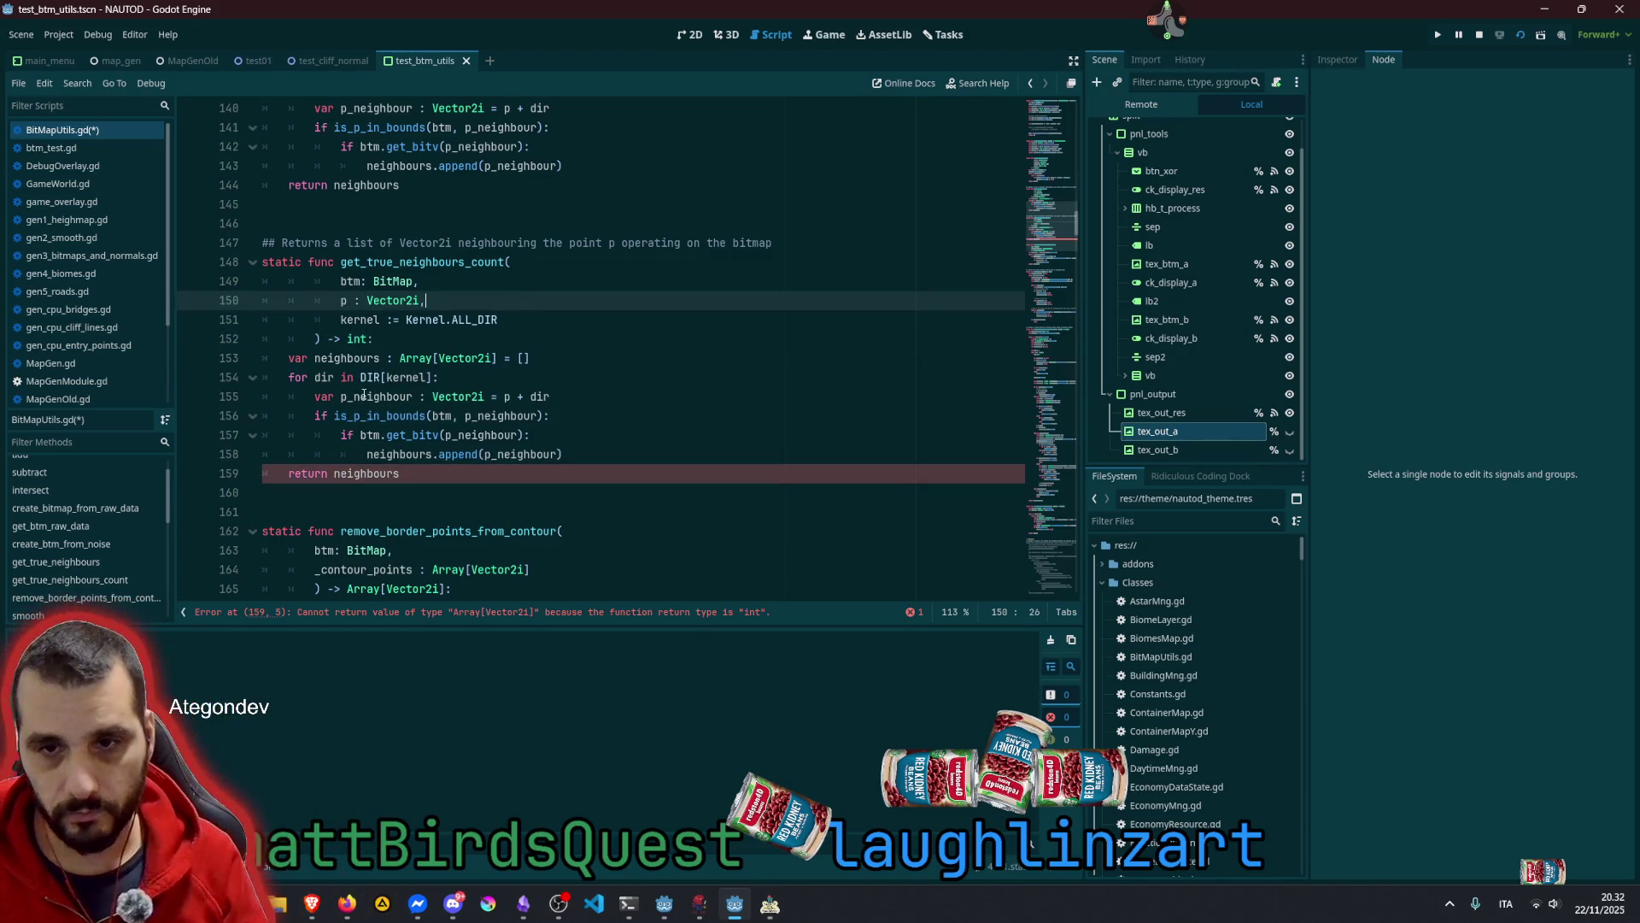
Replace the neighbours array with 'var sum: int = 0' and return sum
click(335, 357)
key(Down)
key(Down)
key(Down)
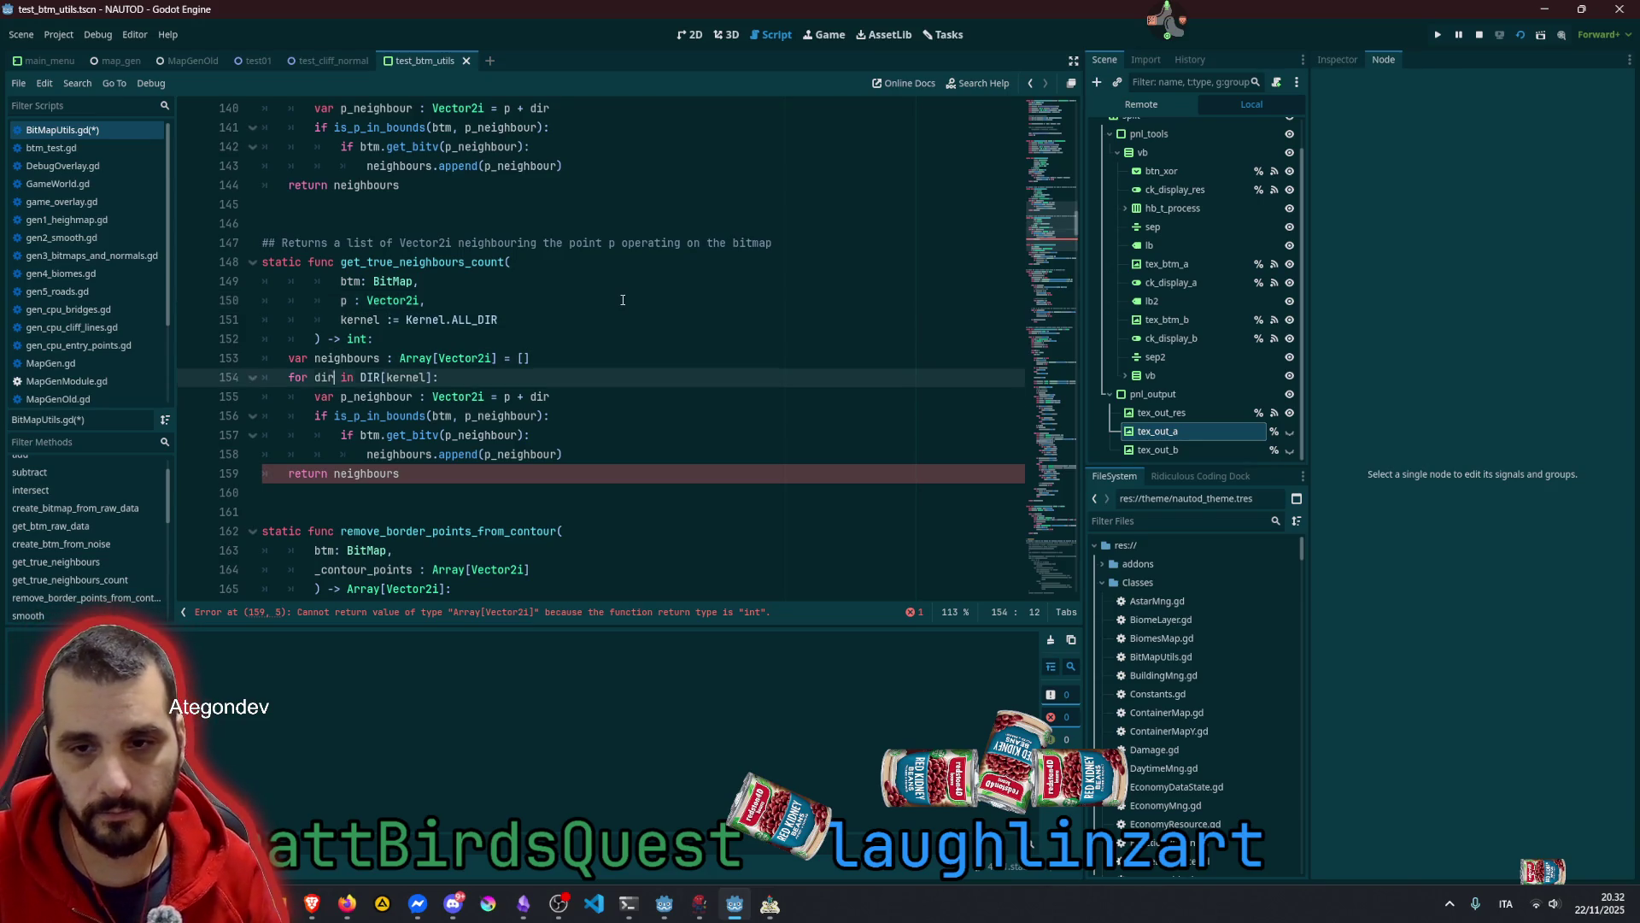
key(shift+End)
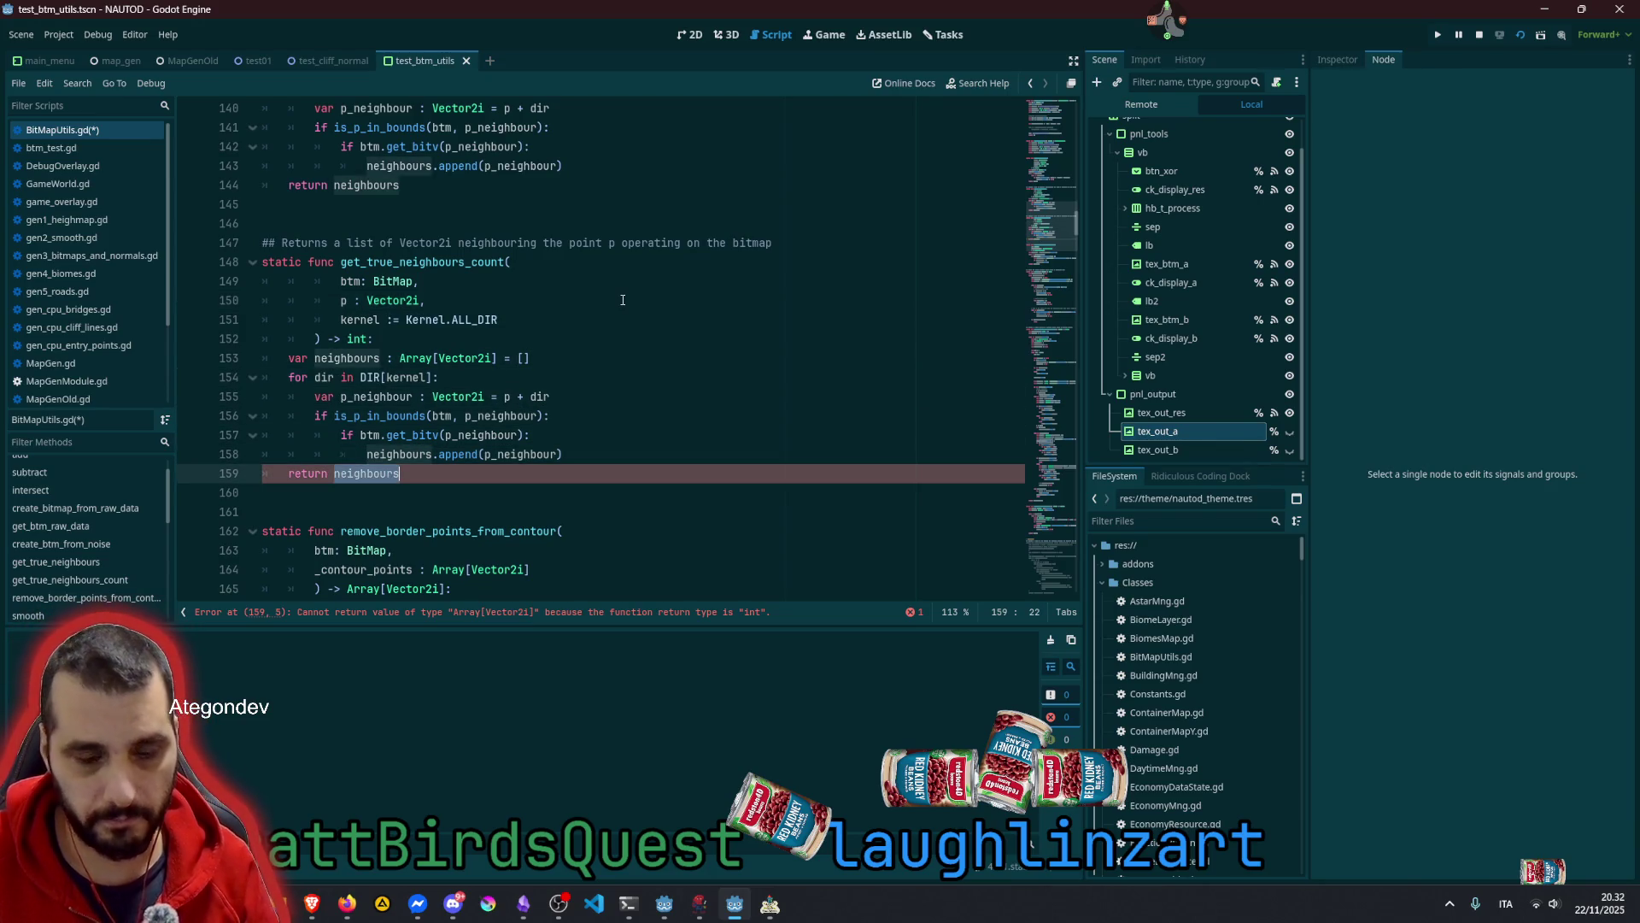
text(sum)
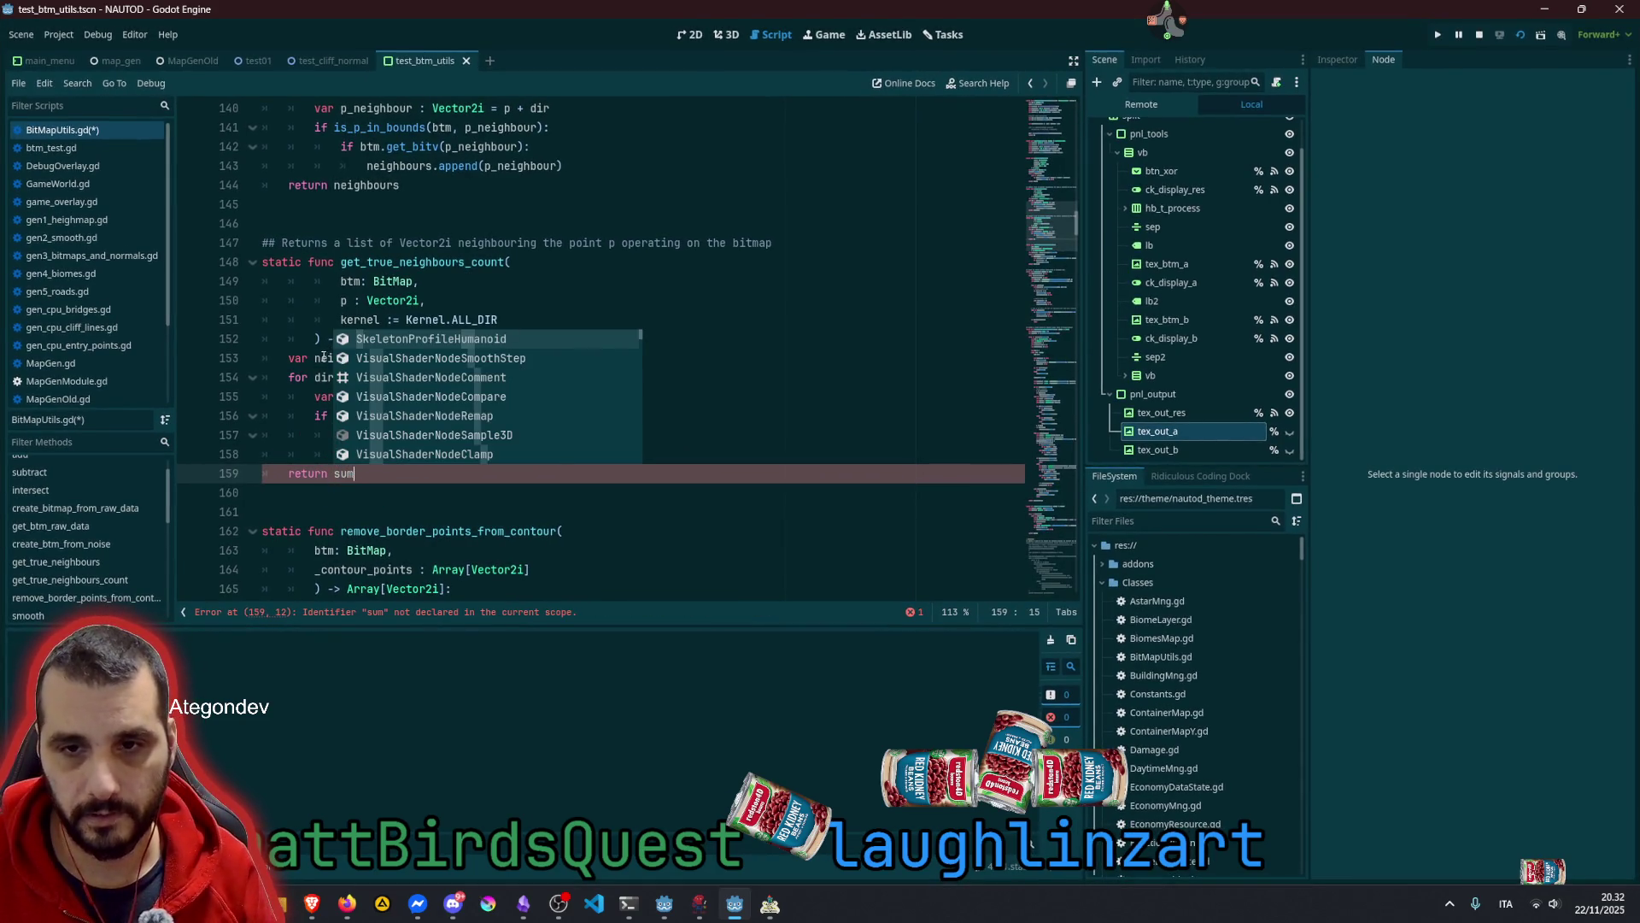
double_click(323, 358)
text(sum)
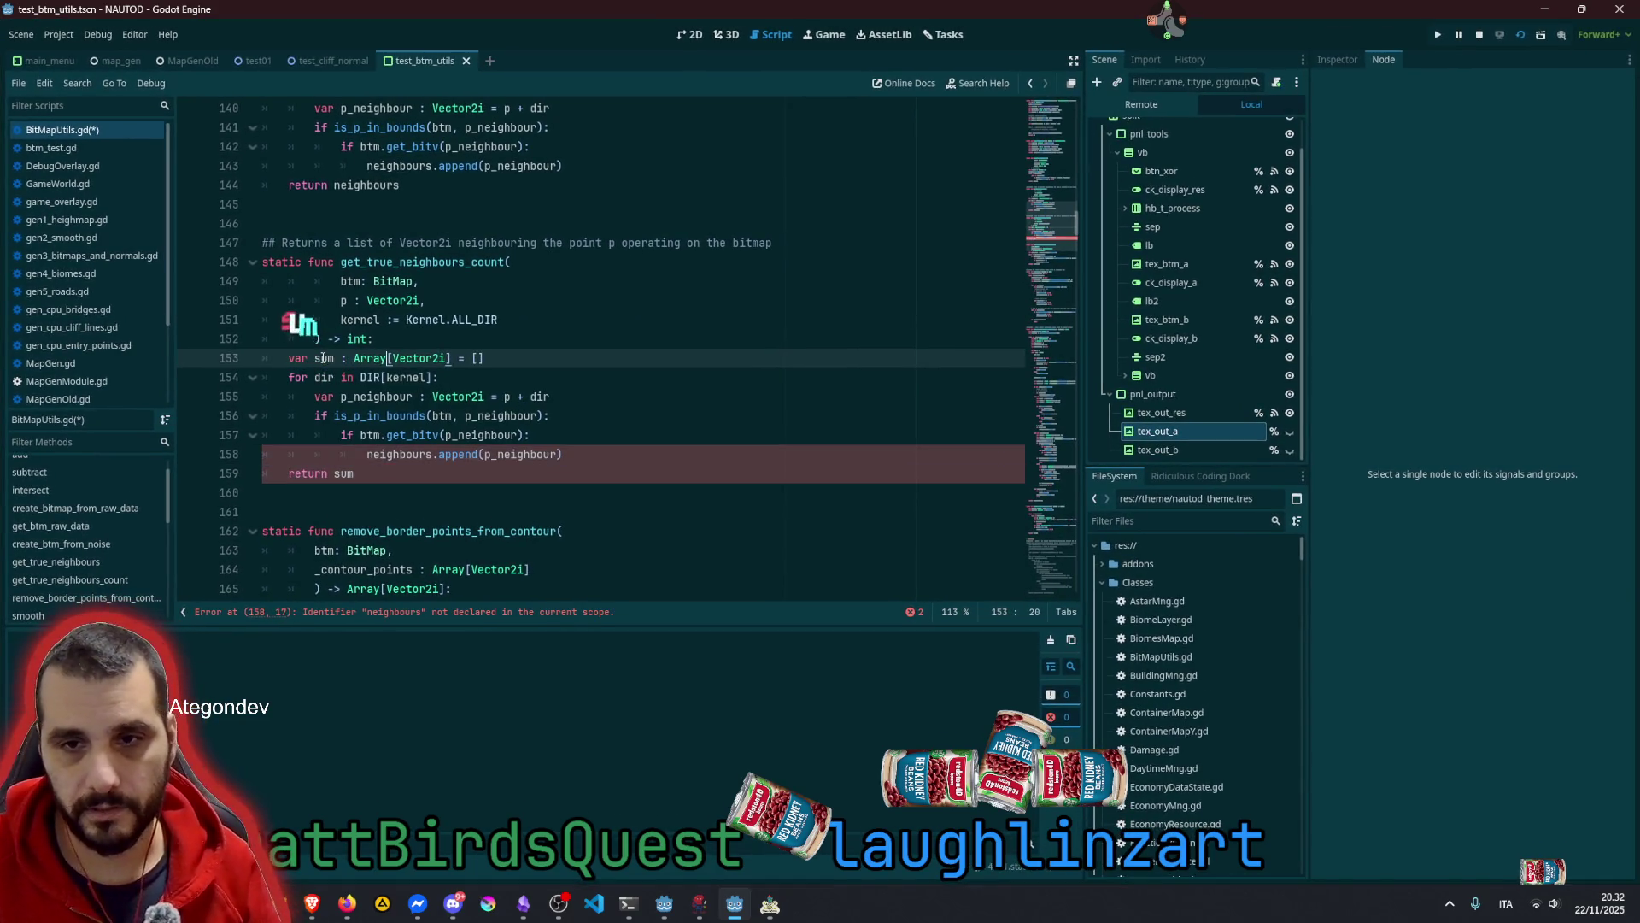
key(ctrl+Right)
key(Delete)
key(ctrl+Right)
key(ctrl+shift+Right)
key(ctrl+shift+Right)
key(ctrl+shift+Right)
key(ctrl+shift+Left)
key(ctrl+shift+Left)
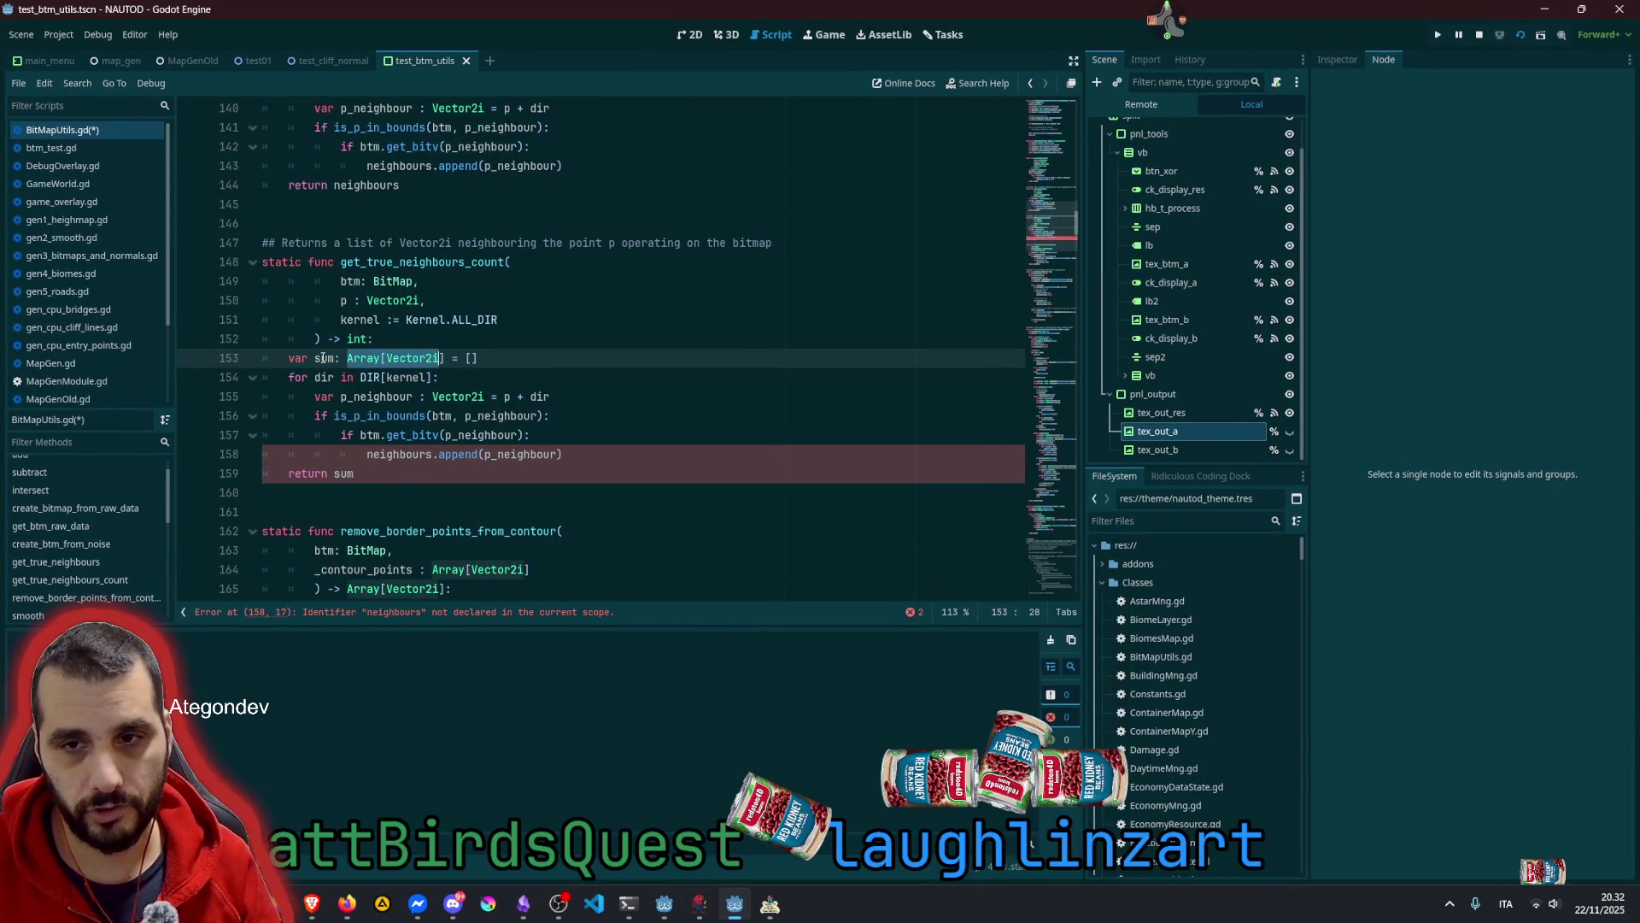
key(Delete)
text(int)
key(shift+End)
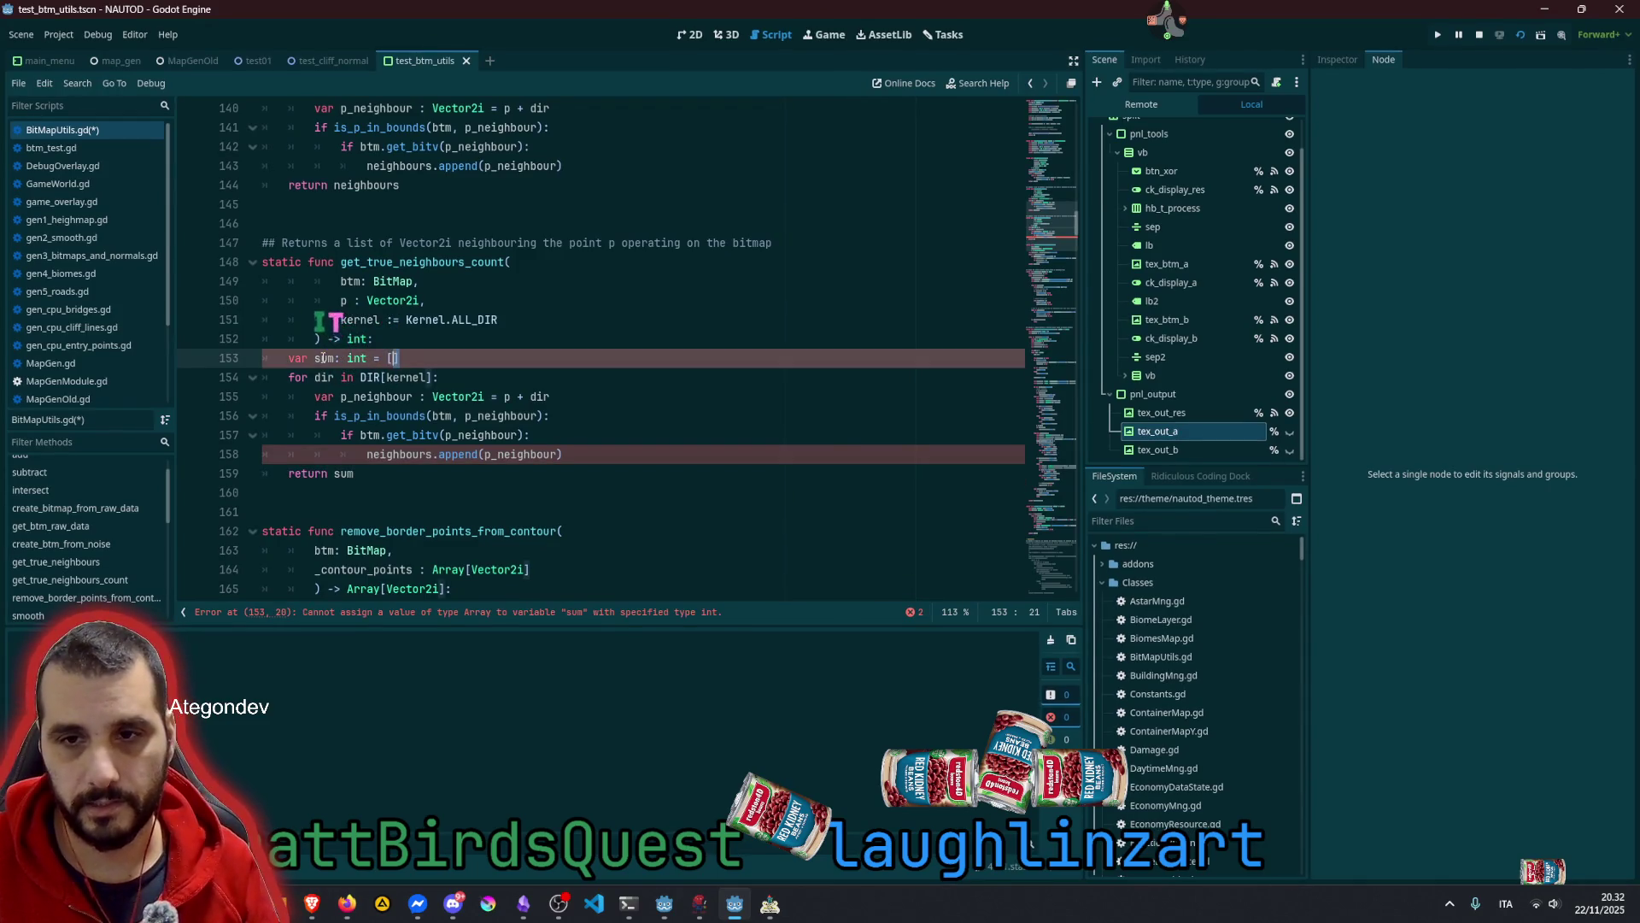
text(0)
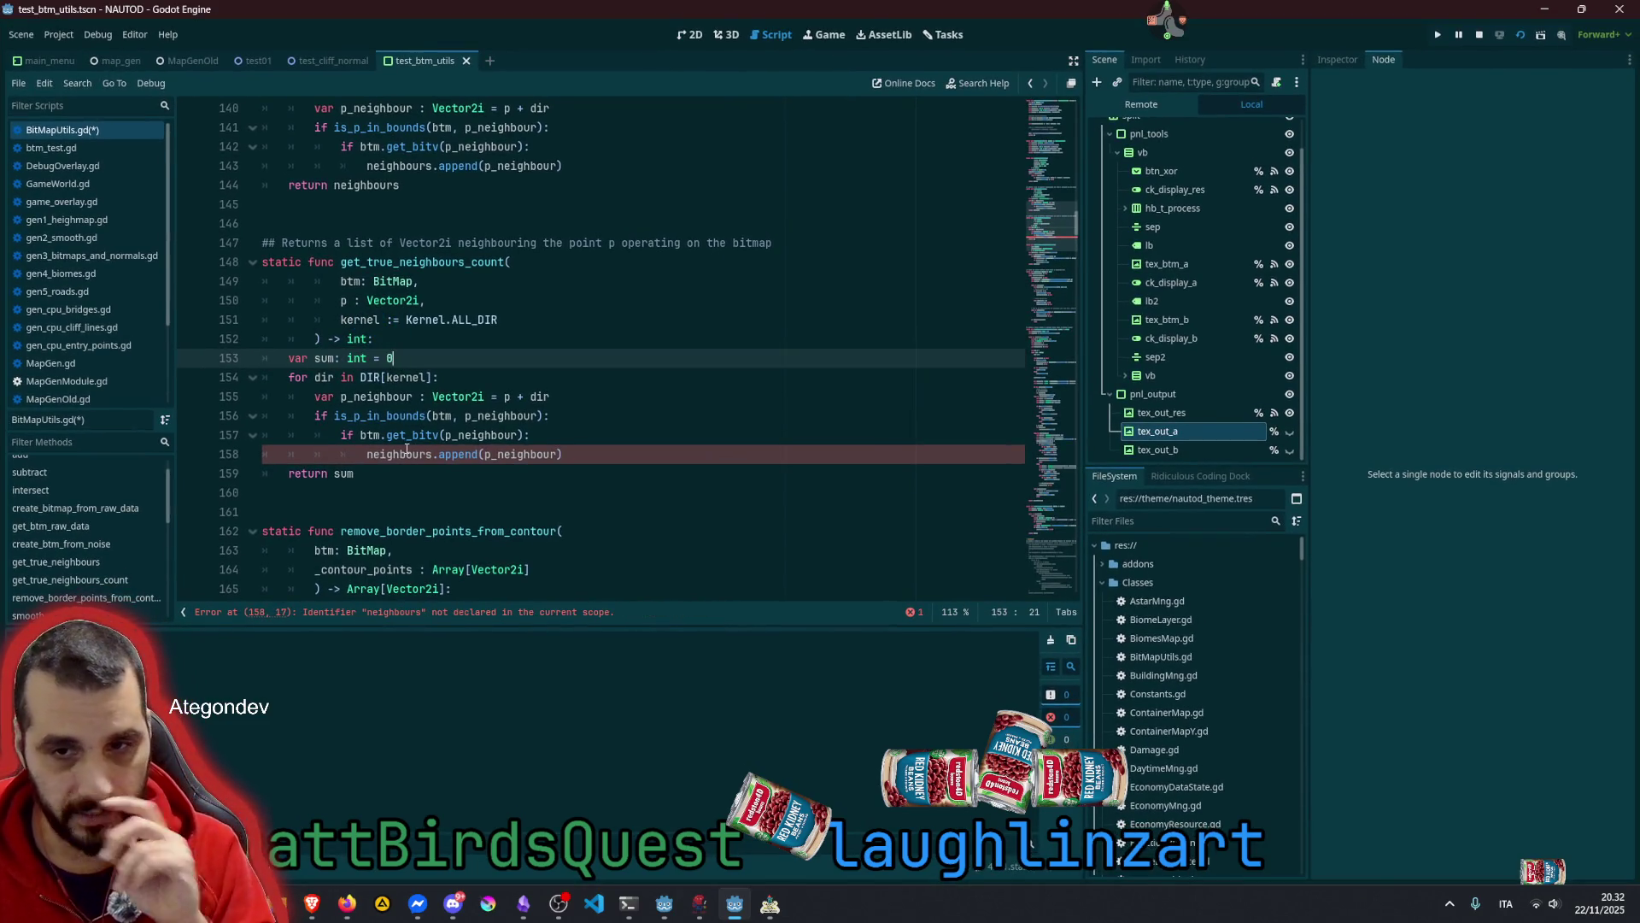
Replace the append call with 'sum += 1' and save BitMapUtils.gd
double_click(323, 358)
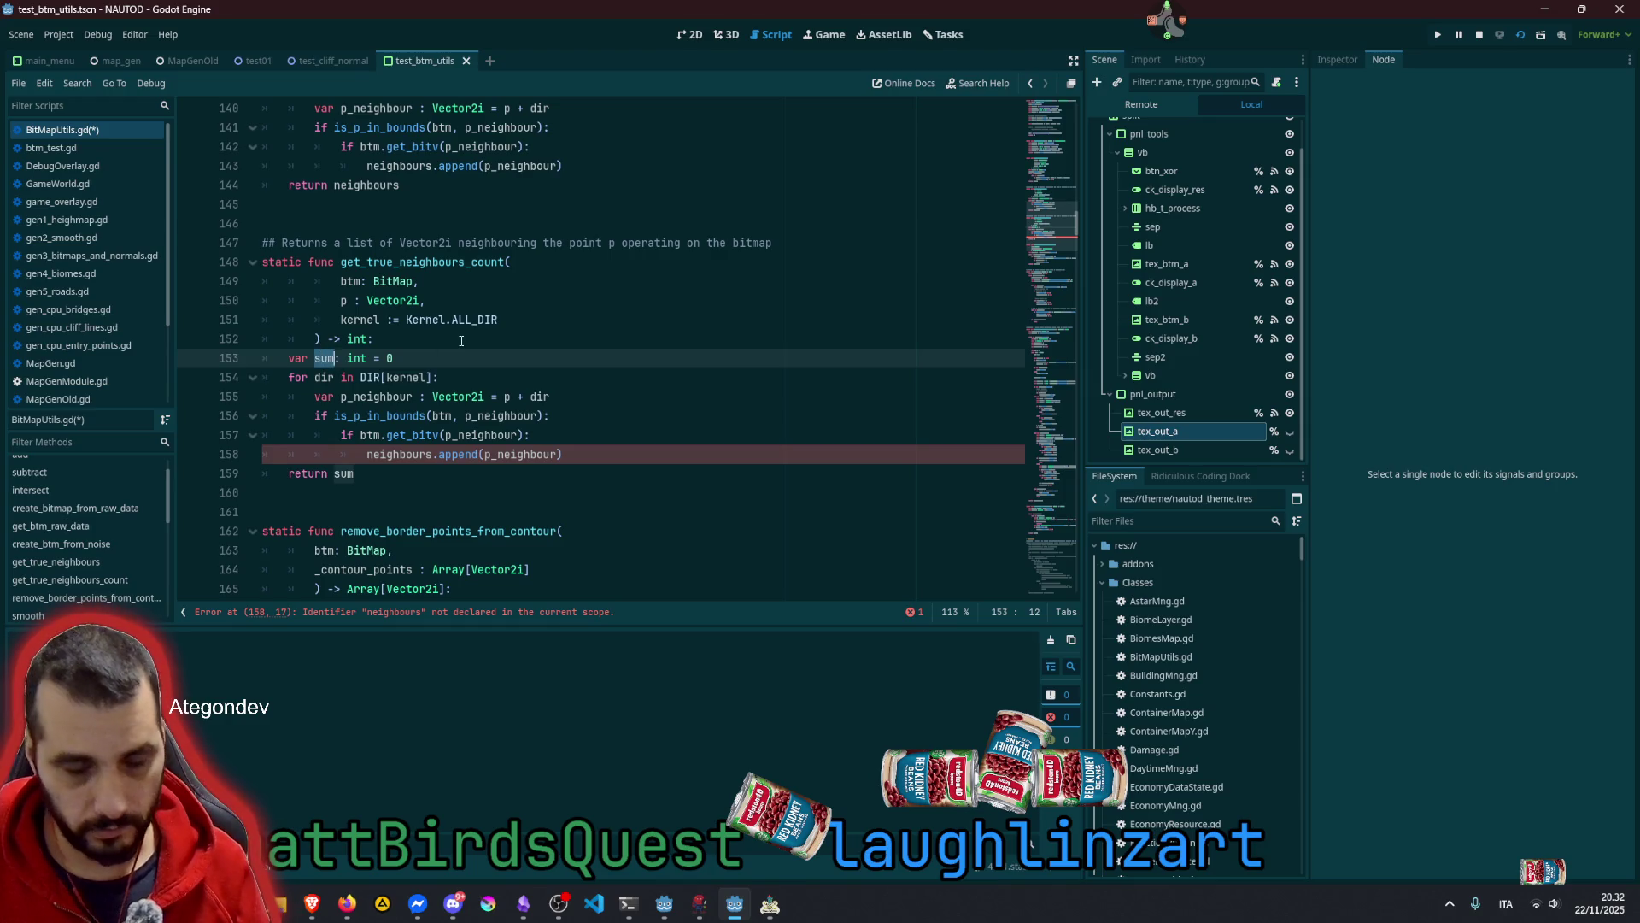
double_click(399, 454)
text(sum)
key(shift+End)
key(Delete)
text(+=) 1)
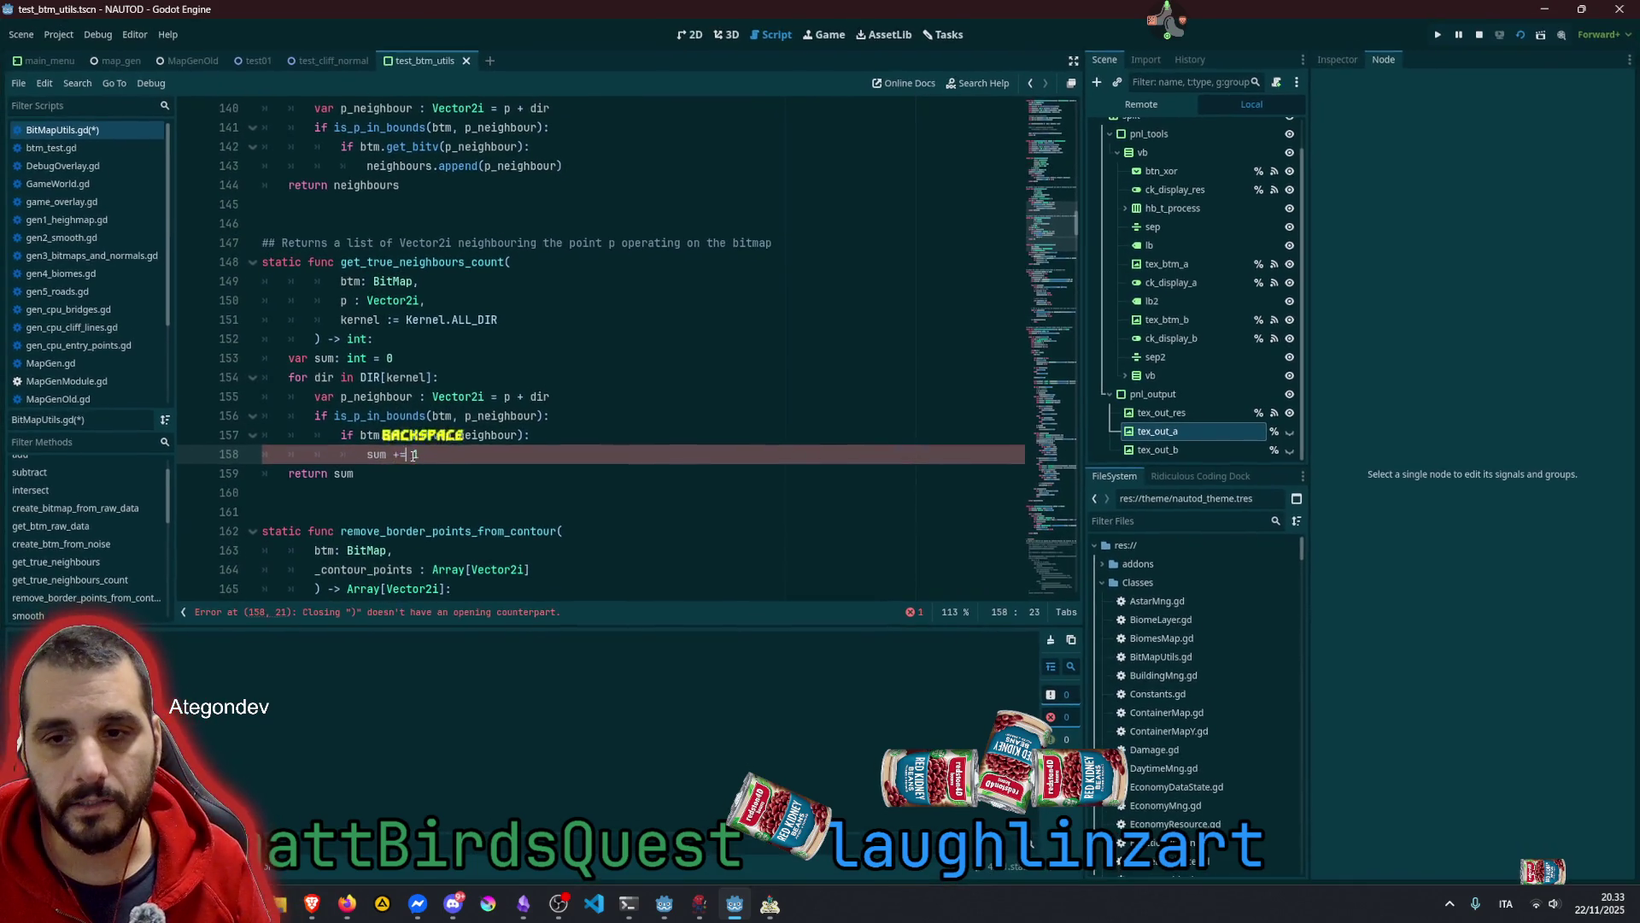
click(504, 396)
click(431, 396)
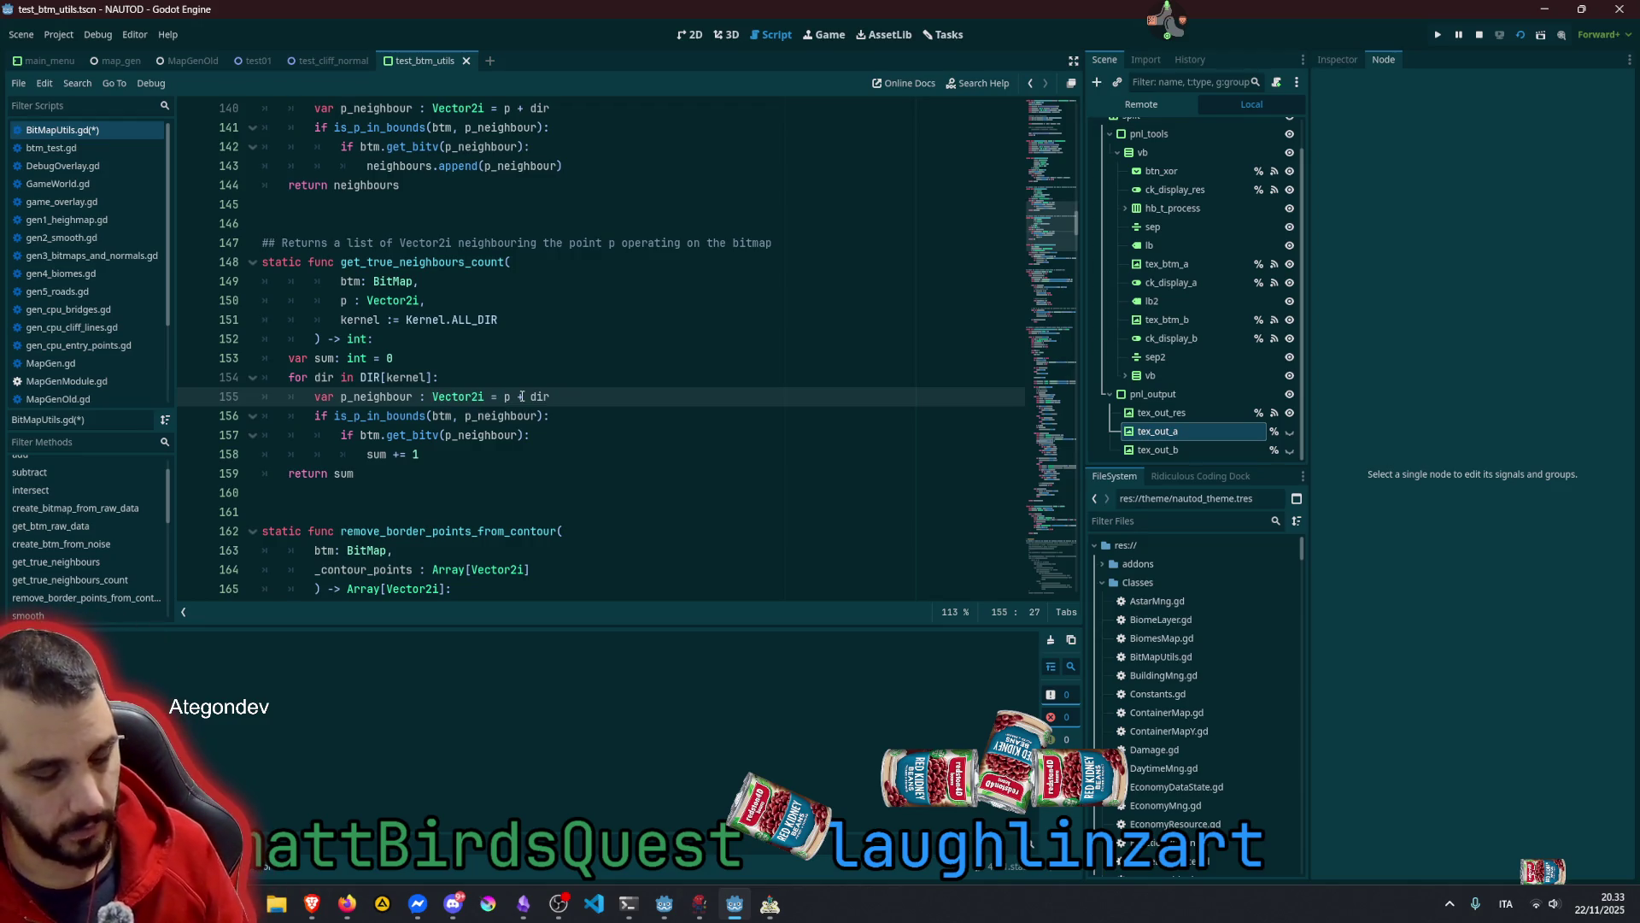
key(ctrl+s)
double_click(466, 261)
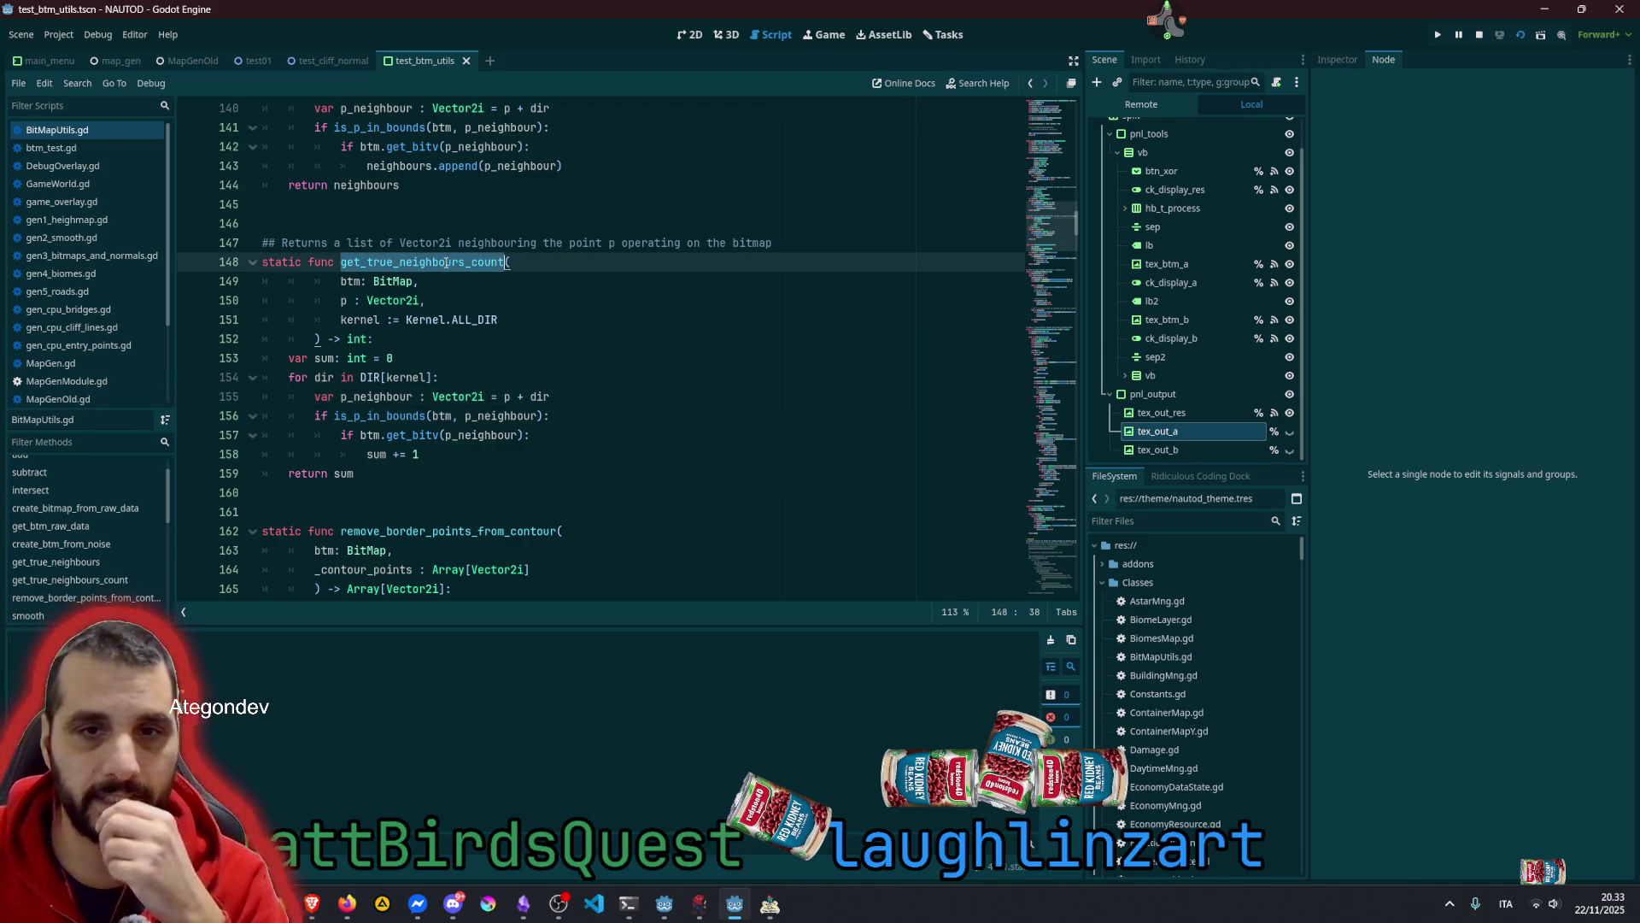
Jump to get_contour_with_corners from the methods list
scroll(448, 227, up, 2)
scroll(448, 227, up, 1)
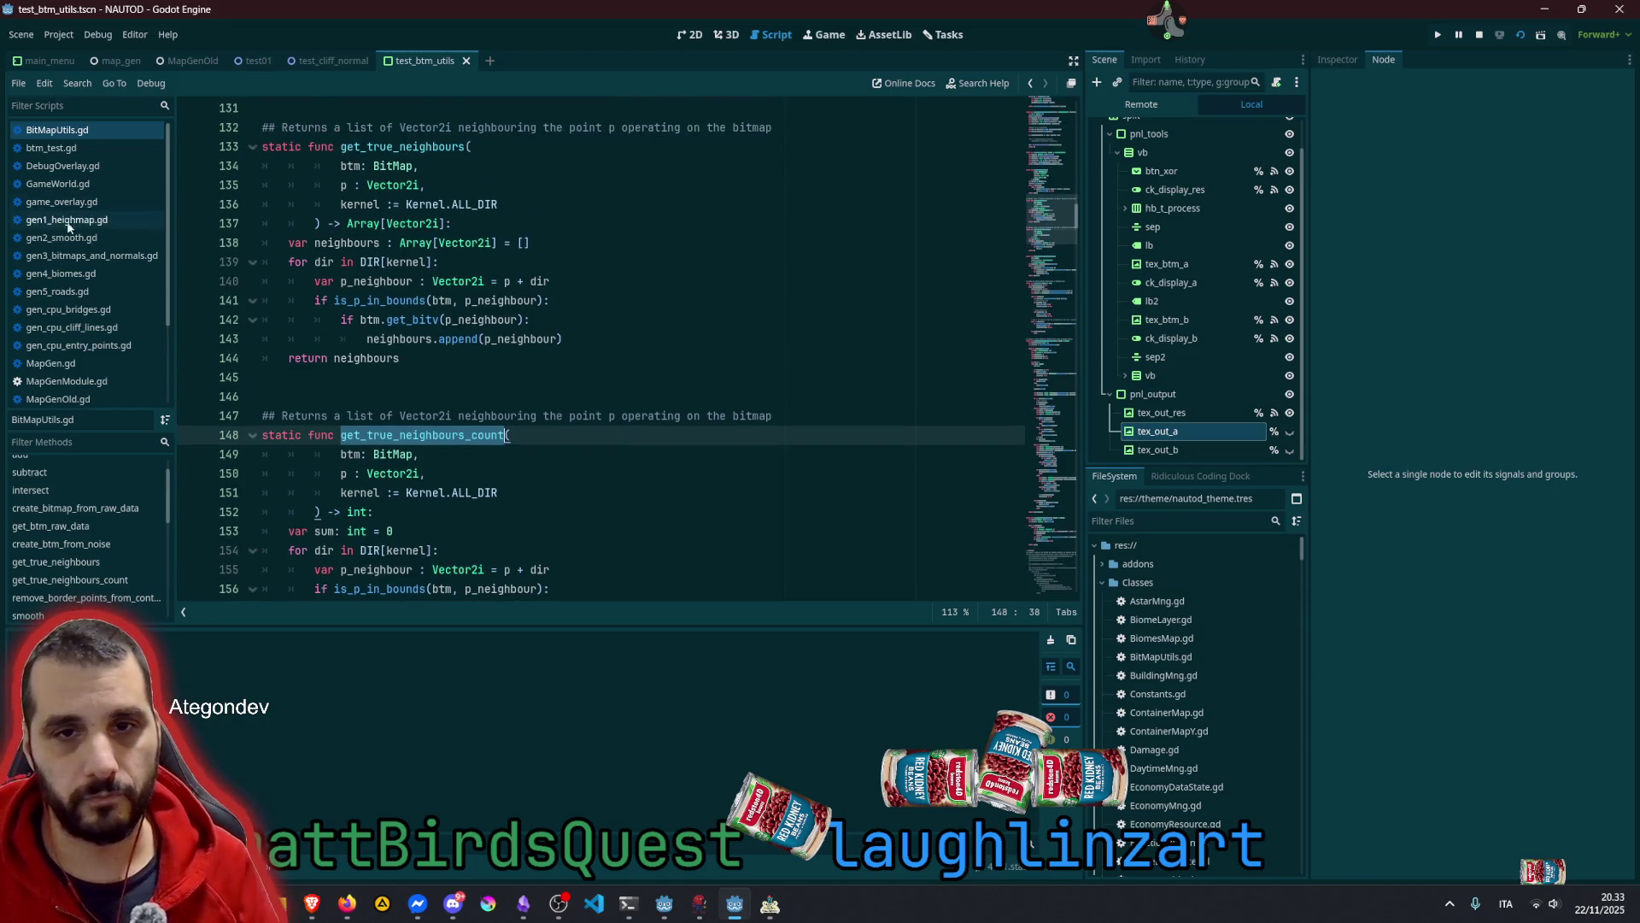
scroll(76, 513, up, 1)
scroll(94, 527, down, 2)
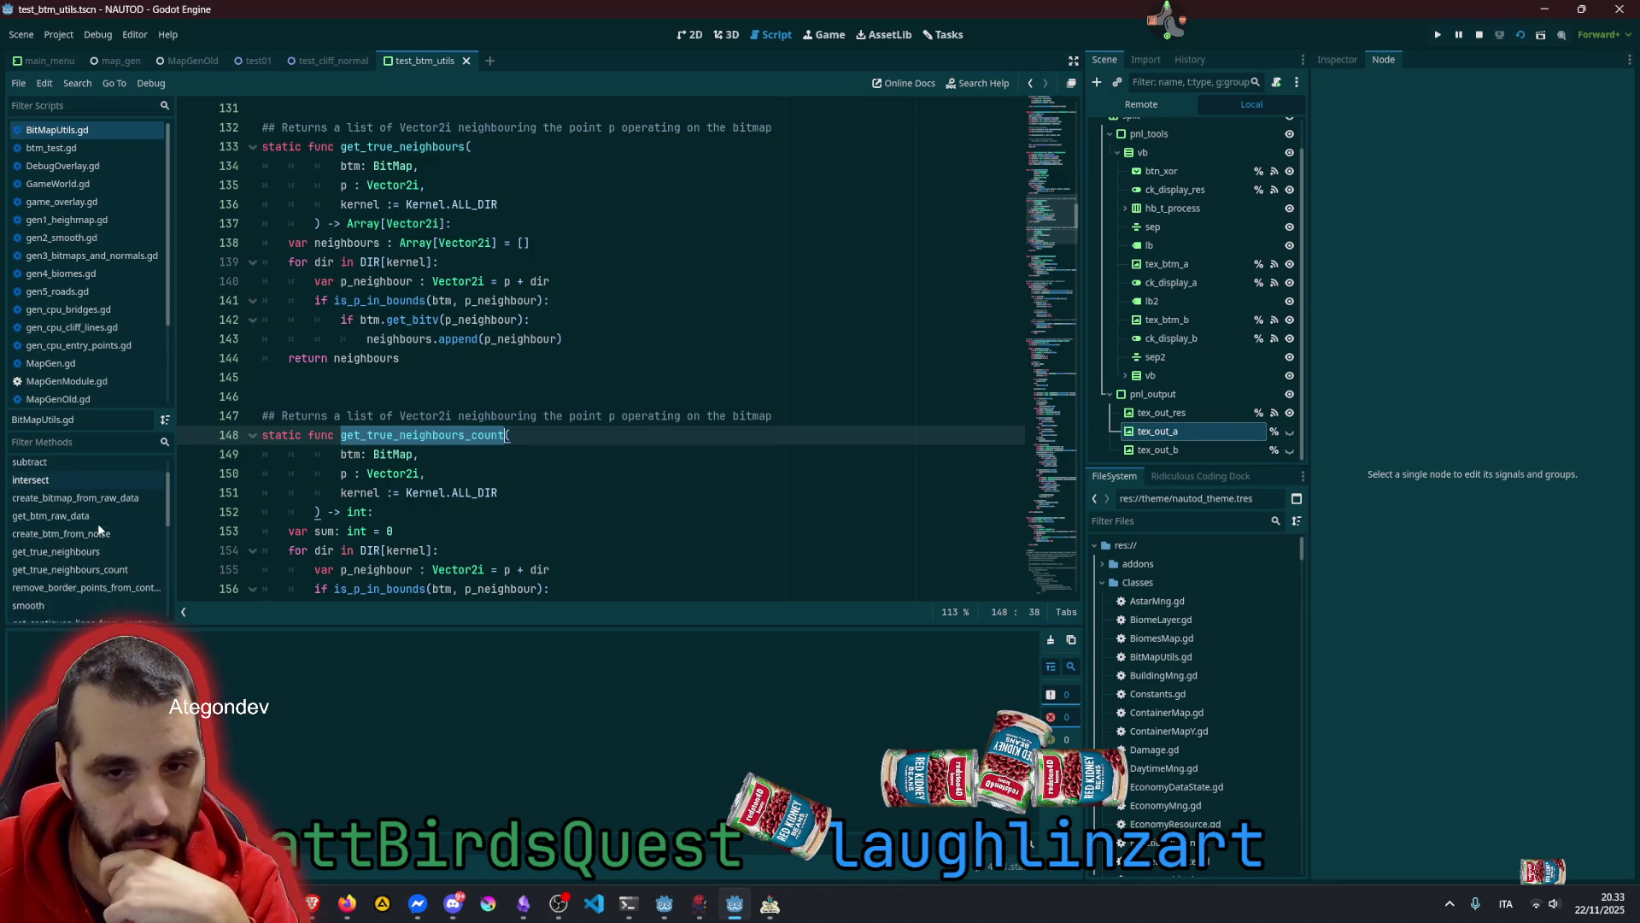
scroll(89, 565, down, 1)
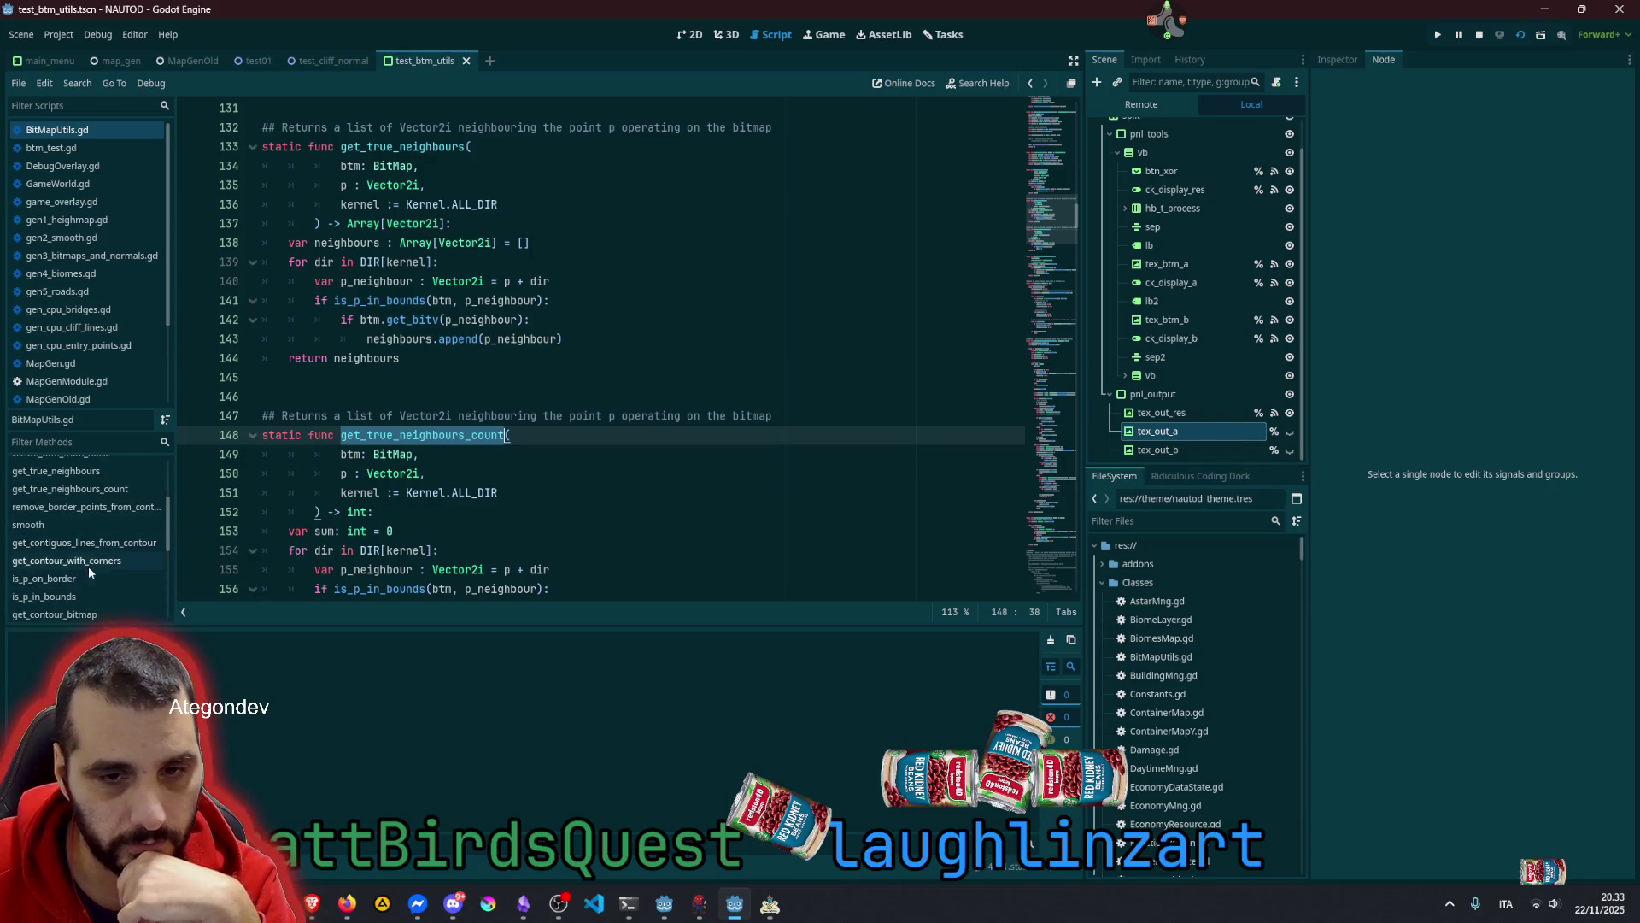
click(89, 560)
scroll(499, 340, down, 2)
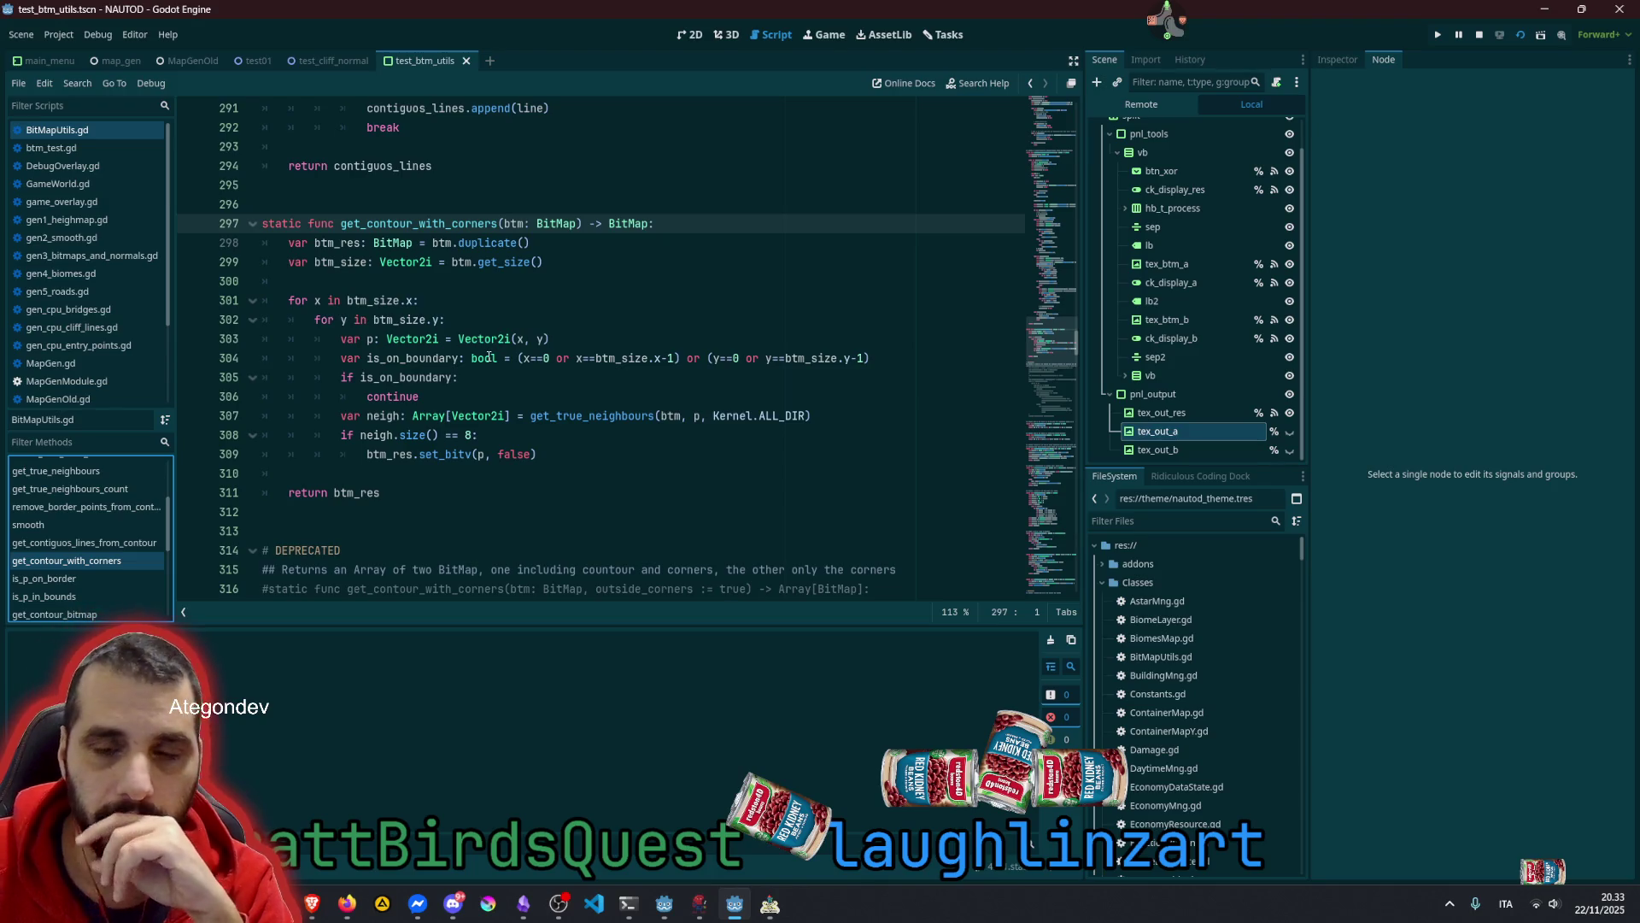
mouse_move(484, 359)
click(413, 434)
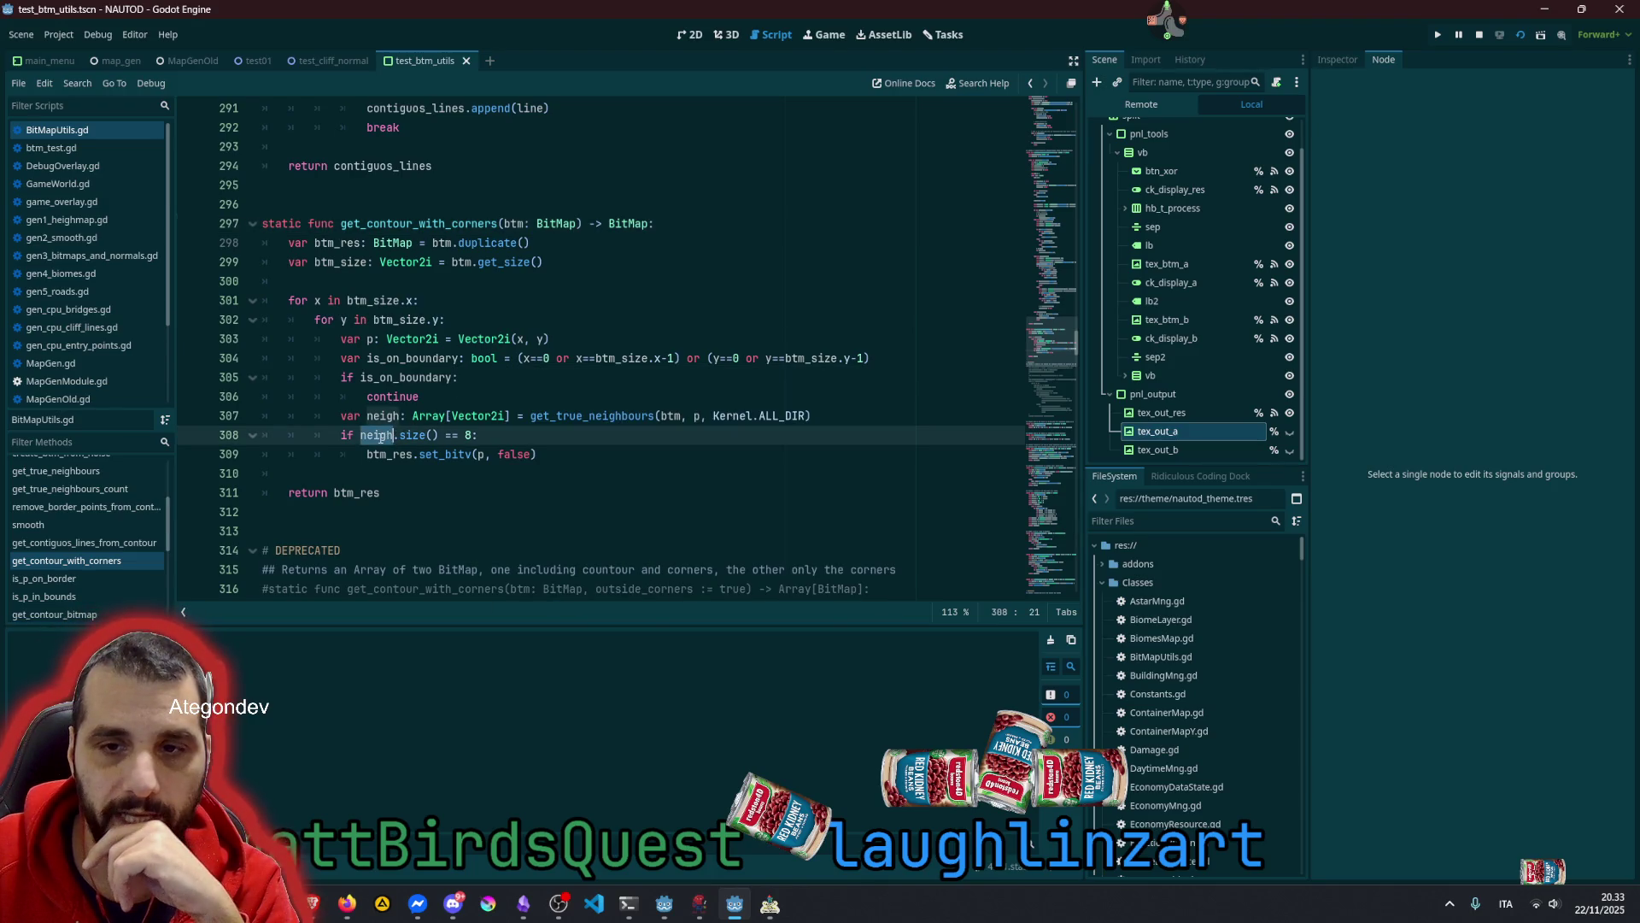
Rename neigh to 'neigh_count: int' and make it call get_true_neighbours_count
click(393, 415)
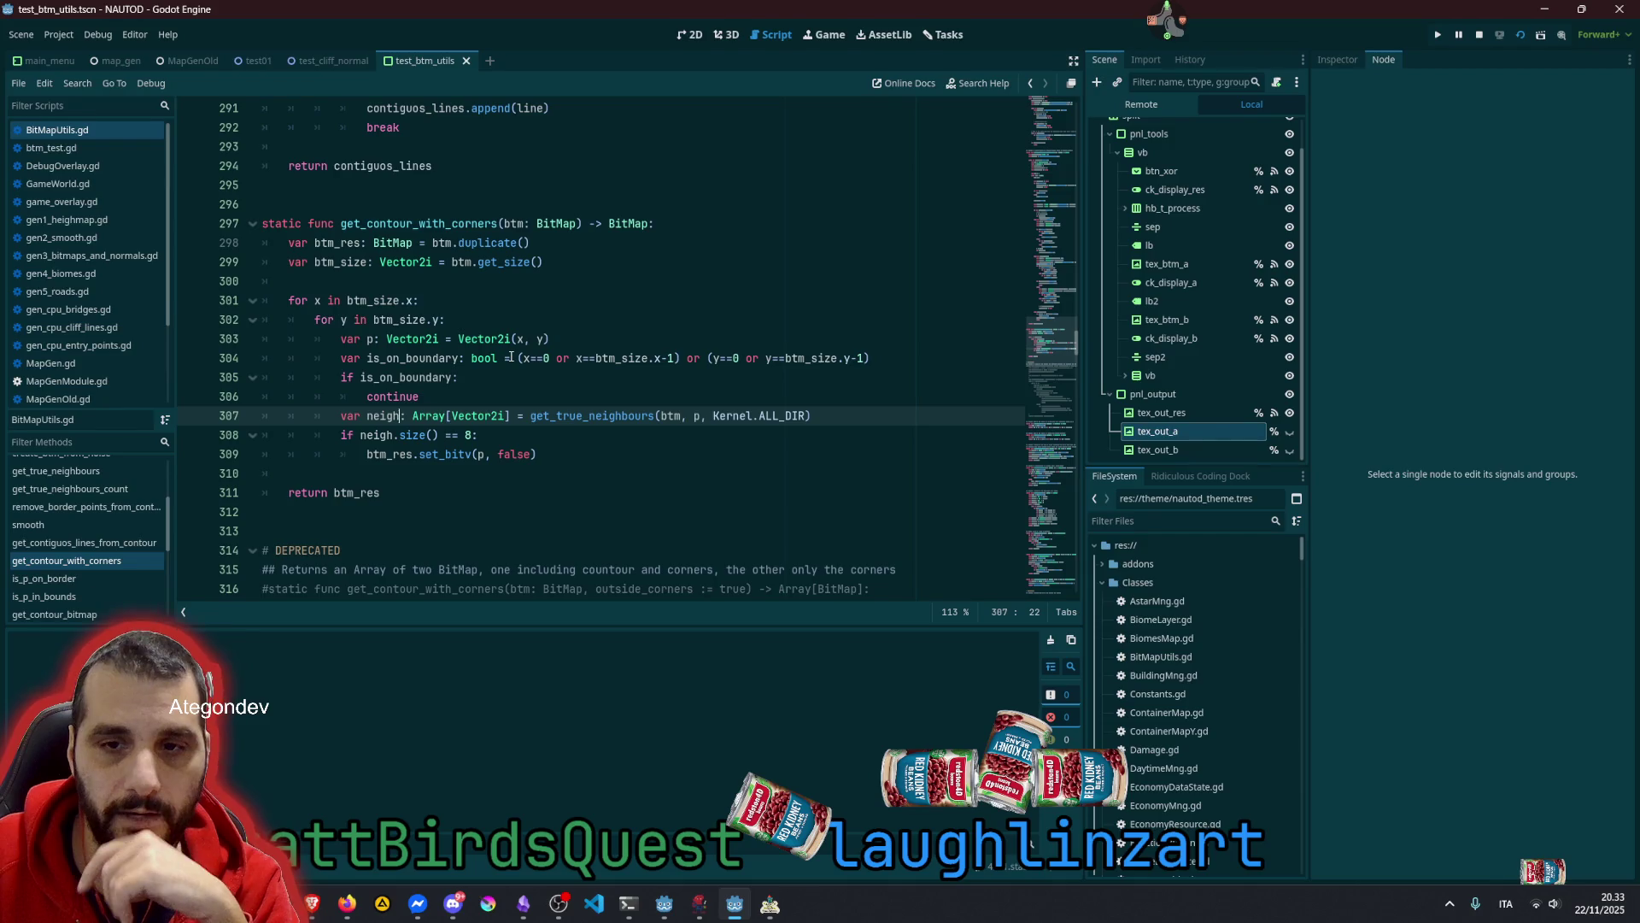
key(Right)
text(_count)
key(Right)
key(Right)
key(ctrl+shift+Right)
key(ctrl+shift+Right)
key(ctrl+shift+Right)
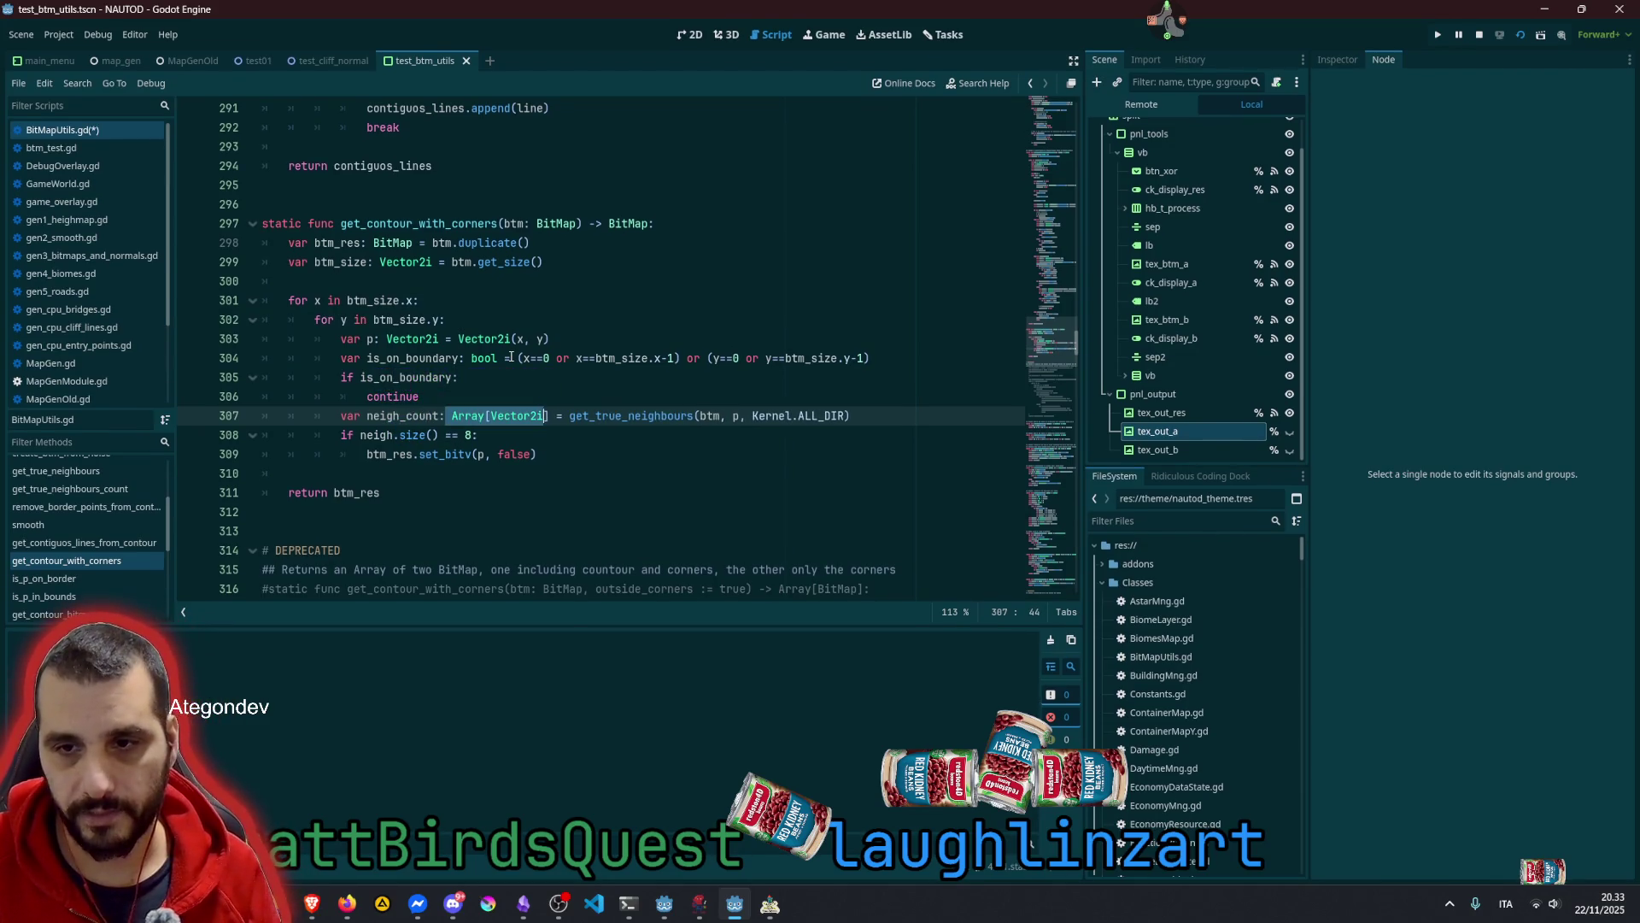
text(inrt)
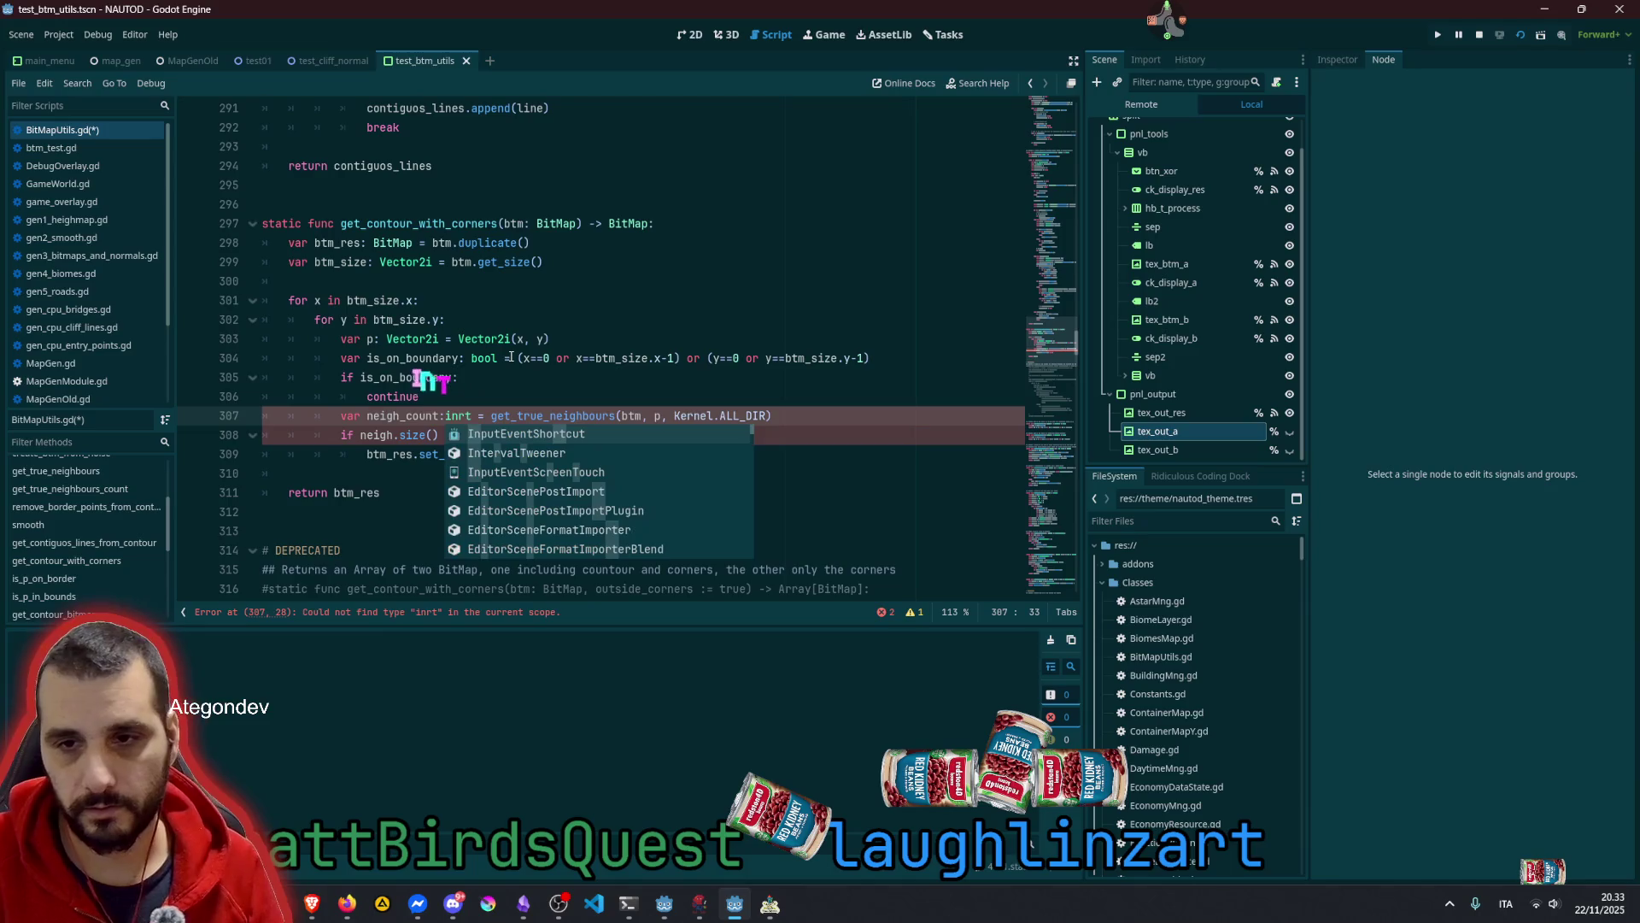
key(Left)
key(BackSpace)
key(Left)
key(Left)
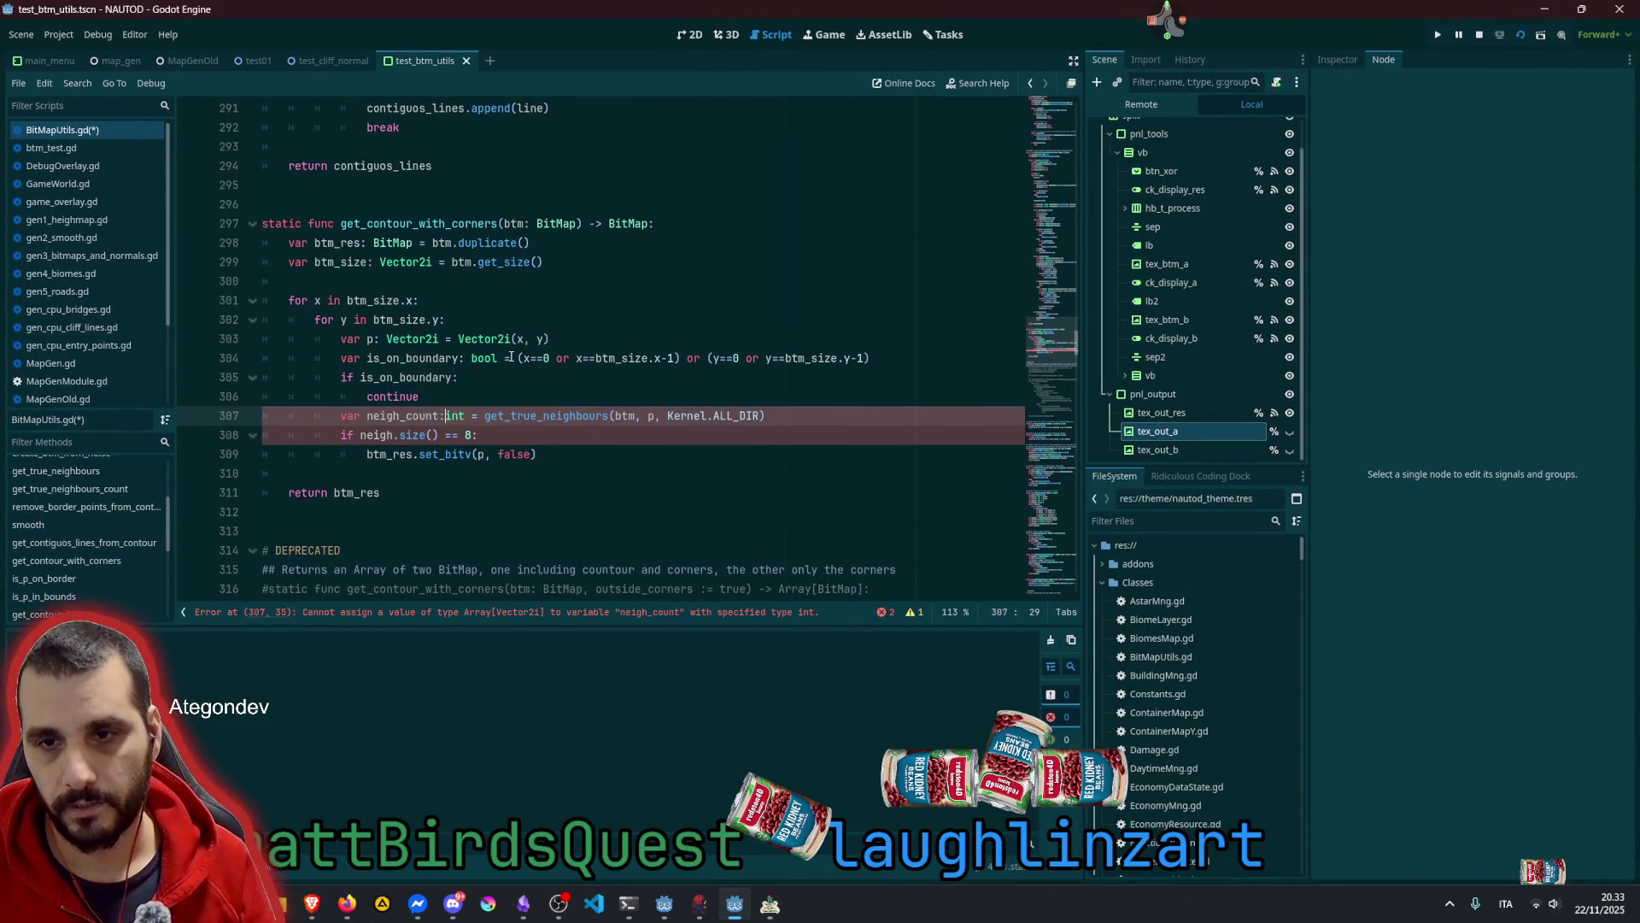
key(ctrl+Right)
key(ctrl+Right)
key(ctrl+Right)
text(_)
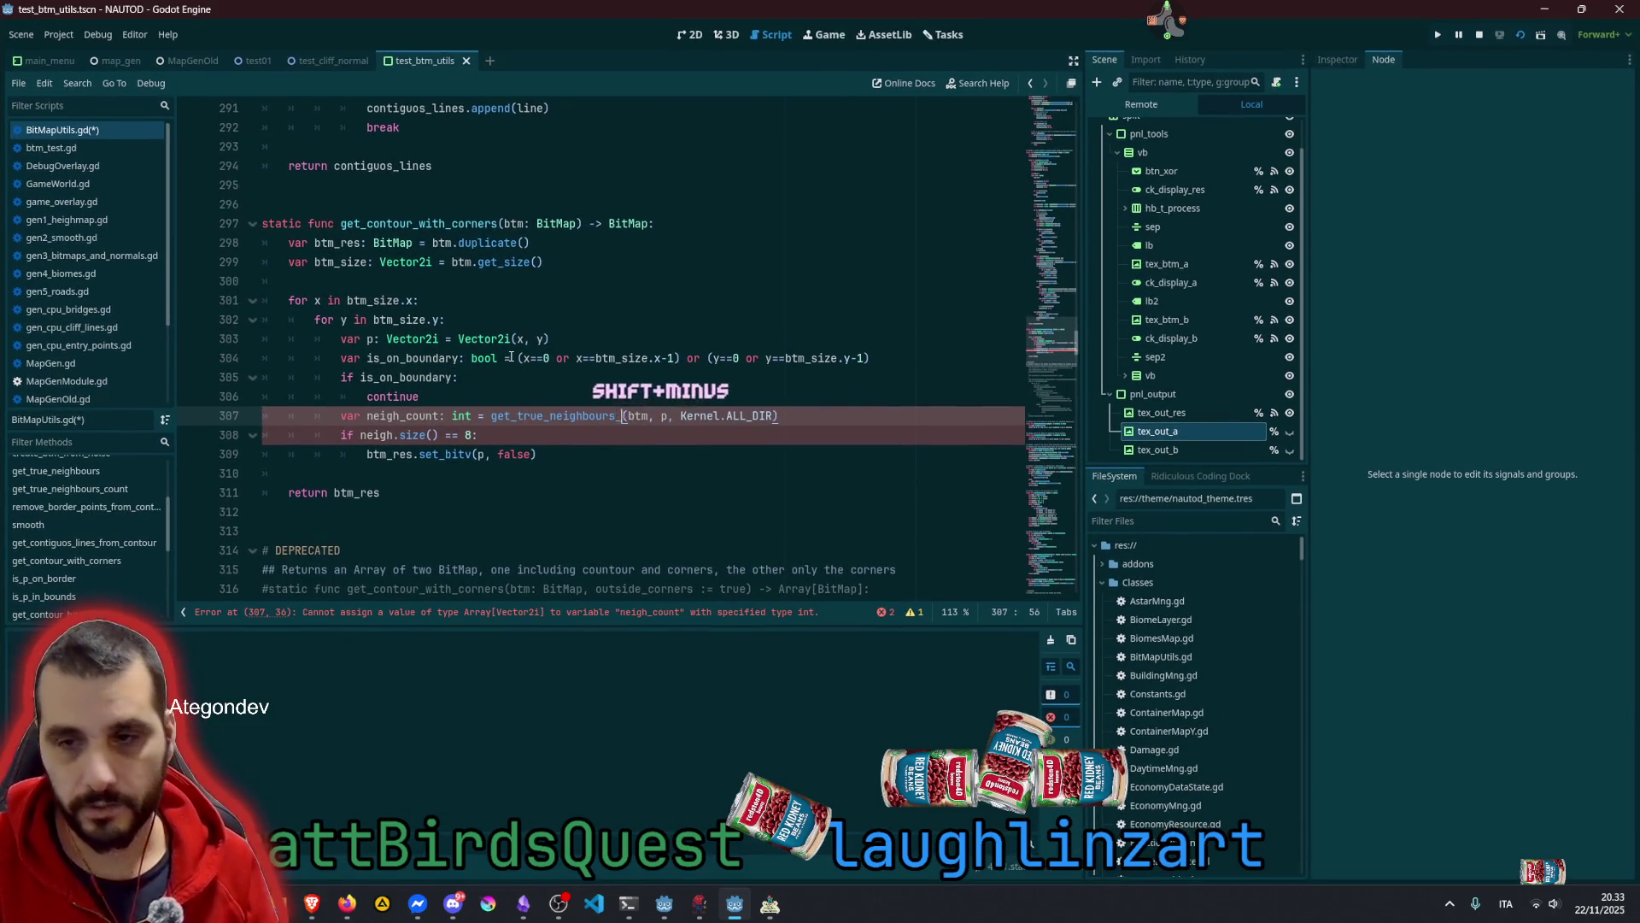
key(Return)
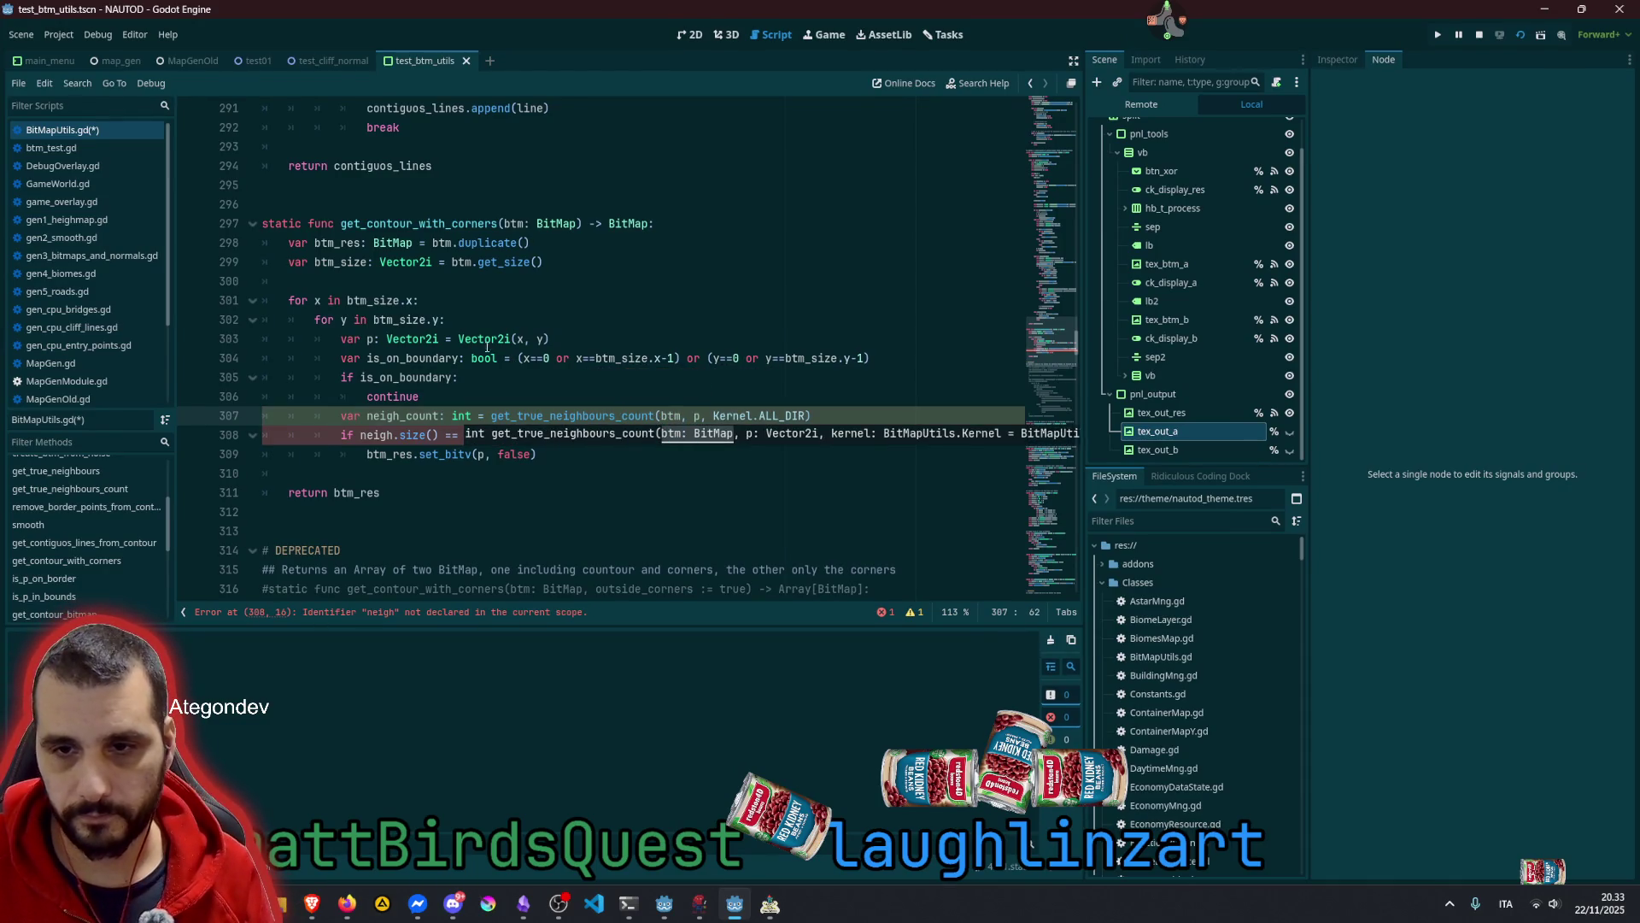
Replace neigh.size() with neigh_count on line 308, save, and bring up the NAUTOD debug game
double_click(413, 415)
key(ctrl+c)
key(Down)
key(ctrl+shift+Left)
key(ctrl+shift+Left)
key(ctrl+shift+Left)
key(ctrl+v)
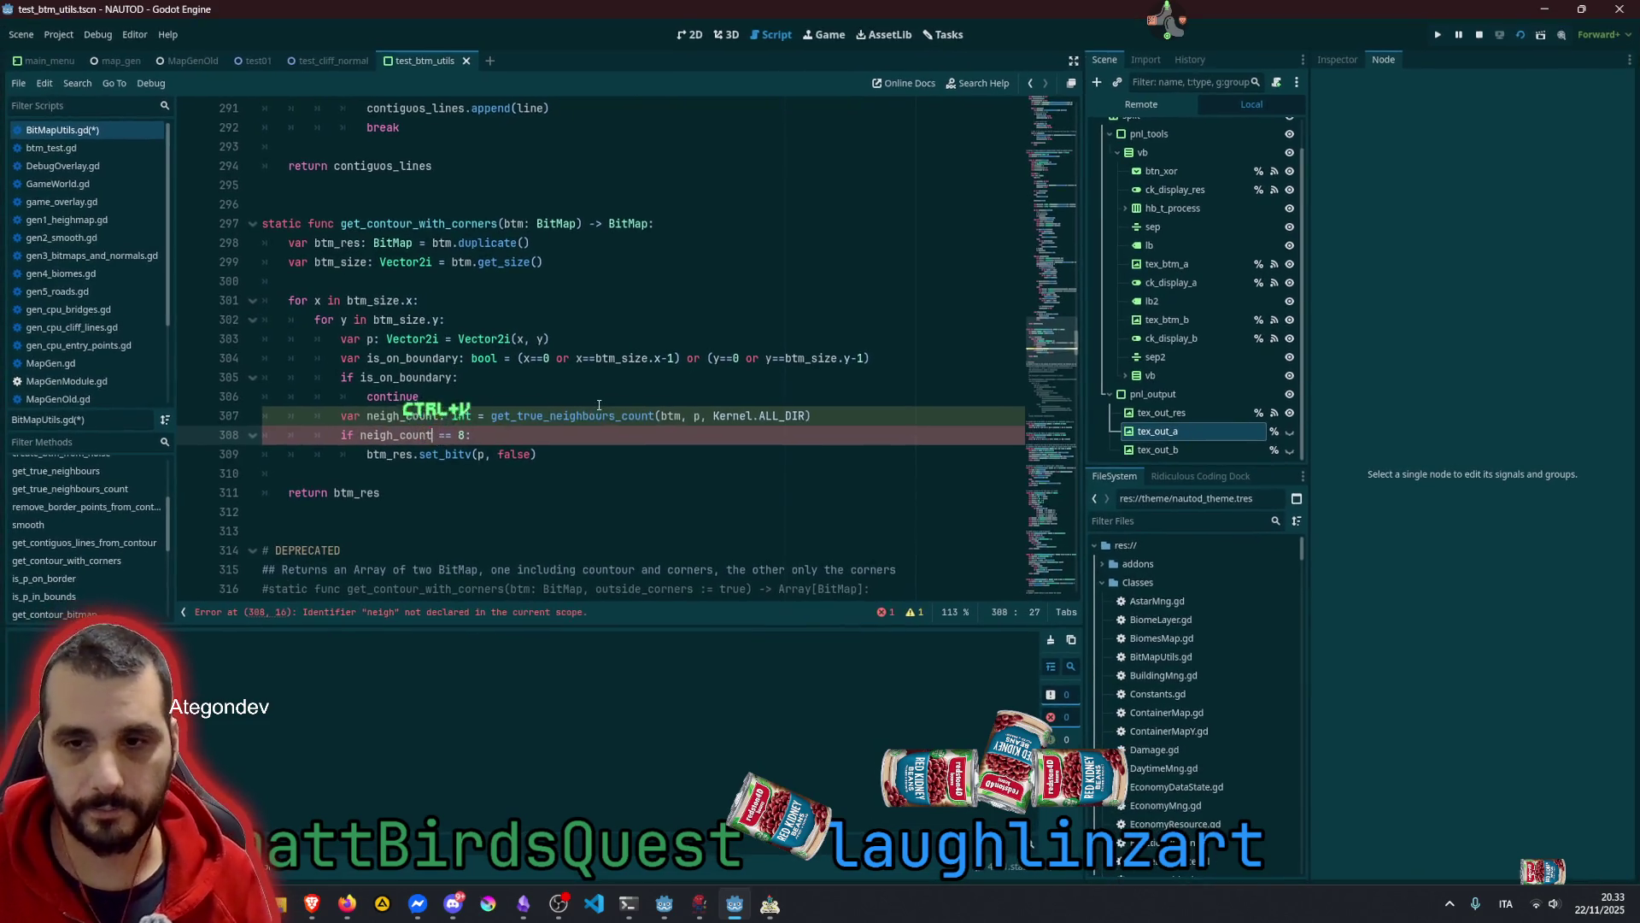
click(540, 422)
key(ctrl+s)
click(527, 389)
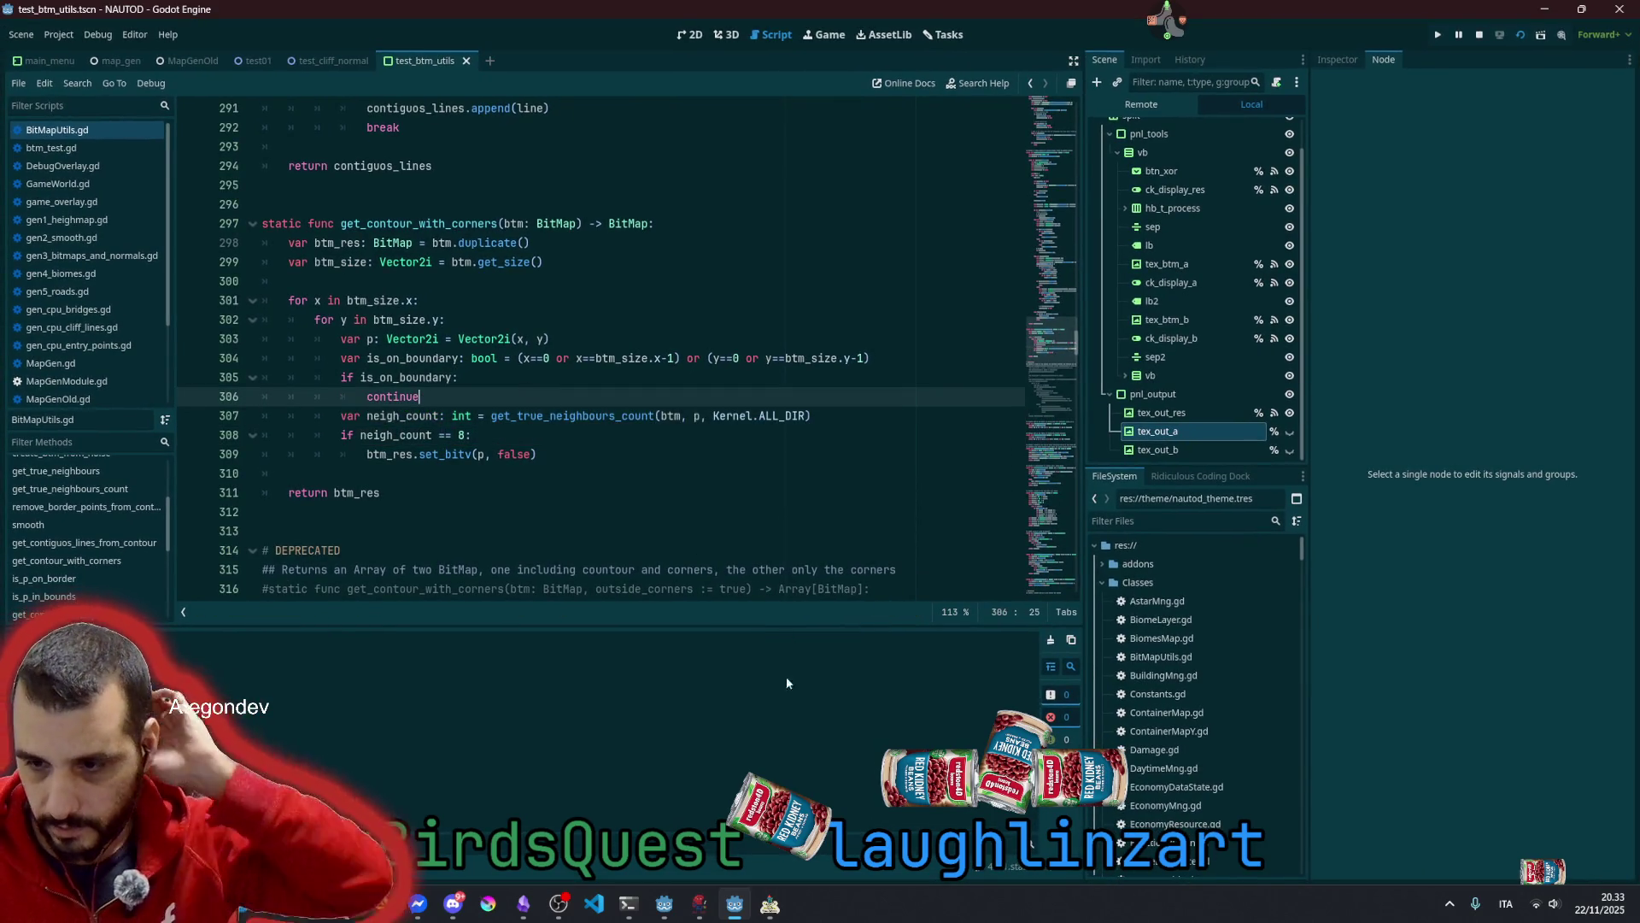
click(768, 906)
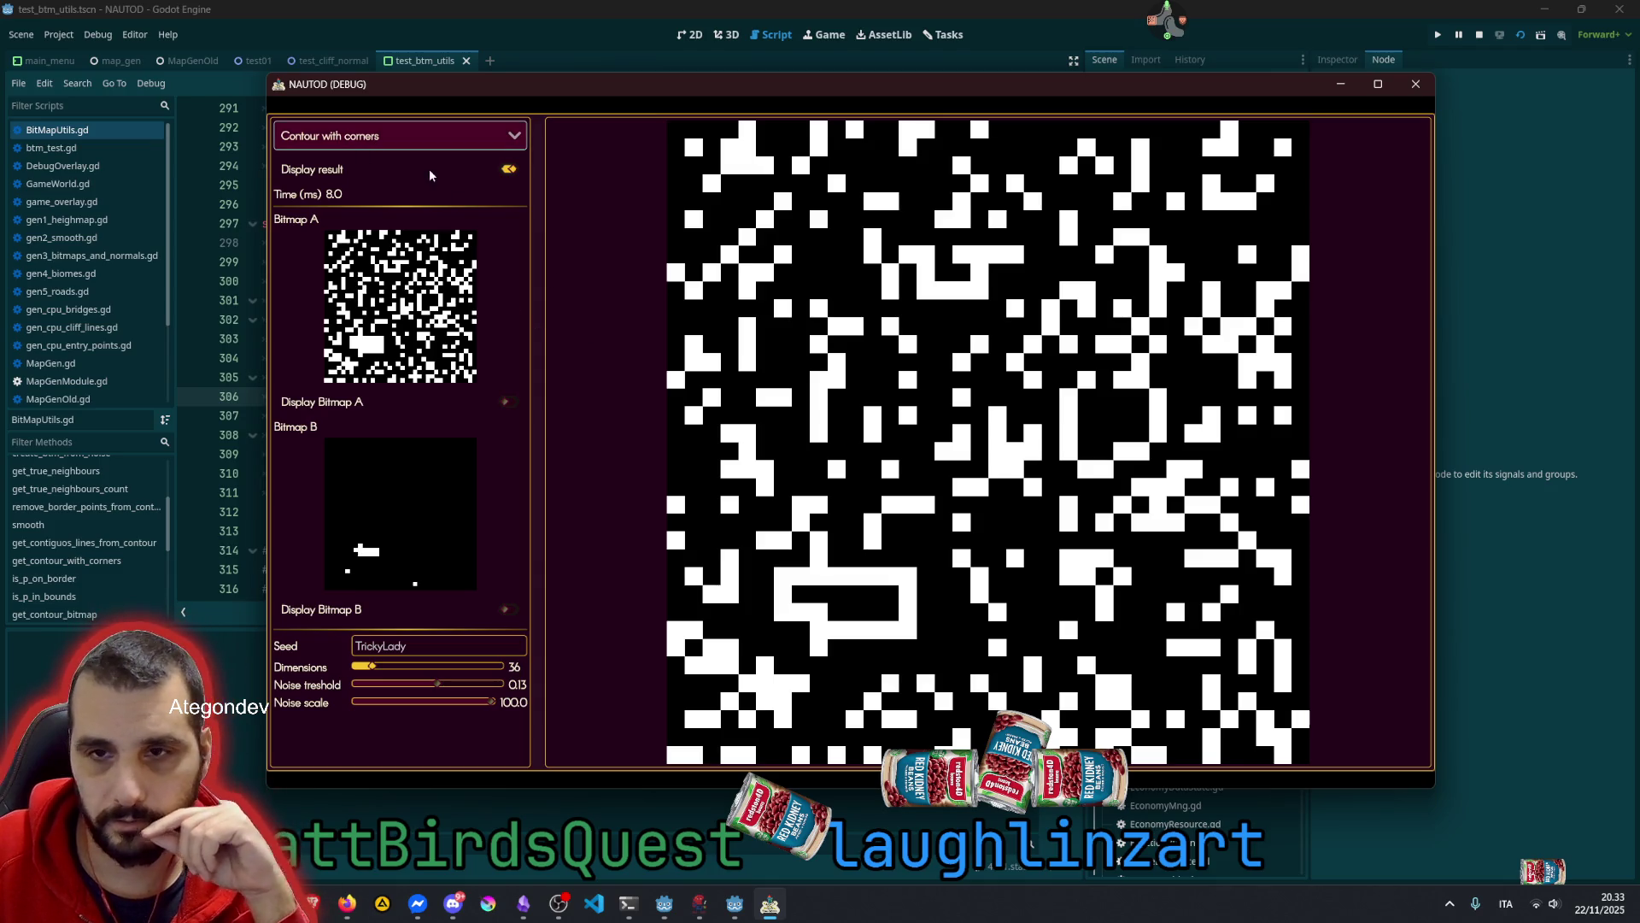
Keep Contour with corners as the operation and raise the bitmap dimensions to 256
click(371, 141)
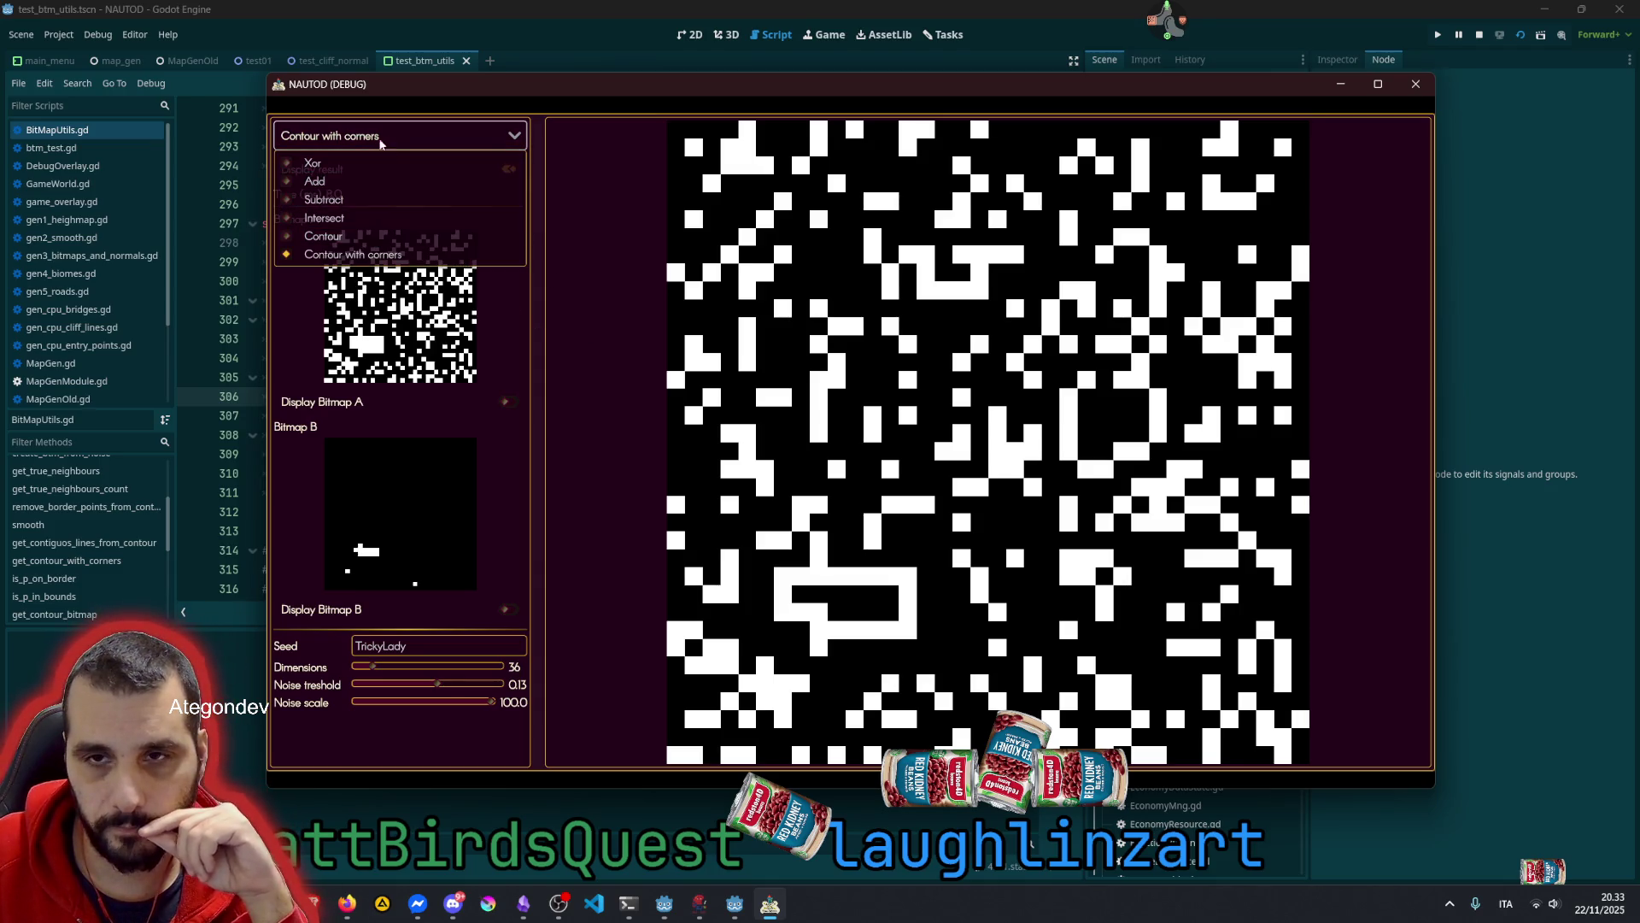
click(373, 236)
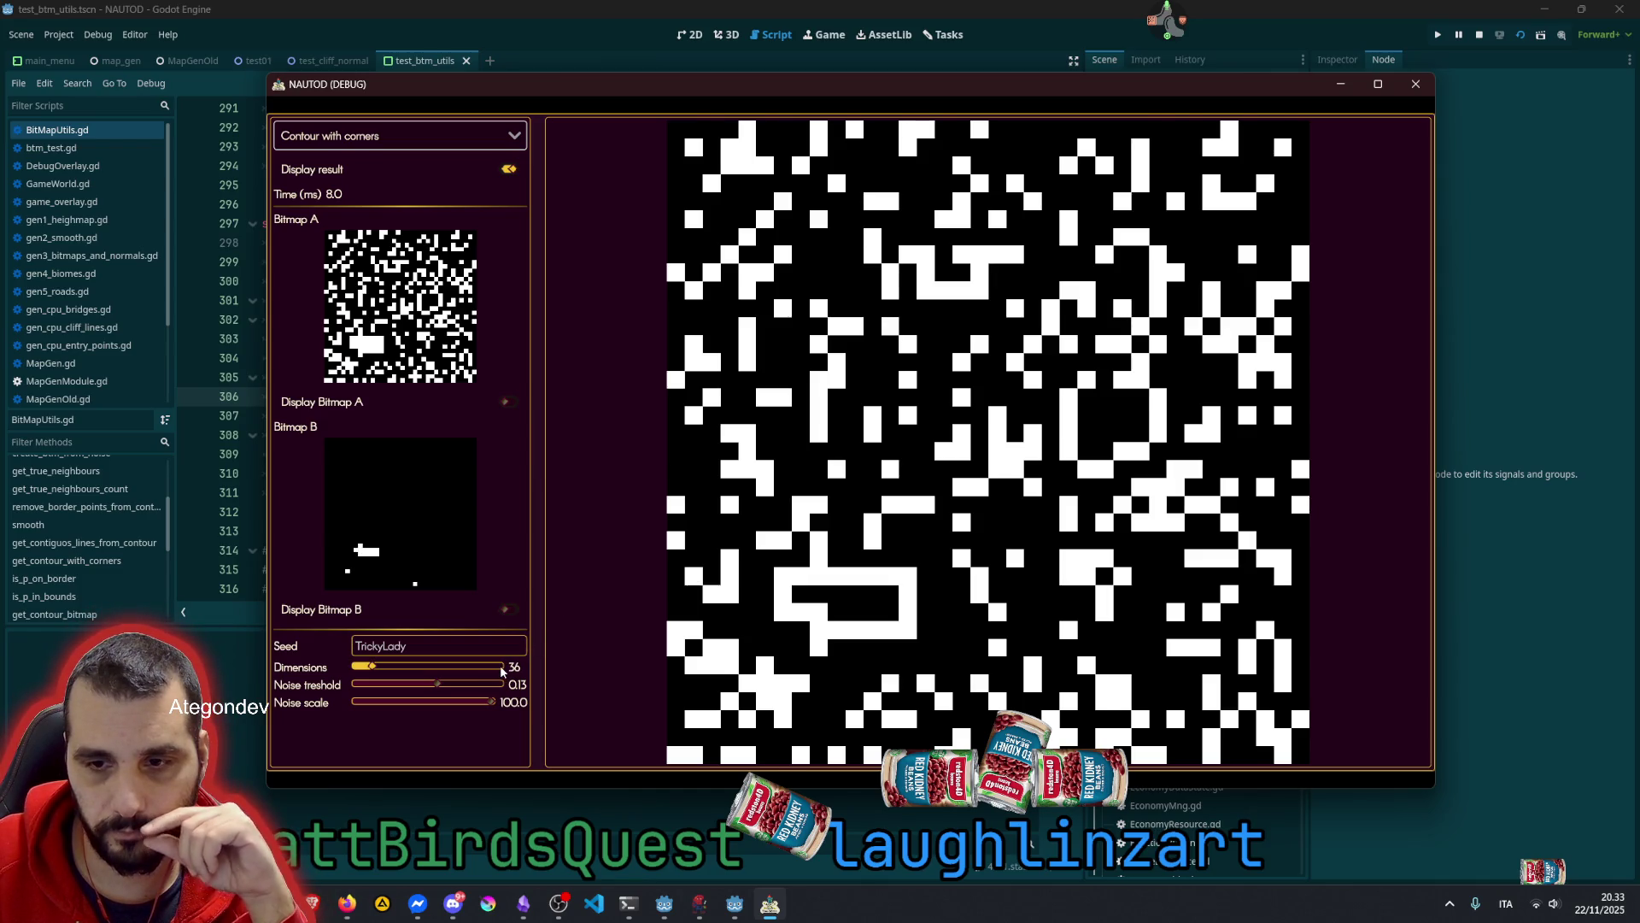
click(501, 668)
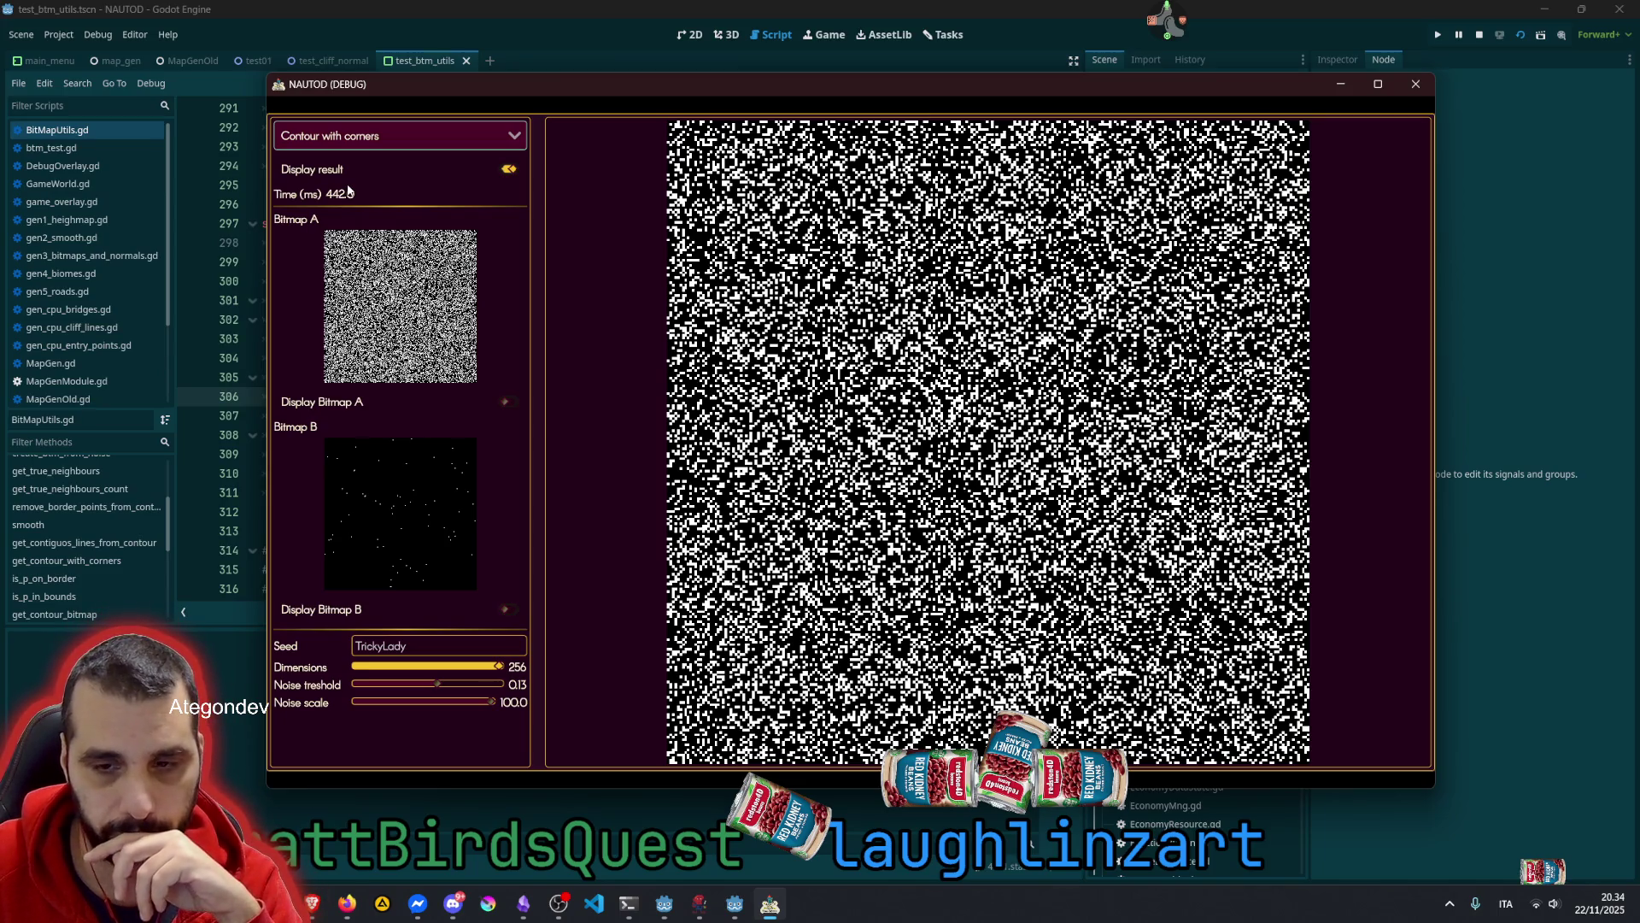
Compare the Xor and Contour modes, return to Contour with corners (430 ms), and stop the run
click(379, 137)
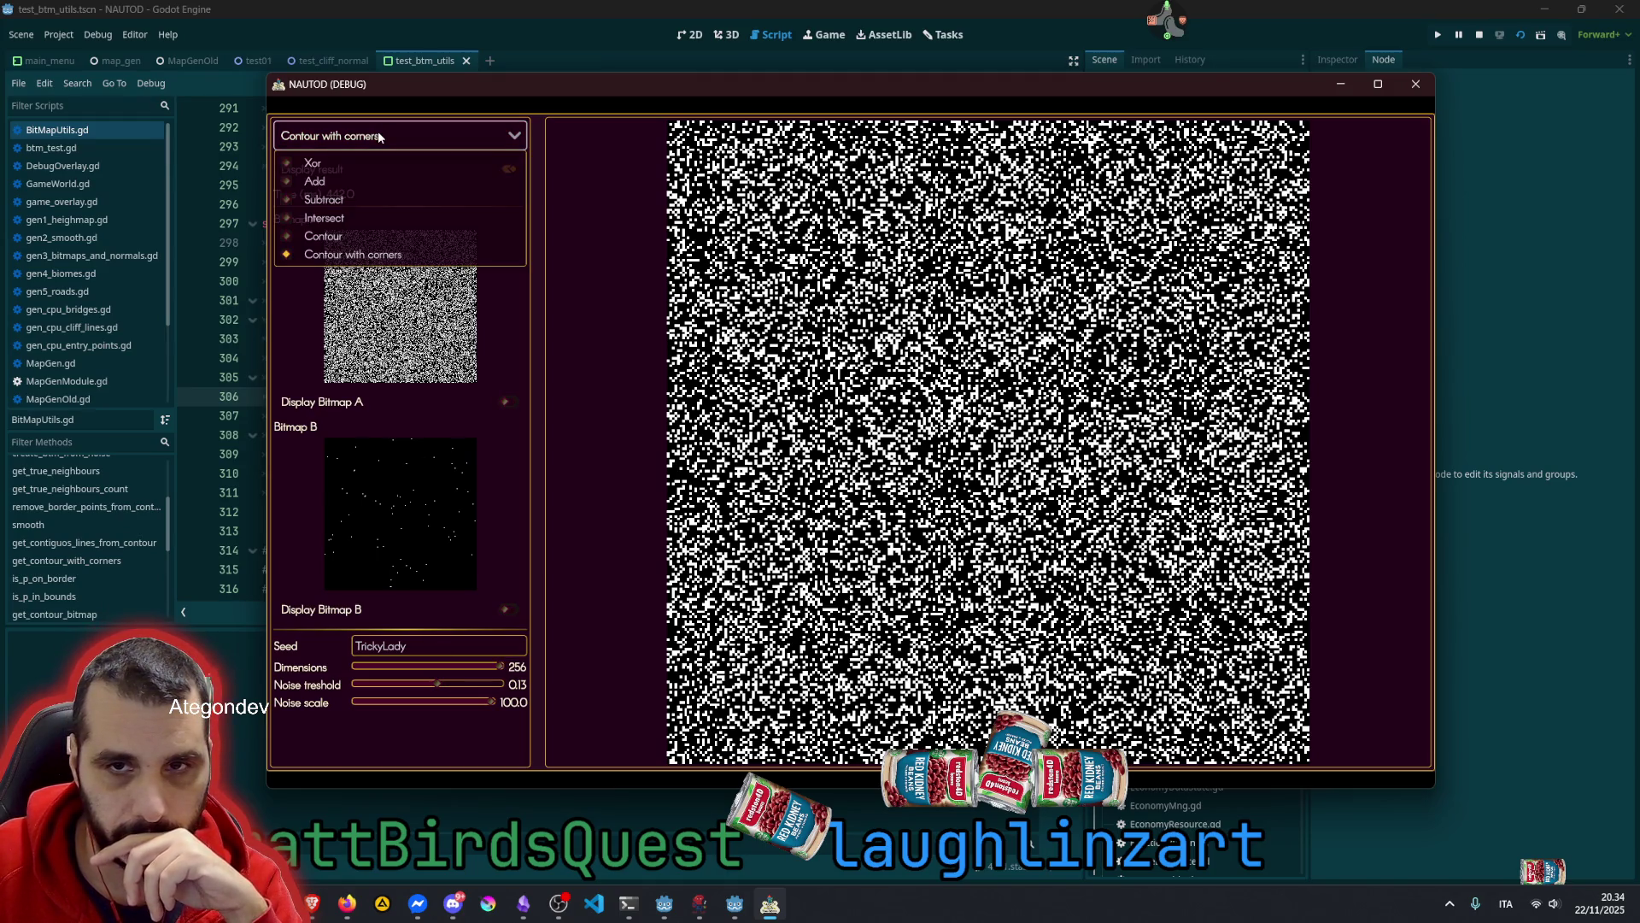
click(361, 167)
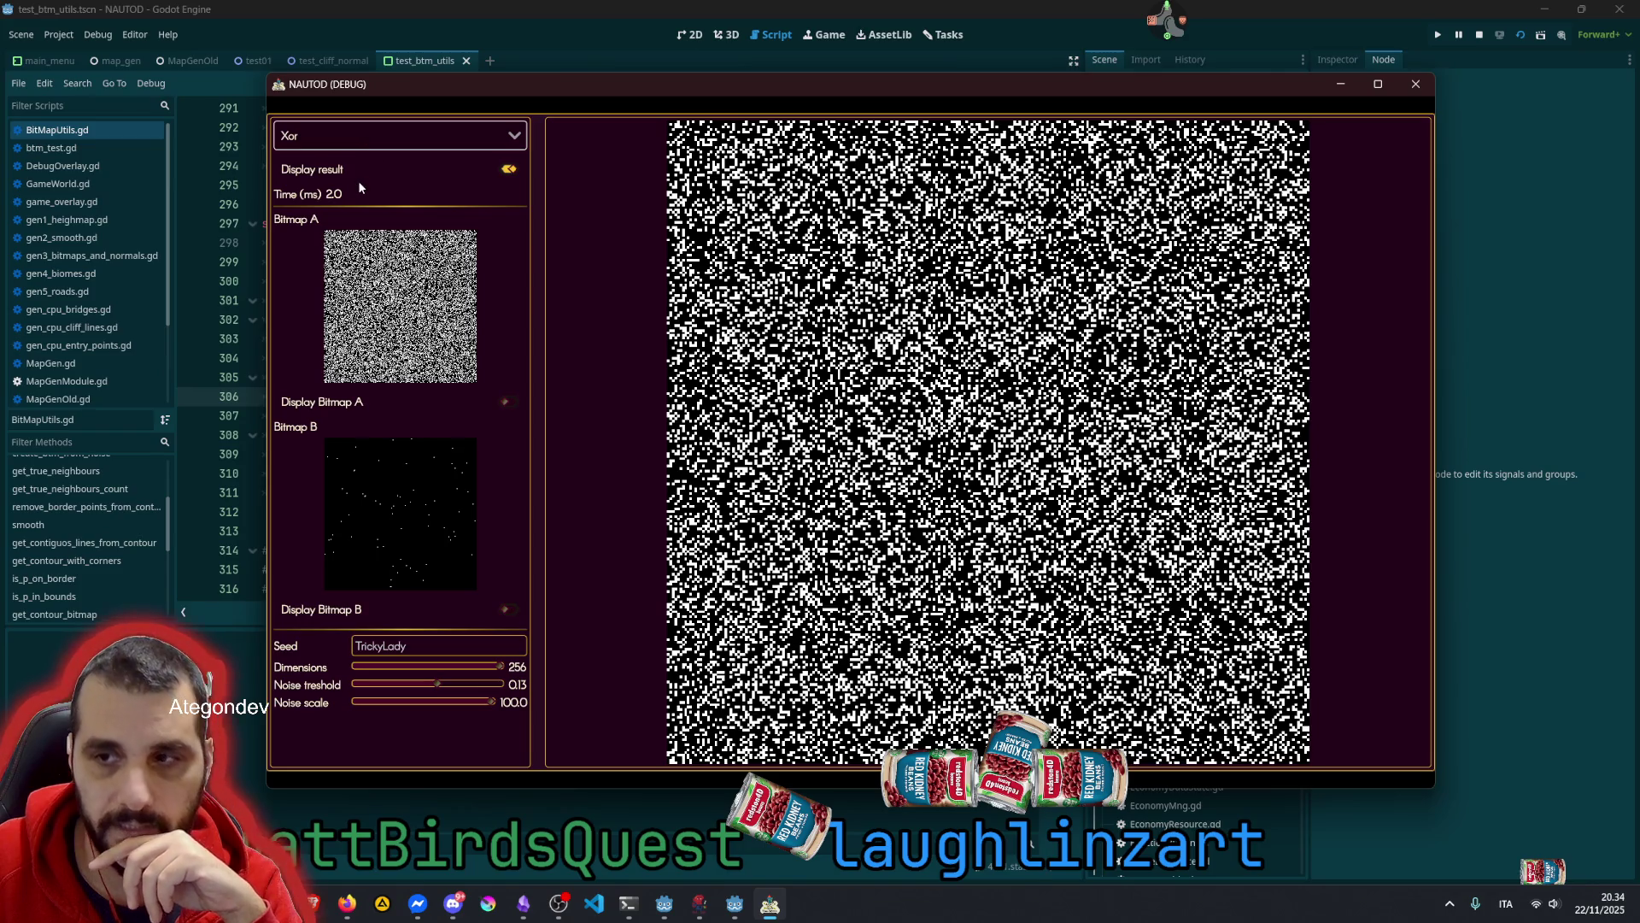
click(380, 137)
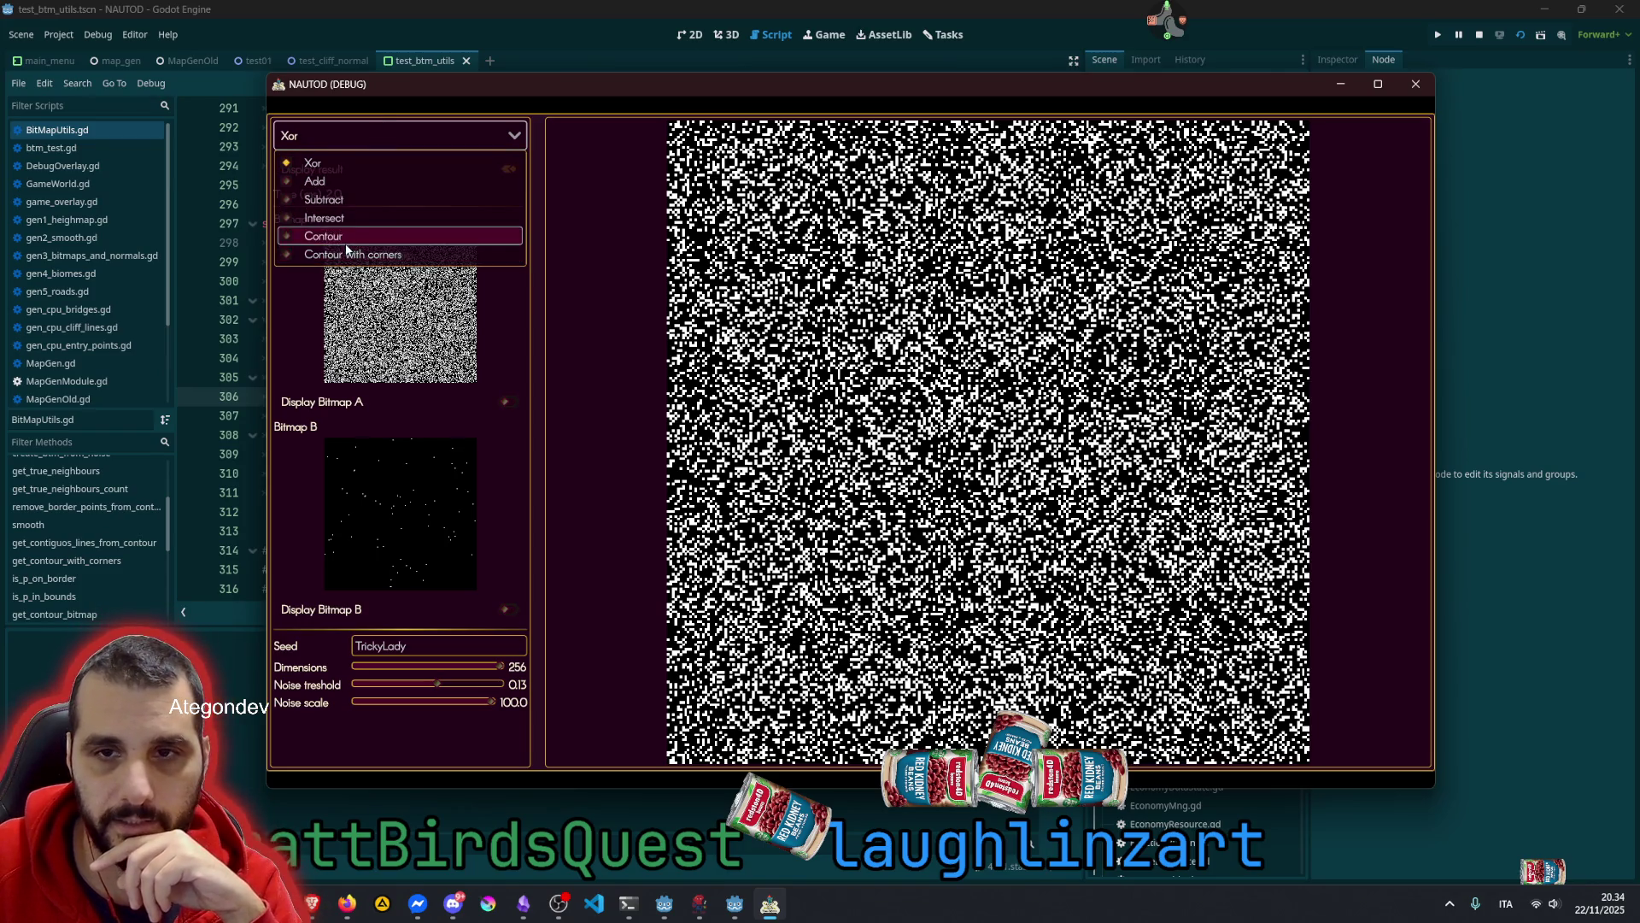
click(346, 241)
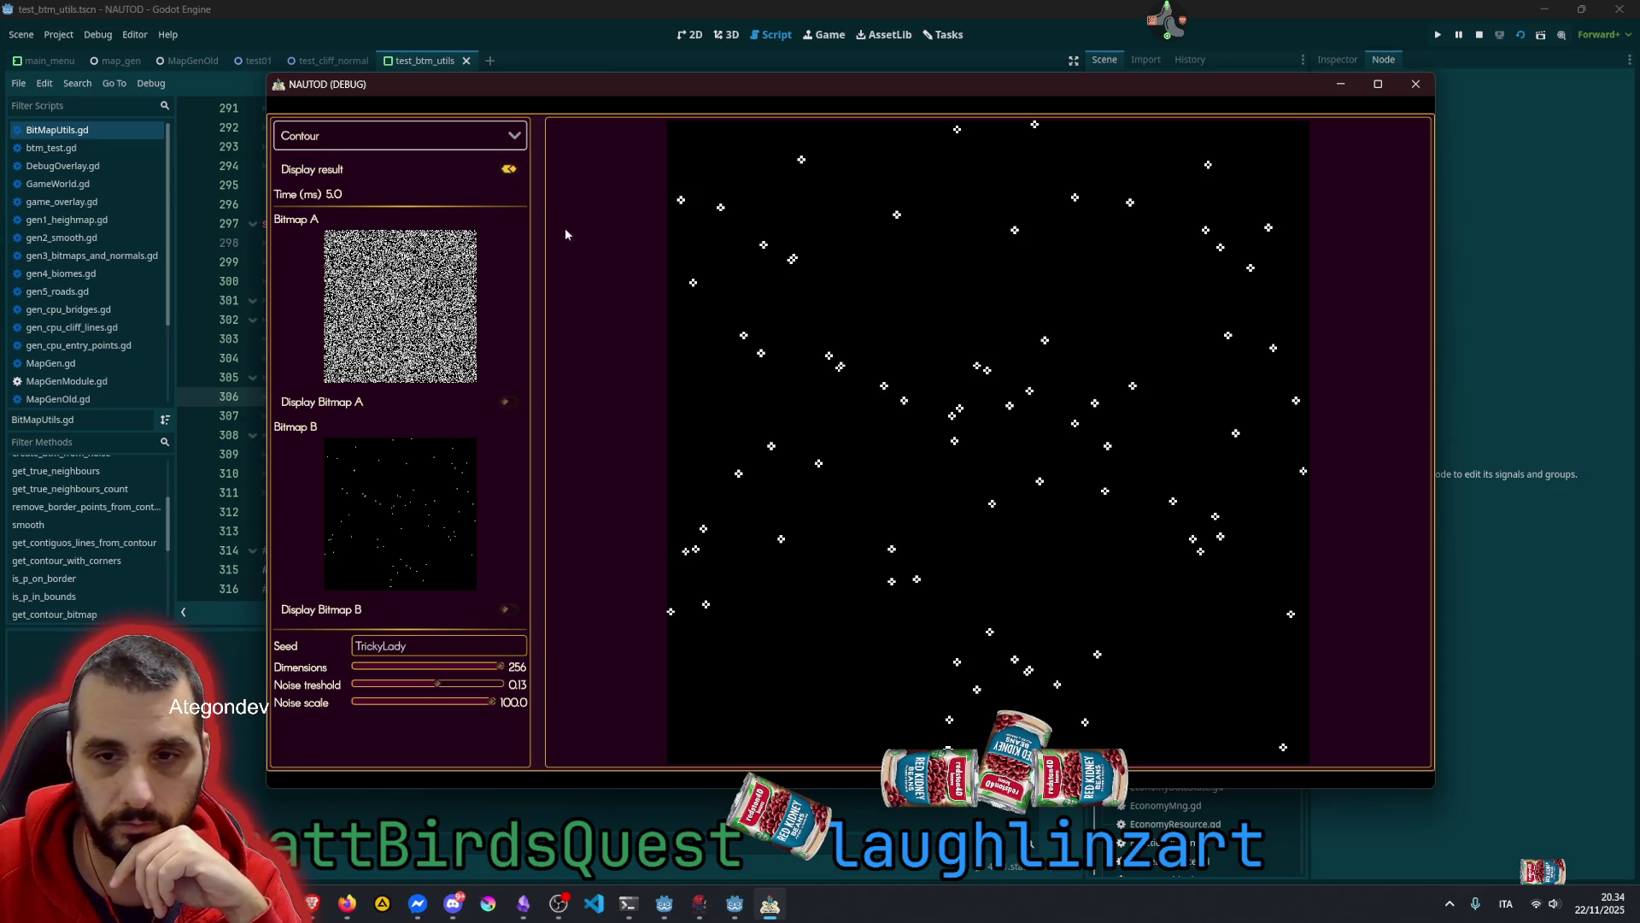
click(395, 143)
click(363, 256)
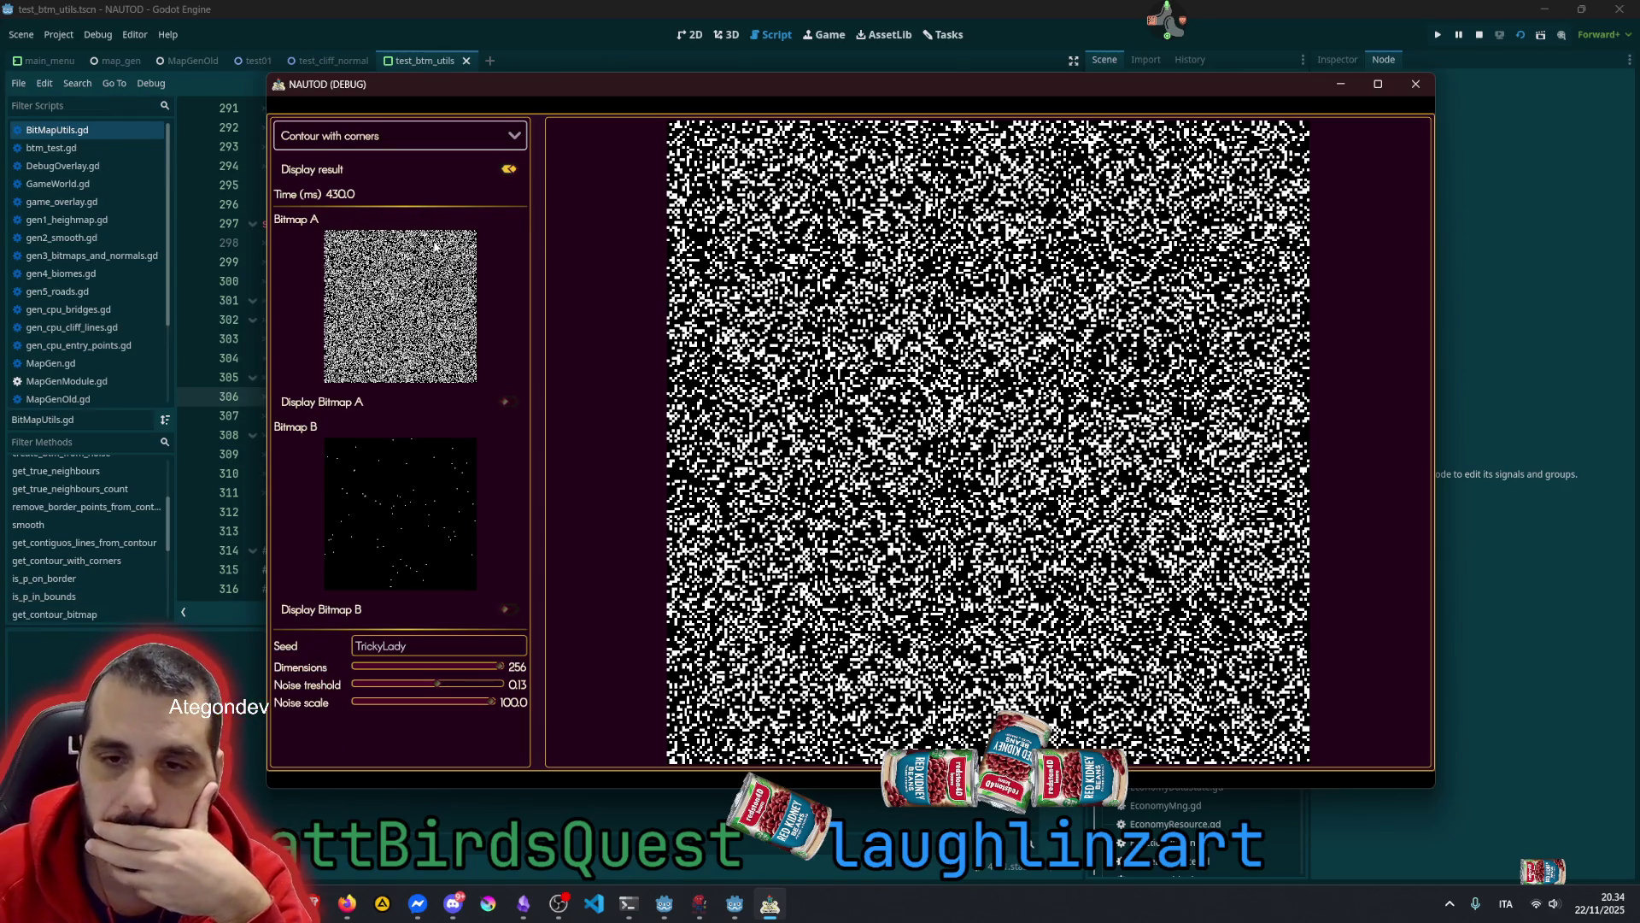
key(F8)
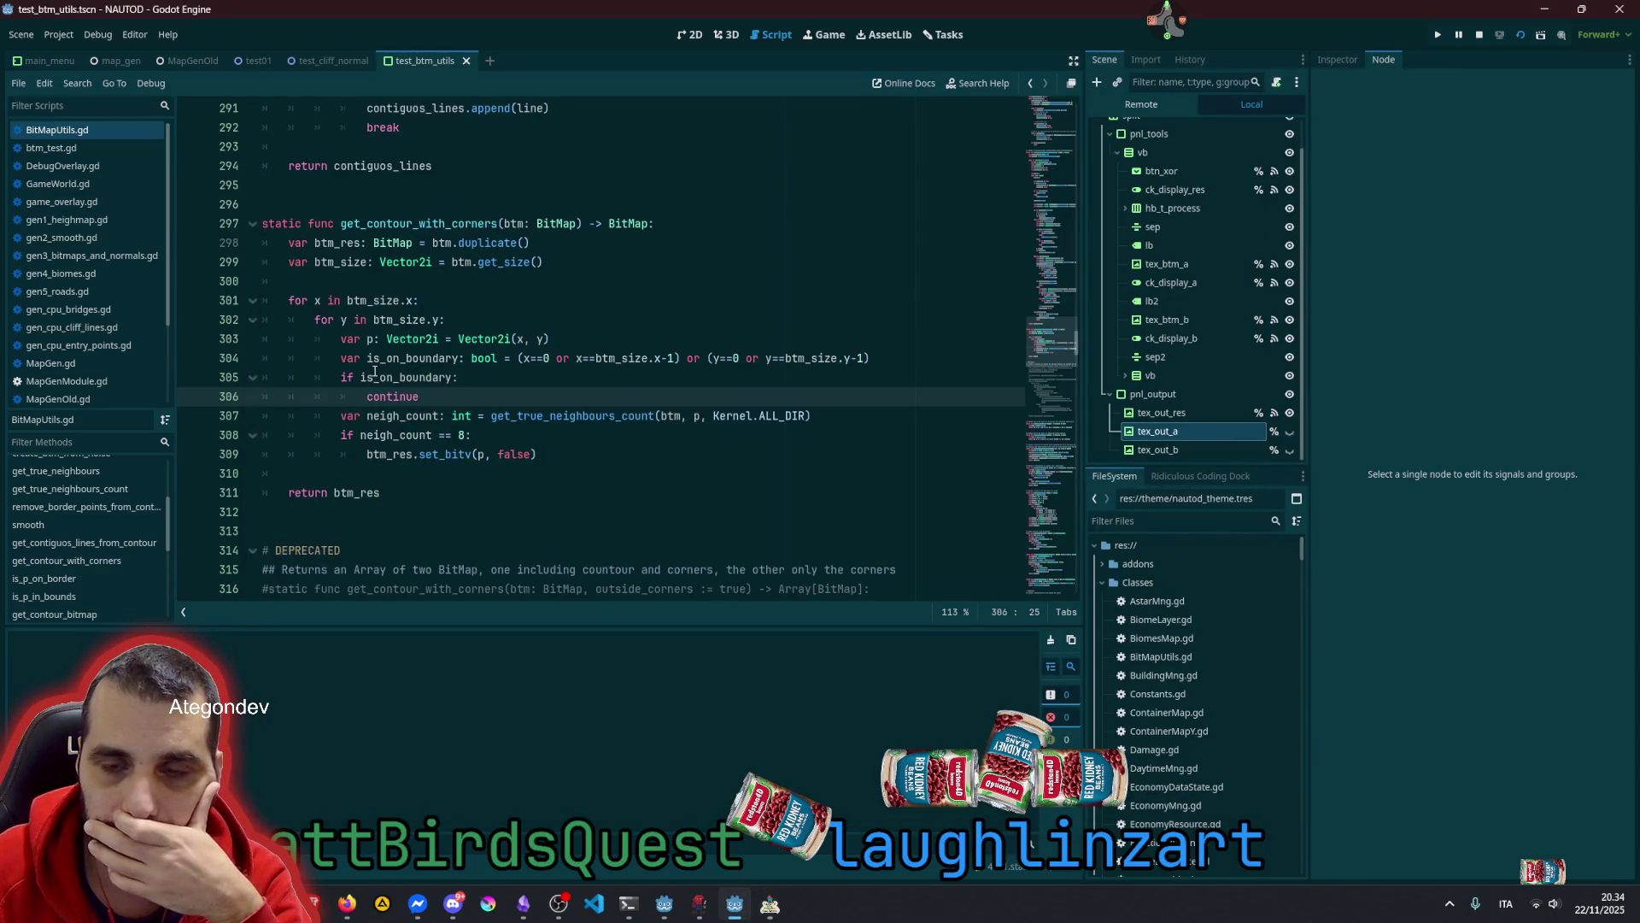
click(373, 243)
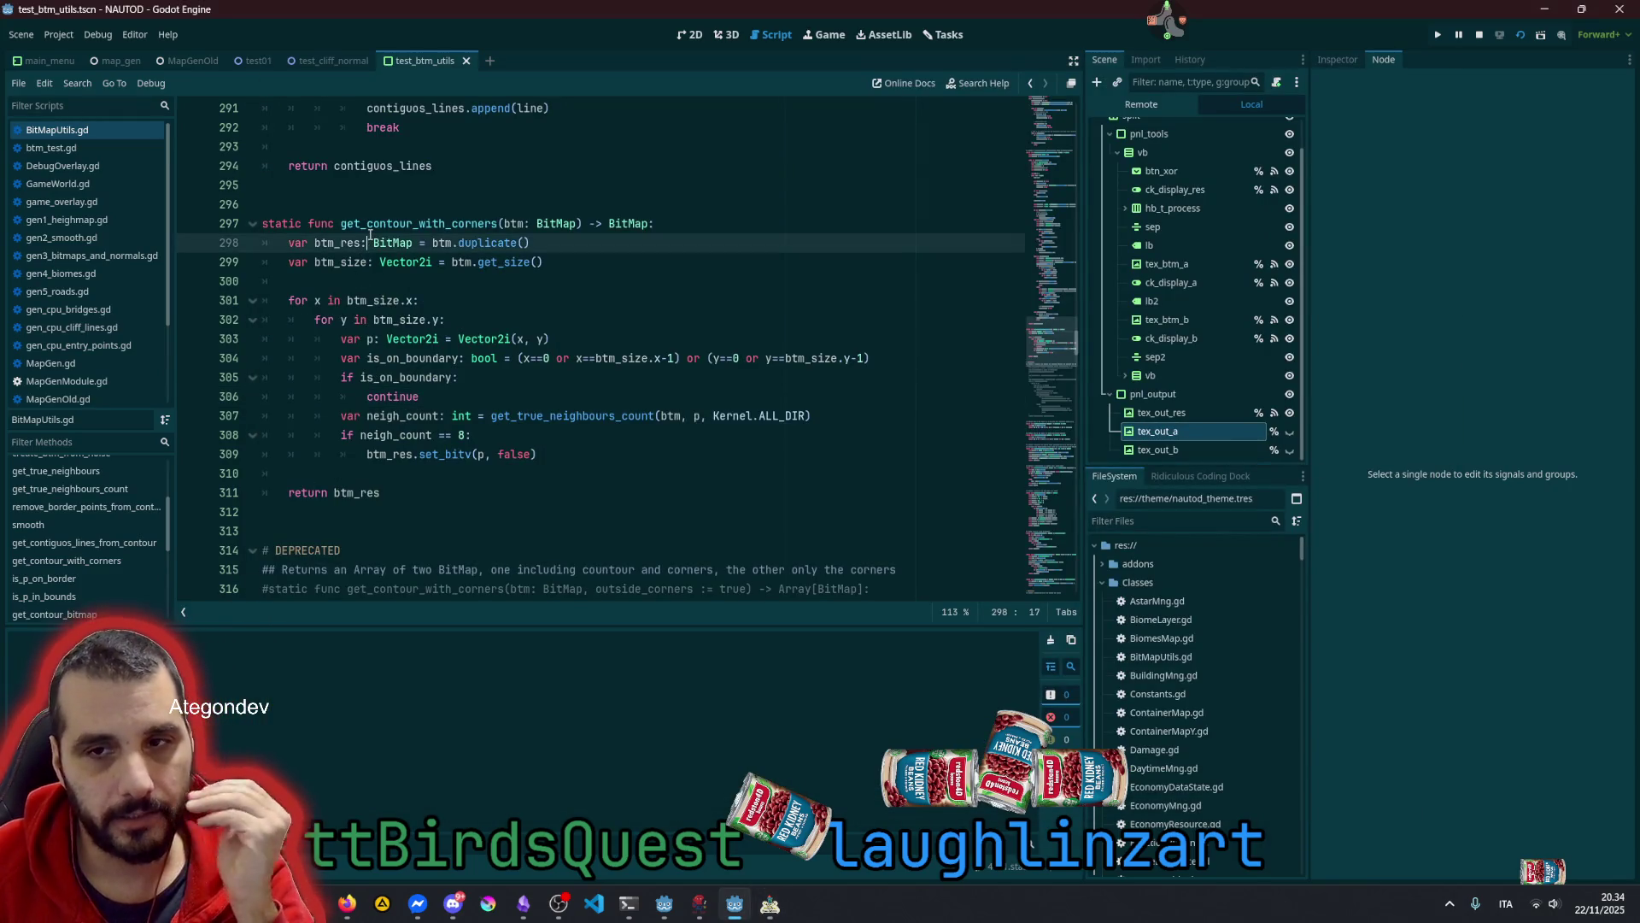
double_click(420, 226)
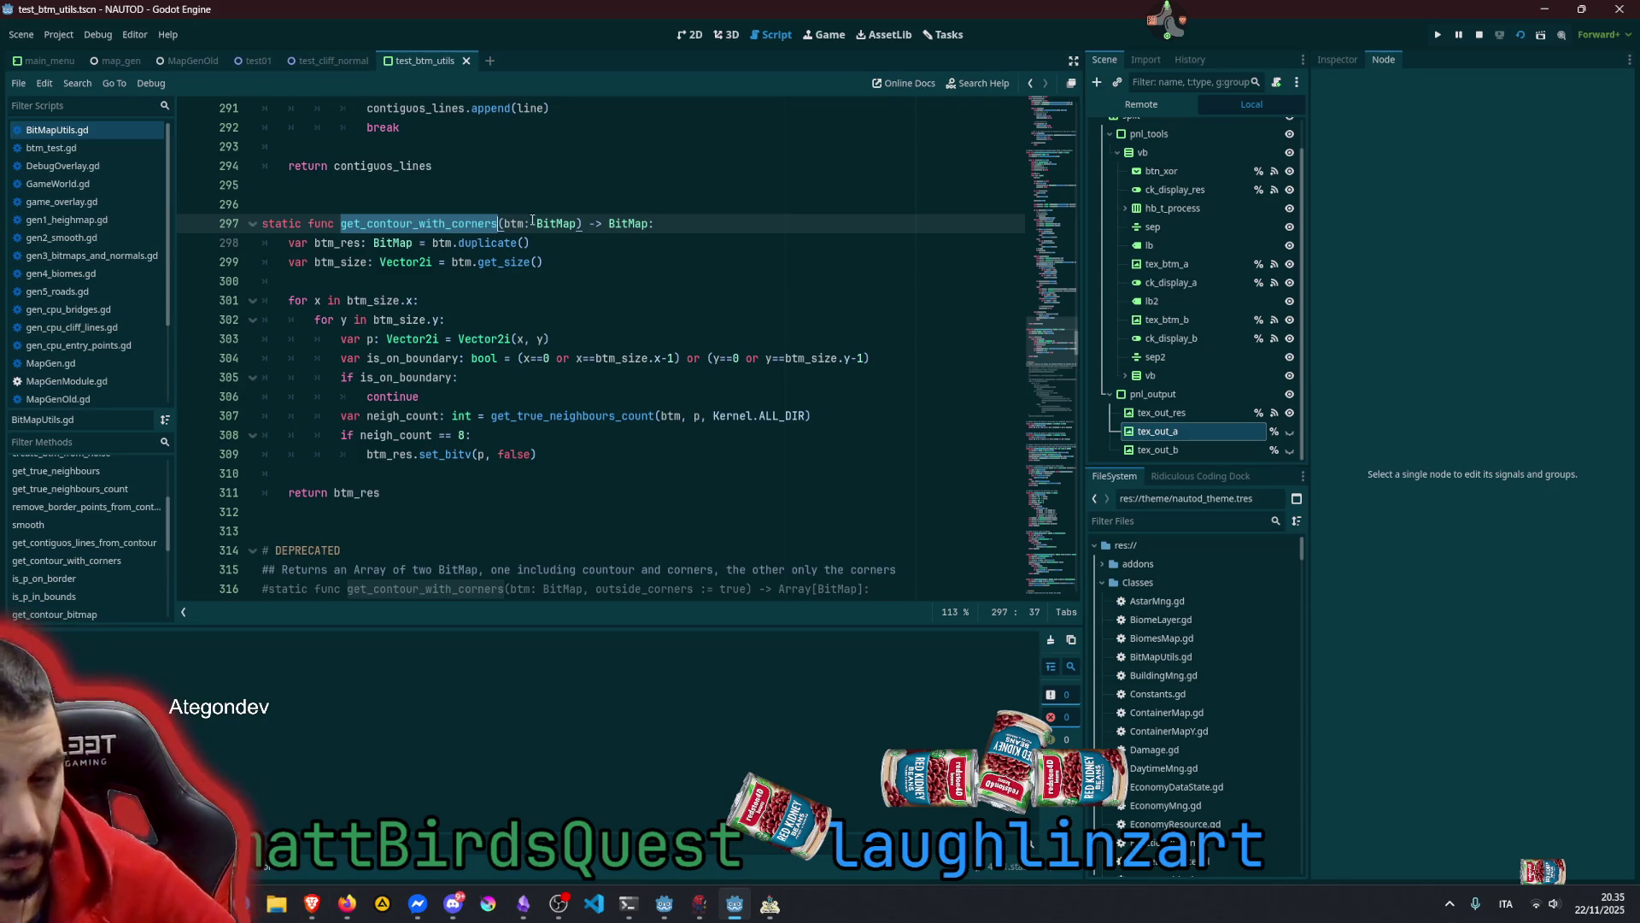
click(312, 903)
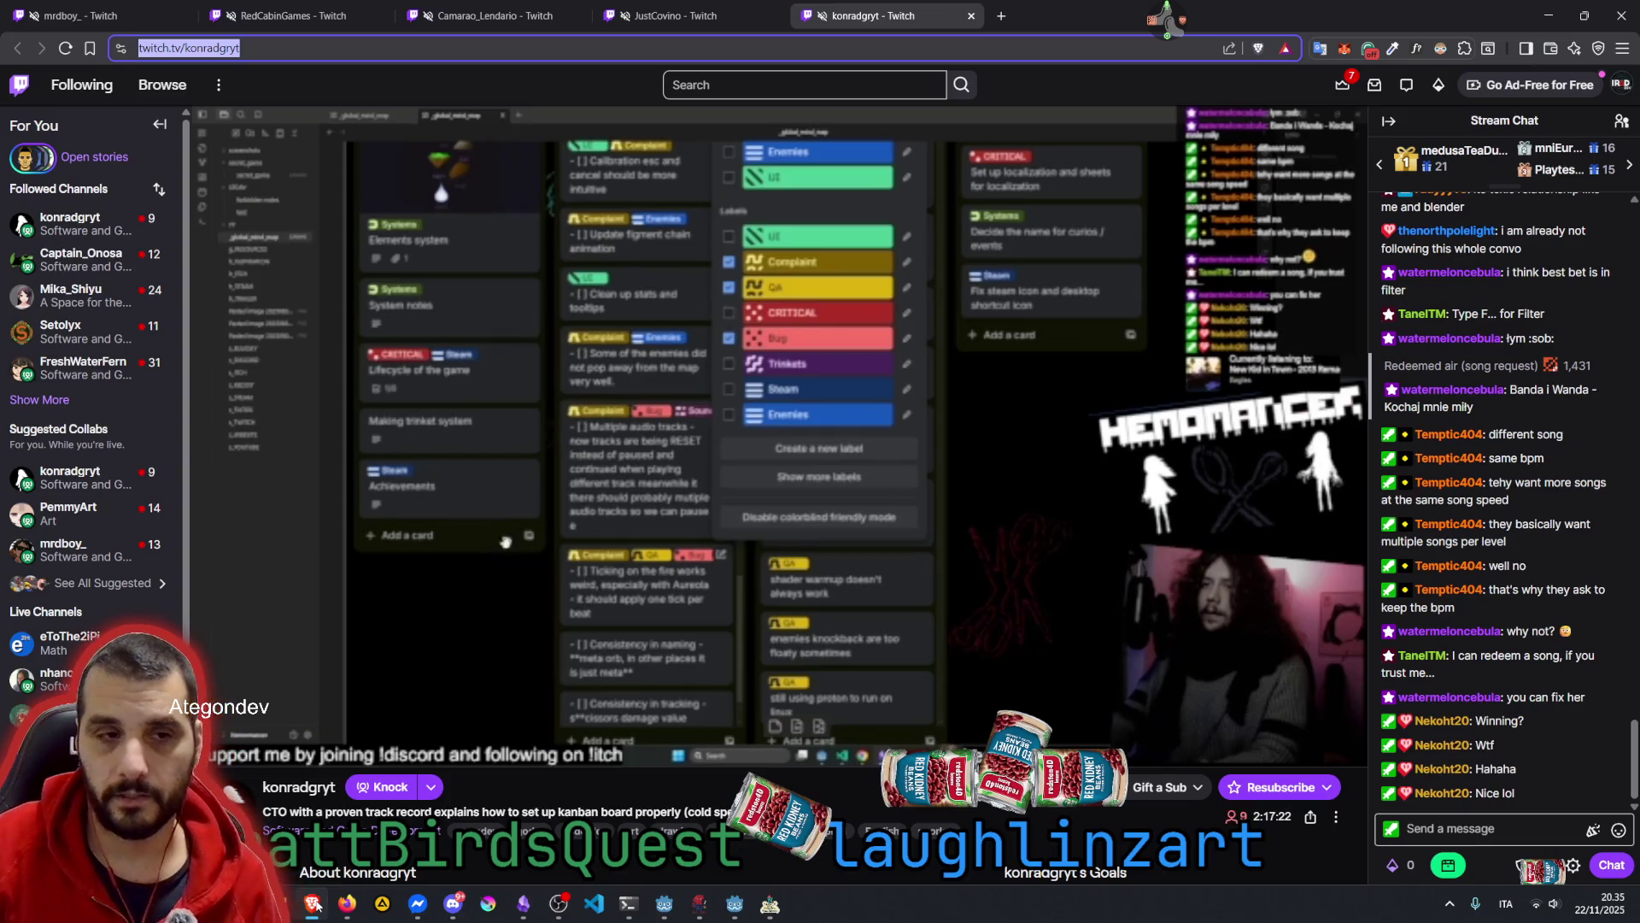
click(312, 904)
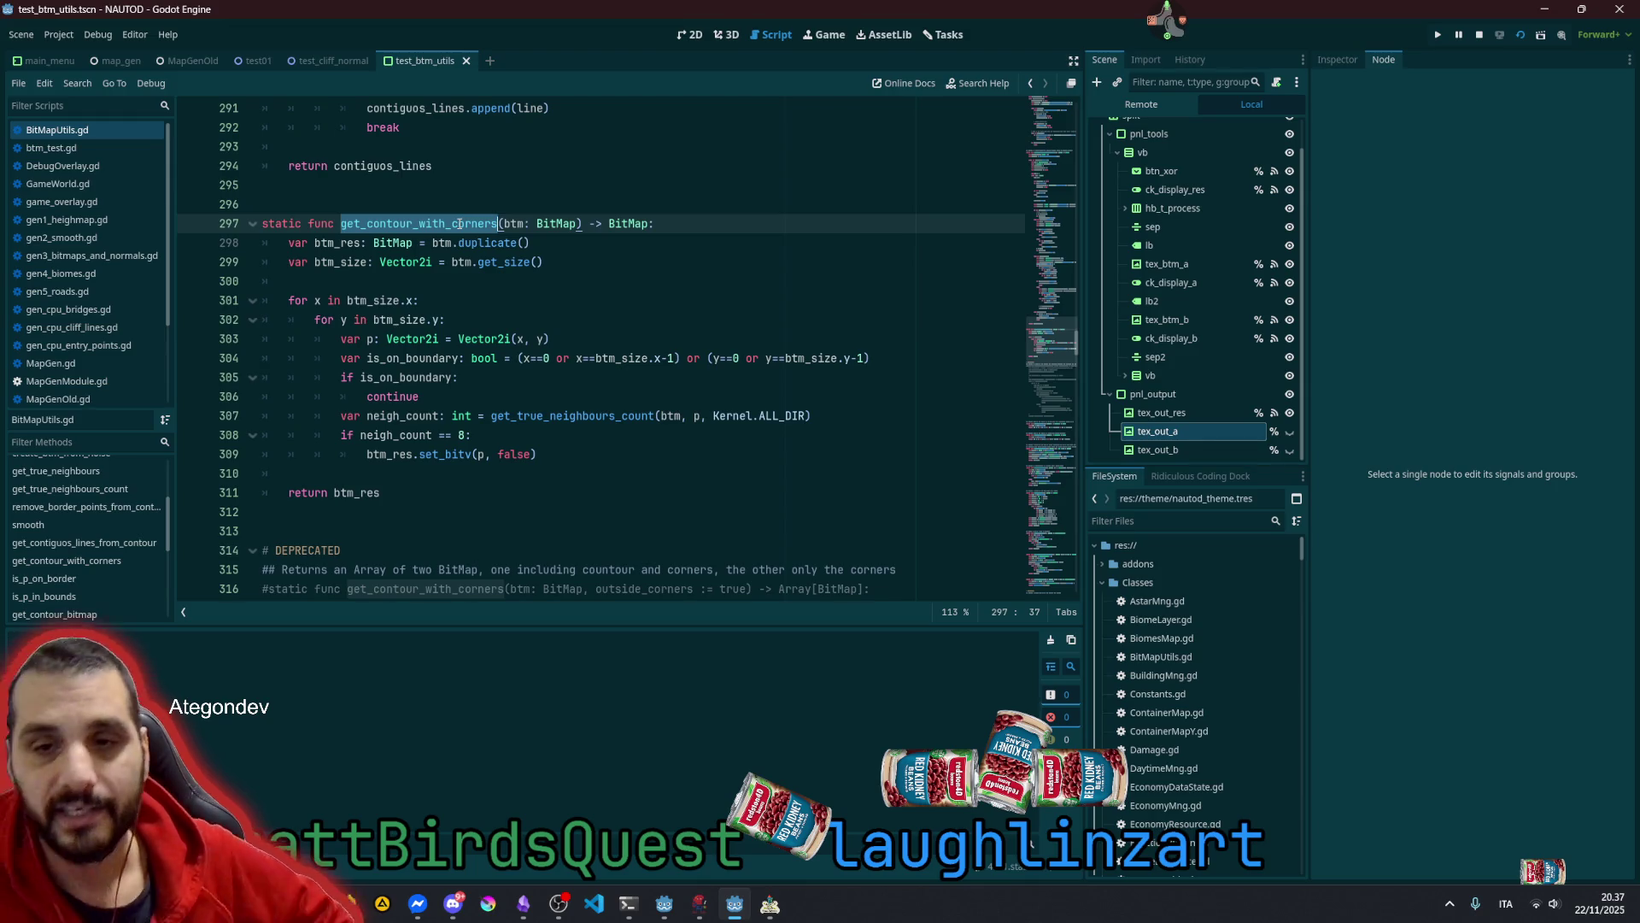
Declare 'var sh: Shader' on a new line below the btm_size line
click(600, 282)
key(Return)
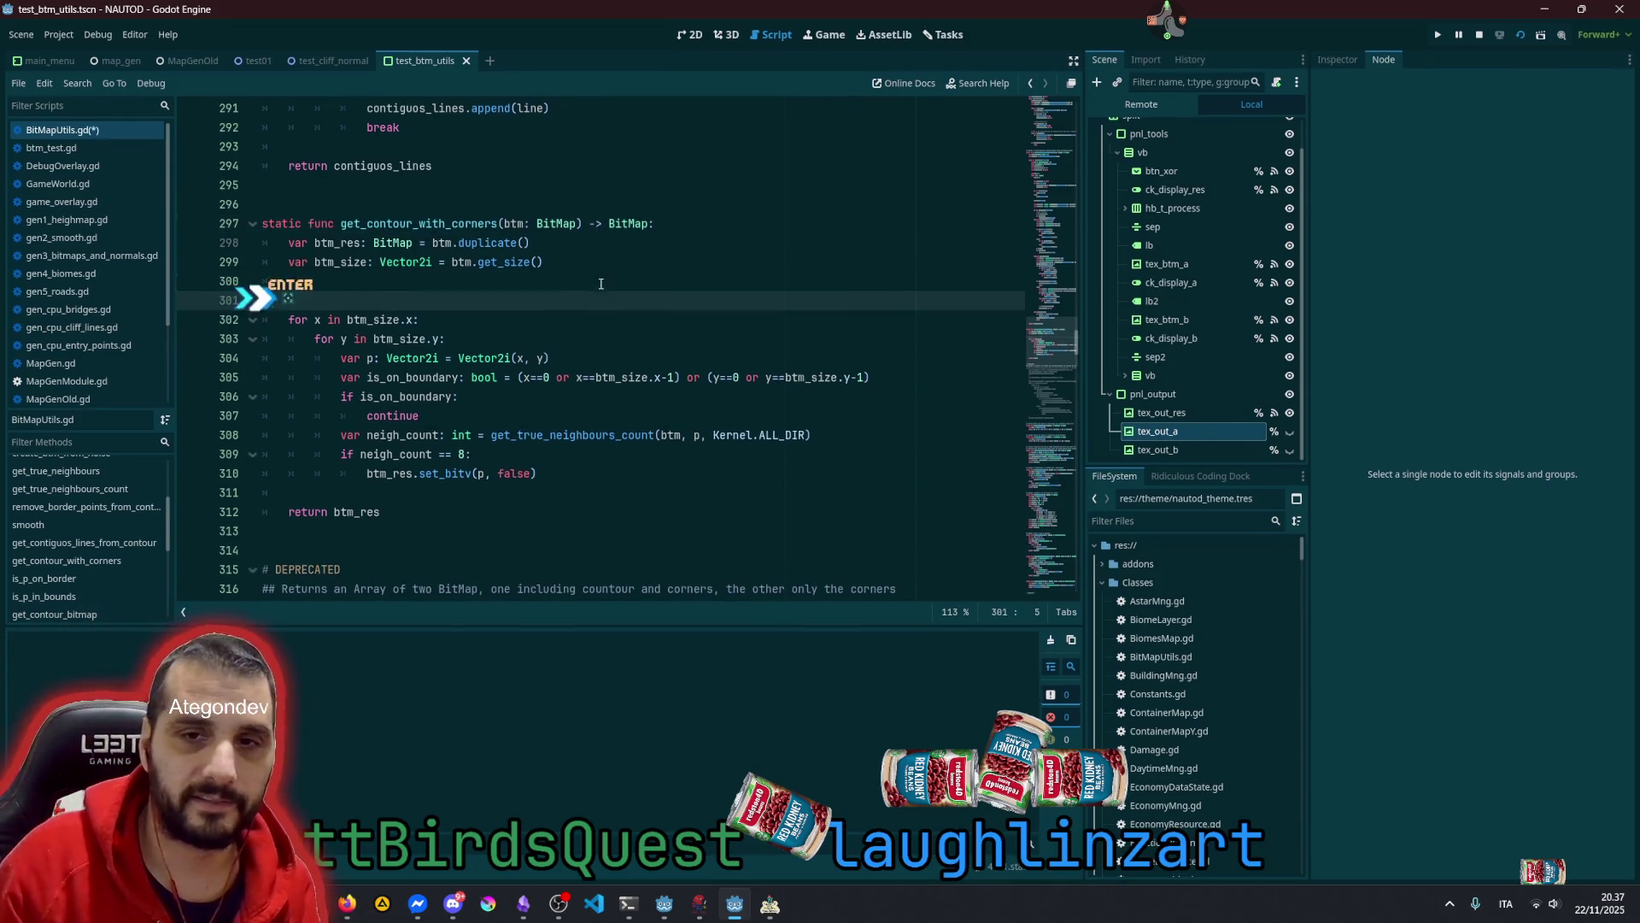
key(Return)
text(var s)
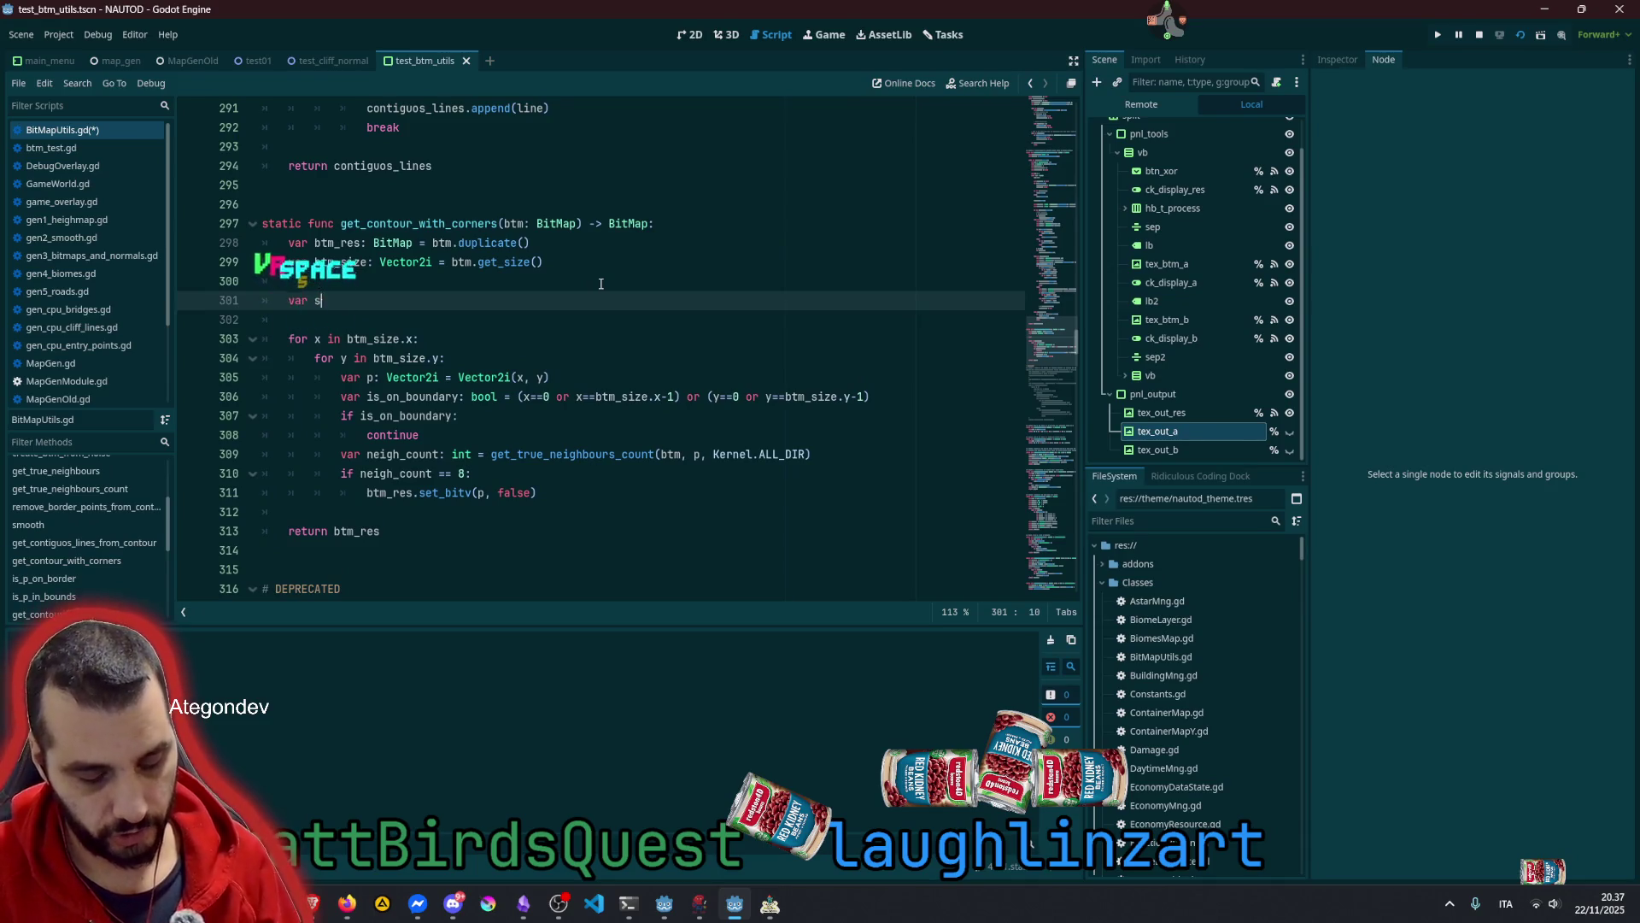
text(h: )
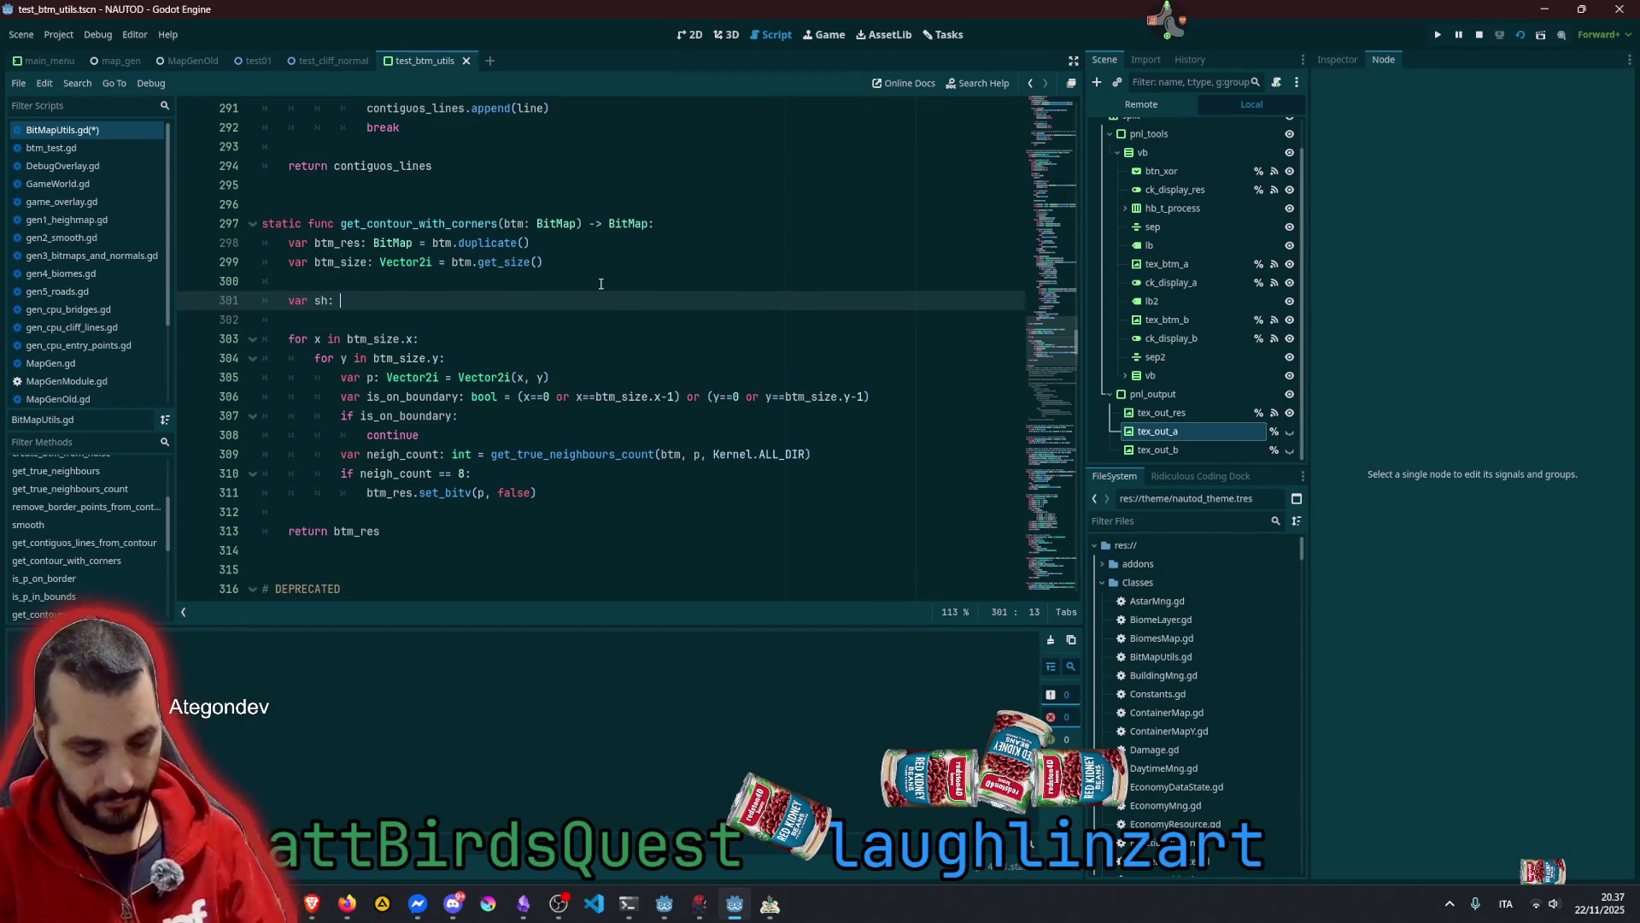
text(Shade)
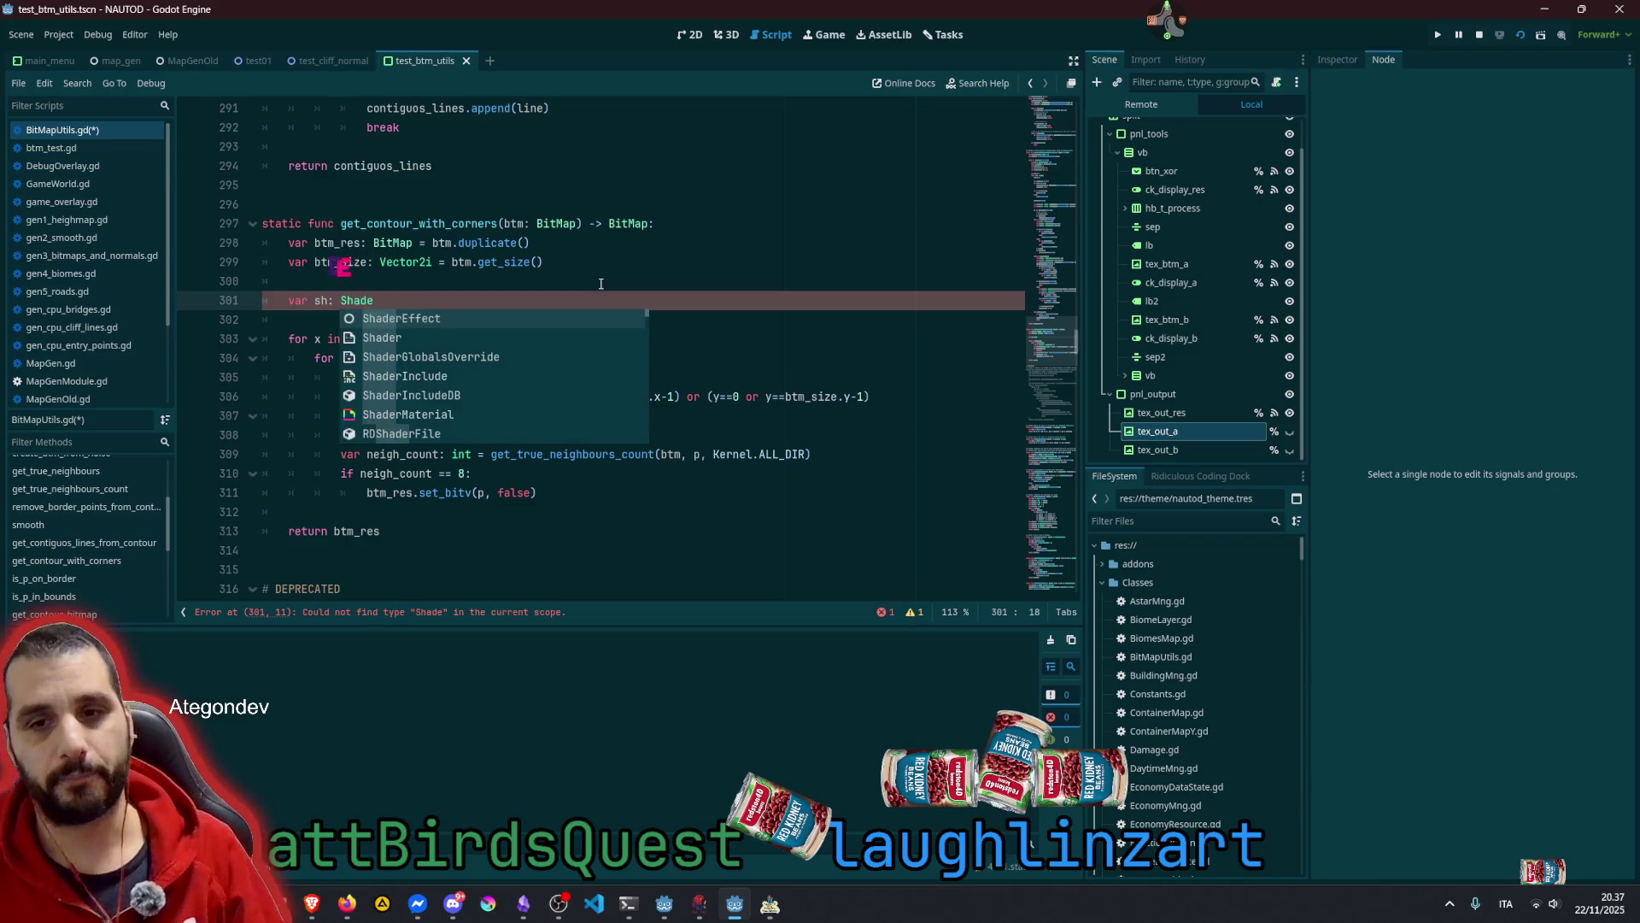
key(Down)
key(Return)
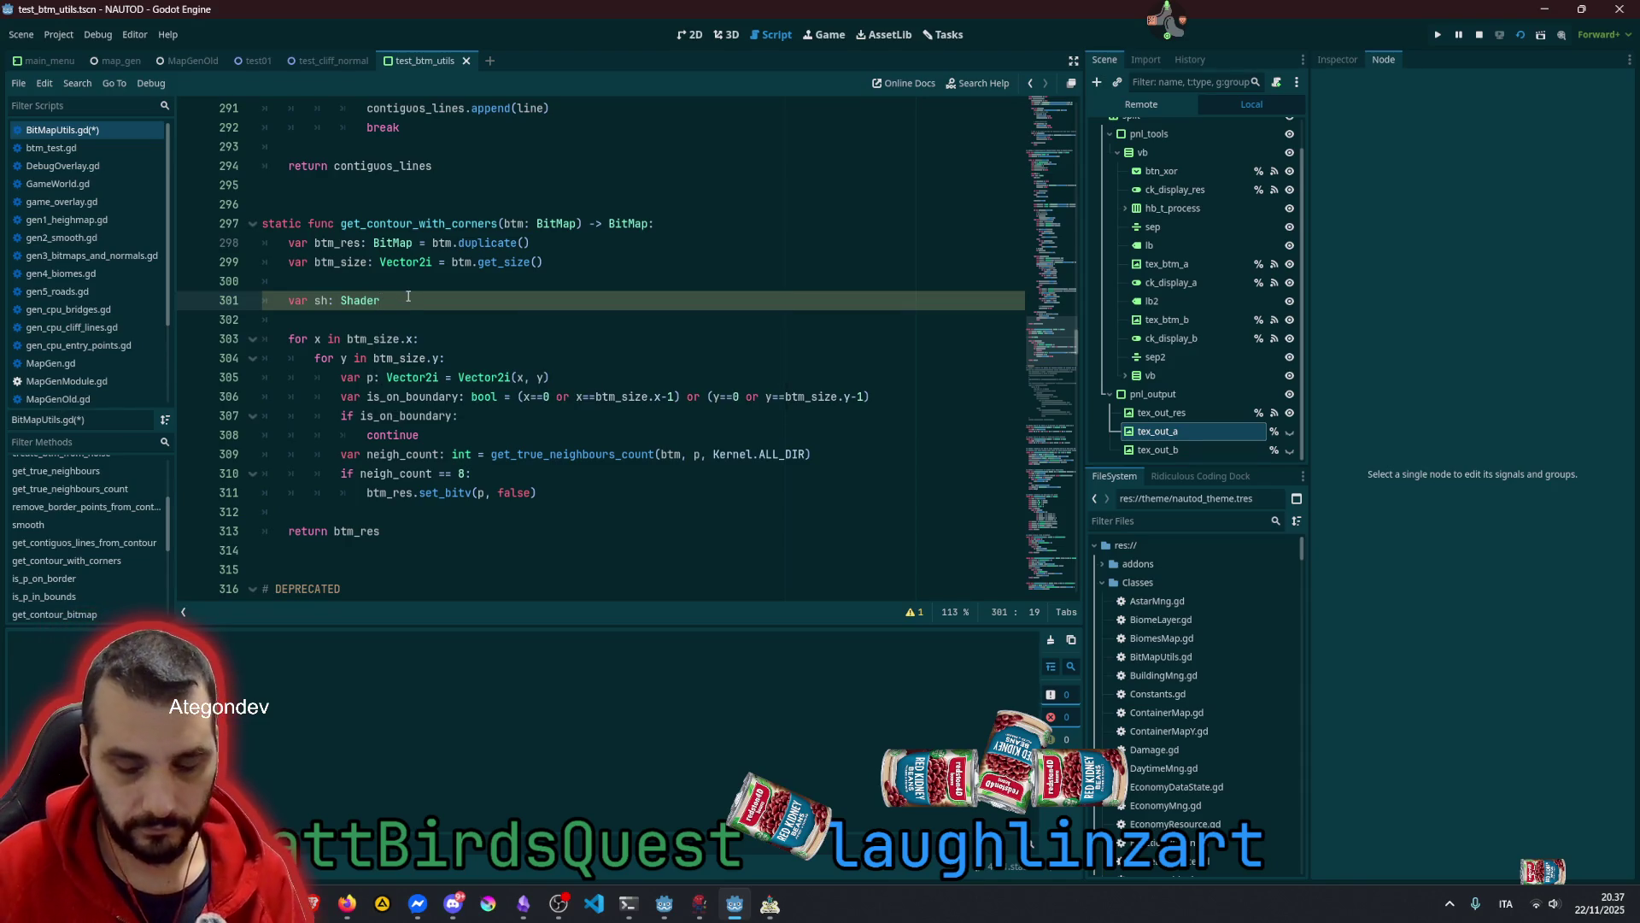
Start another line with 'sh' and open the Shader class reference
key(Return)
text(sh)
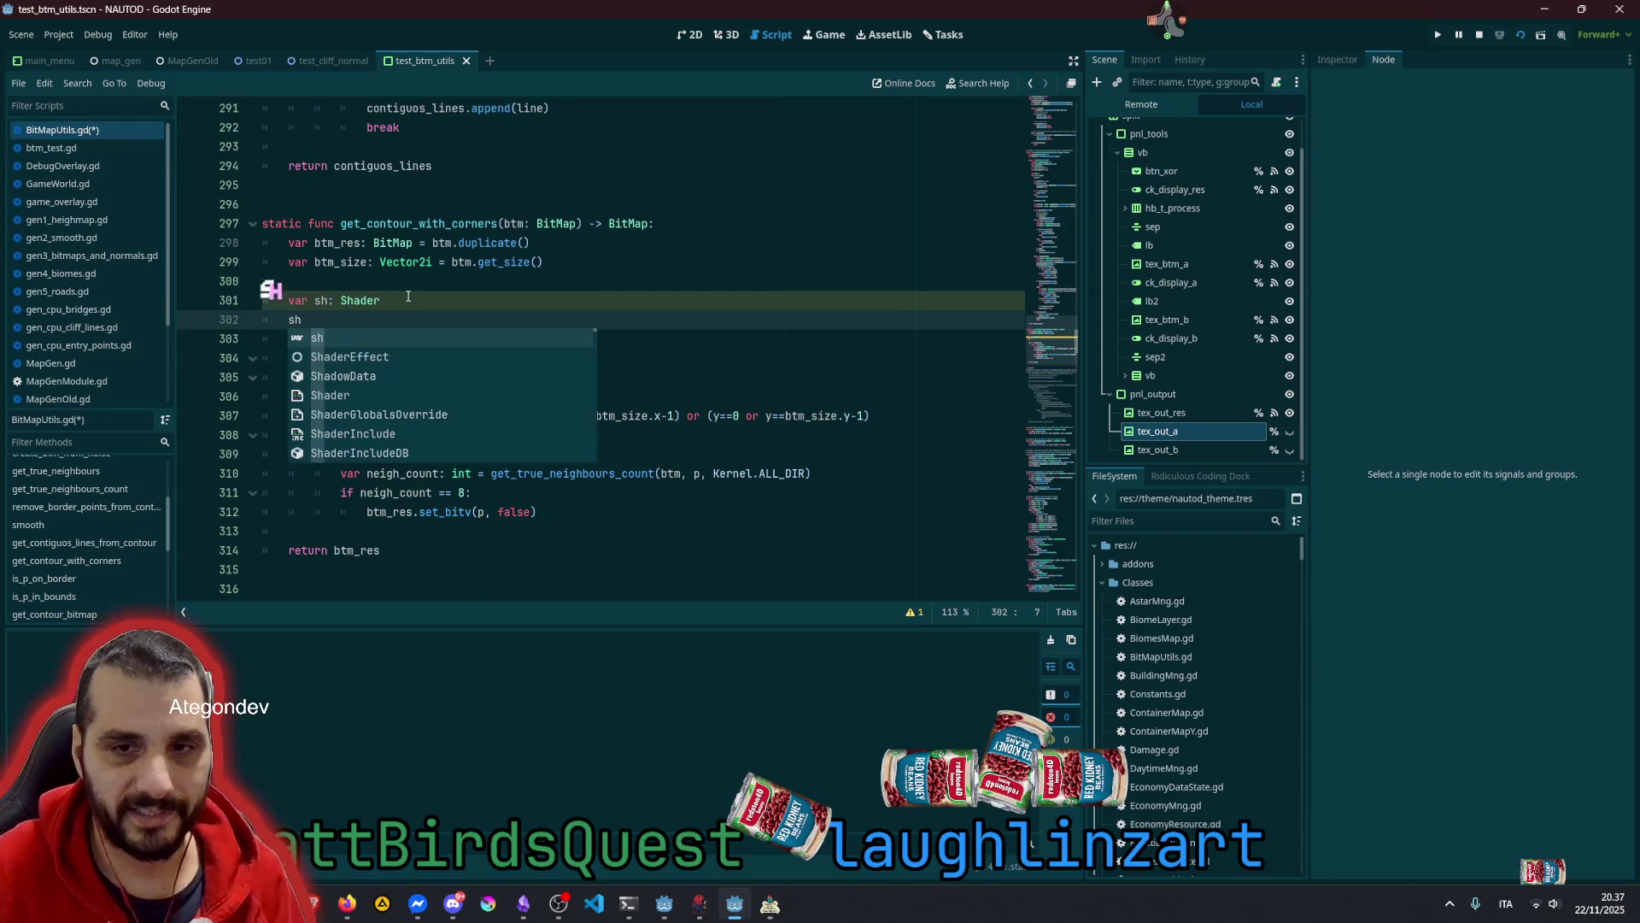
ctrl+click(361, 299)
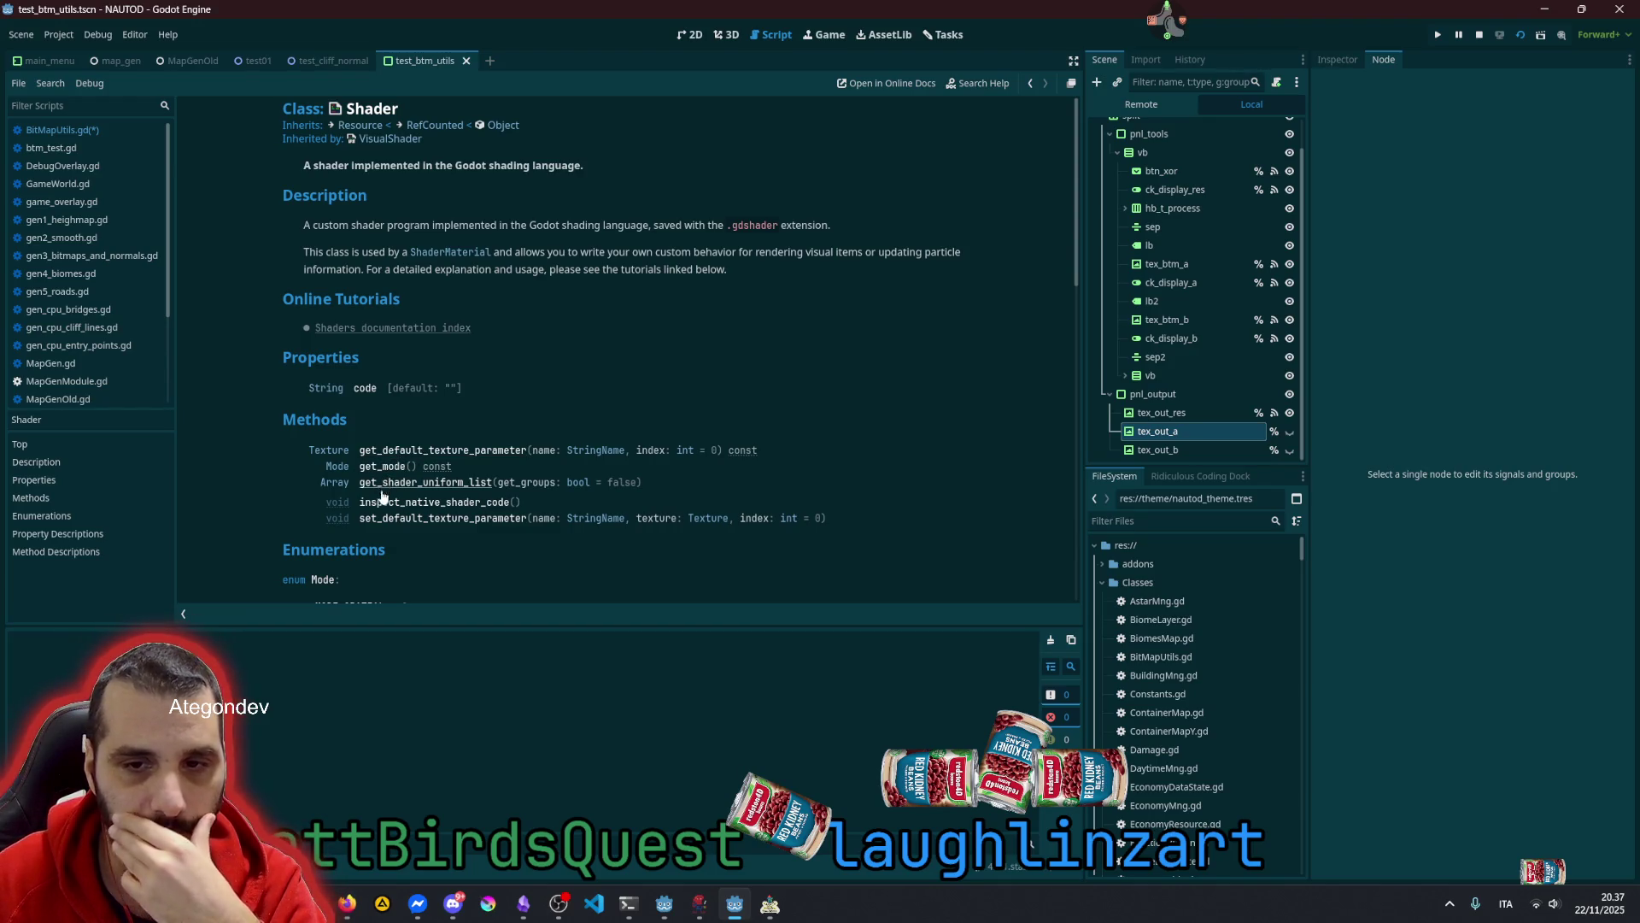
Scroll through the Shader class reference's methods and descriptions
scroll(383, 491, down, 2)
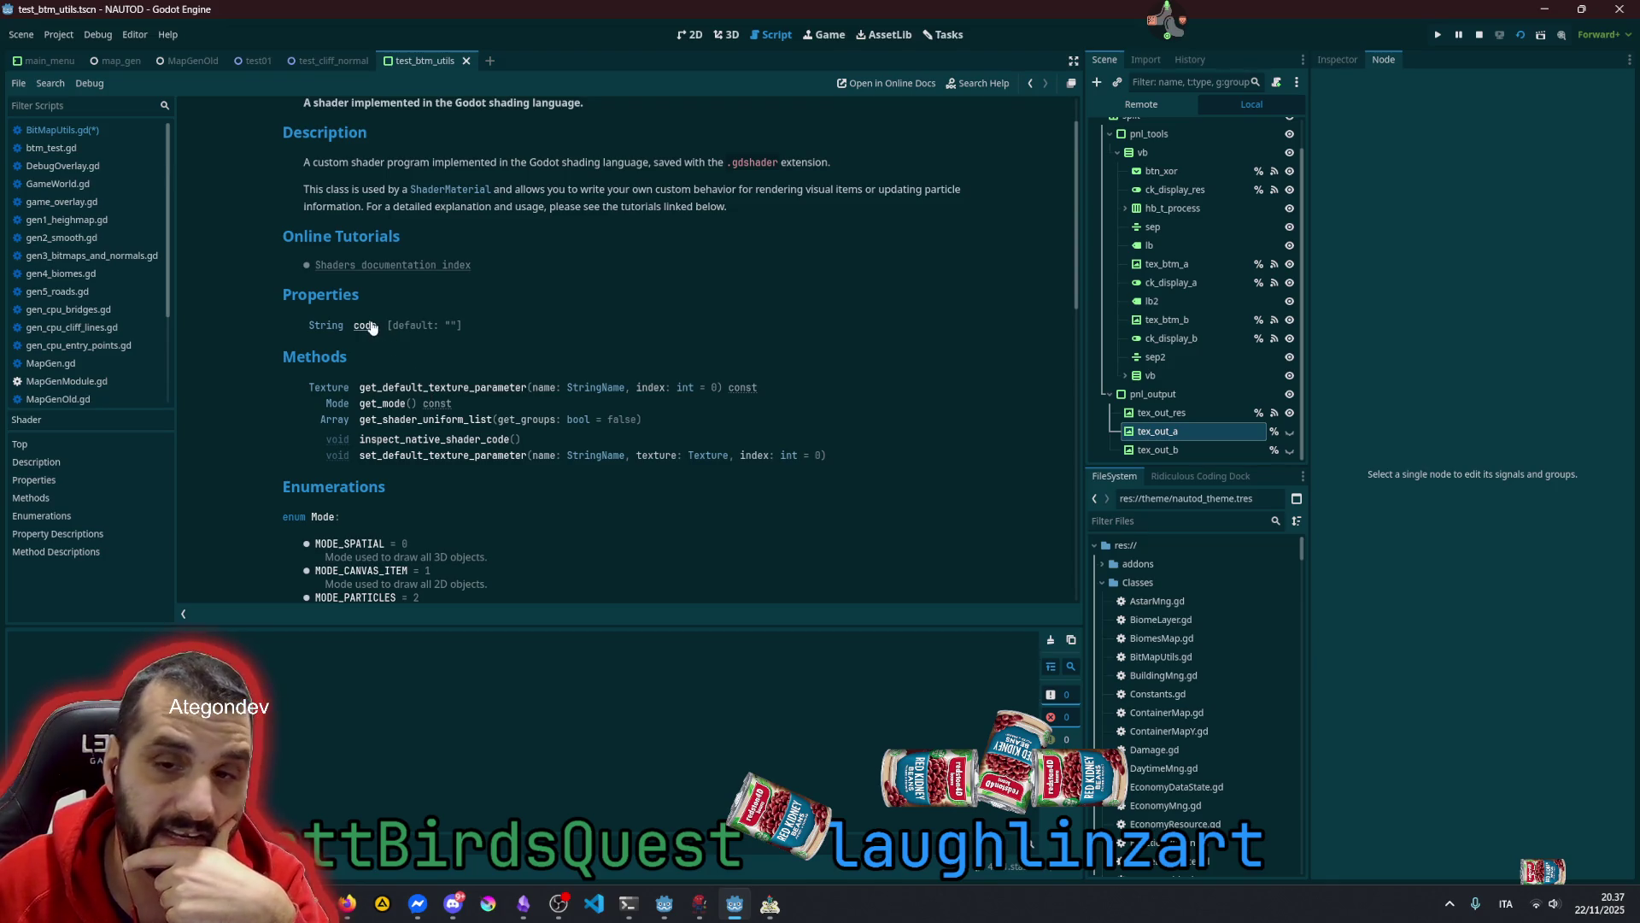
scroll(406, 351, down, 5)
scroll(414, 350, down, 5)
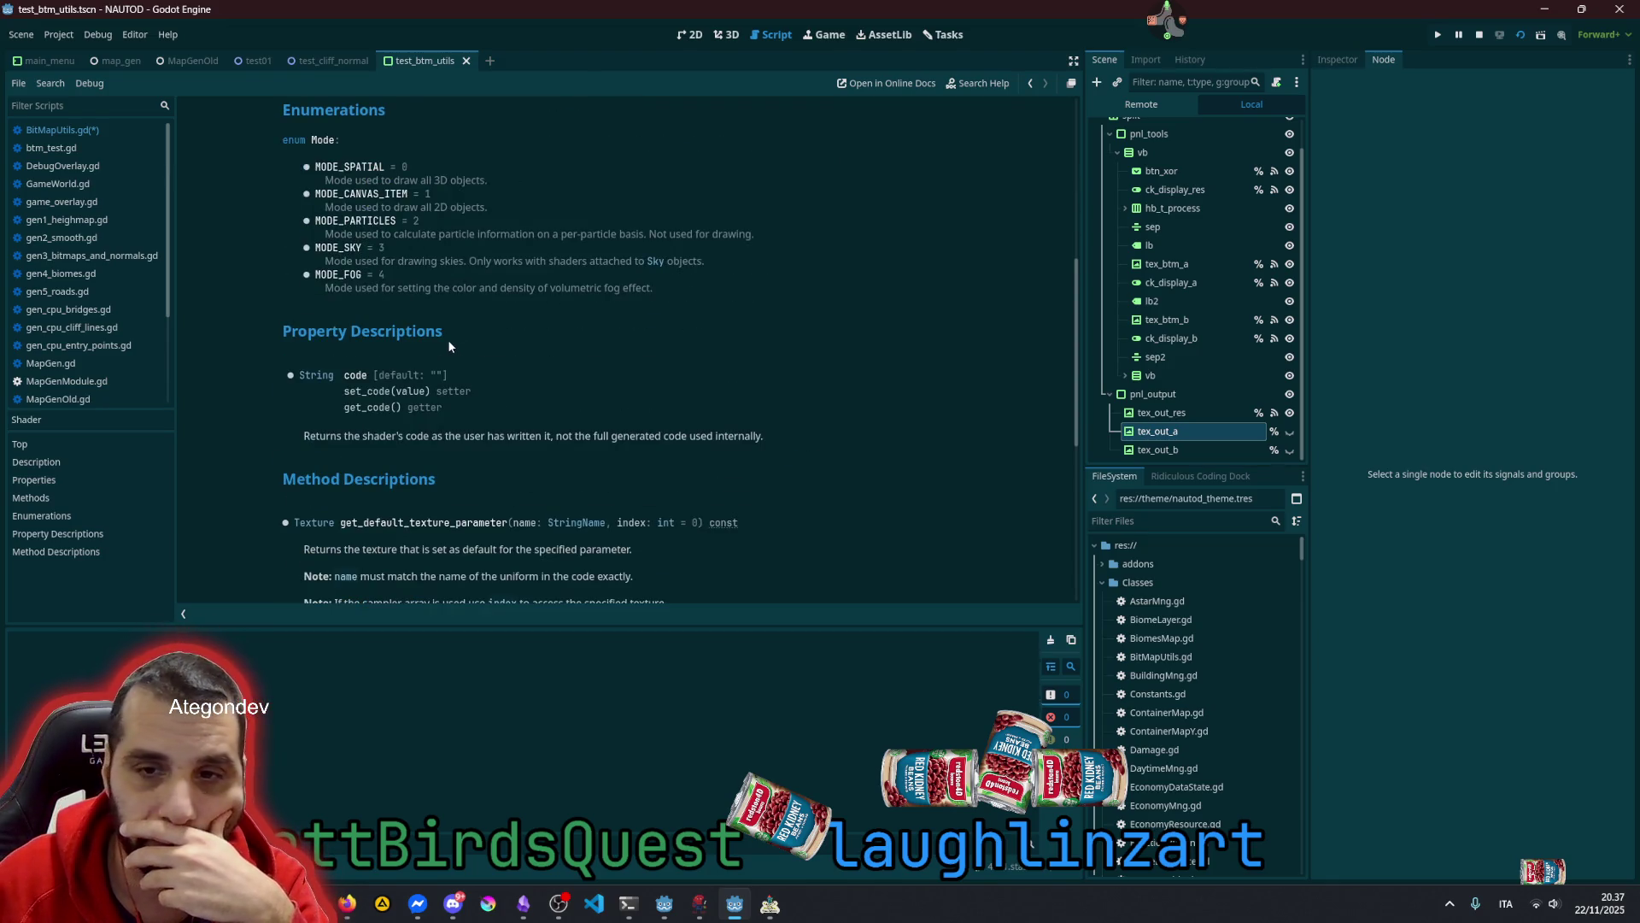
scroll(448, 344, down, 5)
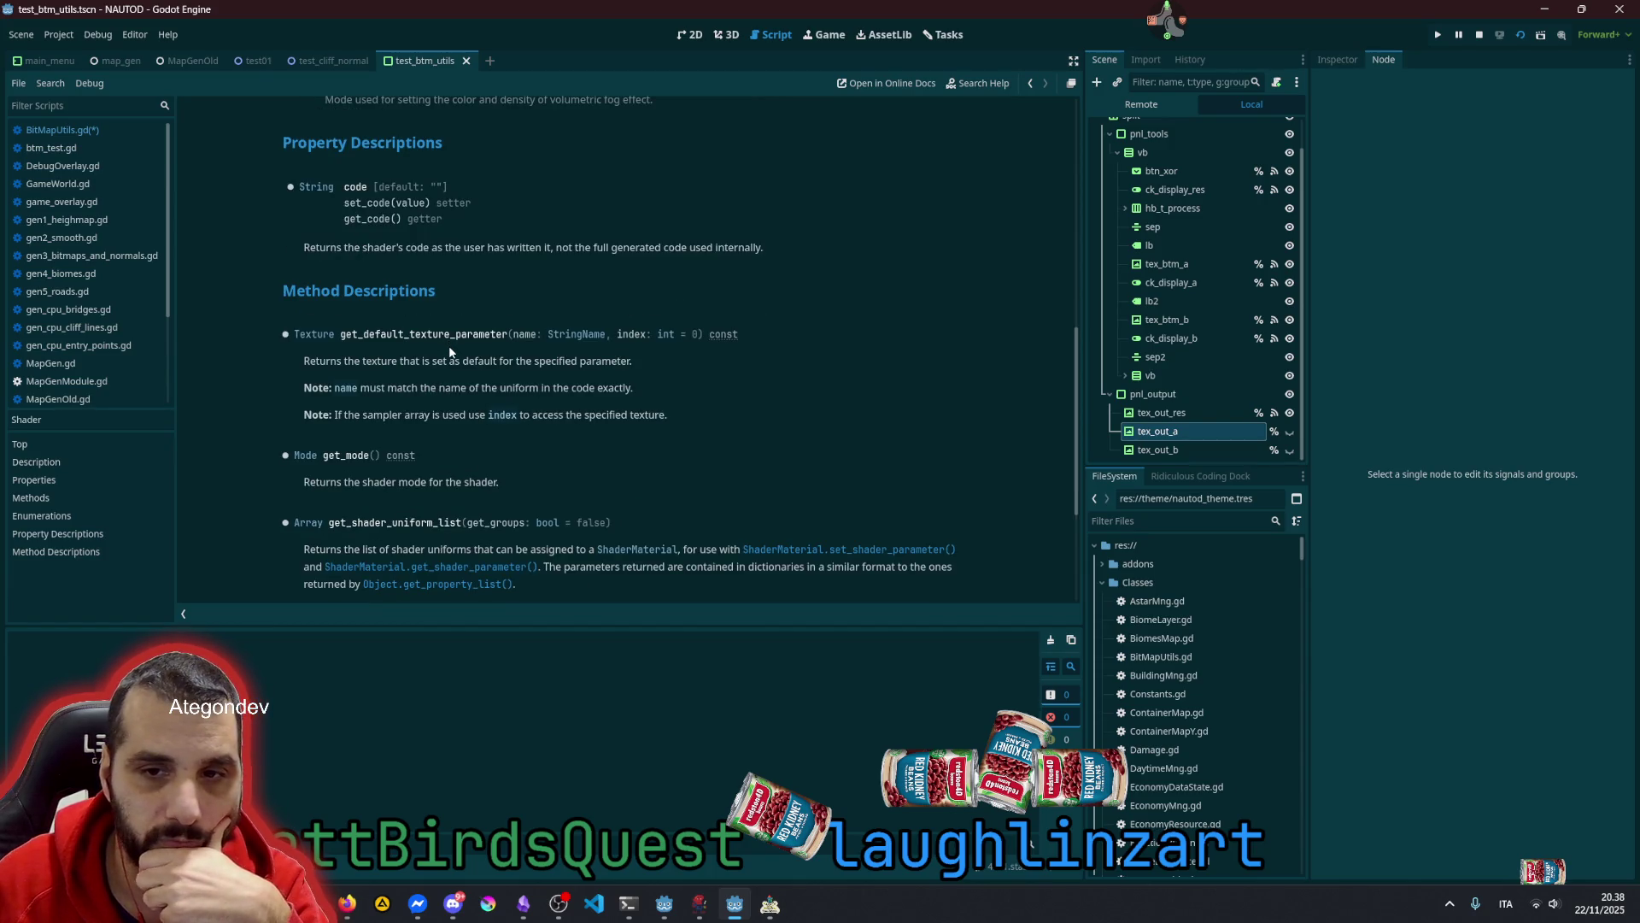
scroll(448, 345, down, 2)
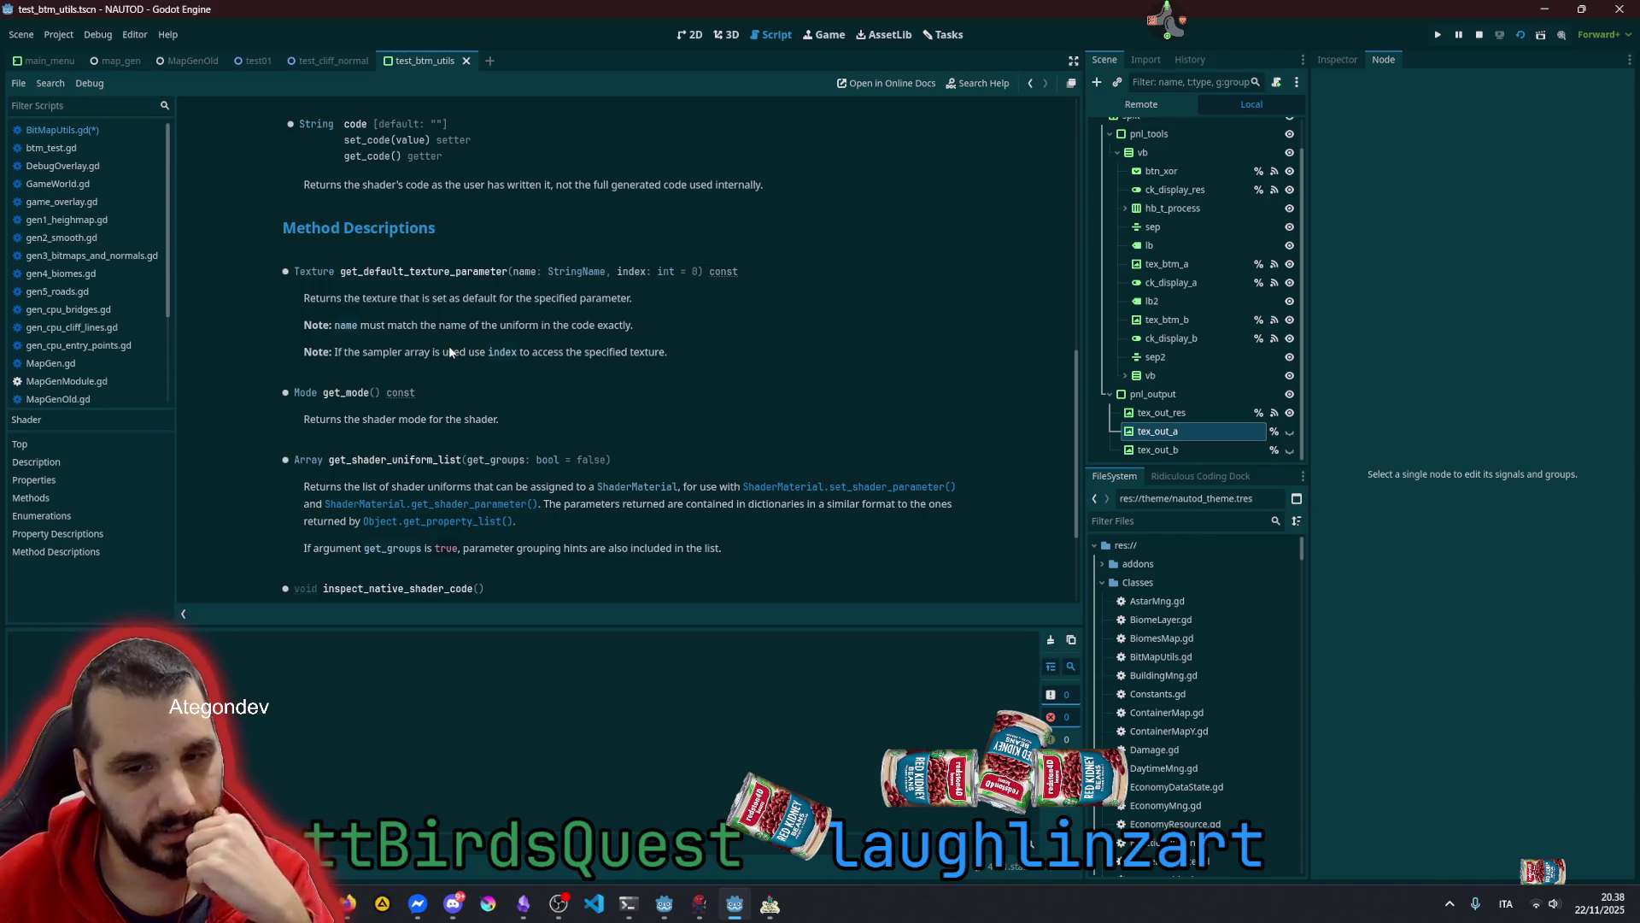
scroll(448, 350, down, 4)
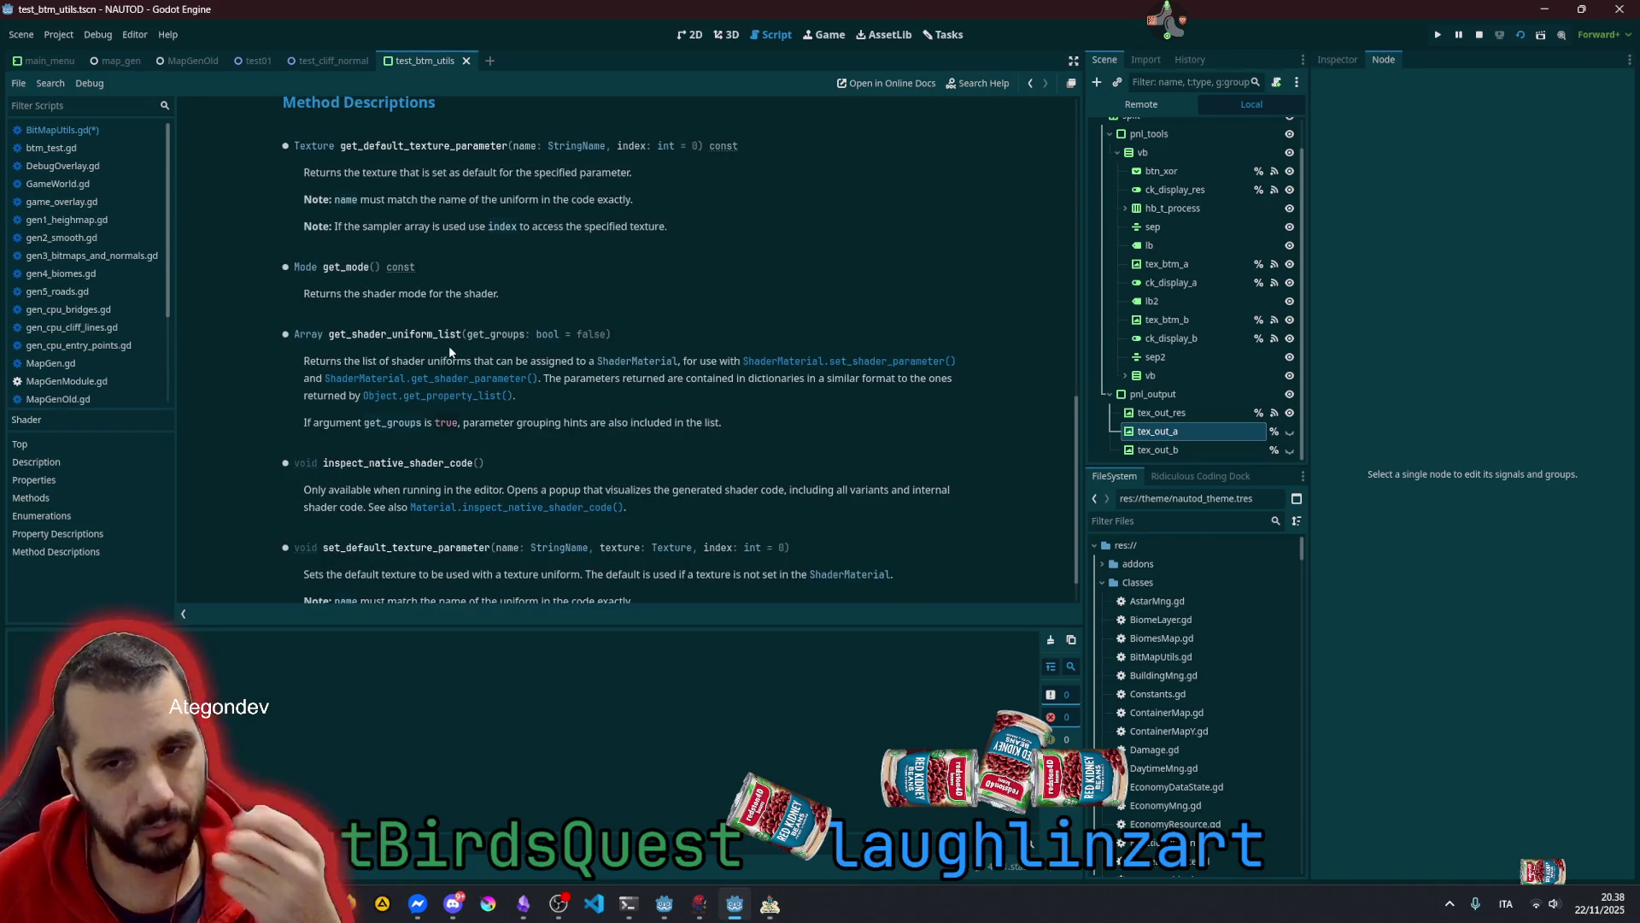
scroll(448, 350, down, 1)
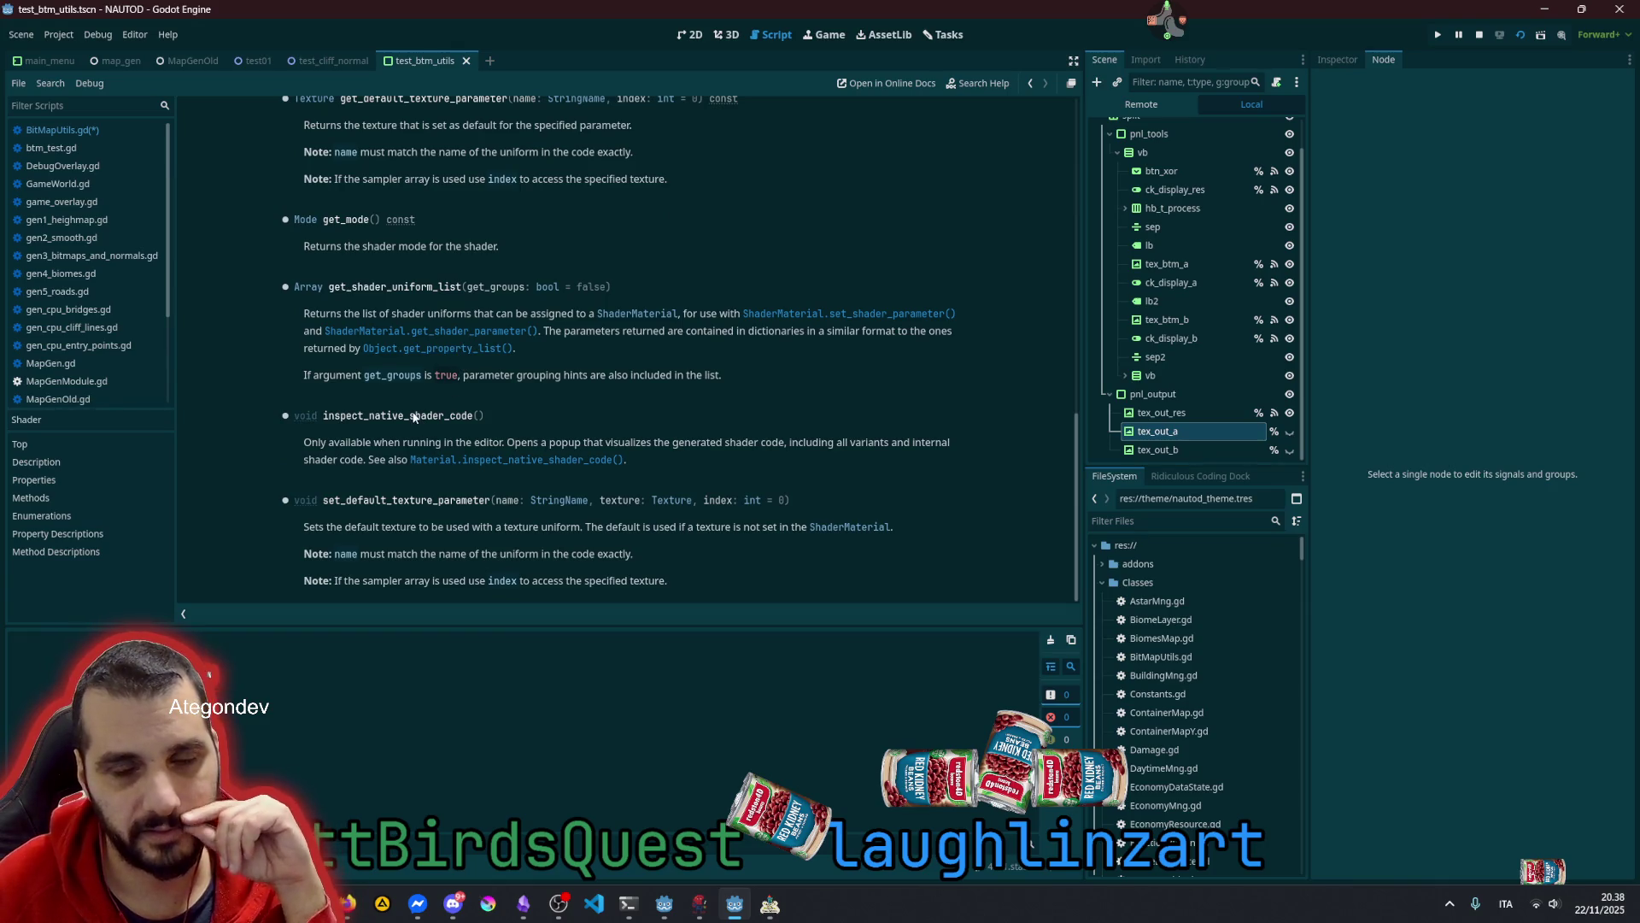
Highlight the Godot shading language summary and follow the ShaderMaterial link
scroll(413, 416, up, 10)
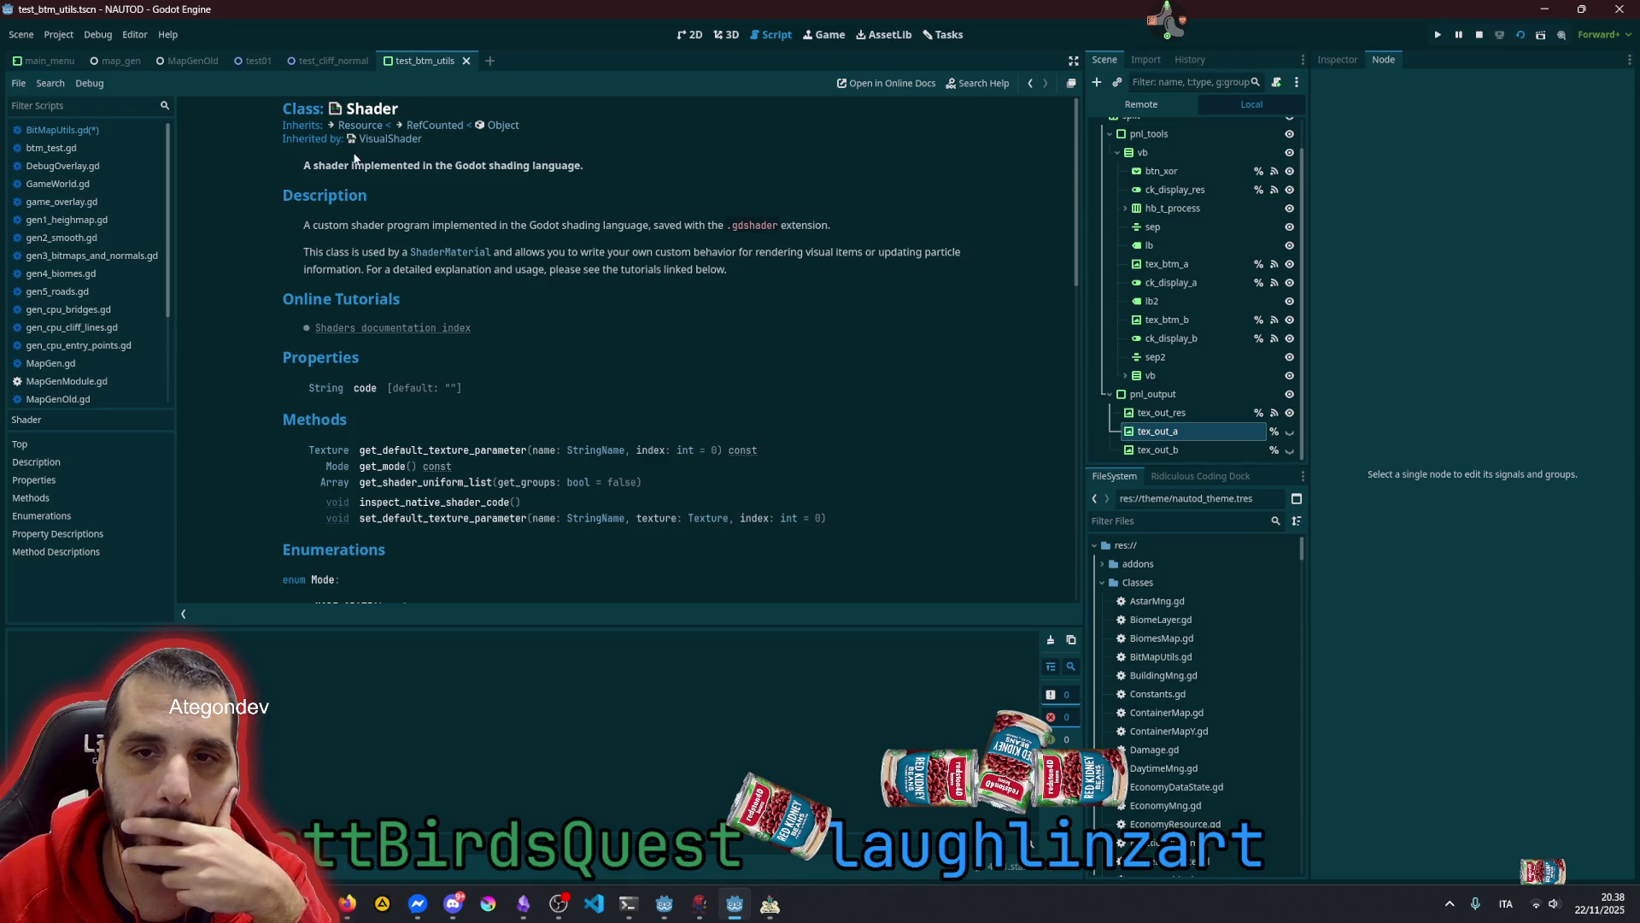
drag(380, 165, 538, 169)
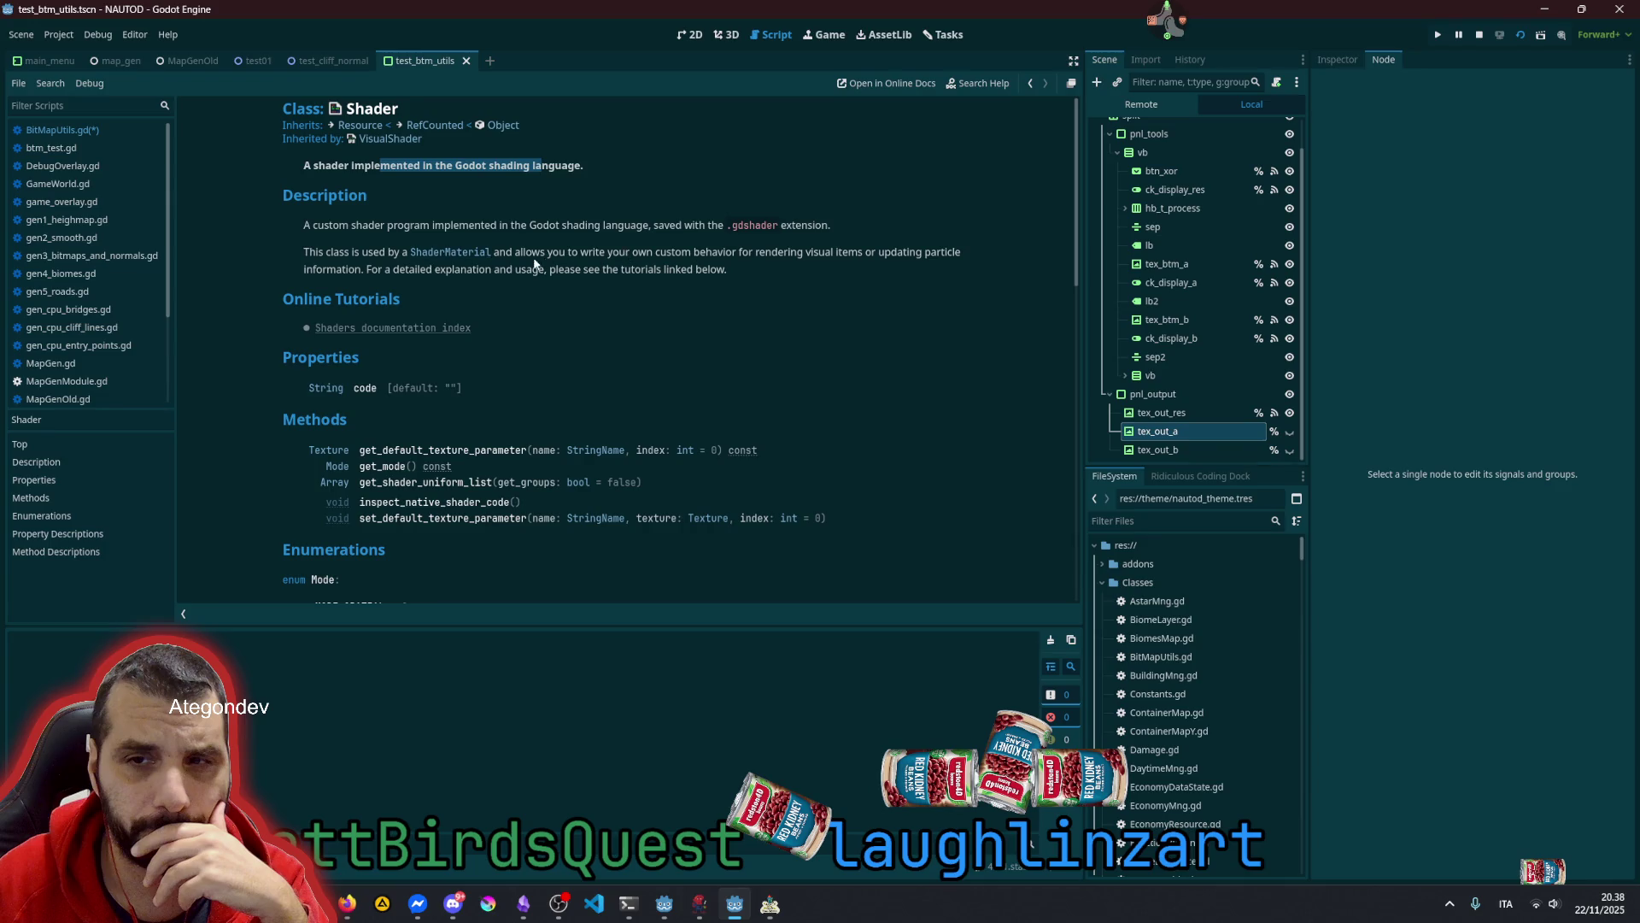
click(473, 253)
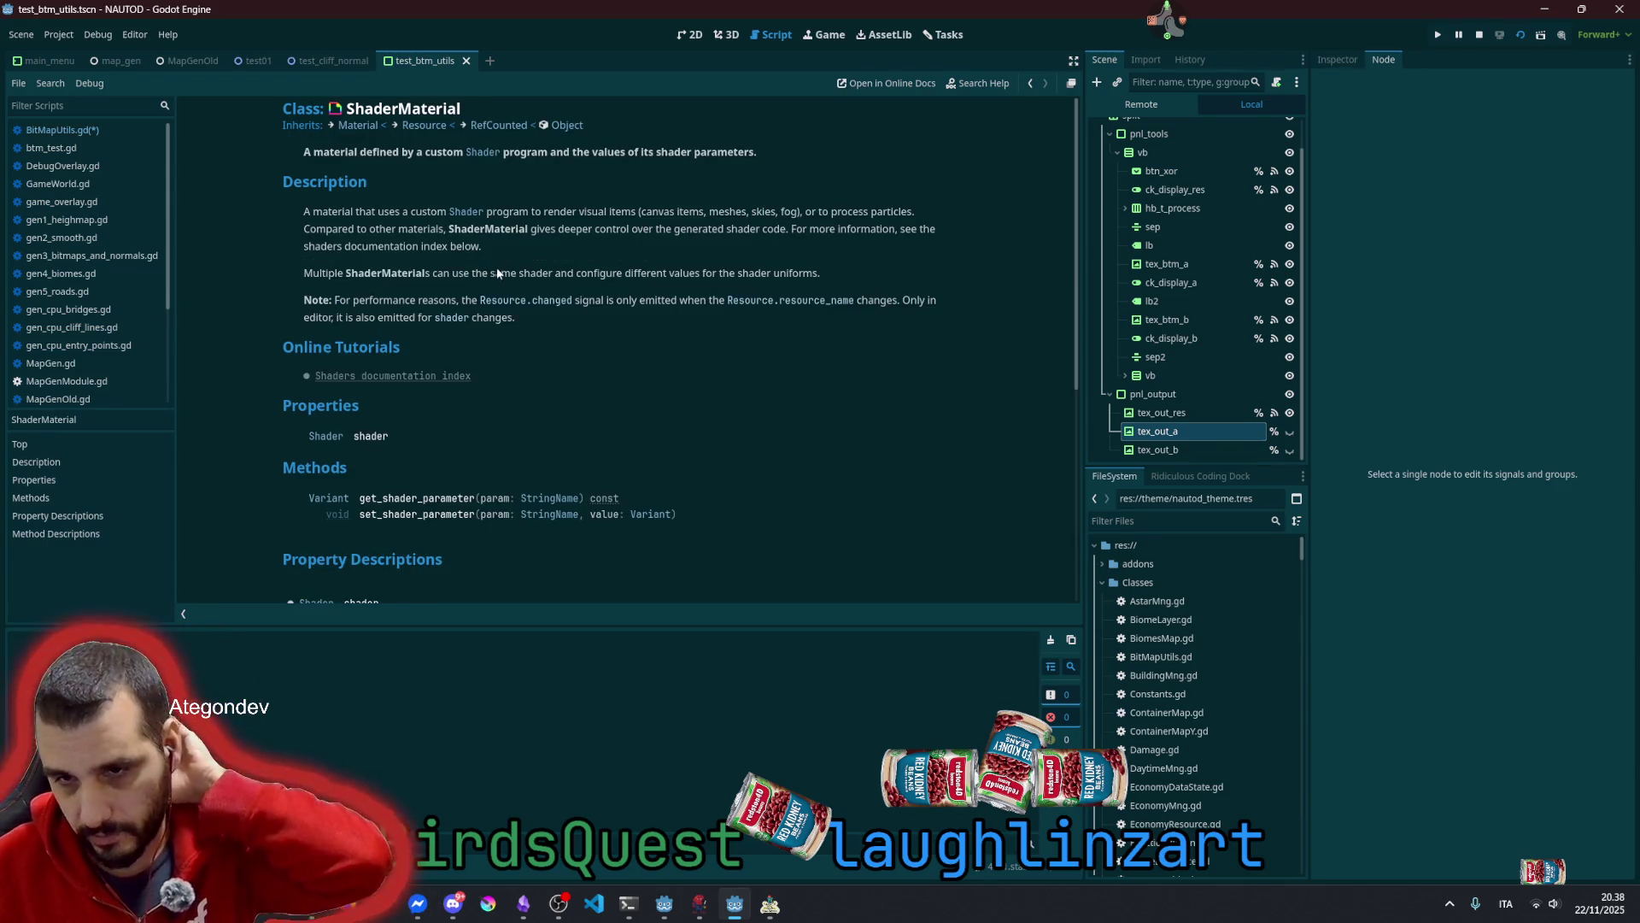
Read the ShaderMaterial class page, highlighting the ShaderMaterial name in its description
scroll(475, 317, down, 3)
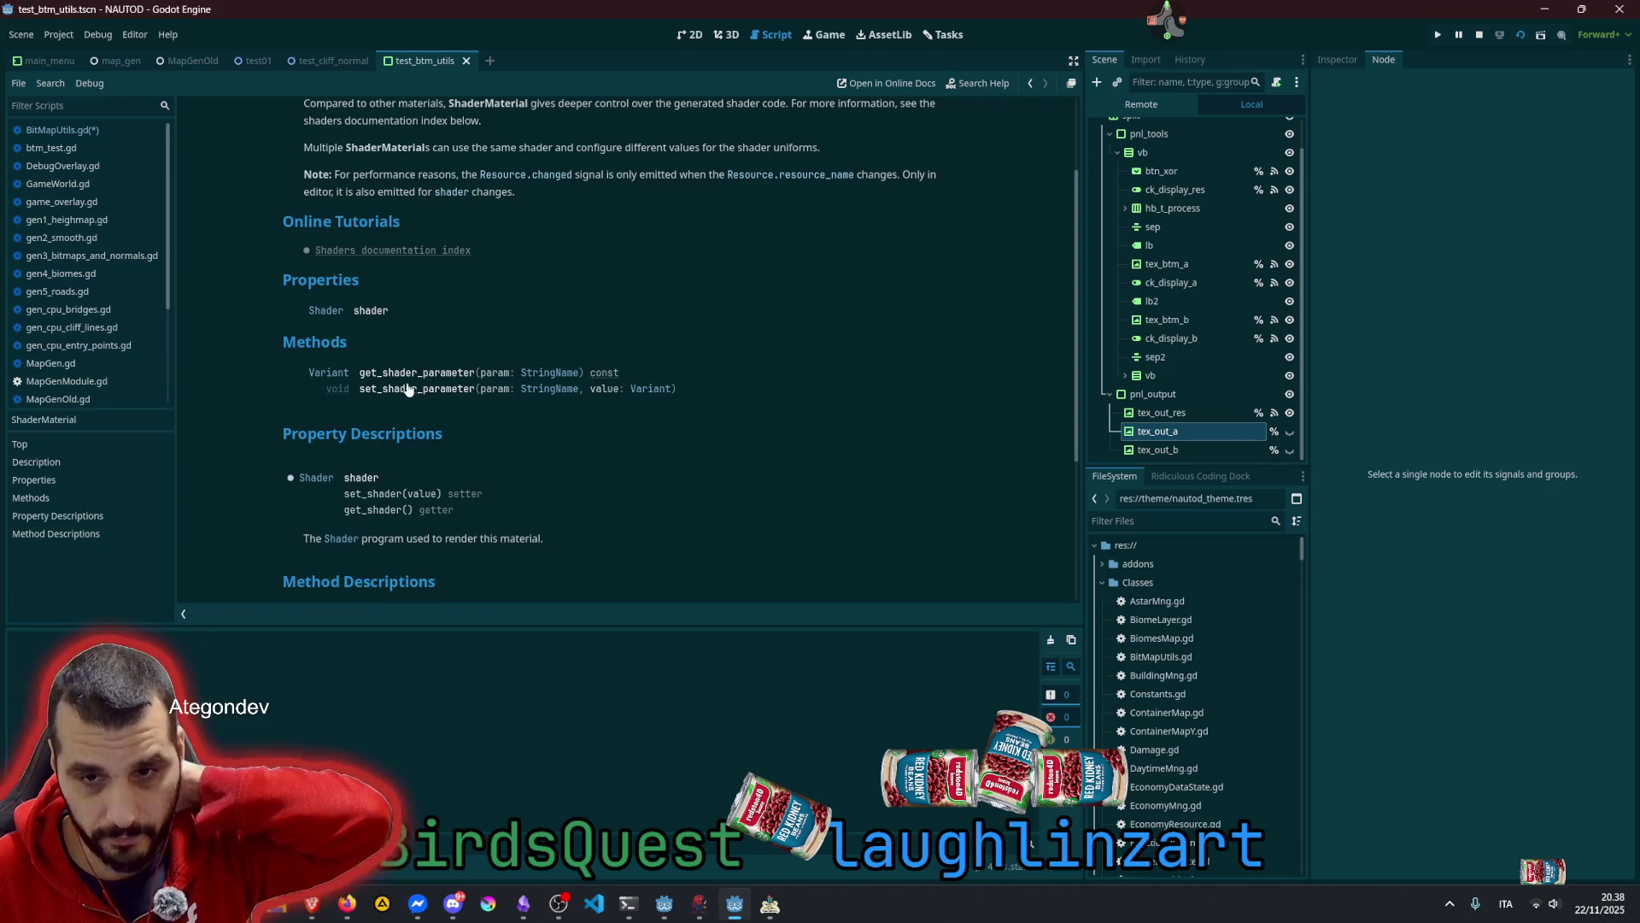
scroll(407, 422, down, 4)
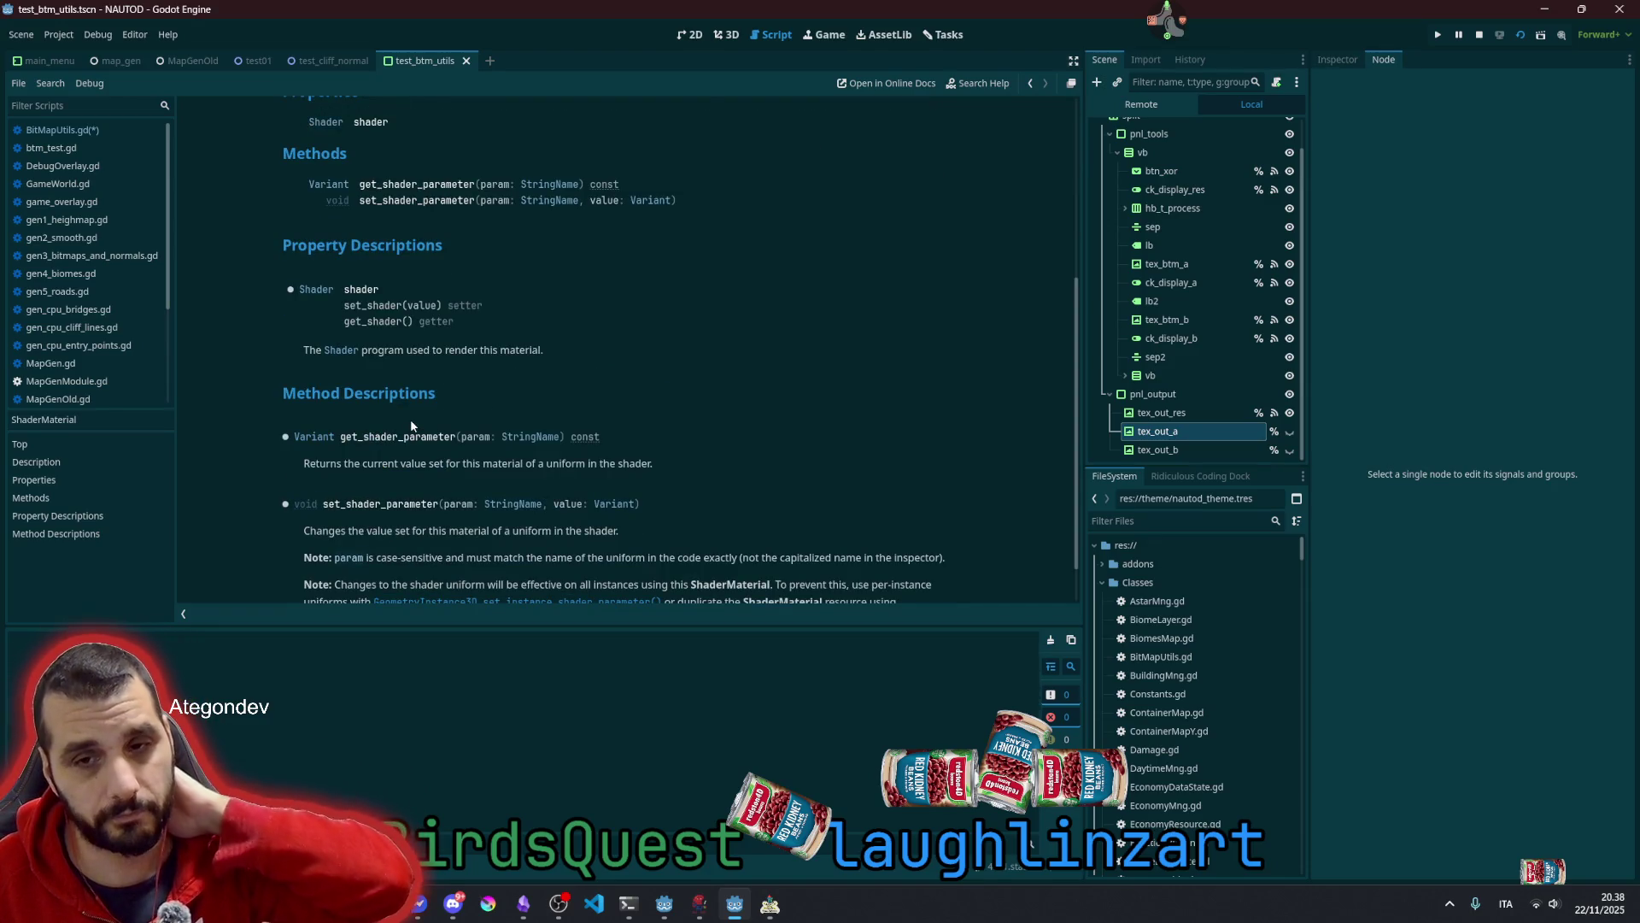
scroll(414, 410, up, 7)
drag(447, 232, 513, 232)
scroll(514, 233, down, 8)
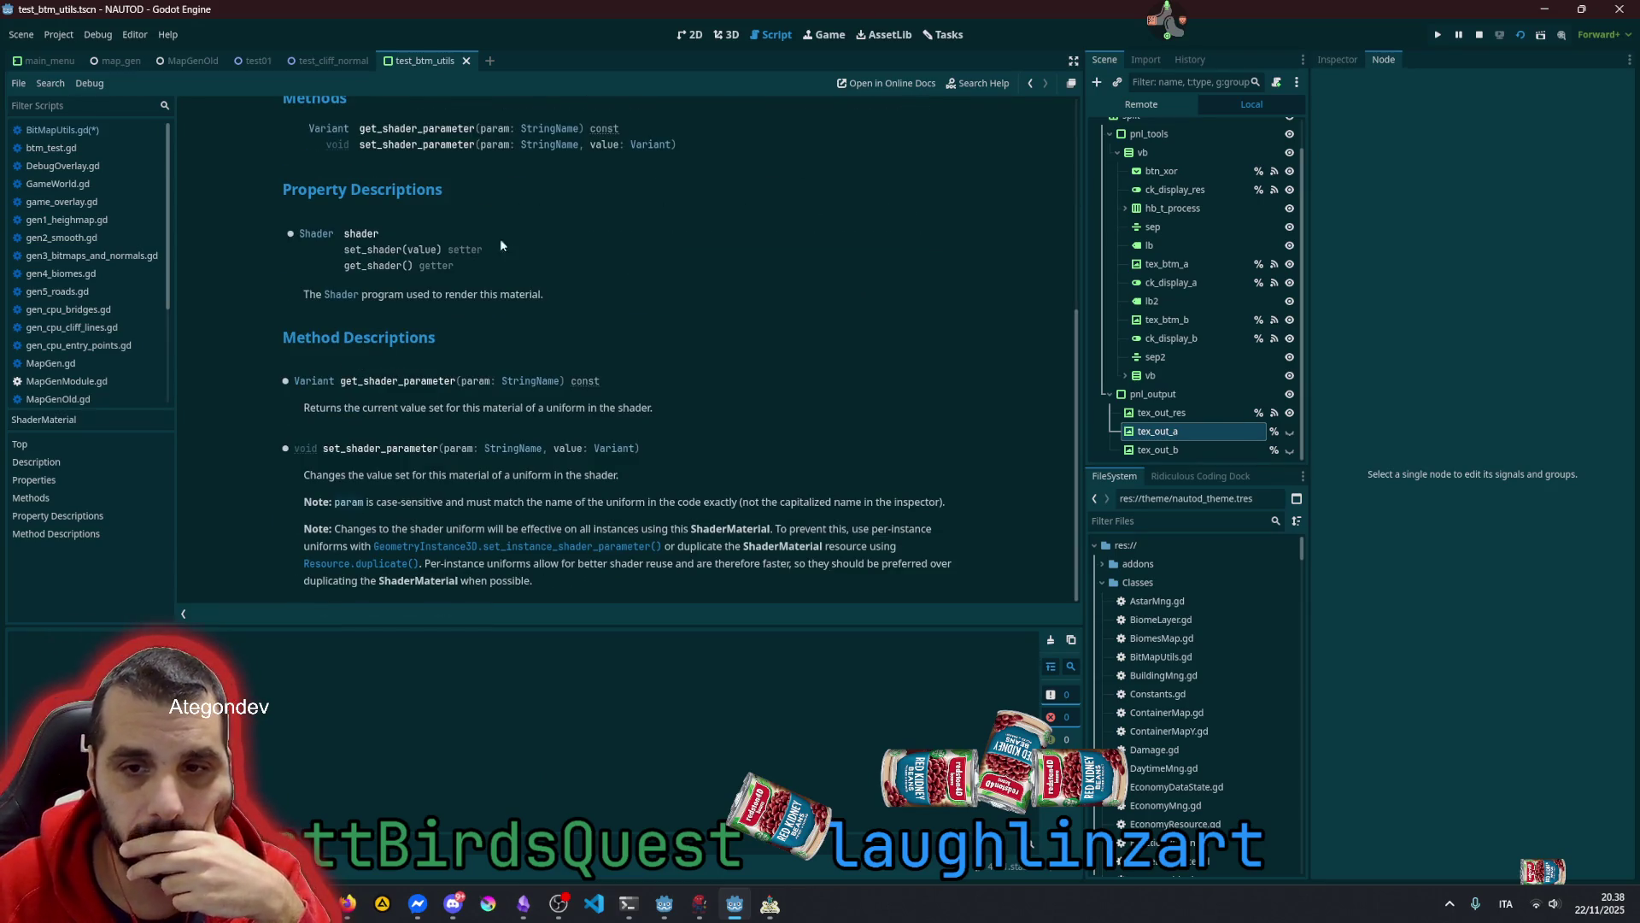
scroll(468, 296, up, 8)
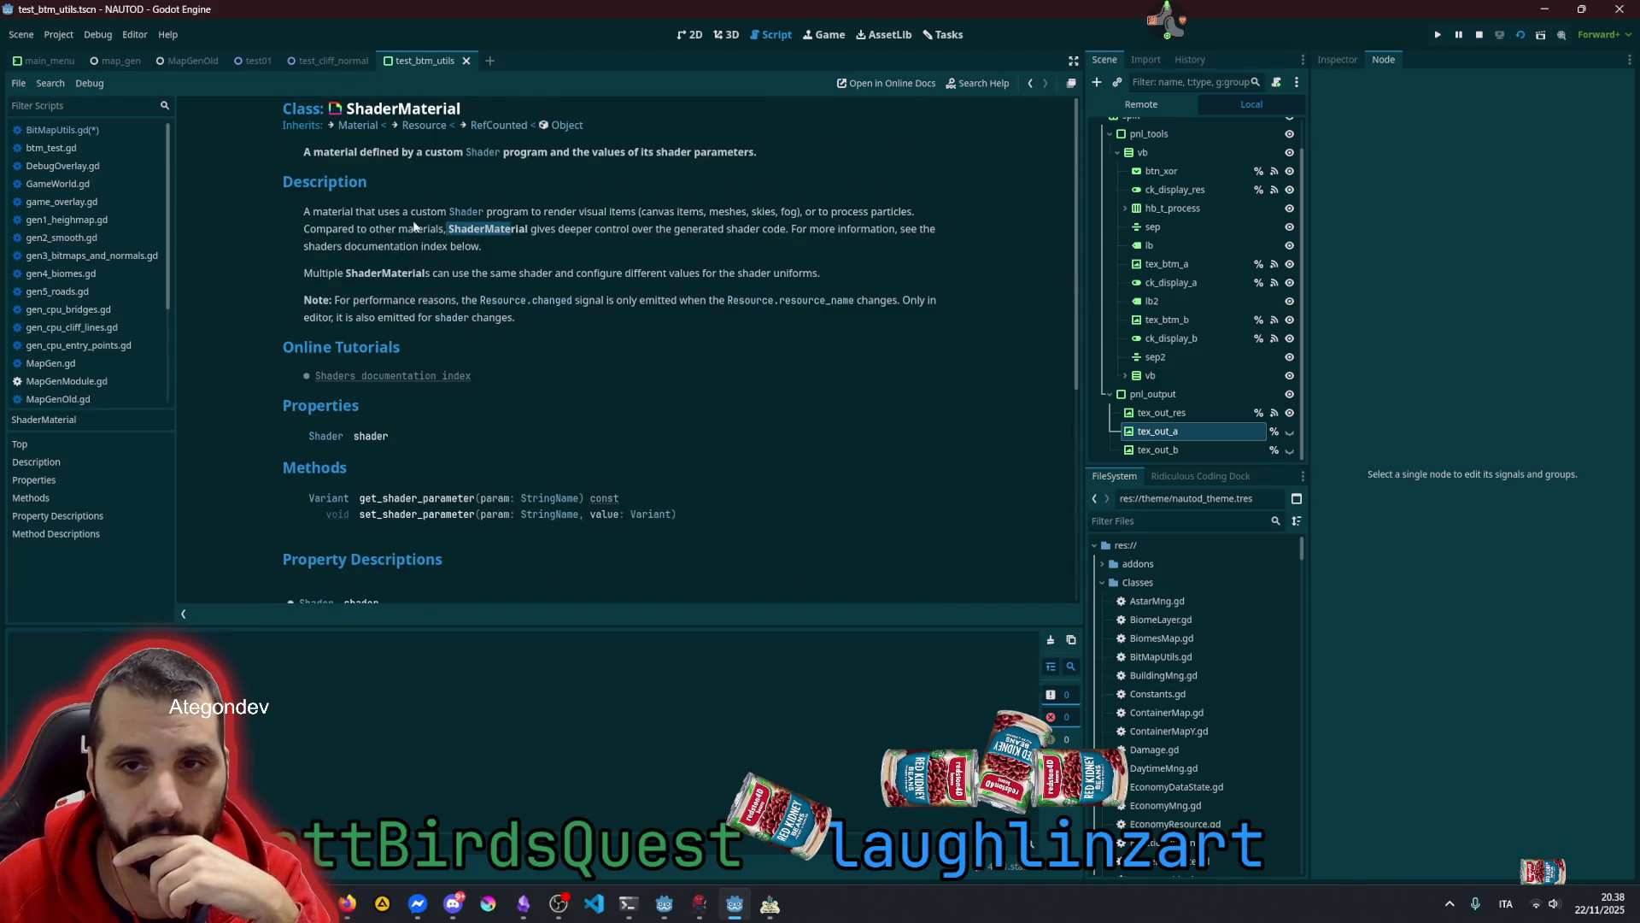
Open the parent Material class reference from the Inherits link and skim it
click(364, 125)
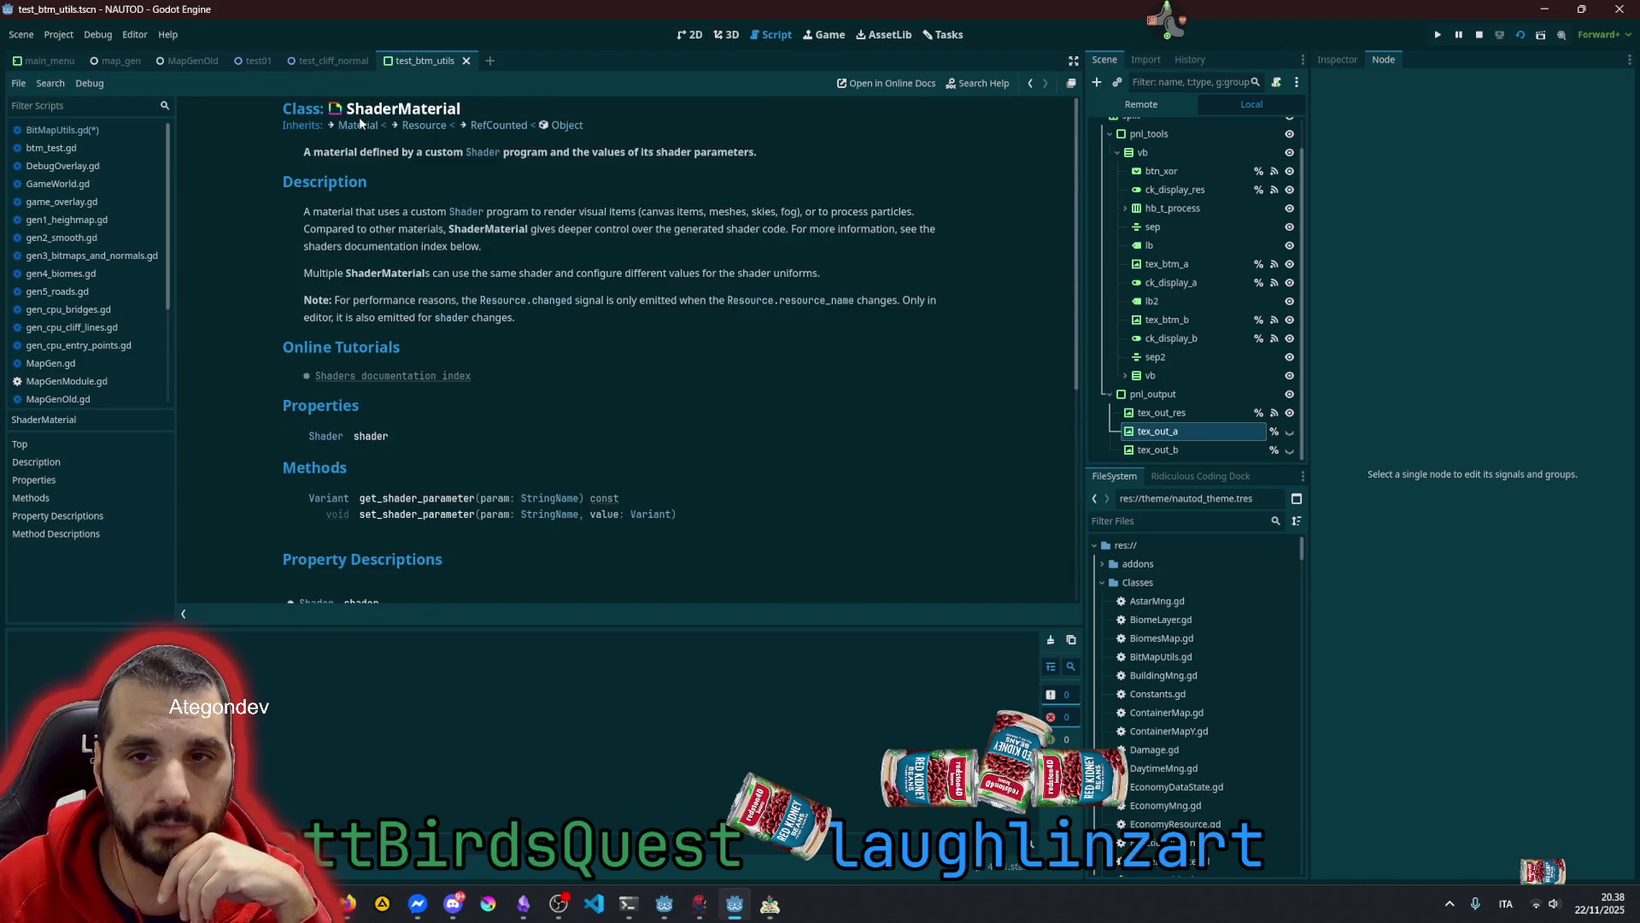
scroll(479, 308, down, 5)
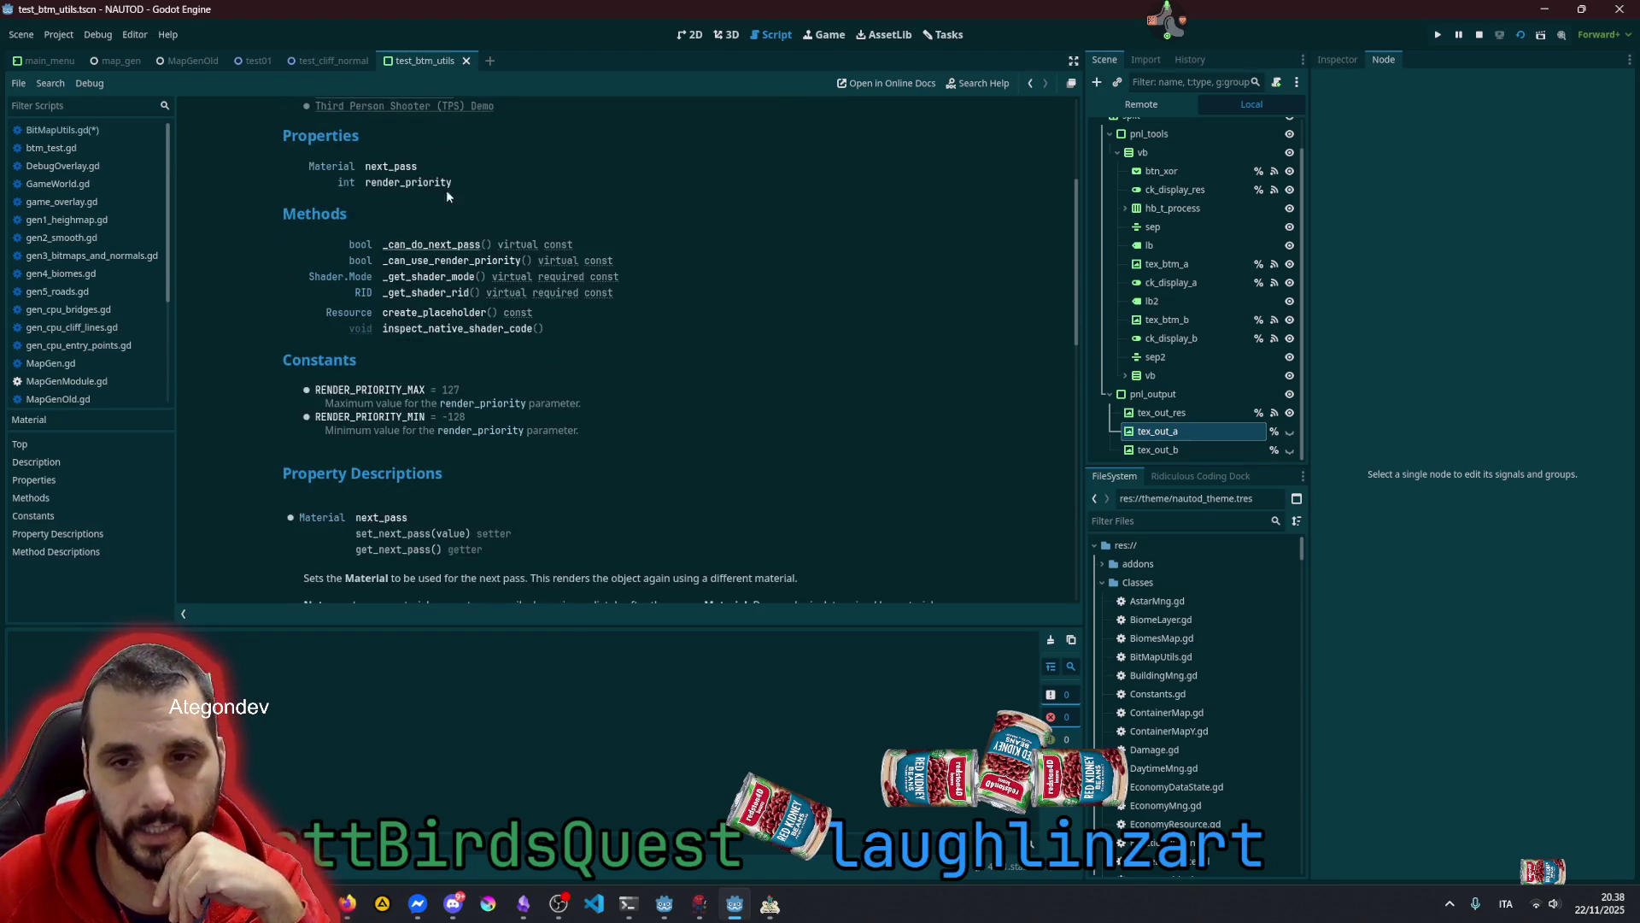
scroll(405, 294, up, 5)
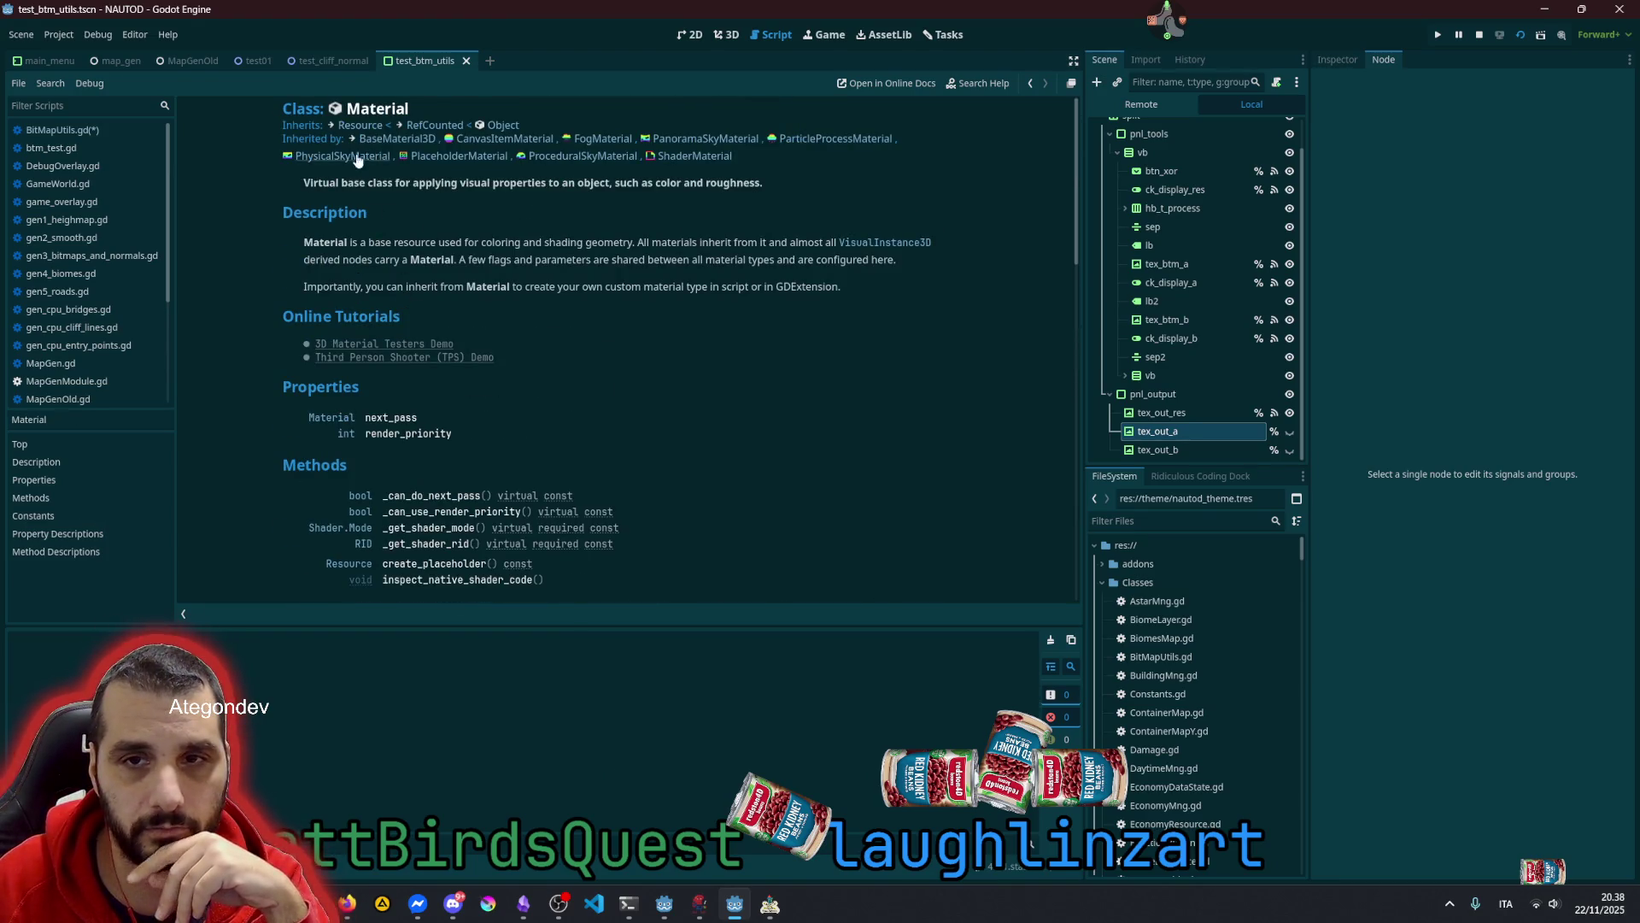
drag(346, 109, 416, 110)
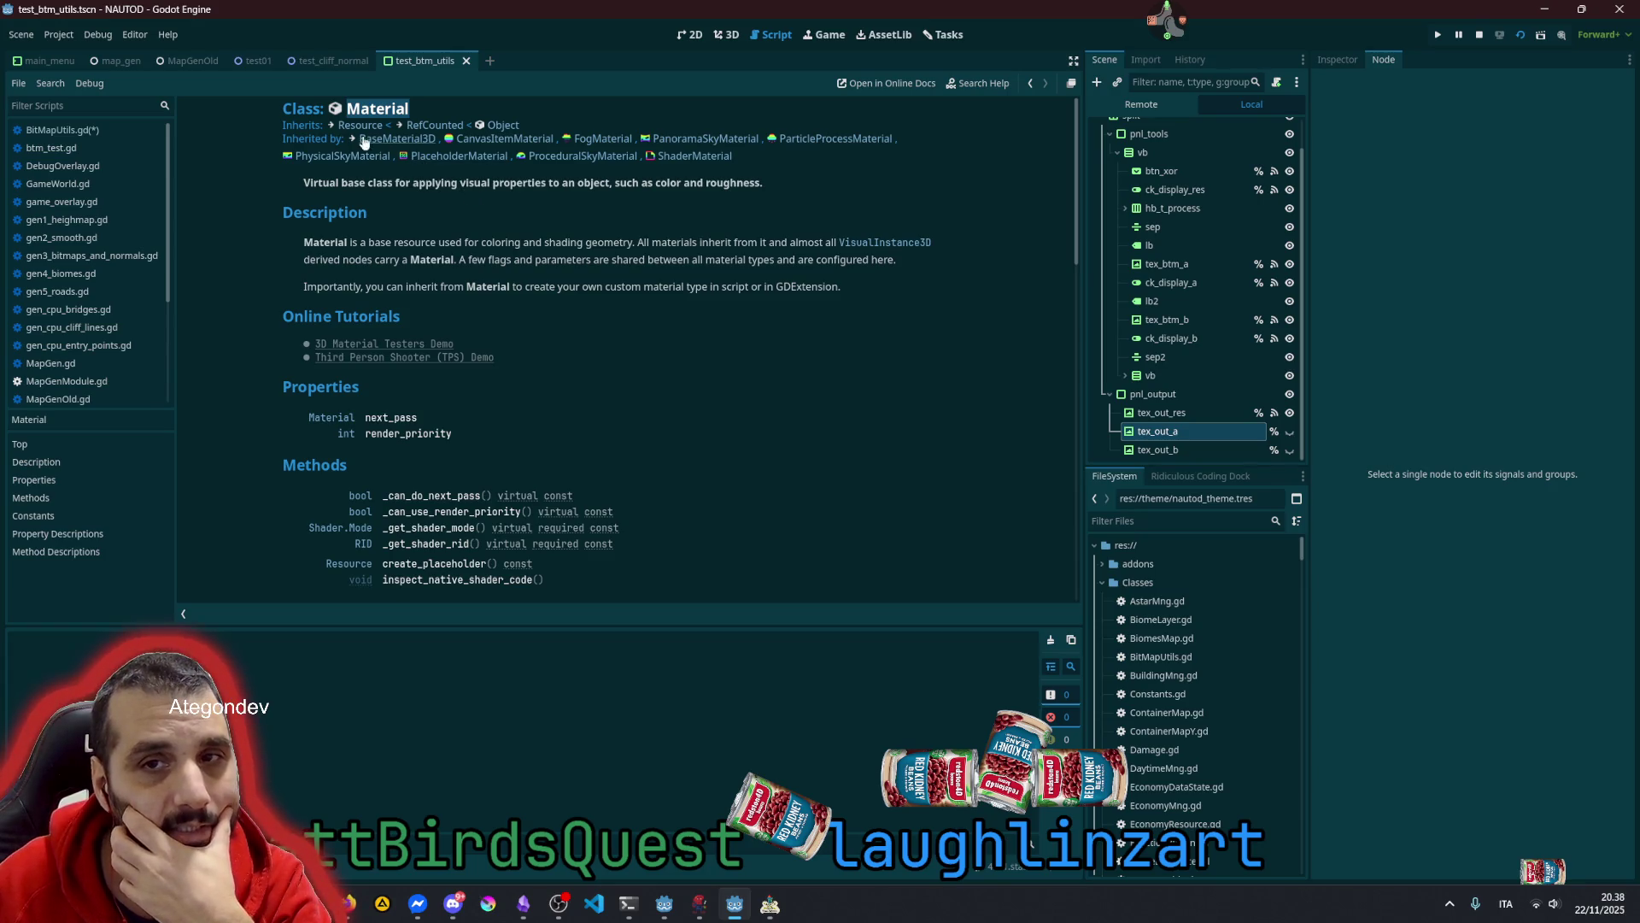
scroll(504, 313, down, 3)
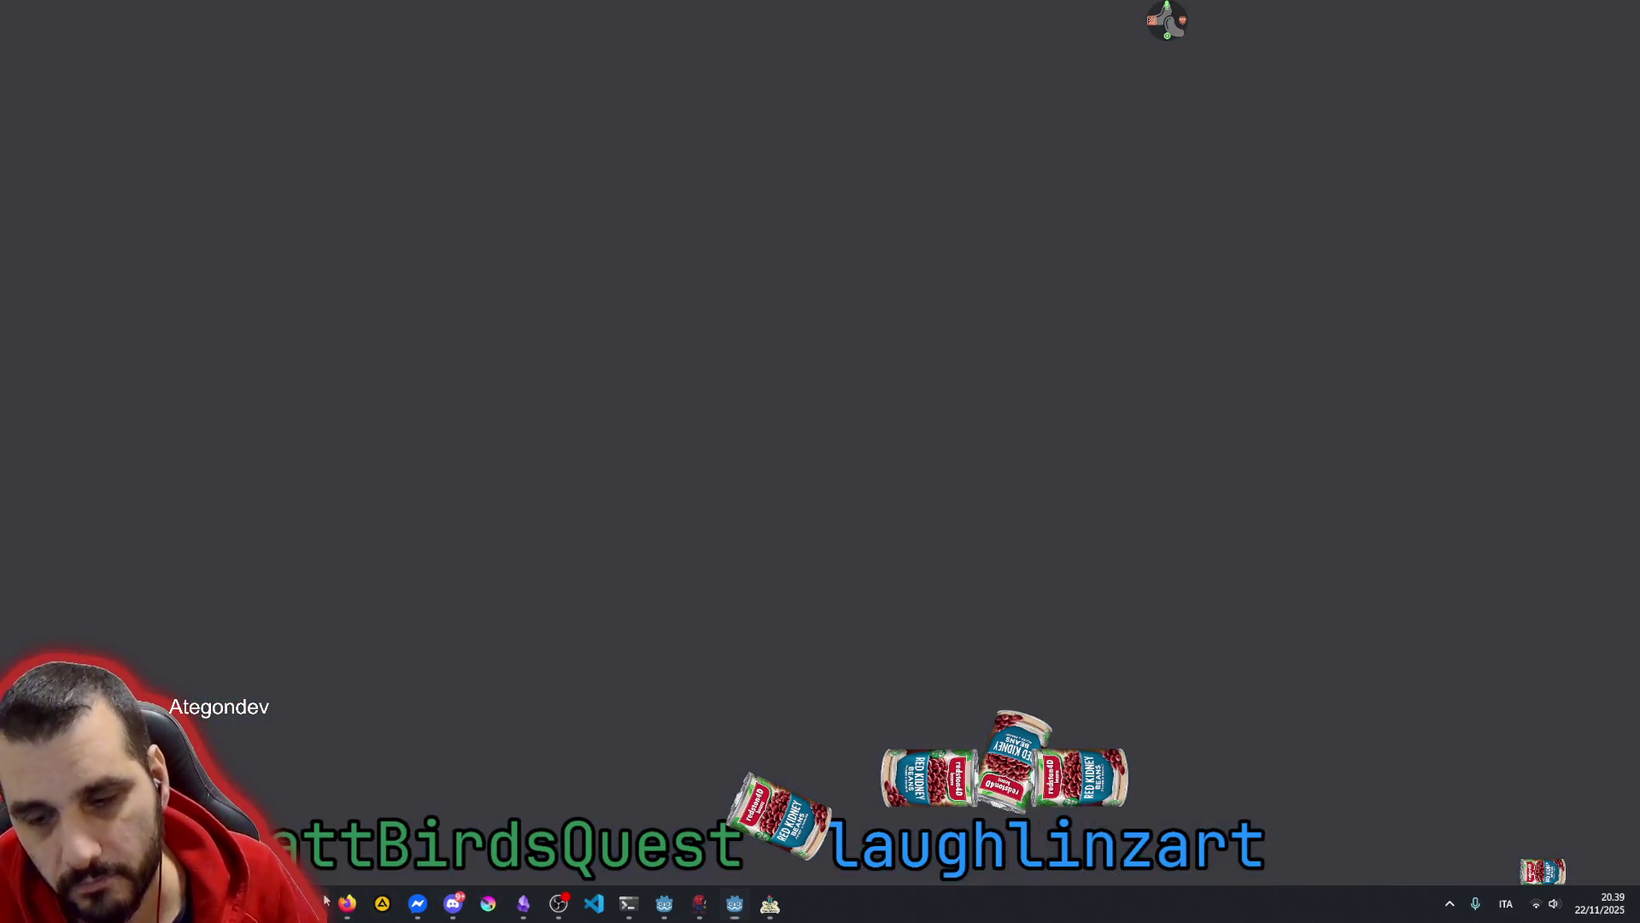
In a new Brave tab, search 'can I get a shader output via code'
click(347, 904)
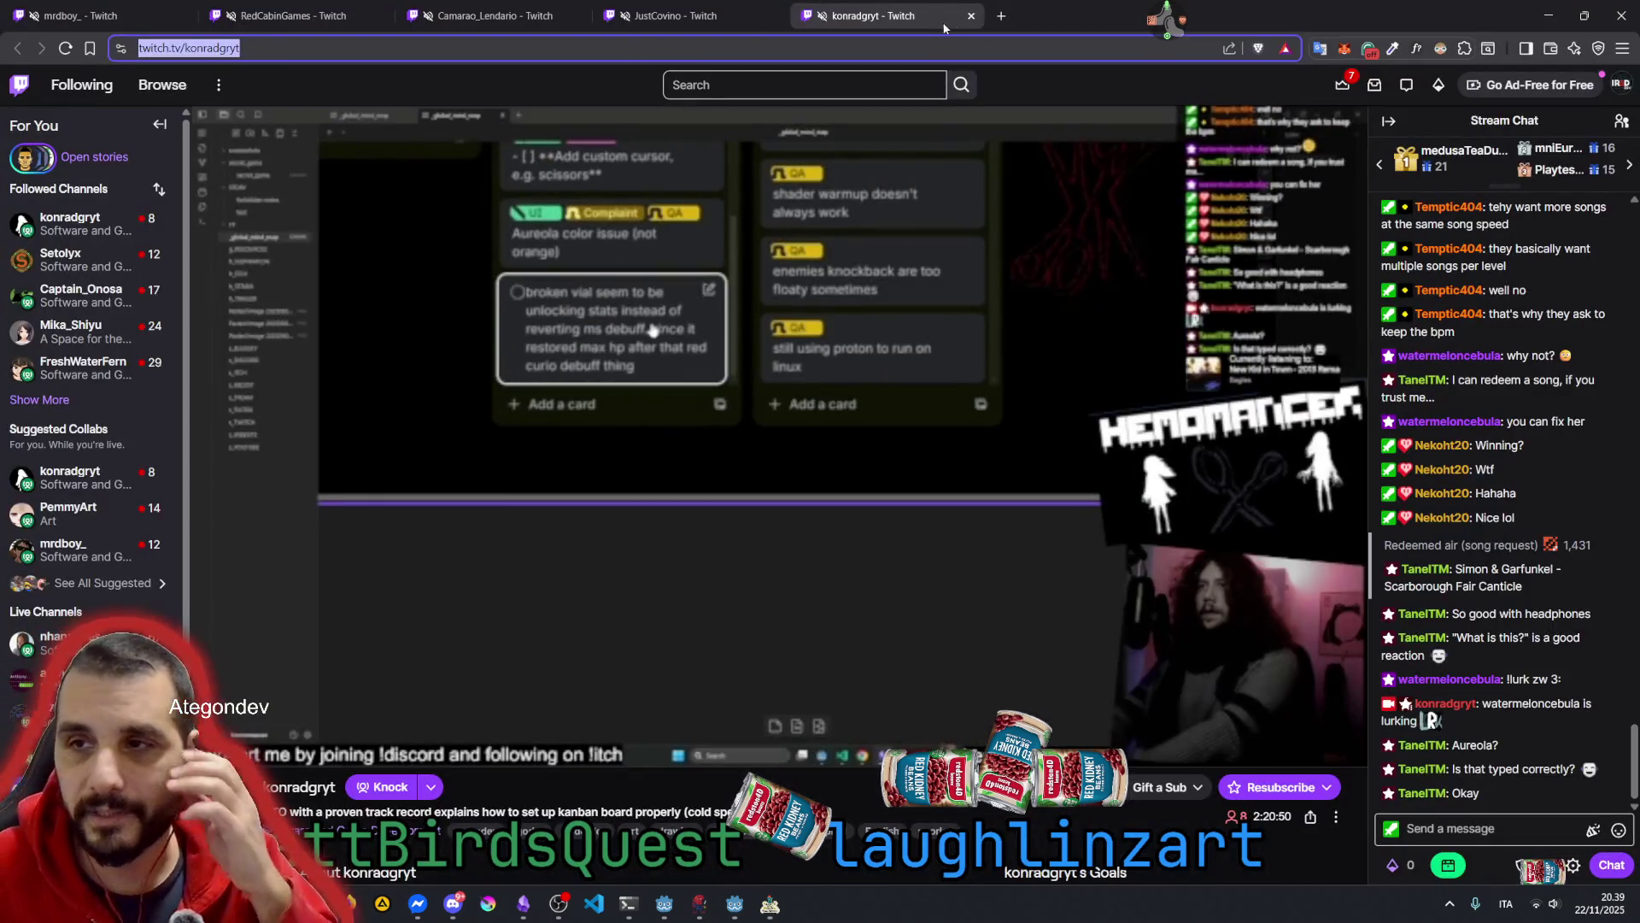
click(1002, 17)
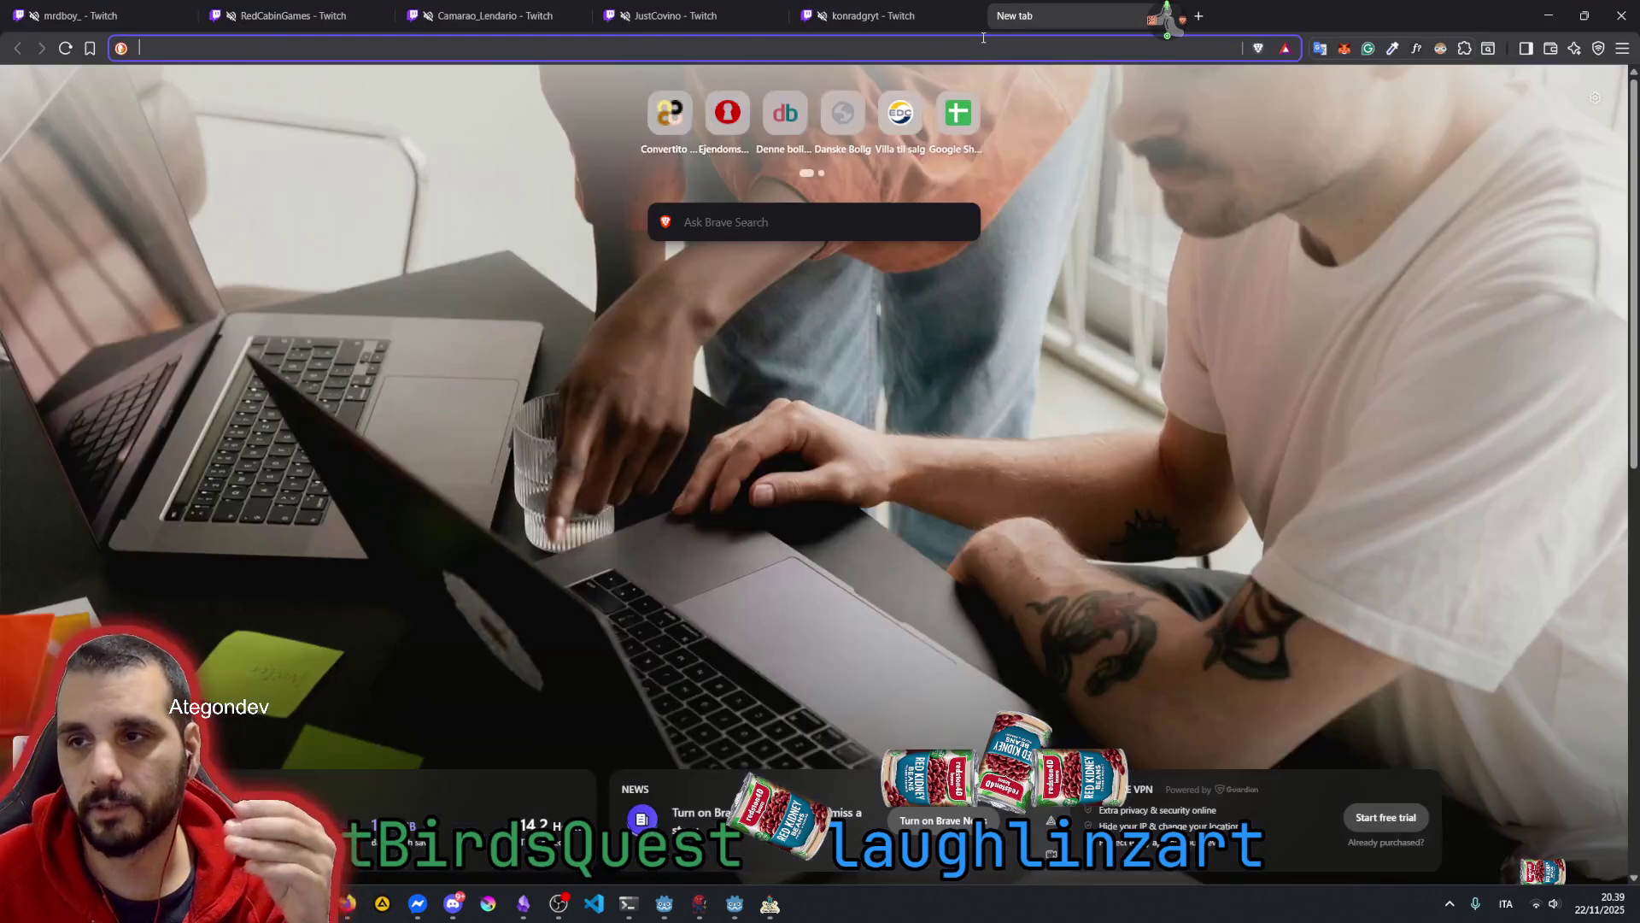
click(1106, 50)
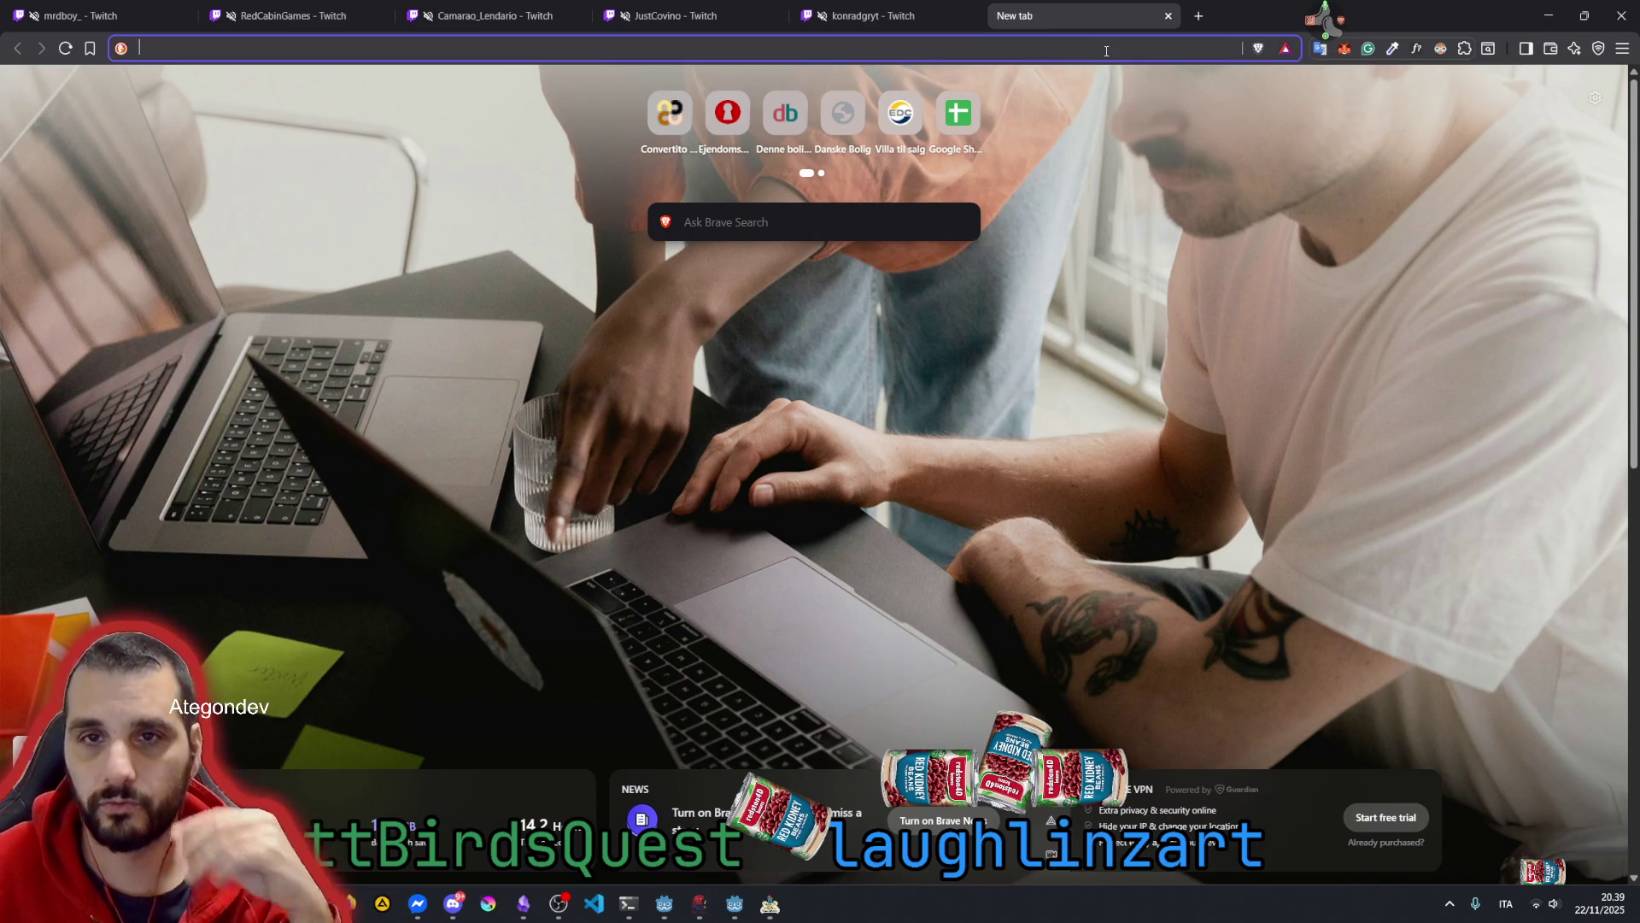
text(can I get )
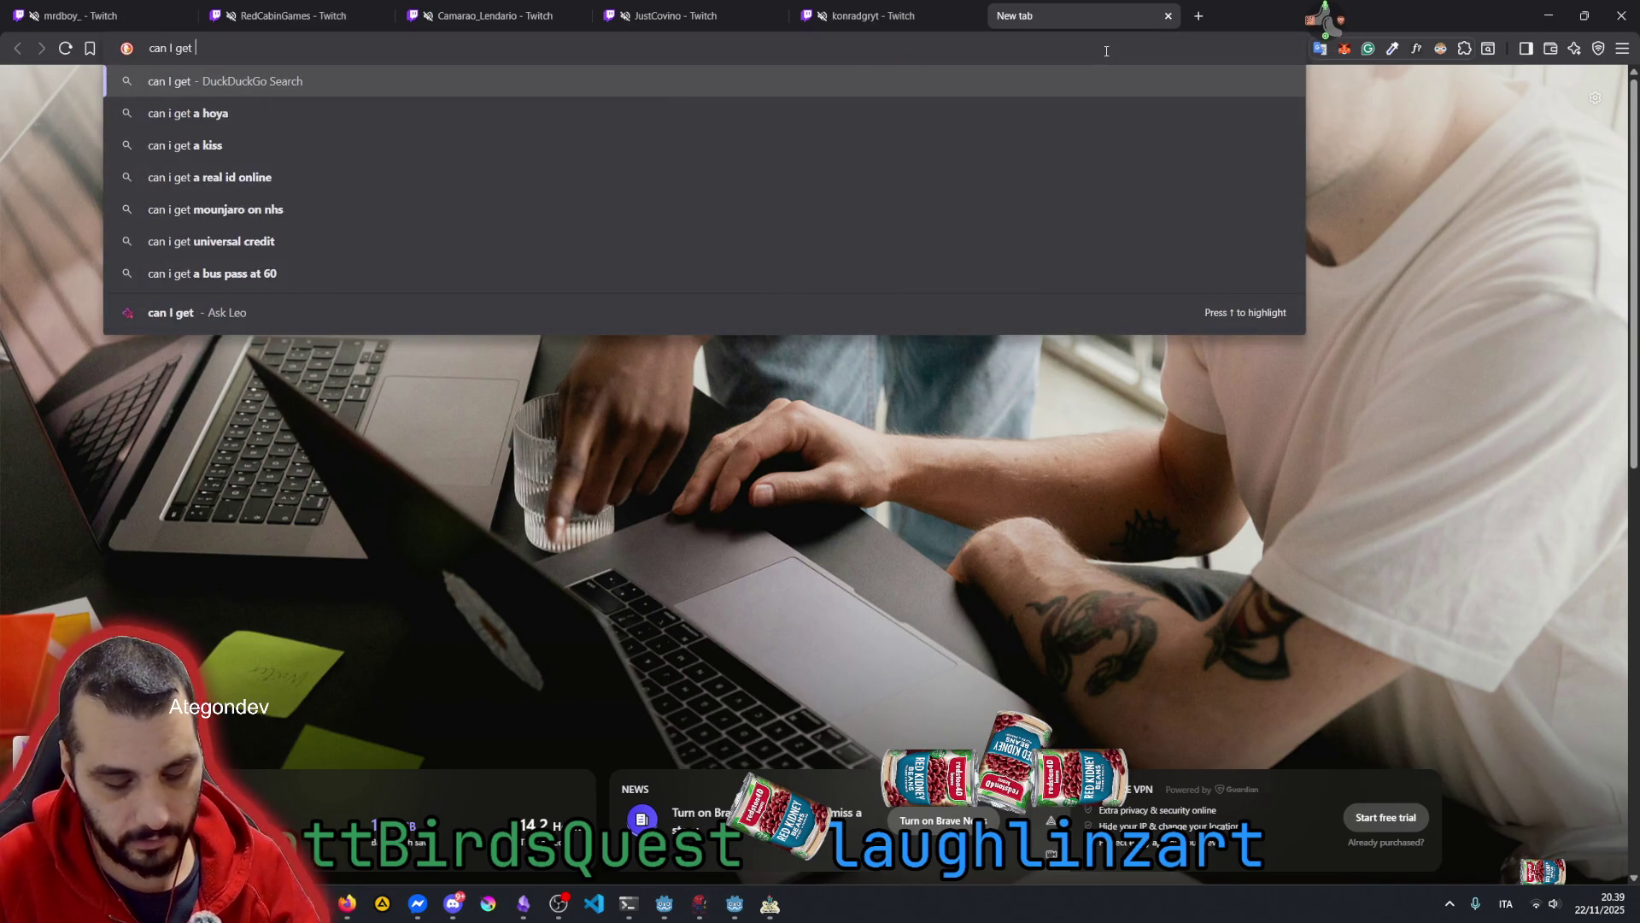
text(a shader)
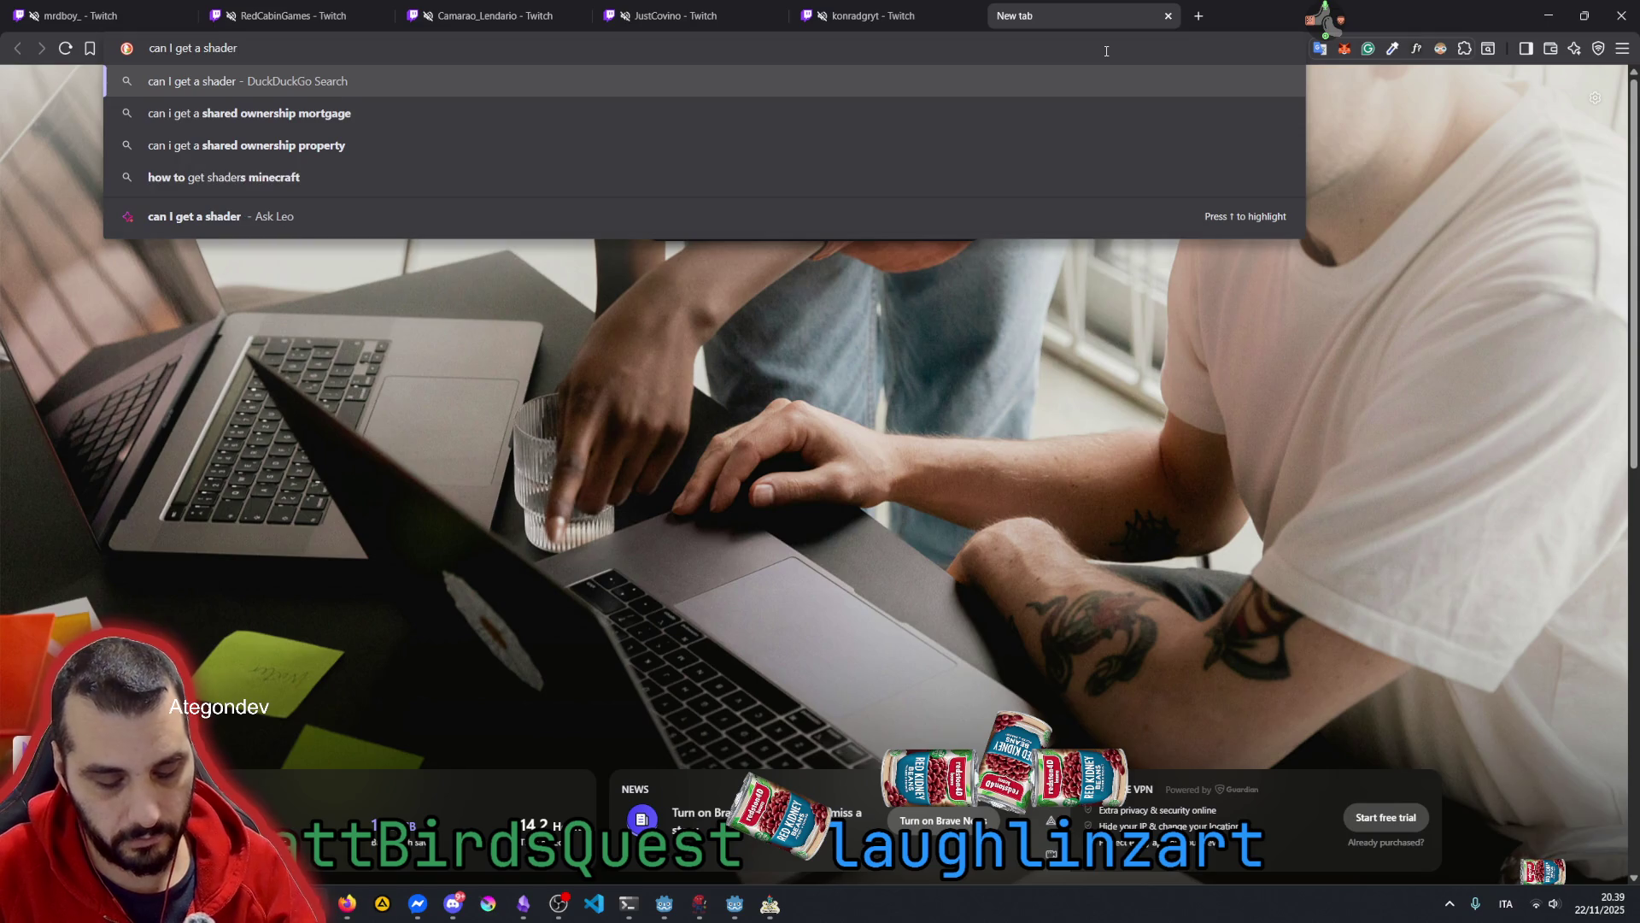
text( outpu)
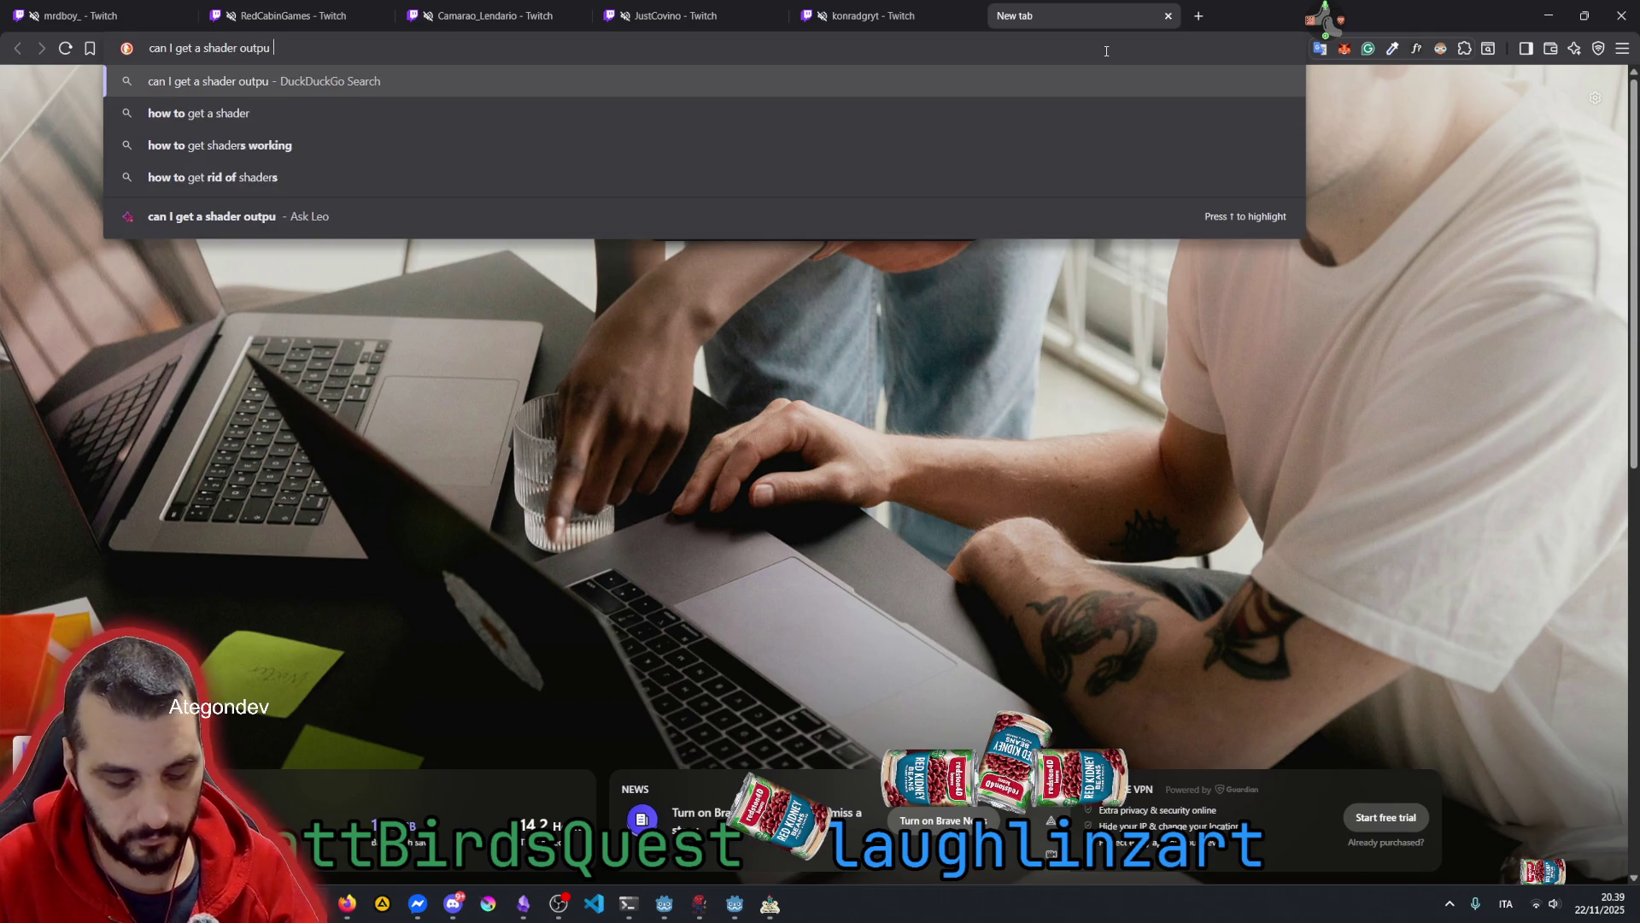
text(t via code?)
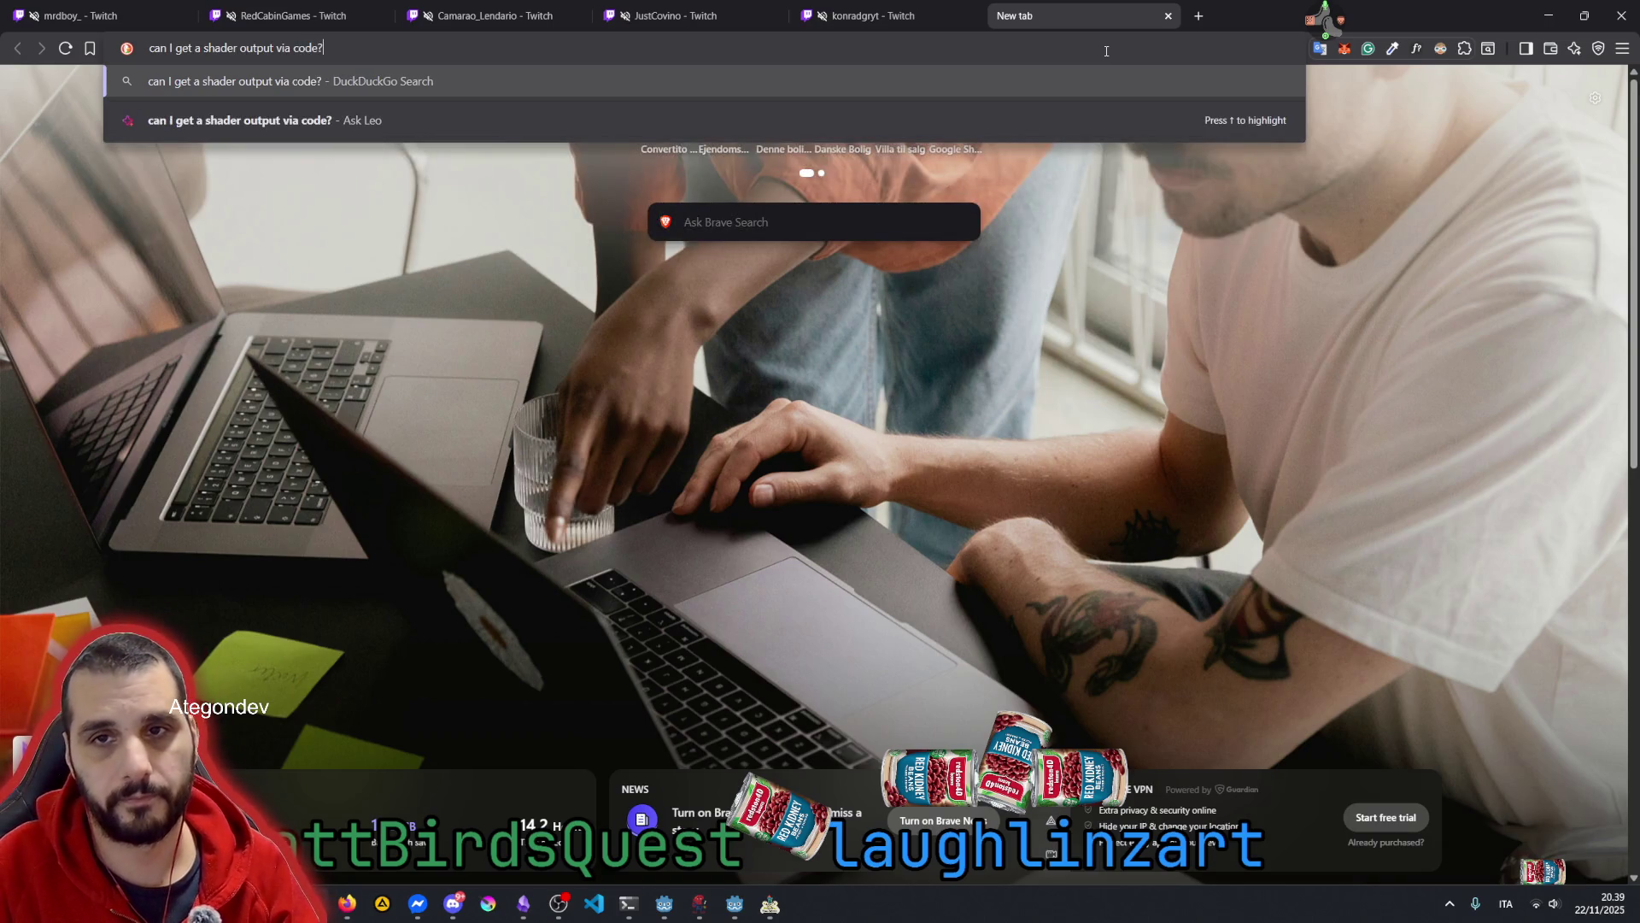
key(Return)
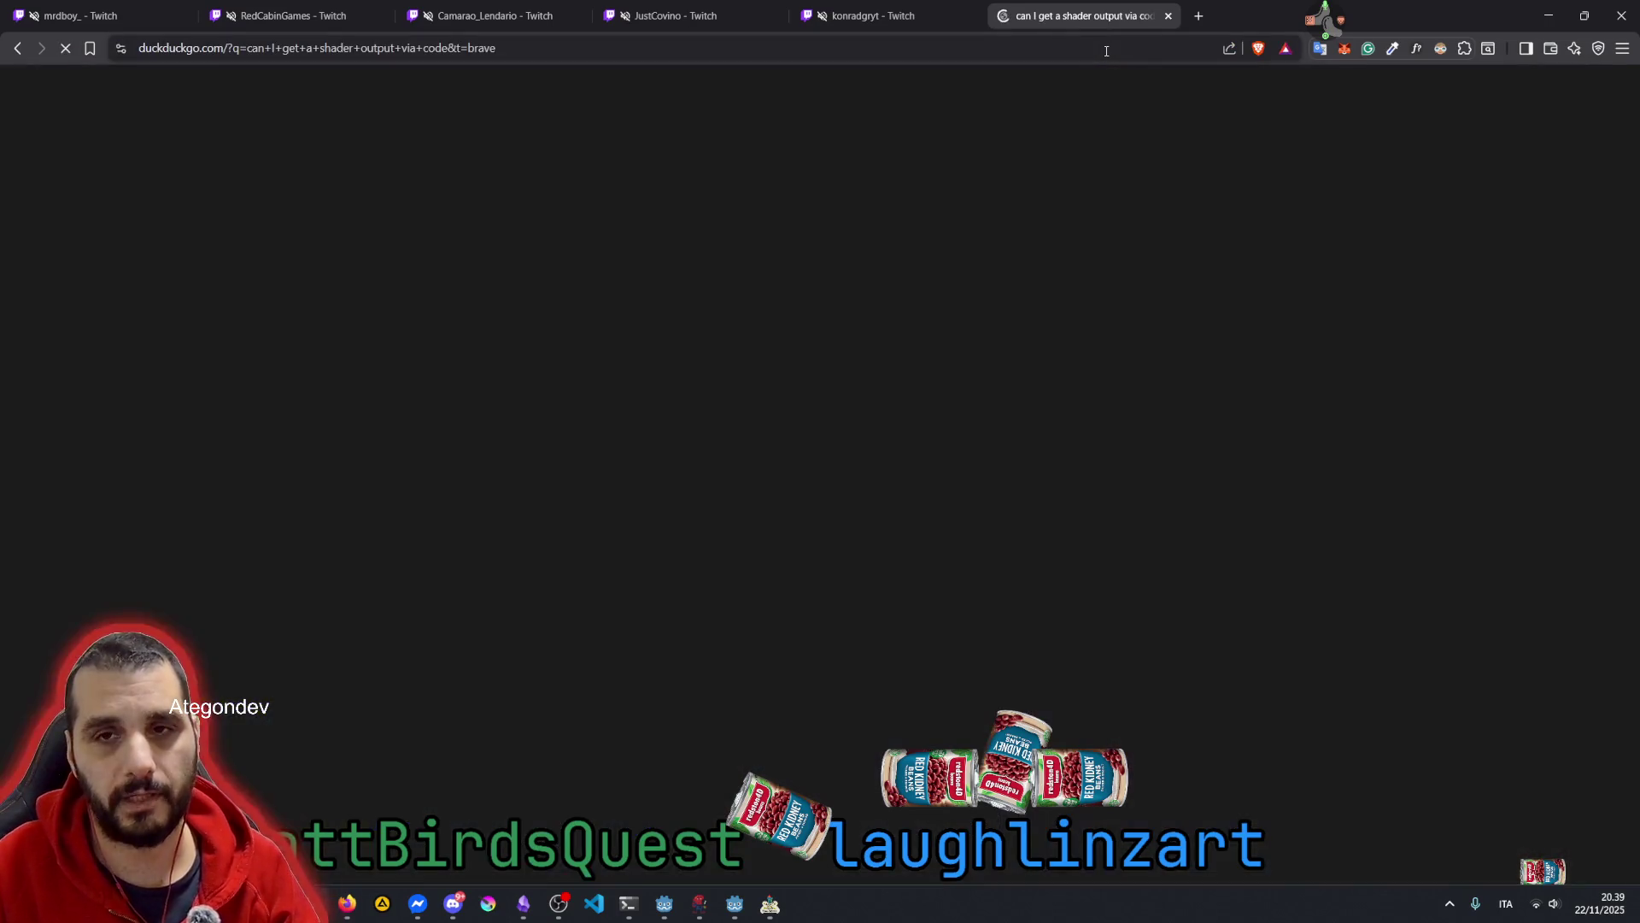
Refine the search to 'can I get a gdshader output via code in godot'
click(374, 114)
text(in )
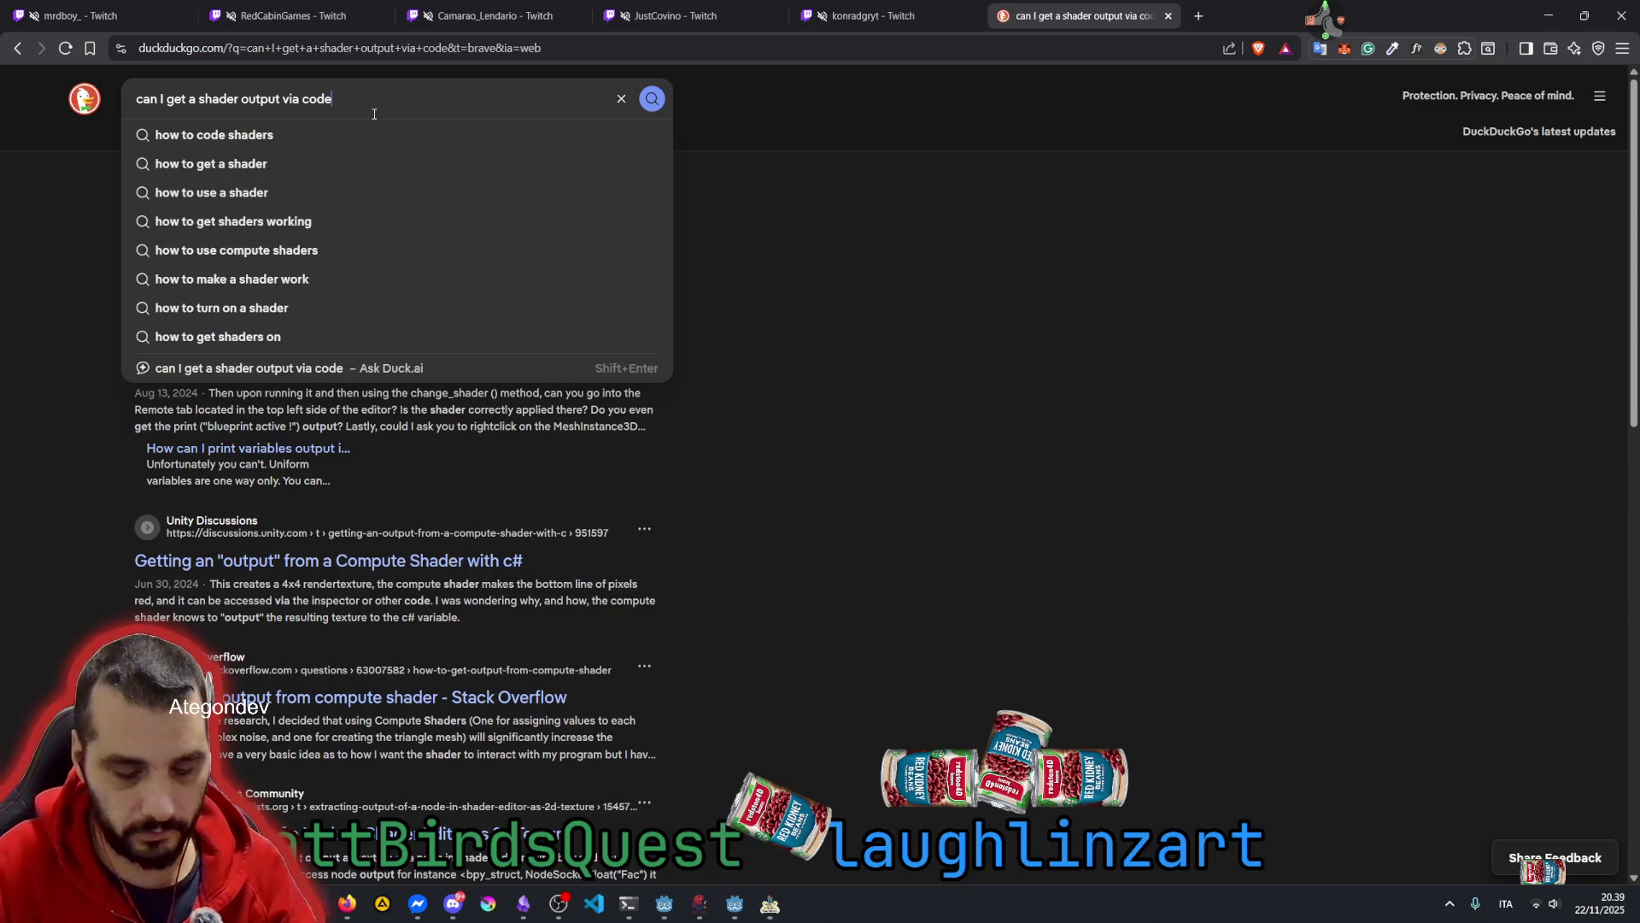
text(godot)
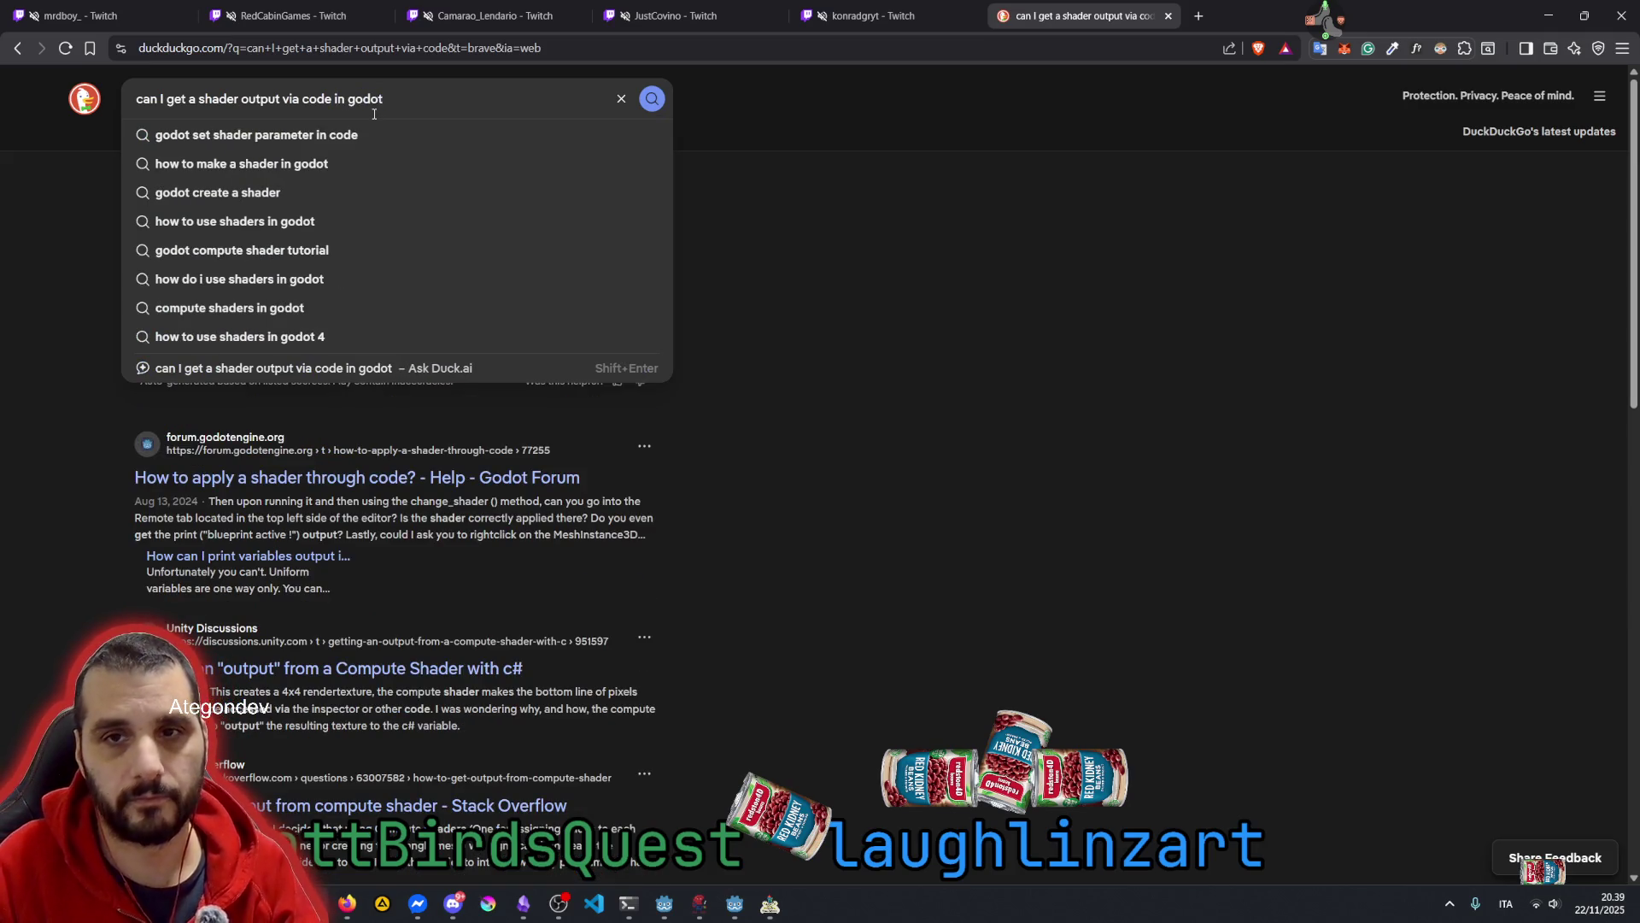
text(gd)
key(Return)
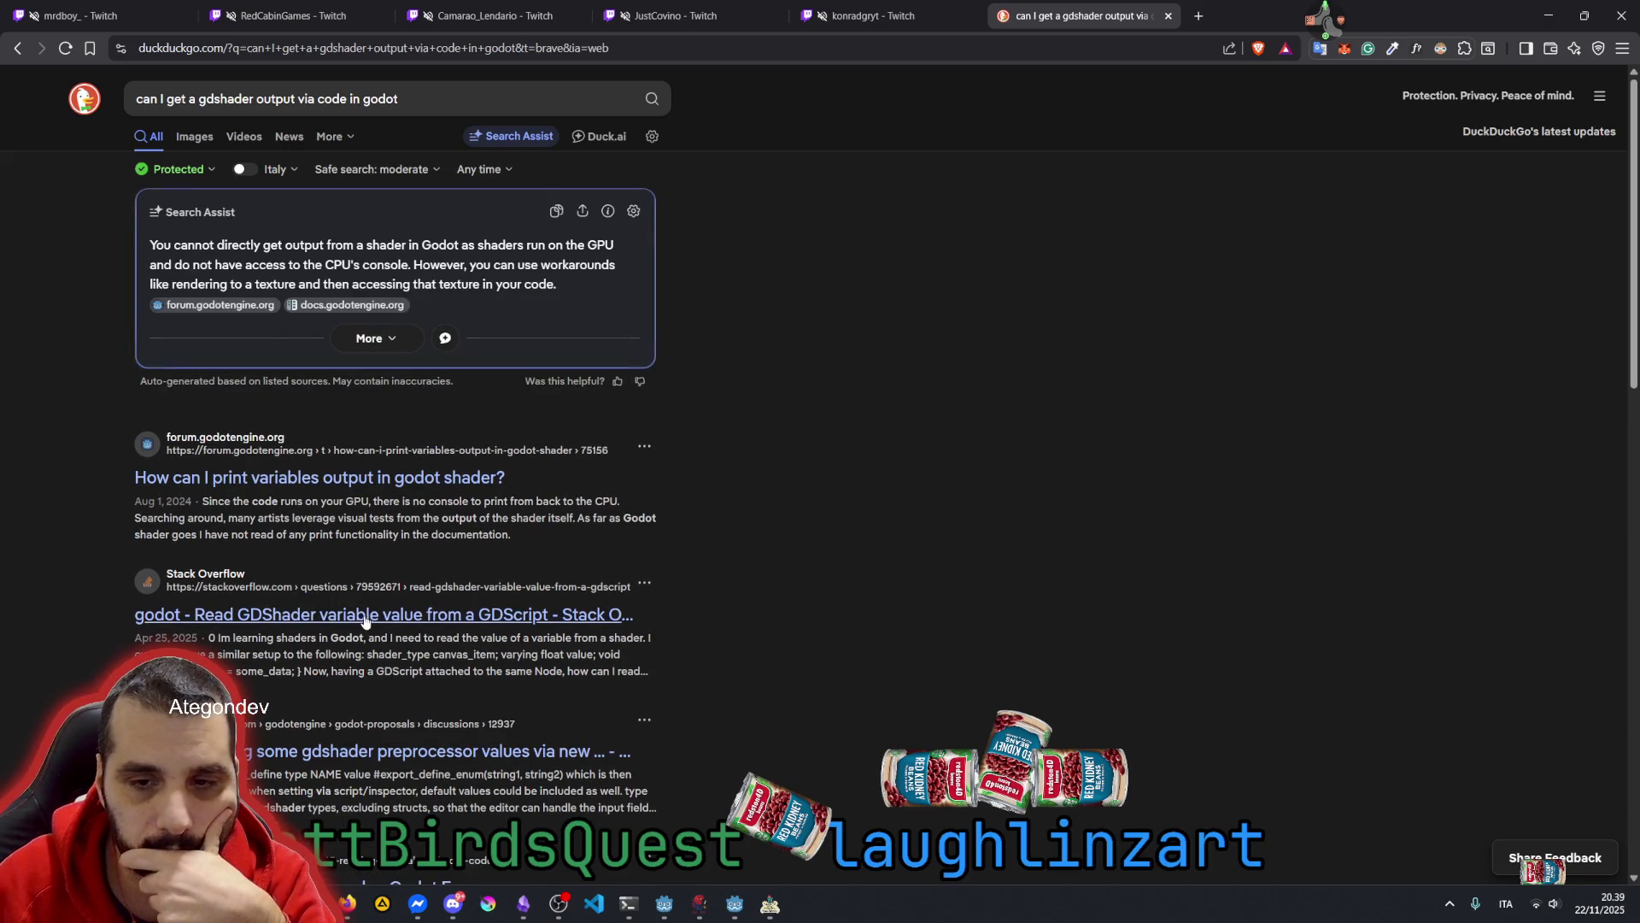
Scroll the results and highlight the Search Assist words about getting shader output
scroll(366, 621, down, 2)
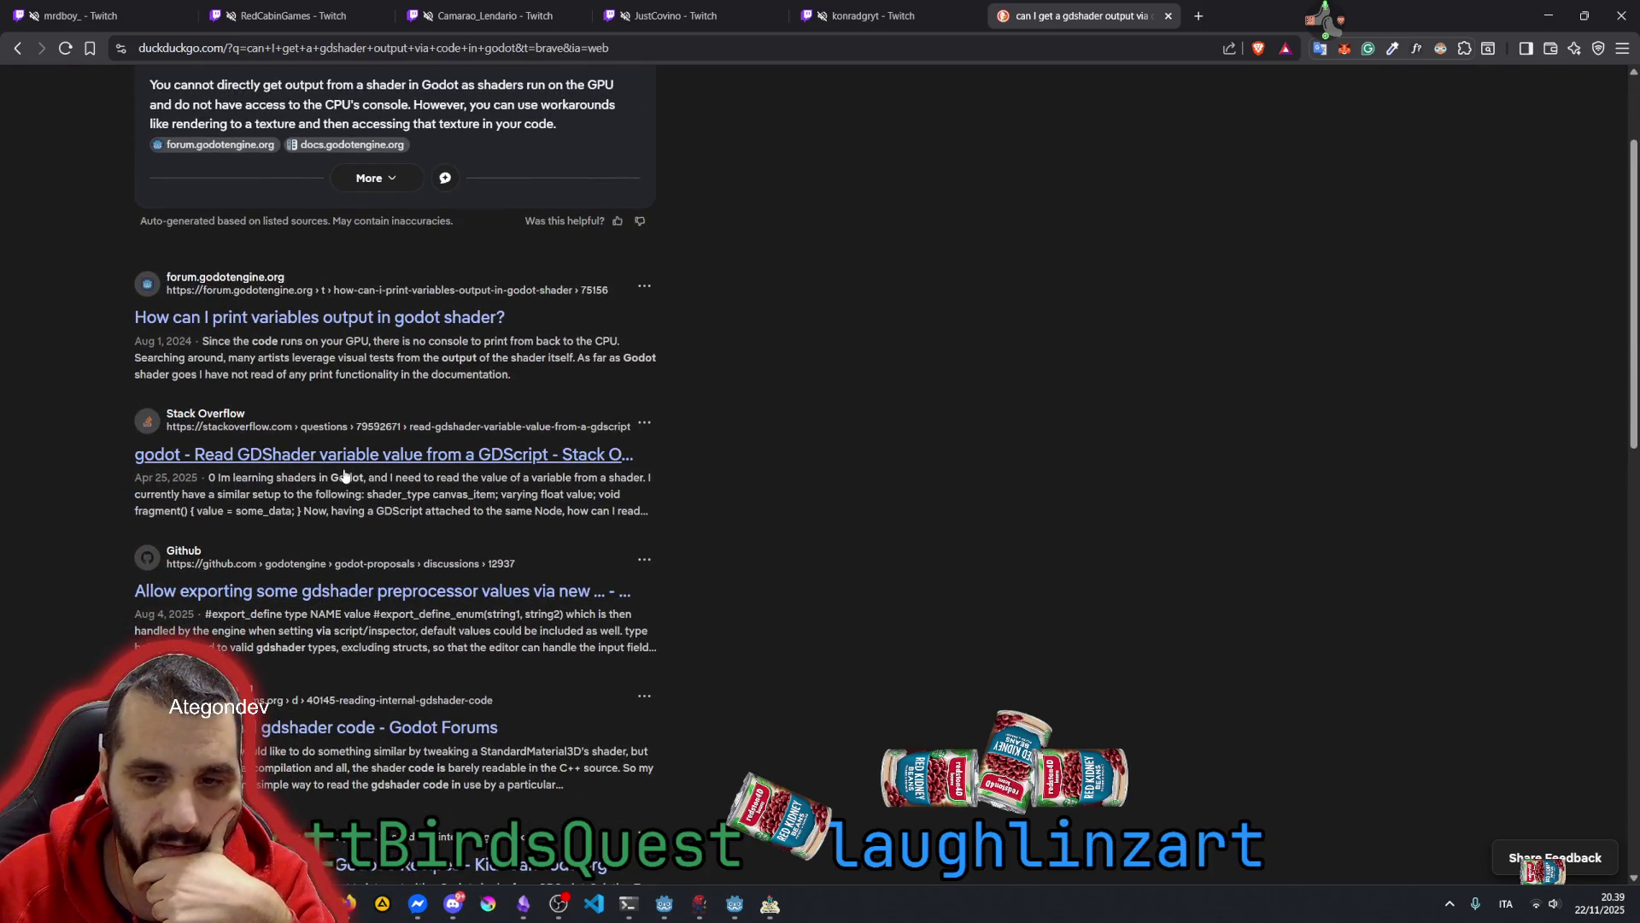
scroll(344, 476, down, 2)
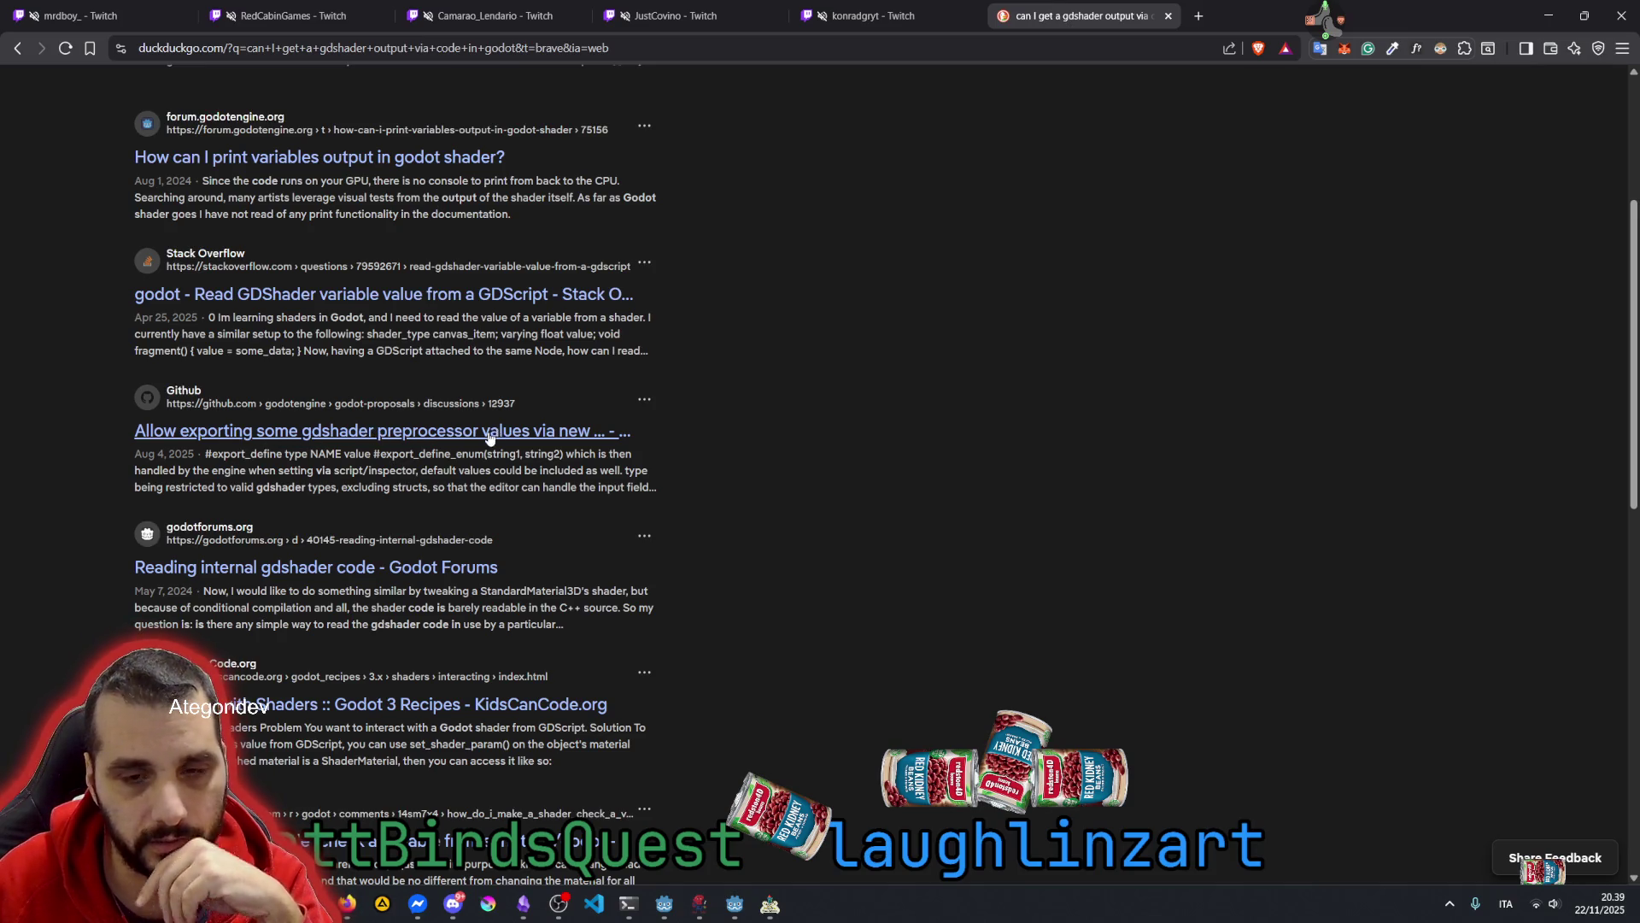
scroll(489, 437, down, 2)
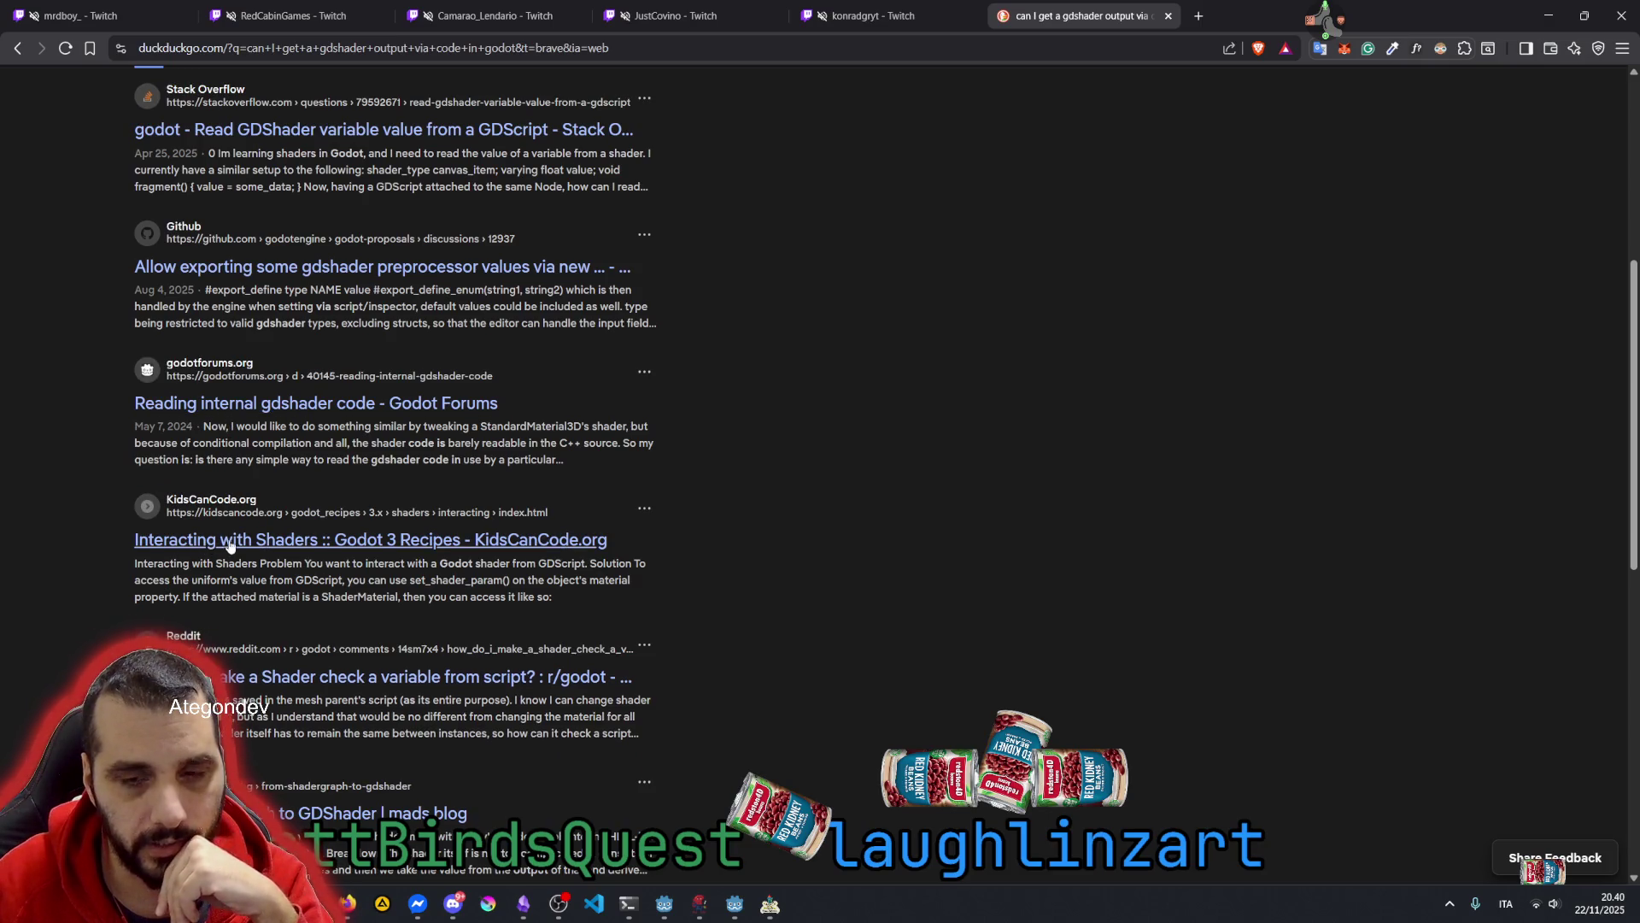
scroll(231, 547, down, 1)
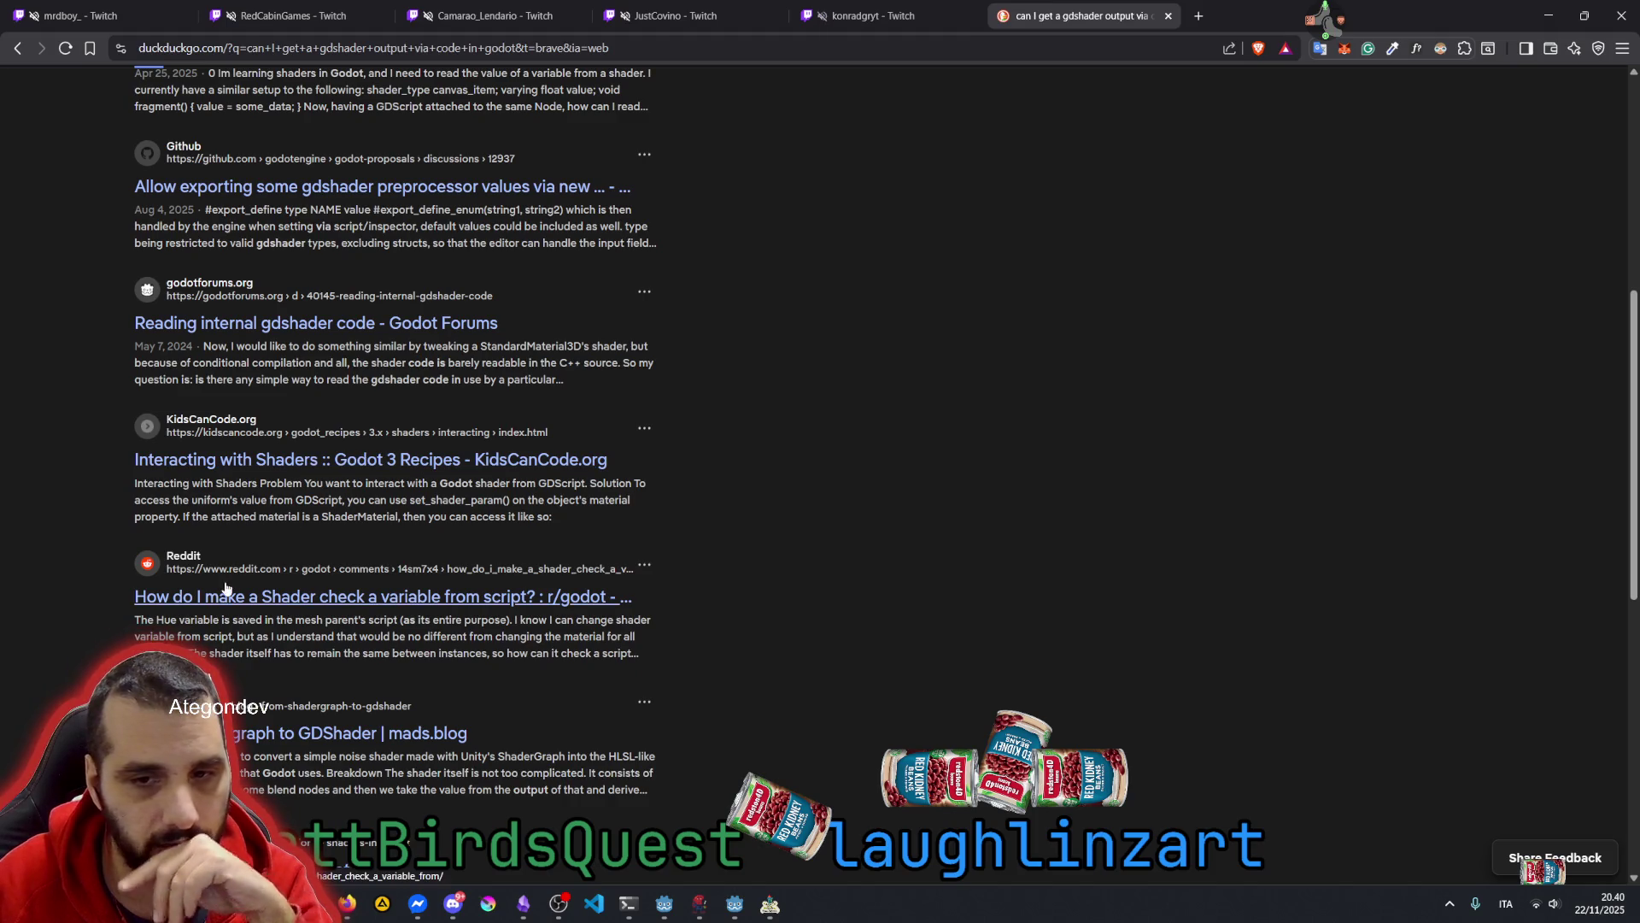
scroll(257, 581, down, 2)
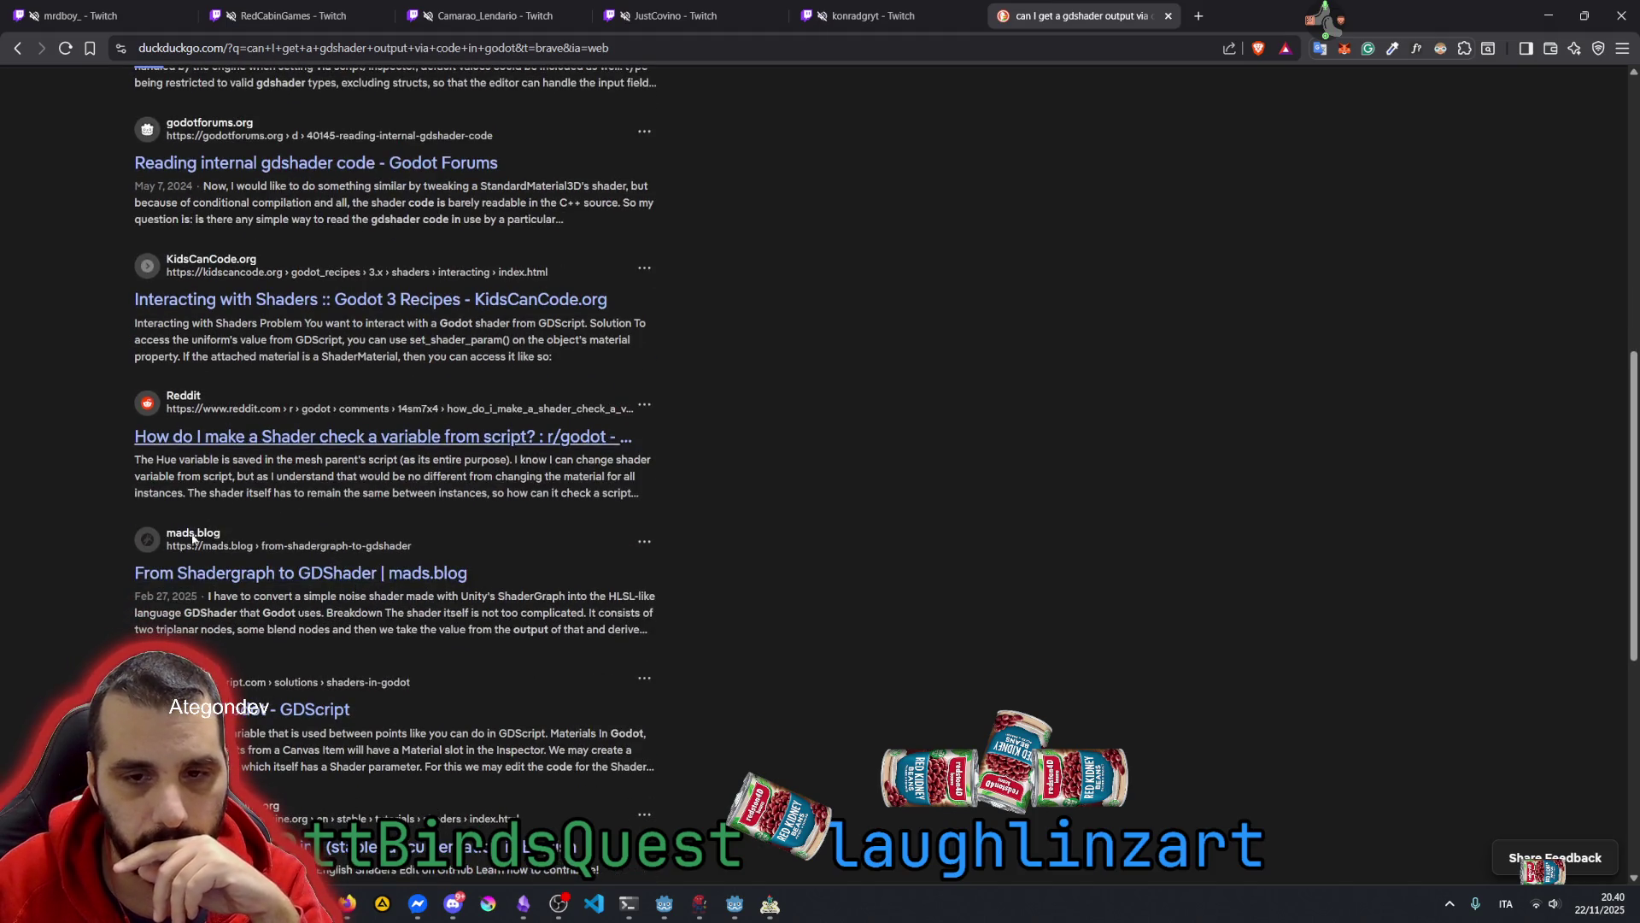
scroll(205, 579, down, 3)
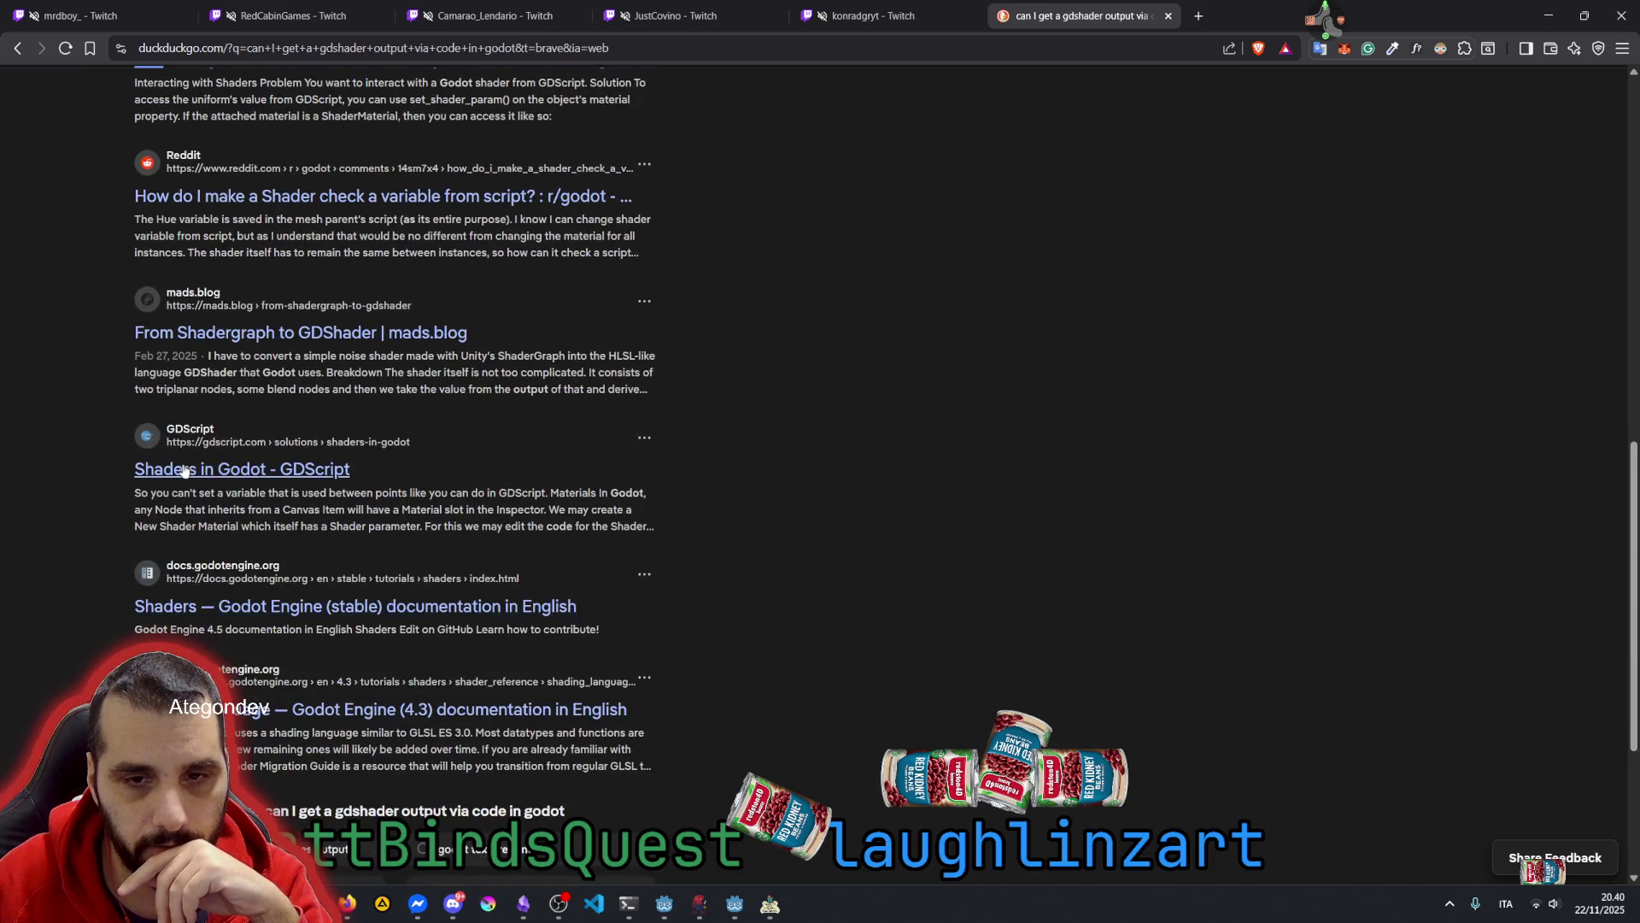
scroll(244, 504, up, 10)
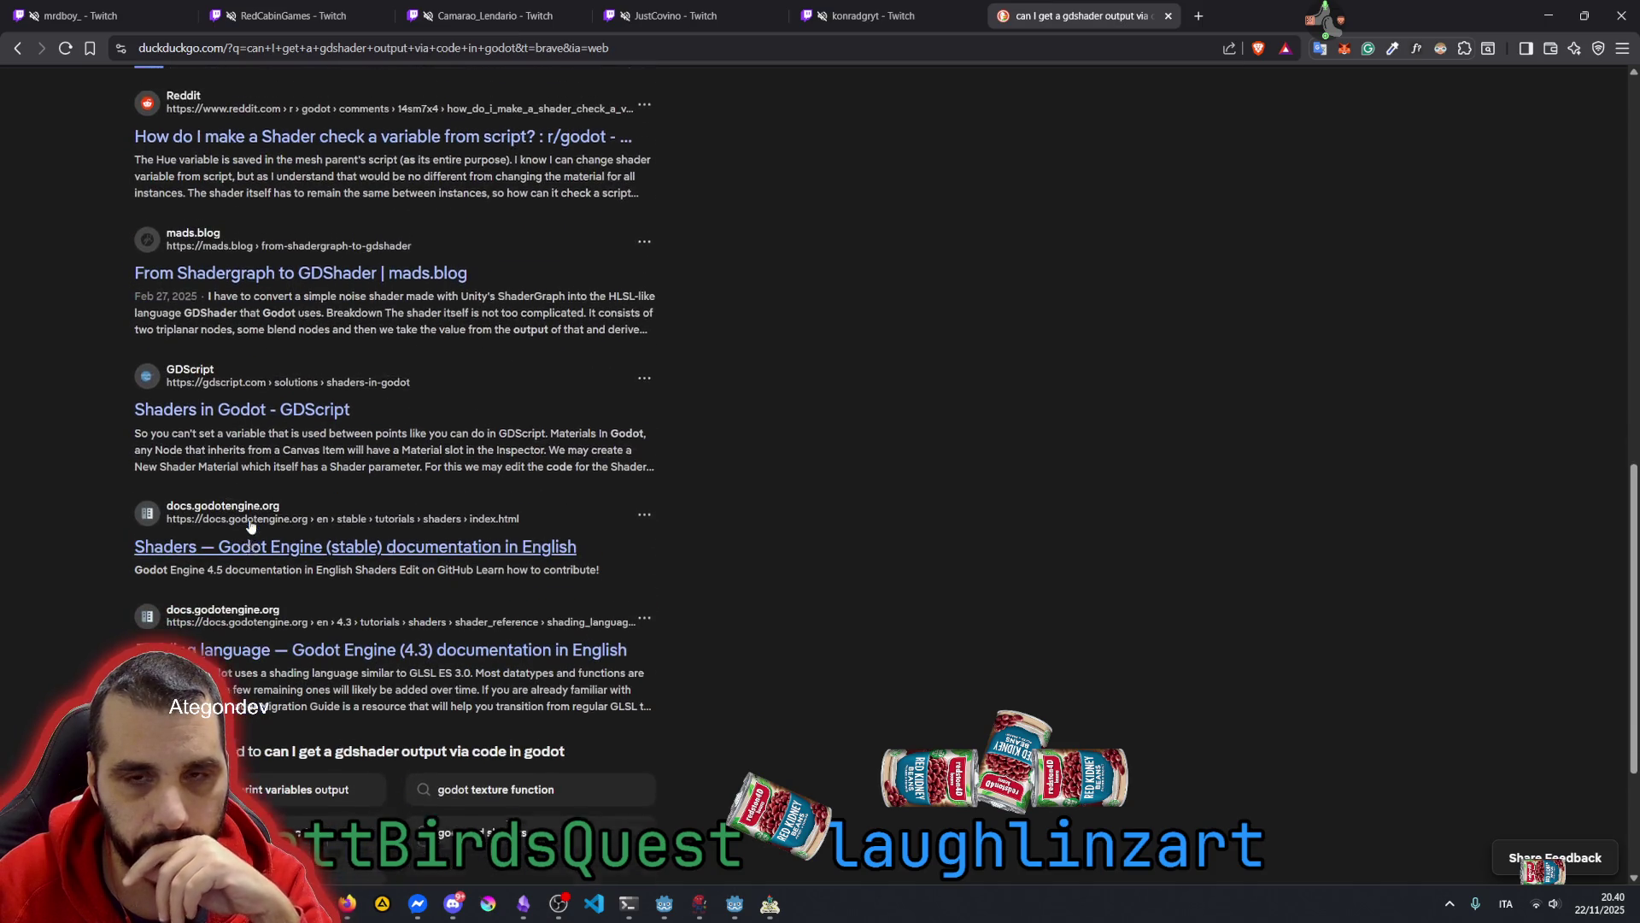
drag(261, 246, 308, 252)
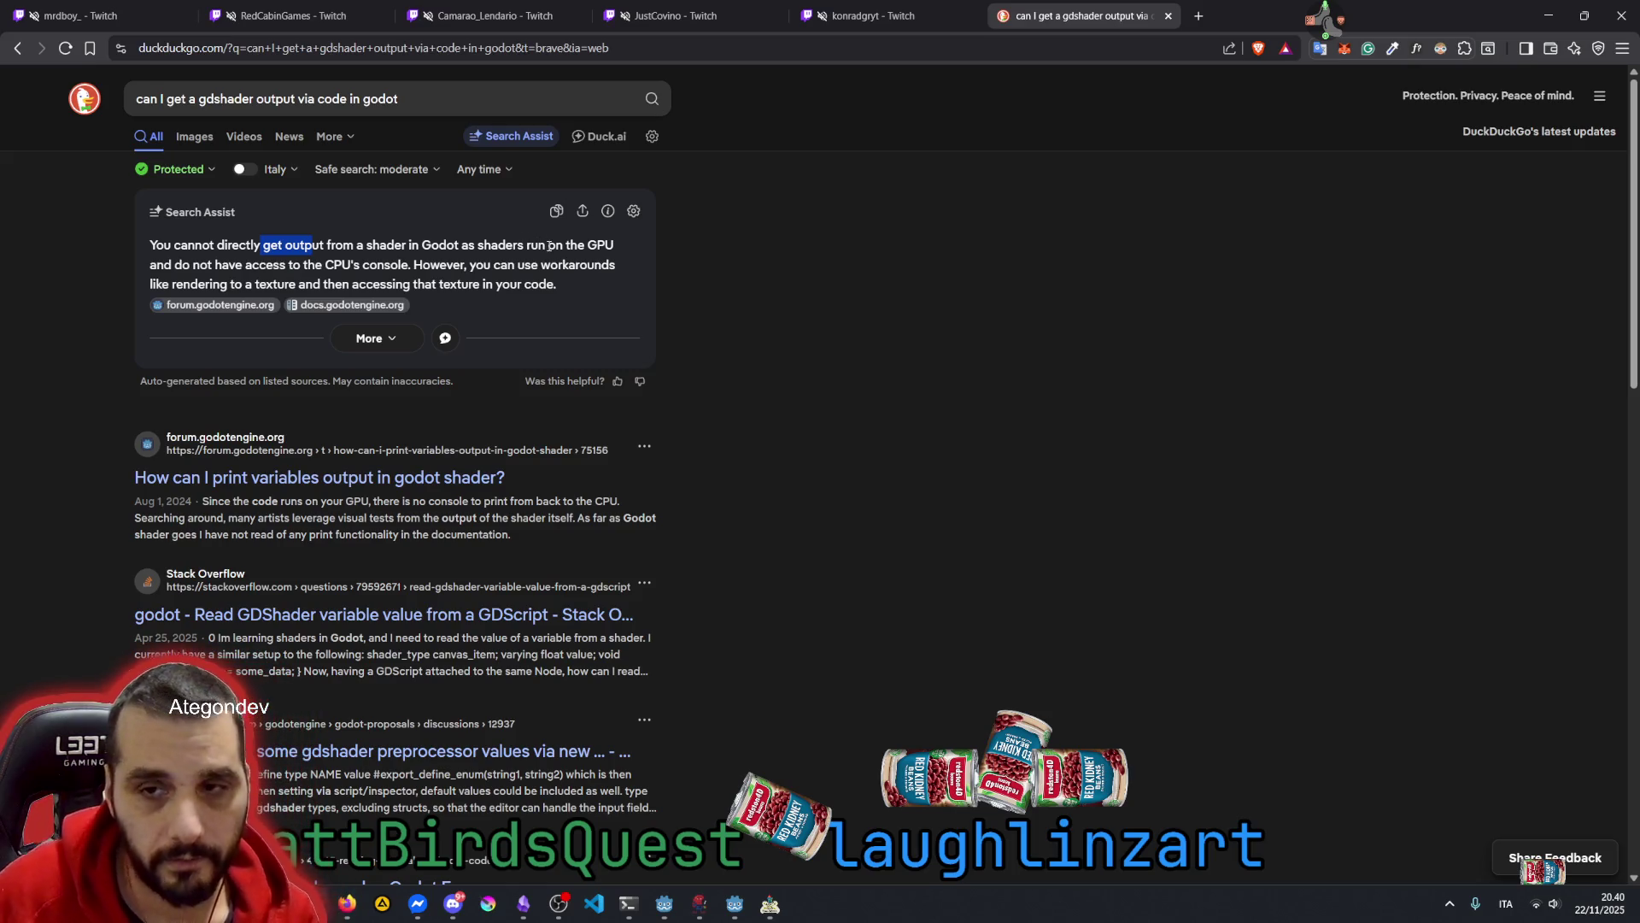
click(590, 244)
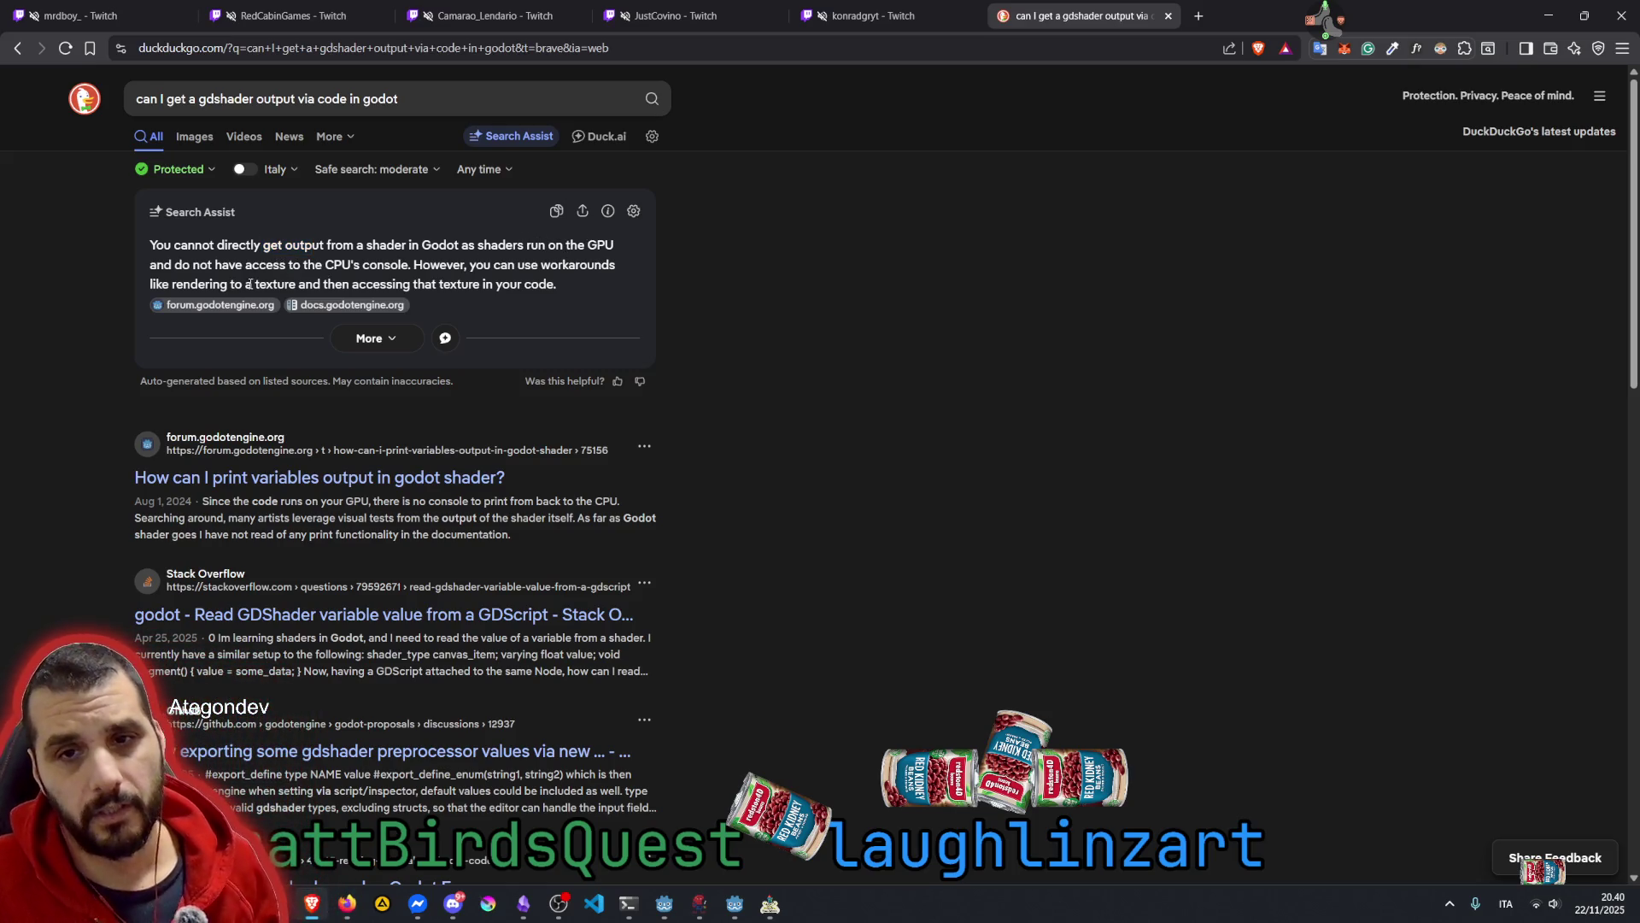
drag(207, 267, 281, 267)
click(323, 266)
drag(416, 265, 612, 263)
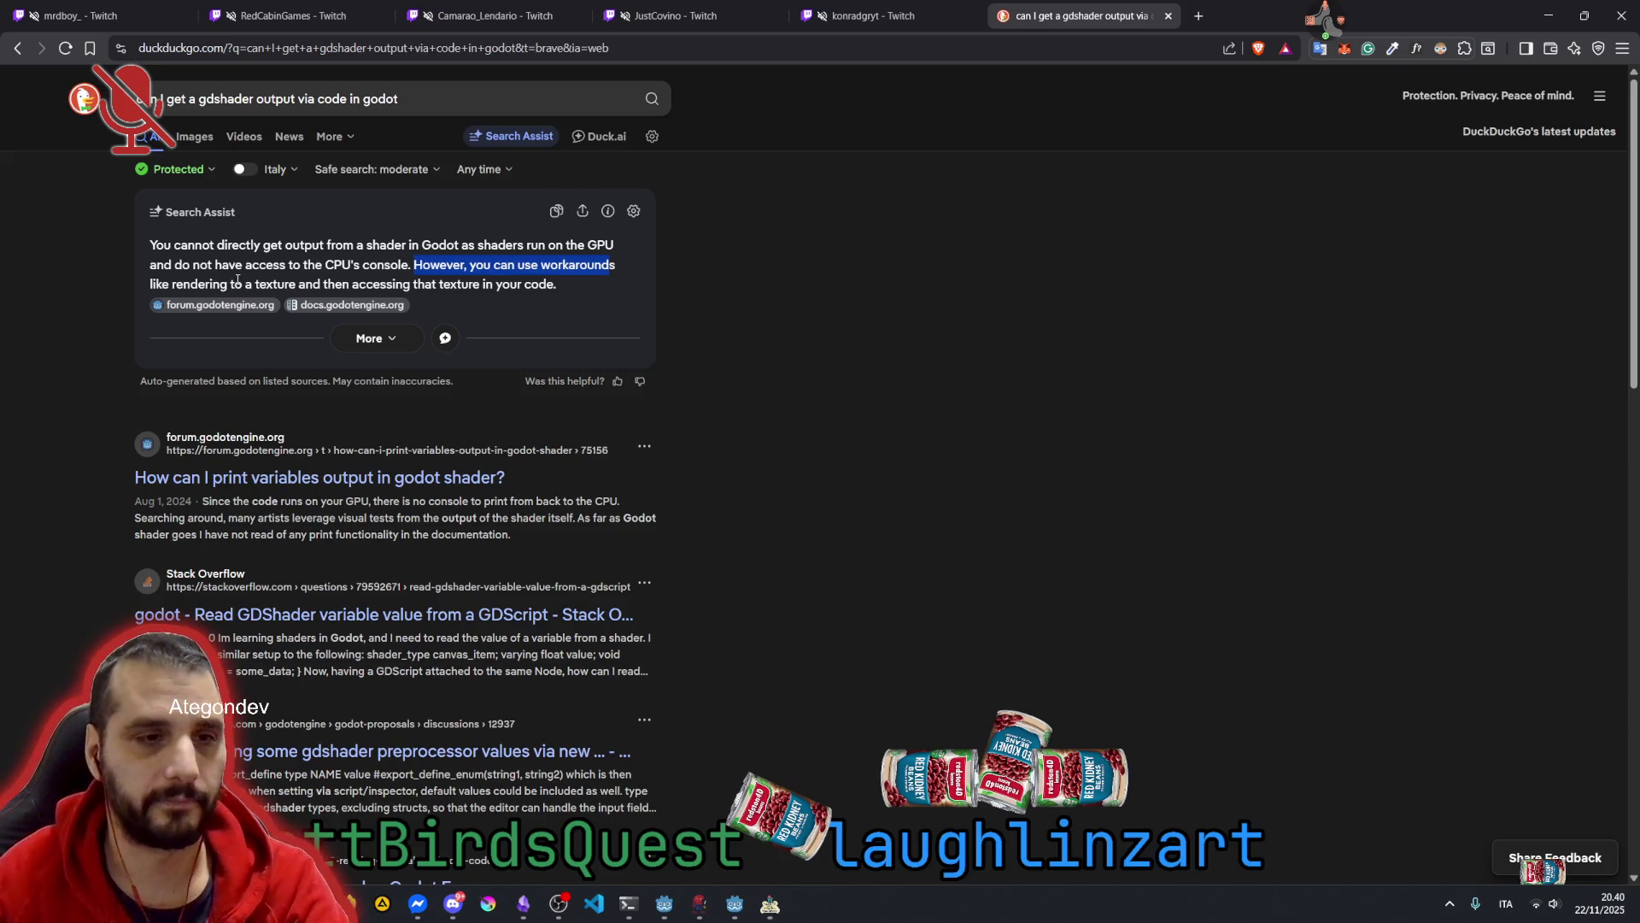
middle_click(1325, 39)
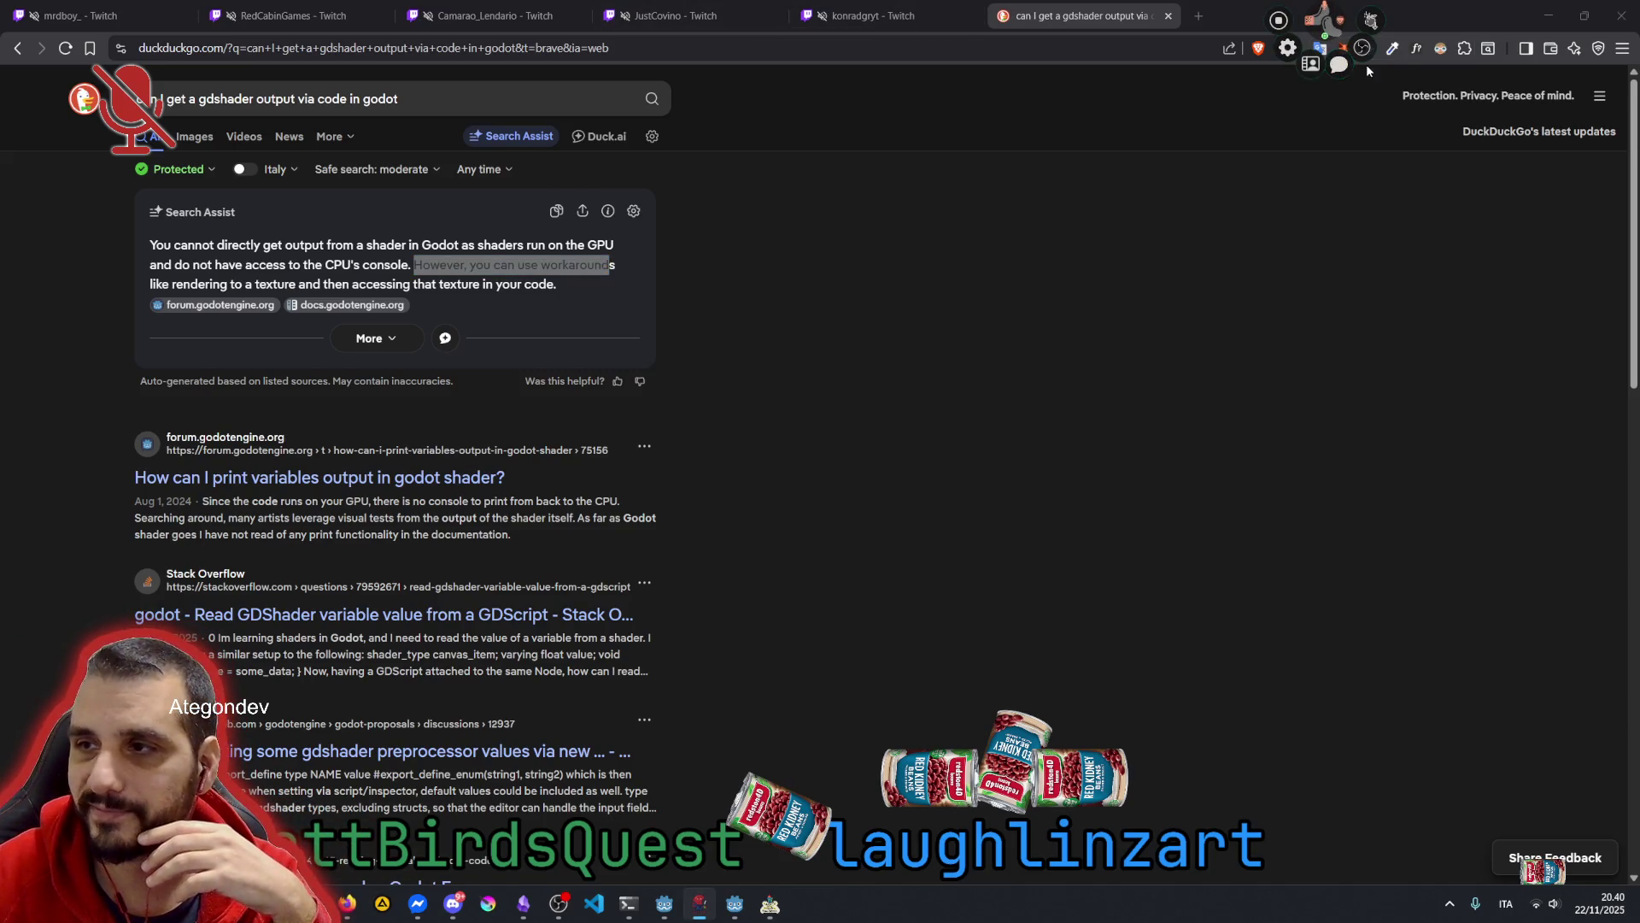
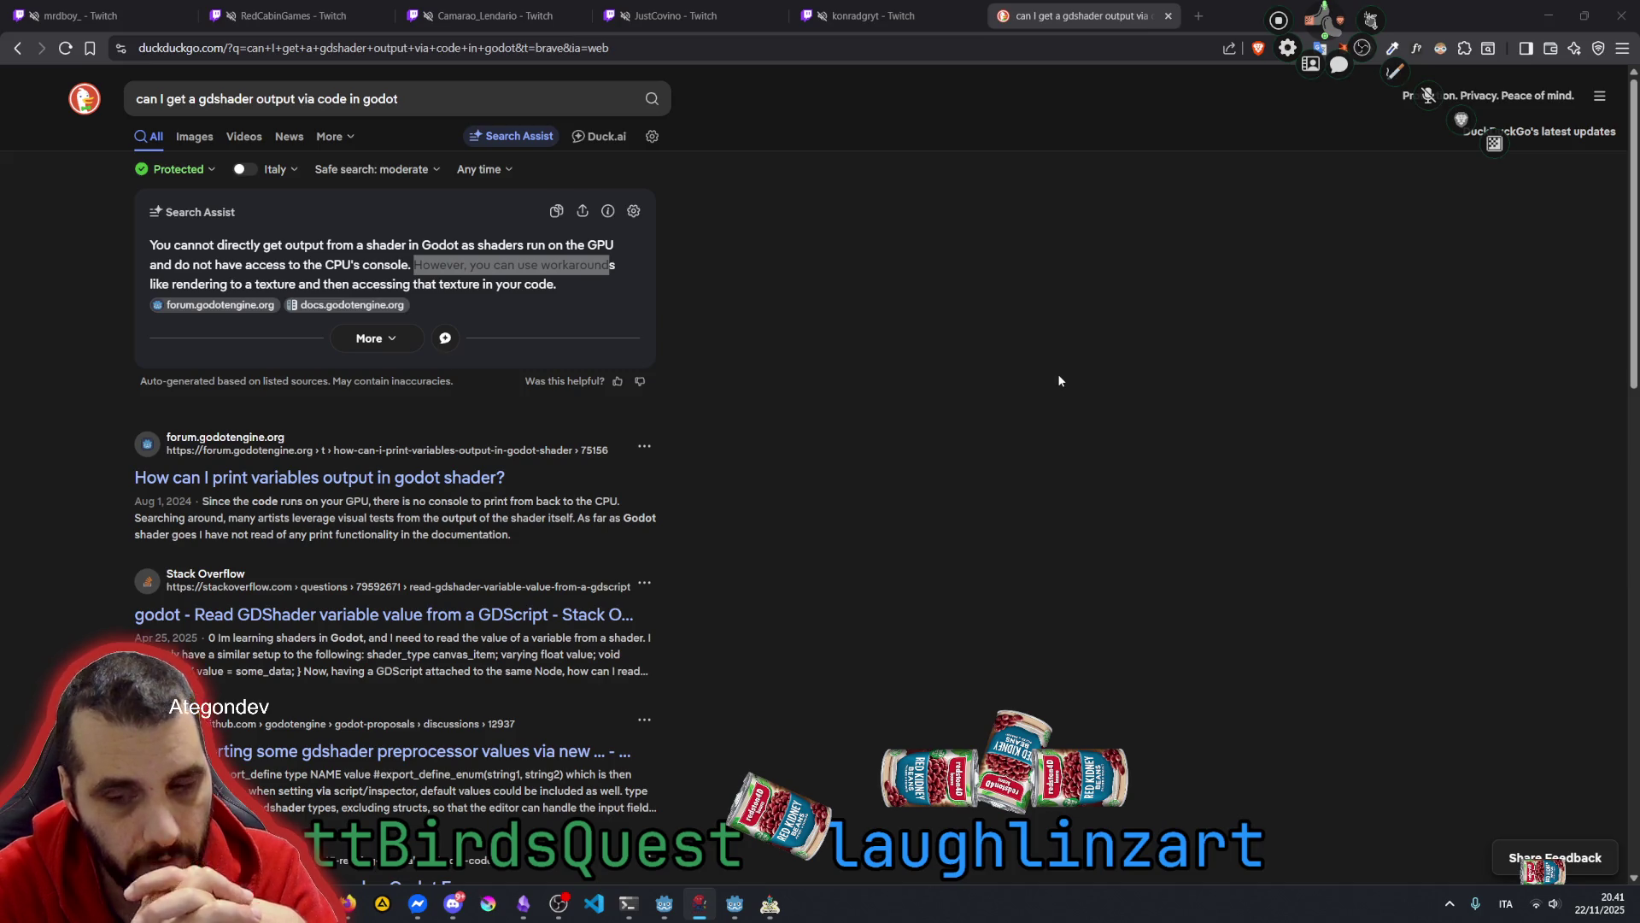
Run the bitmap test scene with Contour at reduced dimensions, then close the game window
click(747, 906)
key(F6)
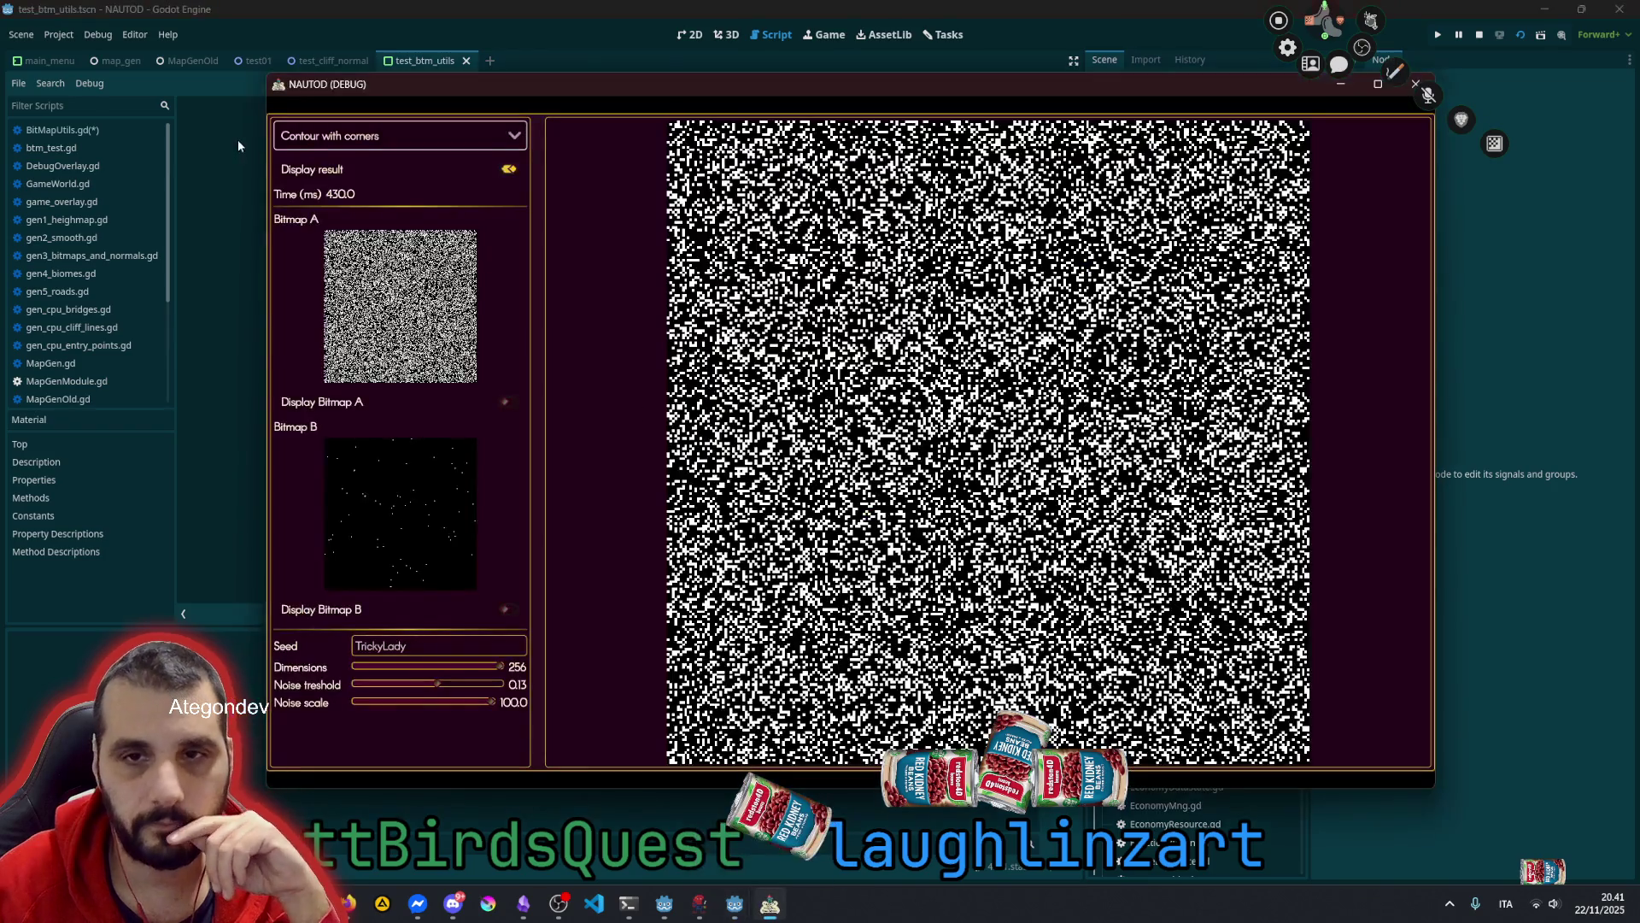
click(337, 137)
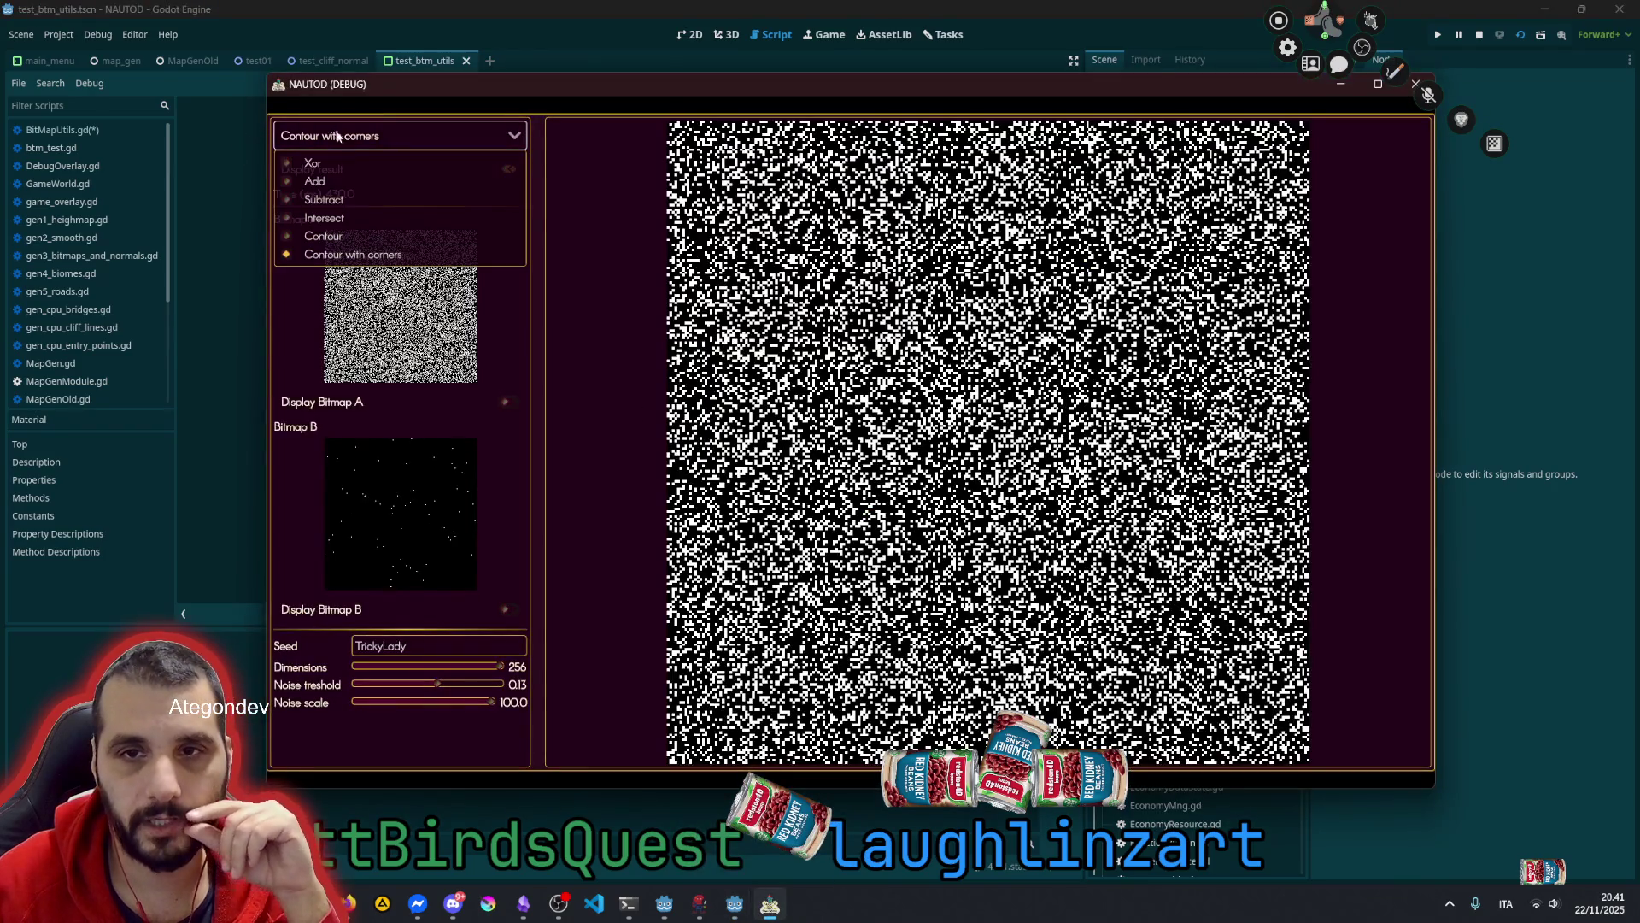
click(327, 235)
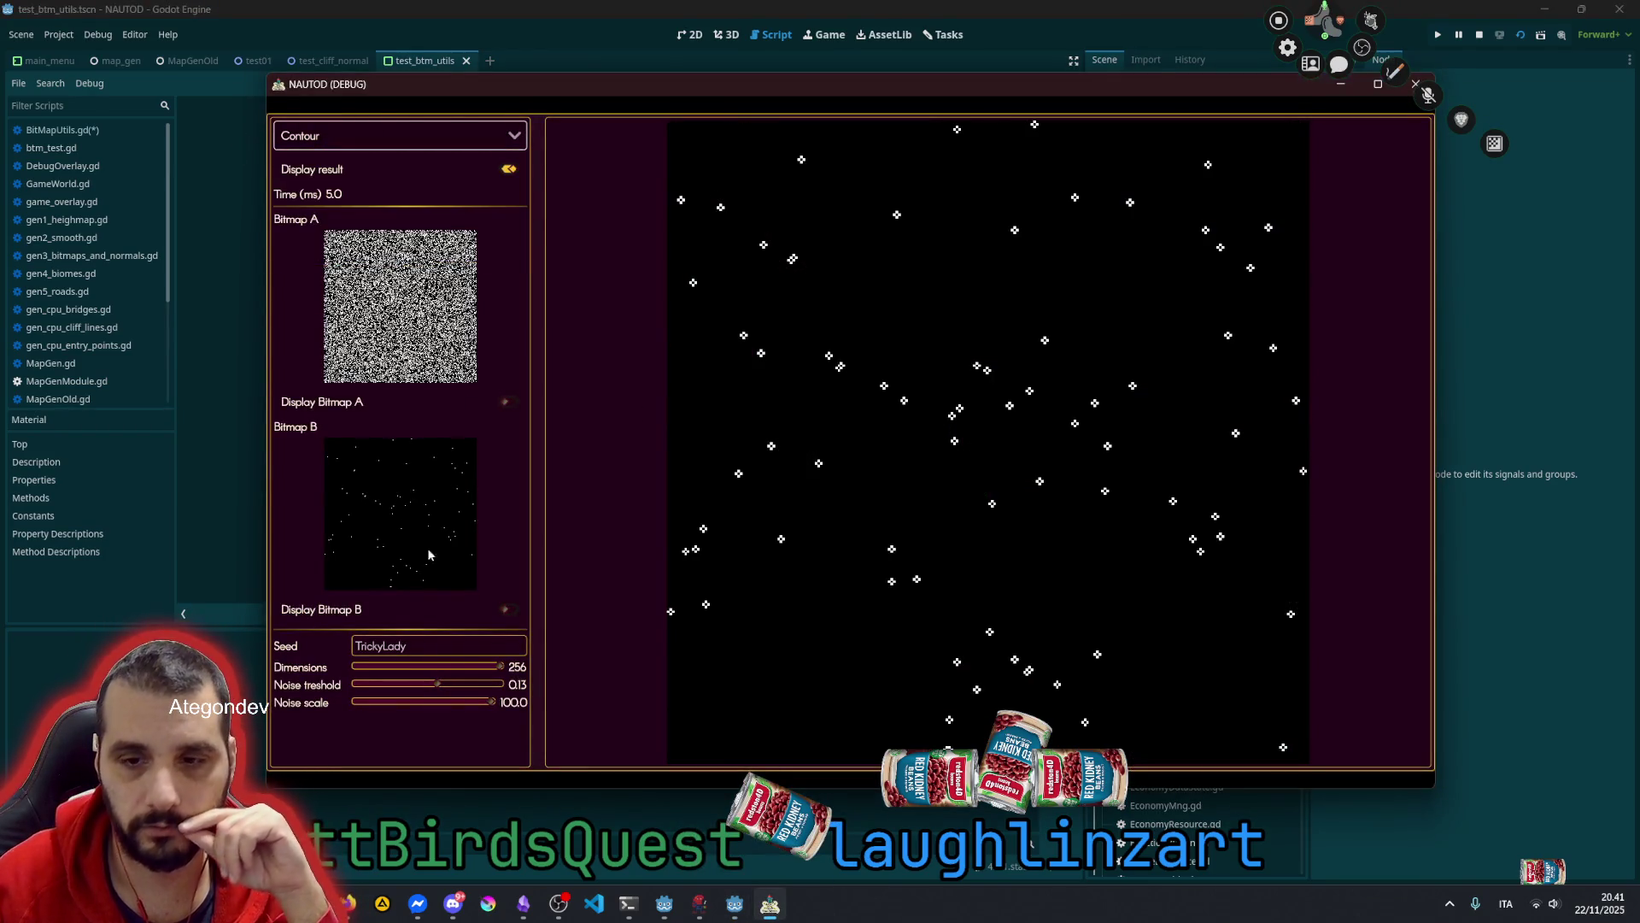
mouse_move(499, 667)
mouse_down()
mouse_move(360, 673)
mouse_move(402, 702)
mouse_move(364, 702)
mouse_up()
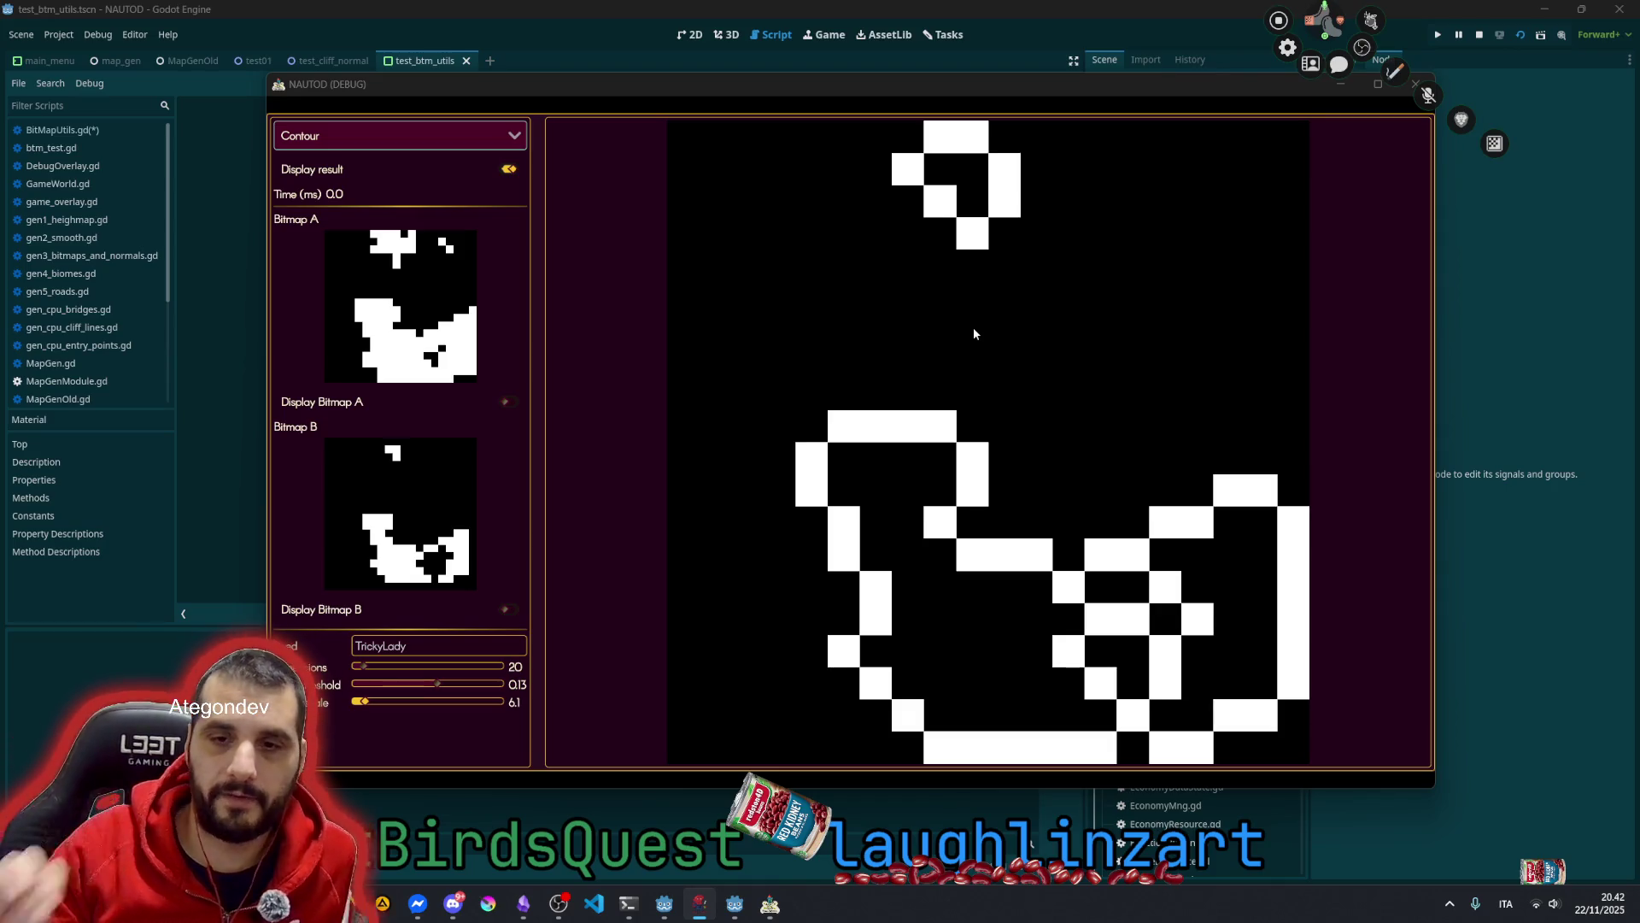
key(alt+F4)
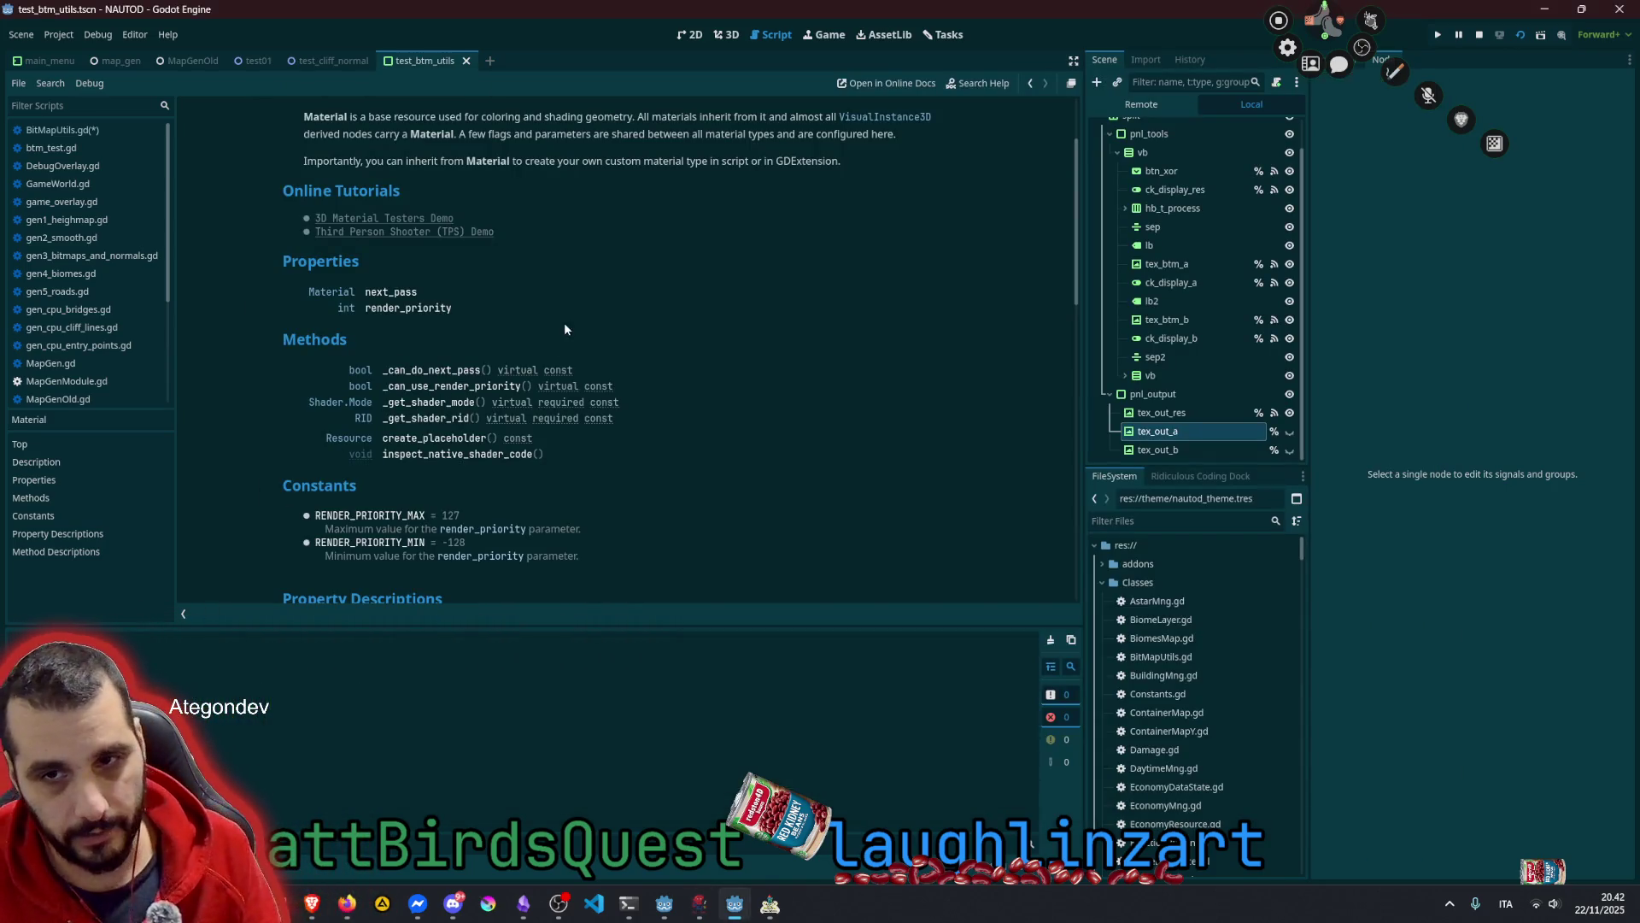
Delete the unfinished 'var sh: Shader' lines from get_contour_with_corners in BitMapUtils.gd
click(64, 131)
click(390, 318)
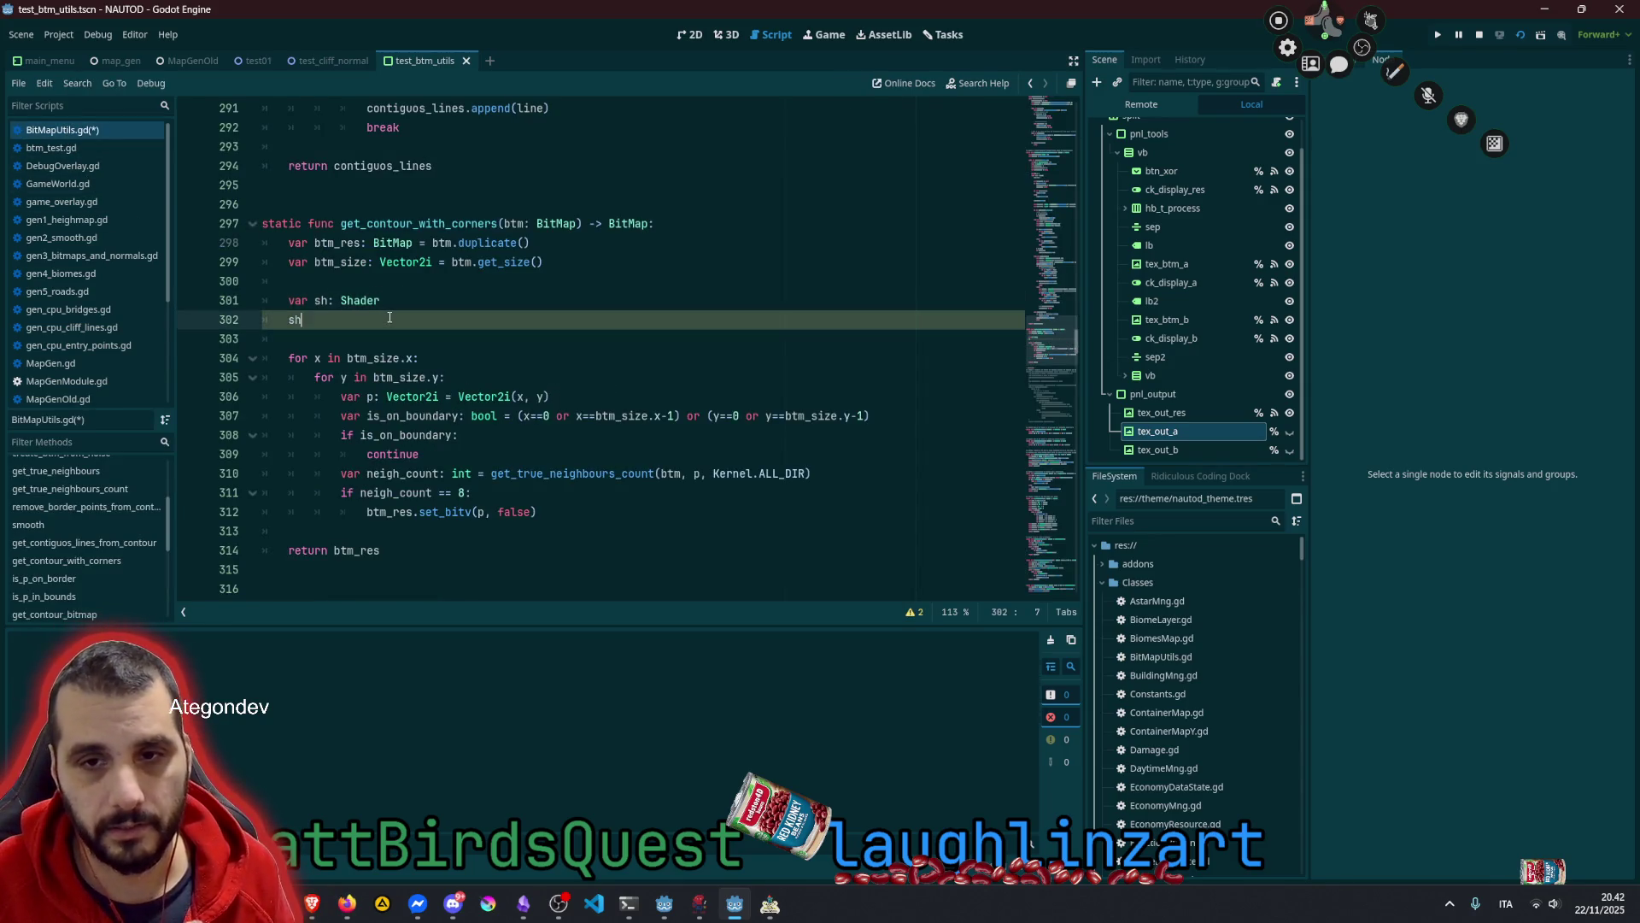
key(BackSpace)
key(BackSpace)
key(shift+Up)
key(BackSpace)
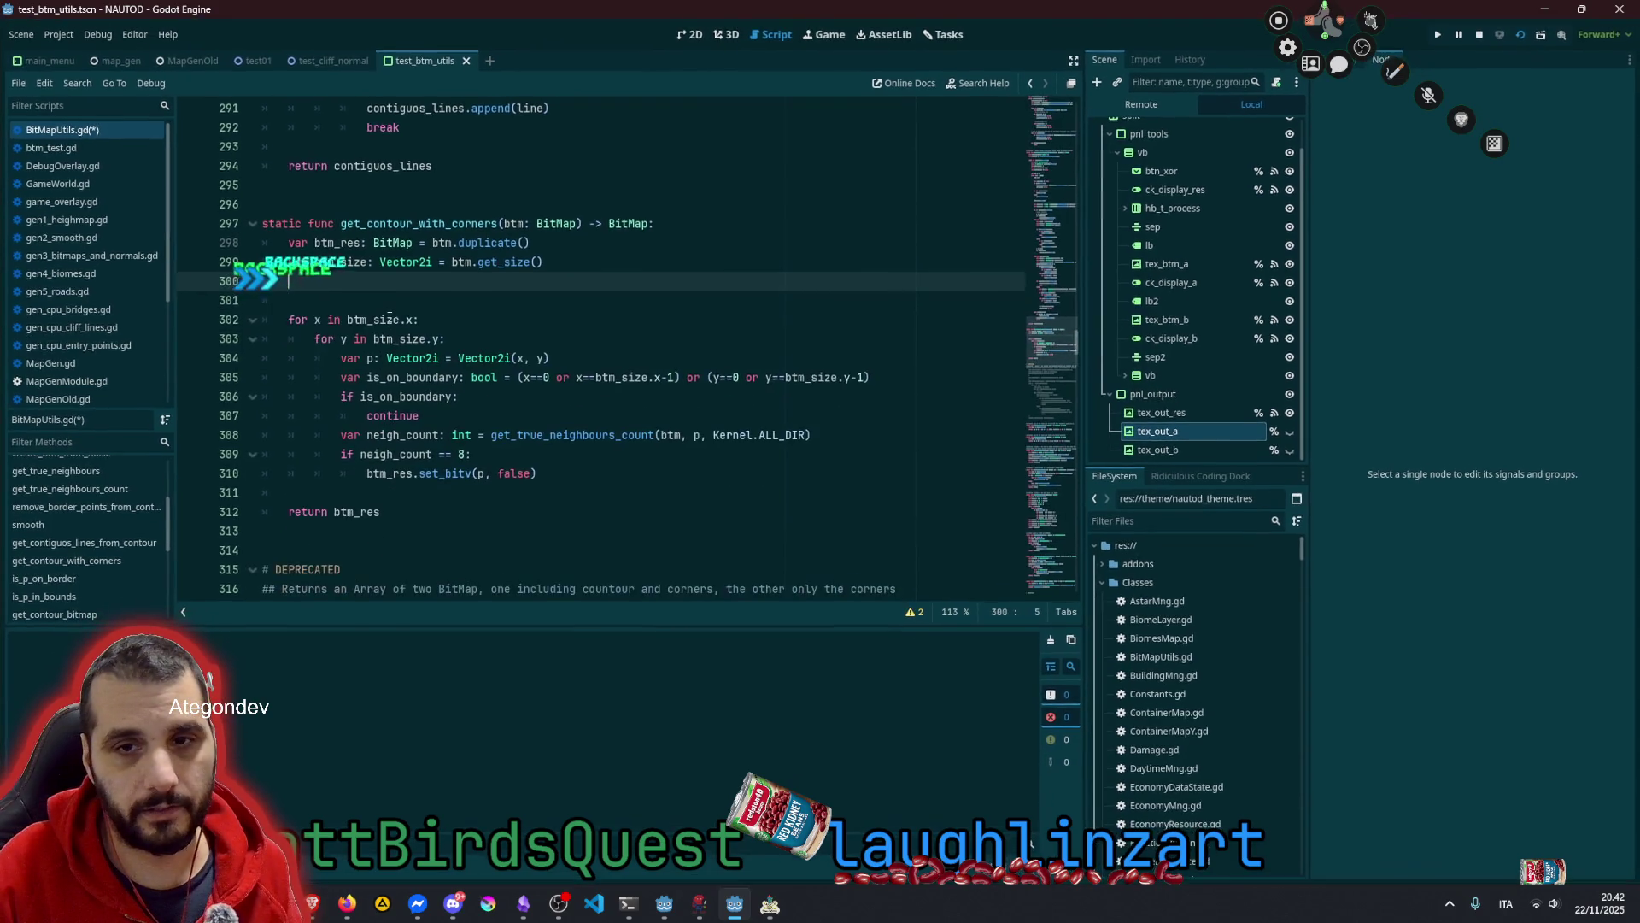
key(BackSpace)
key(BackSpace)
In the BitMap docs, select the grow_mask phrase 'morphological dilation or erosion'
click(387, 243)
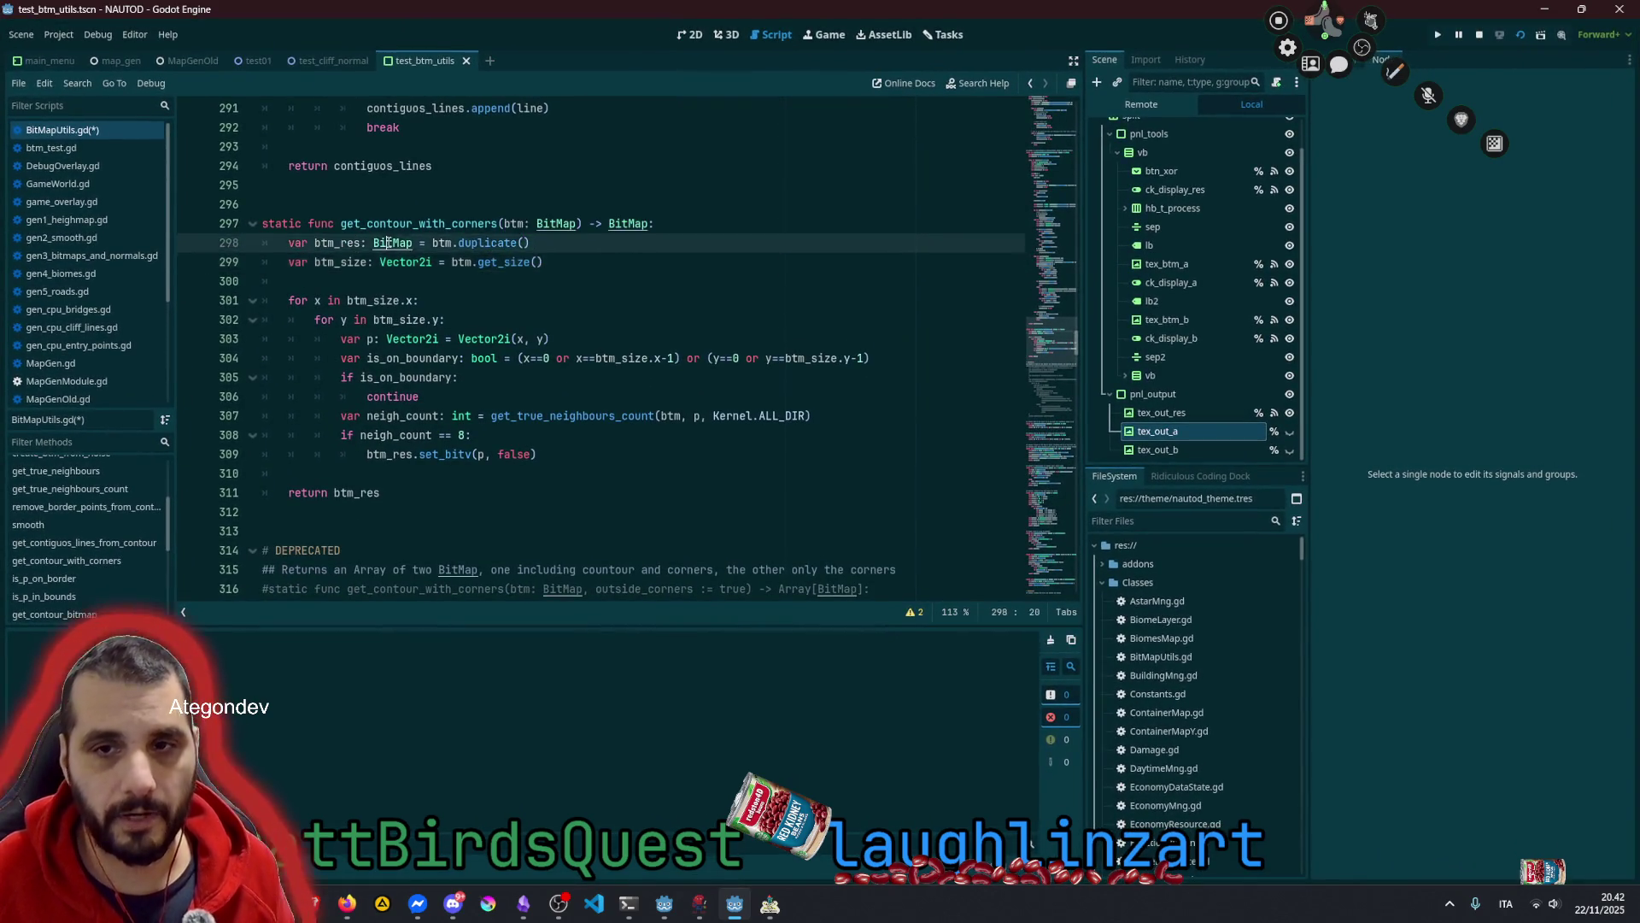
ctrl+click(387, 243)
scroll(556, 424, down, 10)
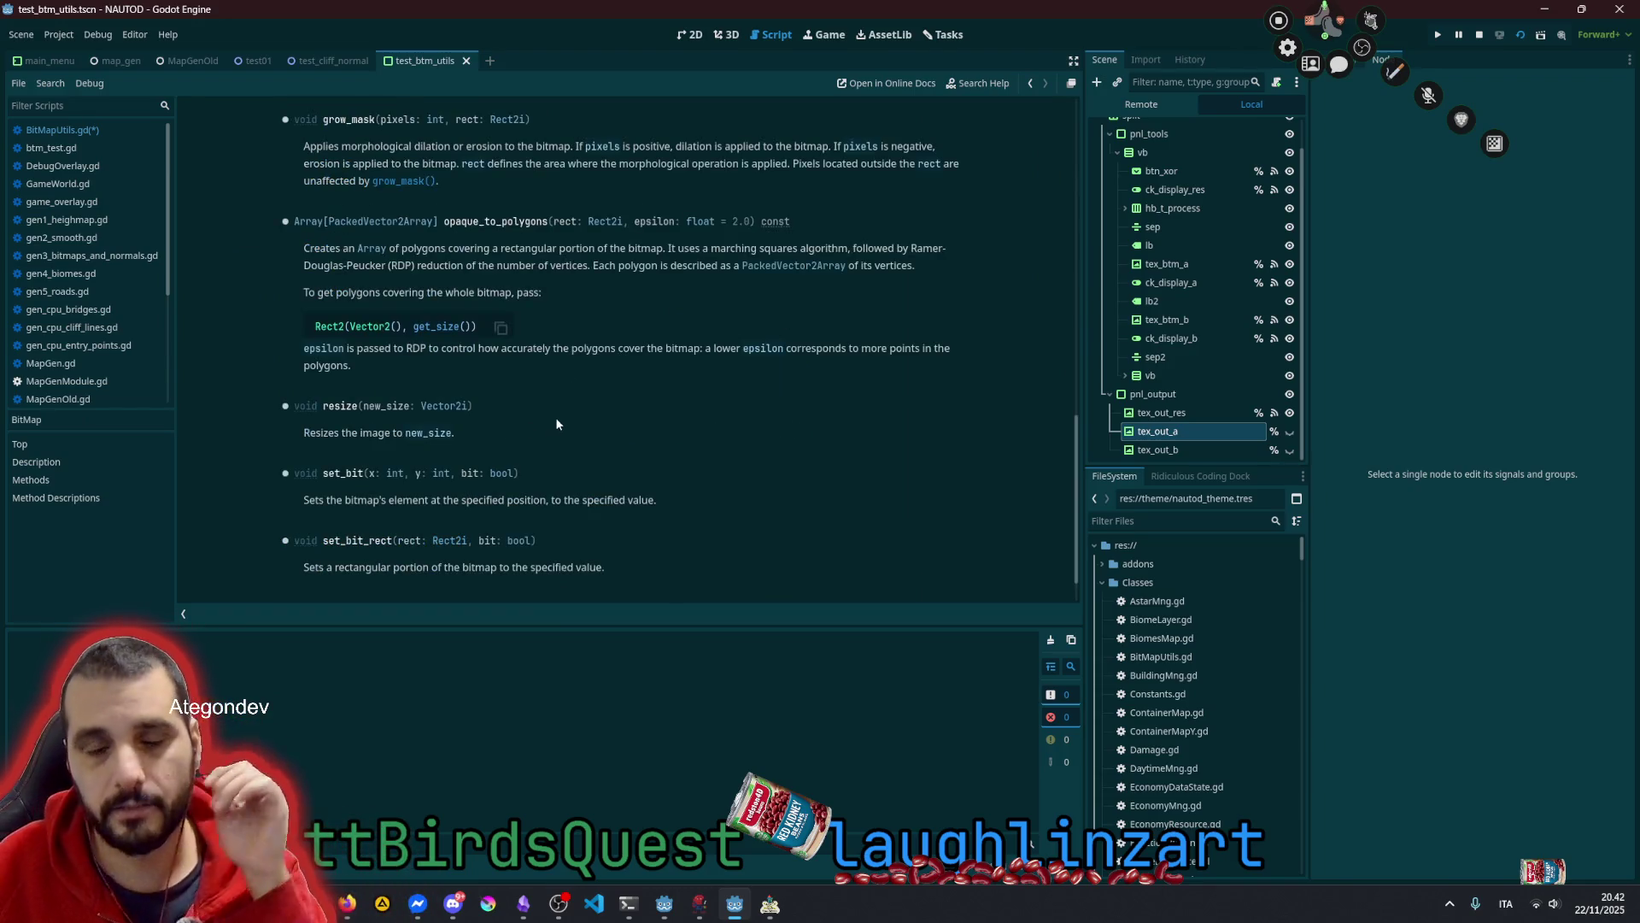
double_click(405, 146)
drag(405, 151, 451, 149)
scroll(543, 280, up, 1)
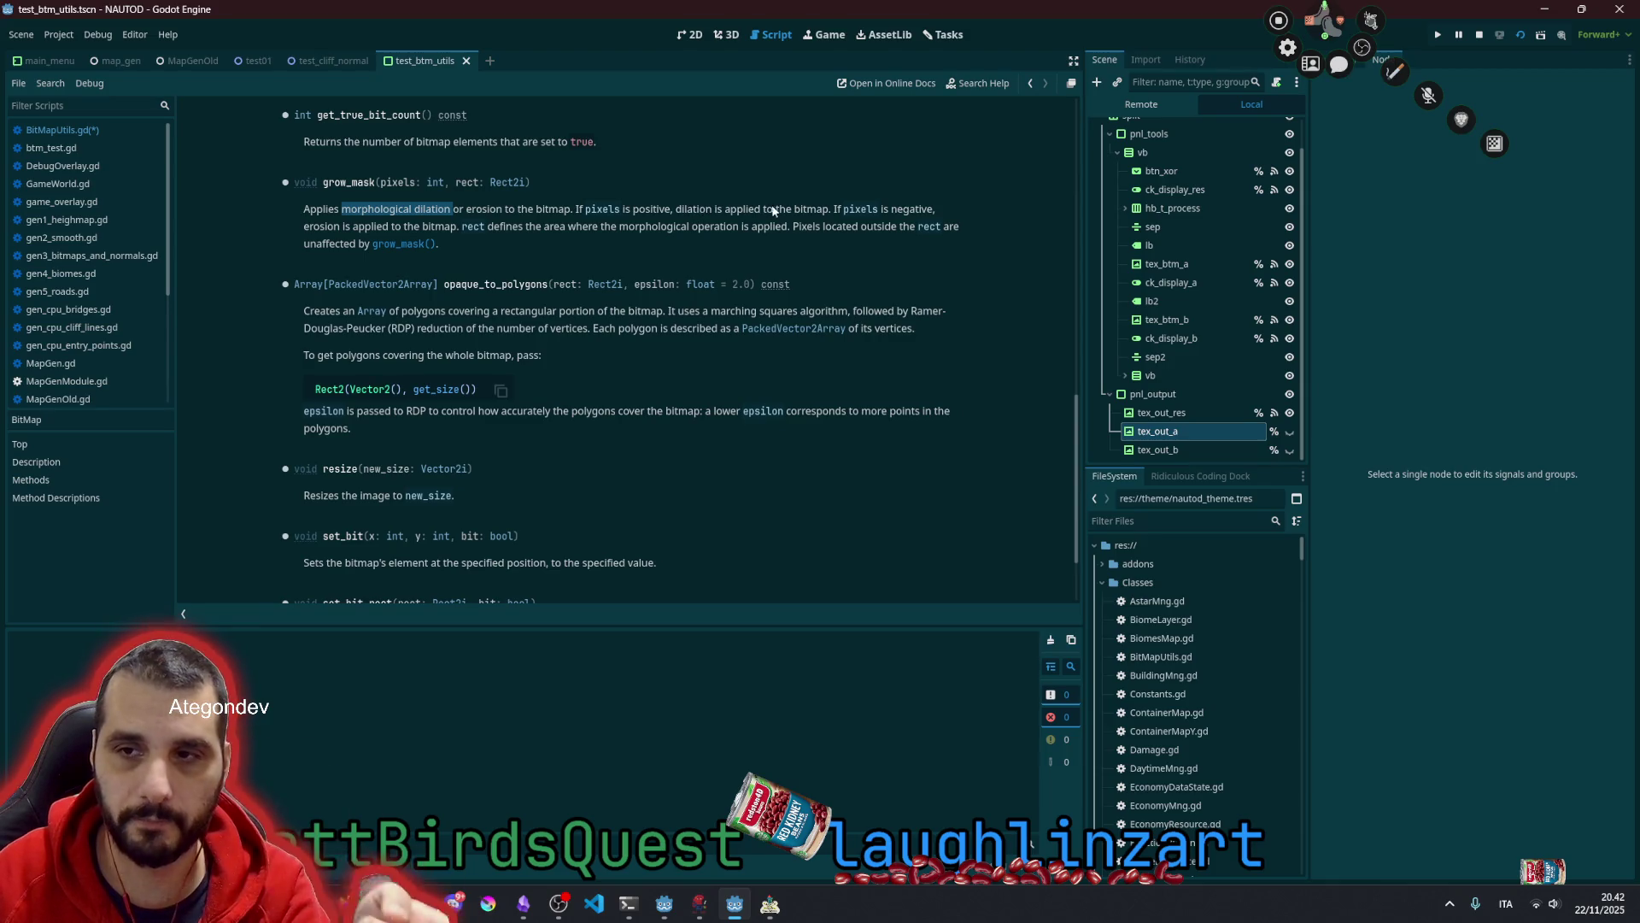
double_click(907, 211)
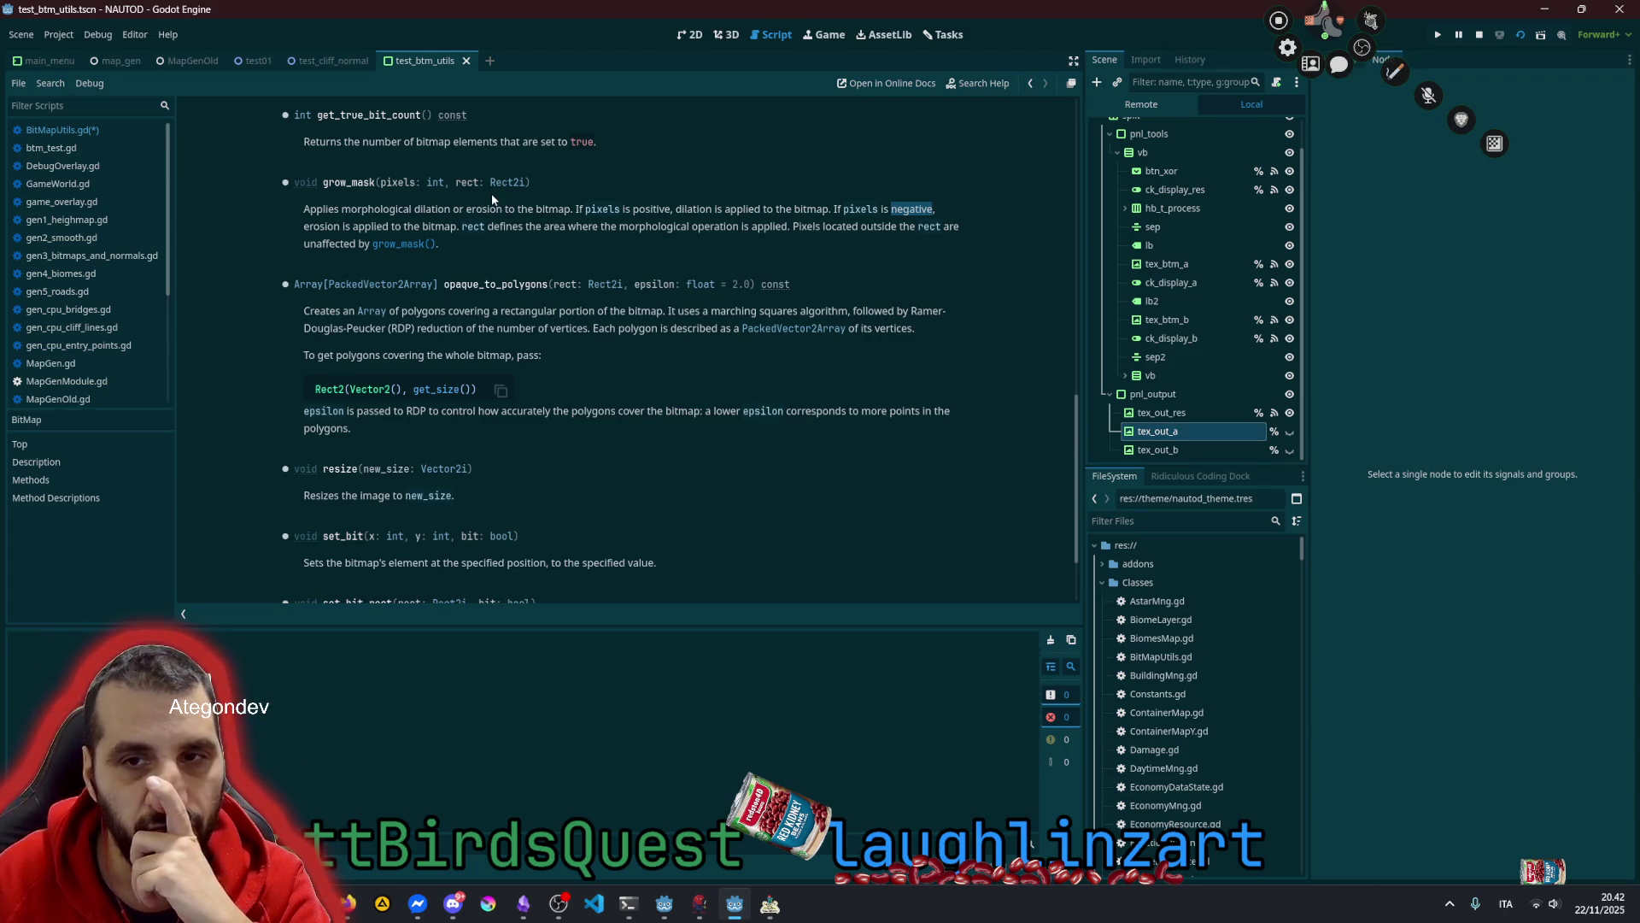
drag(341, 210, 453, 215)
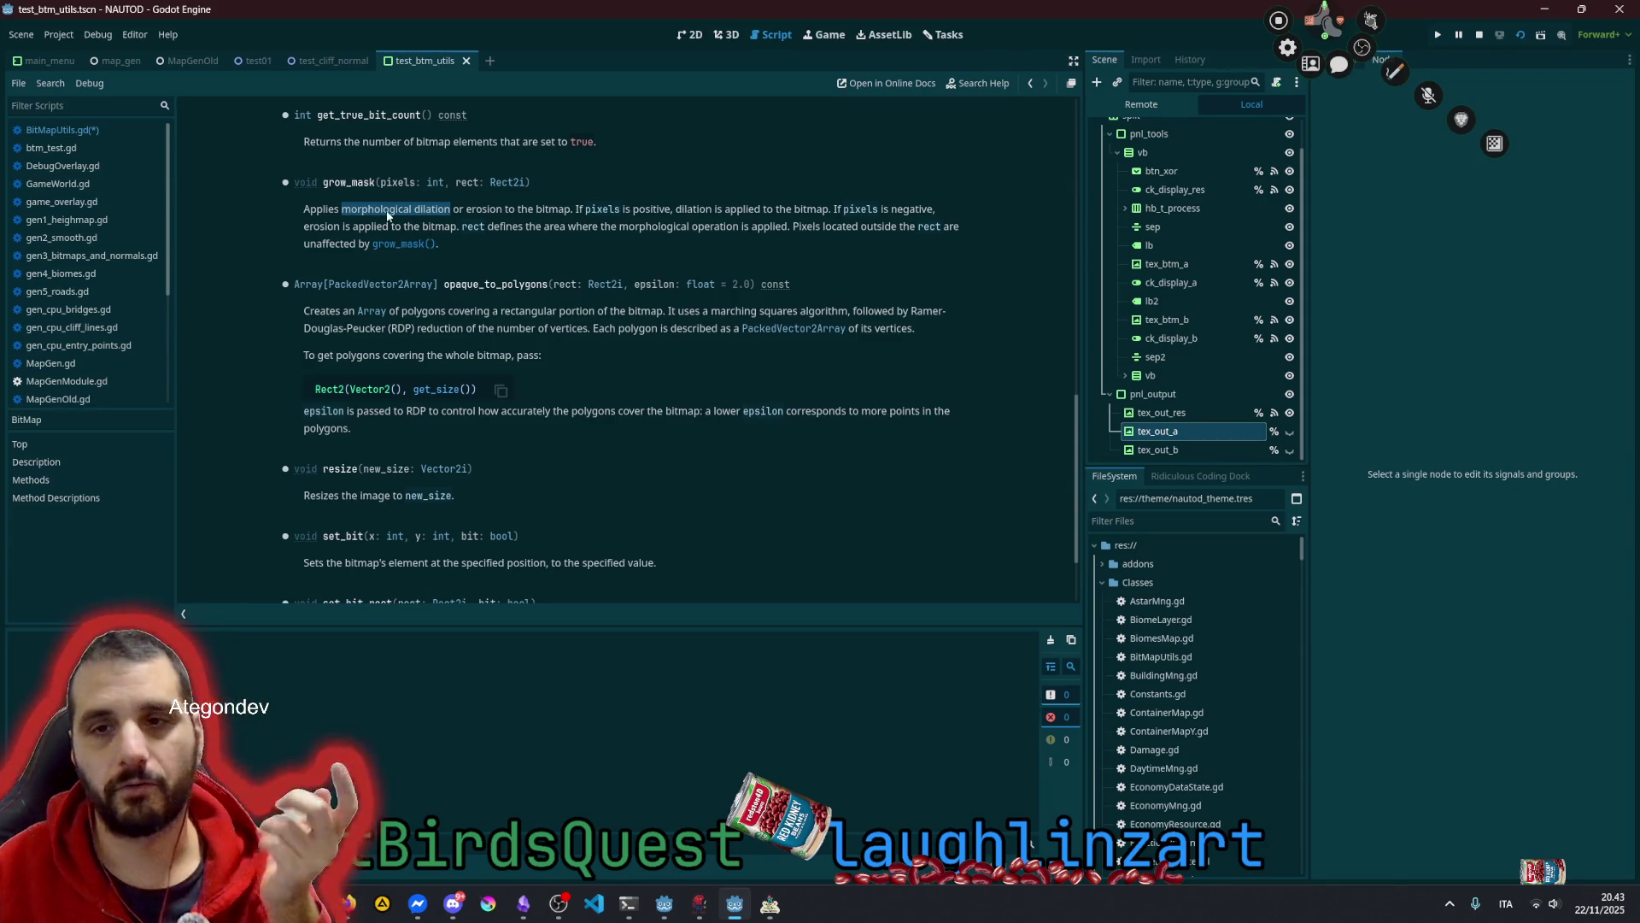
click(503, 212)
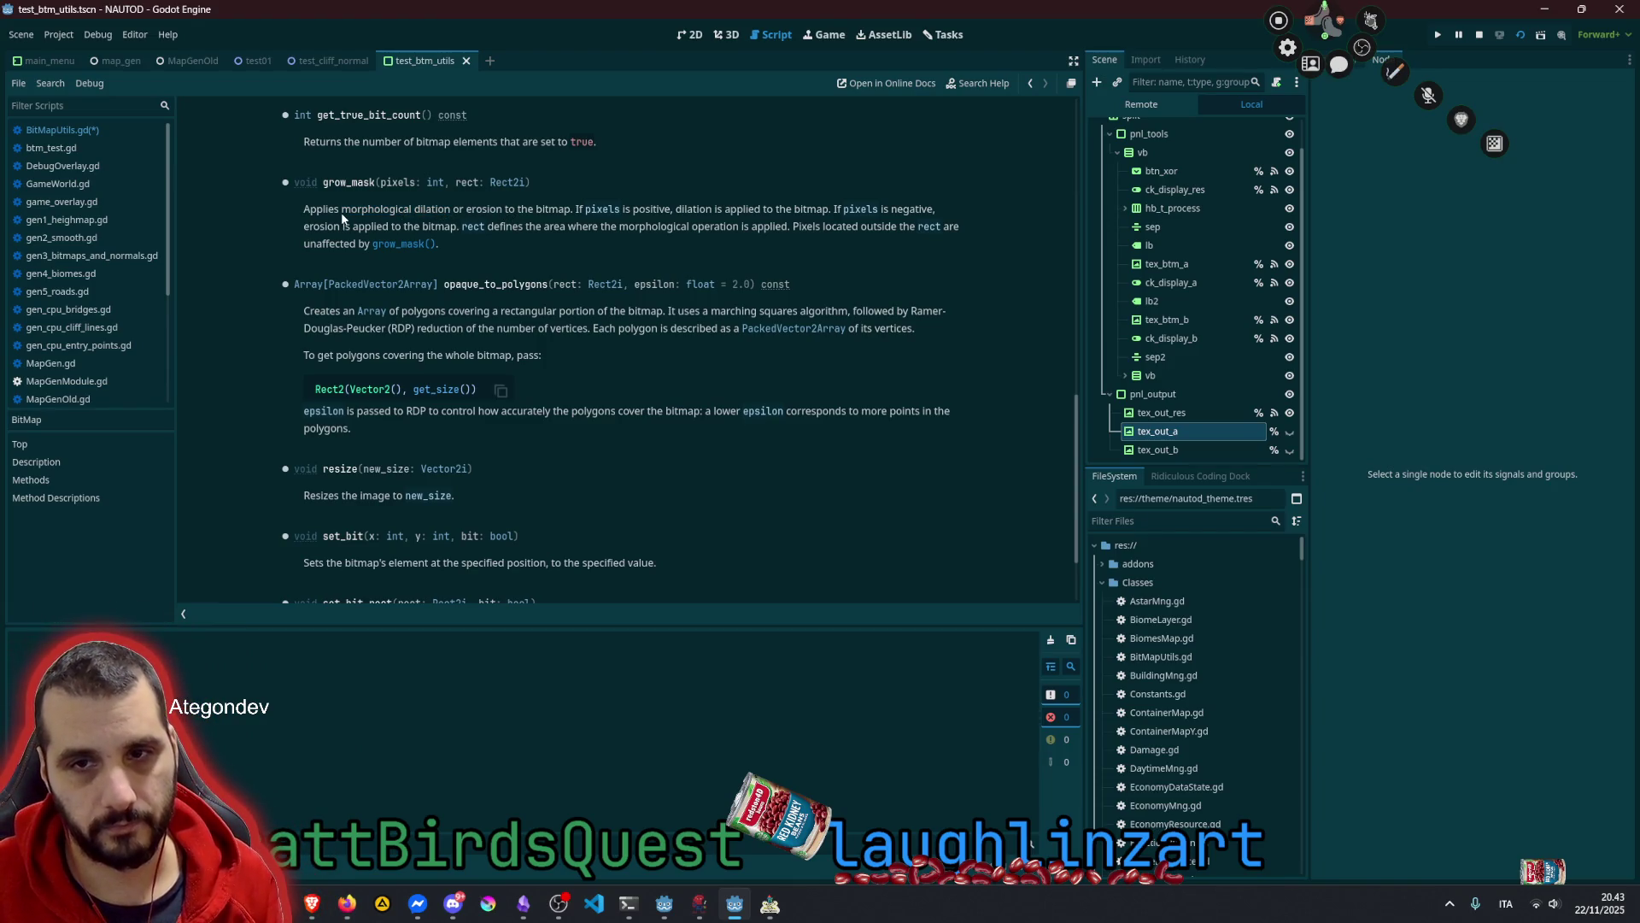
drag(341, 212, 502, 212)
key(ctrl+c)
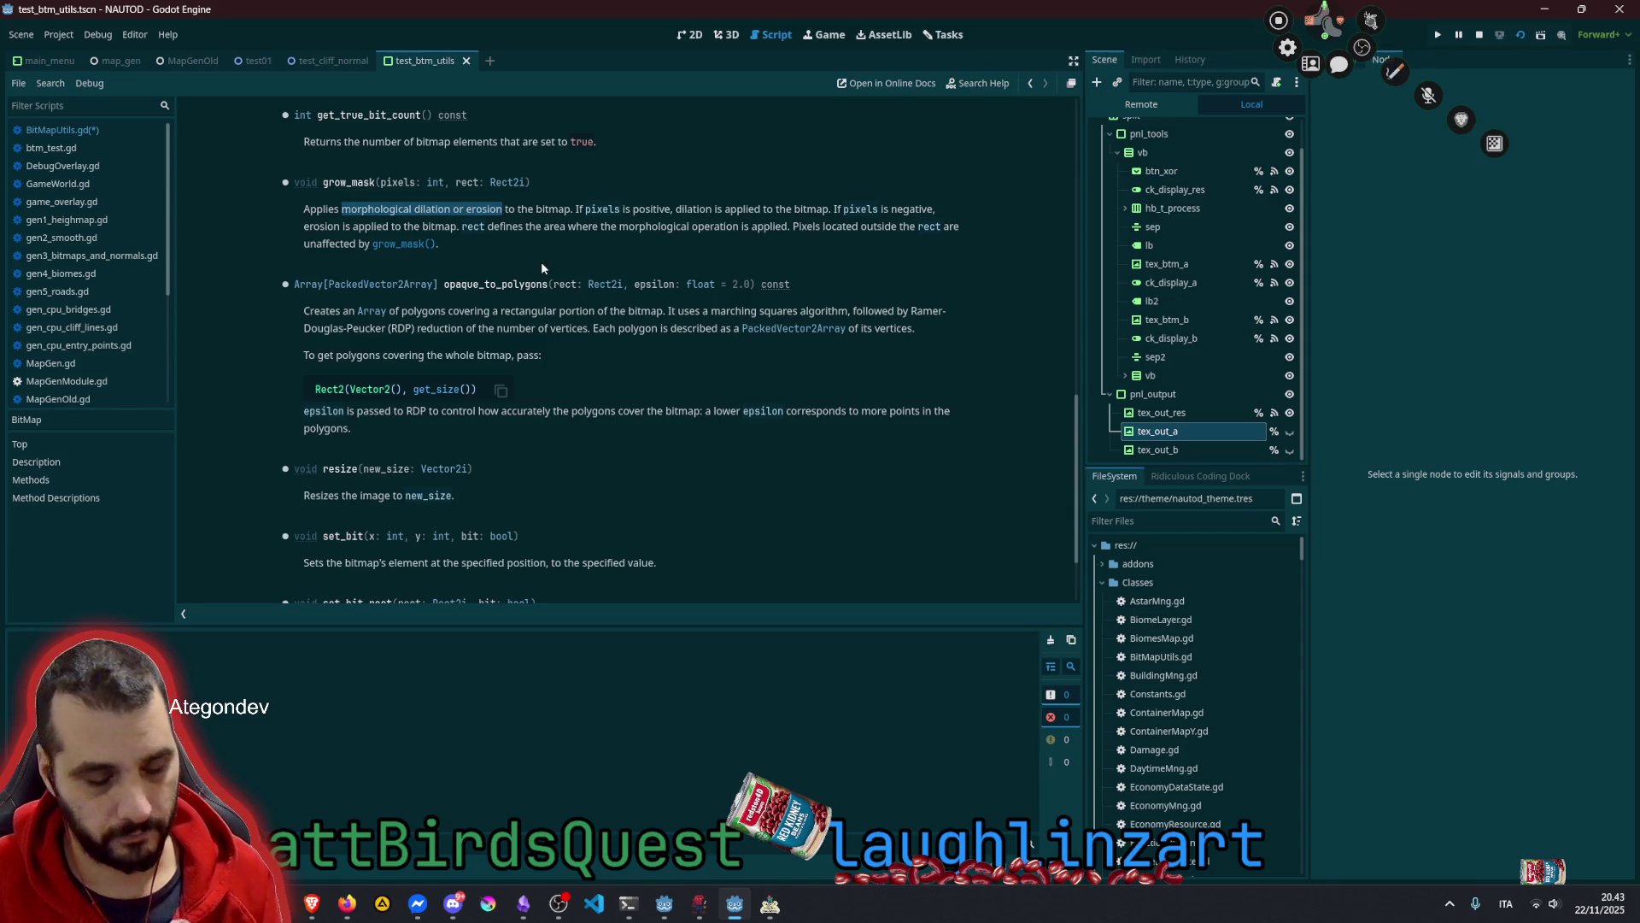
Paste 'morphological dilation or erosion' into a new Brave web search
click(571, 310)
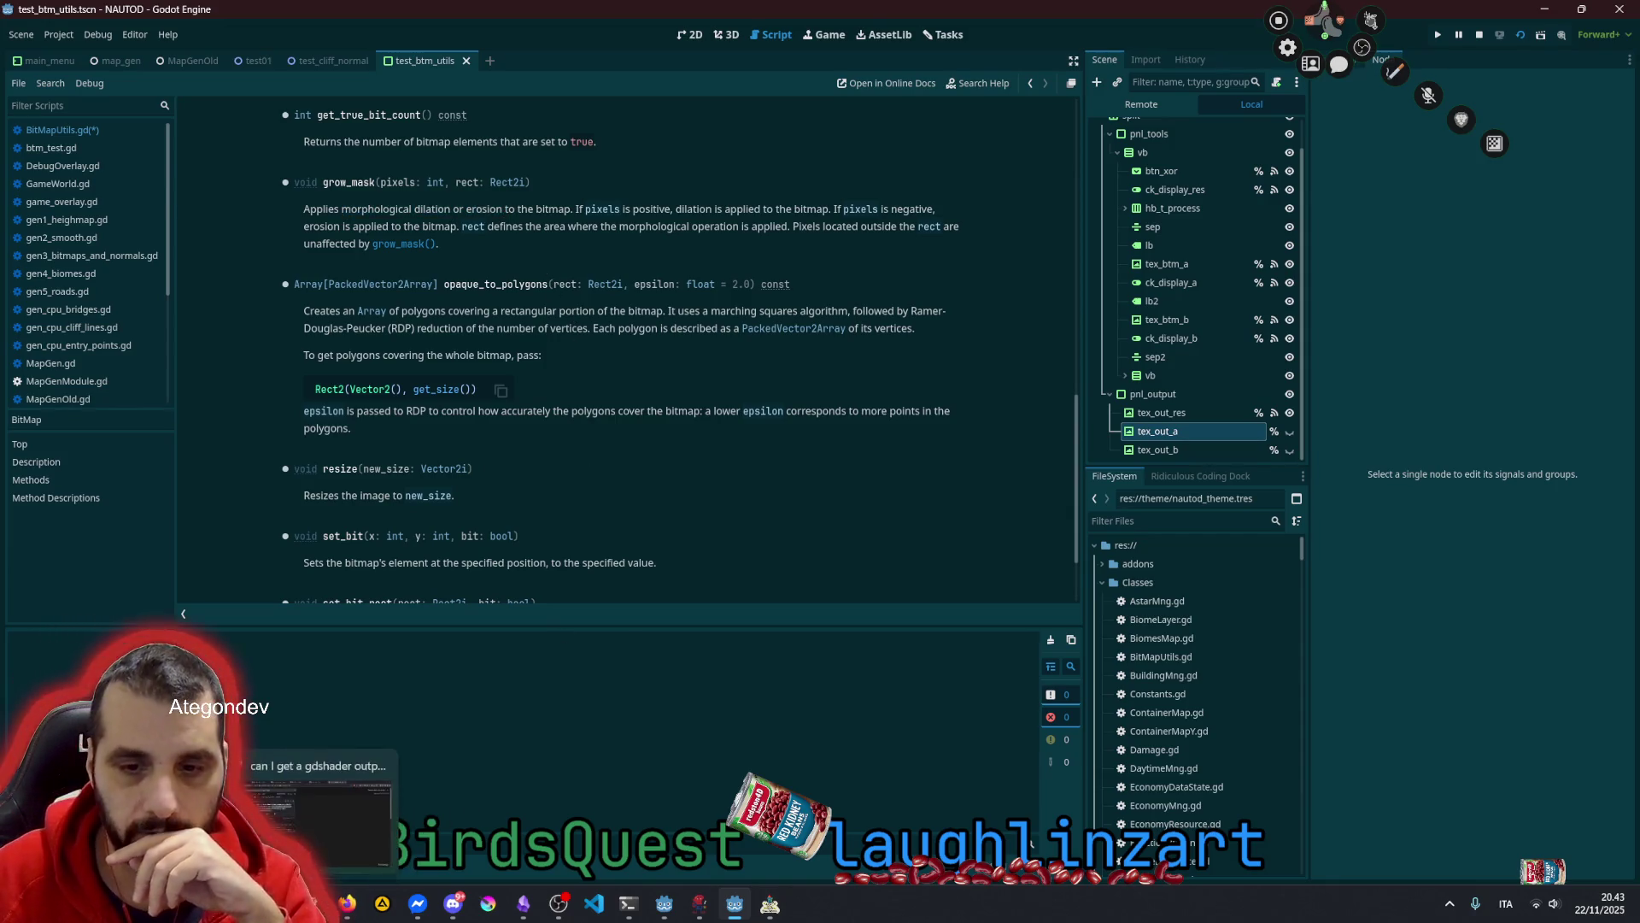
click(311, 904)
click(849, 39)
key(ctrl+v)
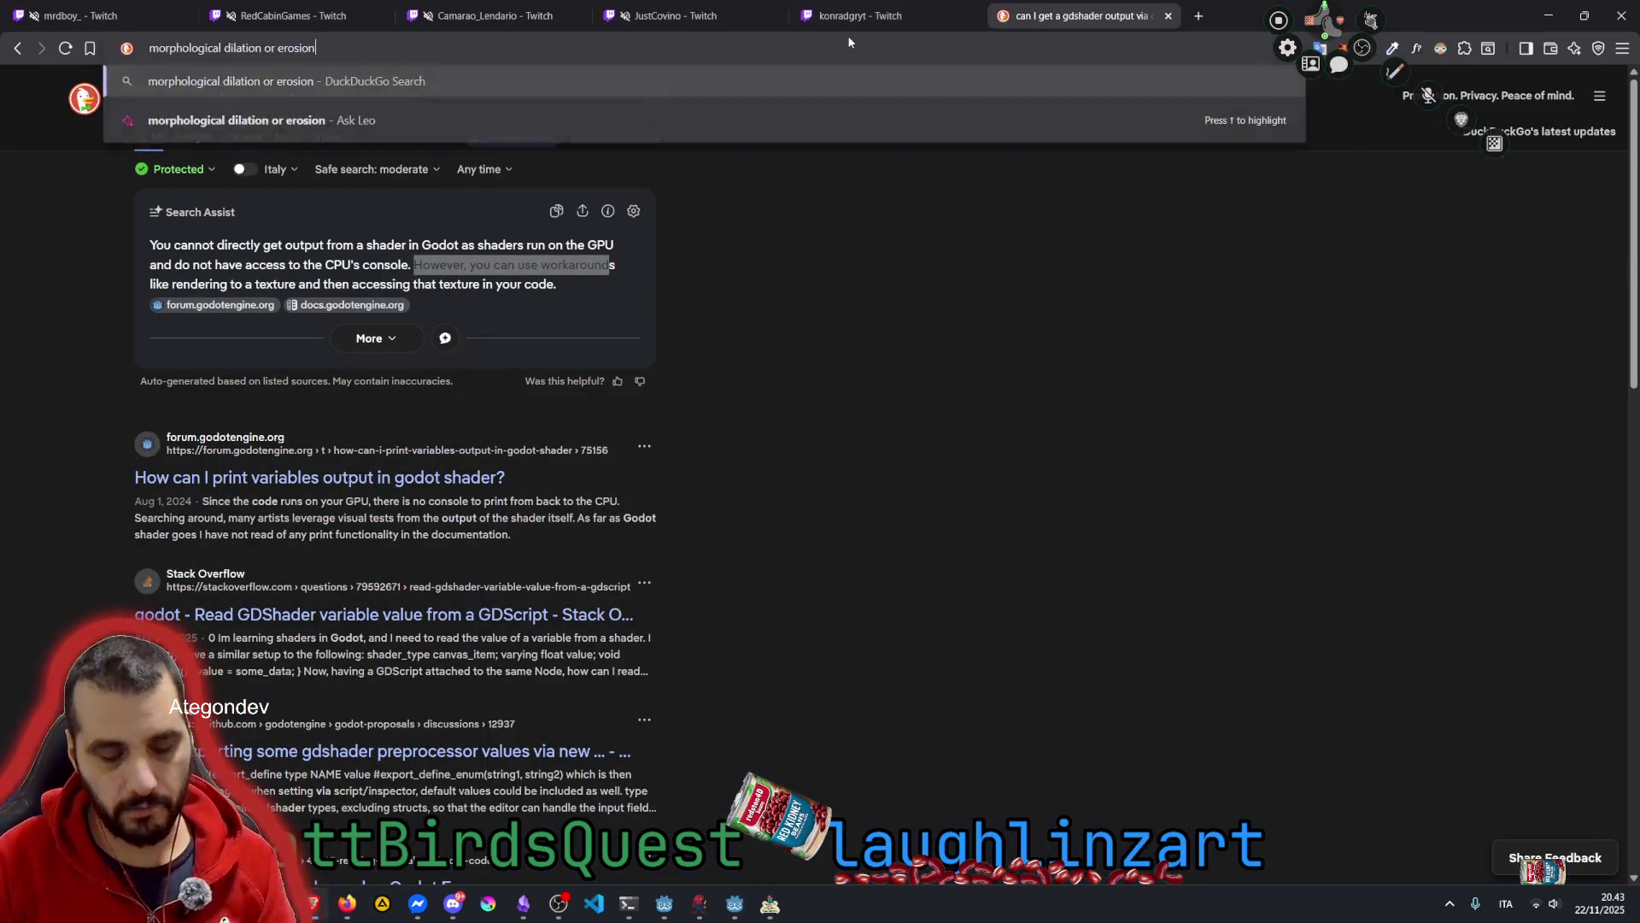
Search the phrase and open the GeeksforGeeks 'Different Morphological Operations in Image Processing' article
key(Return)
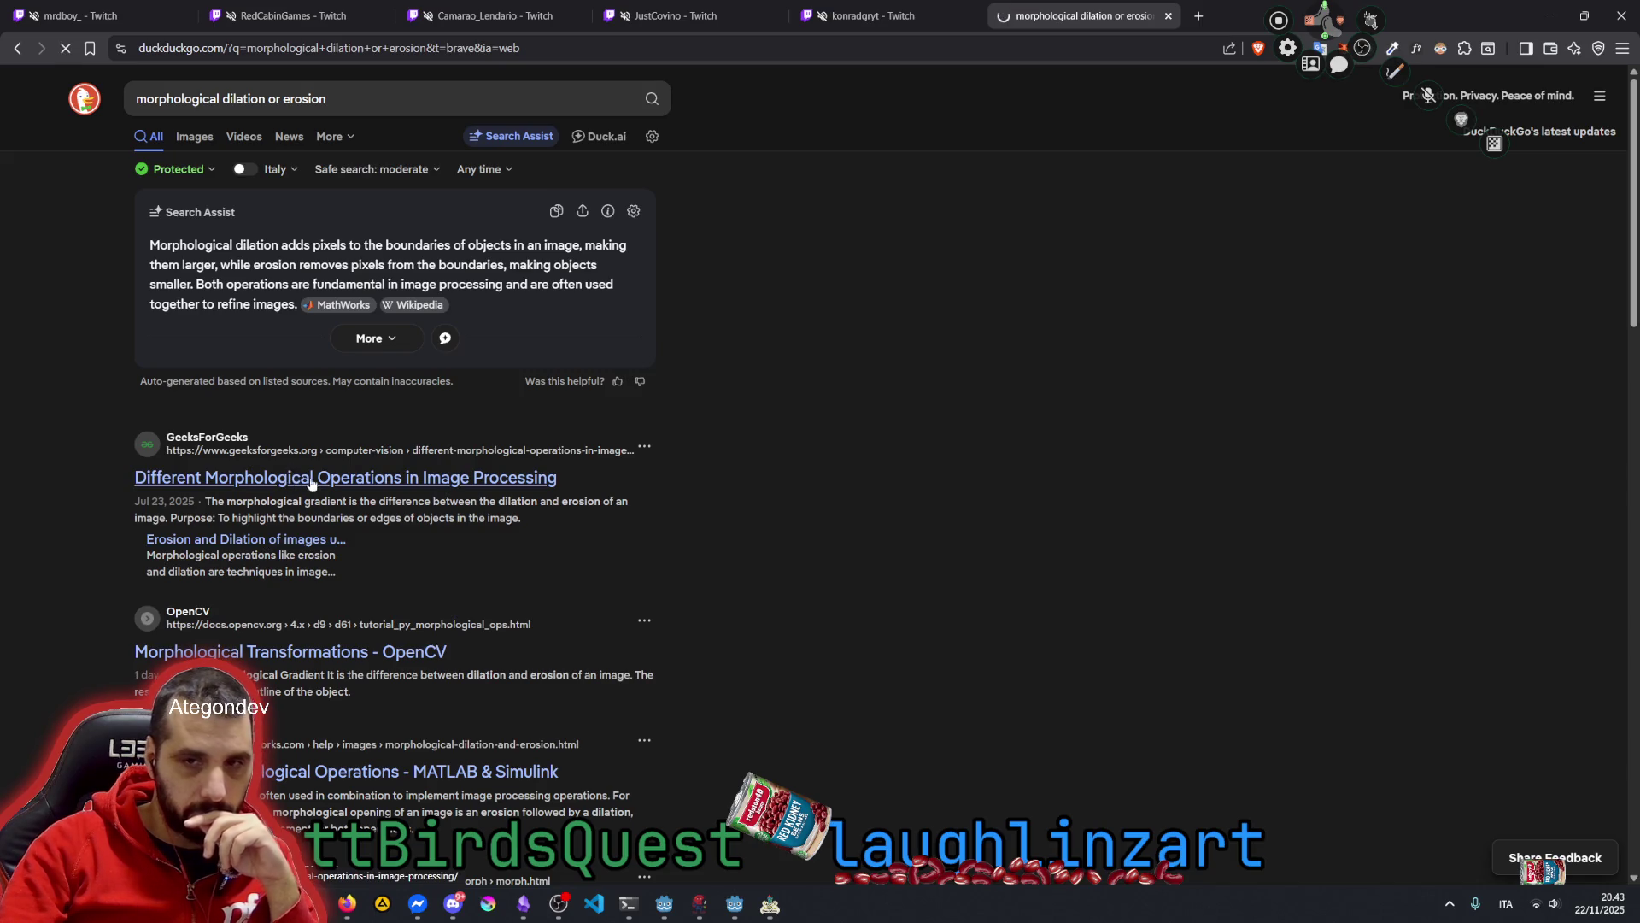
click(531, 469)
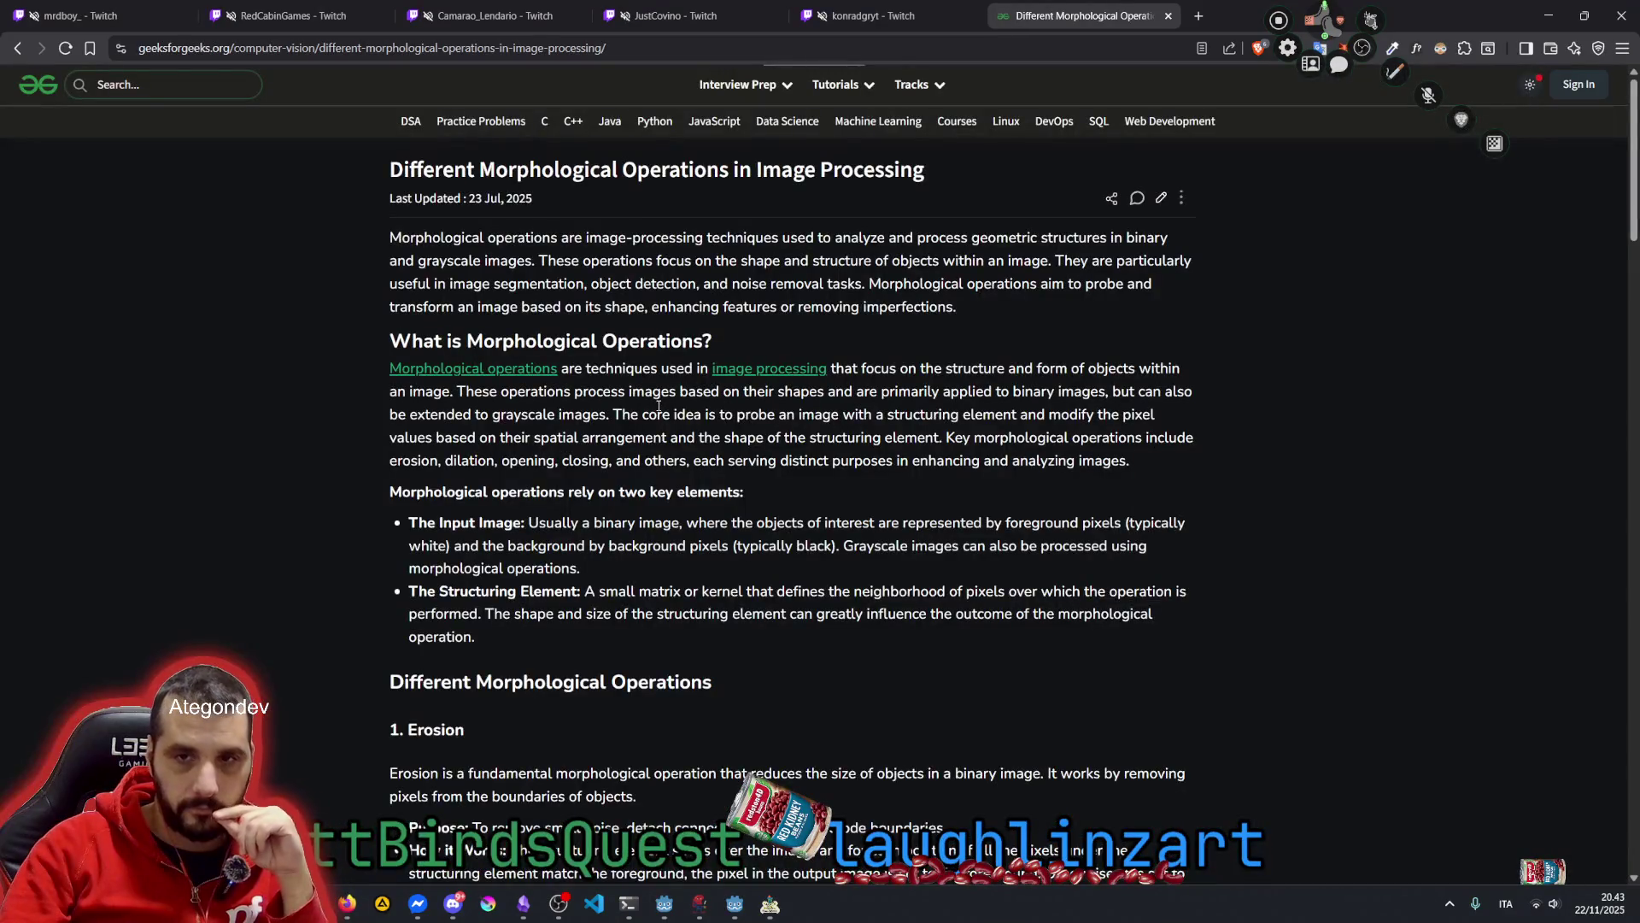
scroll(658, 411, down, 3)
Read the Erosion section, highlighting its definition and the all-pixels-match-foreground rule
mouse_move(438, 453)
mouse_down()
mouse_move(1034, 454)
mouse_move(475, 475)
mouse_move(572, 476)
mouse_up()
double_click(500, 454)
scroll(497, 461, down, 1)
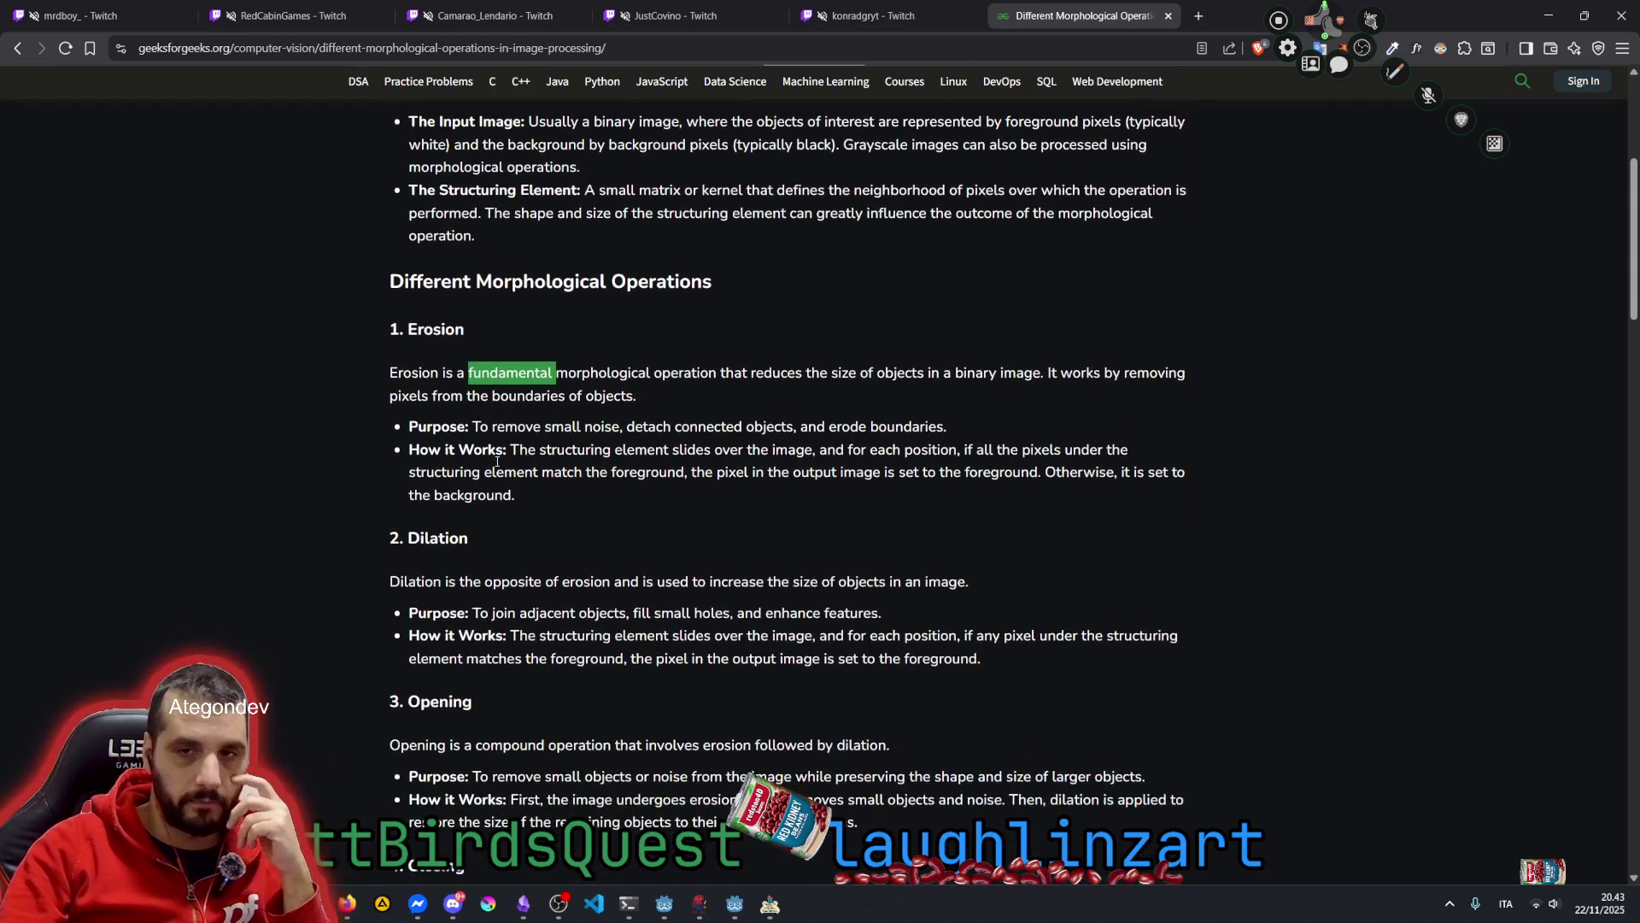
mouse_move(472, 430)
mouse_down()
mouse_move(605, 449)
mouse_move(615, 430)
mouse_move(843, 430)
mouse_up()
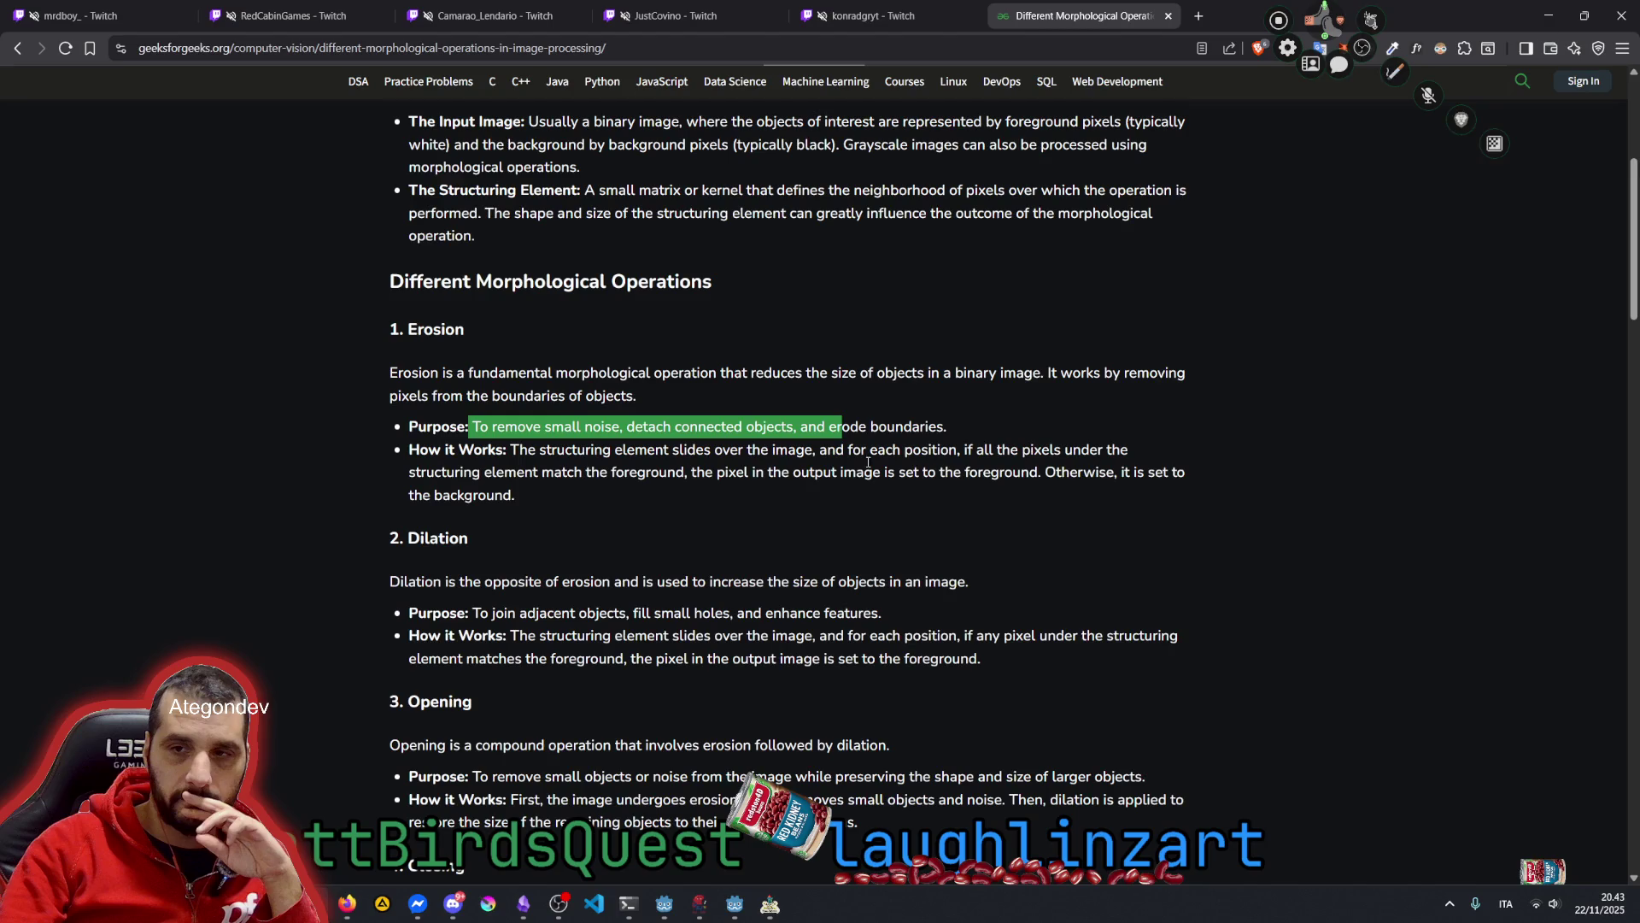
drag(690, 451, 750, 466)
click(690, 453)
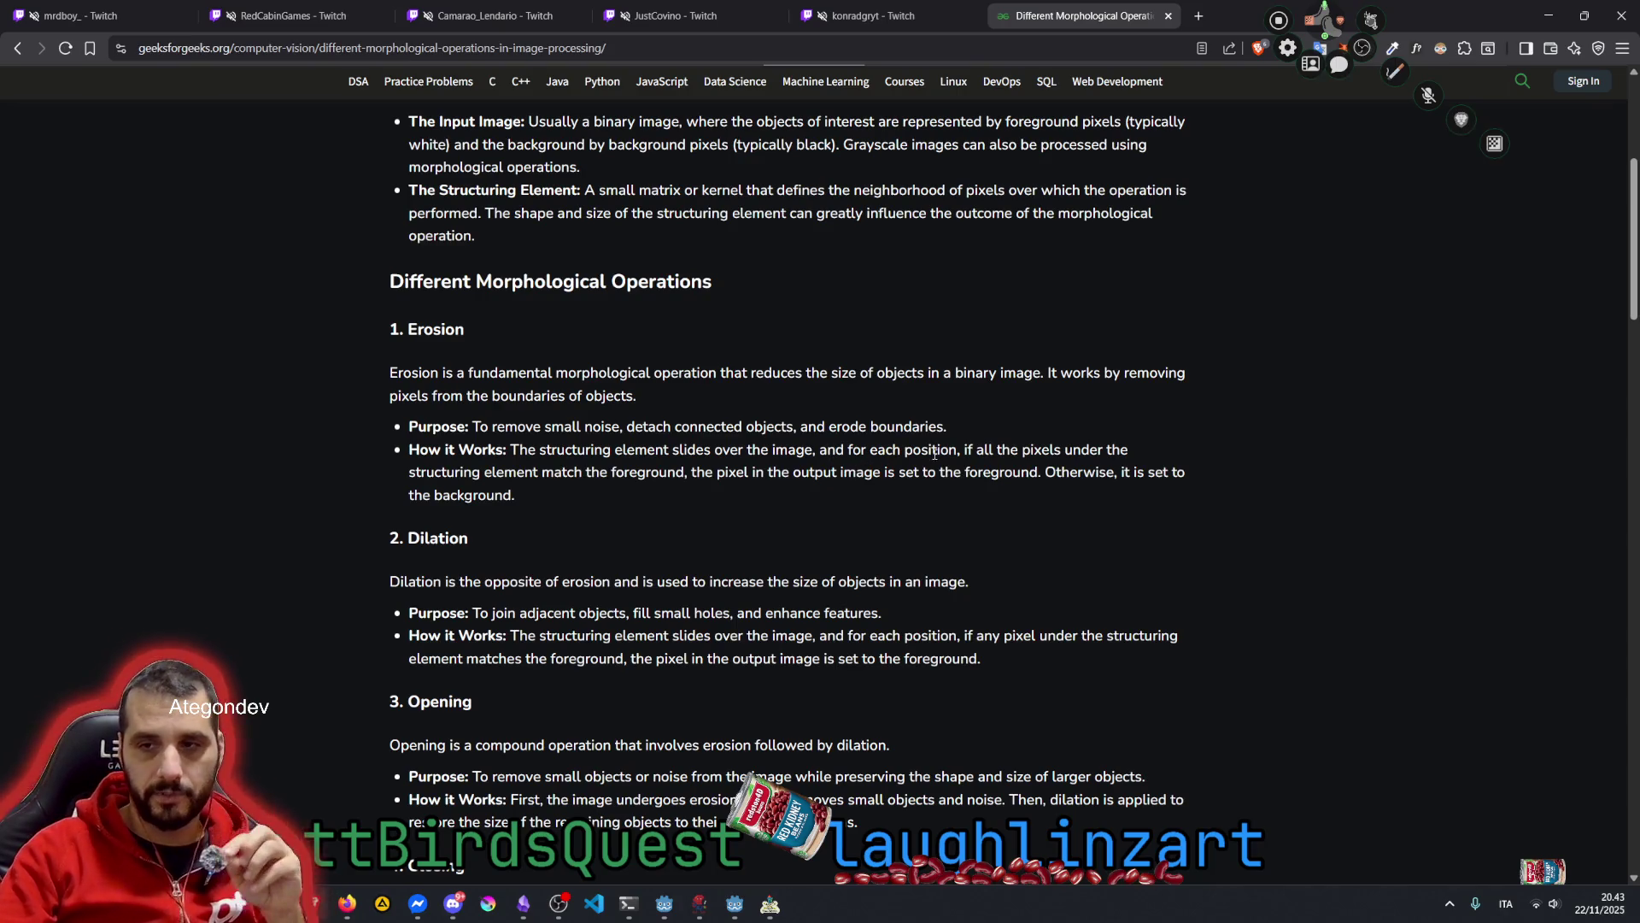
mouse_move(965, 450)
mouse_down()
mouse_move(1129, 453)
mouse_move(532, 468)
mouse_move(685, 472)
mouse_up()
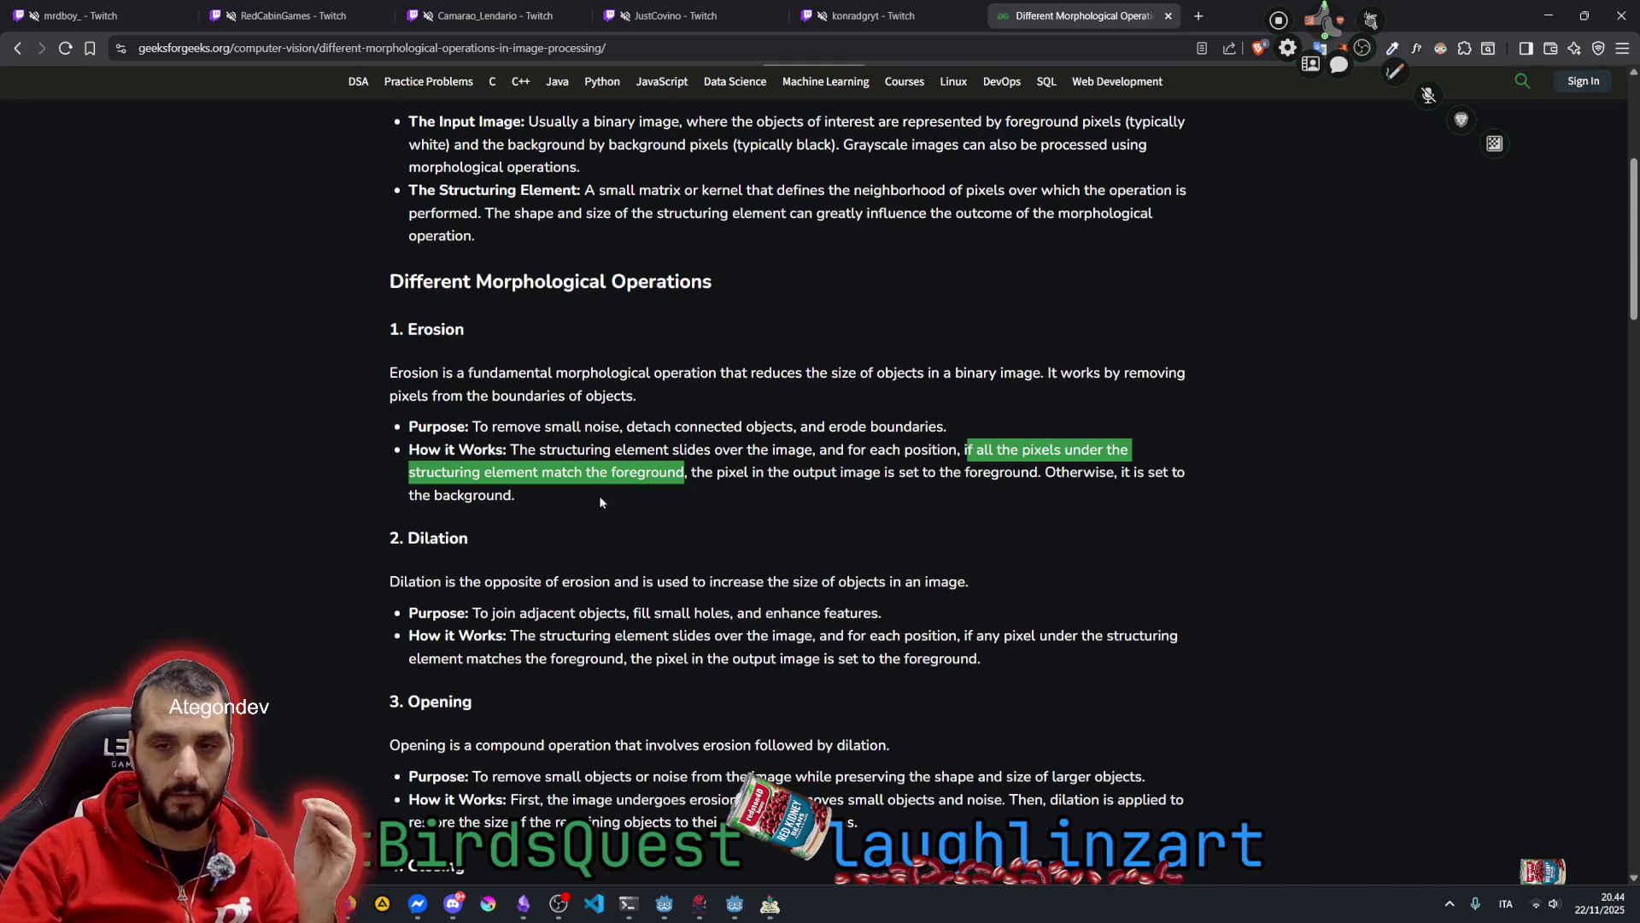
drag(497, 495, 511, 496)
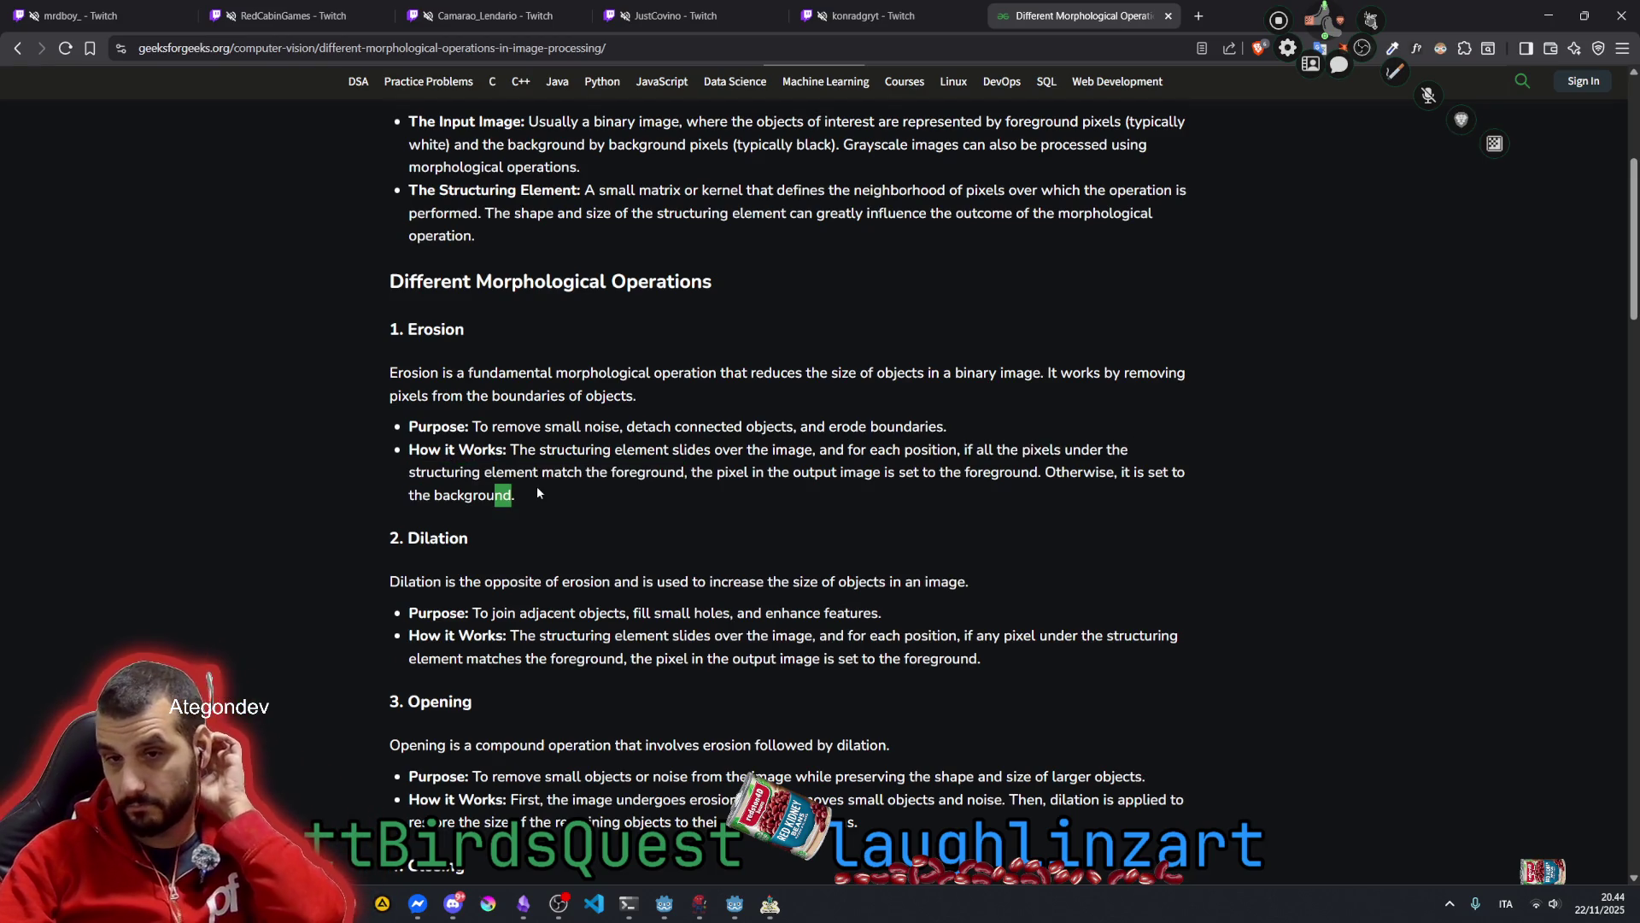
Read the Opening section, noting that opening is erosion followed by dilation
scroll(586, 472, down, 2)
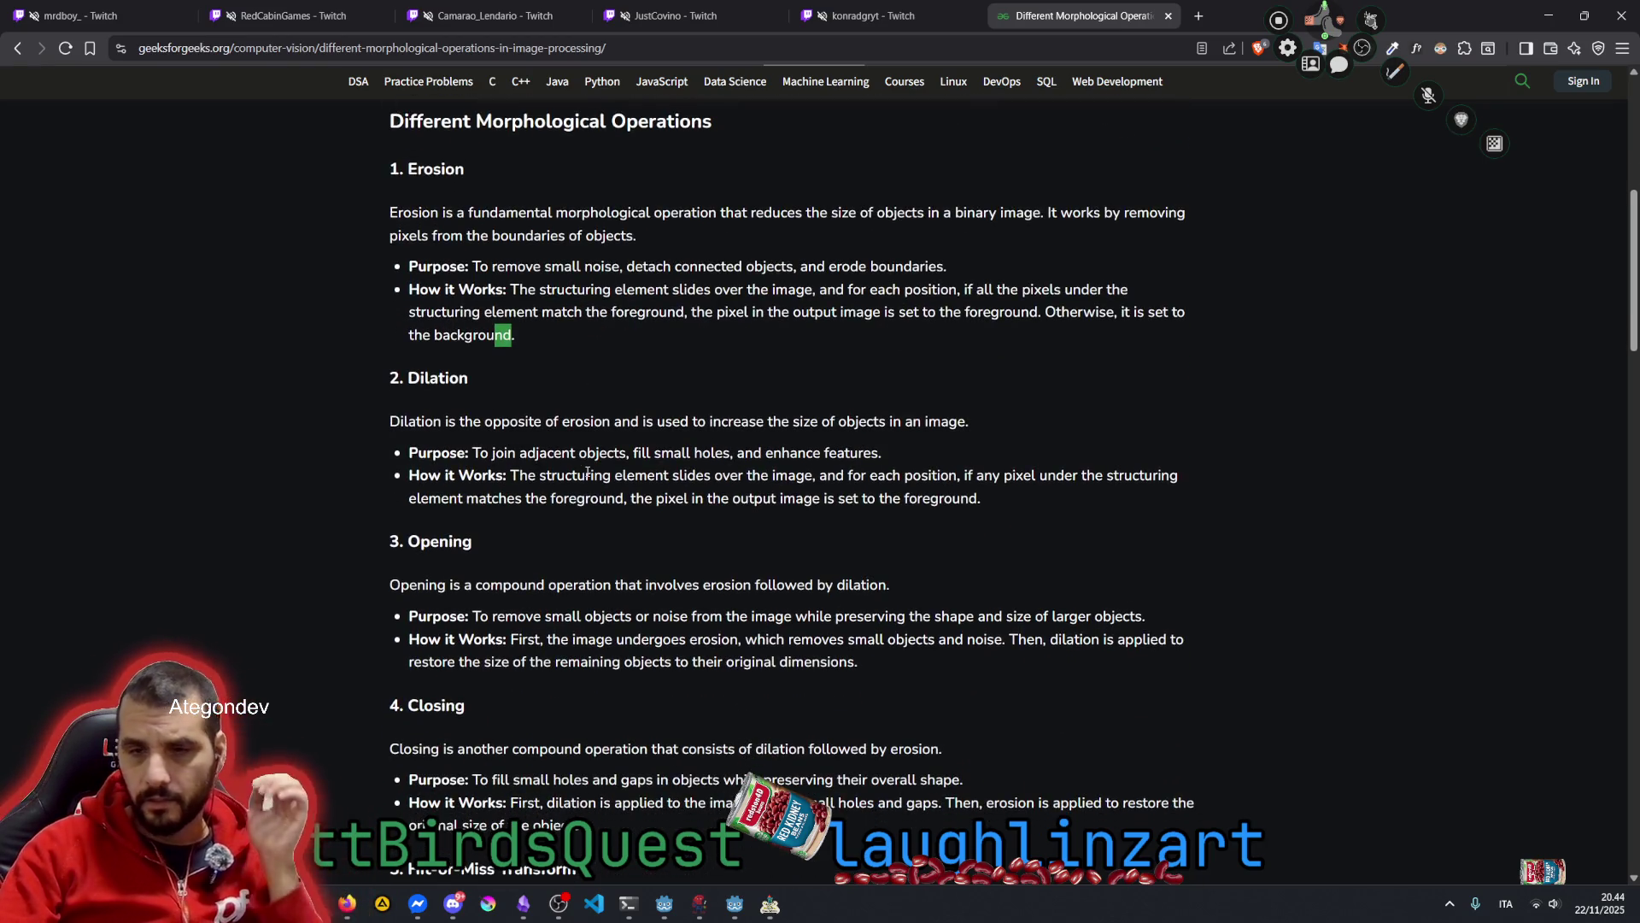
scroll(587, 472, down, 2)
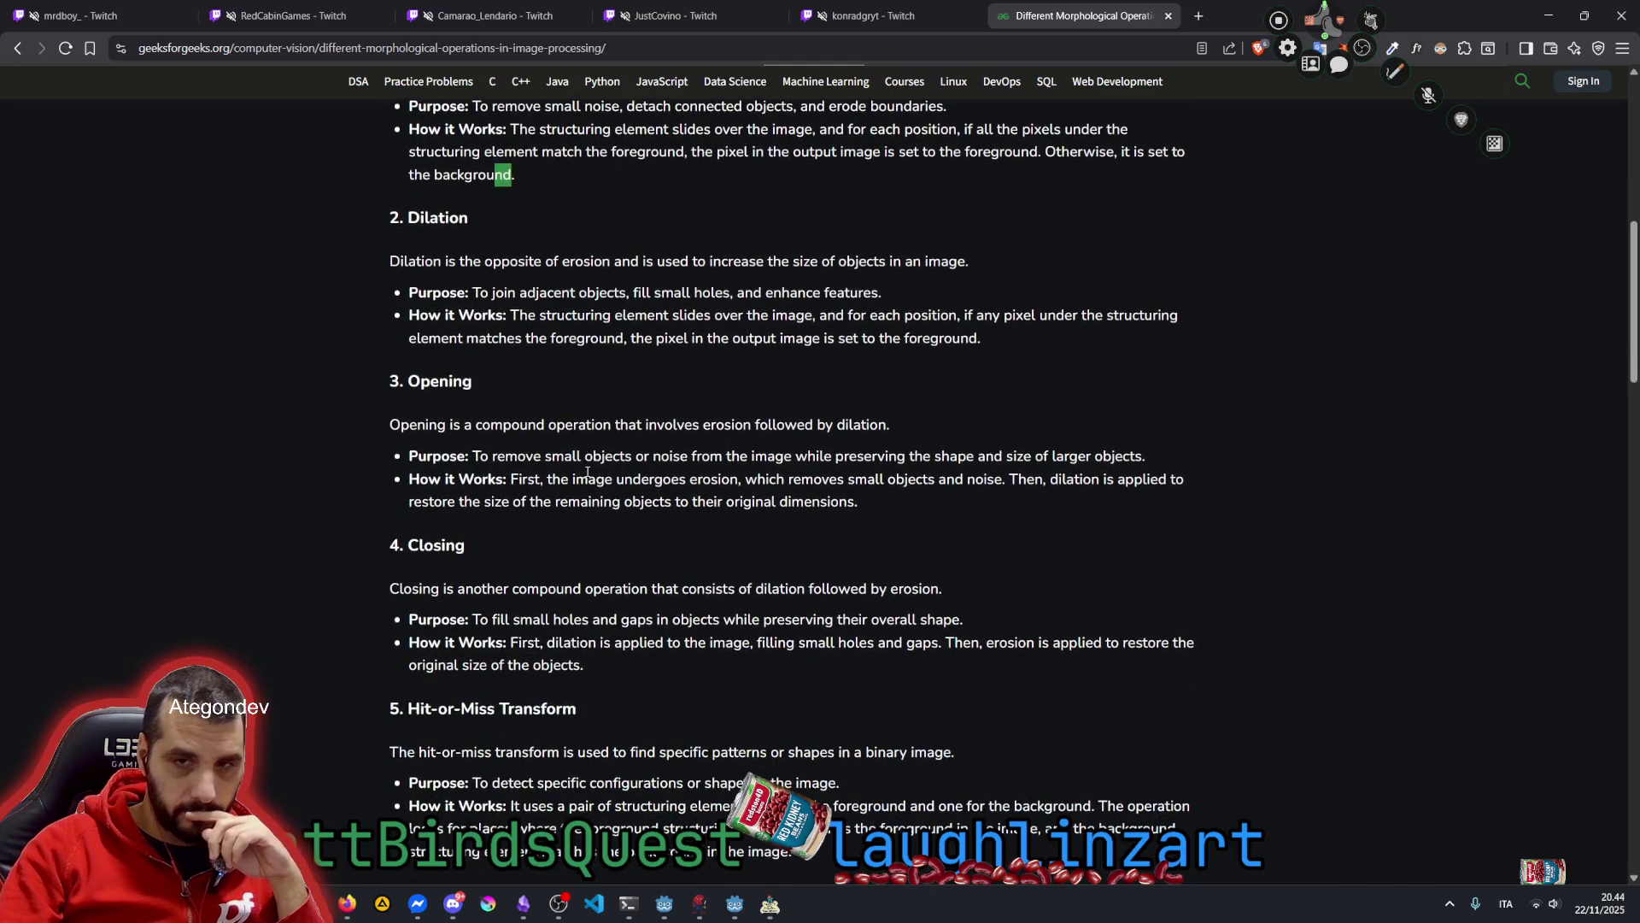
drag(646, 425, 878, 434)
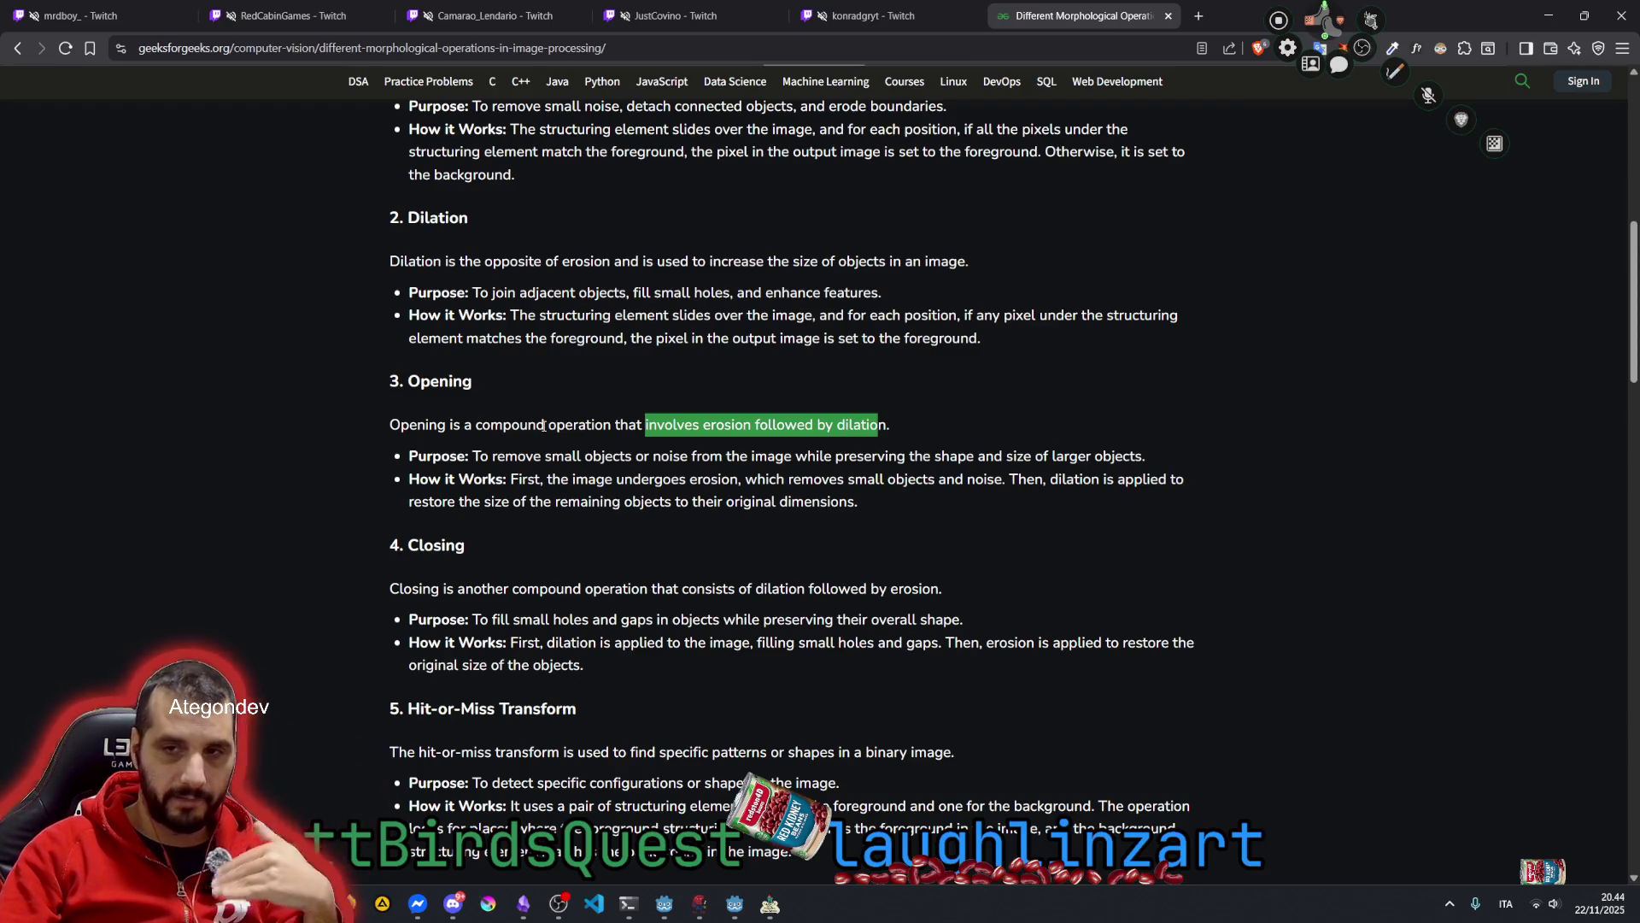
scroll(478, 449, down, 2)
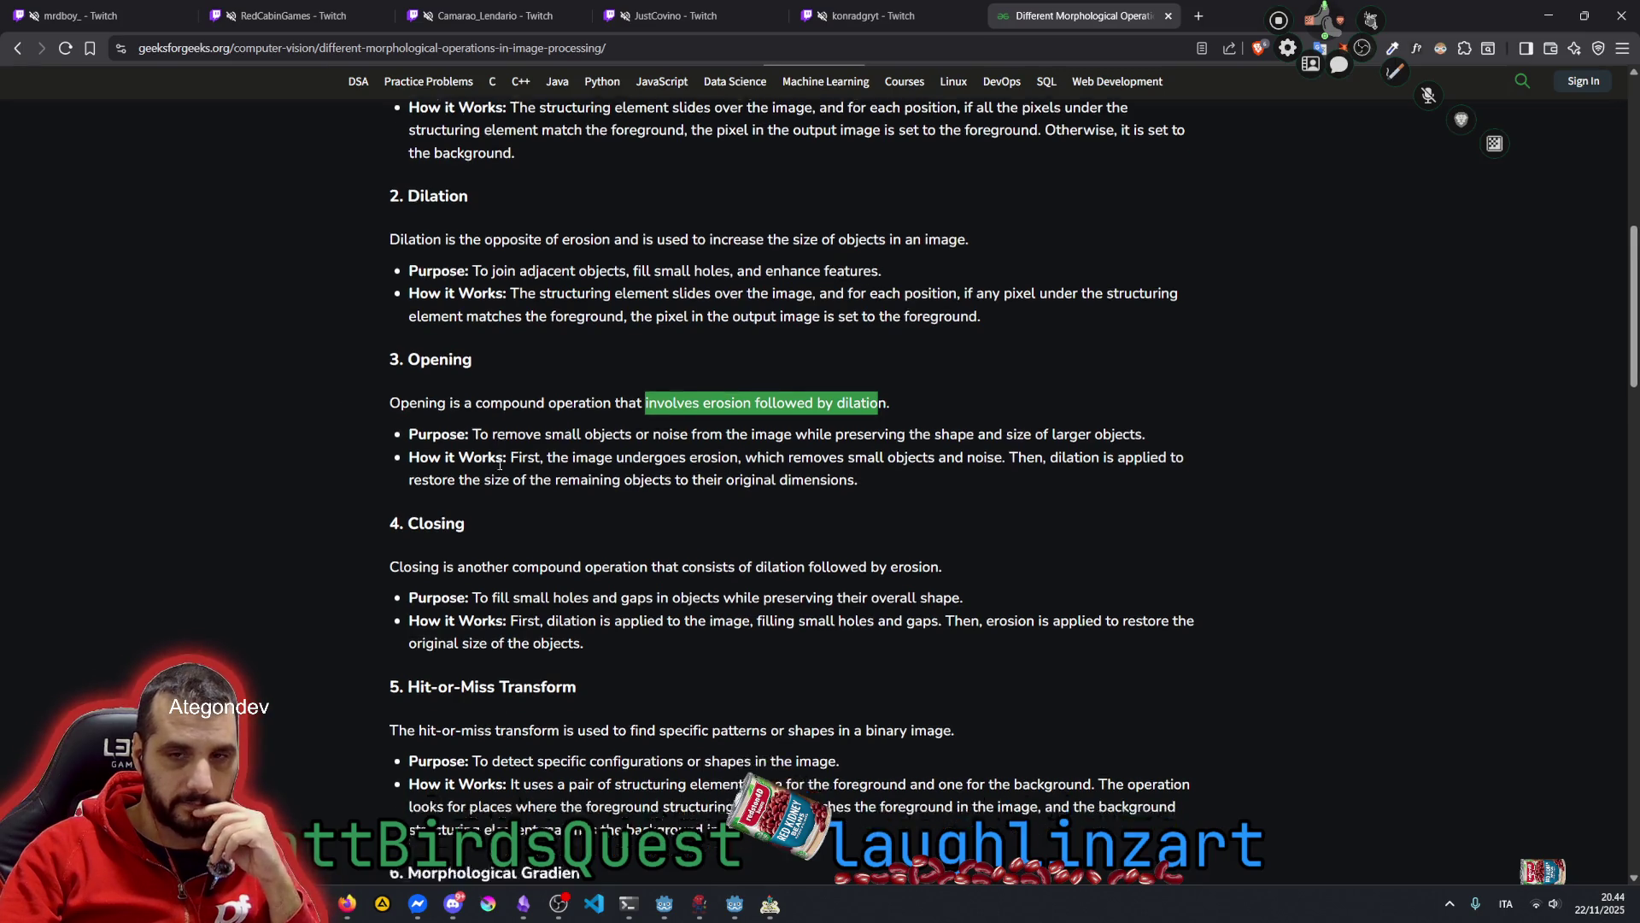
drag(491, 434, 628, 434)
click(697, 437)
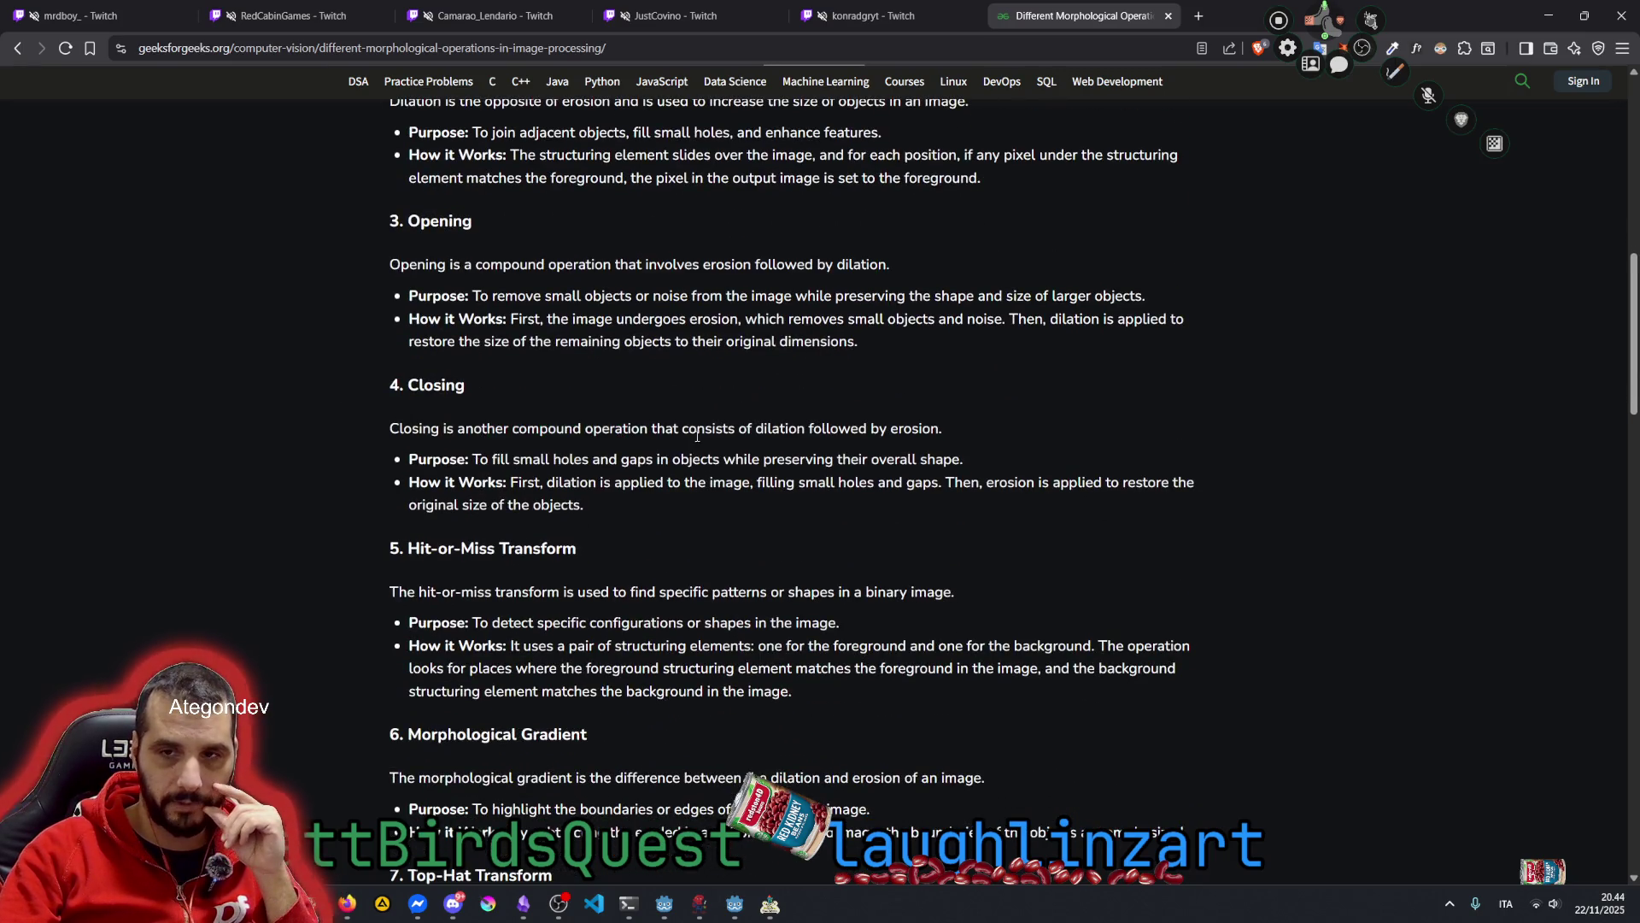
drag(755, 428, 940, 428)
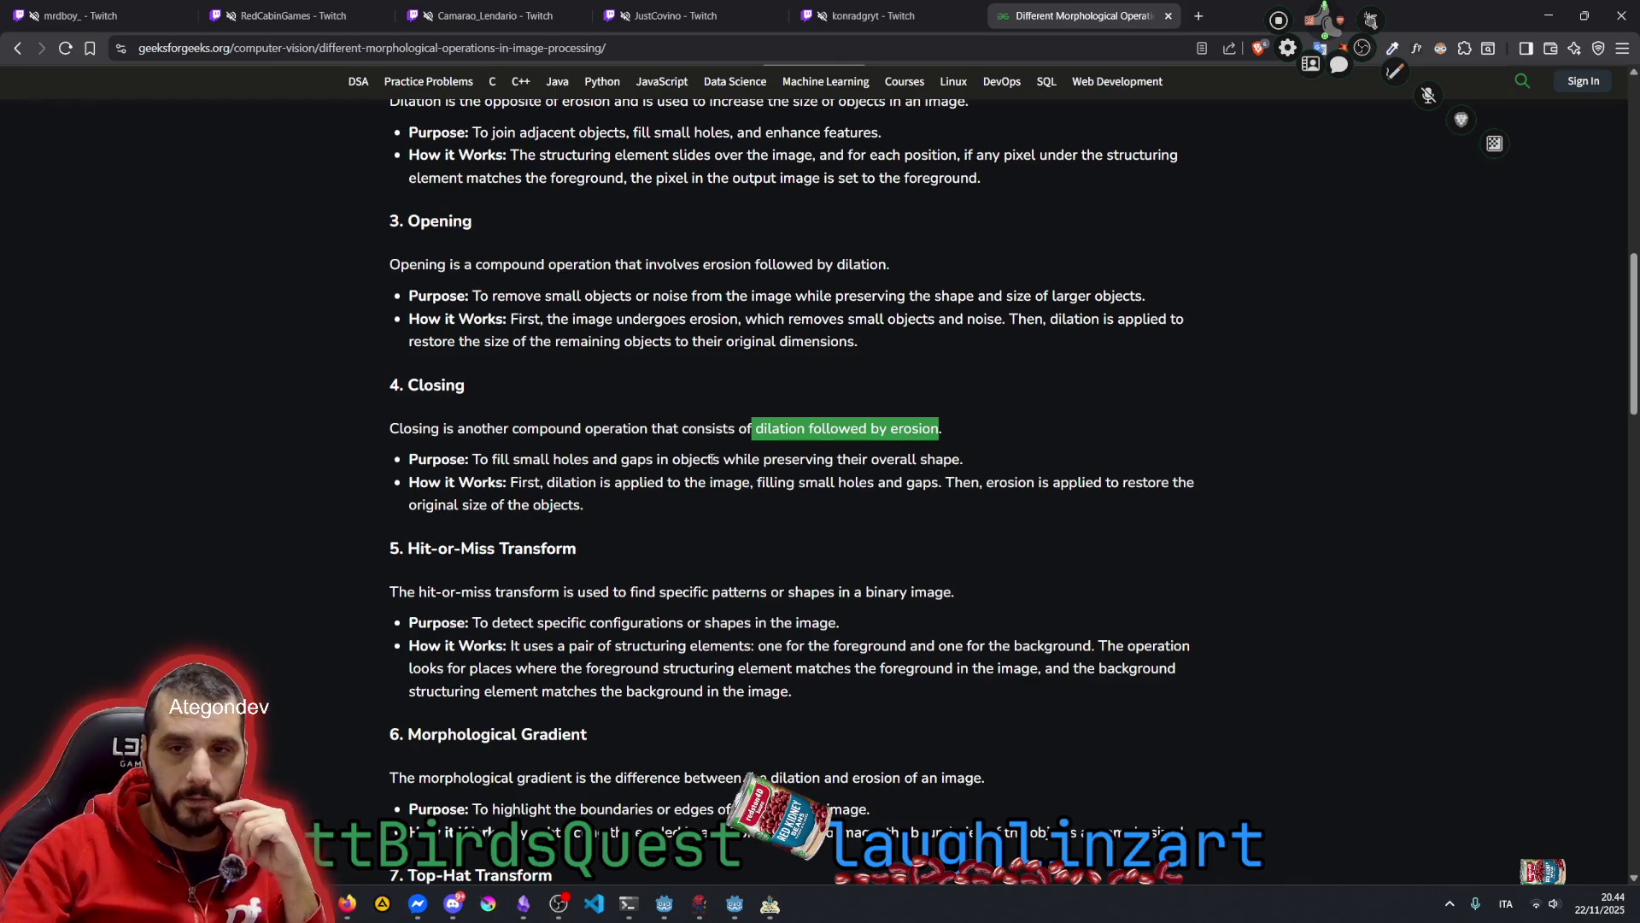
scroll(713, 459, down, 2)
click(502, 423)
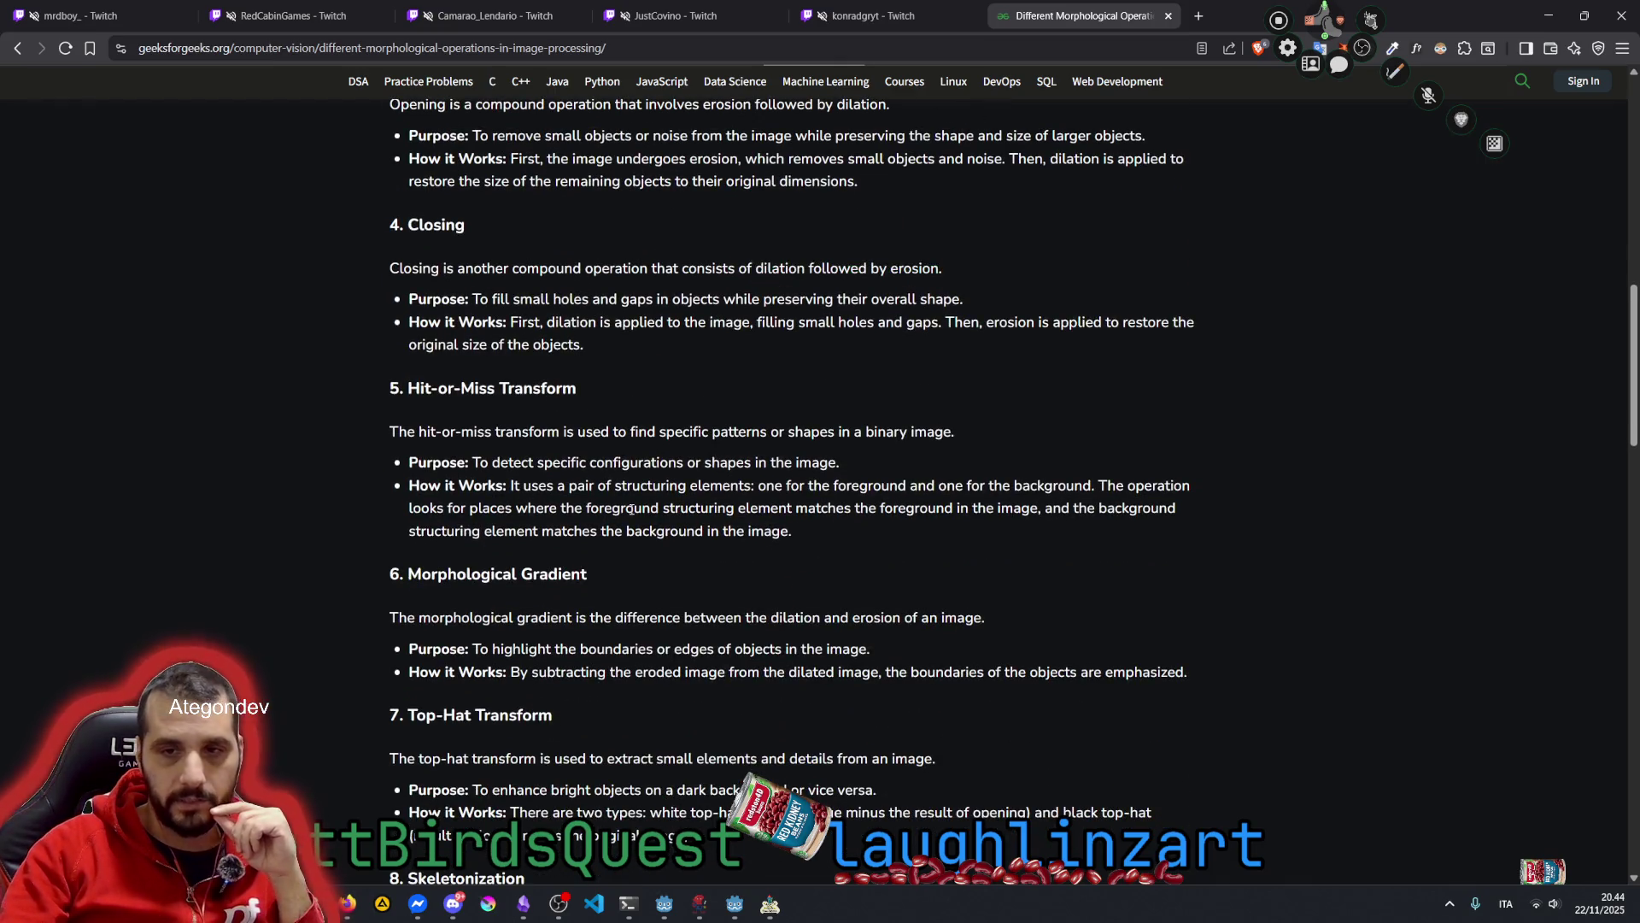
mouse_move(477, 568)
mouse_down()
mouse_move(453, 573)
mouse_move(549, 574)
mouse_up()
drag(491, 620, 918, 622)
click(882, 621)
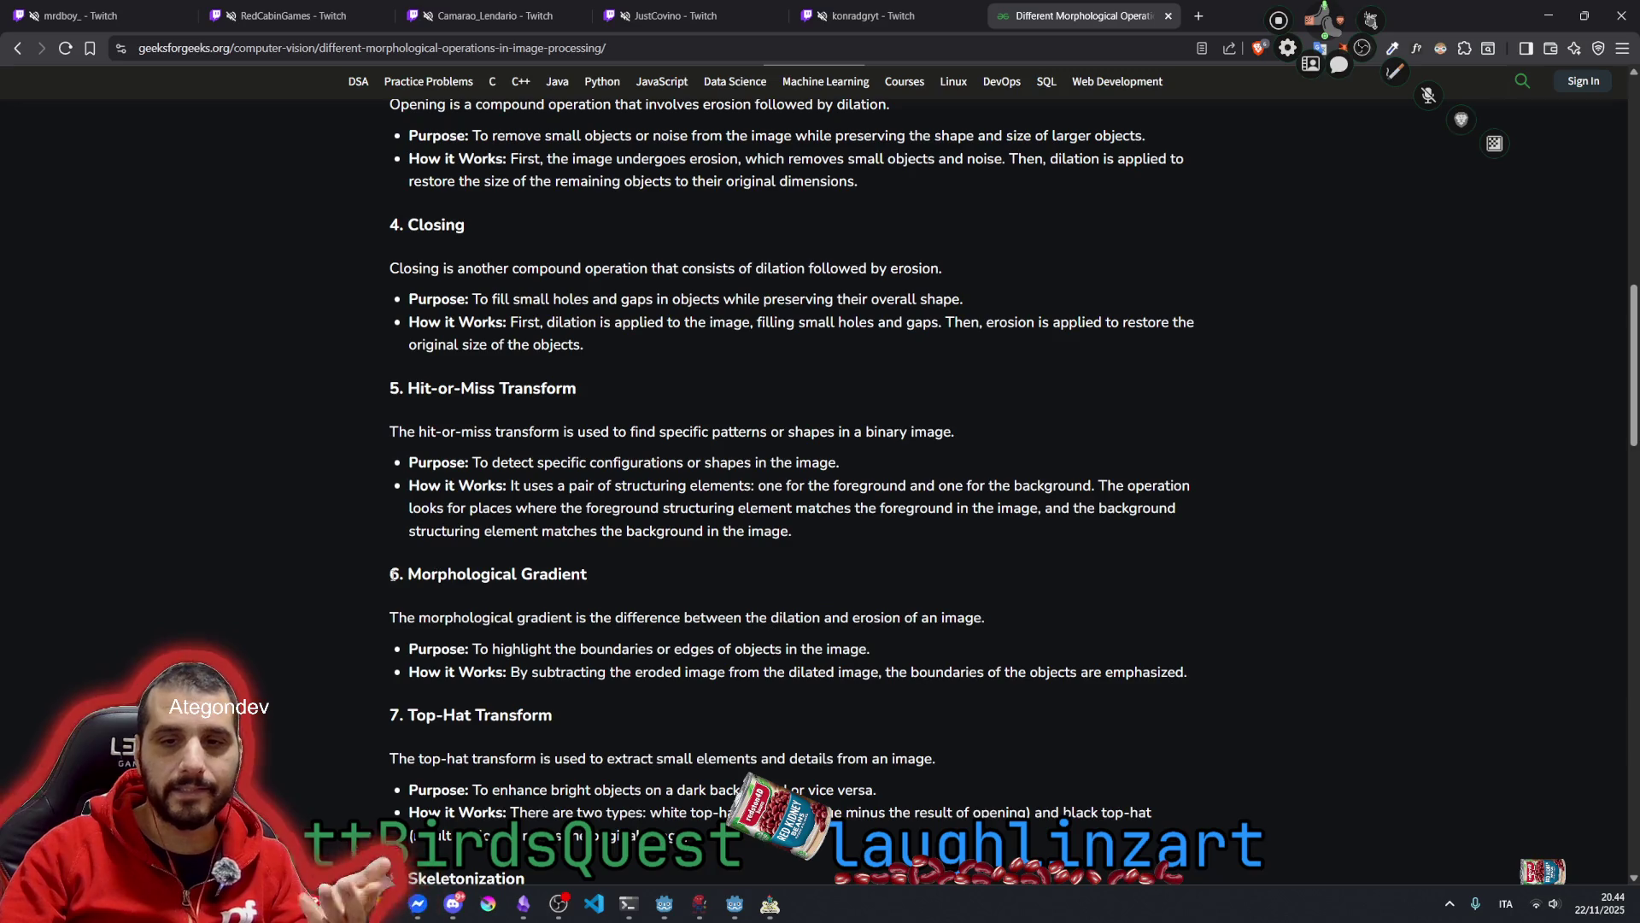
drag(407, 574, 638, 586)
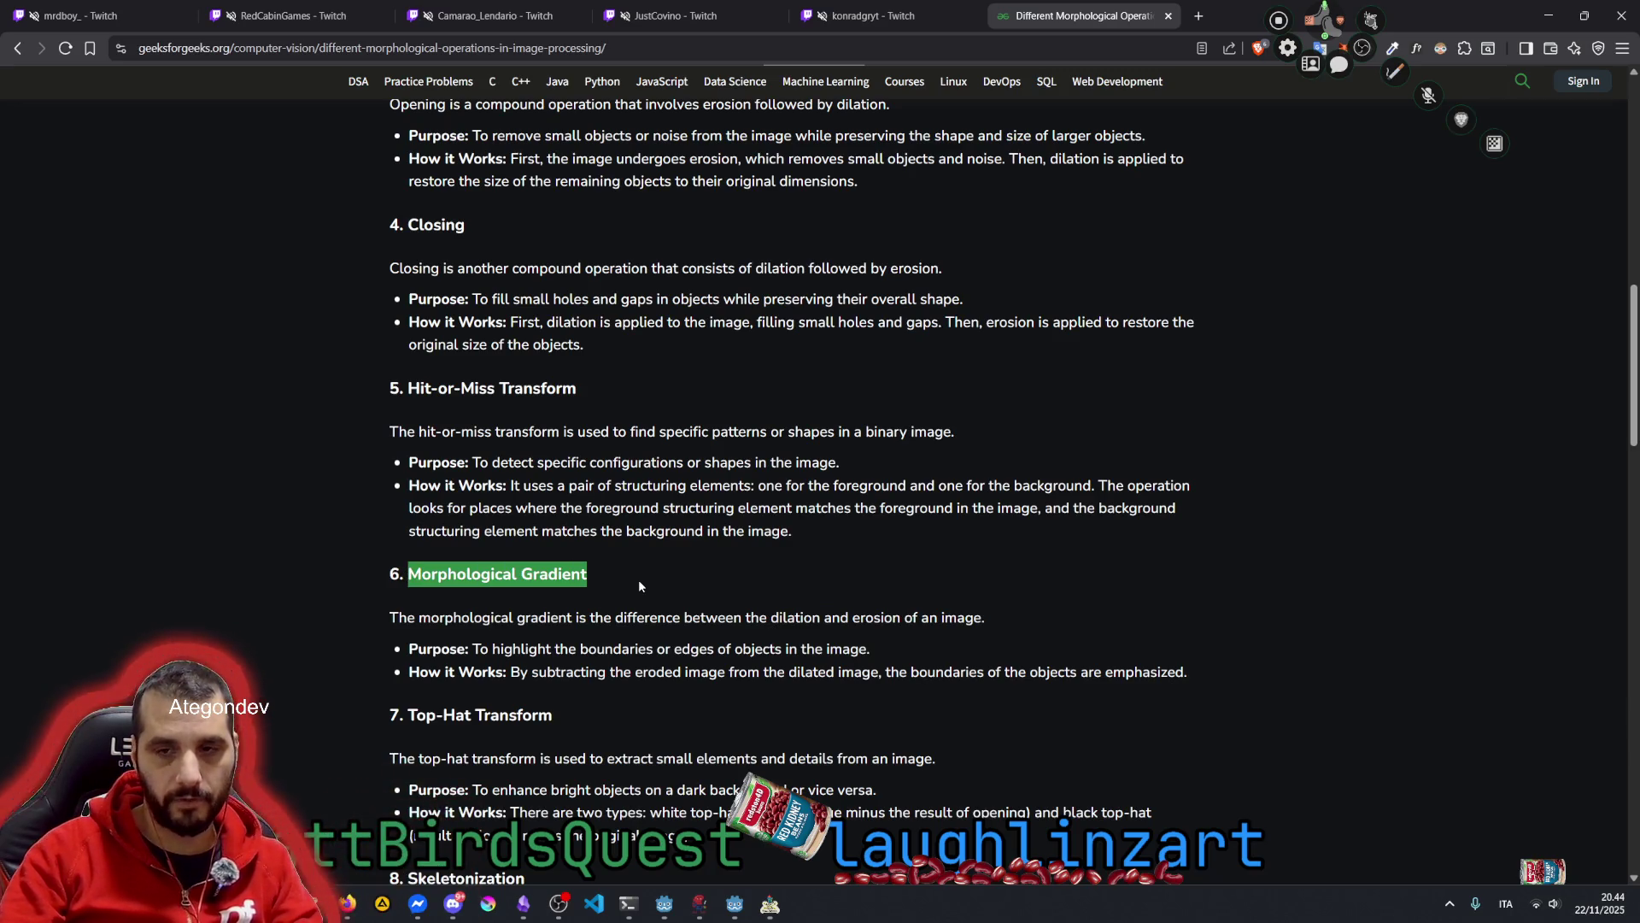
scroll(639, 586, down, 2)
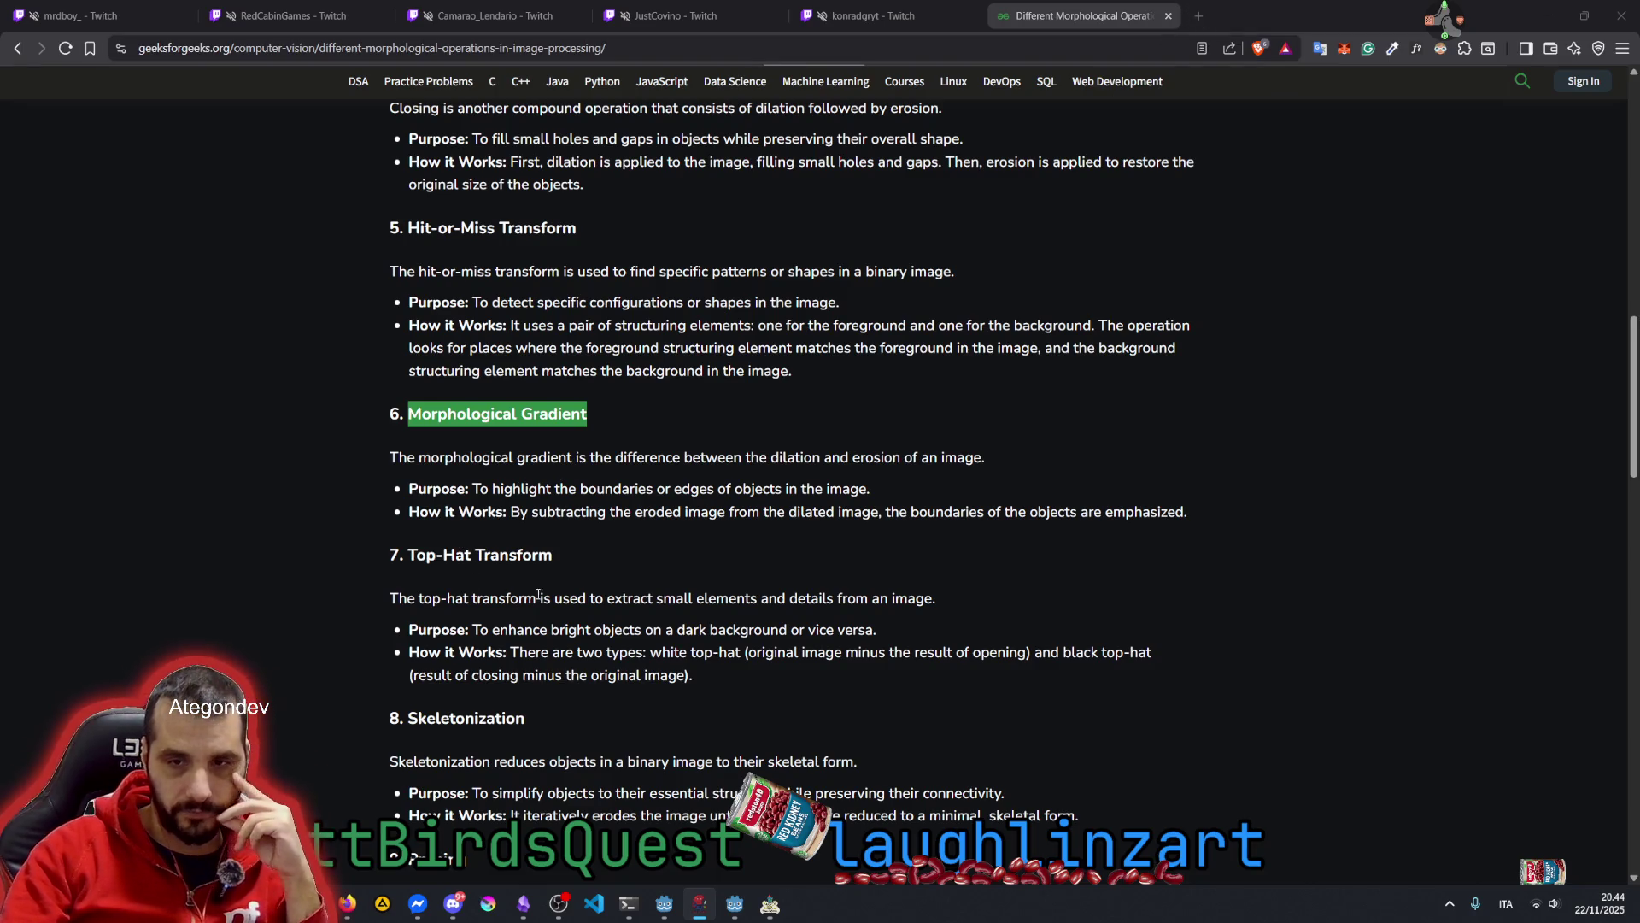
mouse_move(659, 599)
mouse_down()
mouse_move(833, 629)
mouse_move(896, 600)
mouse_up()
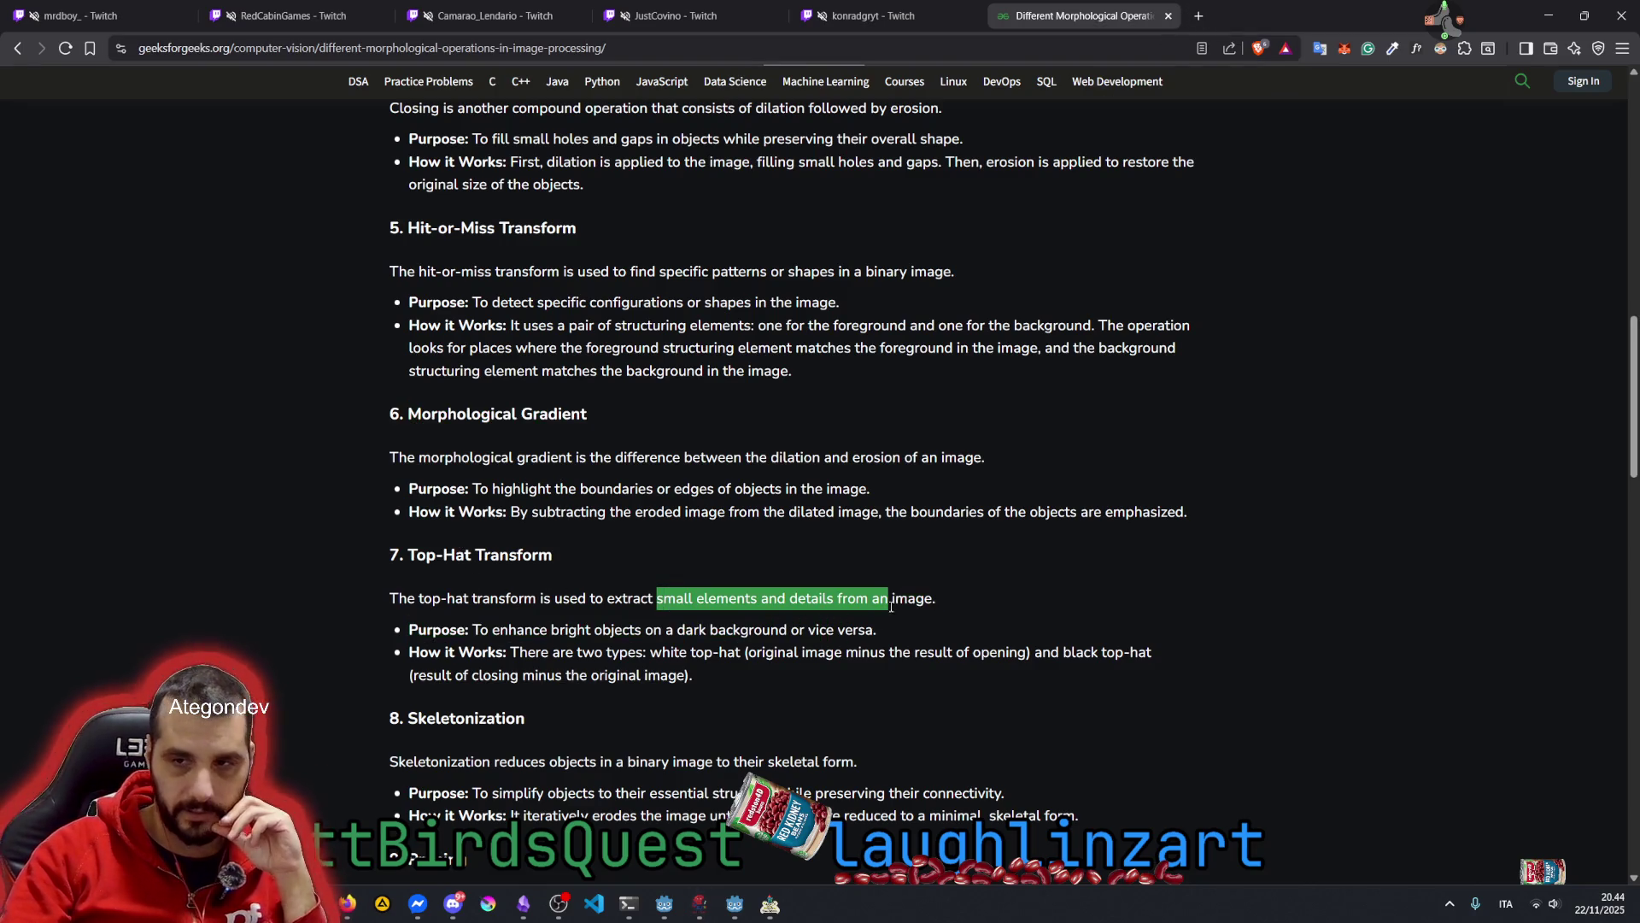
scroll(599, 561, down, 3)
scroll(484, 513, down, 2)
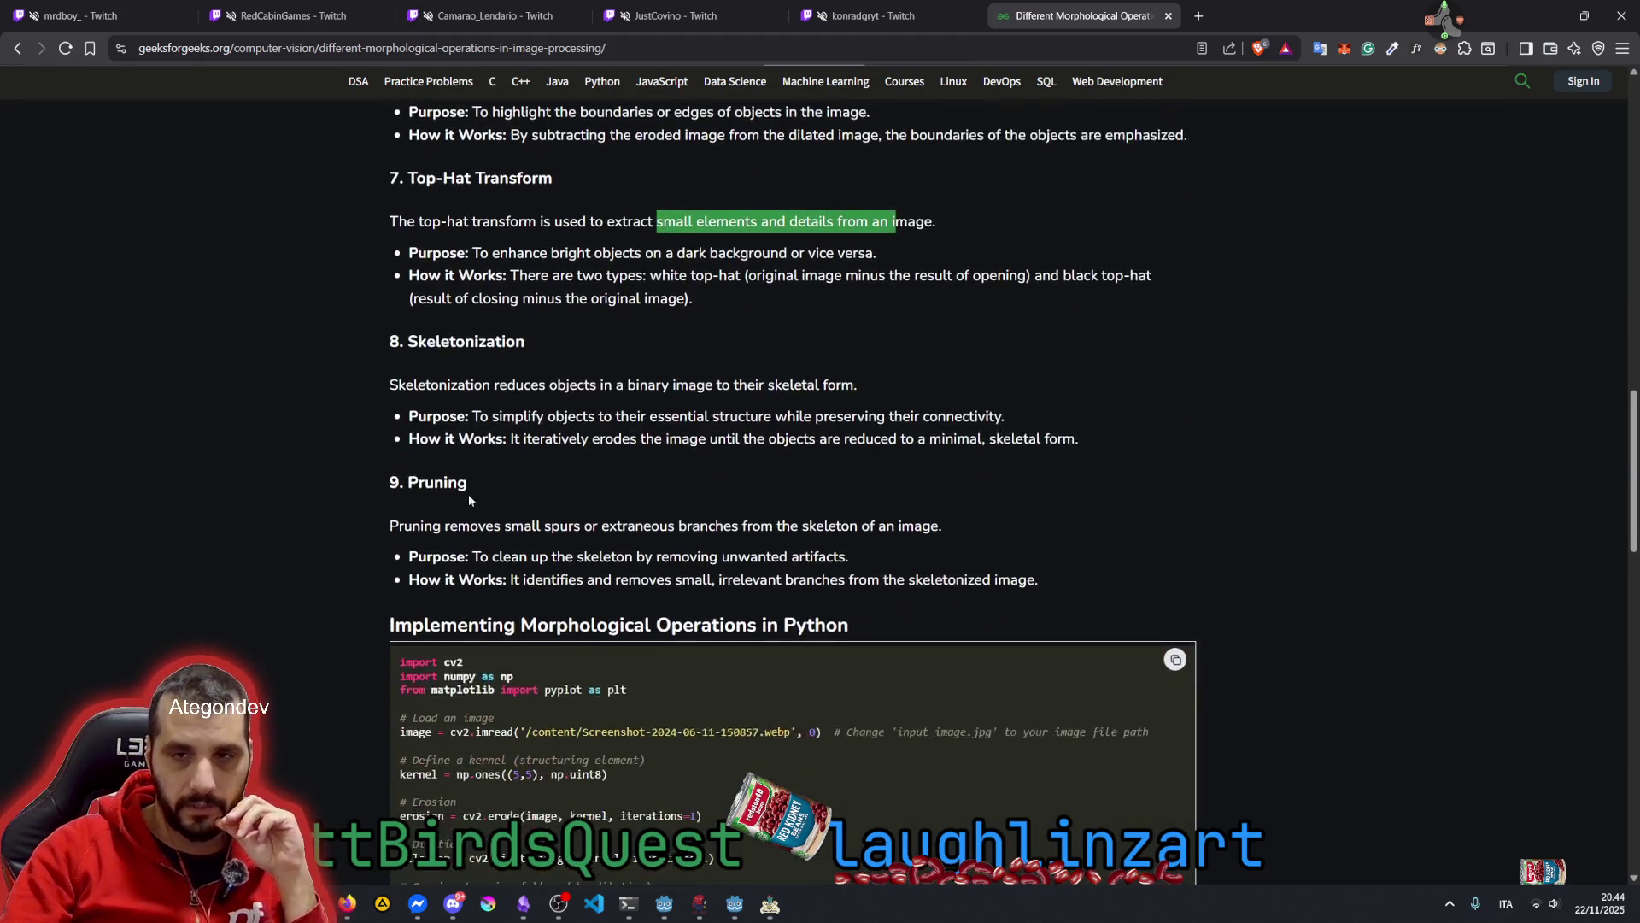
drag(495, 361, 855, 368)
drag(480, 392, 800, 392)
click(641, 414)
scroll(642, 415, down, 3)
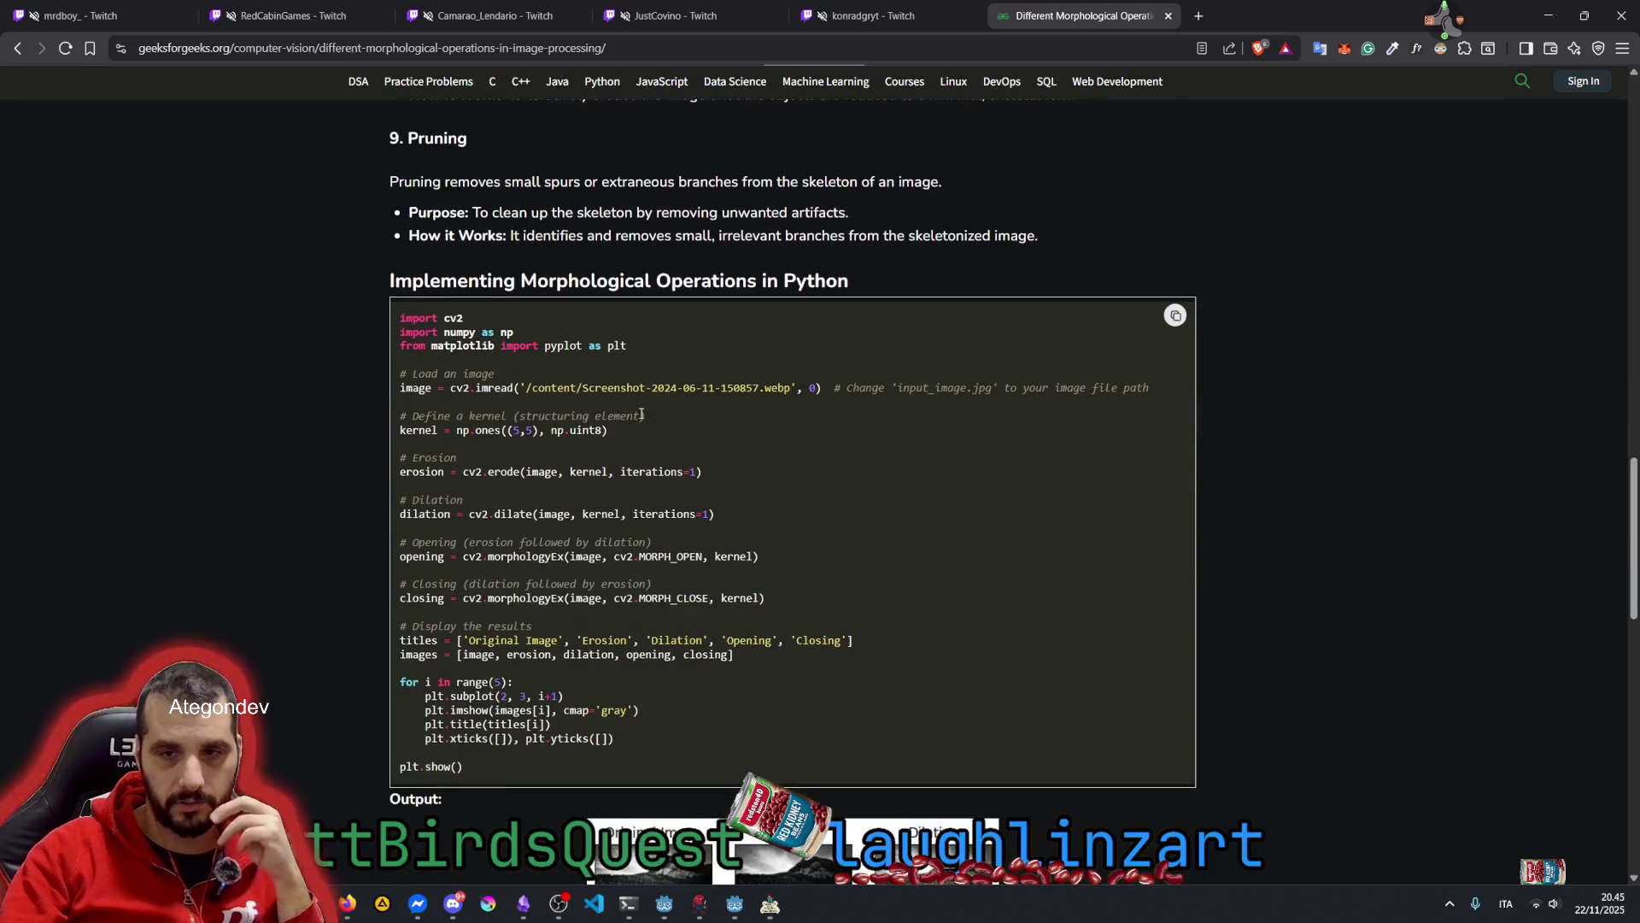
Select the word erode in the article's example code
double_click(502, 469)
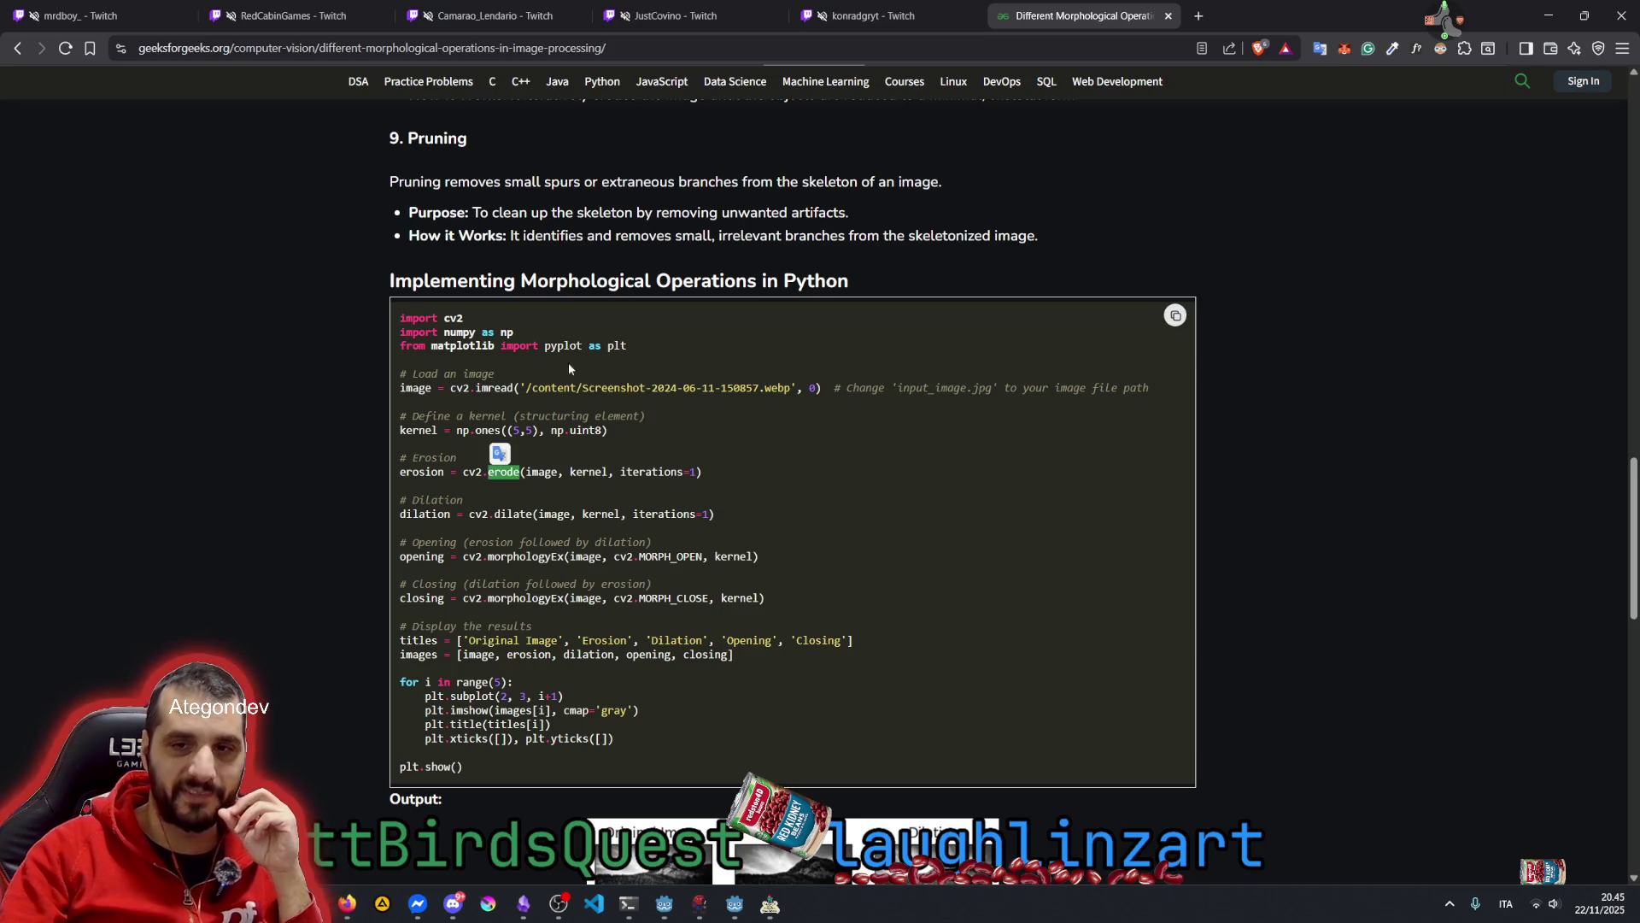
mouse_move(400, 374)
mouse_down()
mouse_move(512, 380)
mouse_move(717, 551)
mouse_up()
click(612, 401)
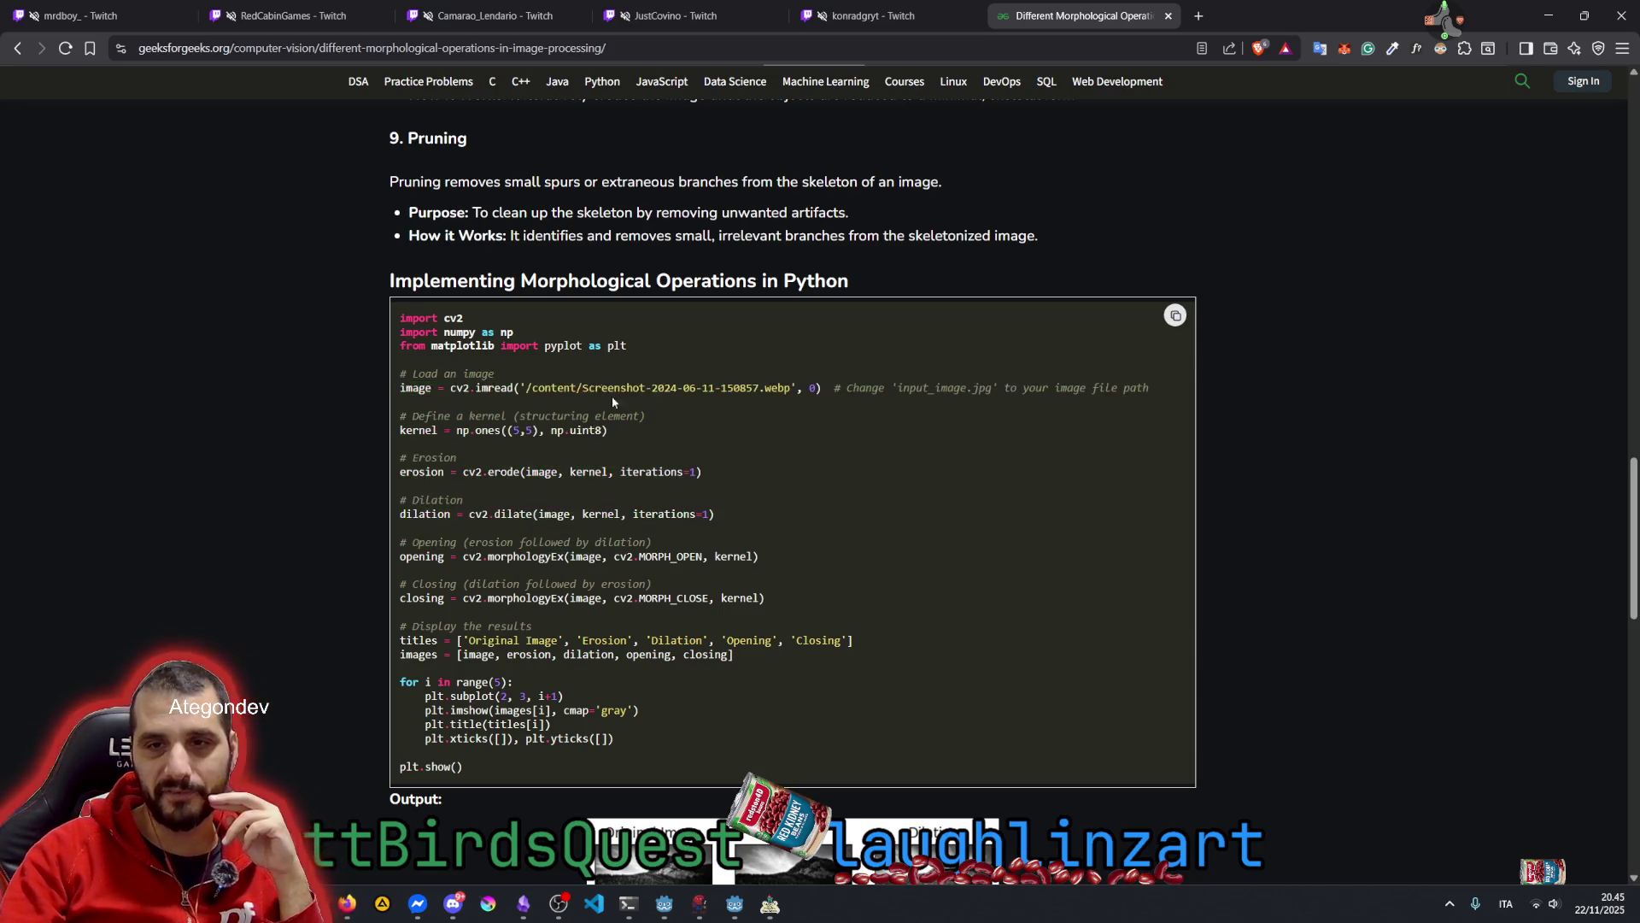
double_click(517, 471)
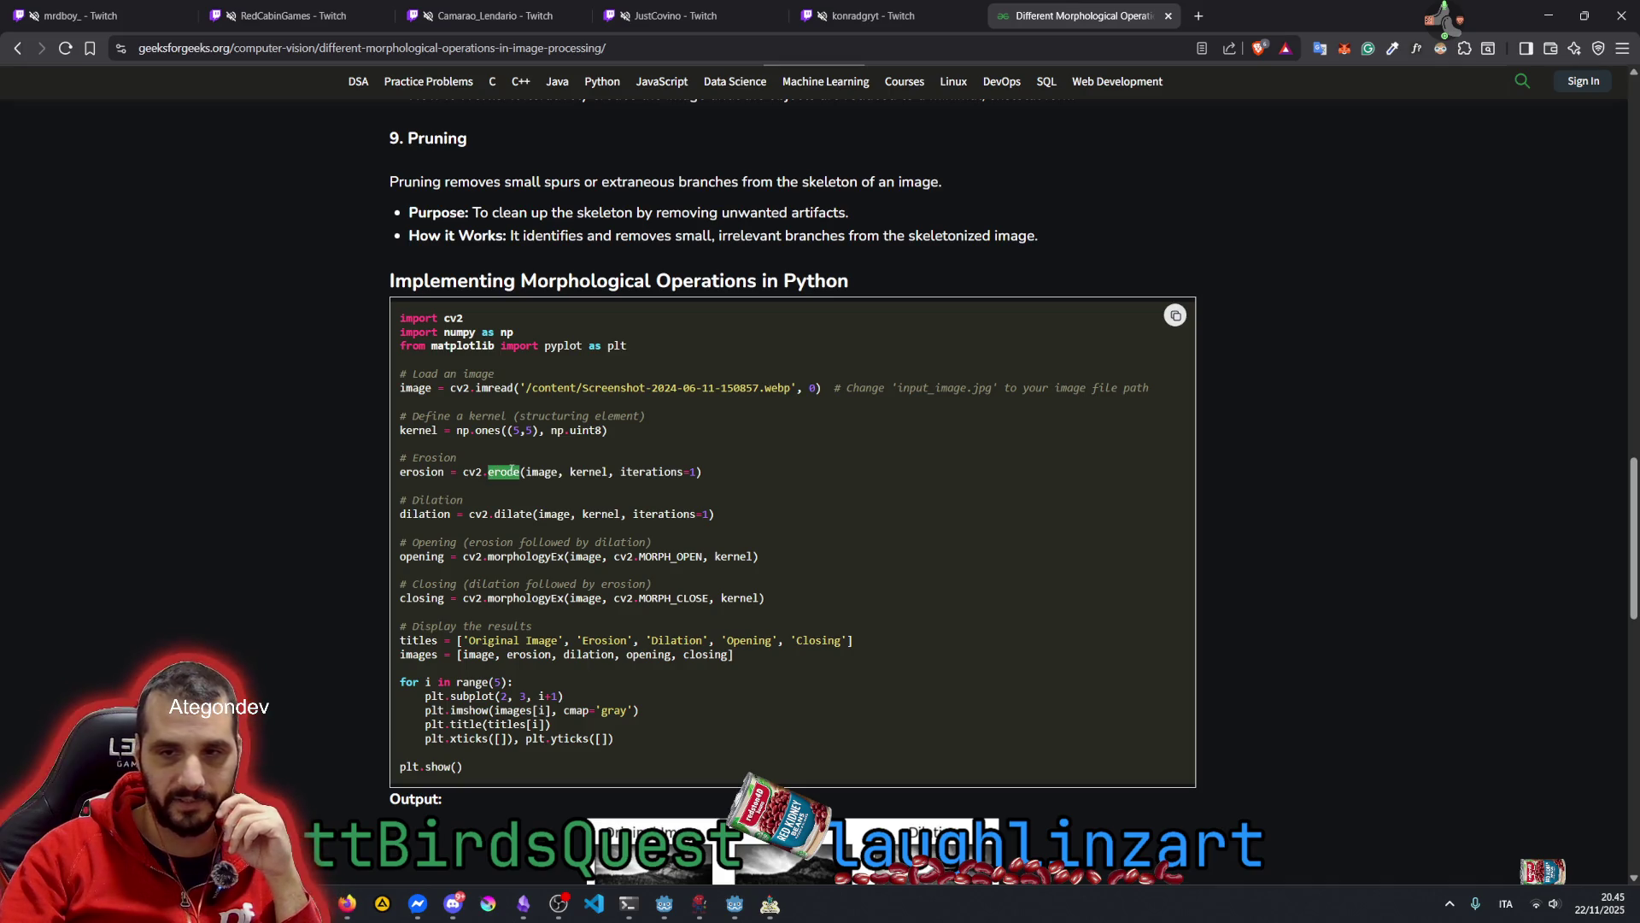
click(478, 469)
double_click(504, 471)
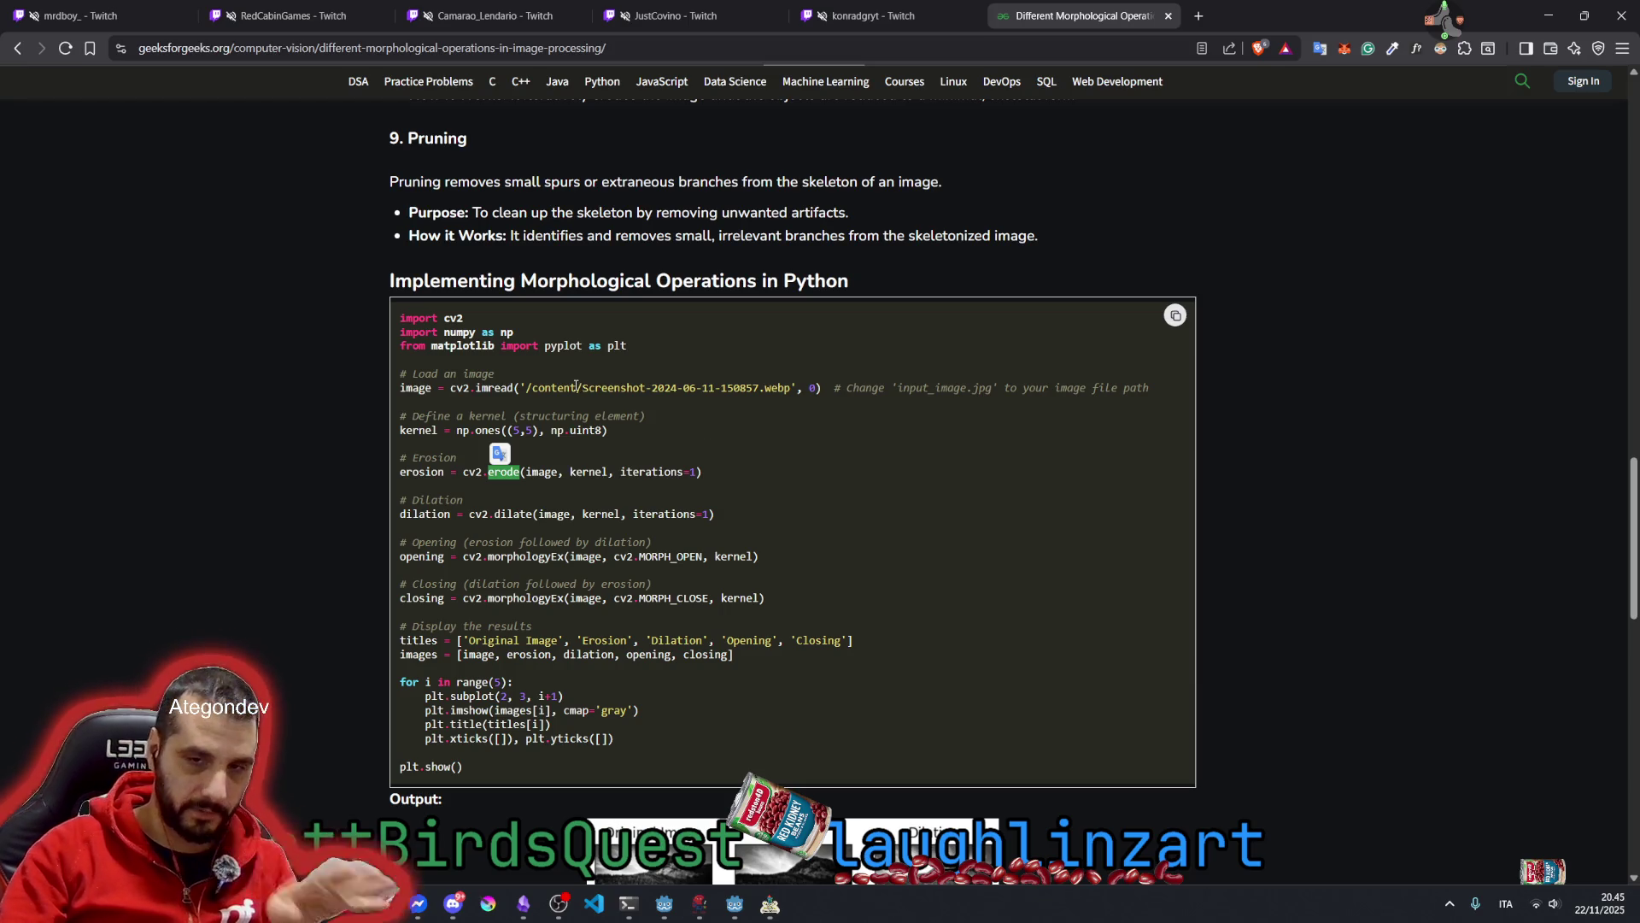
View the enlarged erosion/dilation/opening/closing output figure, then return to top and open a new tab
scroll(594, 434, down, 1)
scroll(593, 434, down, 5)
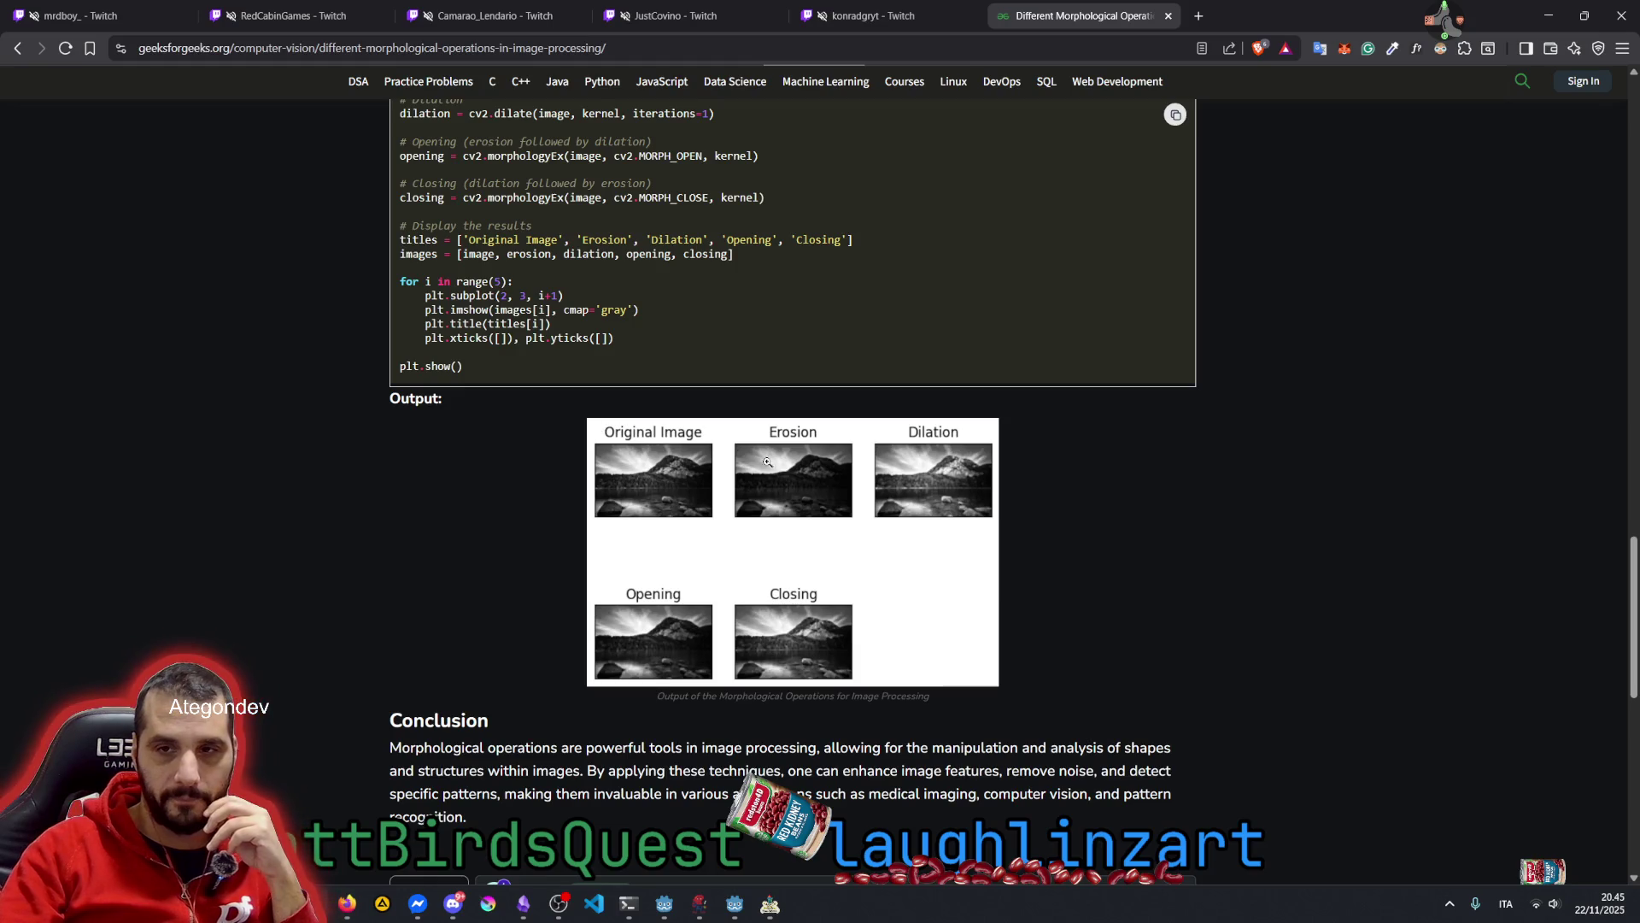
click(839, 472)
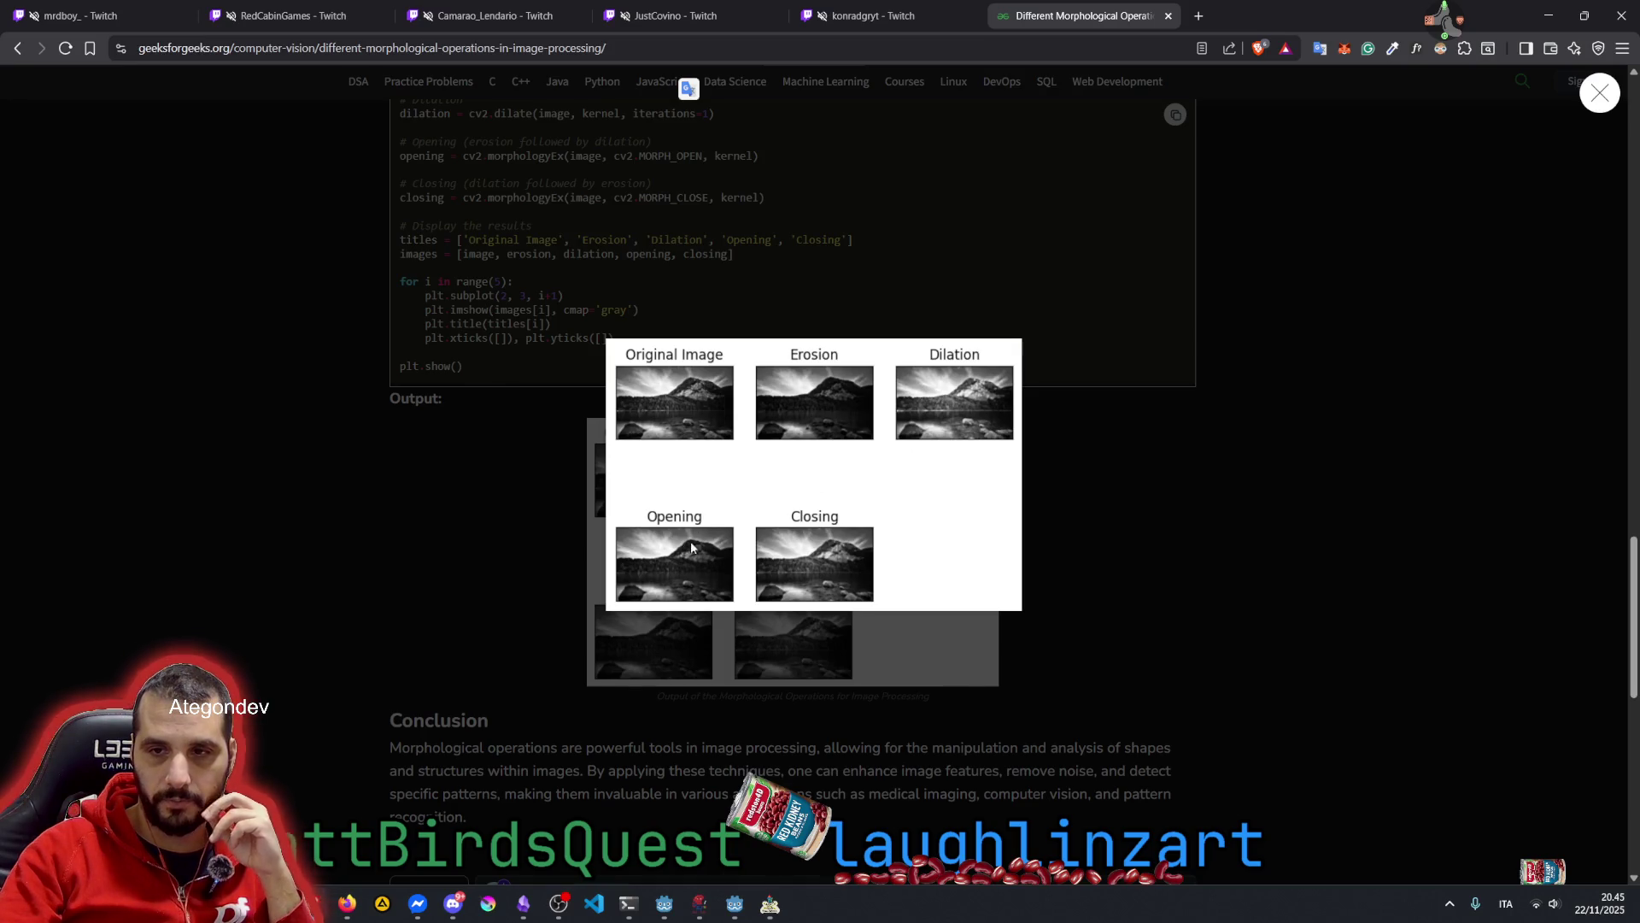
scroll(526, 530, down, 3)
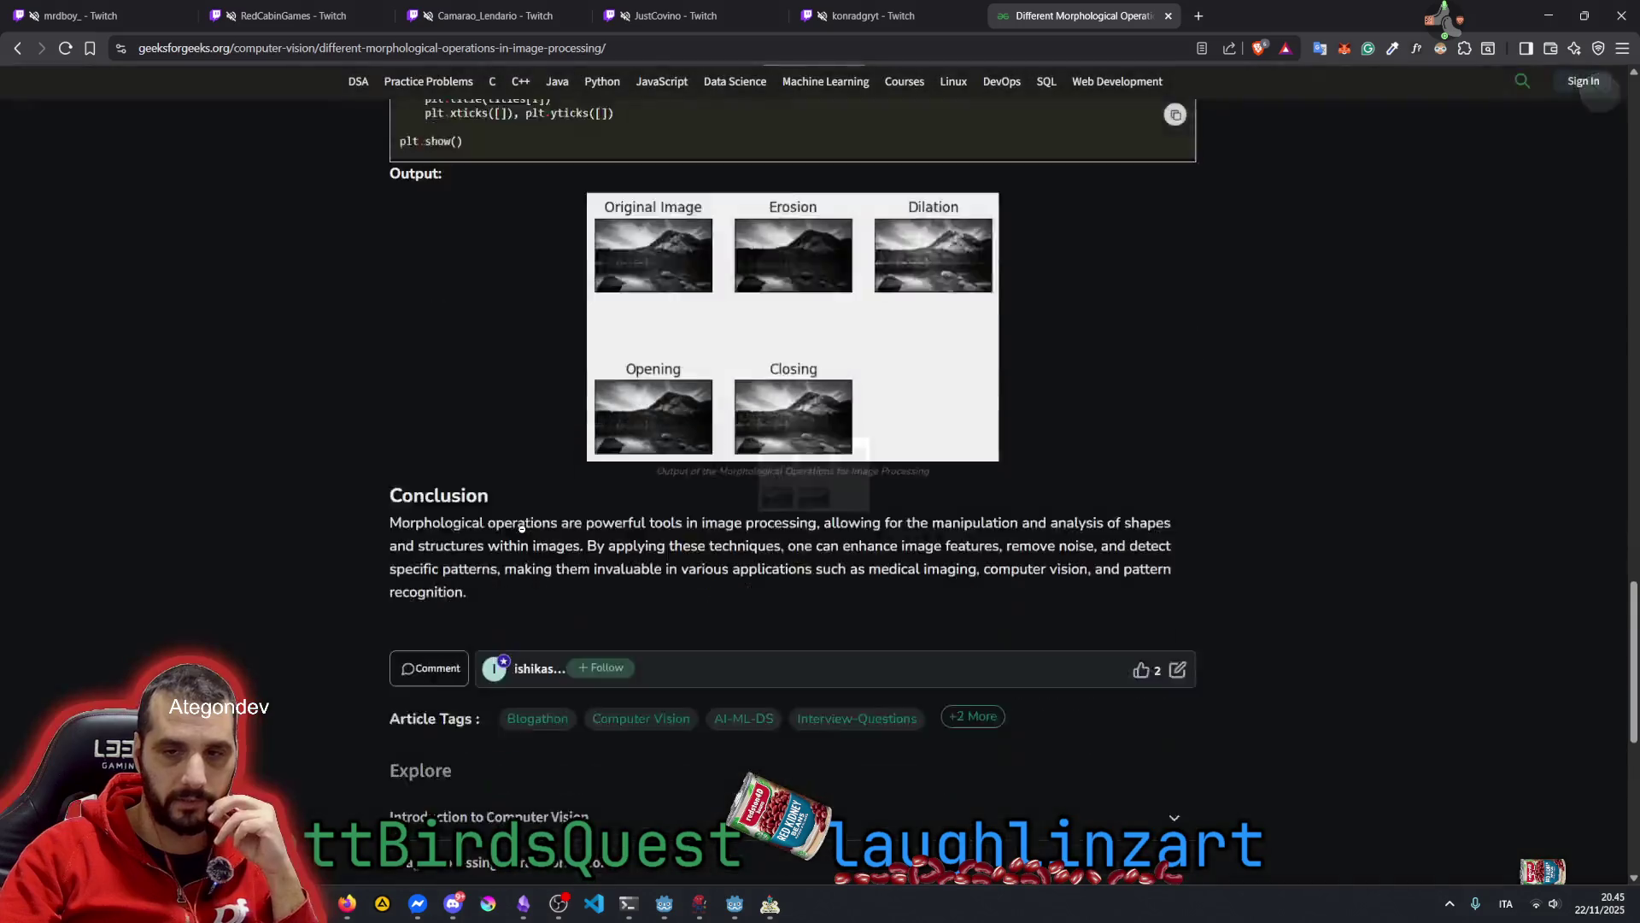
key(Home)
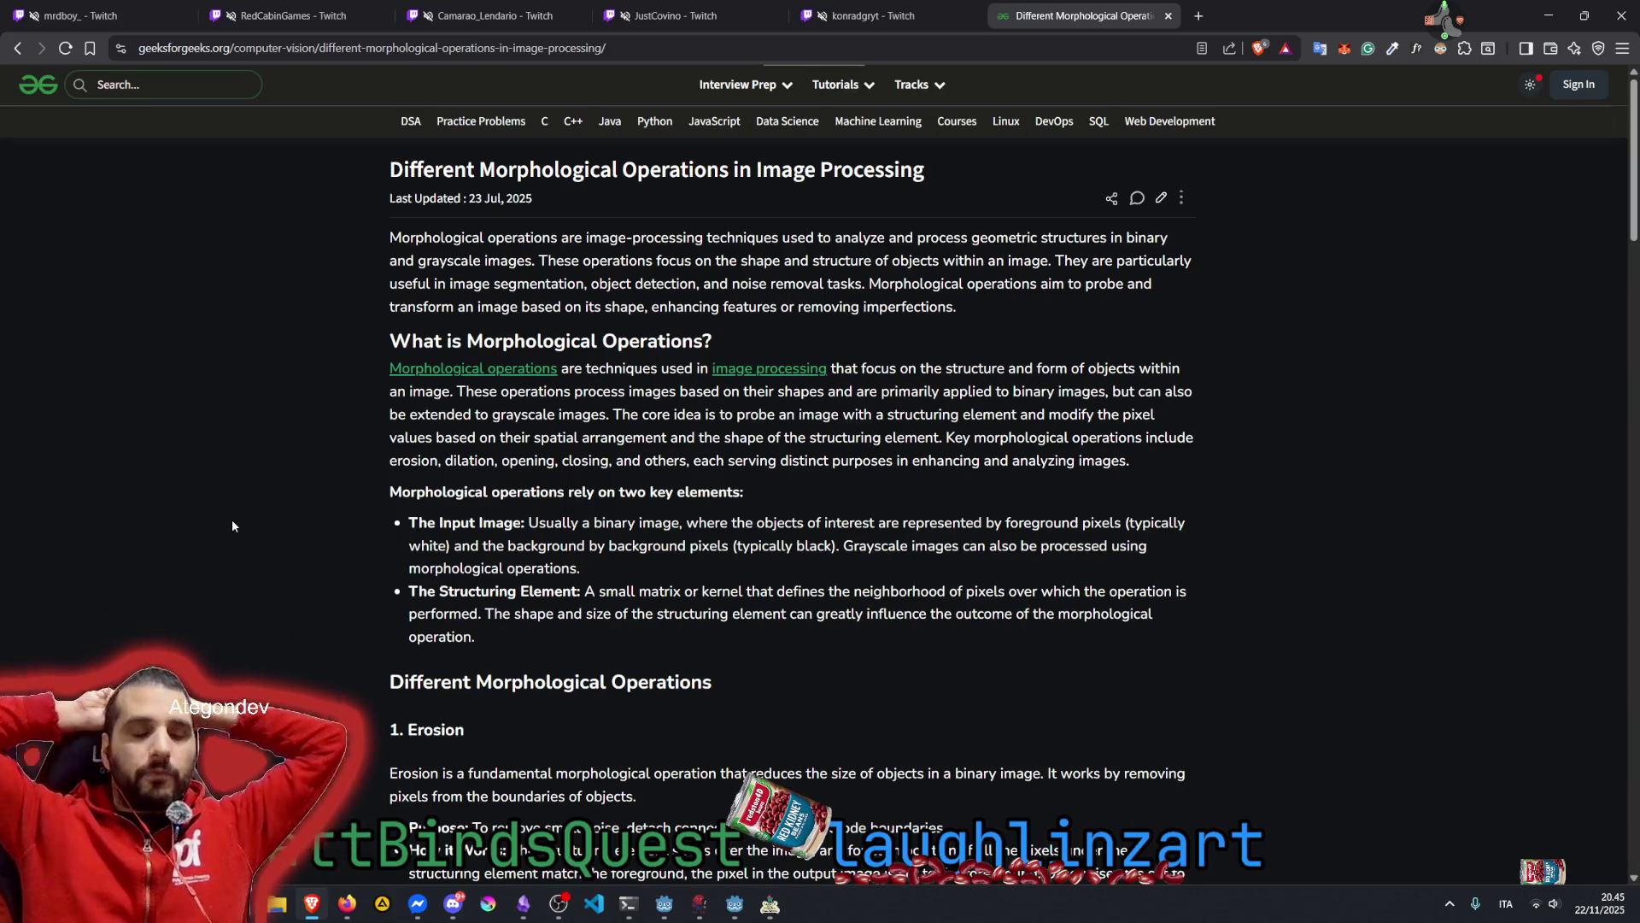
click(1197, 18)
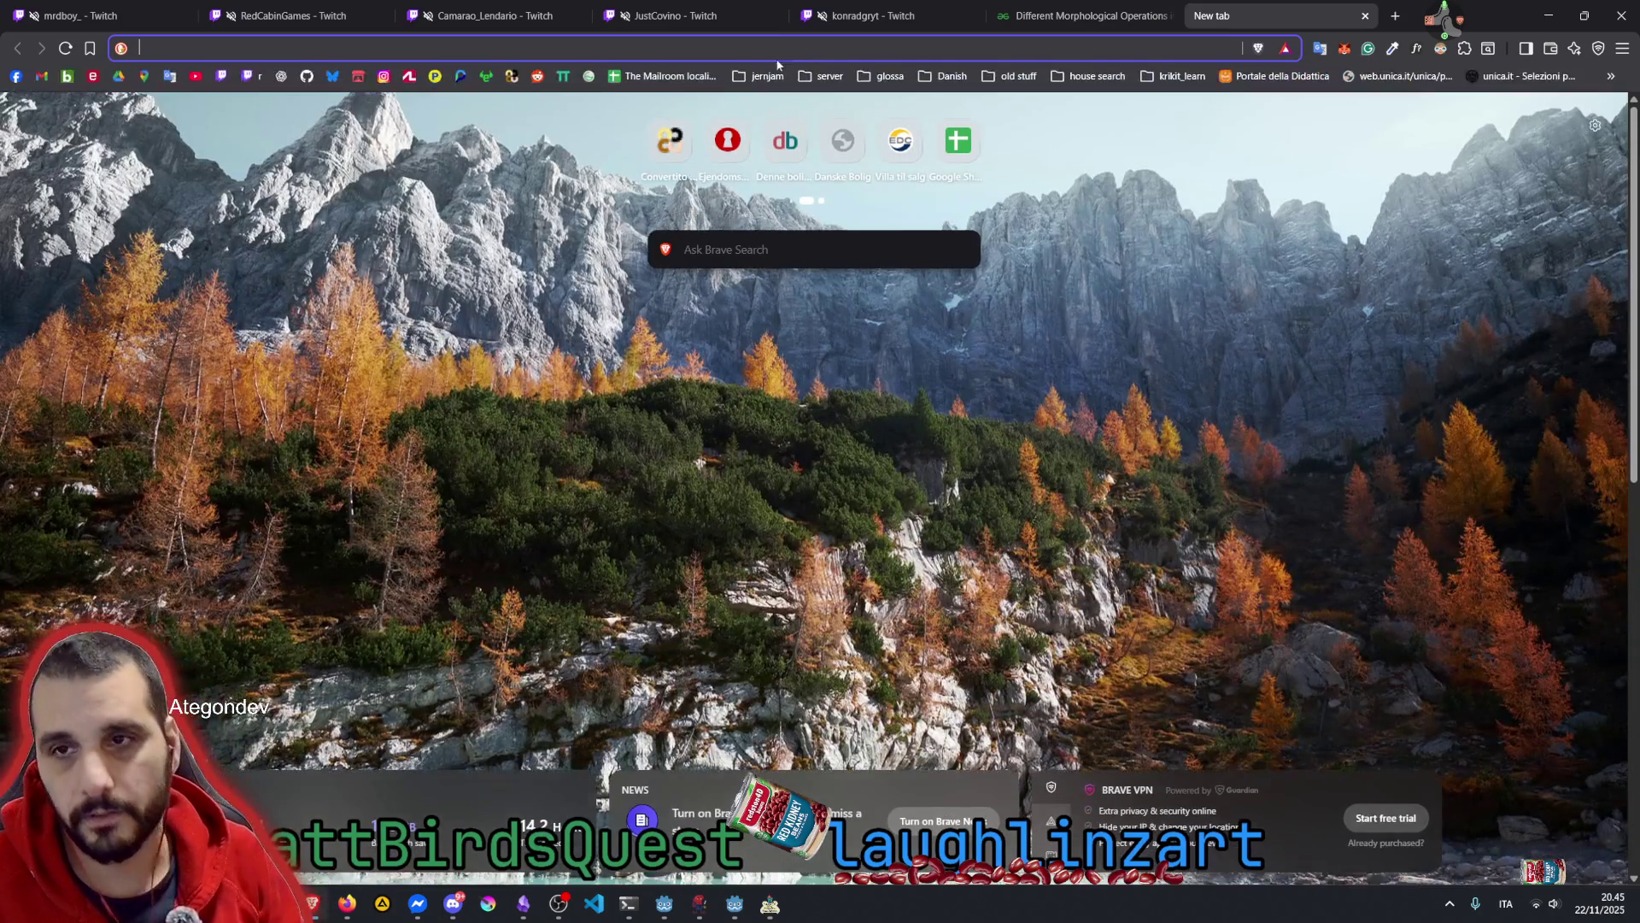
Open ChatGPT and draft a prompt about generating a BitMap contour in GDScript for Godot 4.5
click(281, 76)
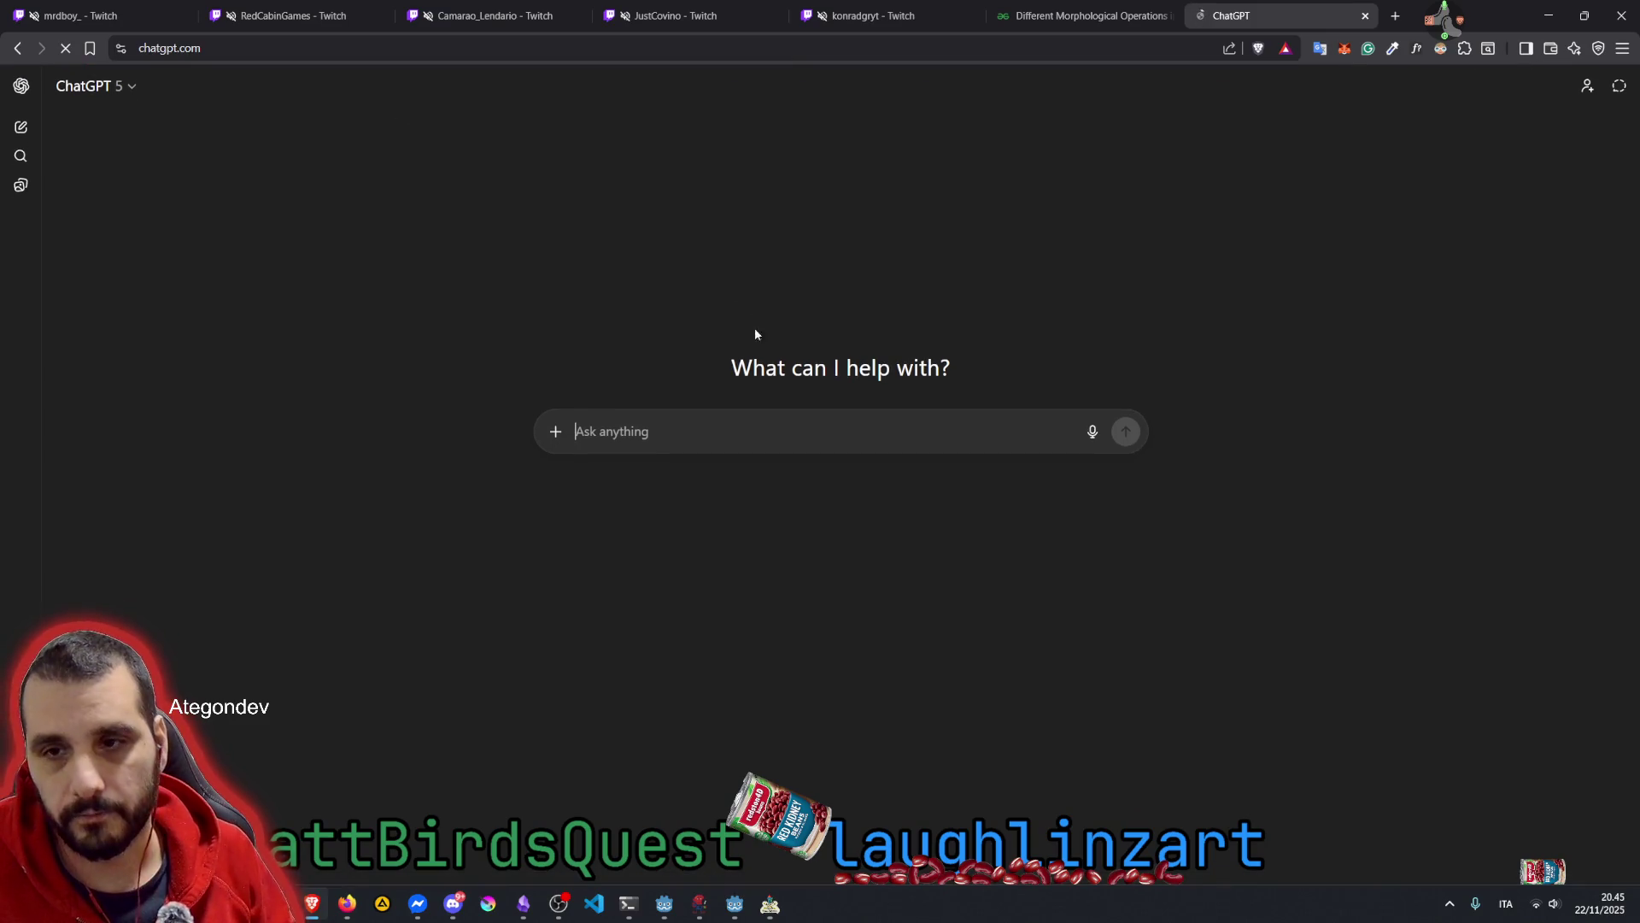
text(I am )
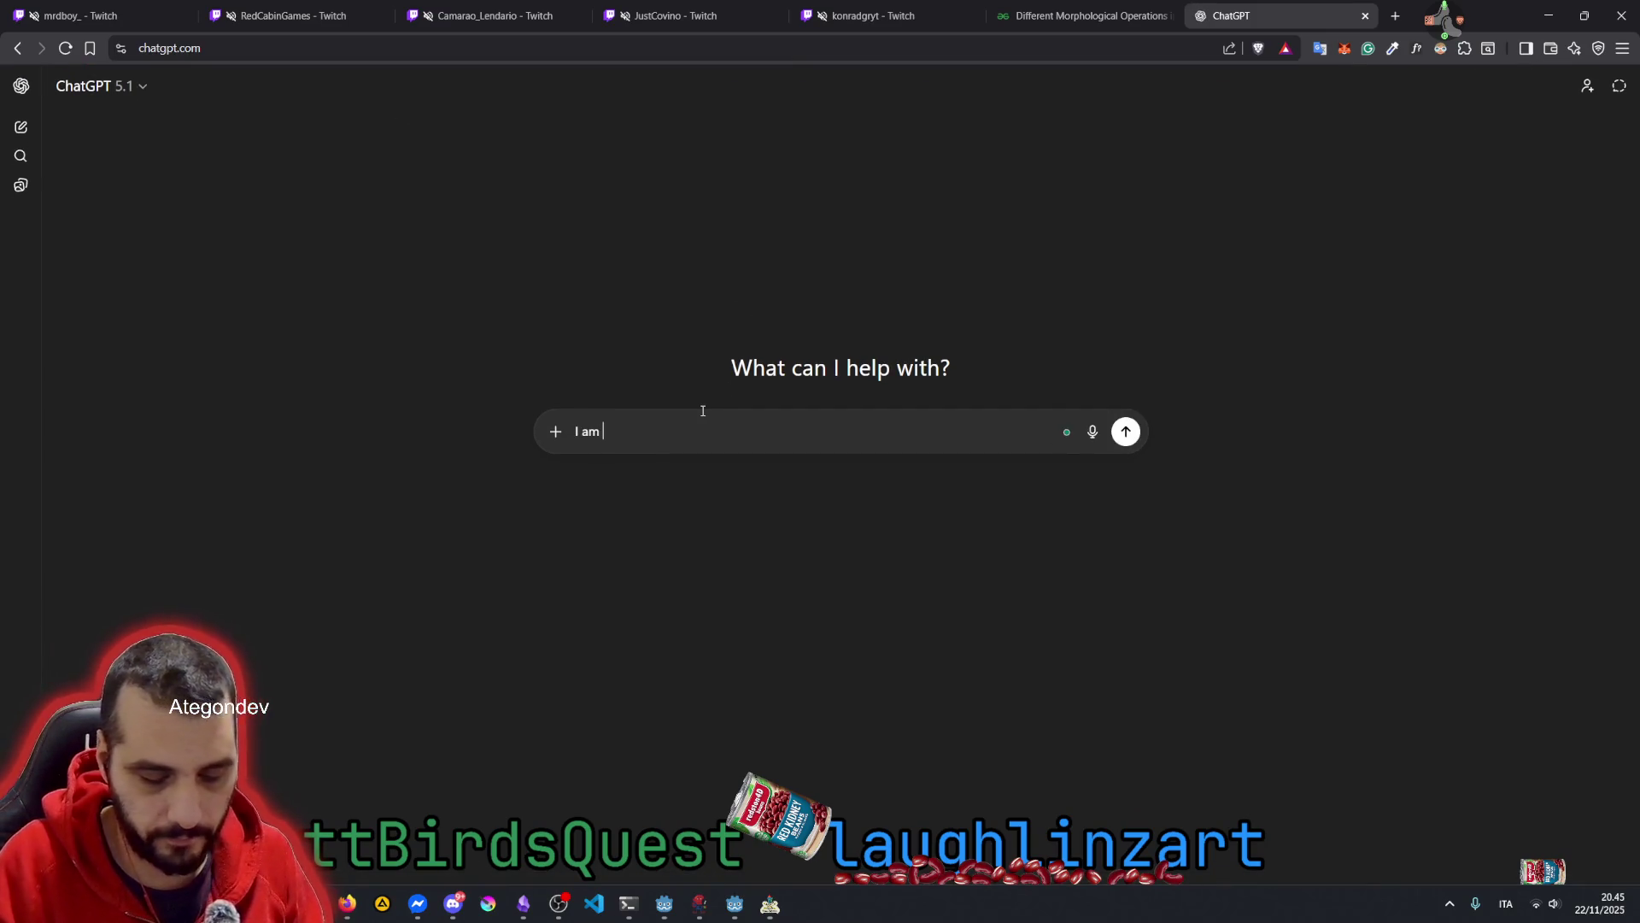
text(building a )
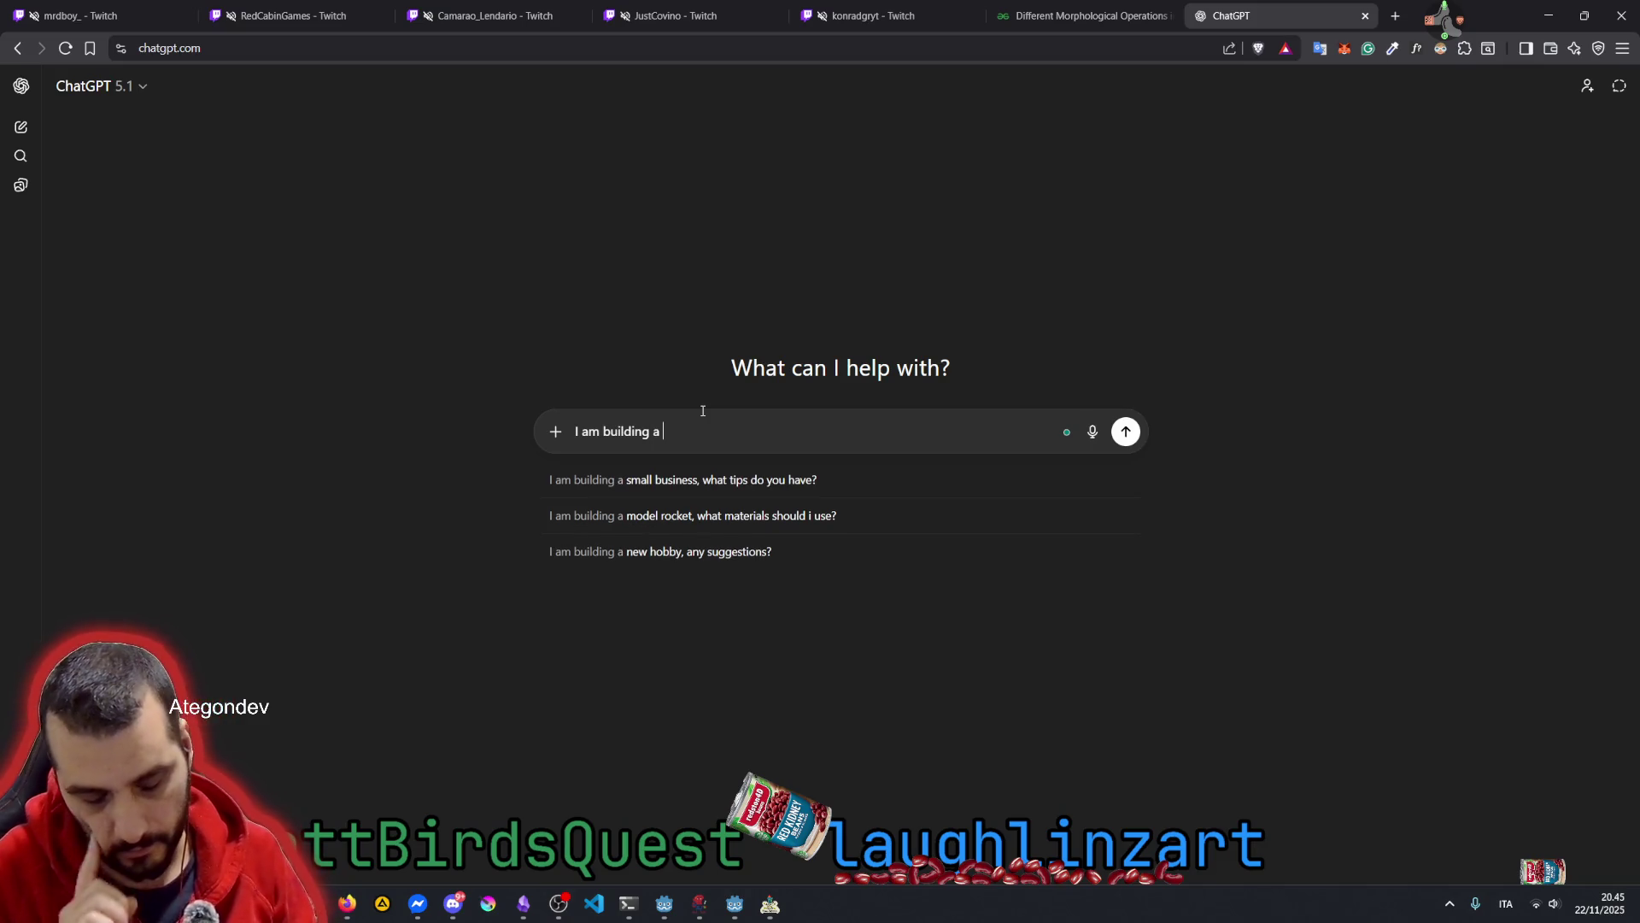
text(script )
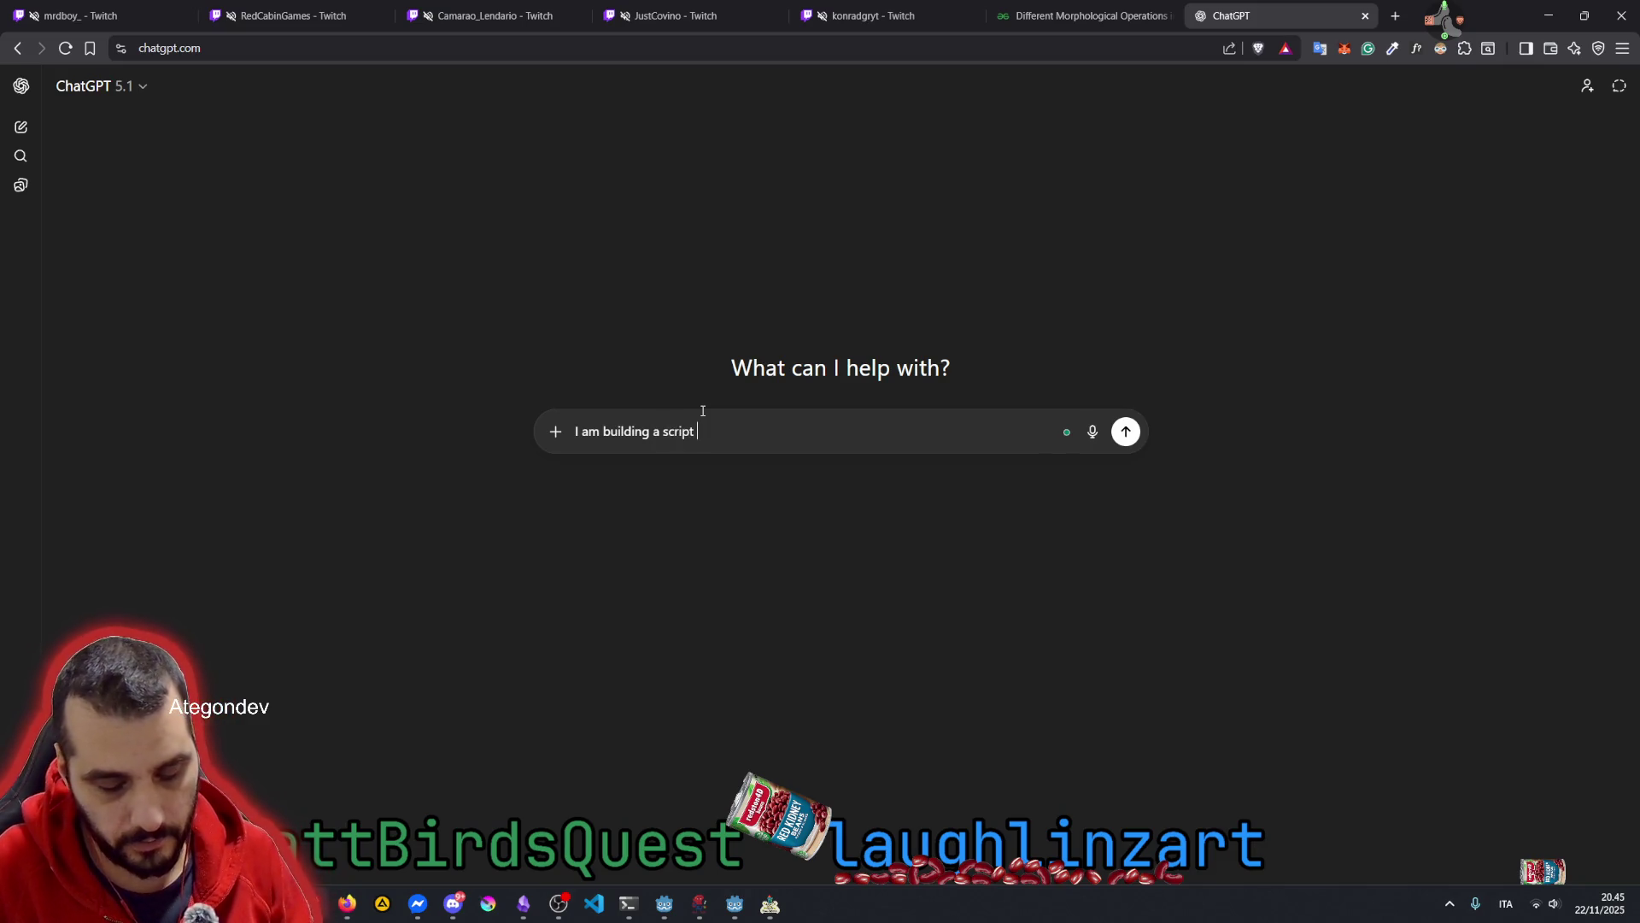
text(in GDScri)
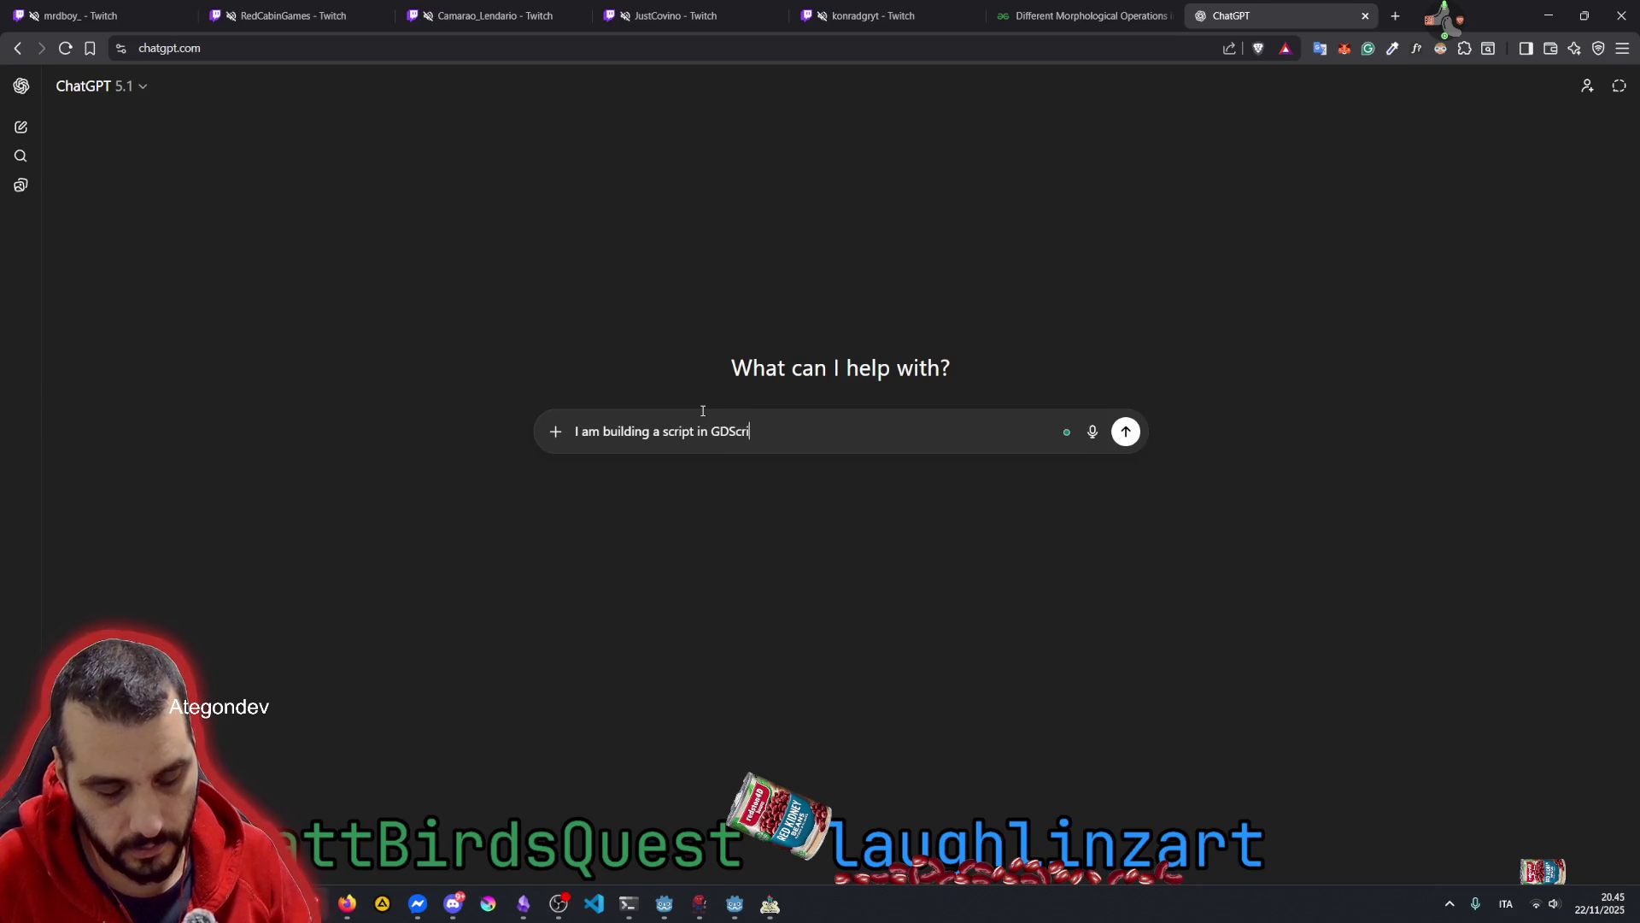
text(pt for Godot 4.5)
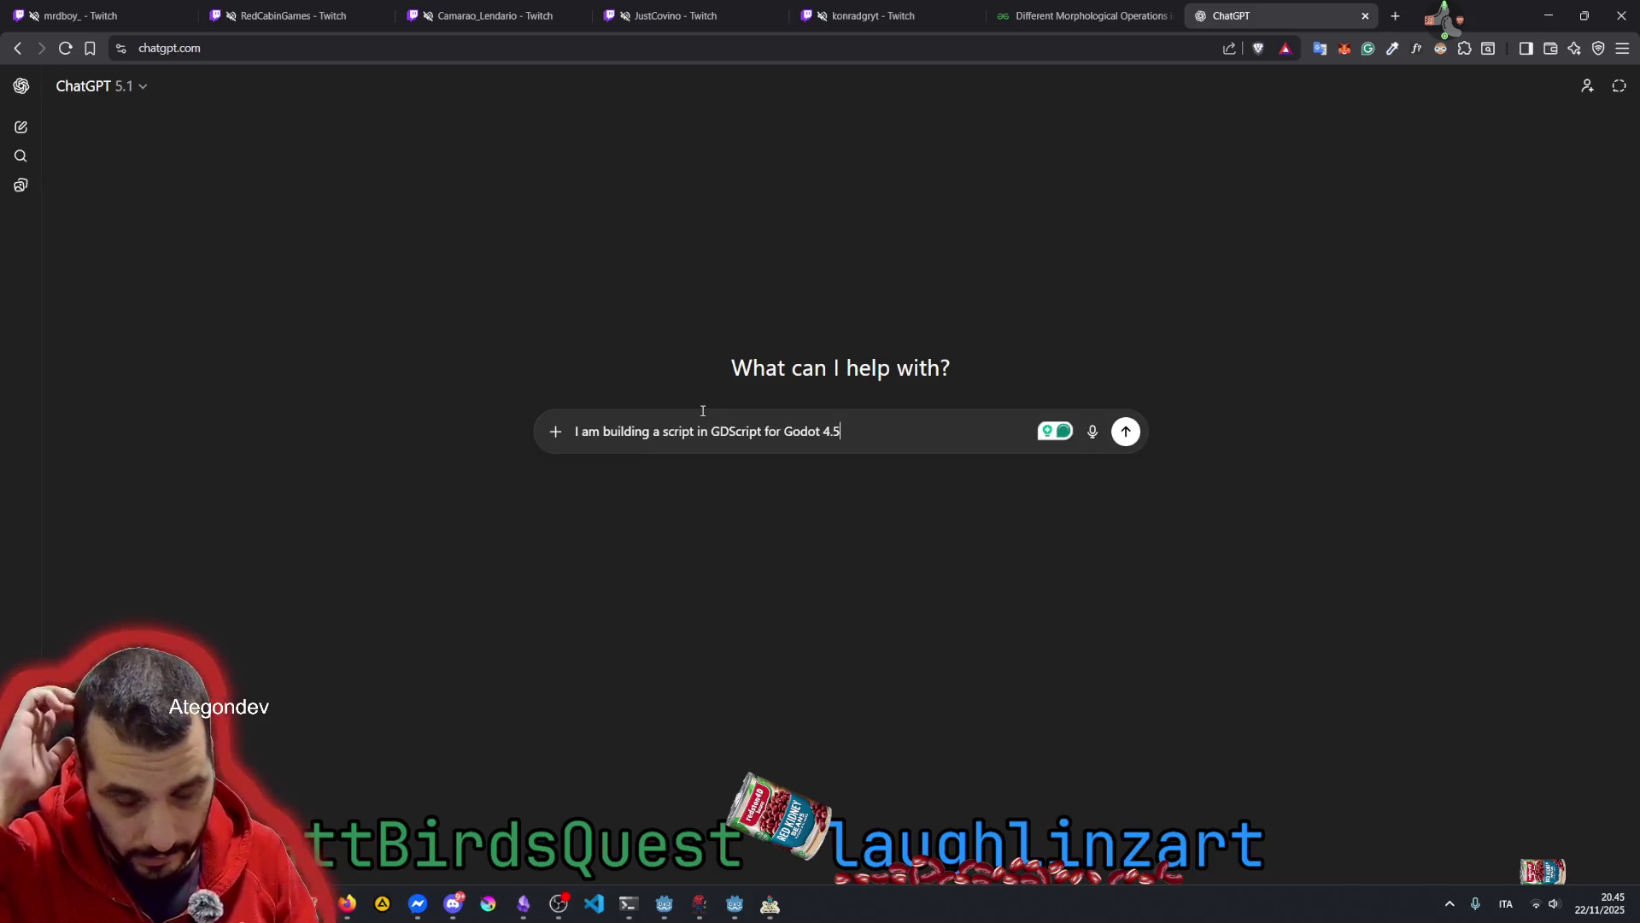
text( that )
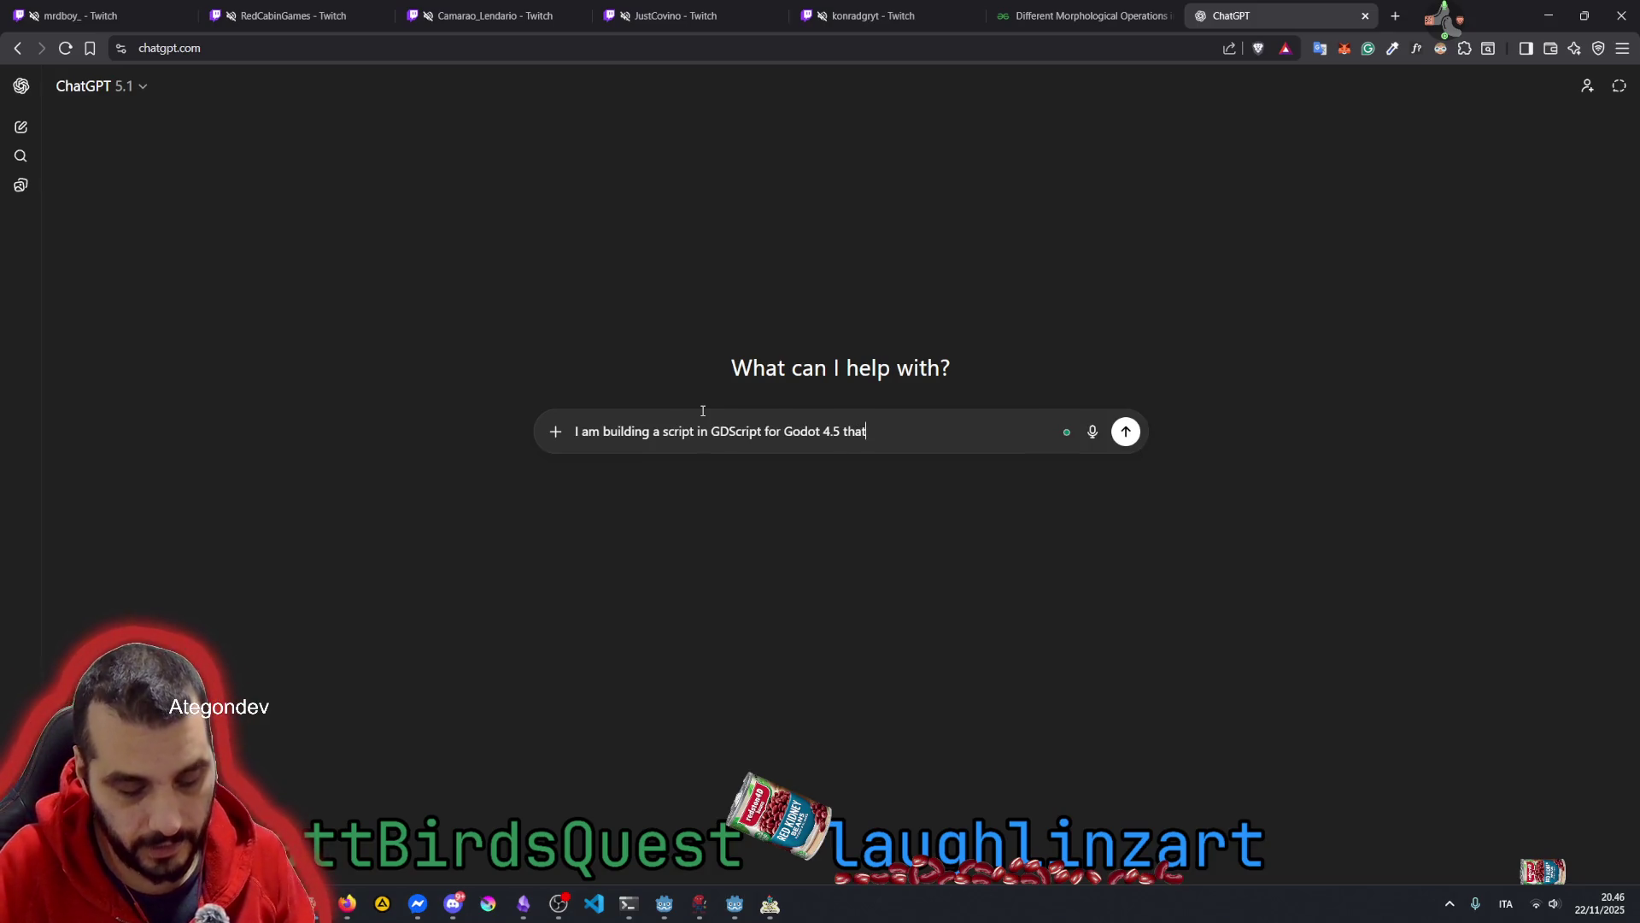
text(operates o)
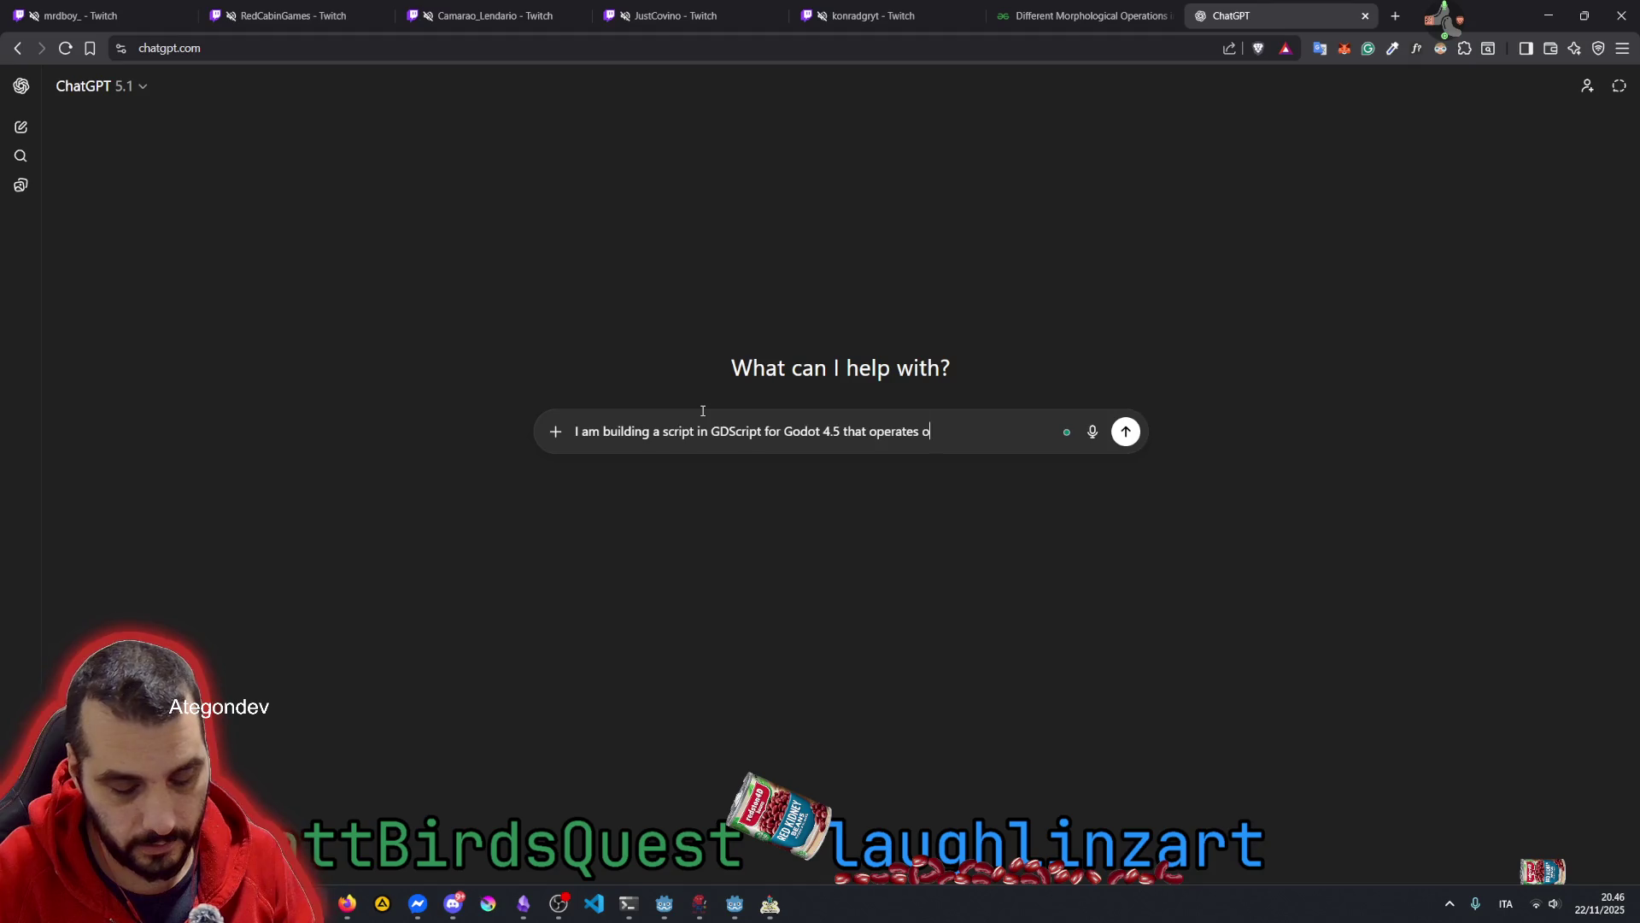
text(n BitMap)
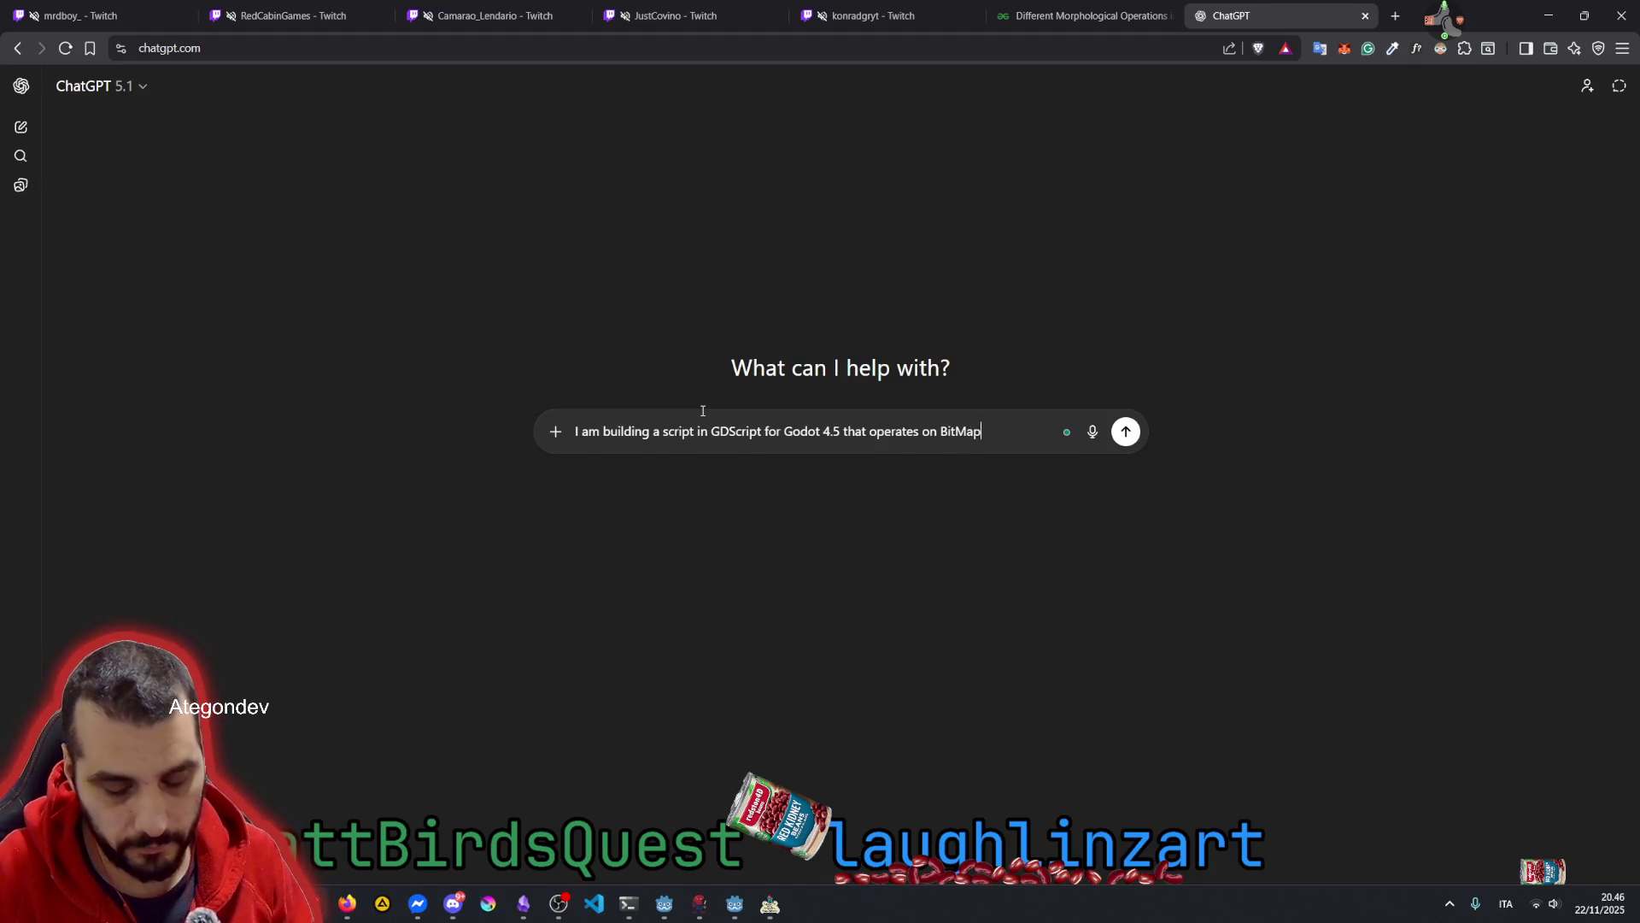
text(s. I )
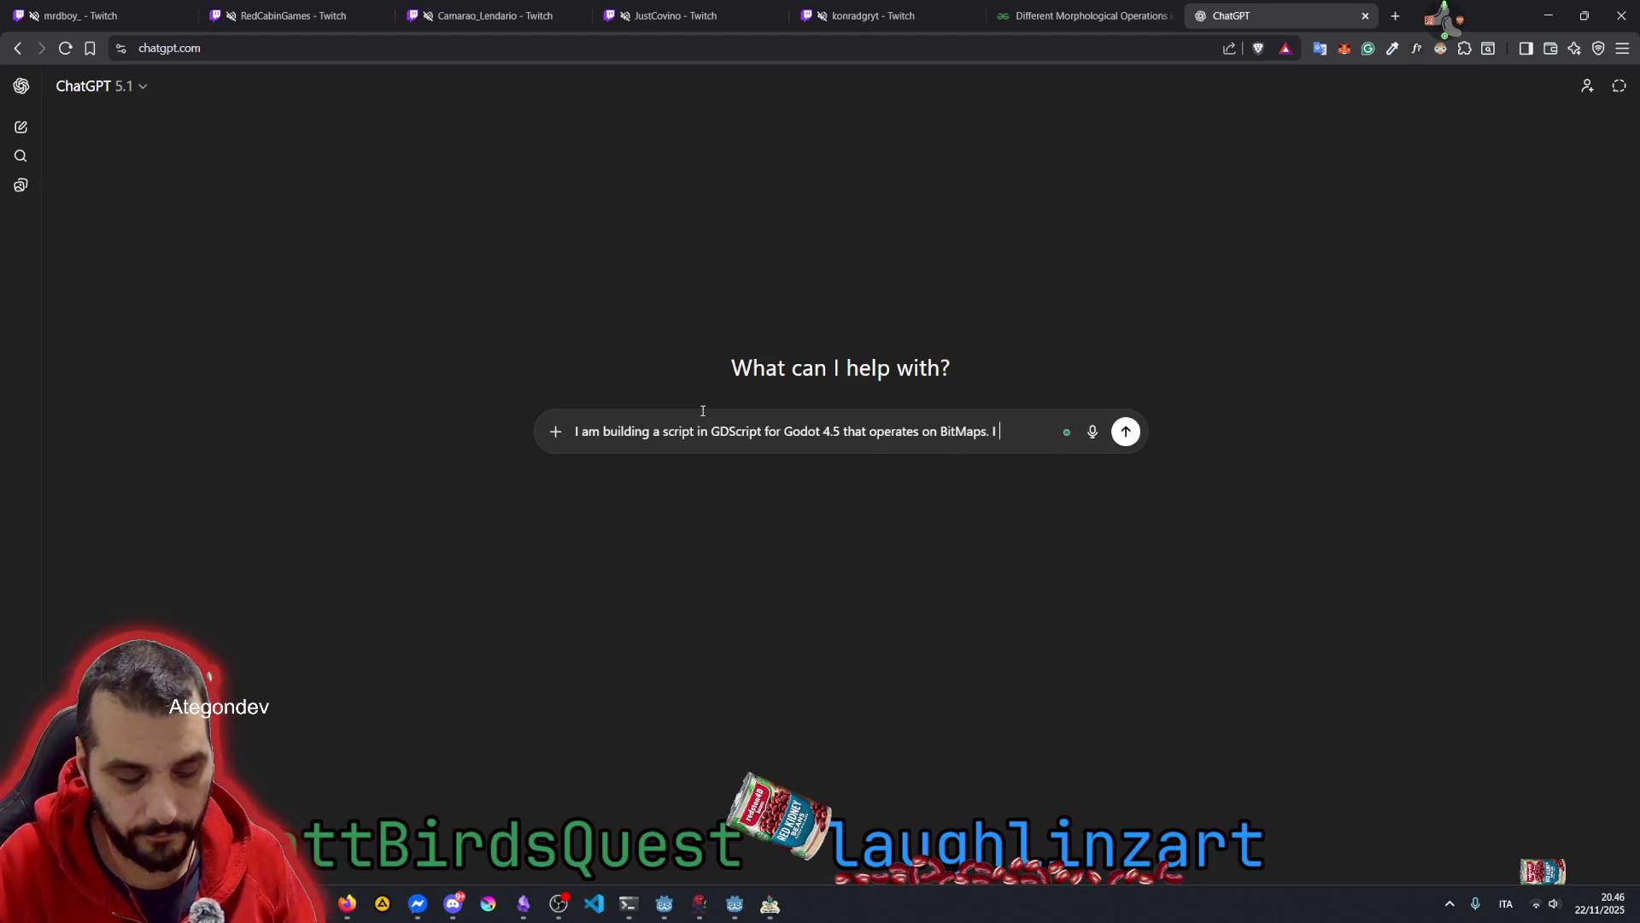
text(would like to)
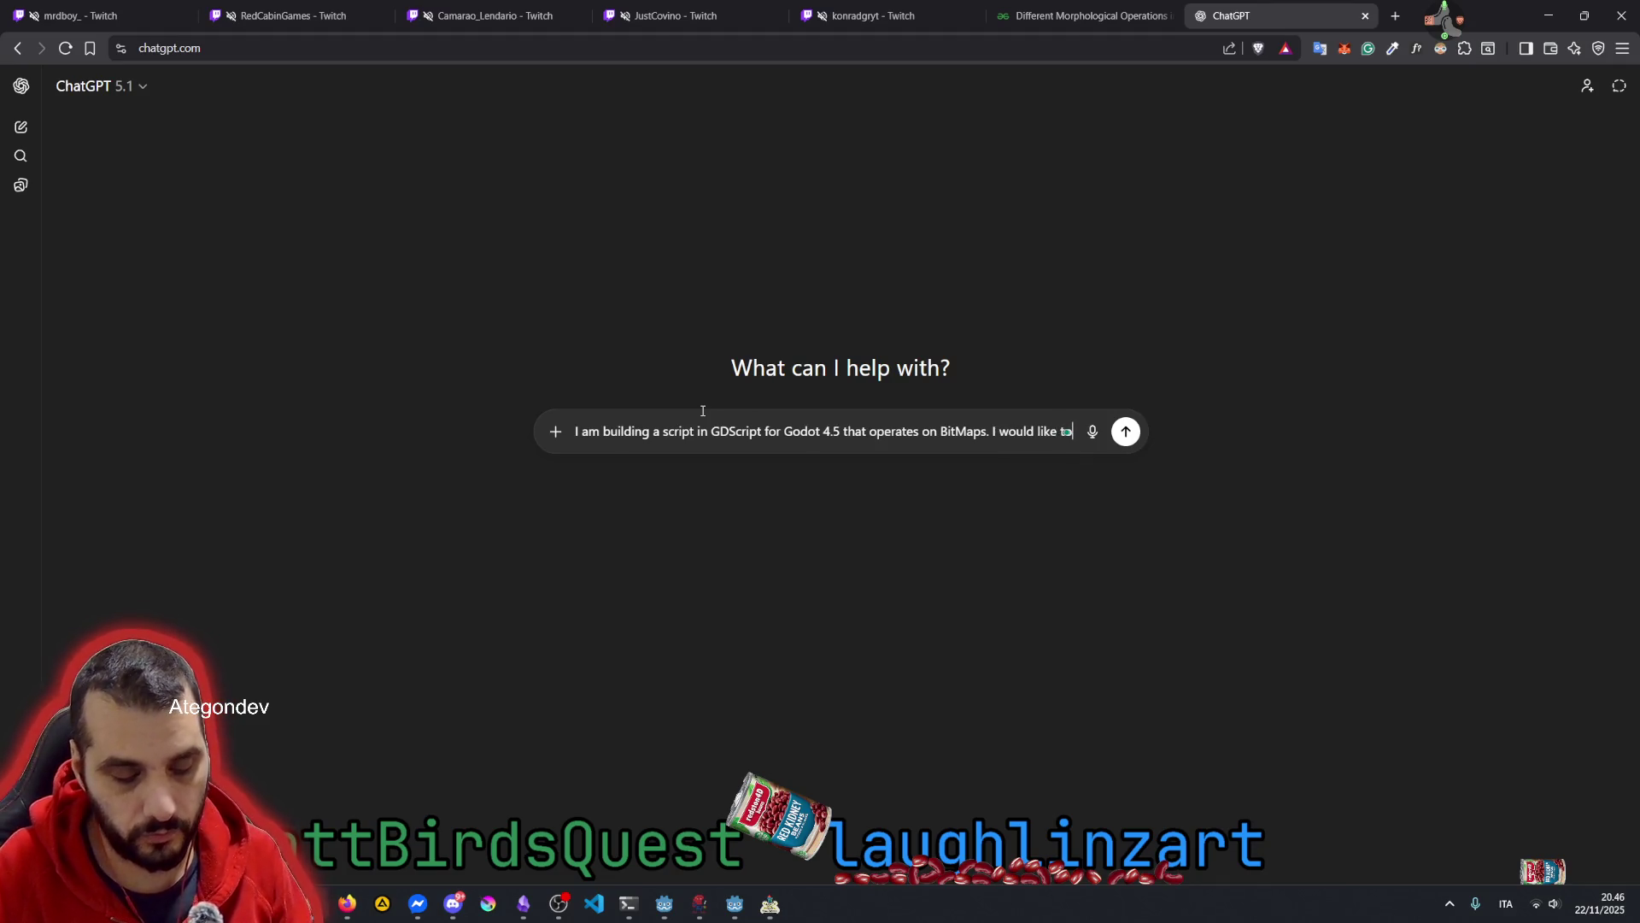
text( genereate a co)
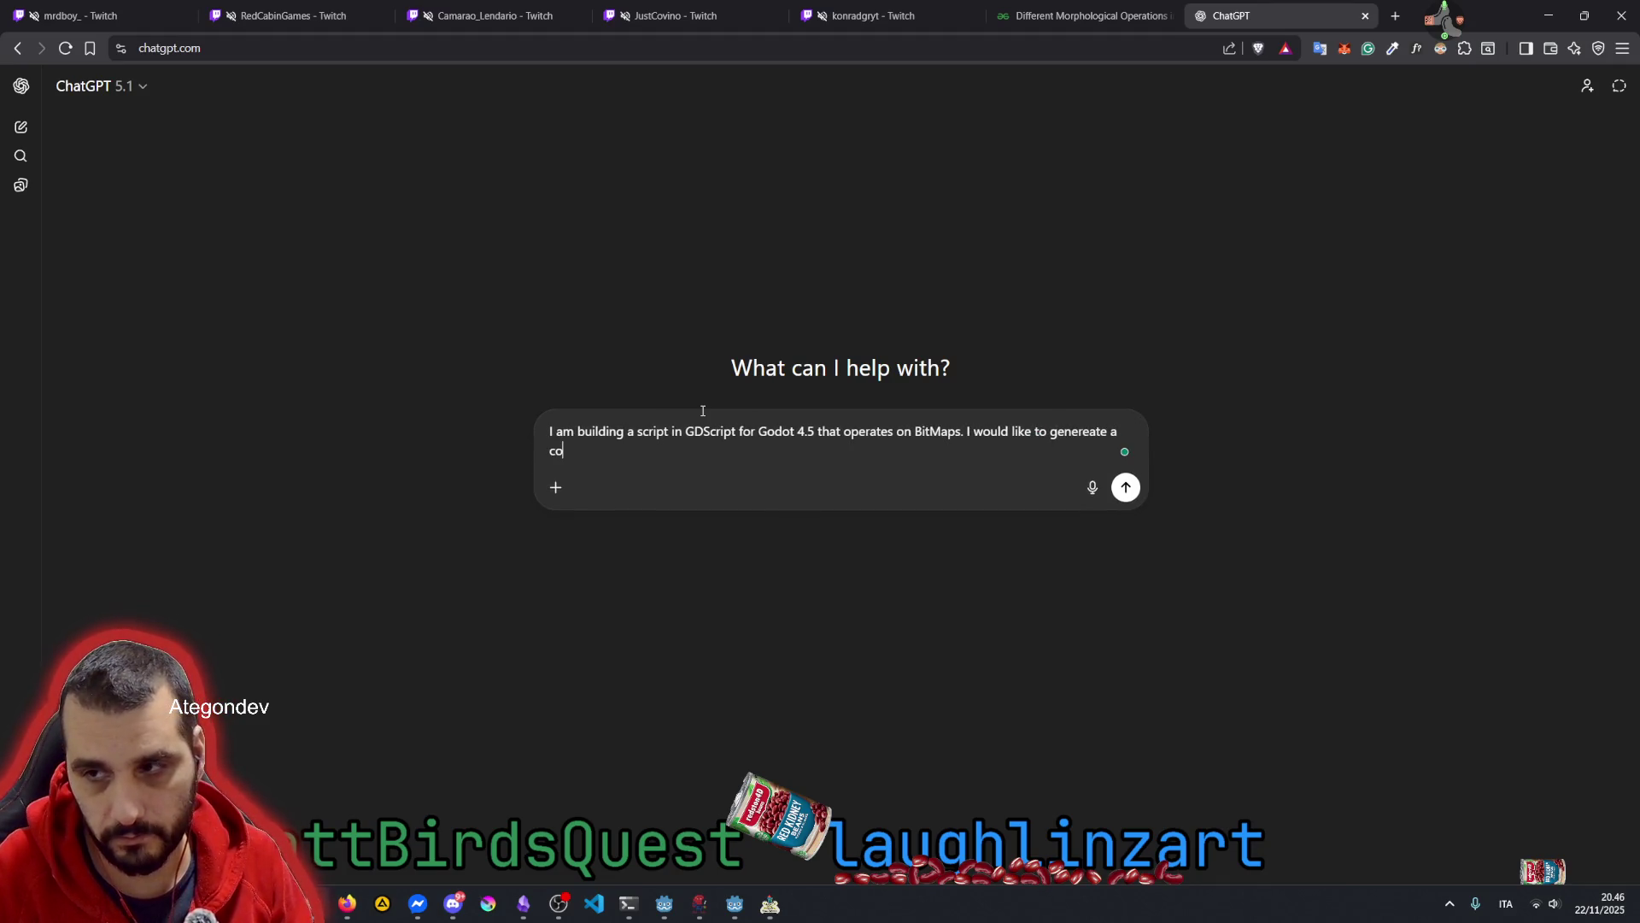
text(ntour )
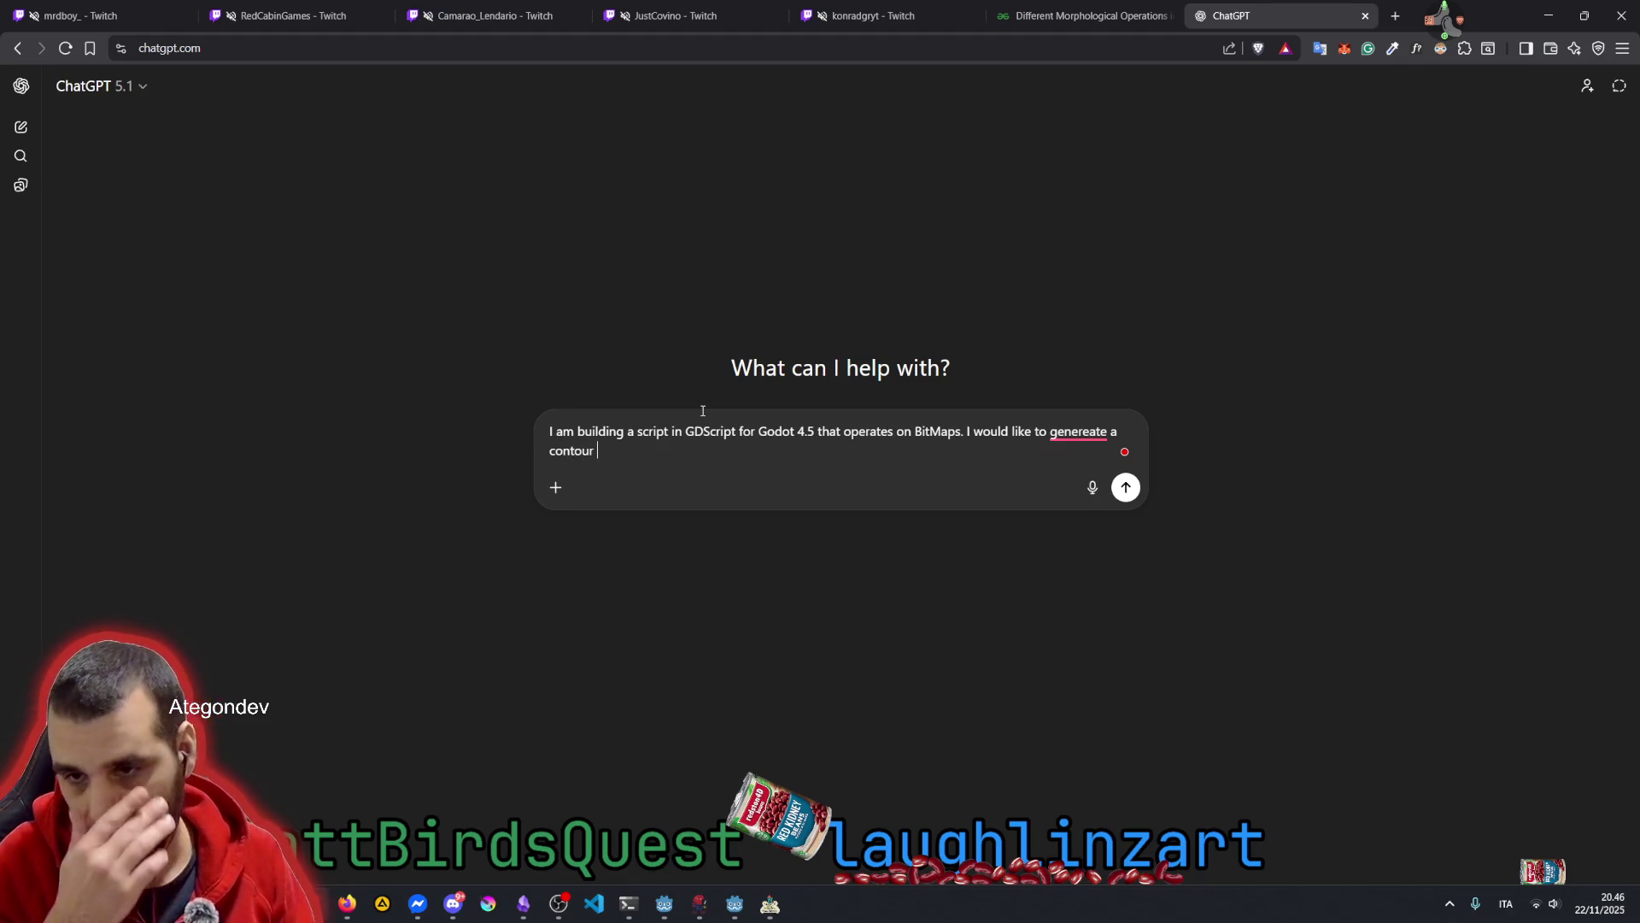
text(of a)
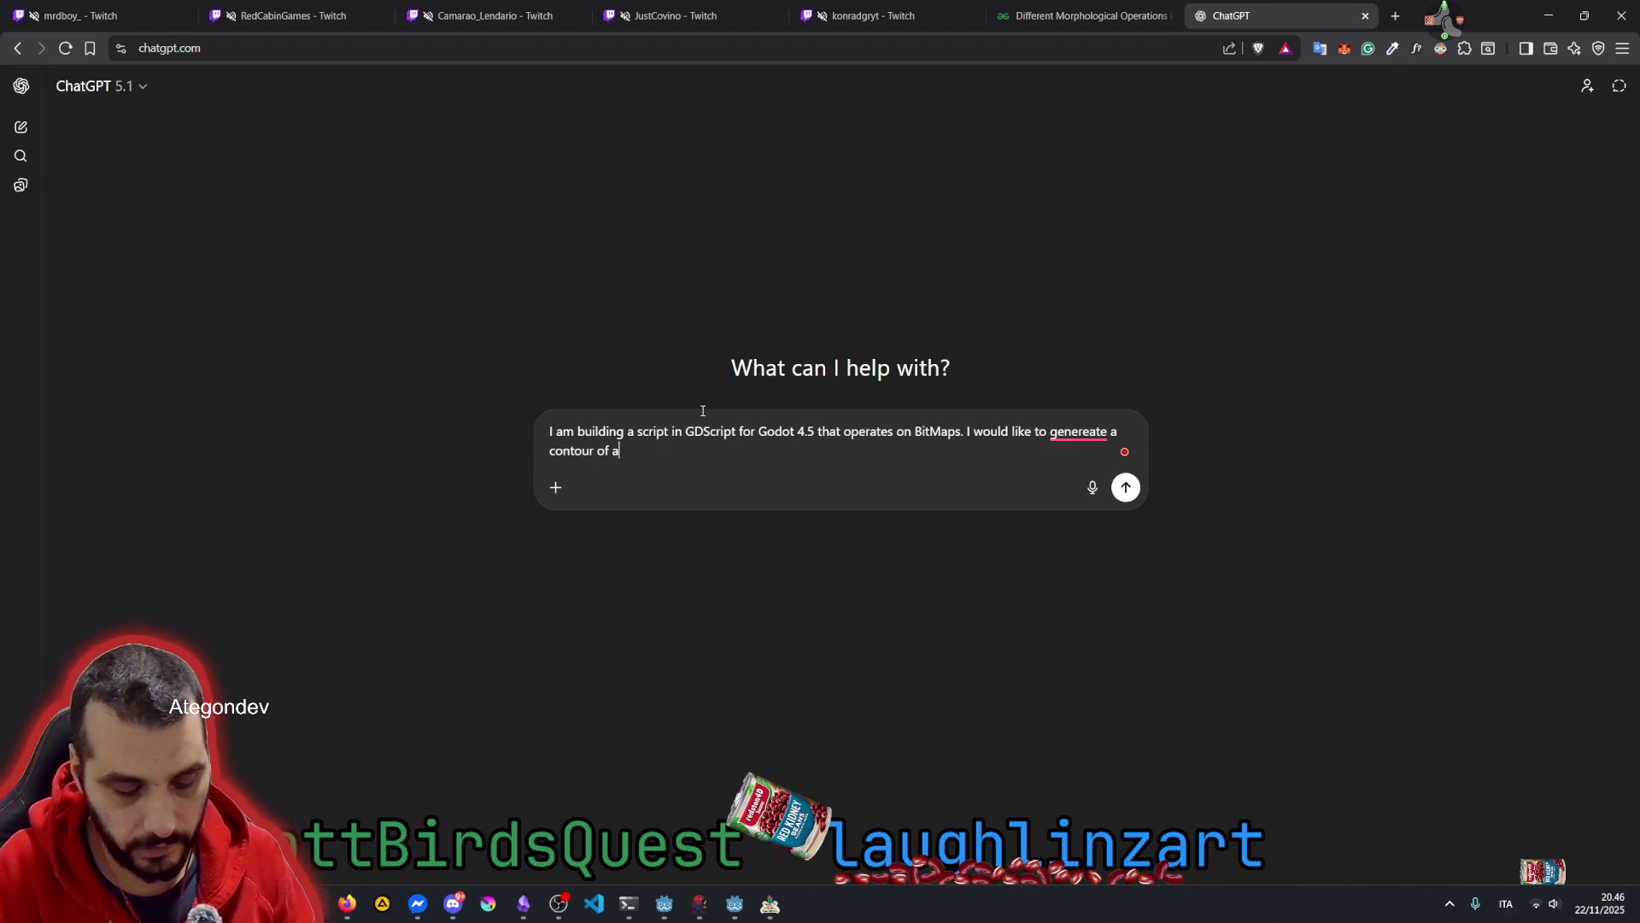
text( given bitmap)
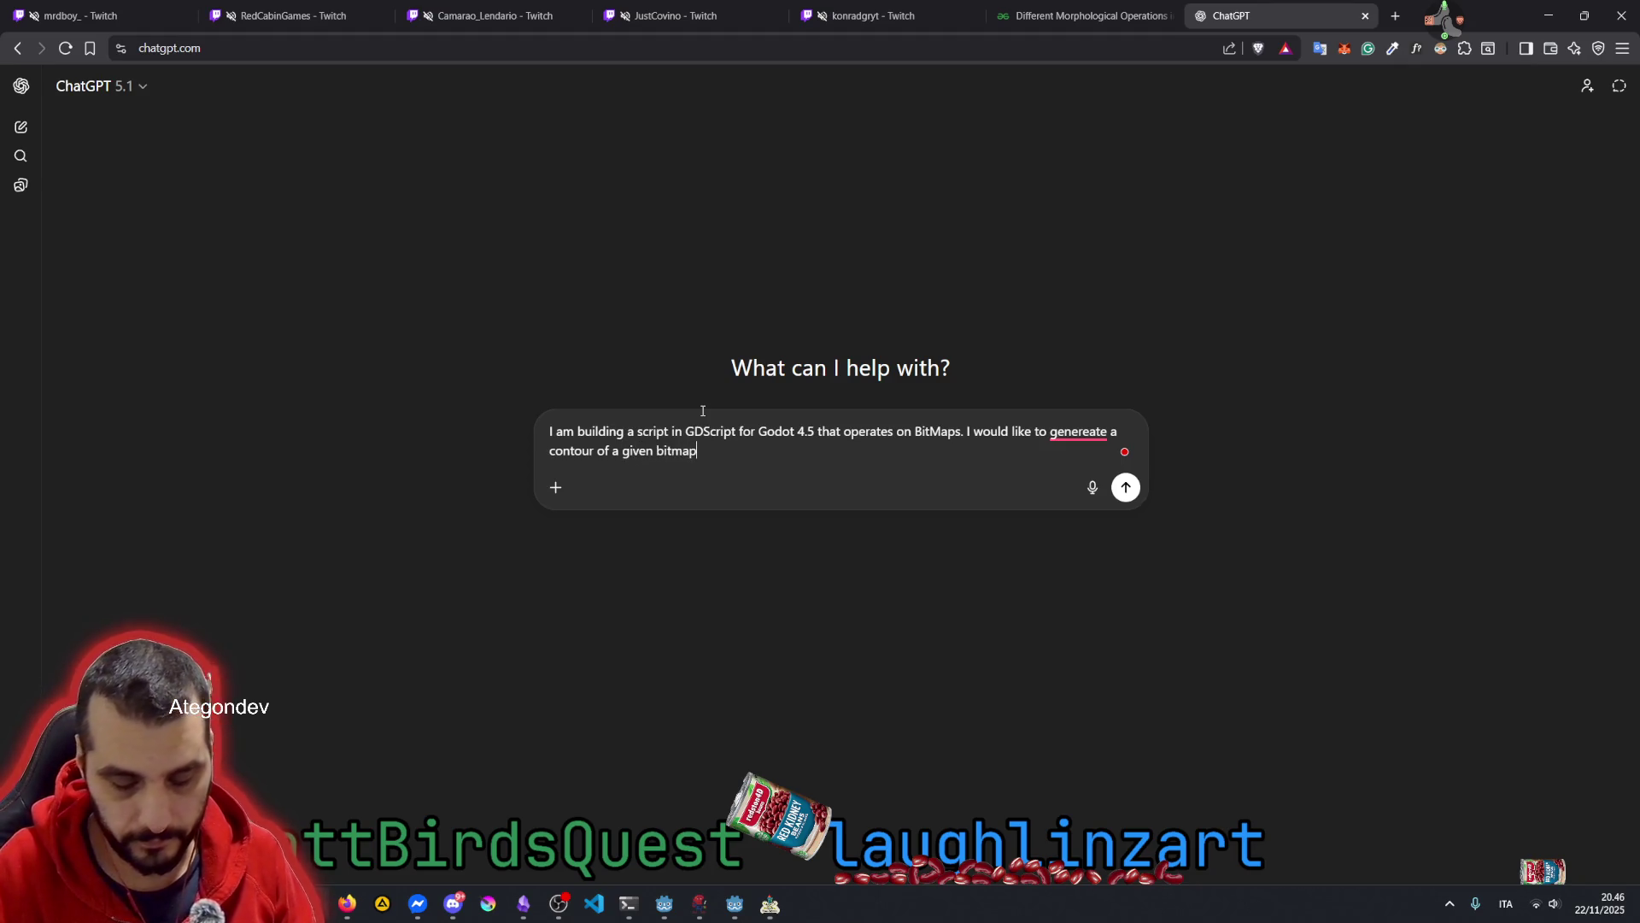
text(.)
key(shift+Return)
key(shift+Return)
text(My original approach was to )
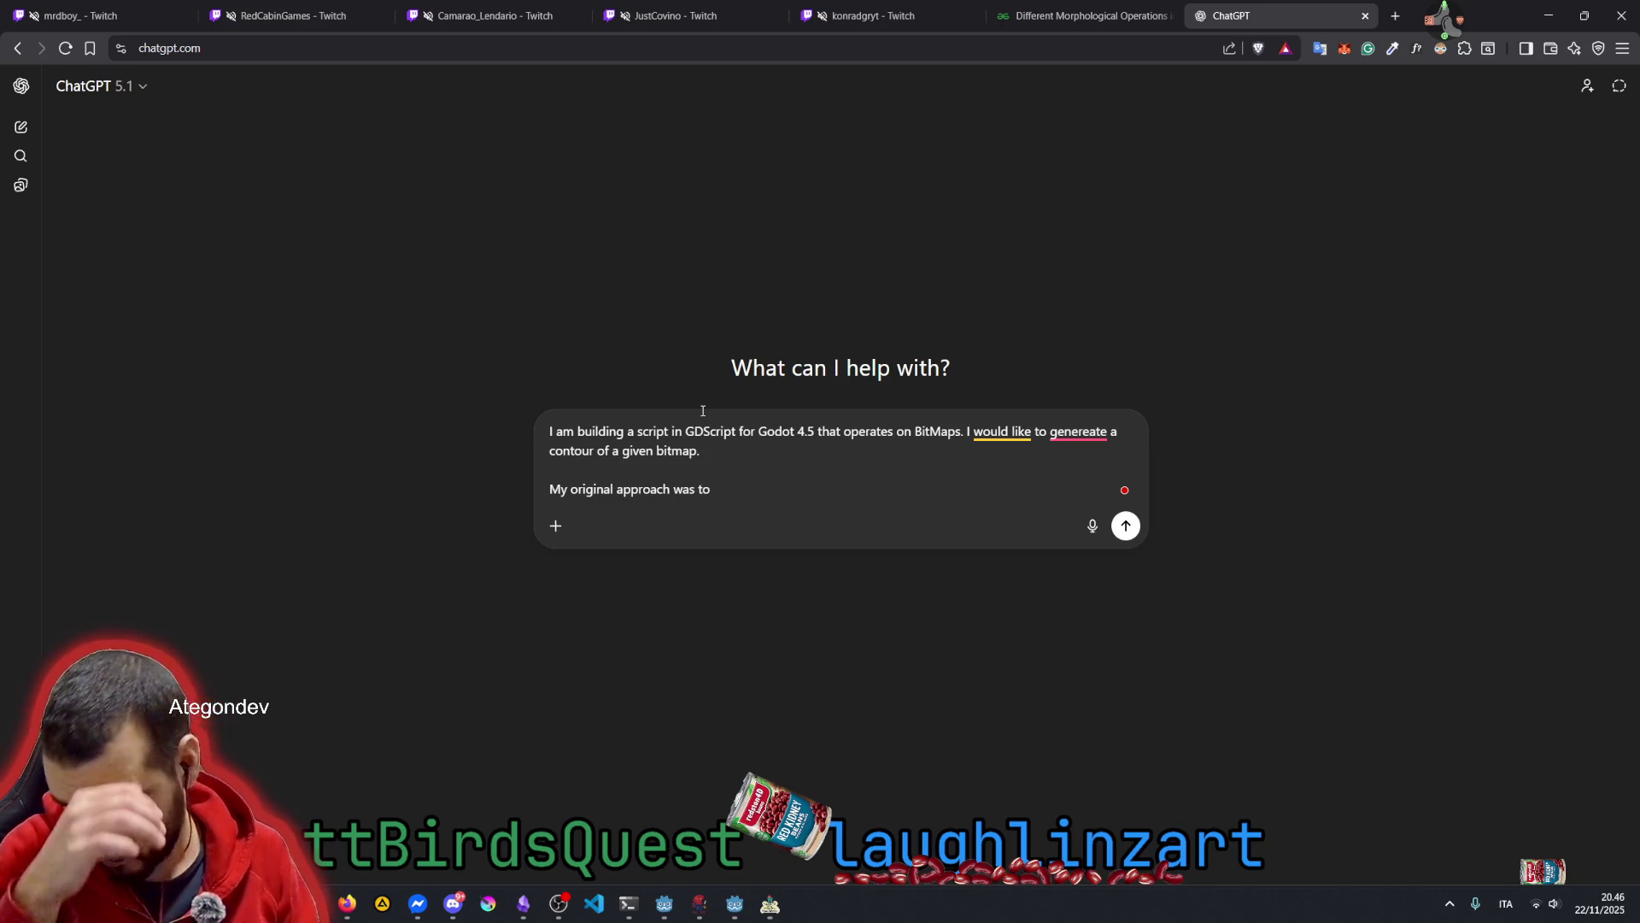
text(iterate over every pi)
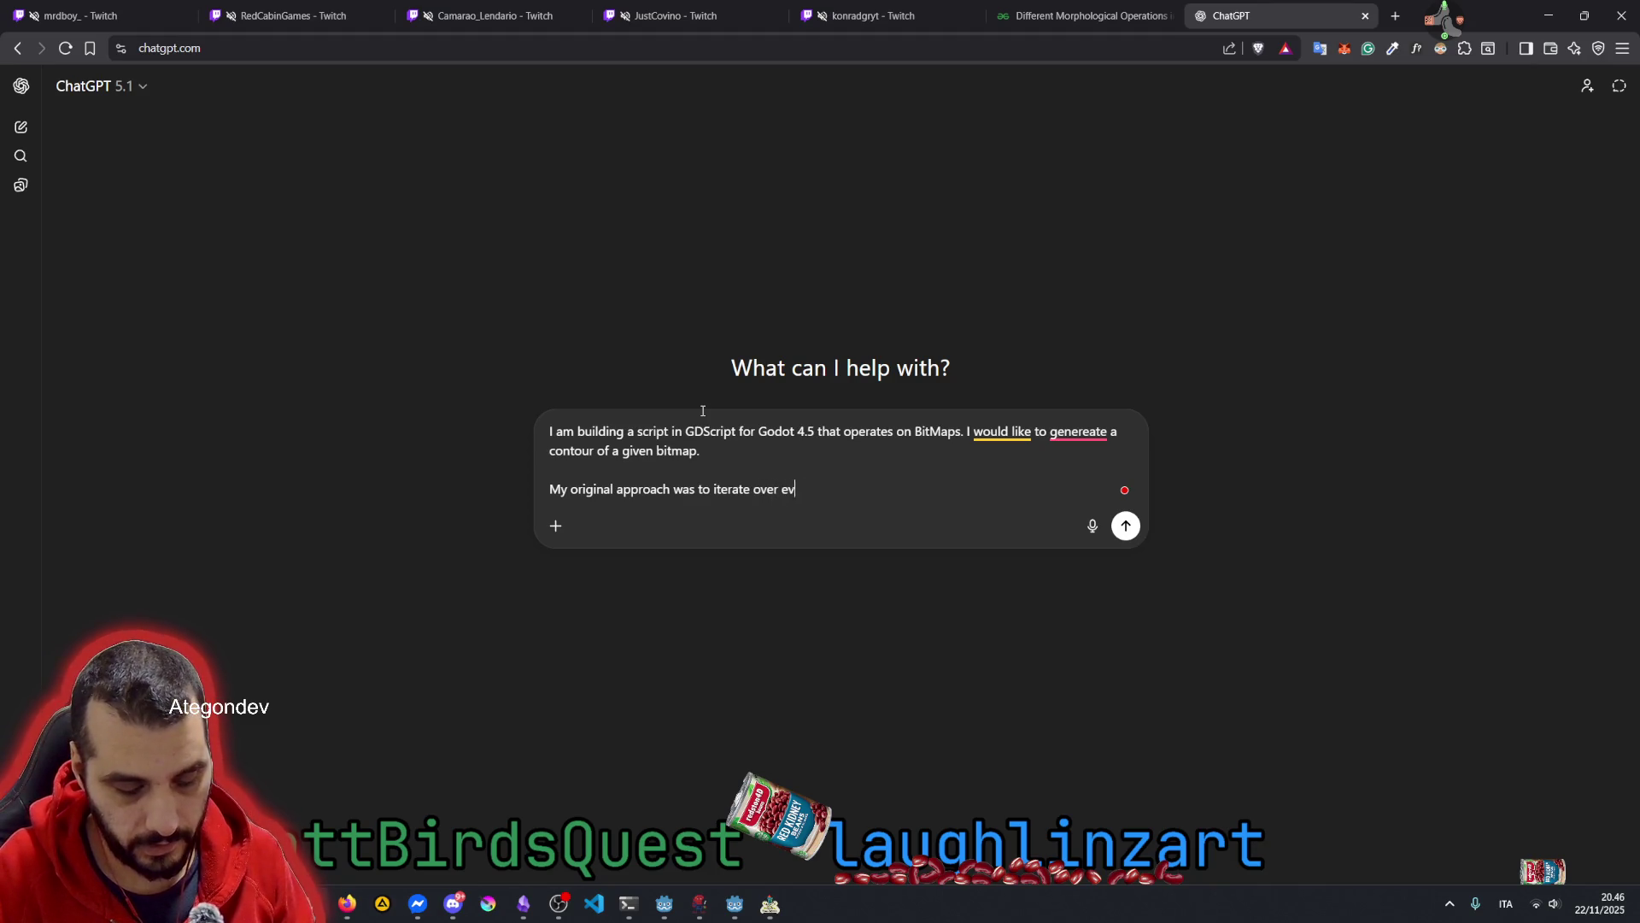
text(xel)
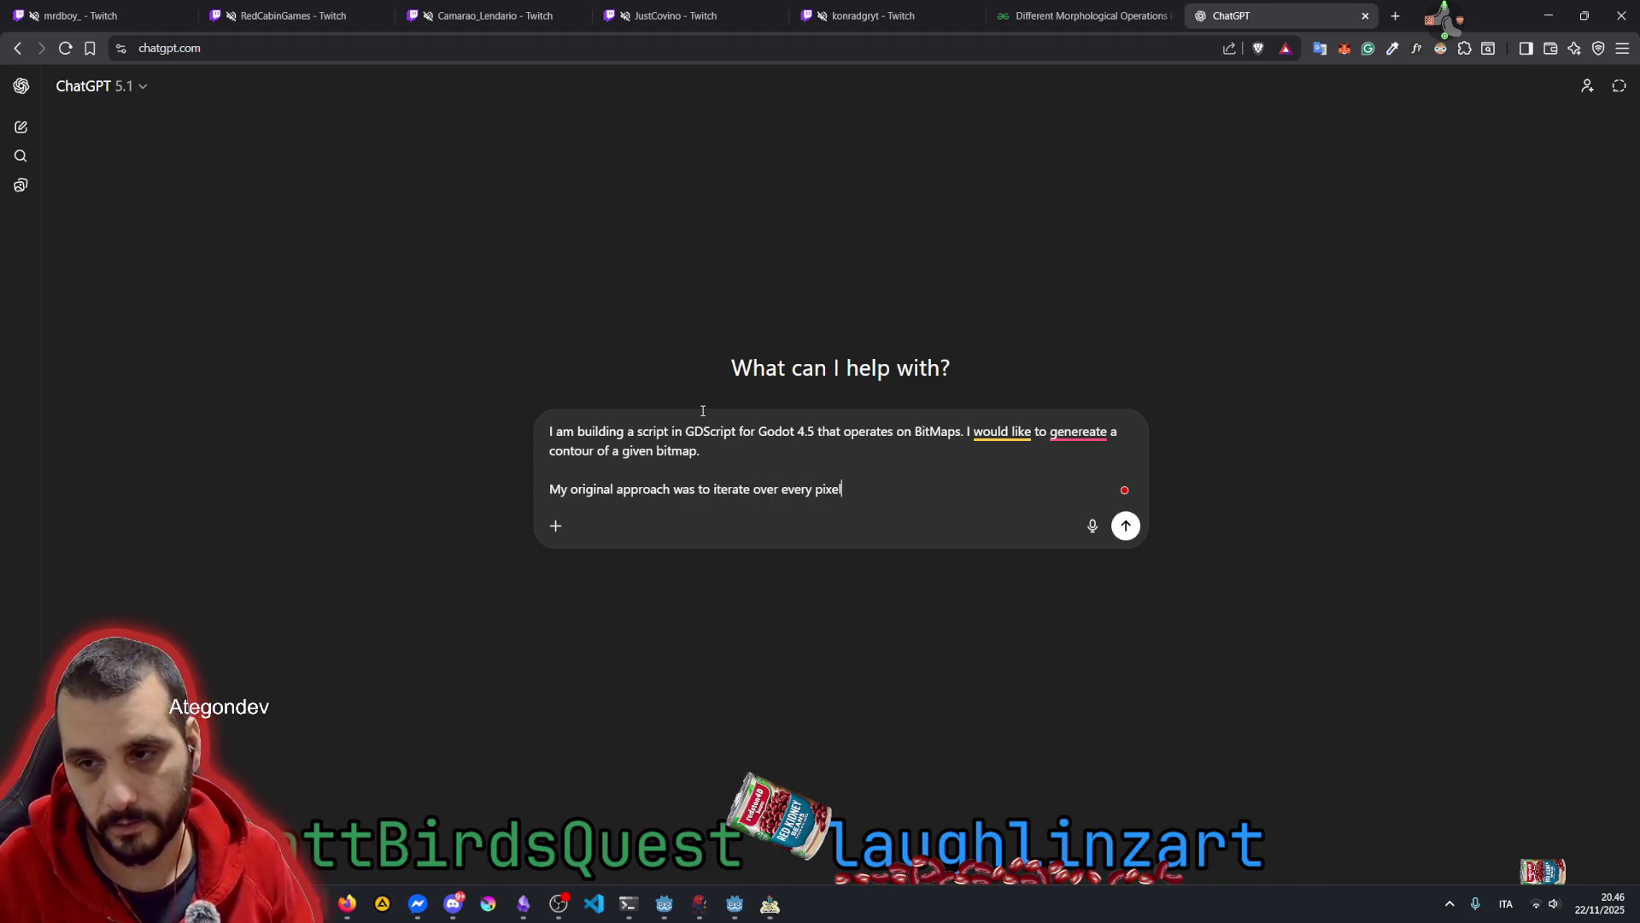
text( and )
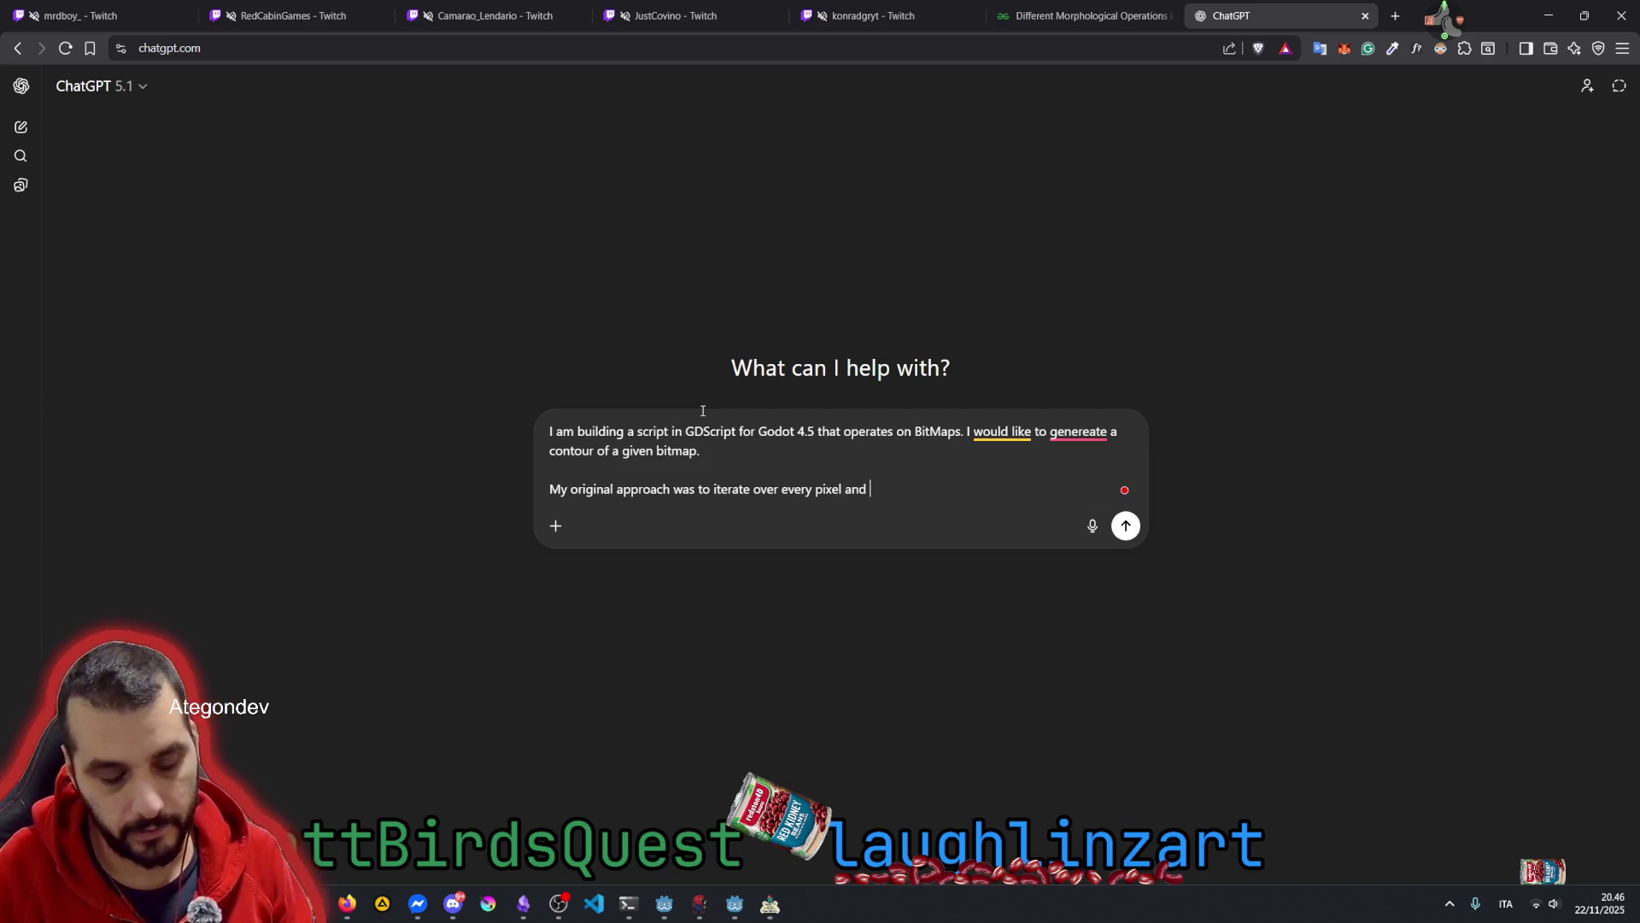
text(keep )
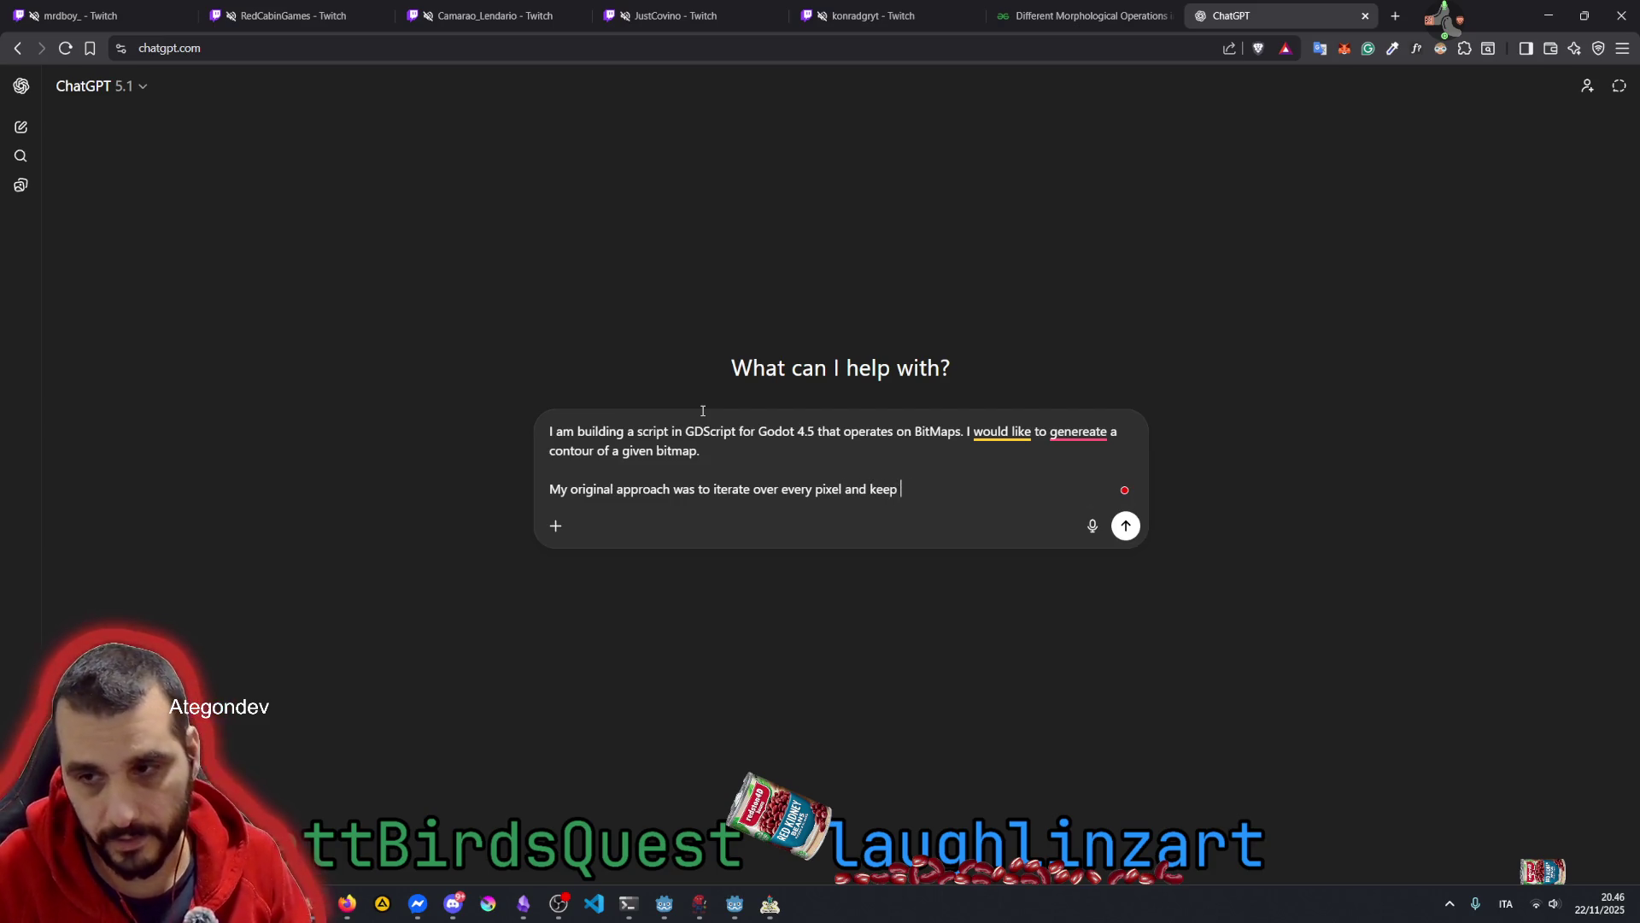
text(them if )
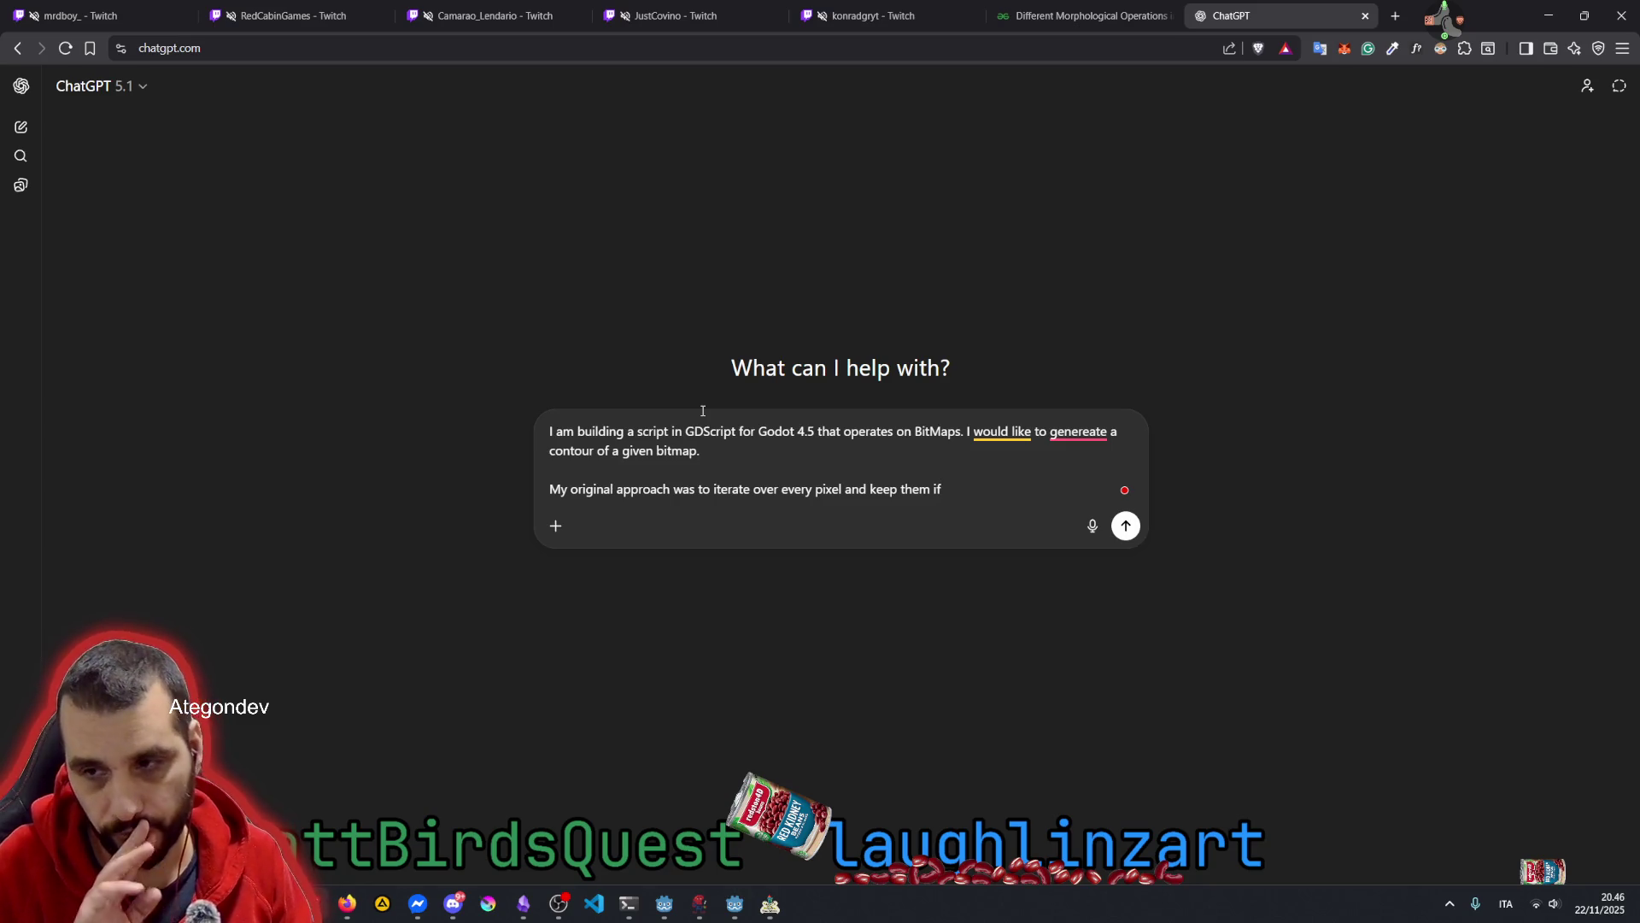
text(ther)
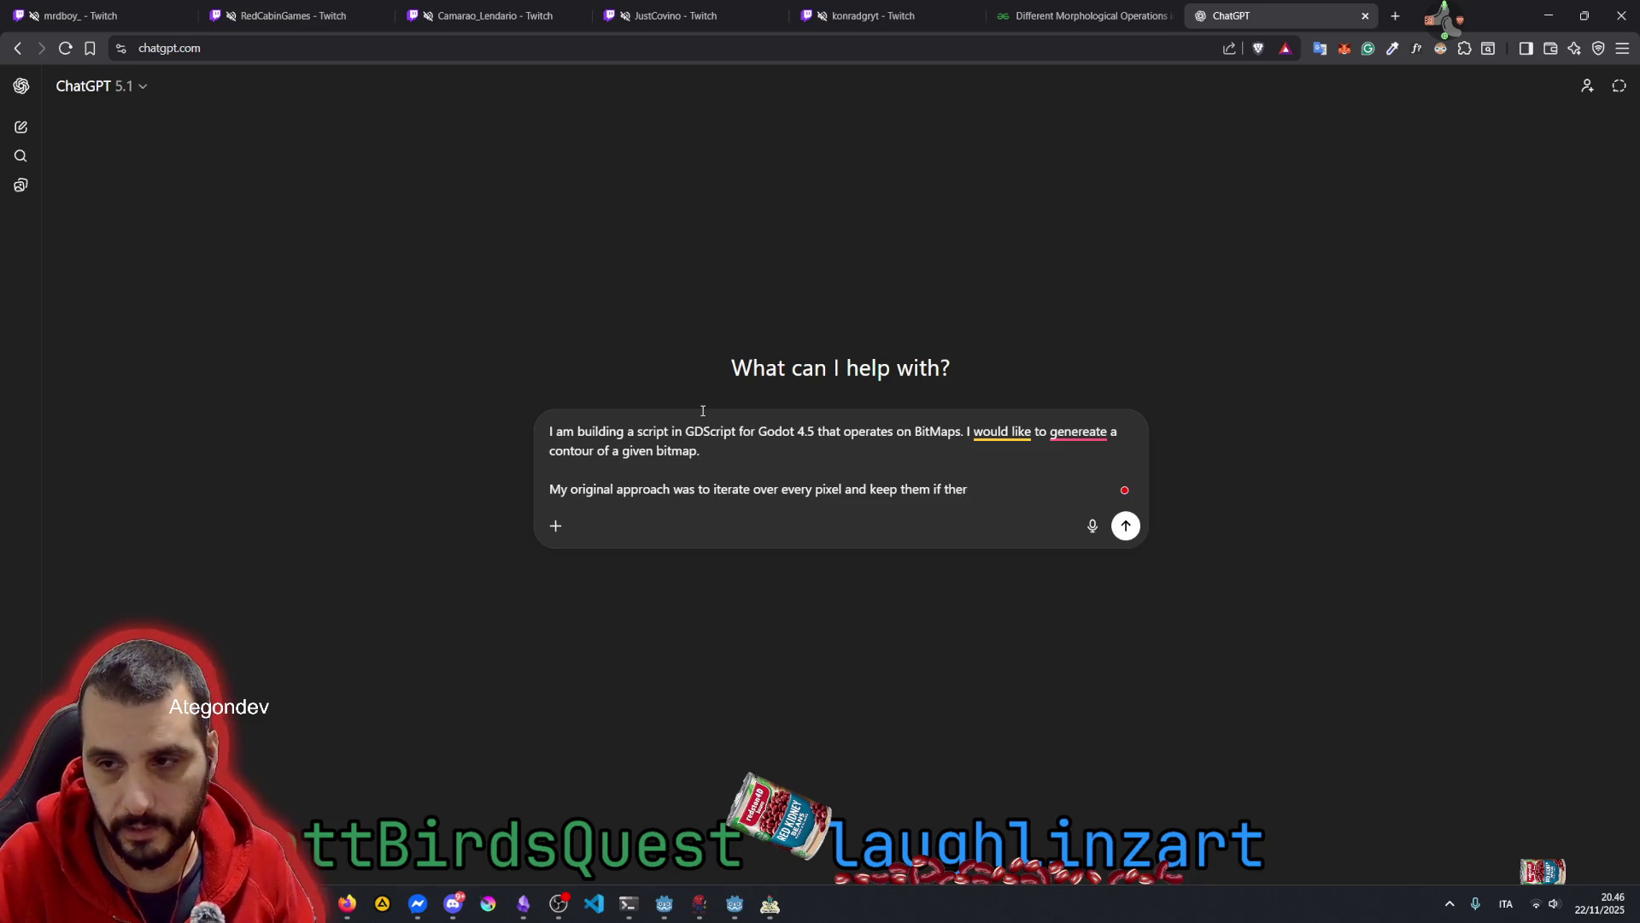
text(y)
Add '/bit' and the rule: keep bits on boundaries or with fewer than 8 neighbouring bits
key(ctrl+Left)
key(ctrl+Left)
key(ctrl+Left)
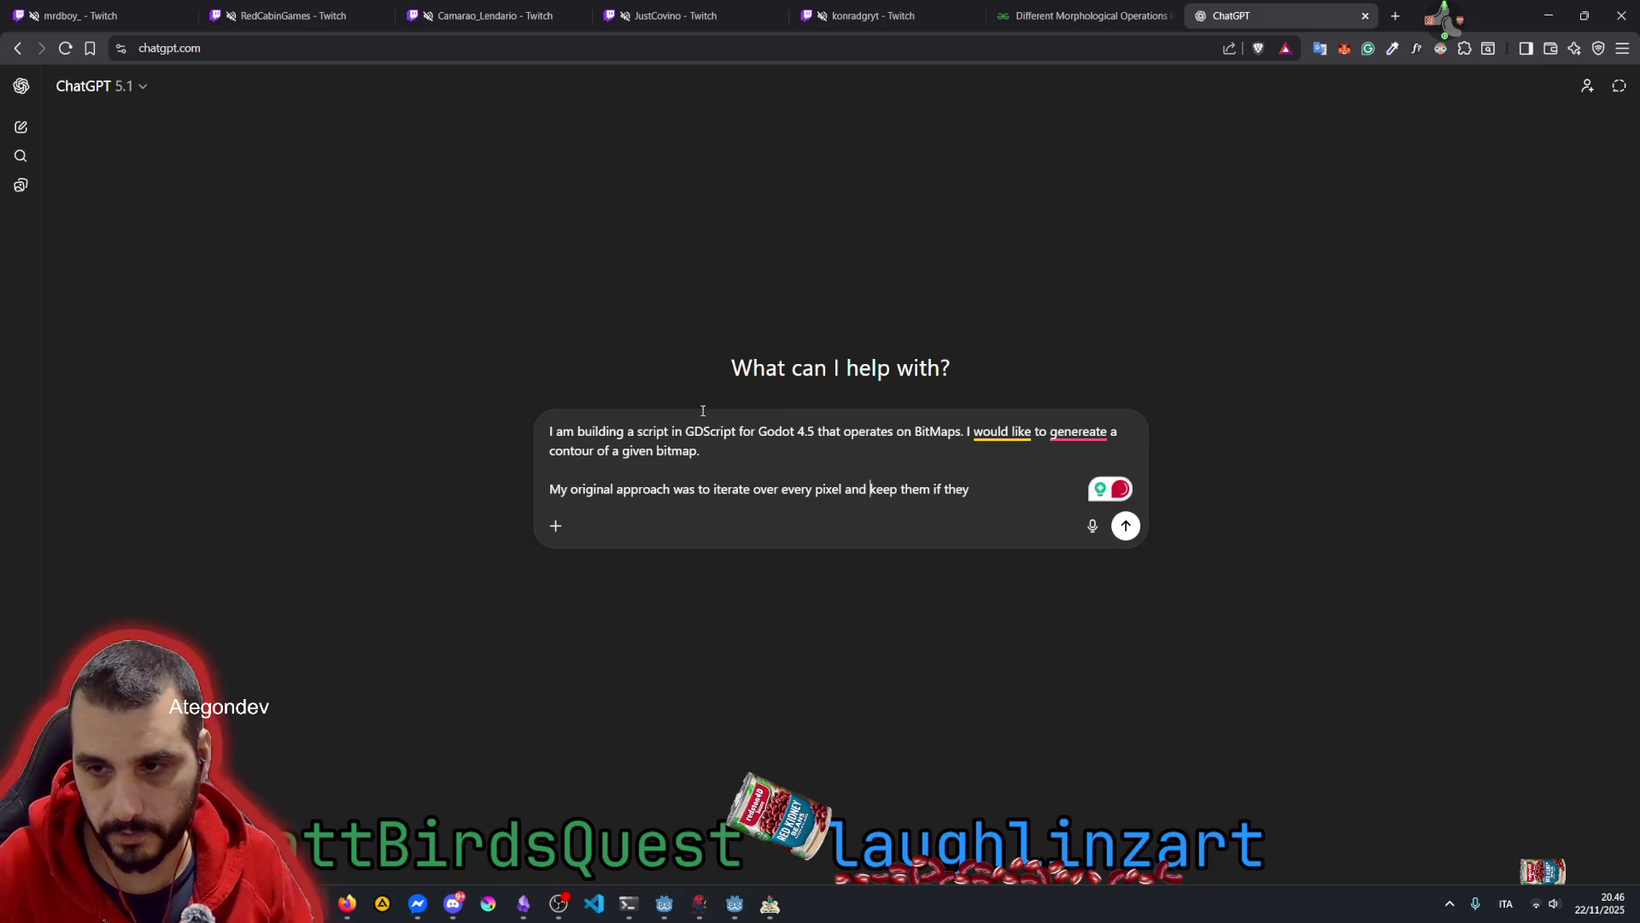
key(BackSpace)
text(/bit )
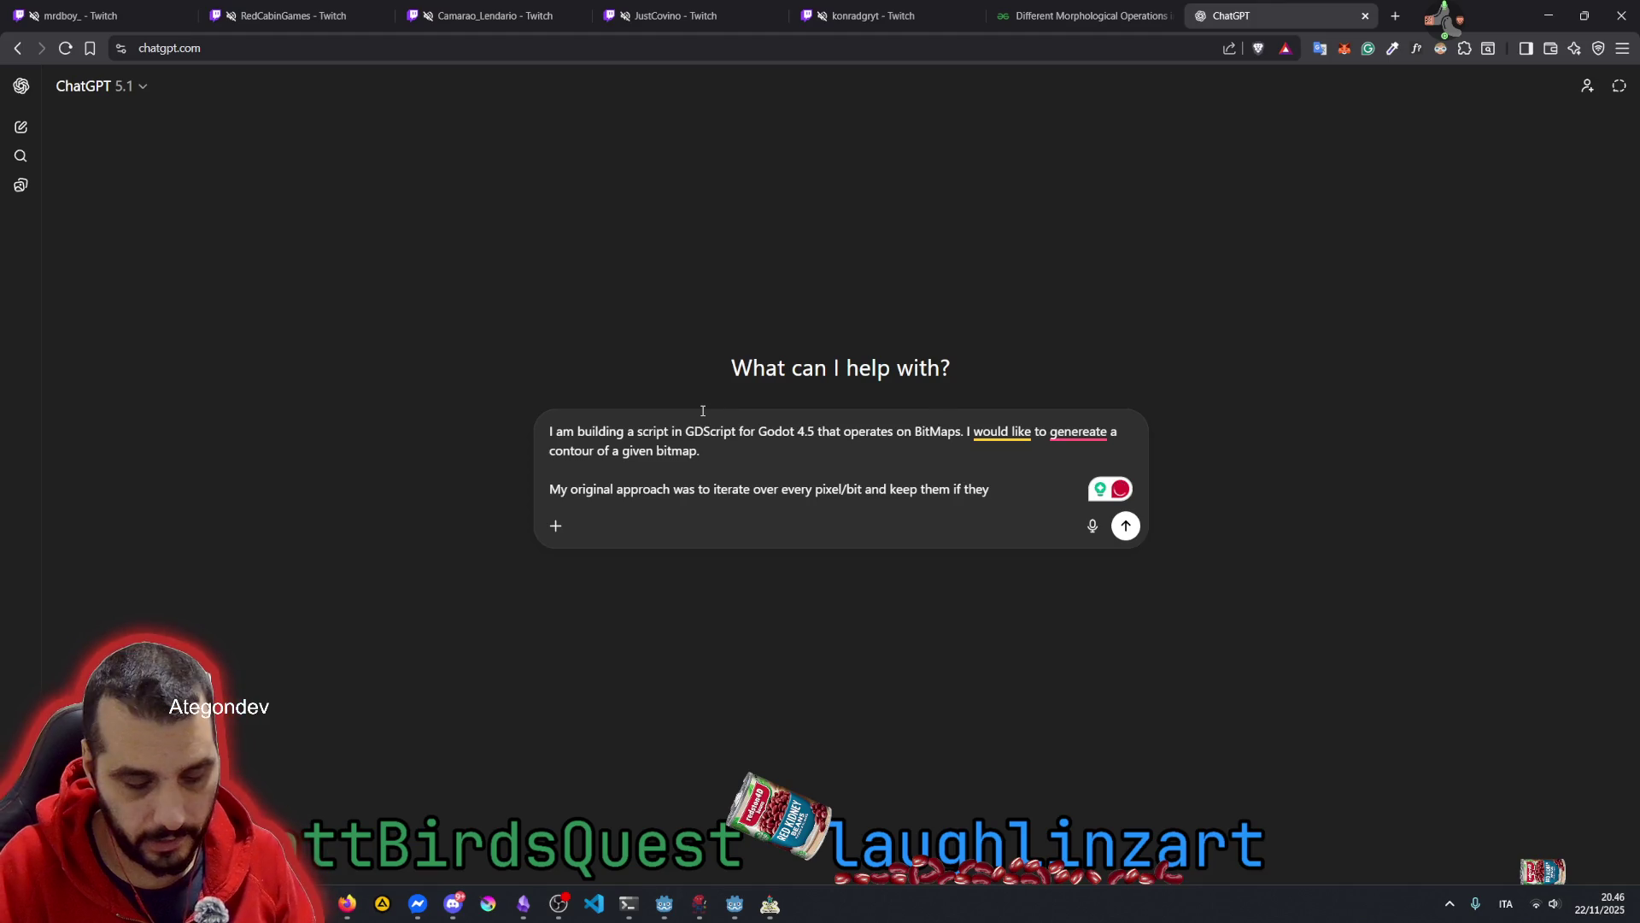
text(and keep them if they are on the boundaries or)
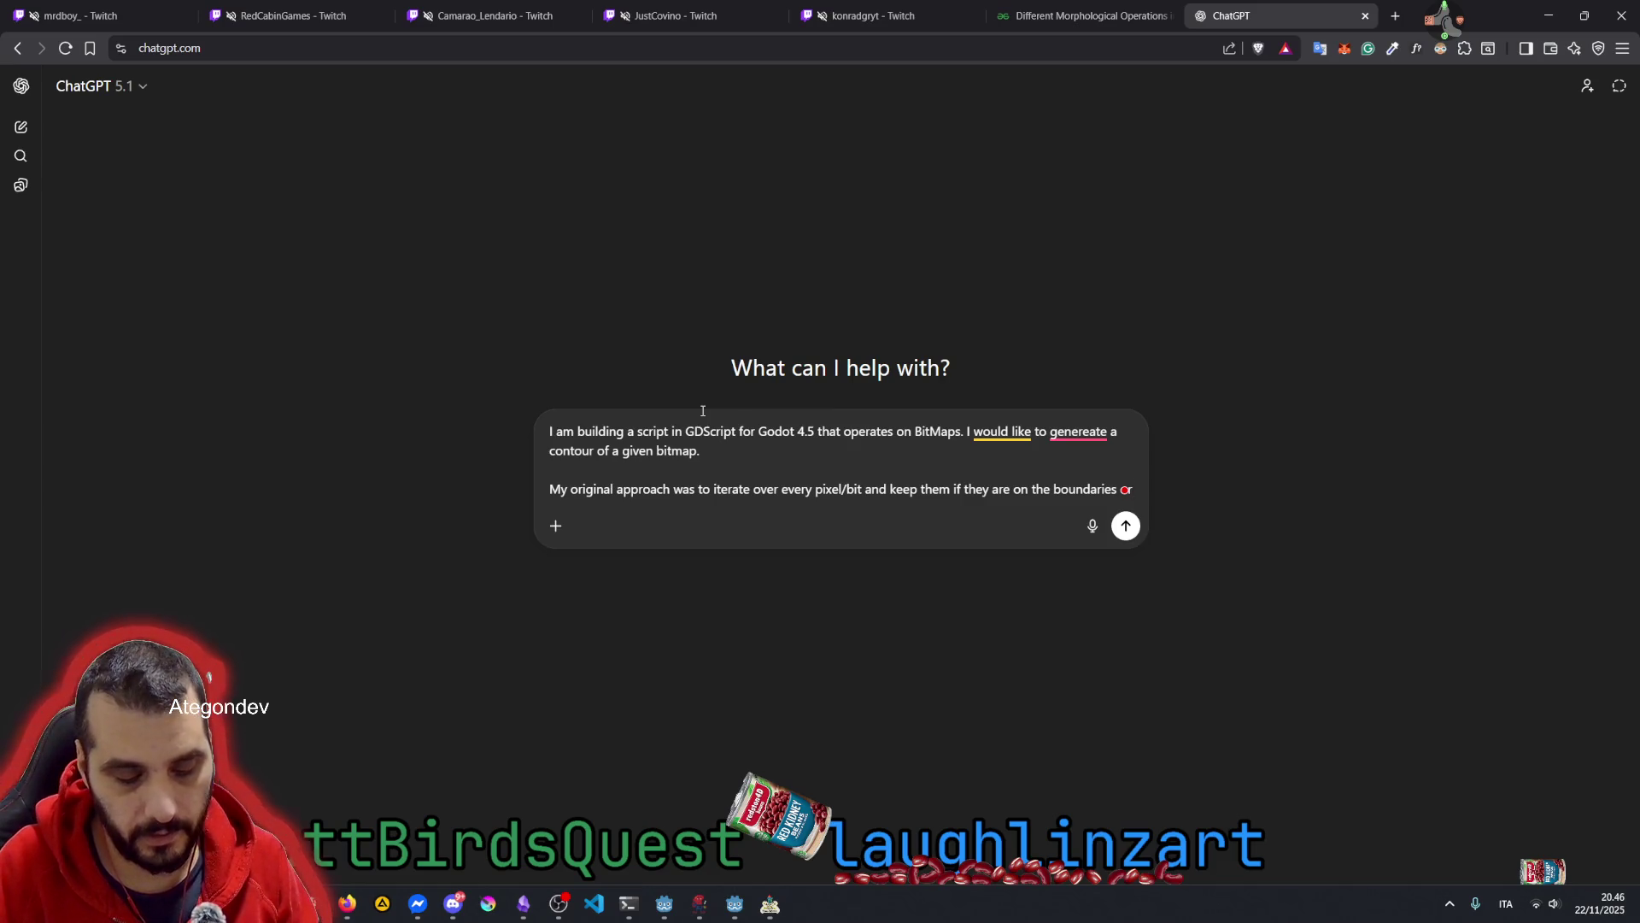
text(if thay )
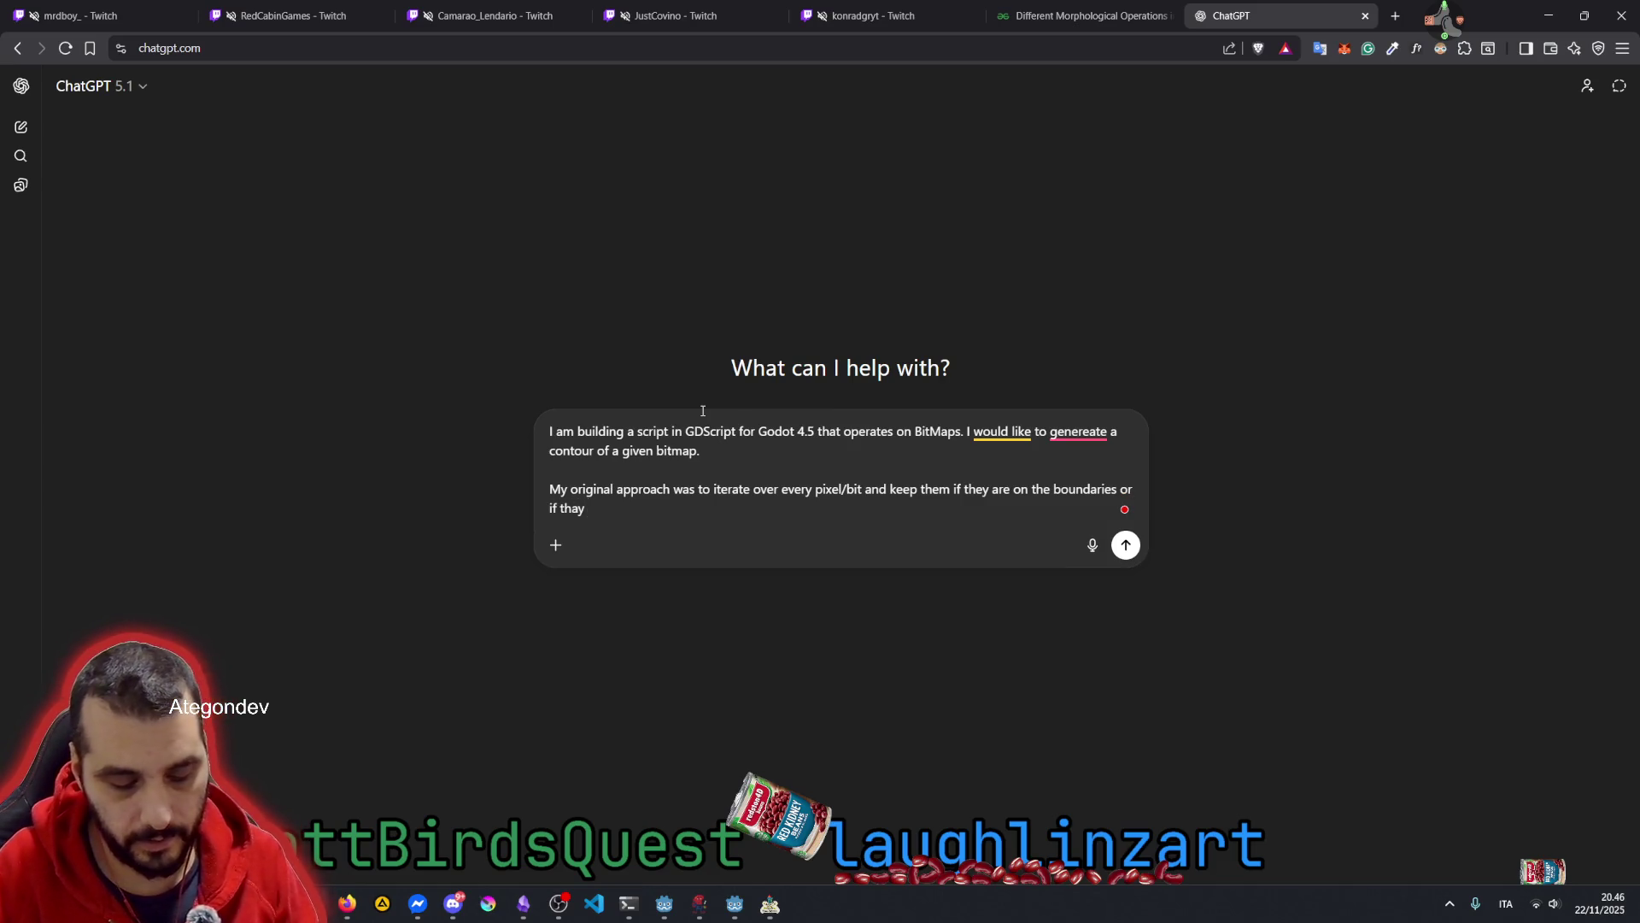
text(have less)
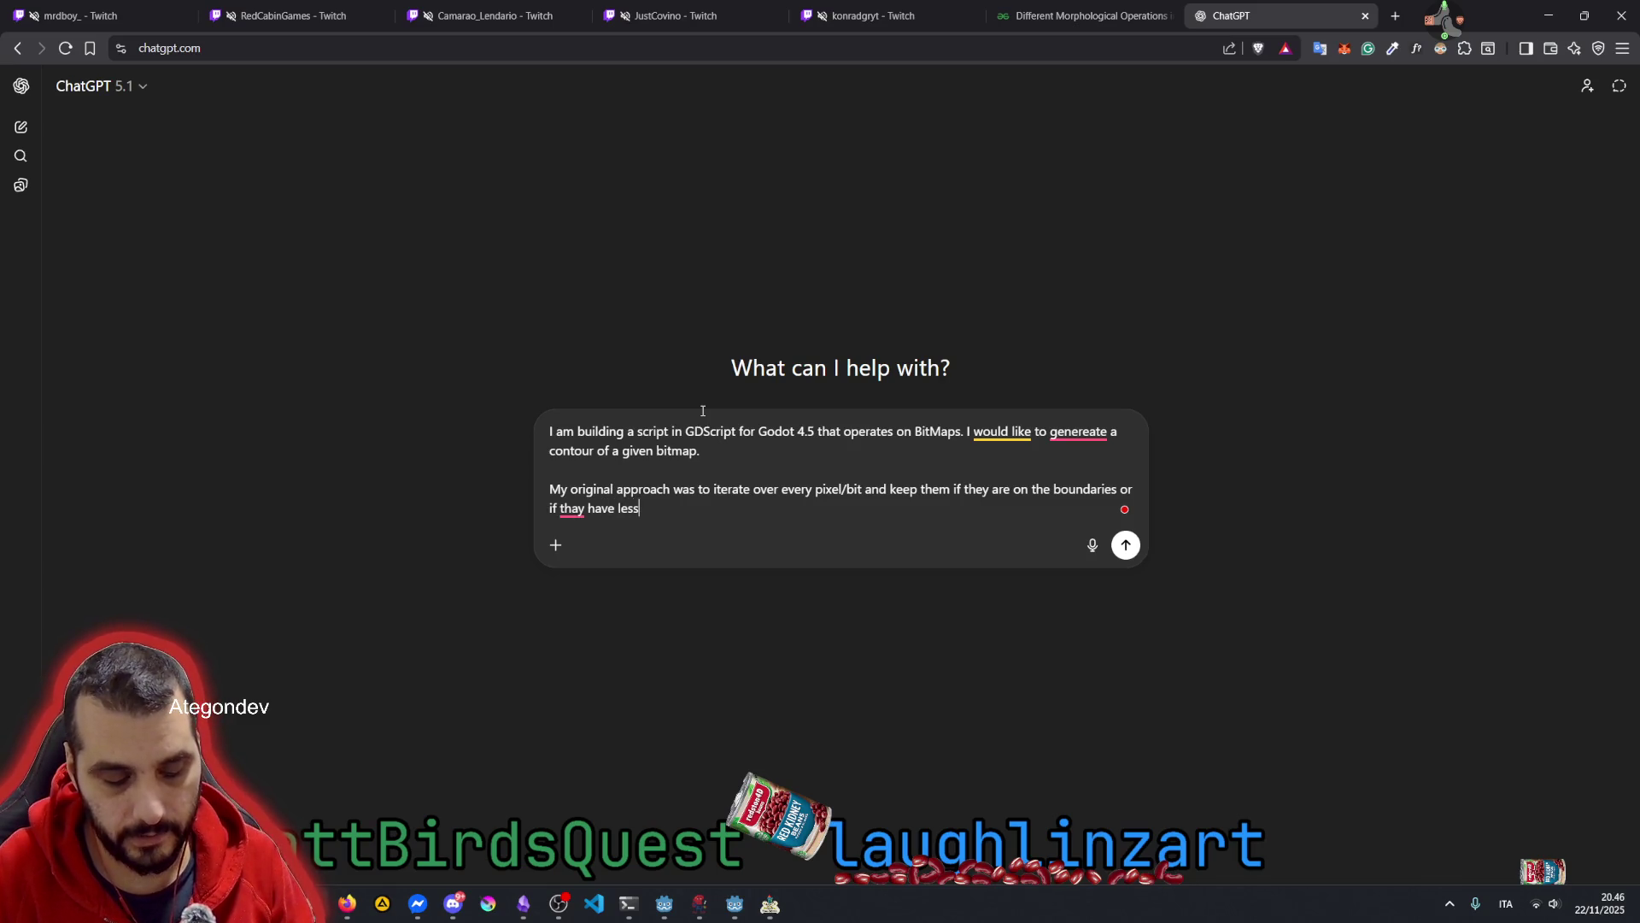
text( than 8)
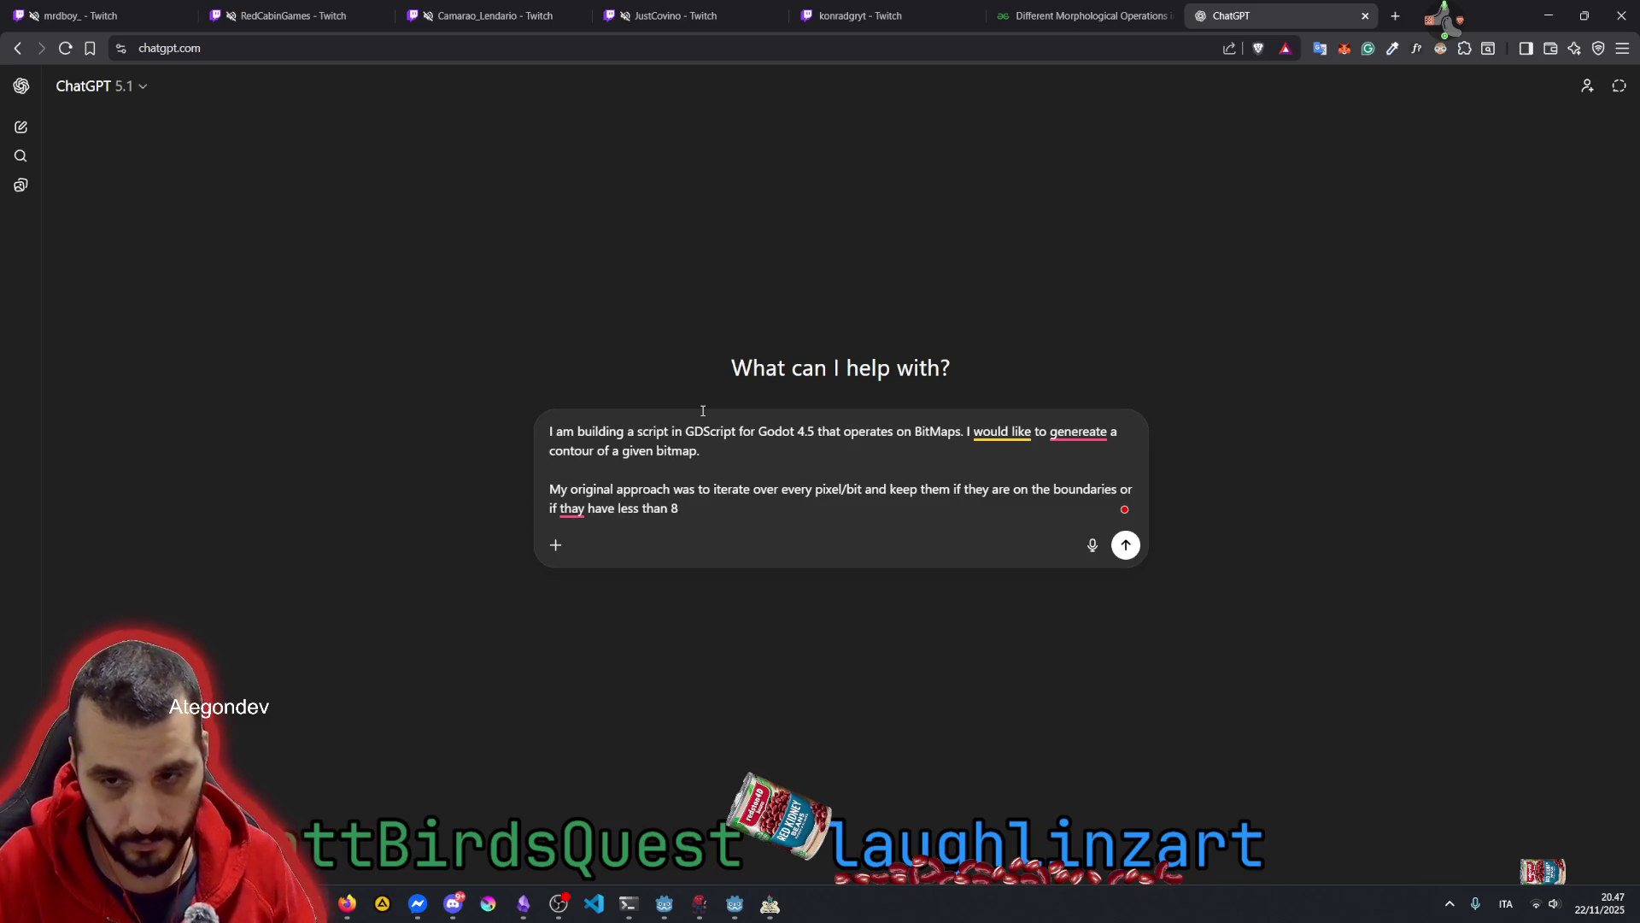
text( neigho)
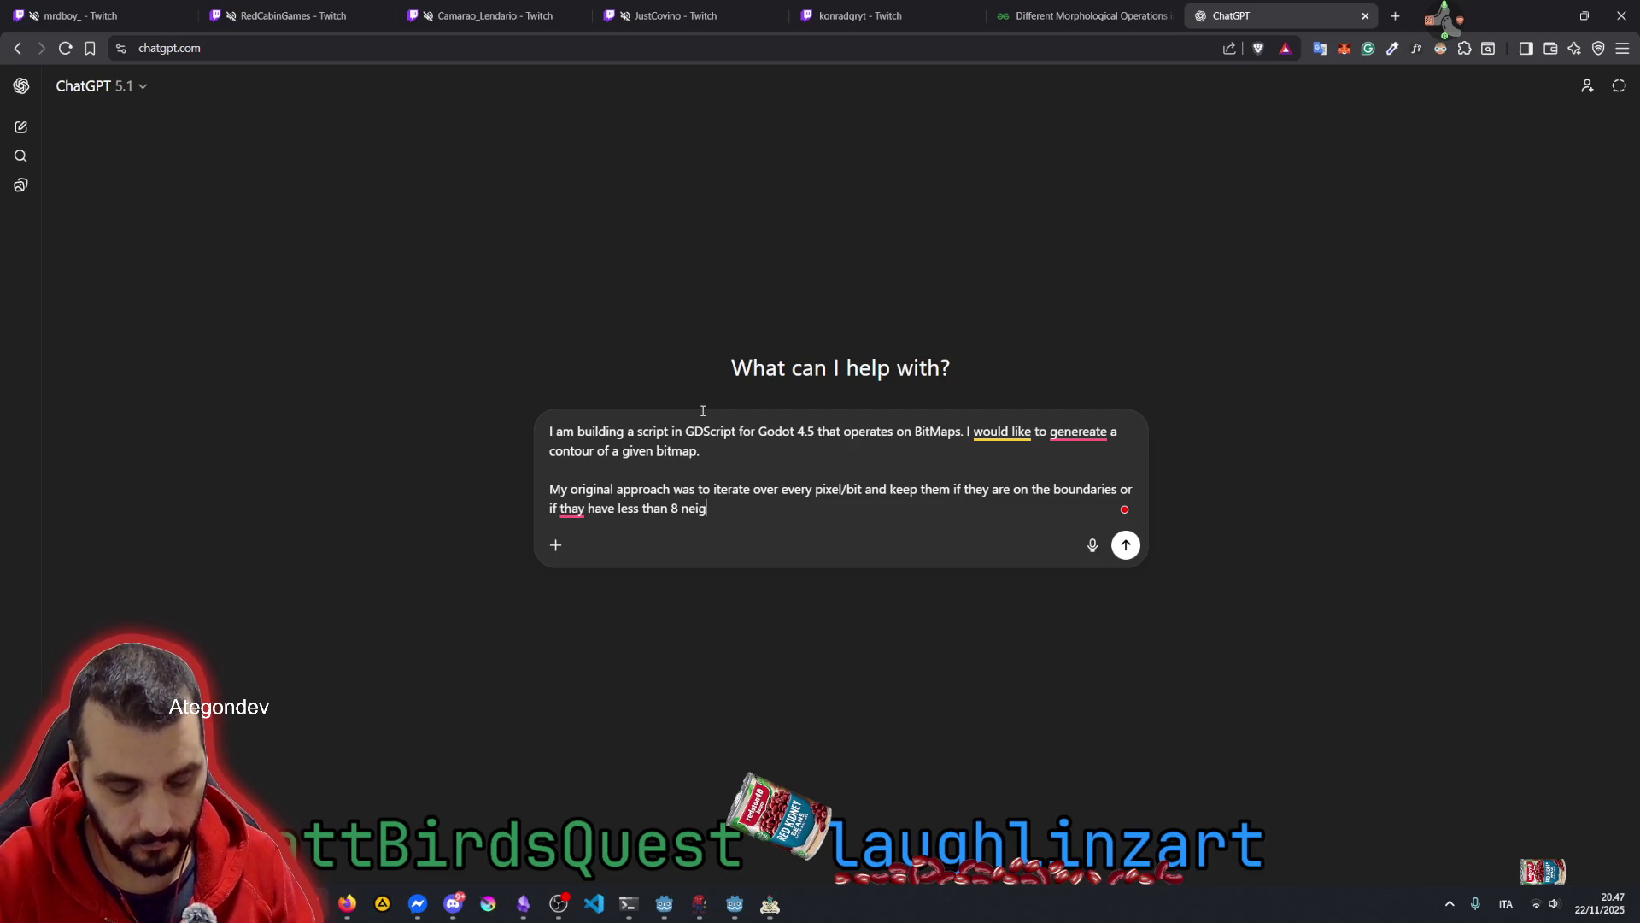
key(BackSpace)
key(BackSpace)
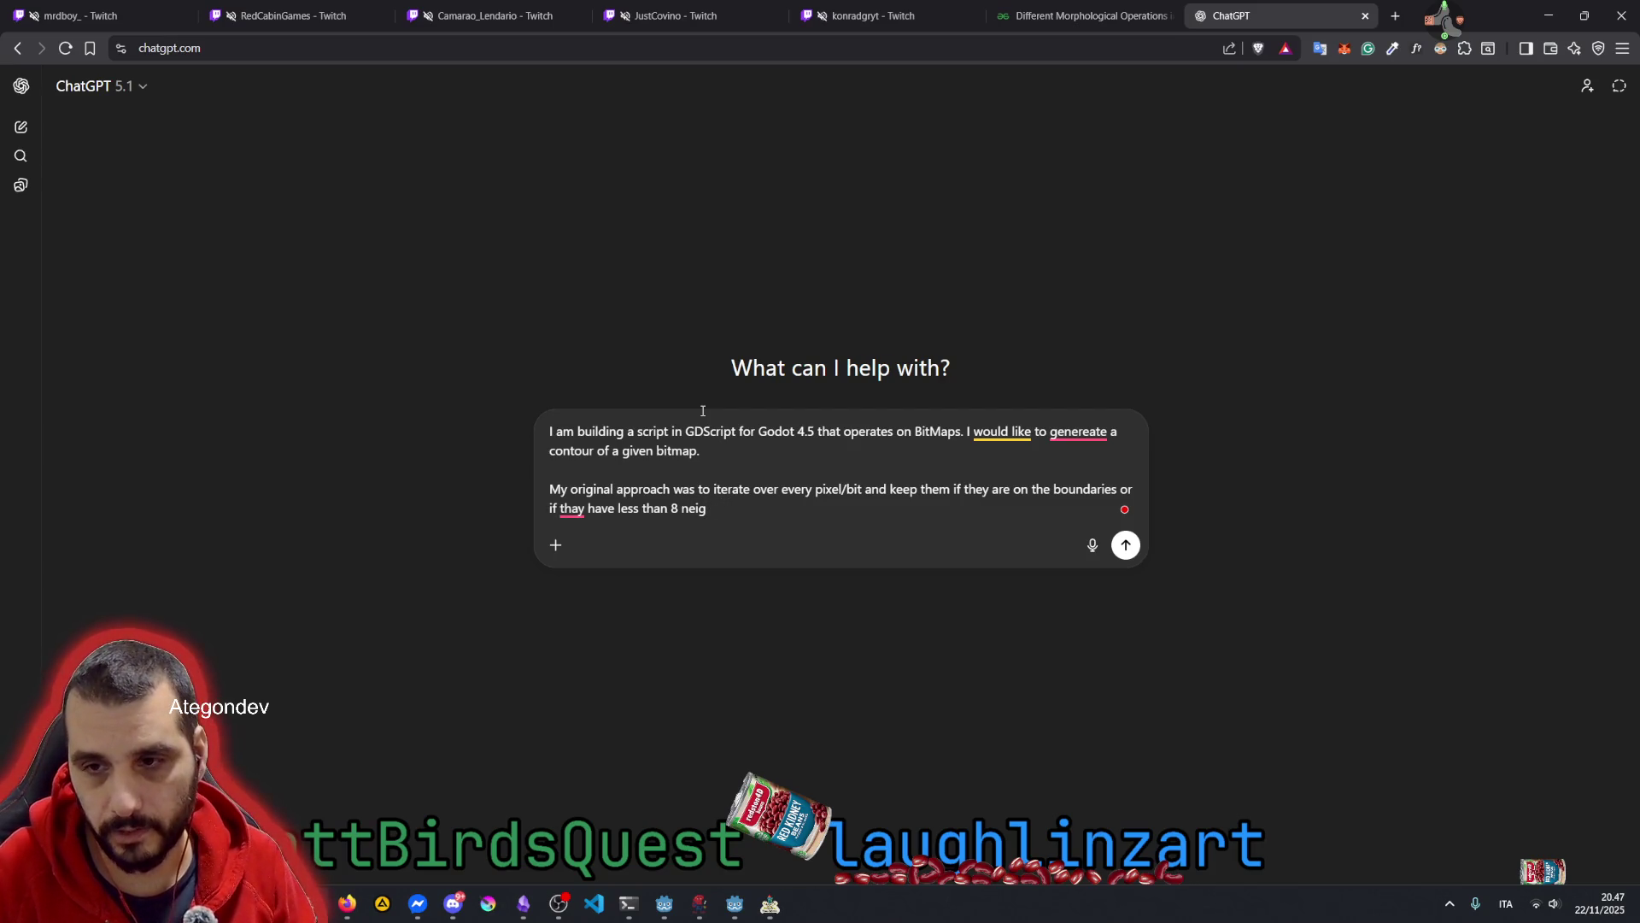
text(h)
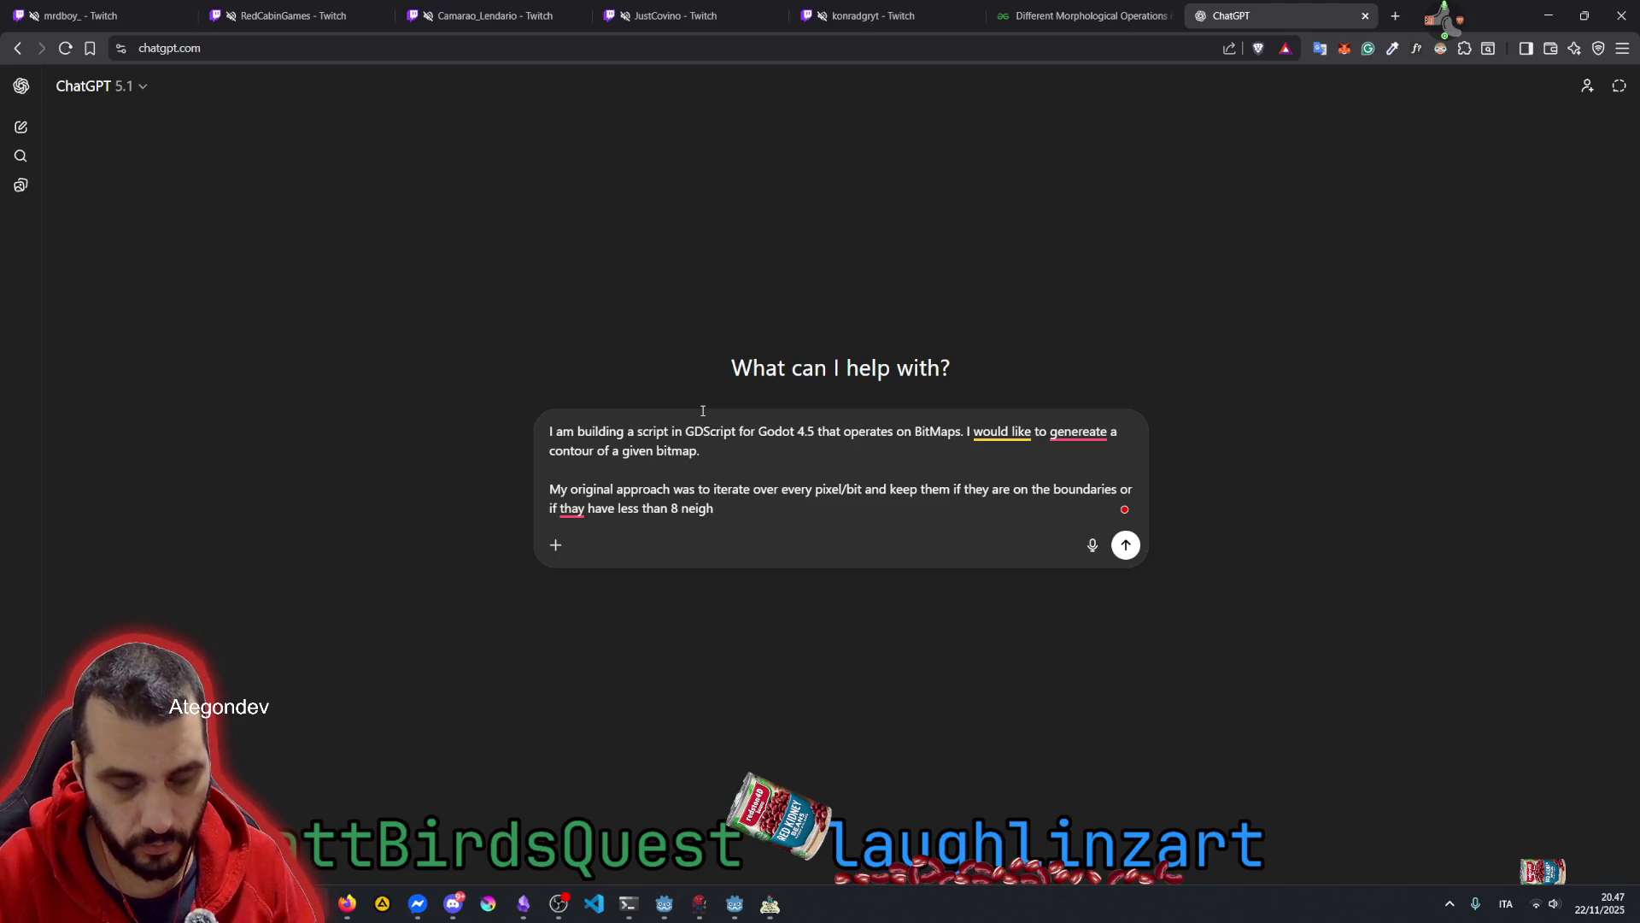
text(bou)
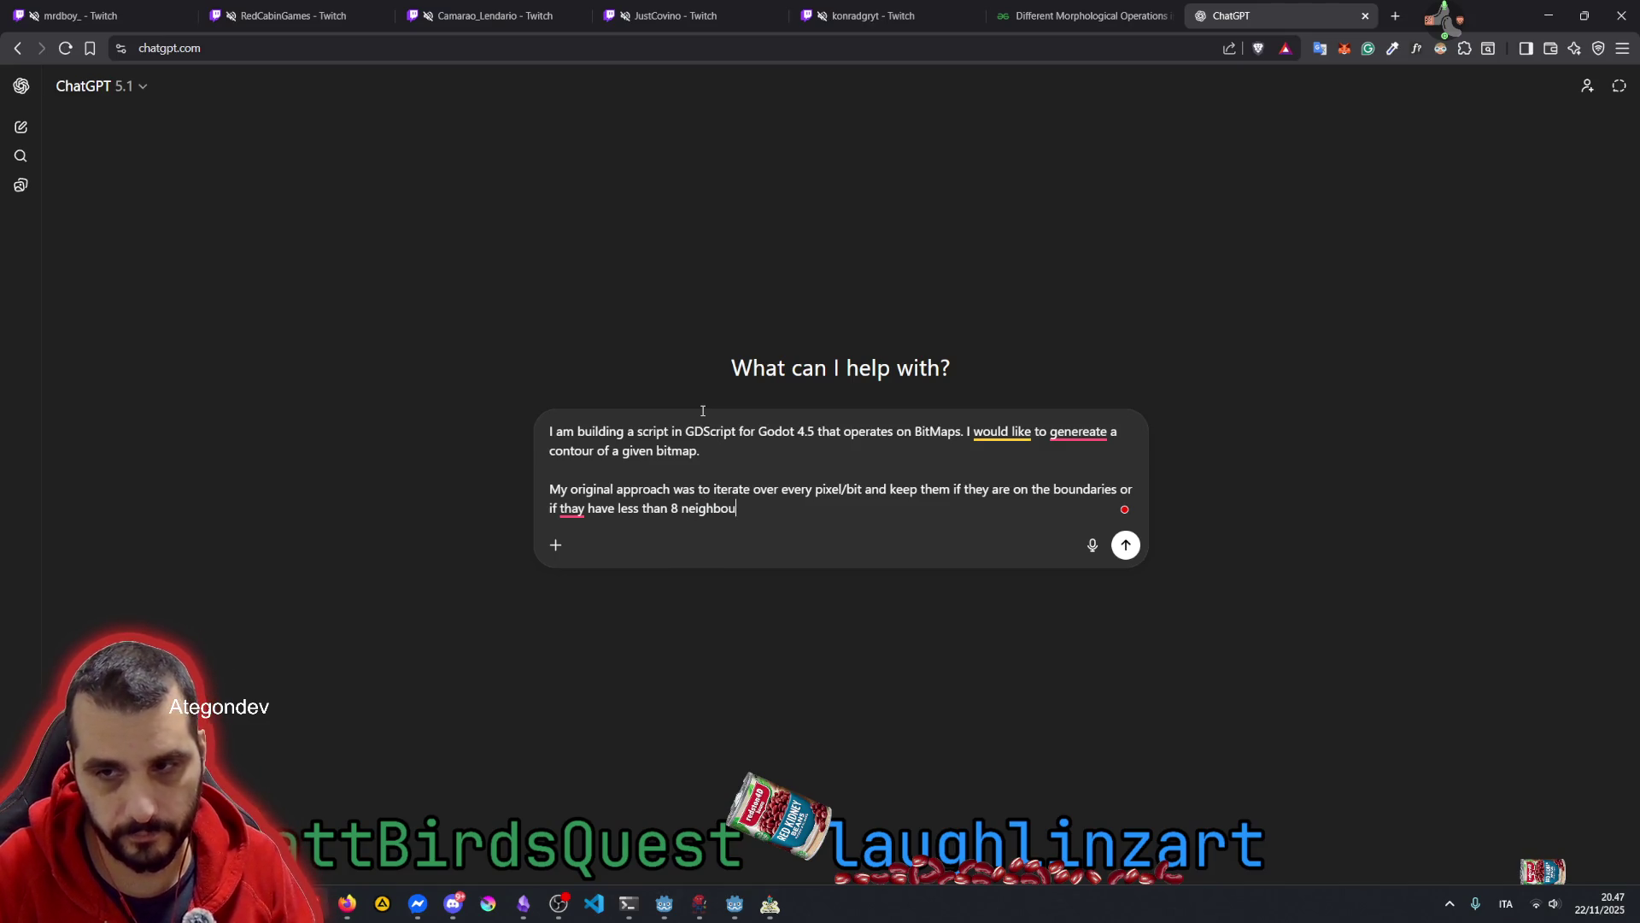
text(ring )
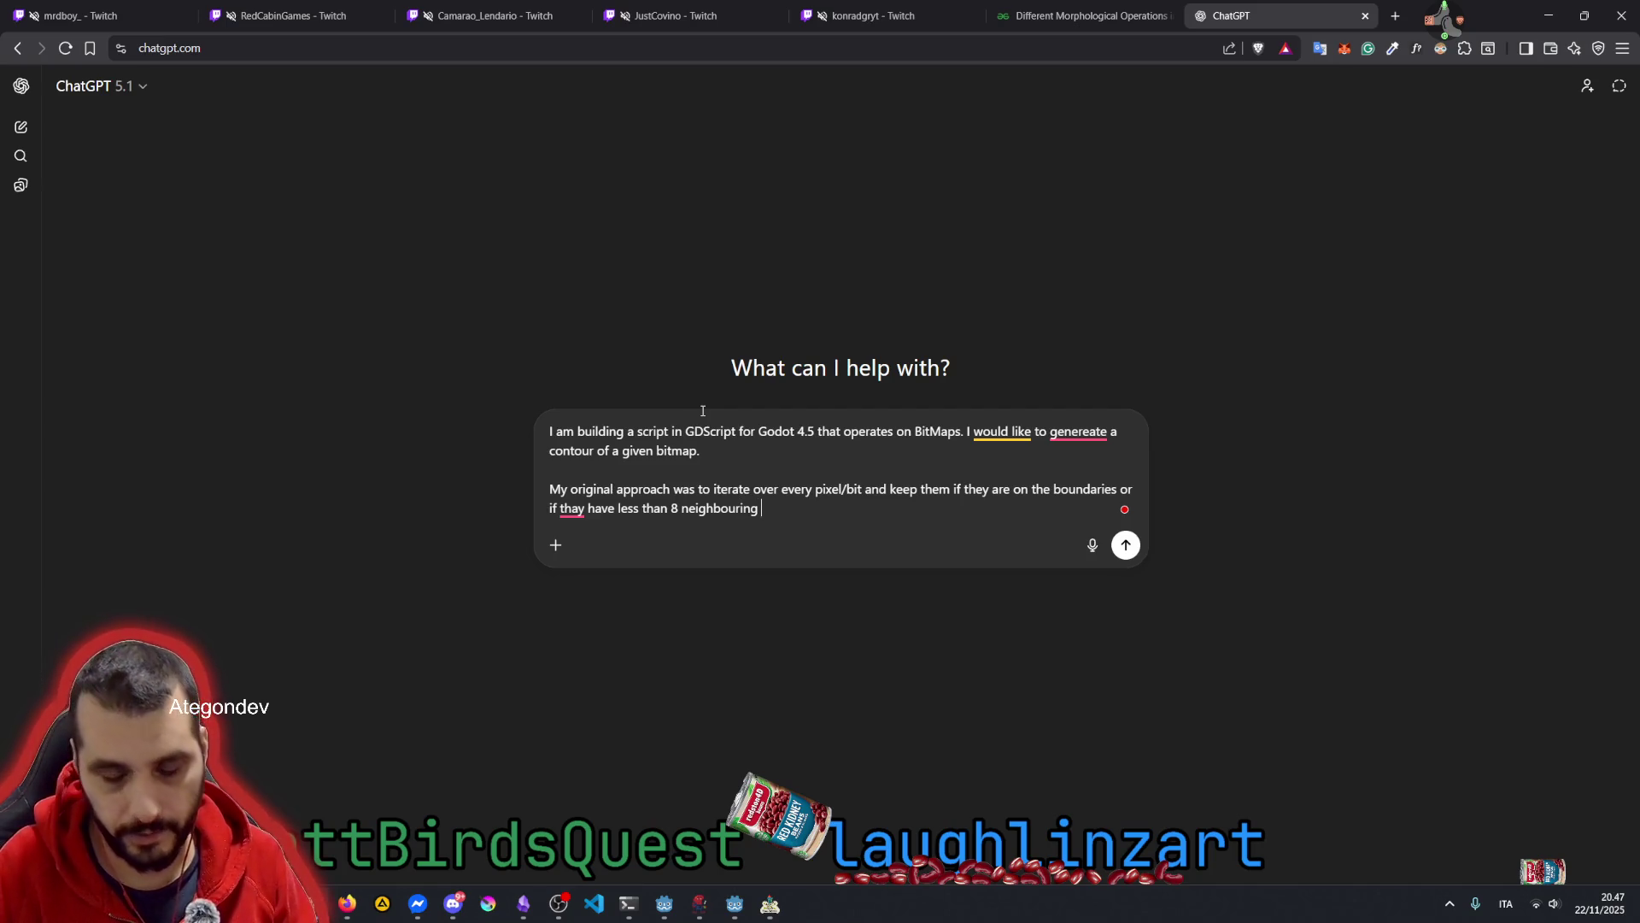
text(birt)
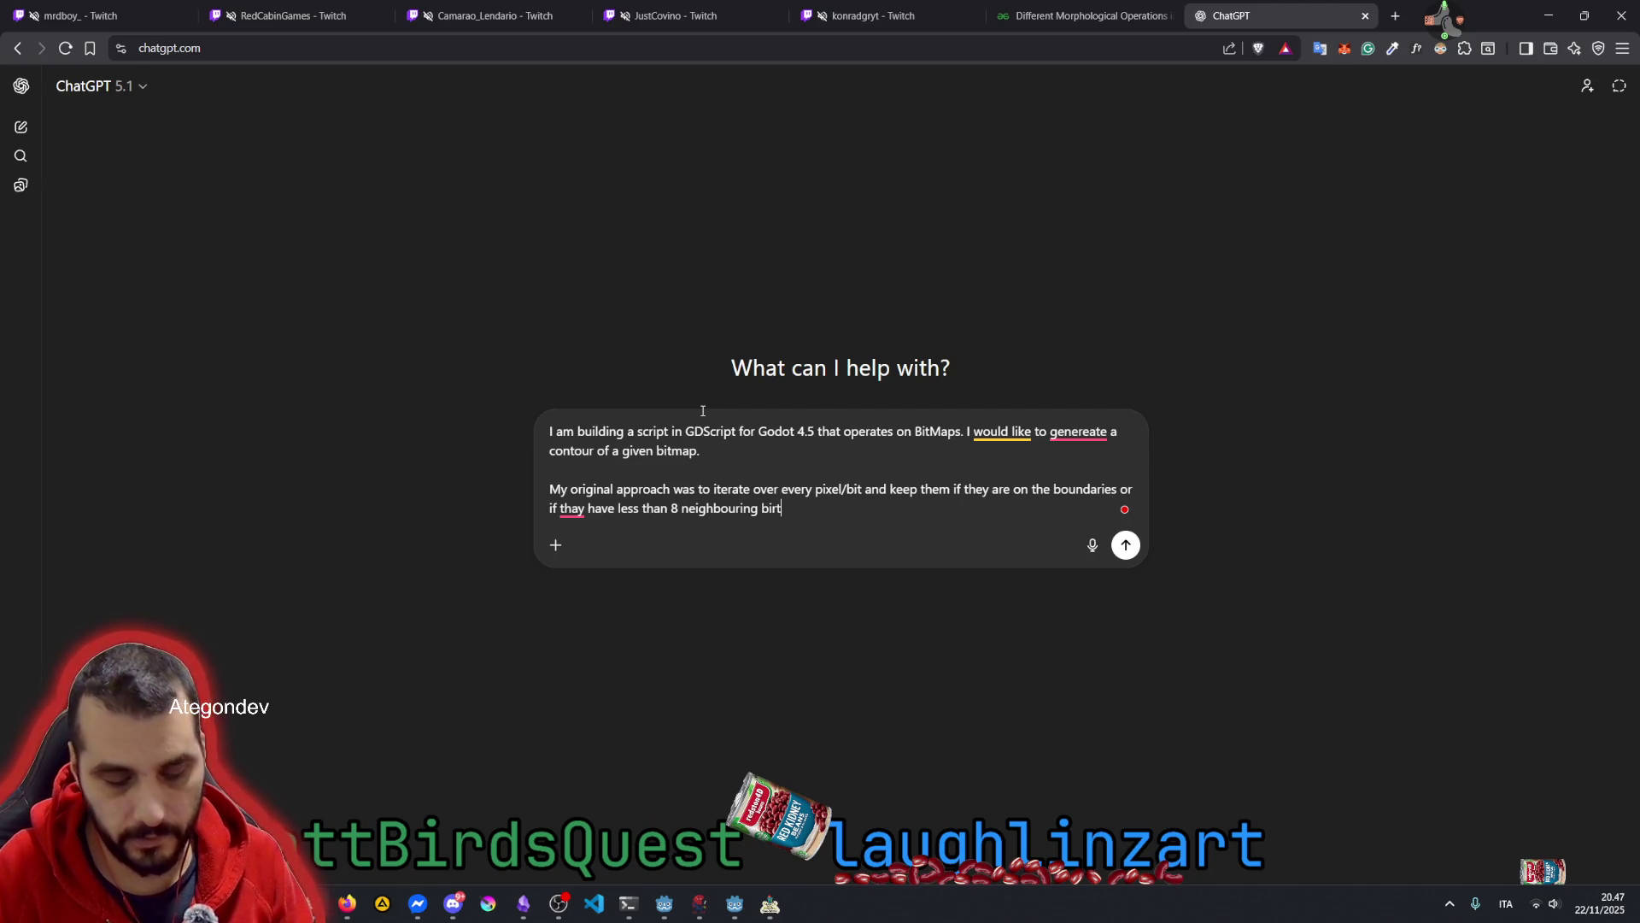
text(ts (in the 8 directions )
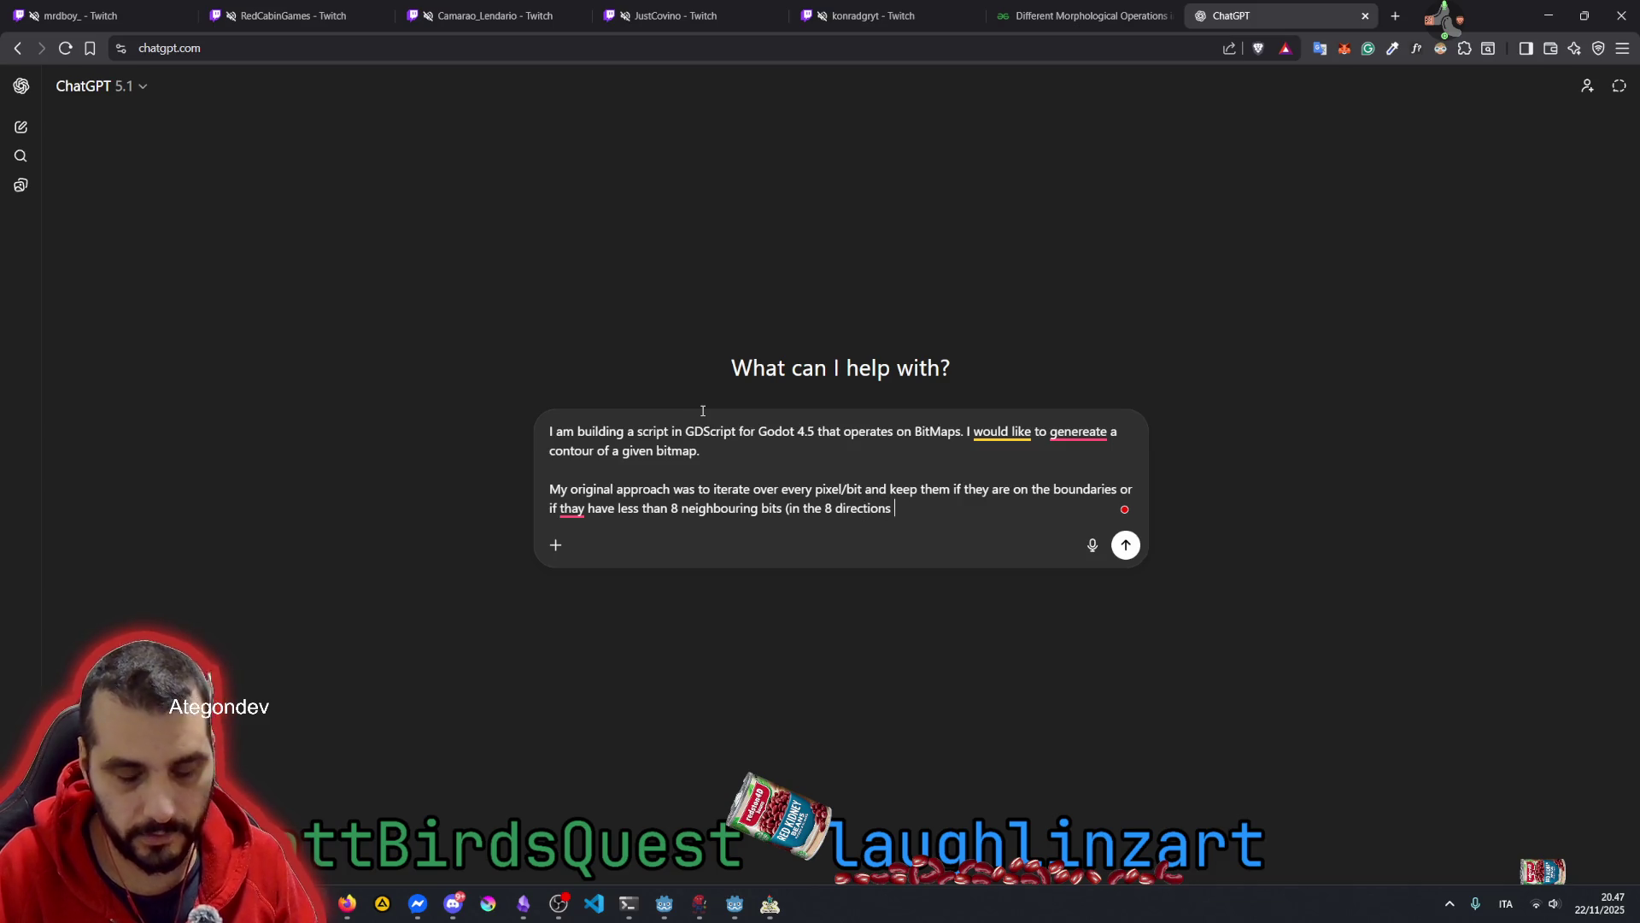
text(arou)
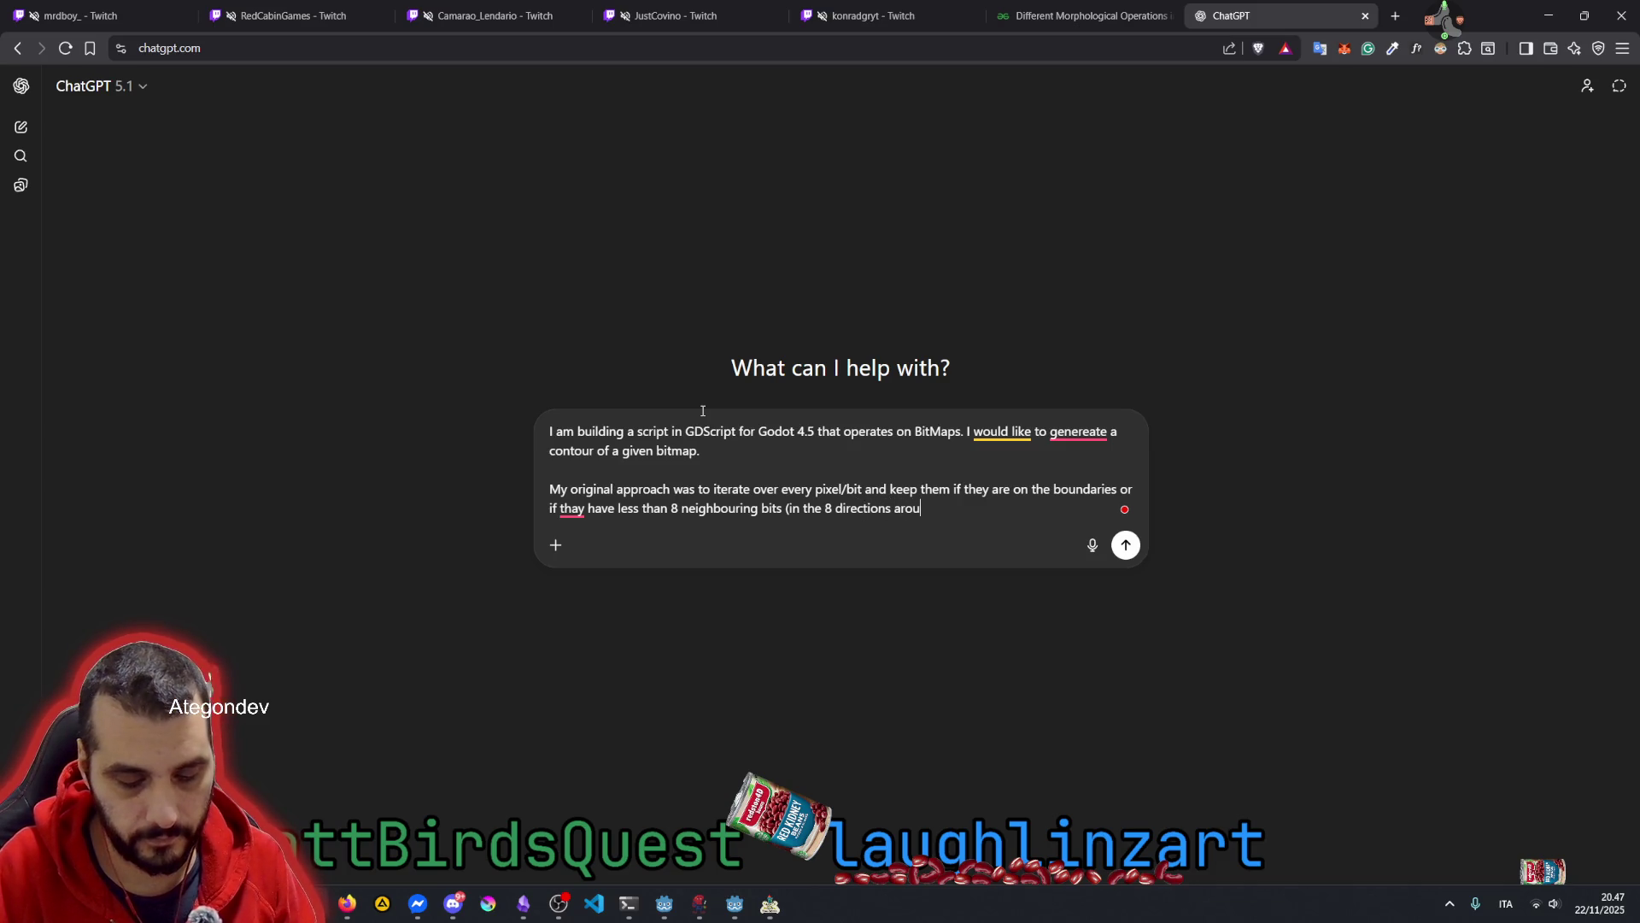
text(nd them))
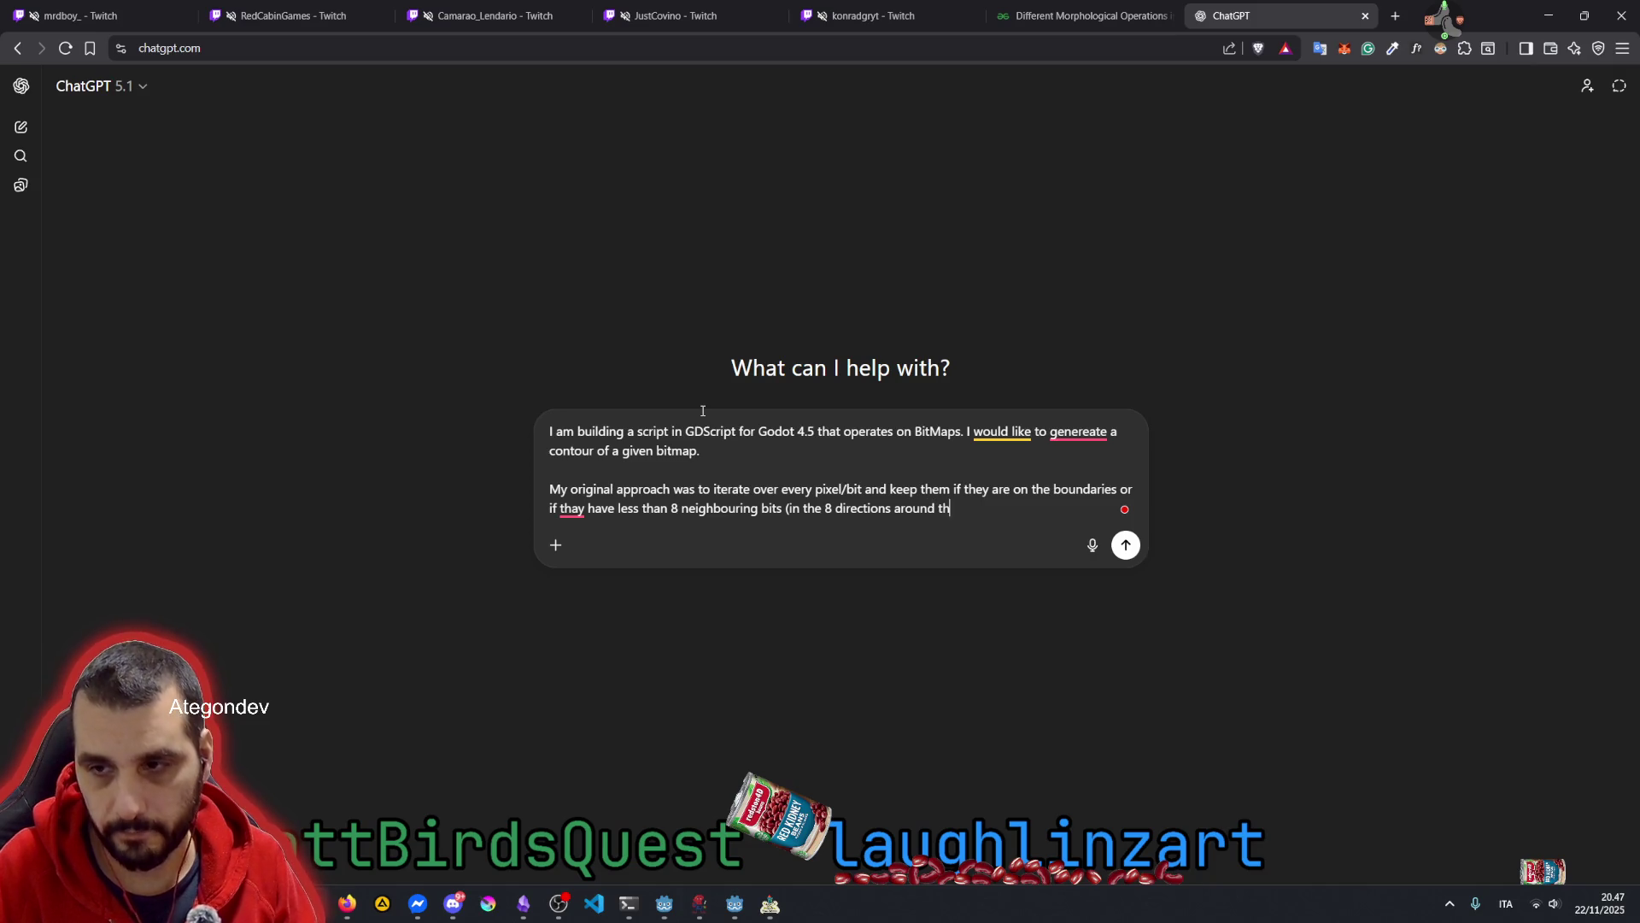
key(shift+Return)
key(shift+Return)
text(The )
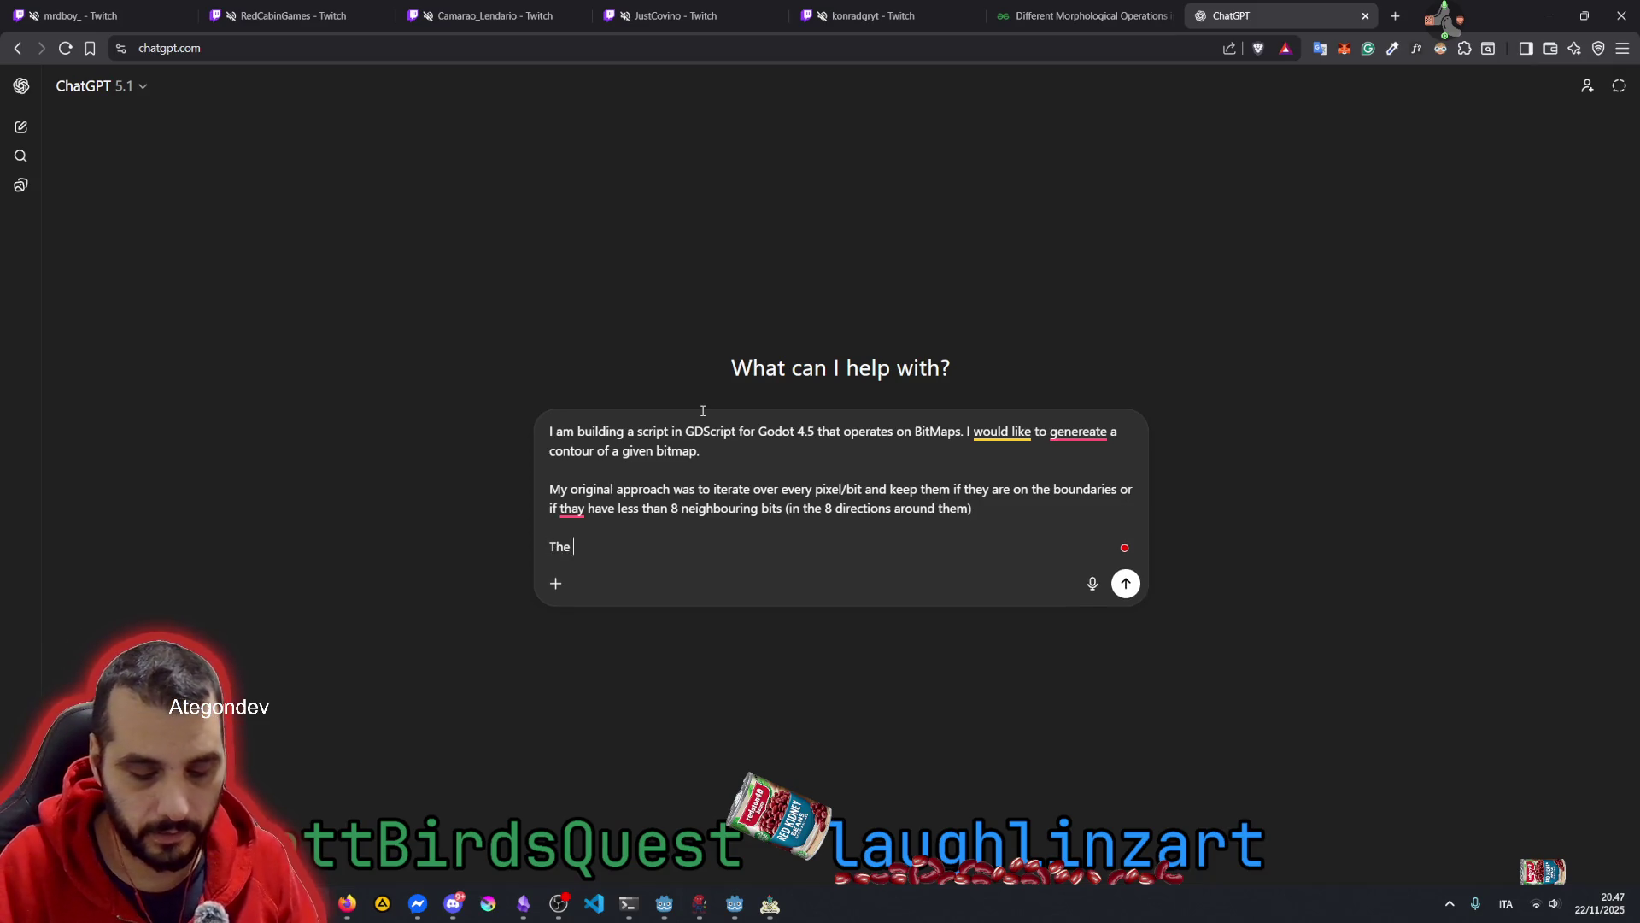
text(output is )
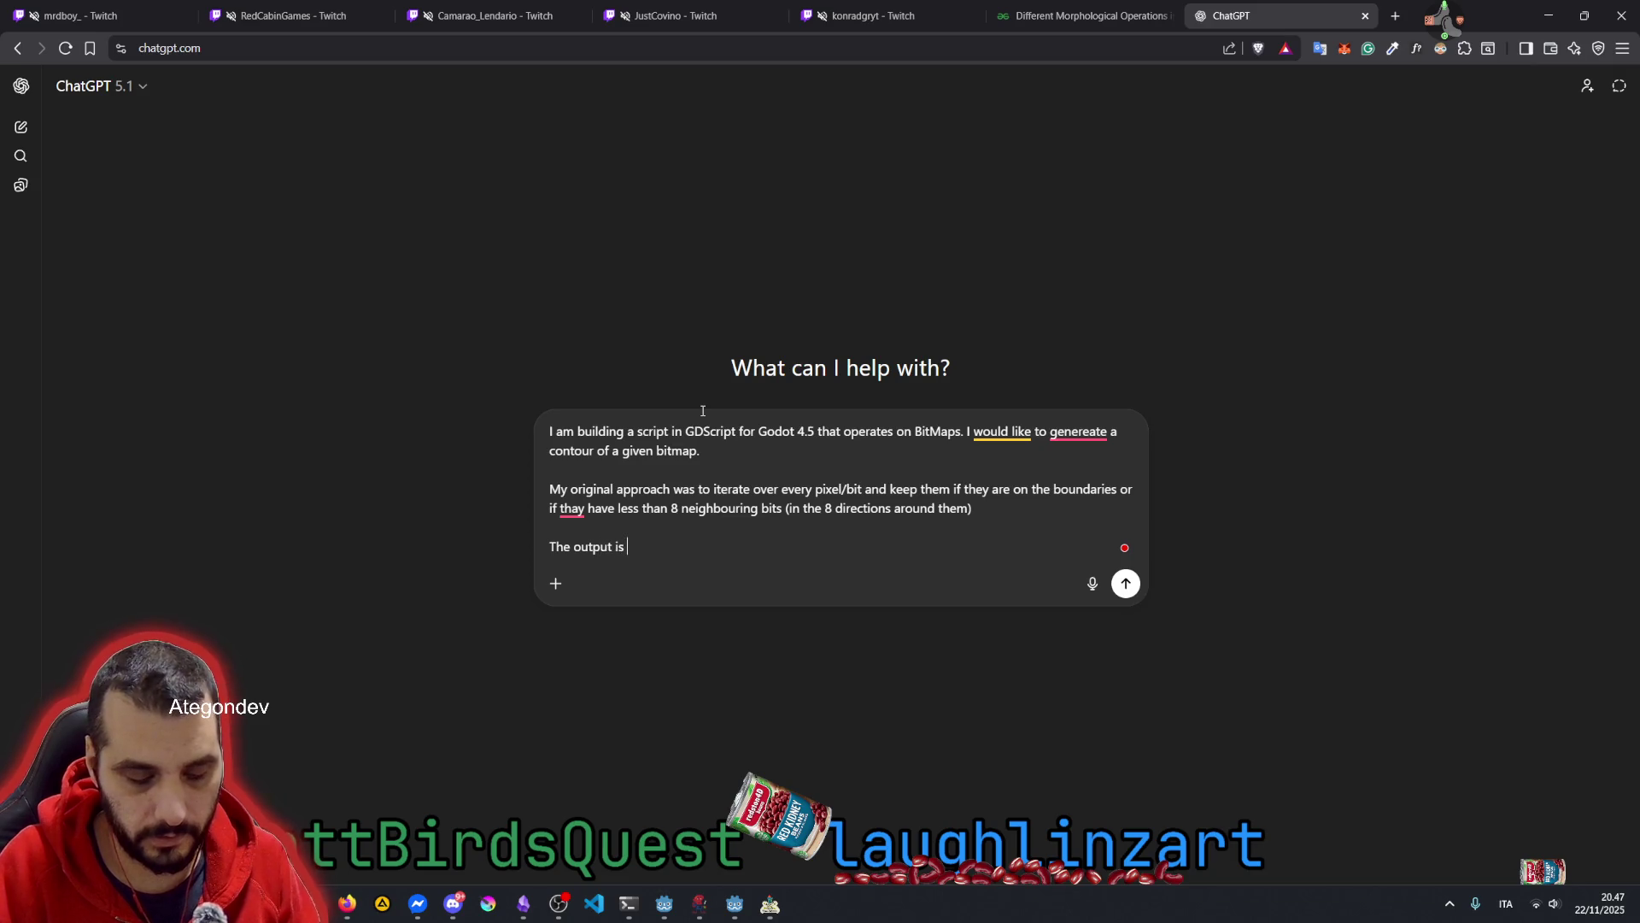
text(good but the )
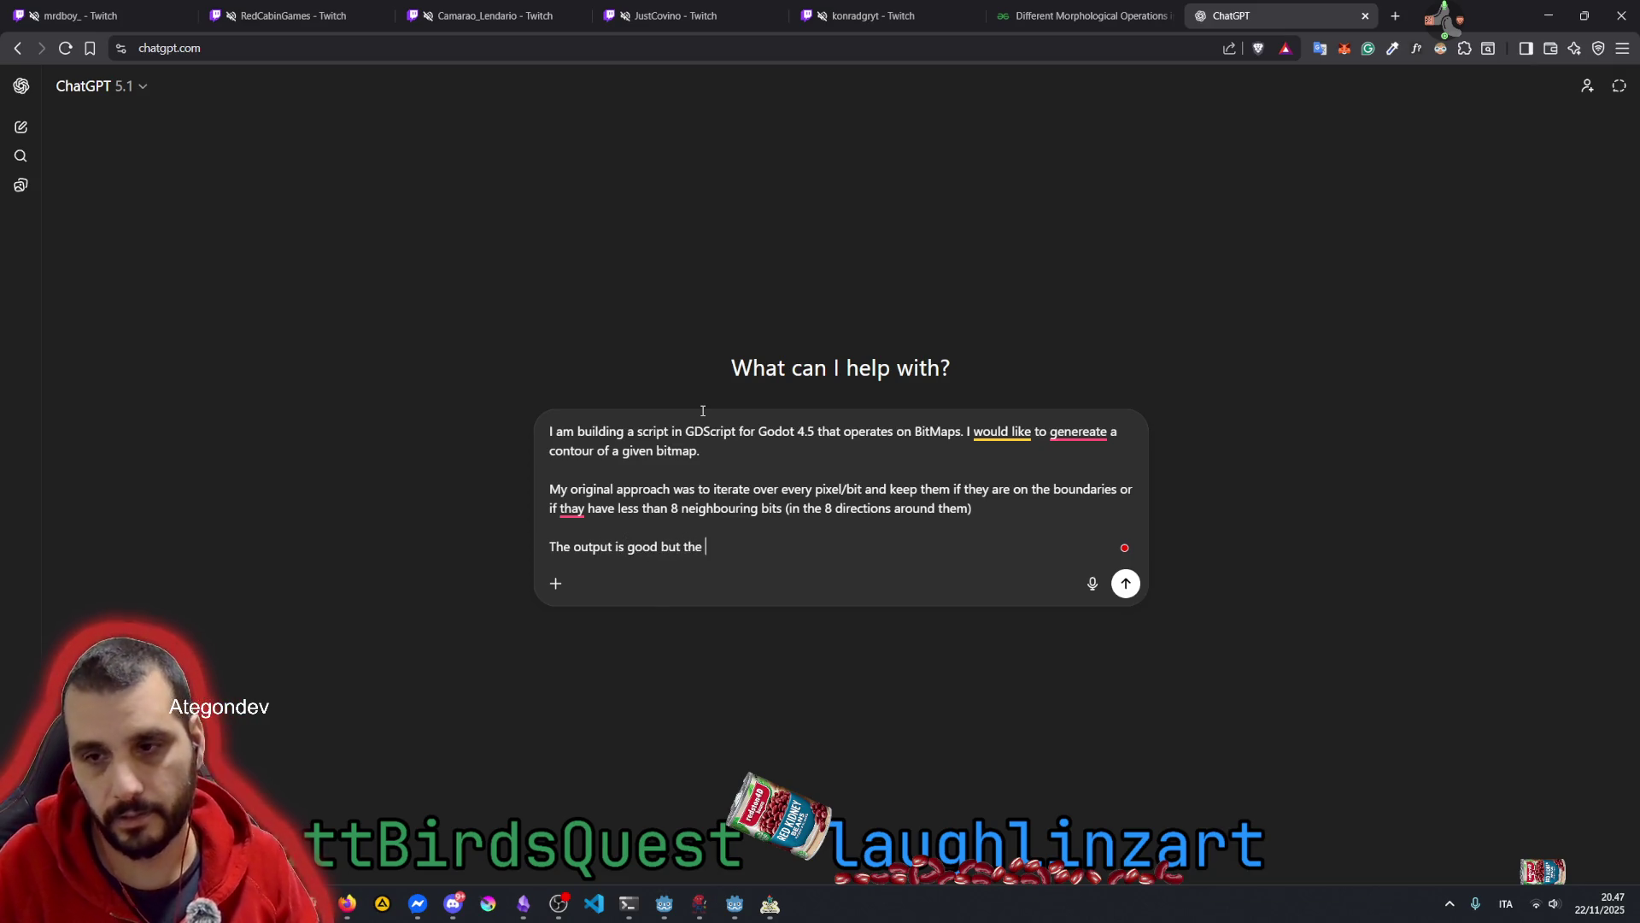
text(proce)
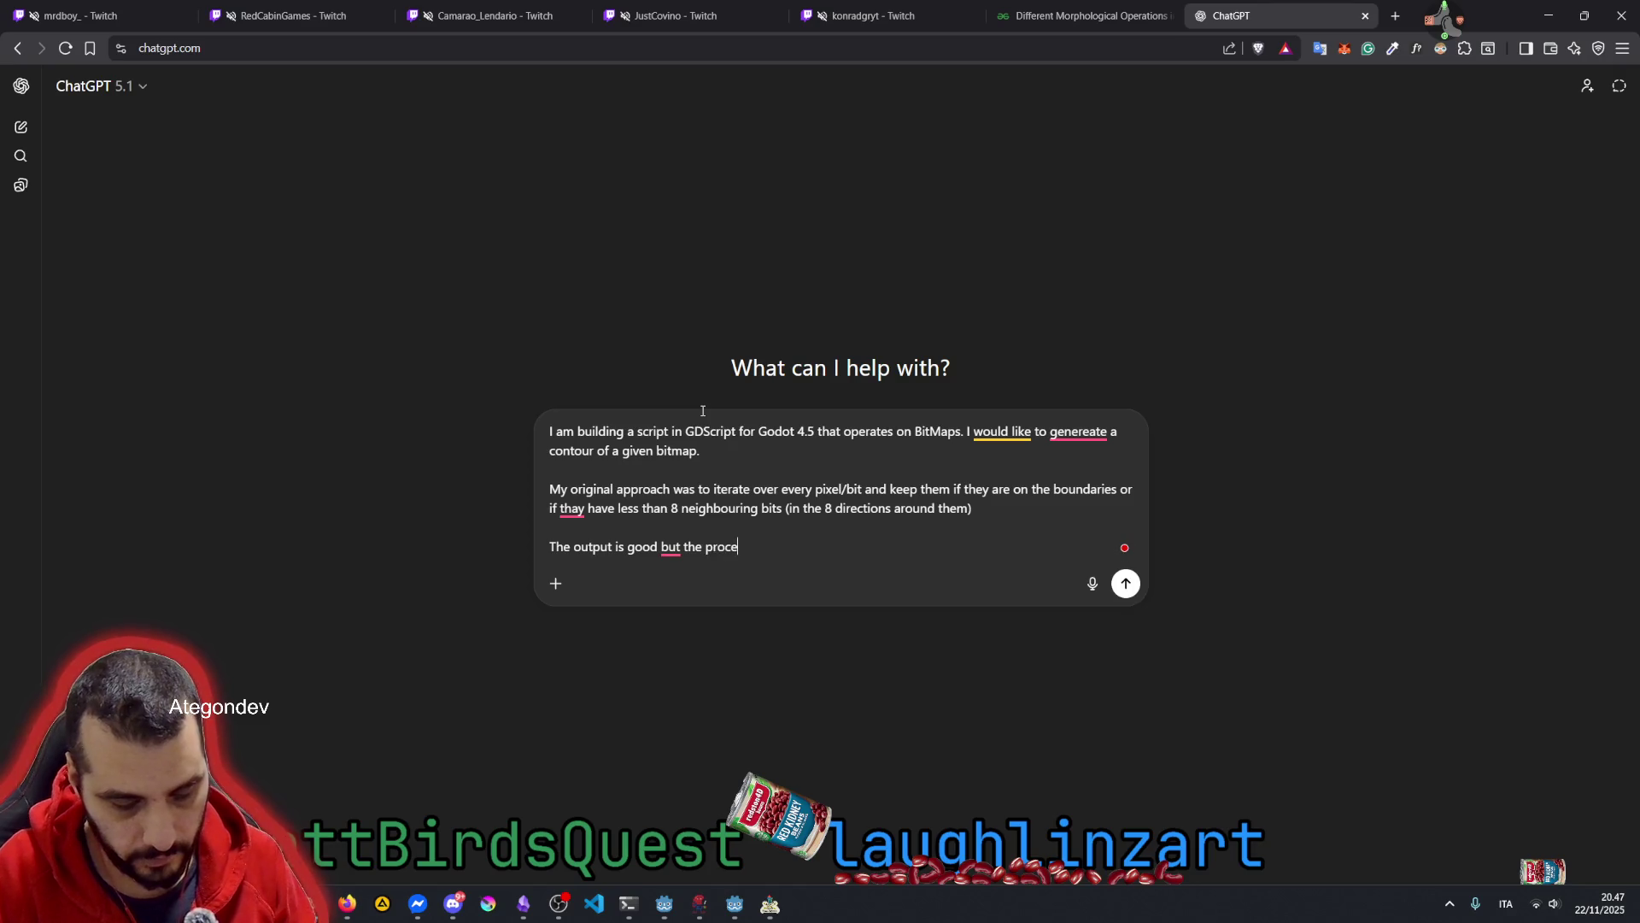
text(ss is very slow)
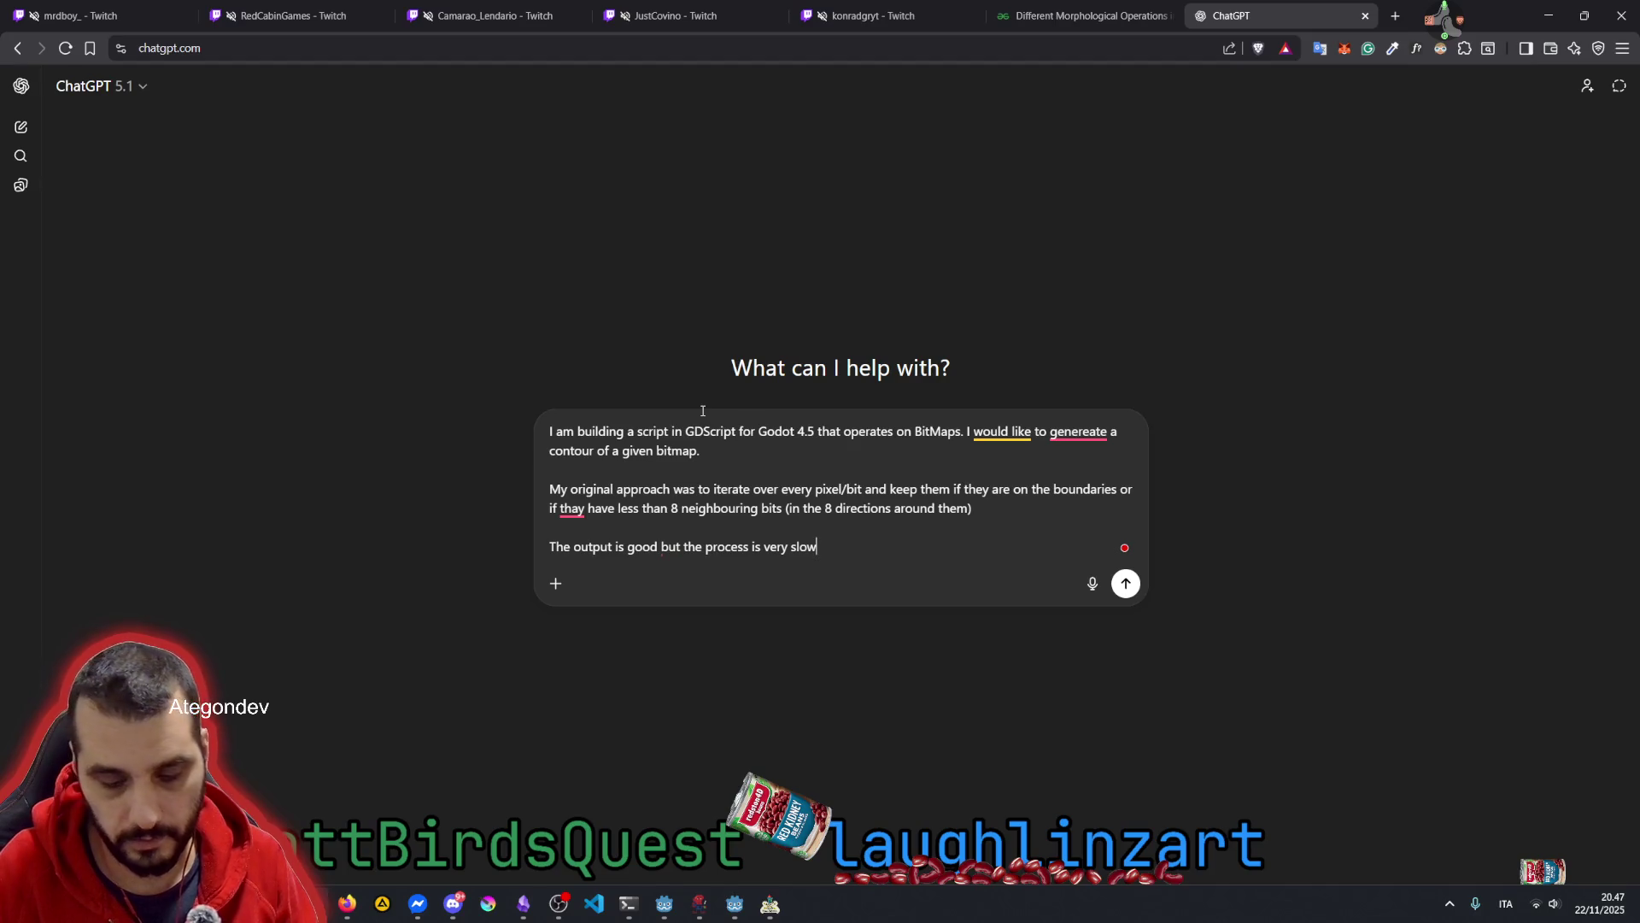
text( o.)
Add a comma after 'good' and fix the typos 'thay' and 'genereate'
key(shift+Return)
key(shift+Return)
text(I've)
key(BackSpace)
key(BackSpace)
key(BackSpace)
key(ctrl+Left)
key(ctrl+Left)
key(ctrl+Left)
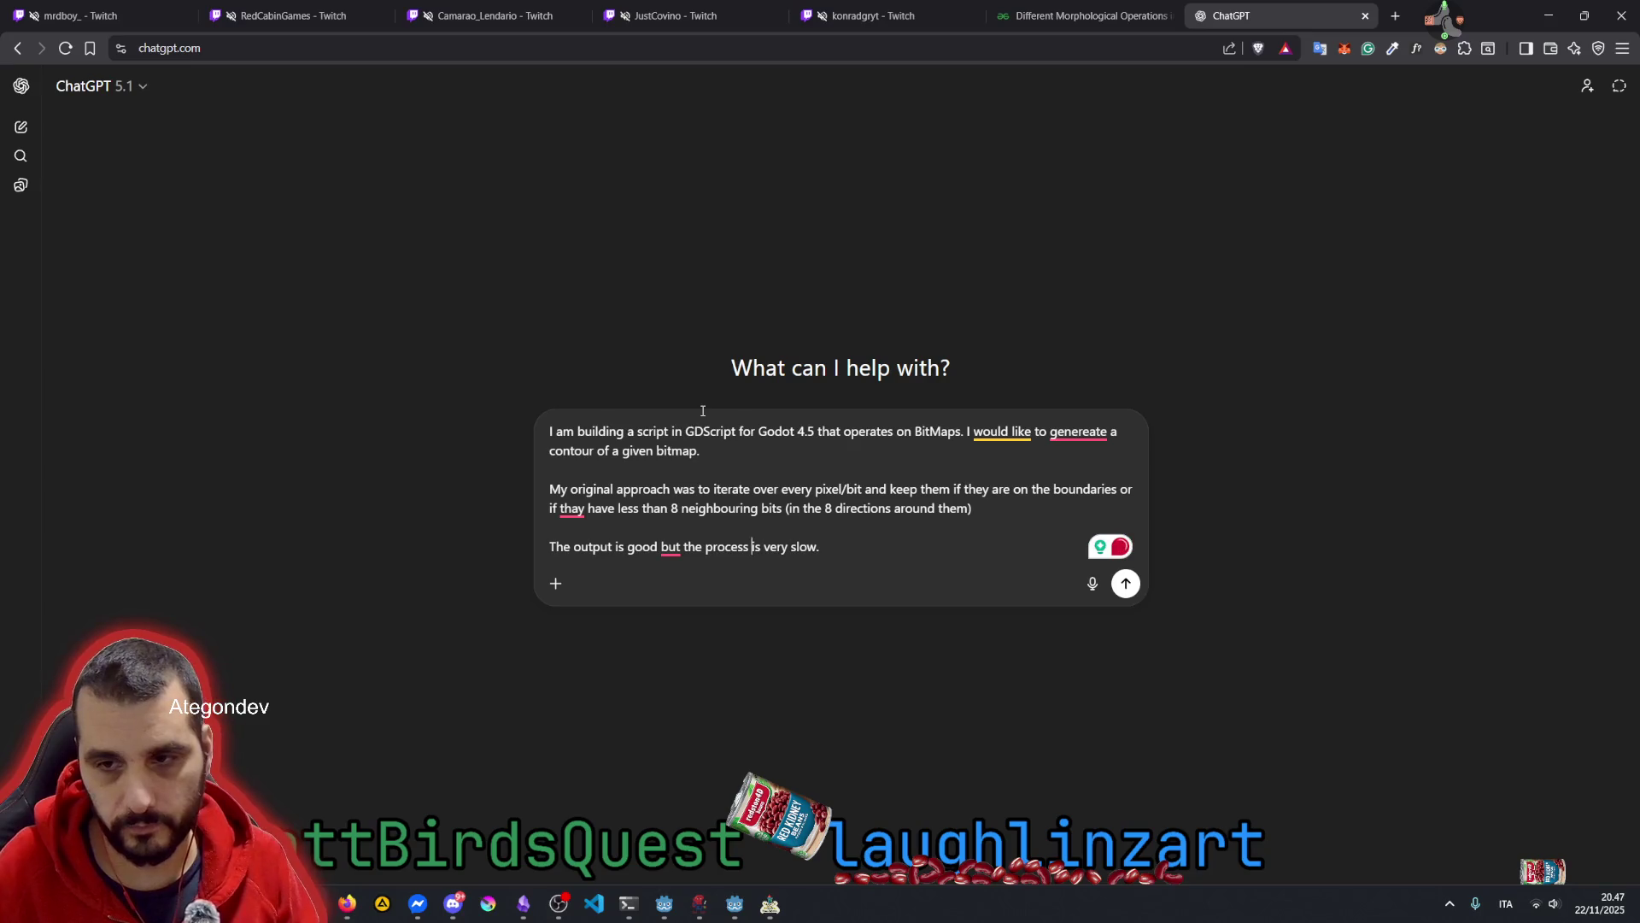
text(,)
key(Down)
key(ctrl+Left)
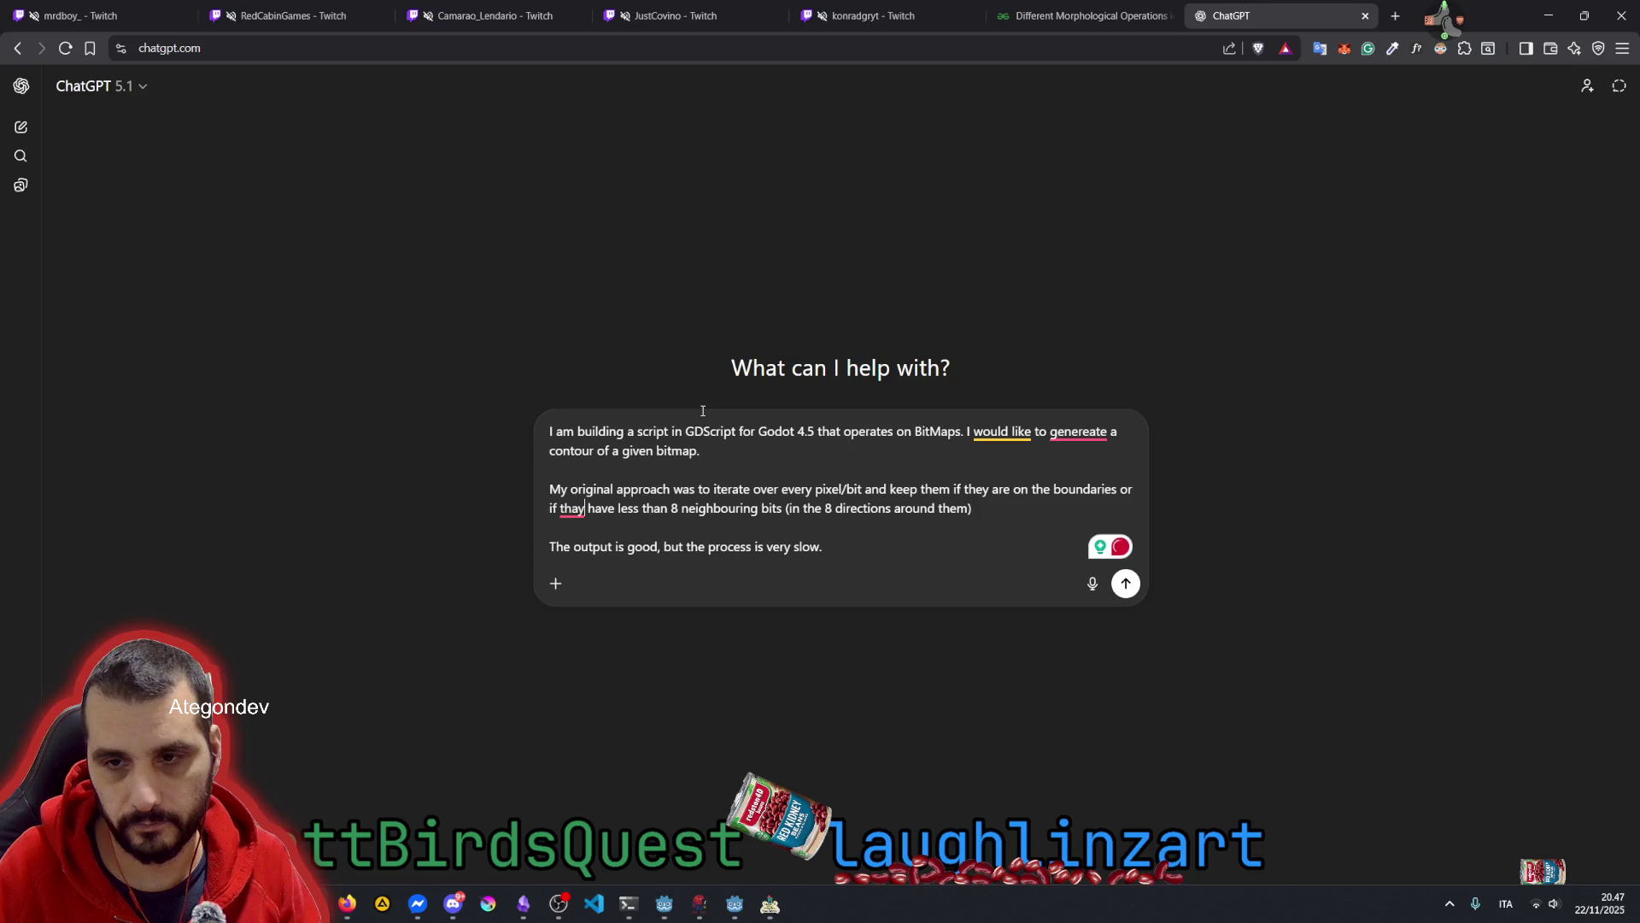
key(BackSpace)
text(e)
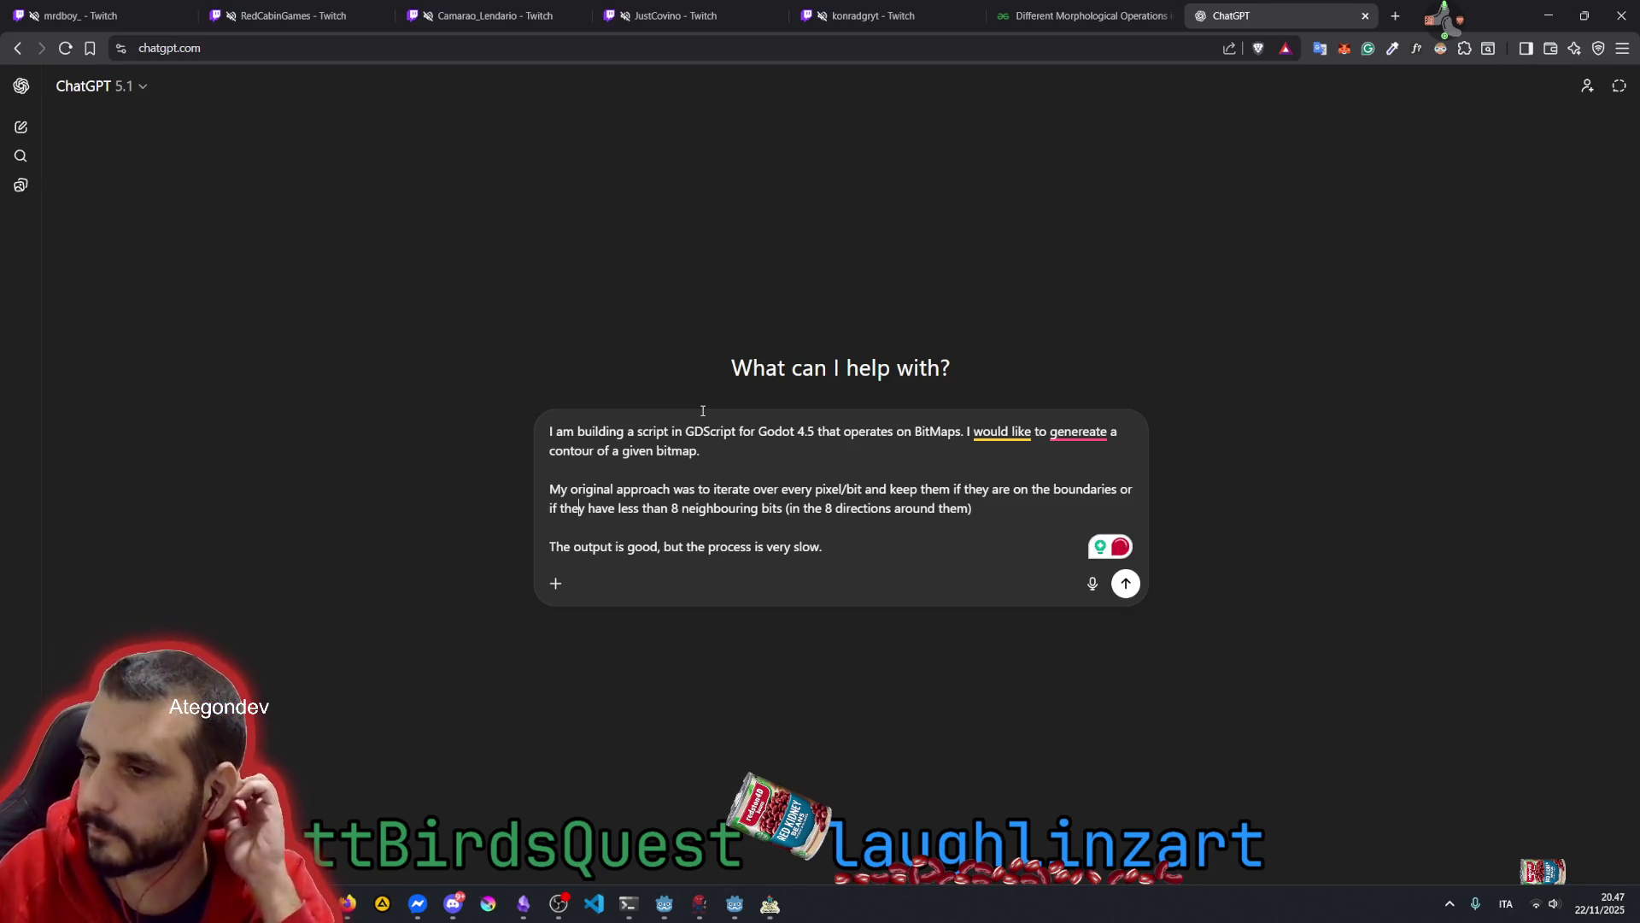
mouse_move(1083, 430)
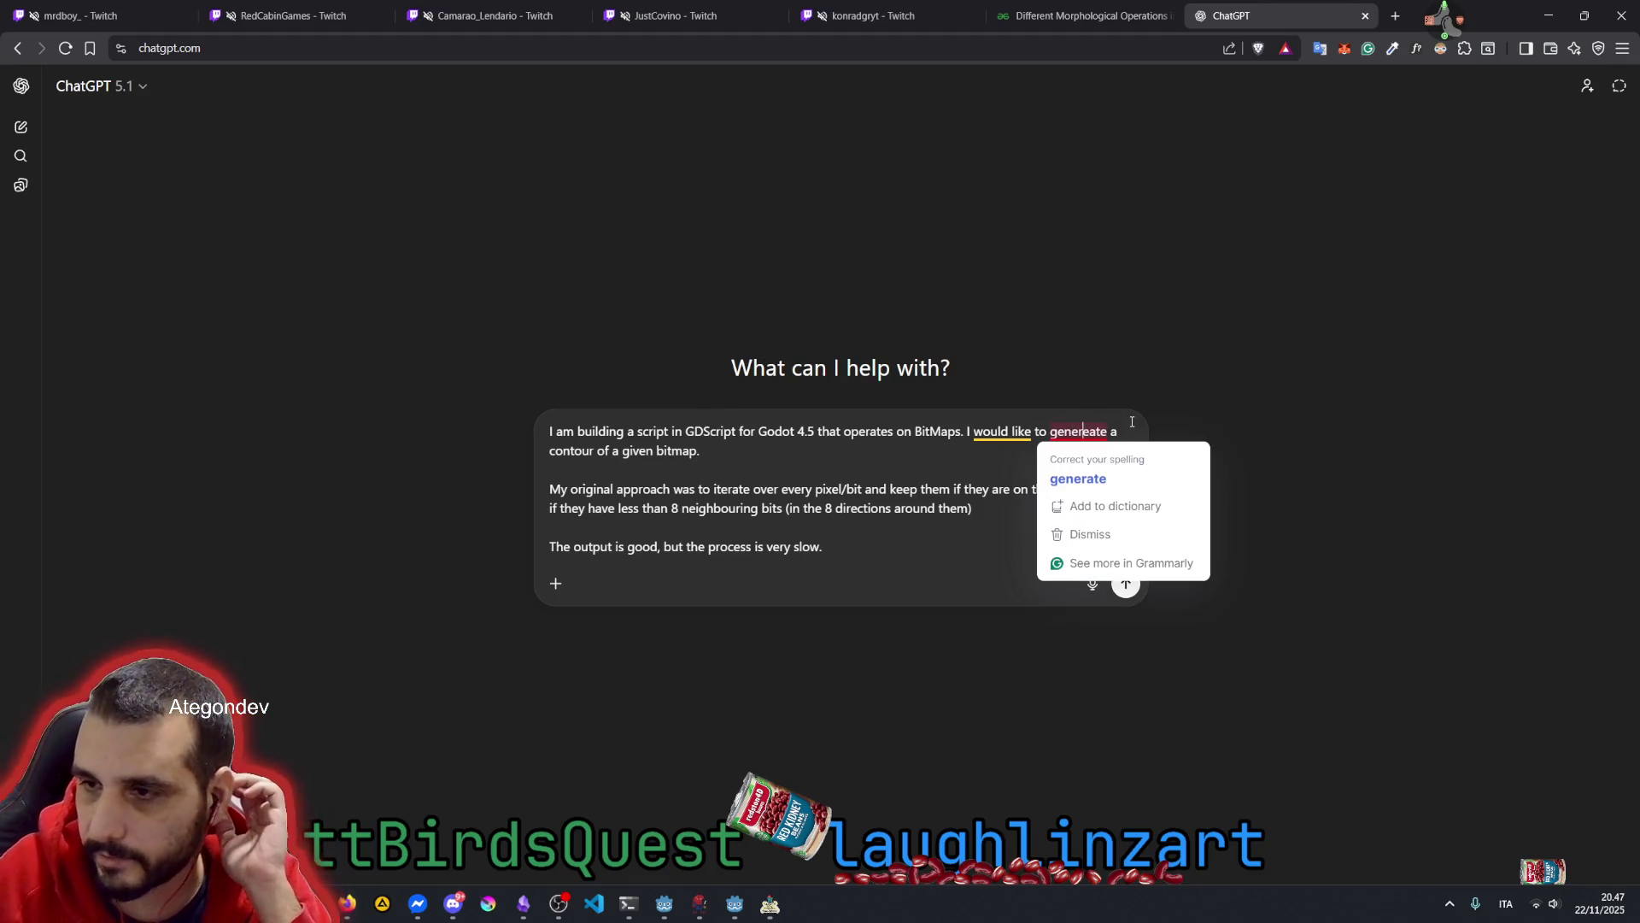
click(1078, 478)
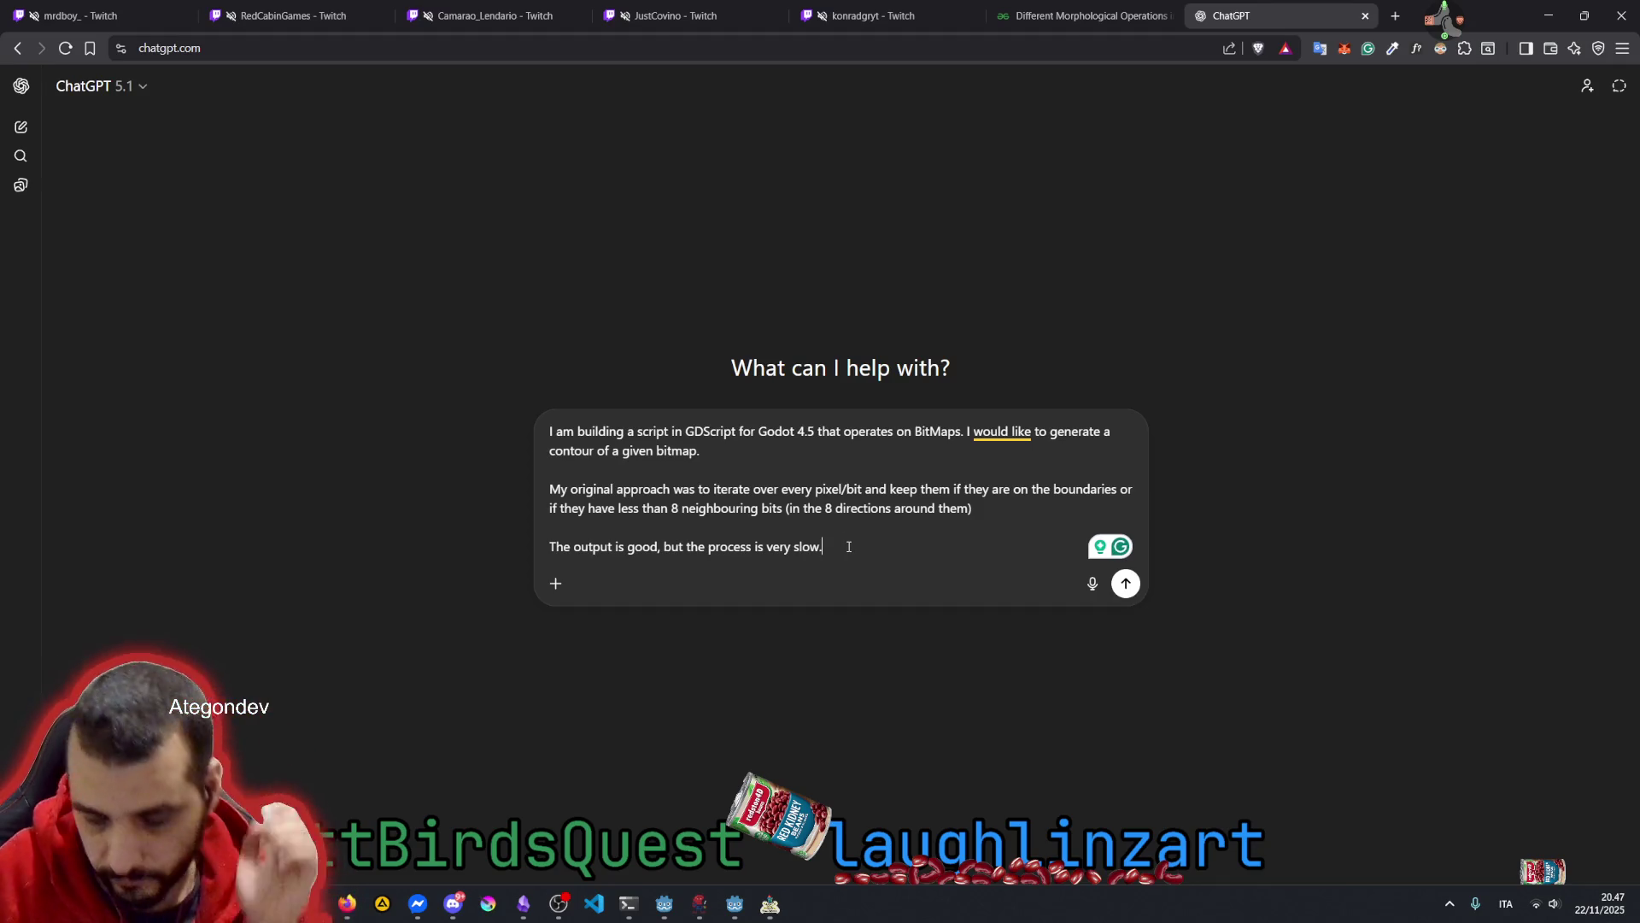
Add a line about custom code reading raw bits of any BitMap, asking for general approaches
key(shift+Return)
text(Is)
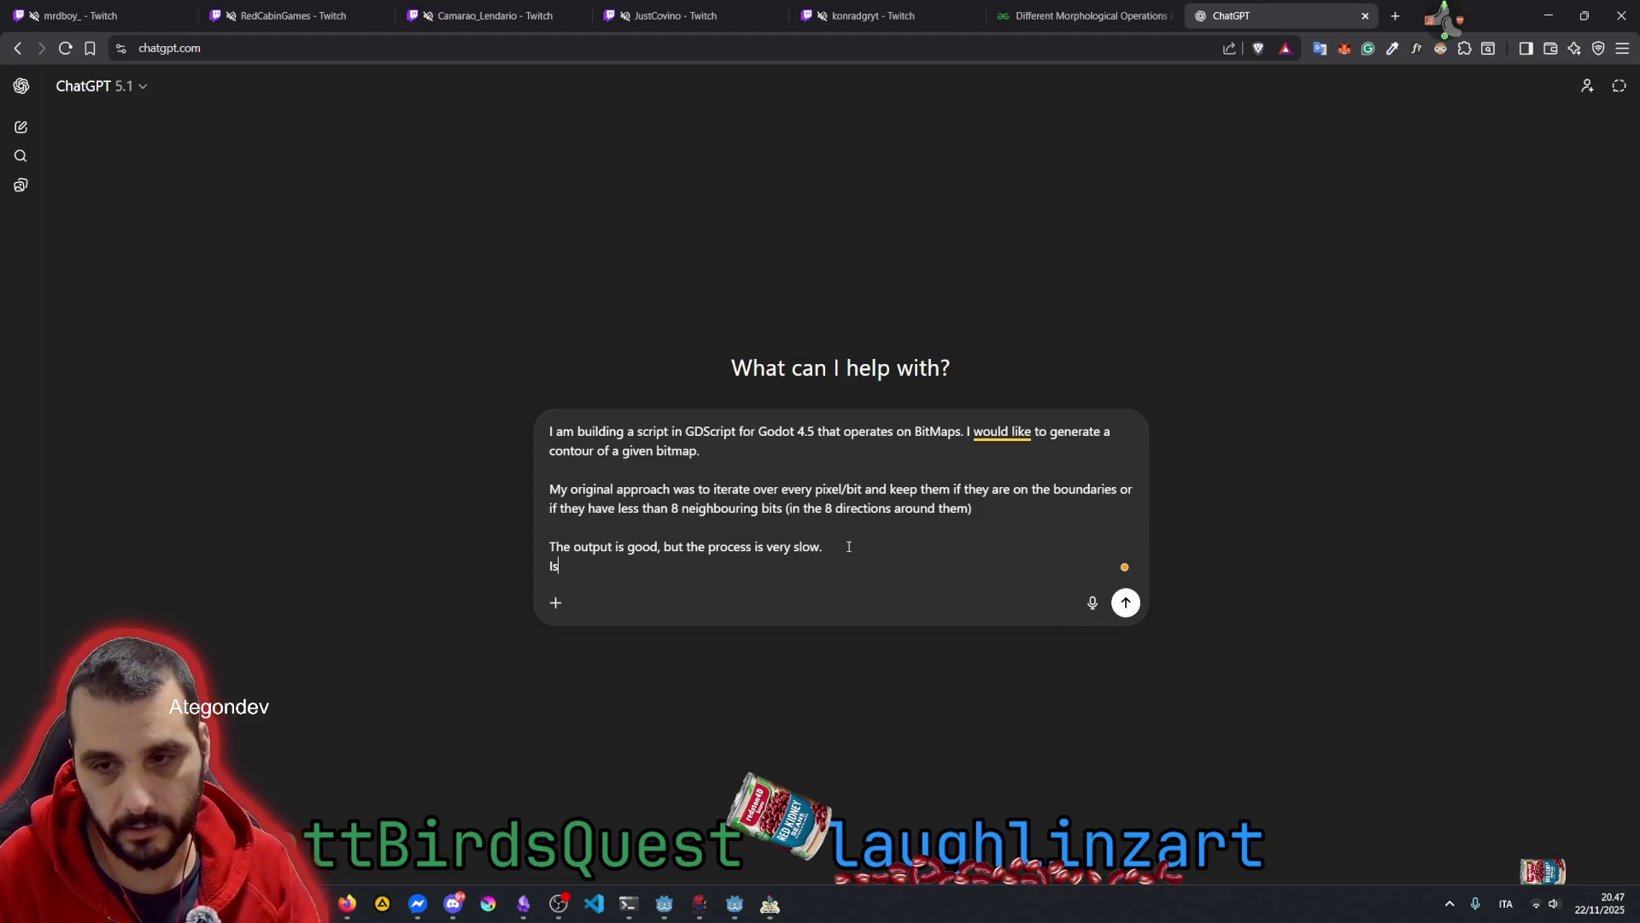
text(Since I )
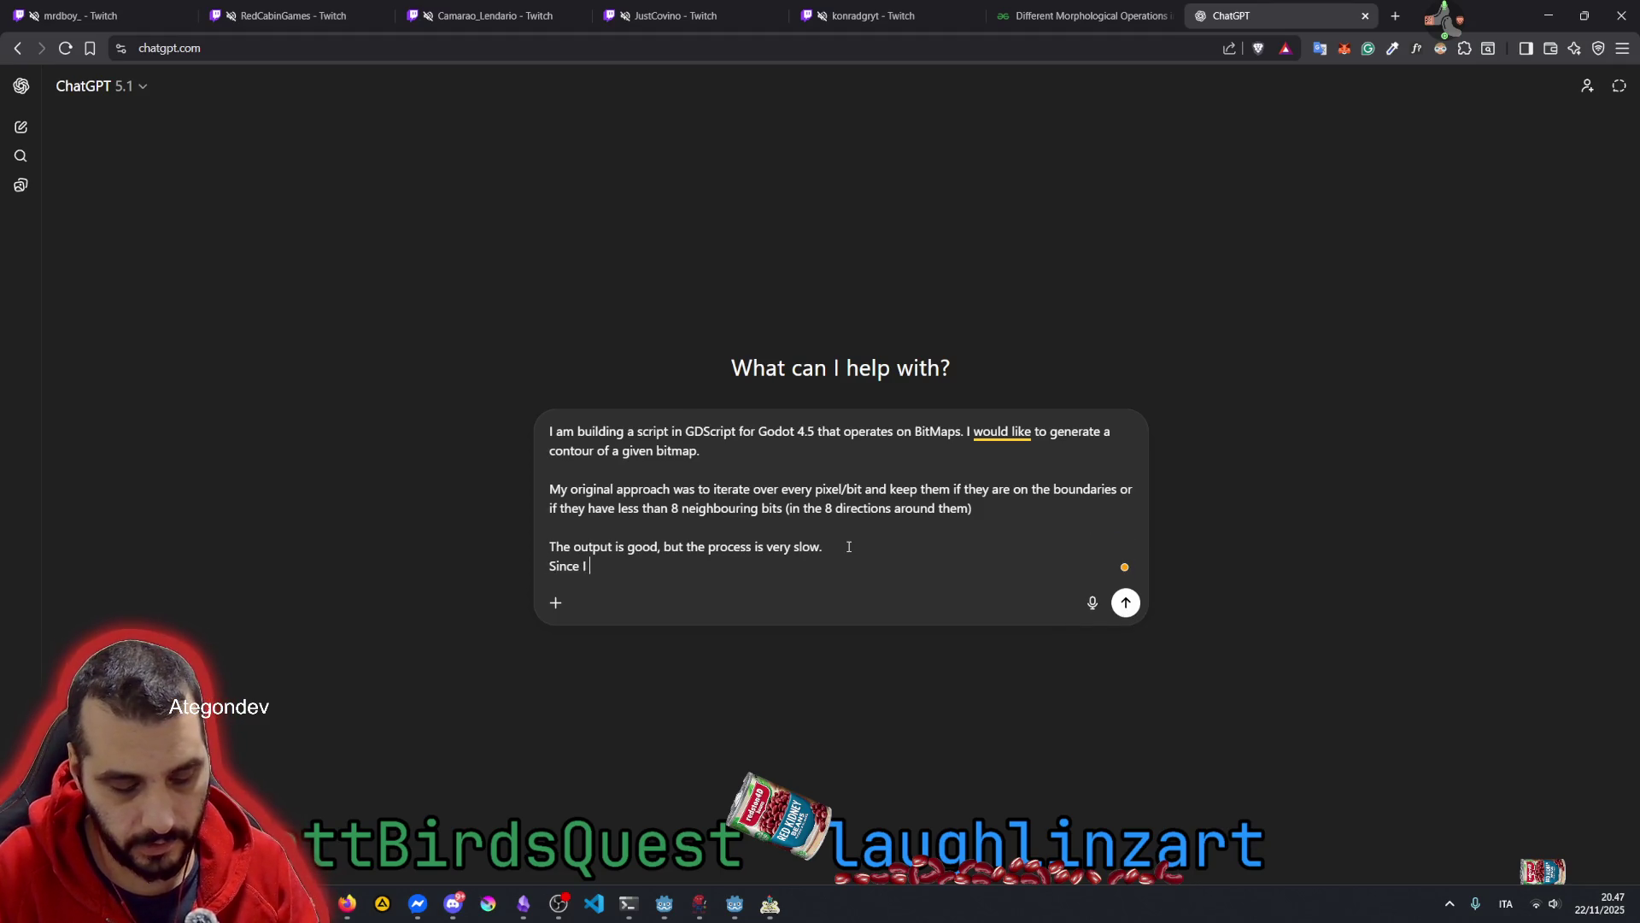
text(can access the )
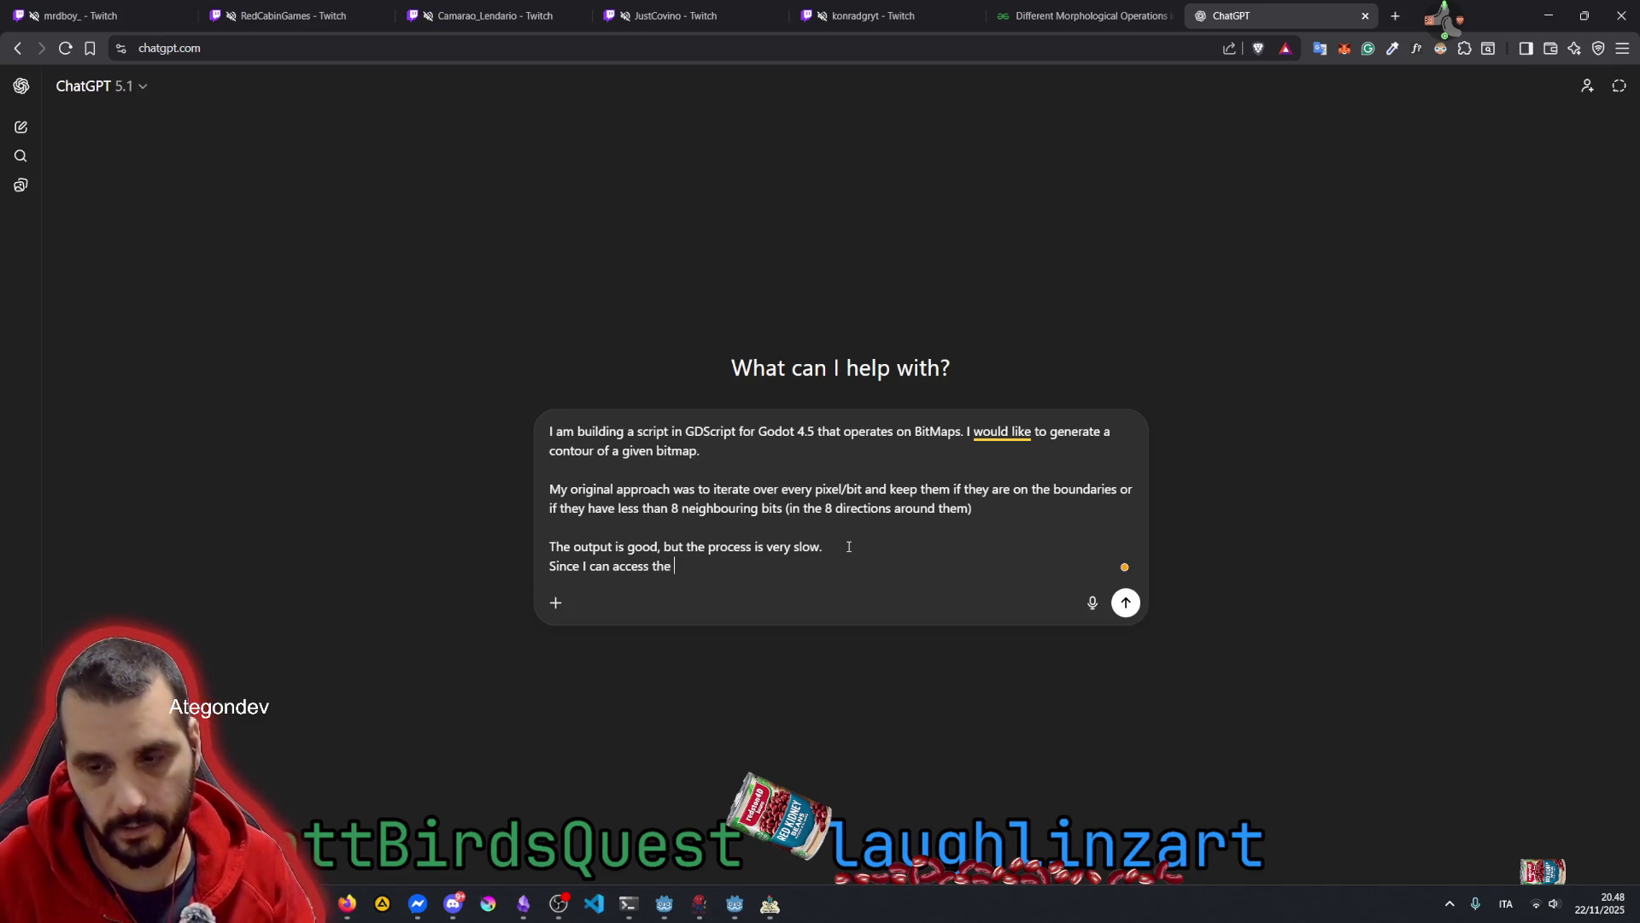
text(raw bit)
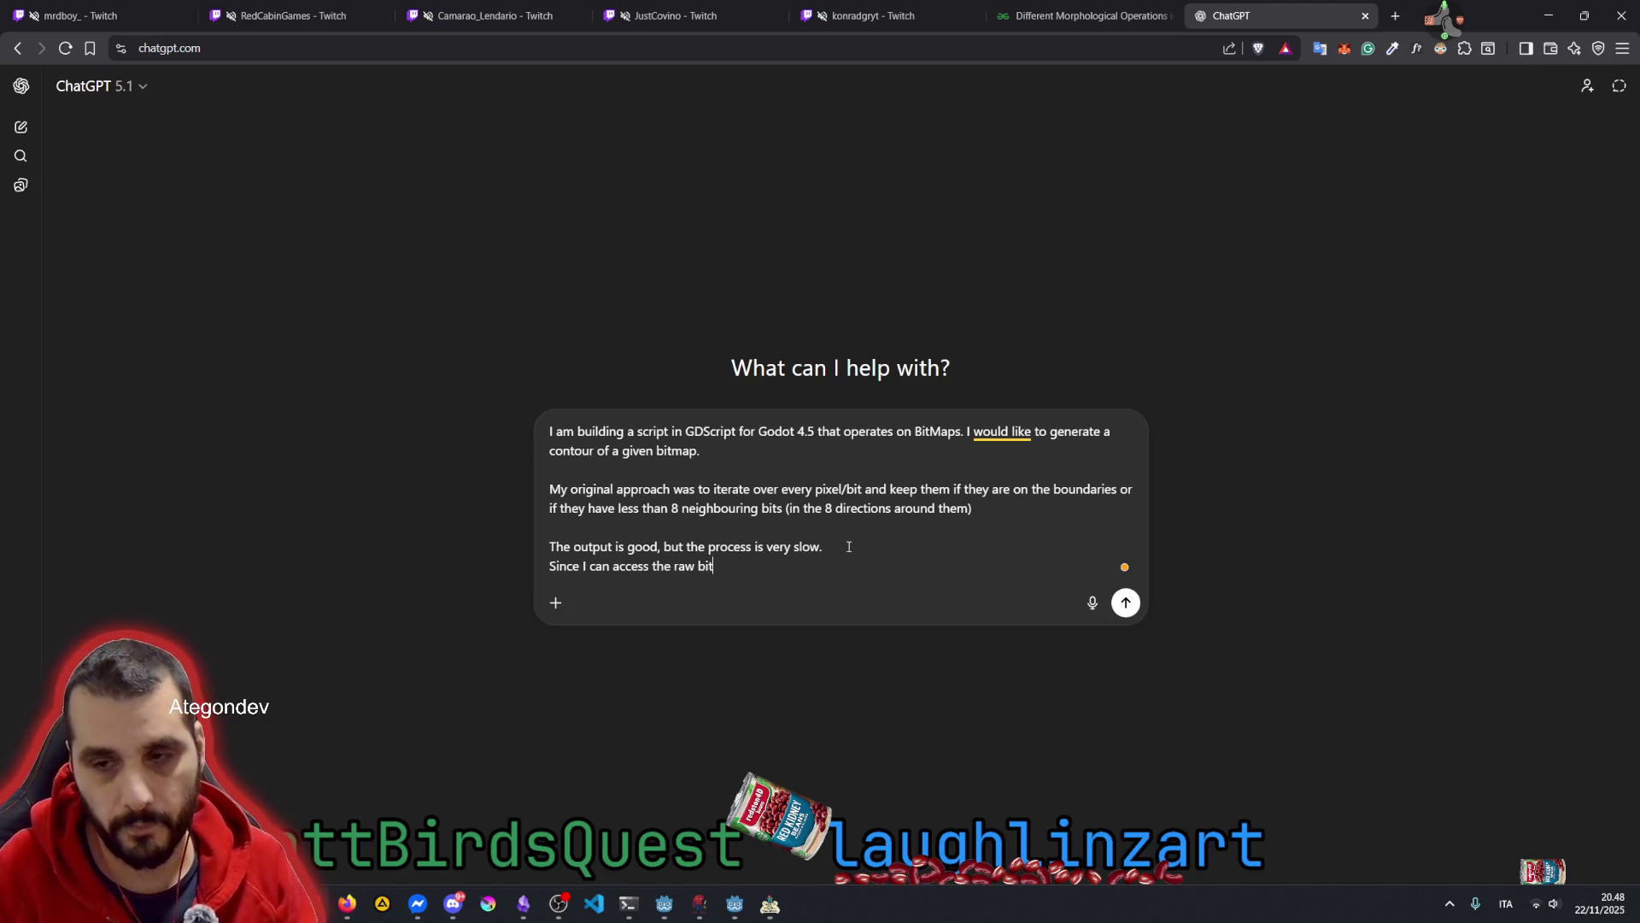
key(BackSpace)
key(BackSpace)
key(BackSpace)
text(bits)
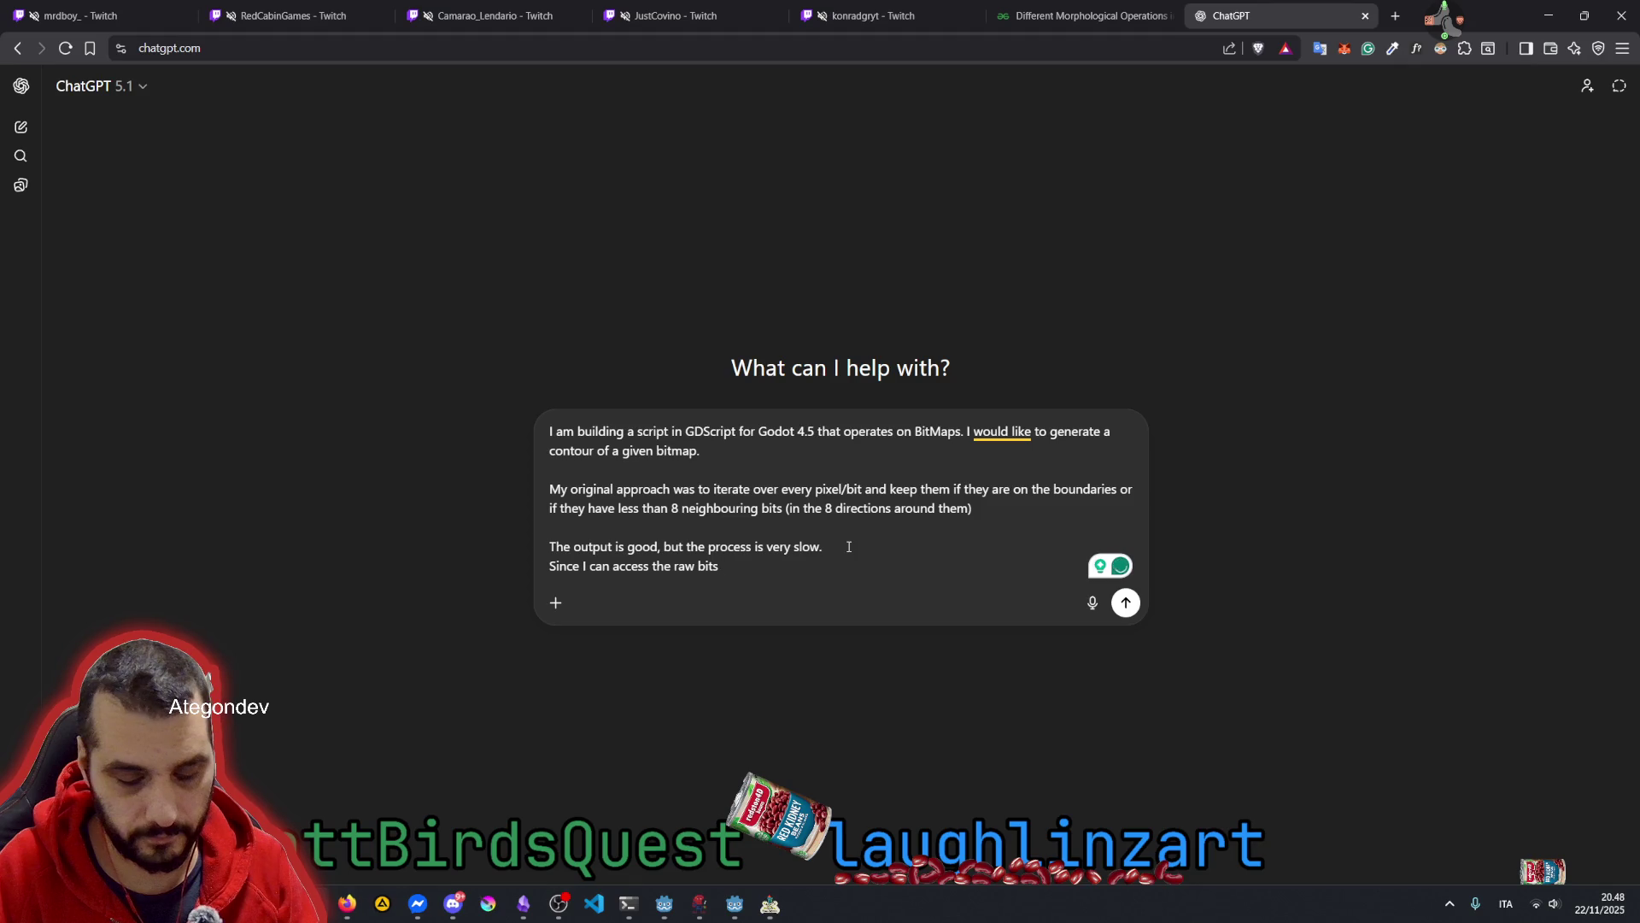
text( of the BitMaps)
key(BackSpace)
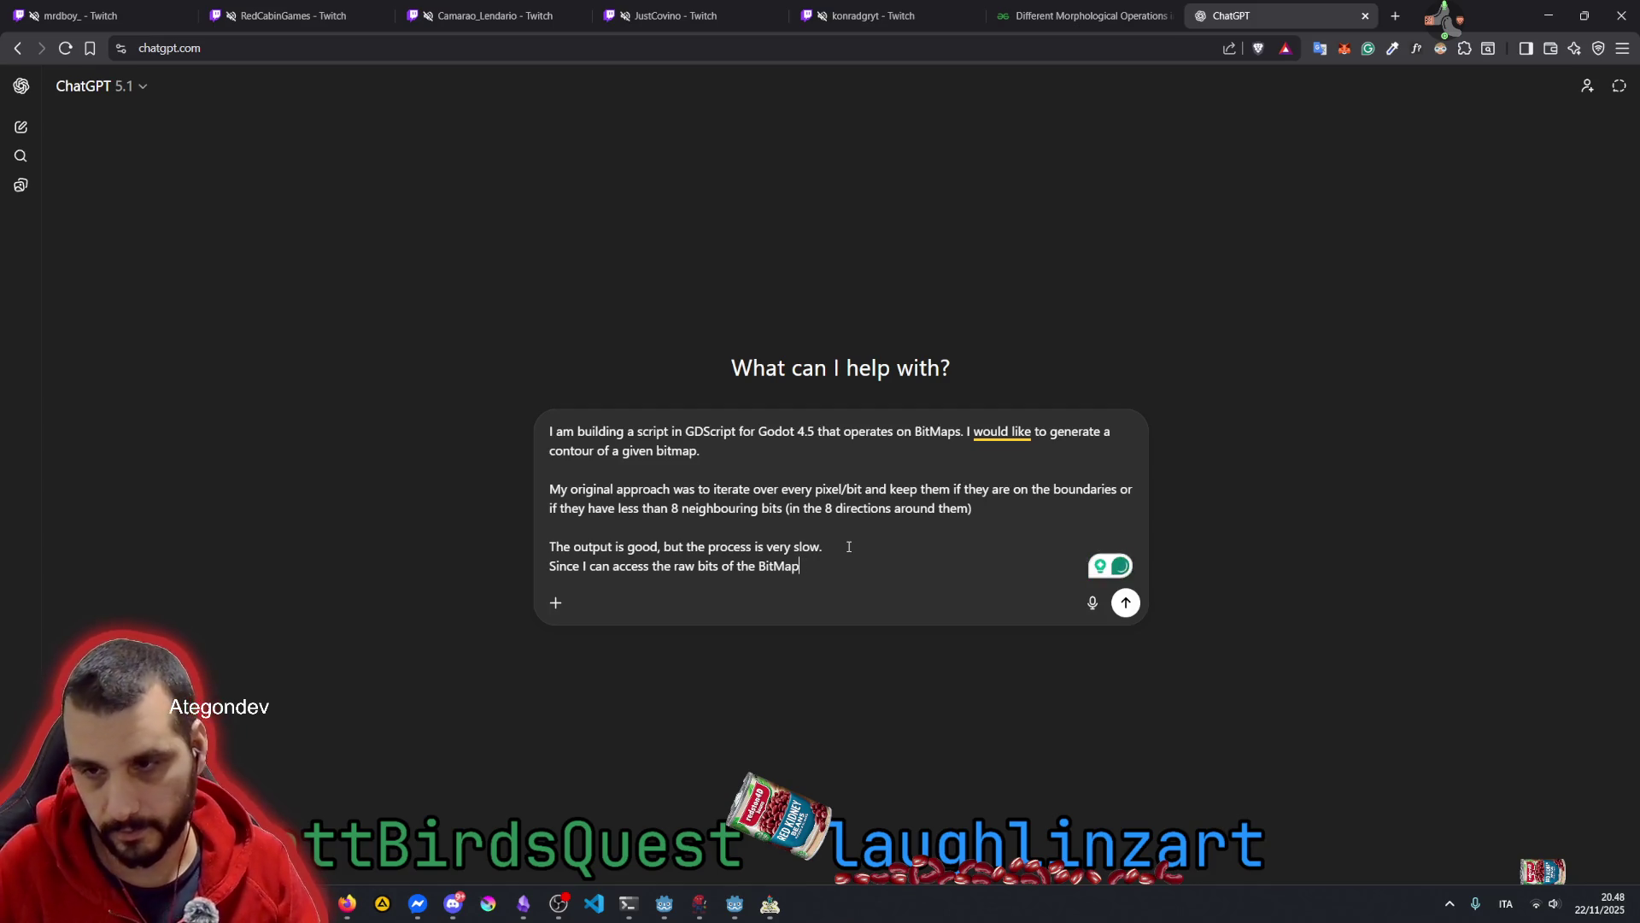
key(ctrl+Left)
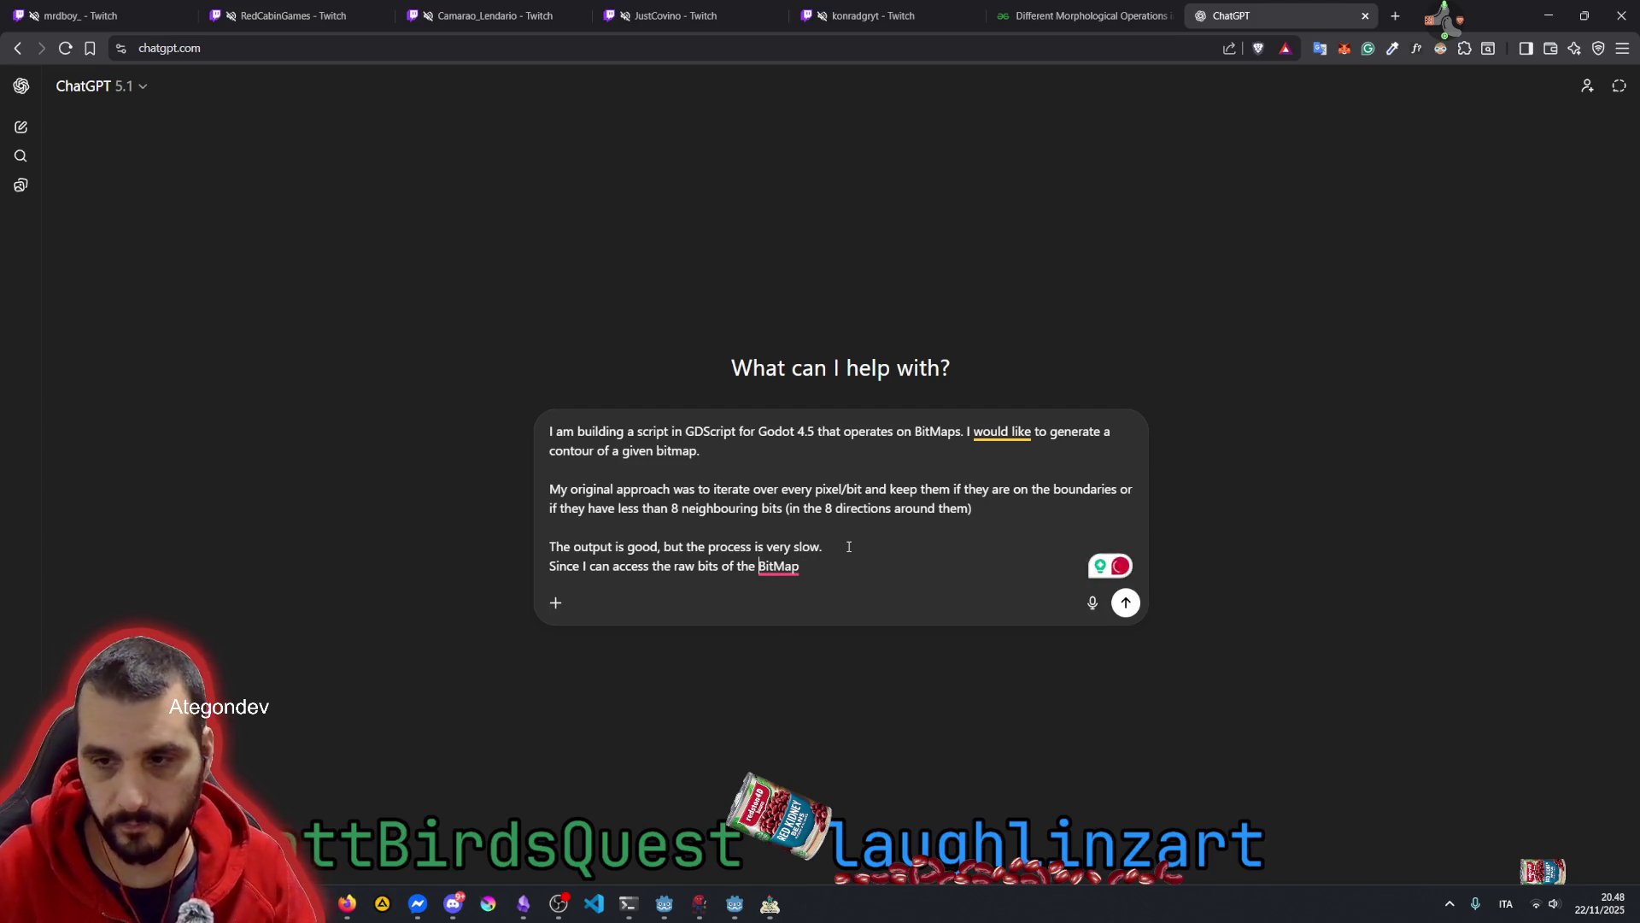
text(any )
text(o)
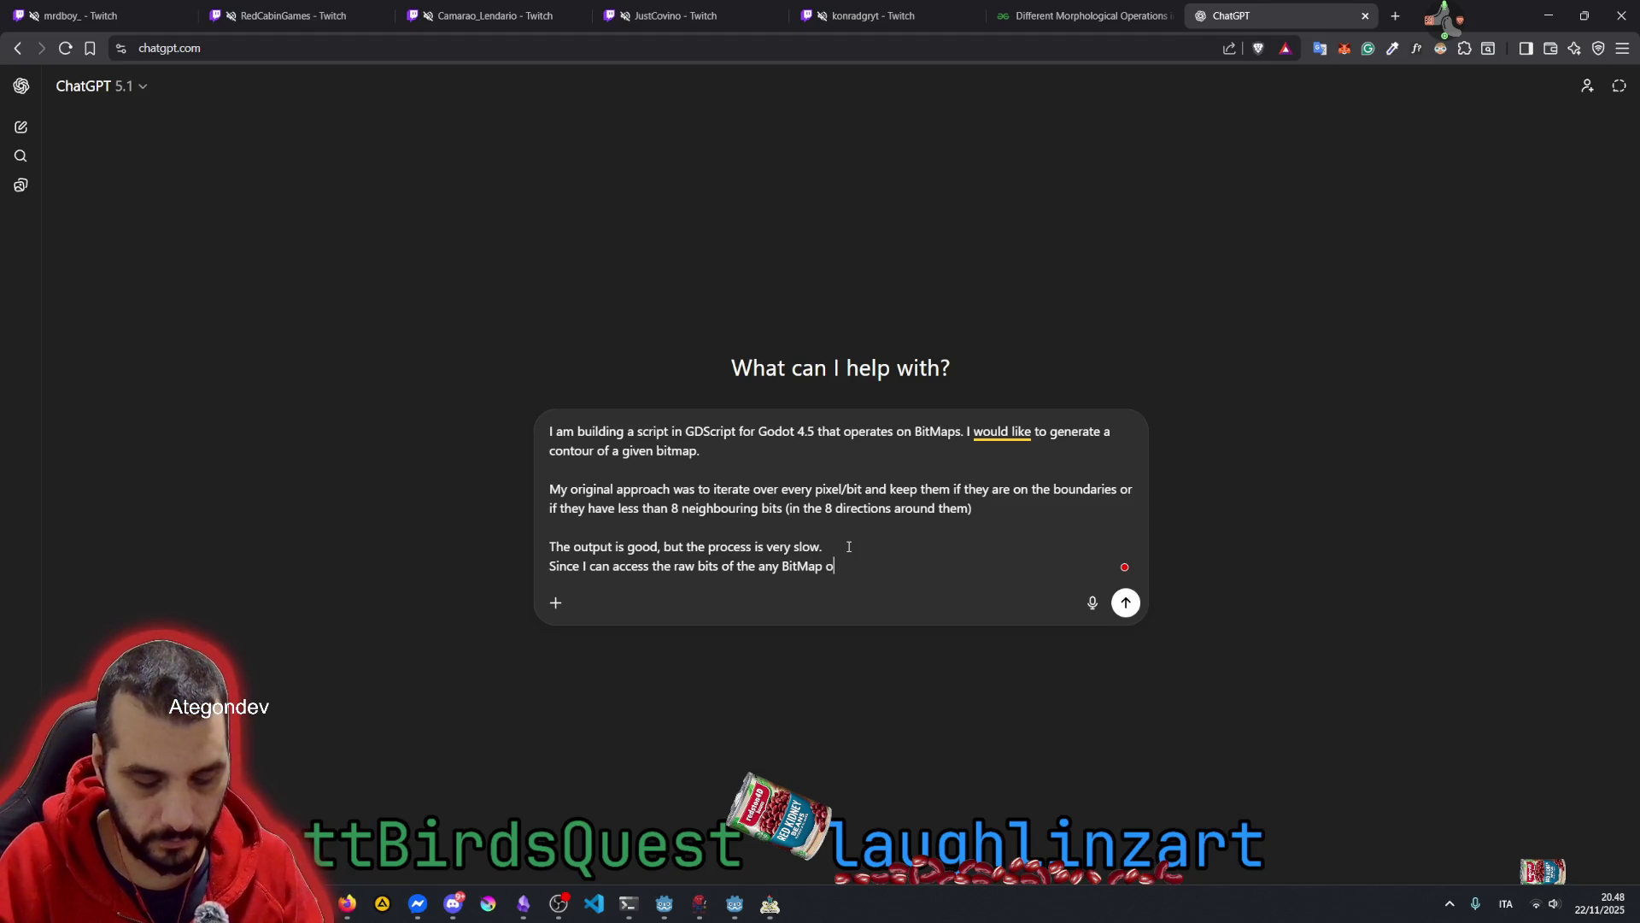
text(bject in Godot)
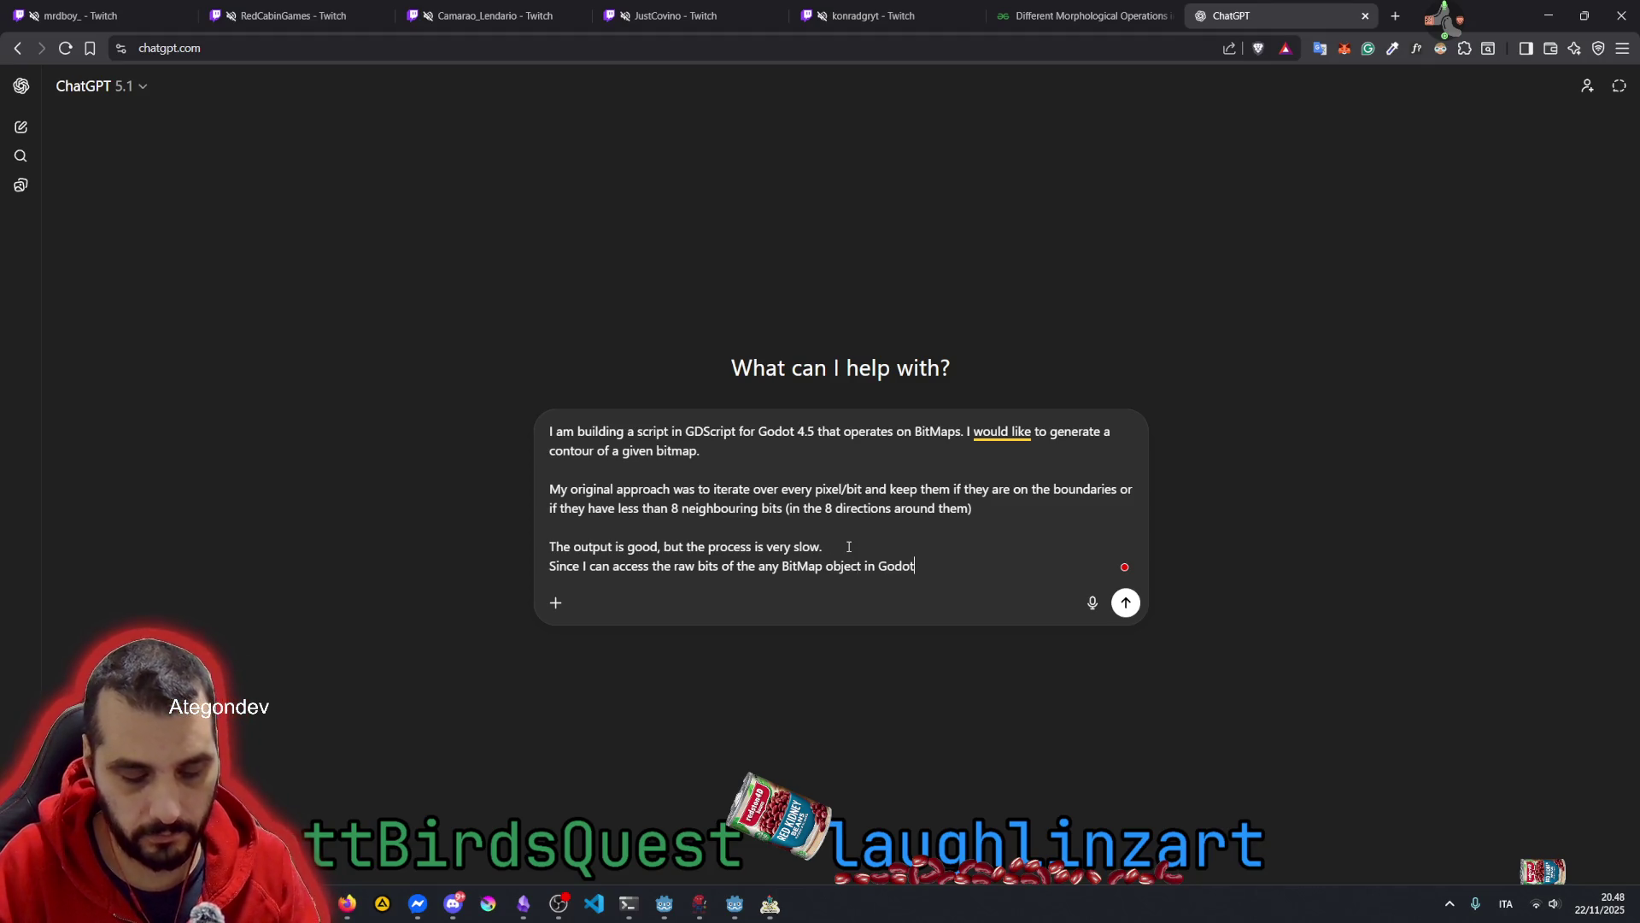
text( ( - Iwrote my own )
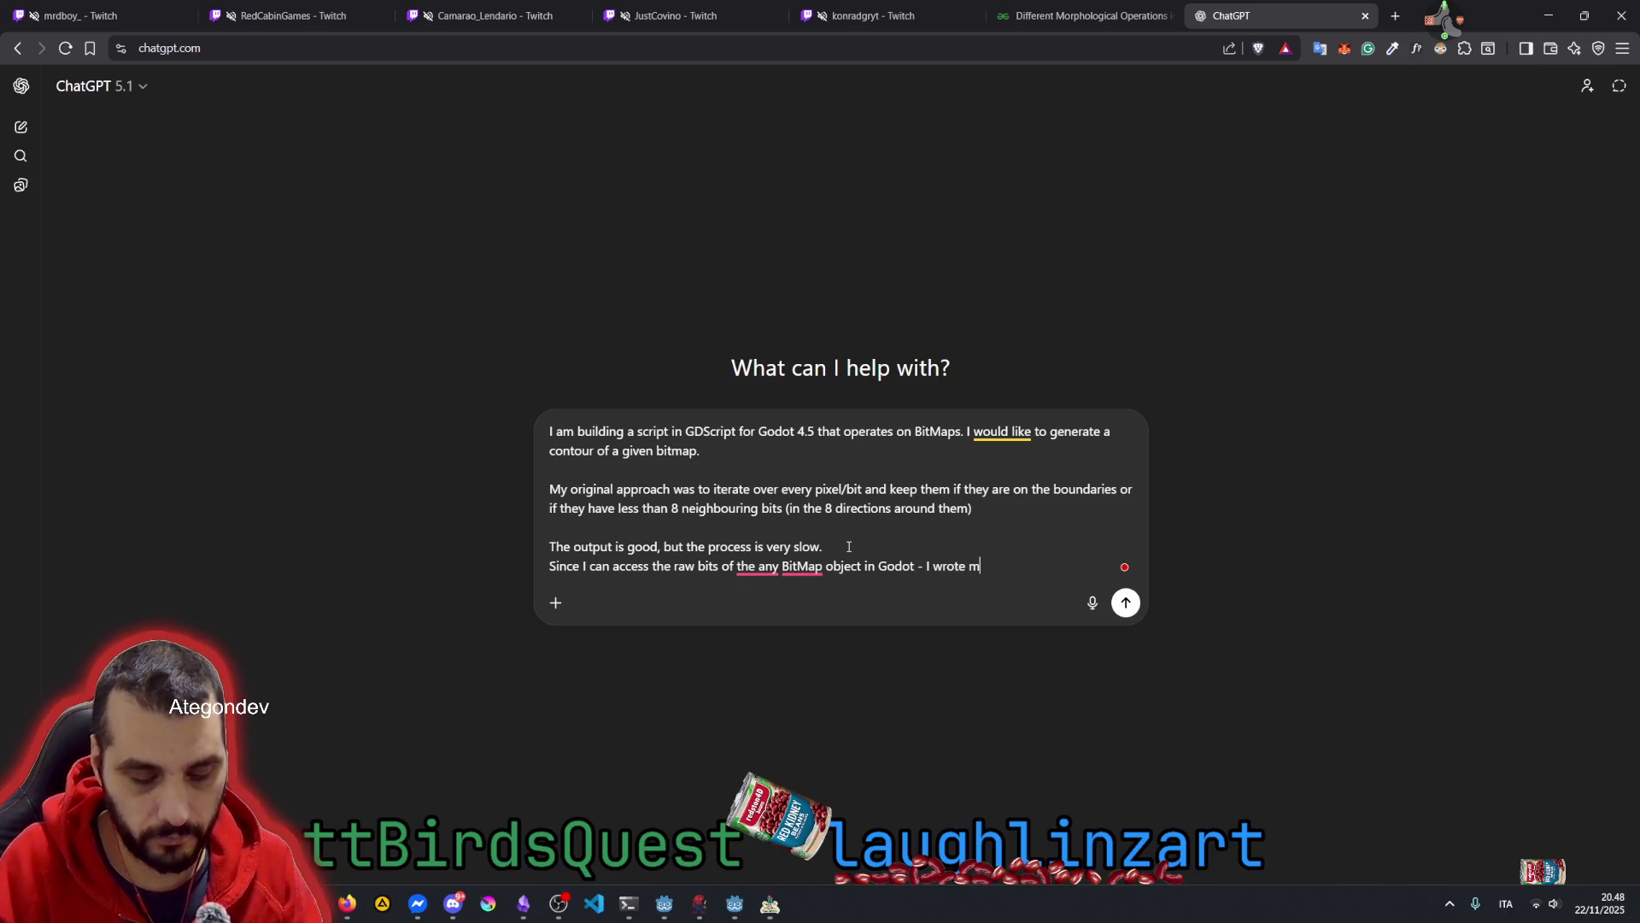
text(code to )
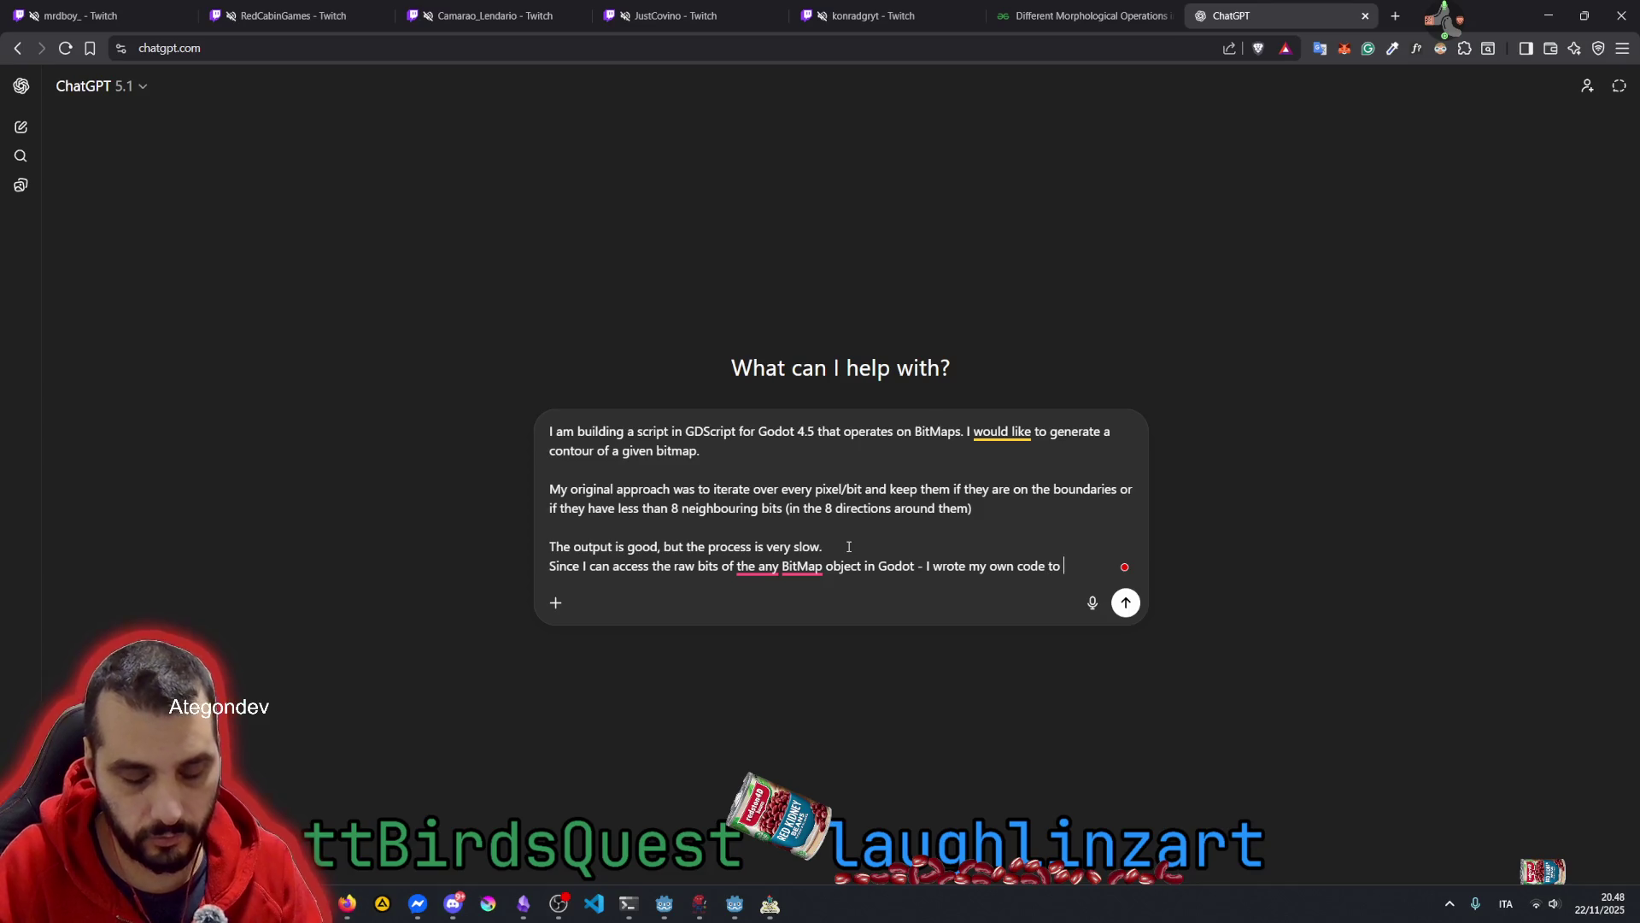
text(exptrapol)
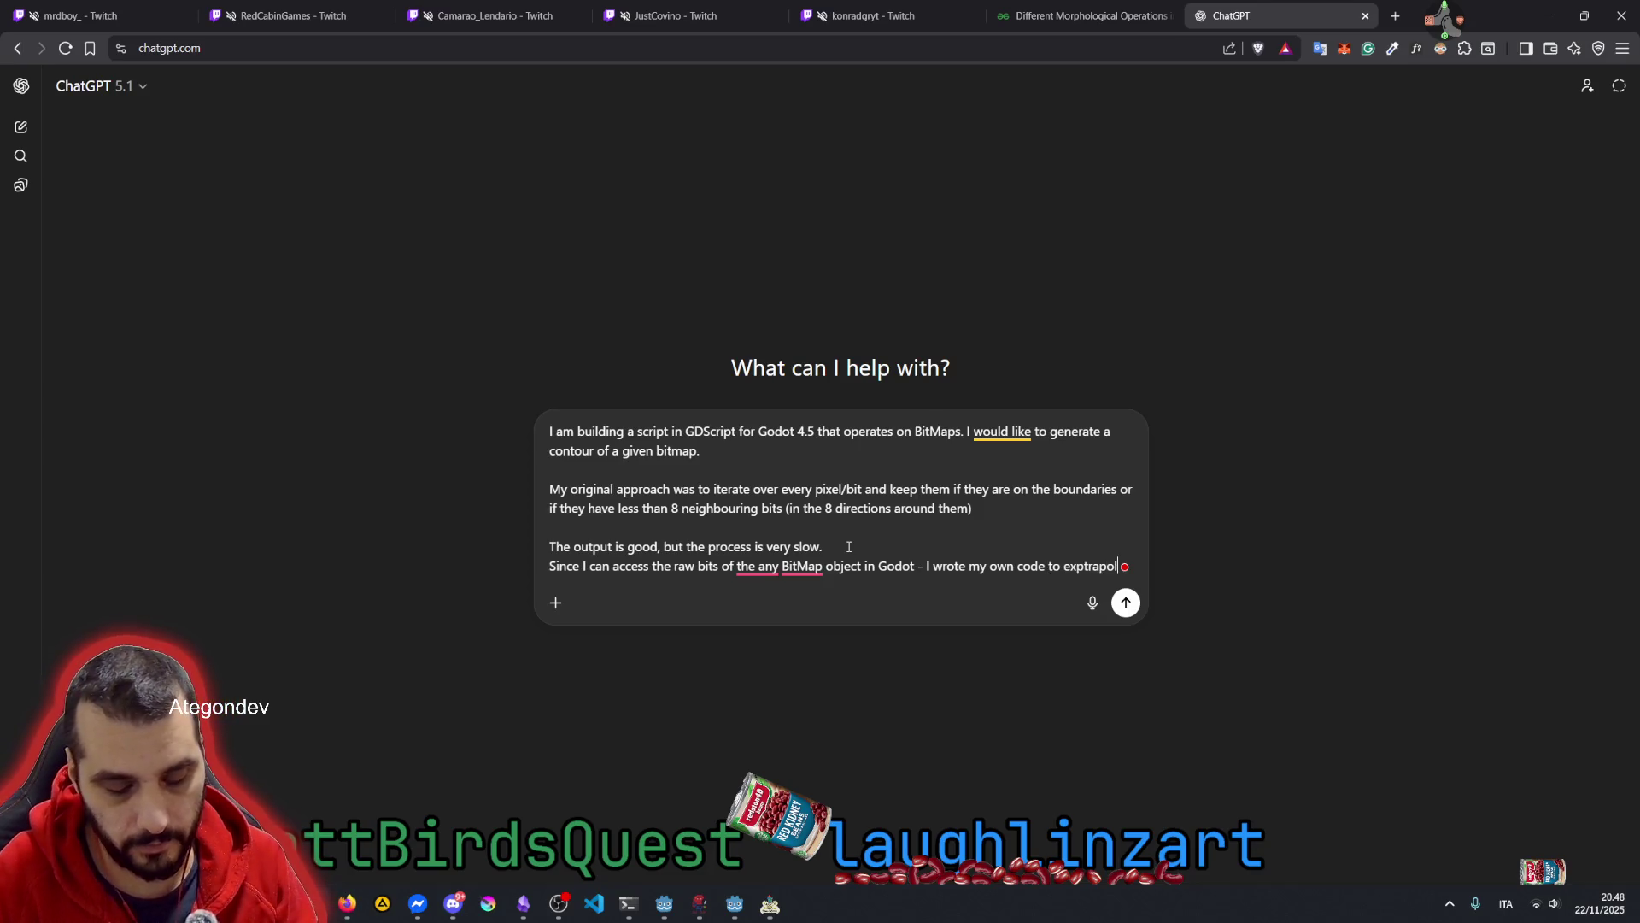
text(ate the array -)
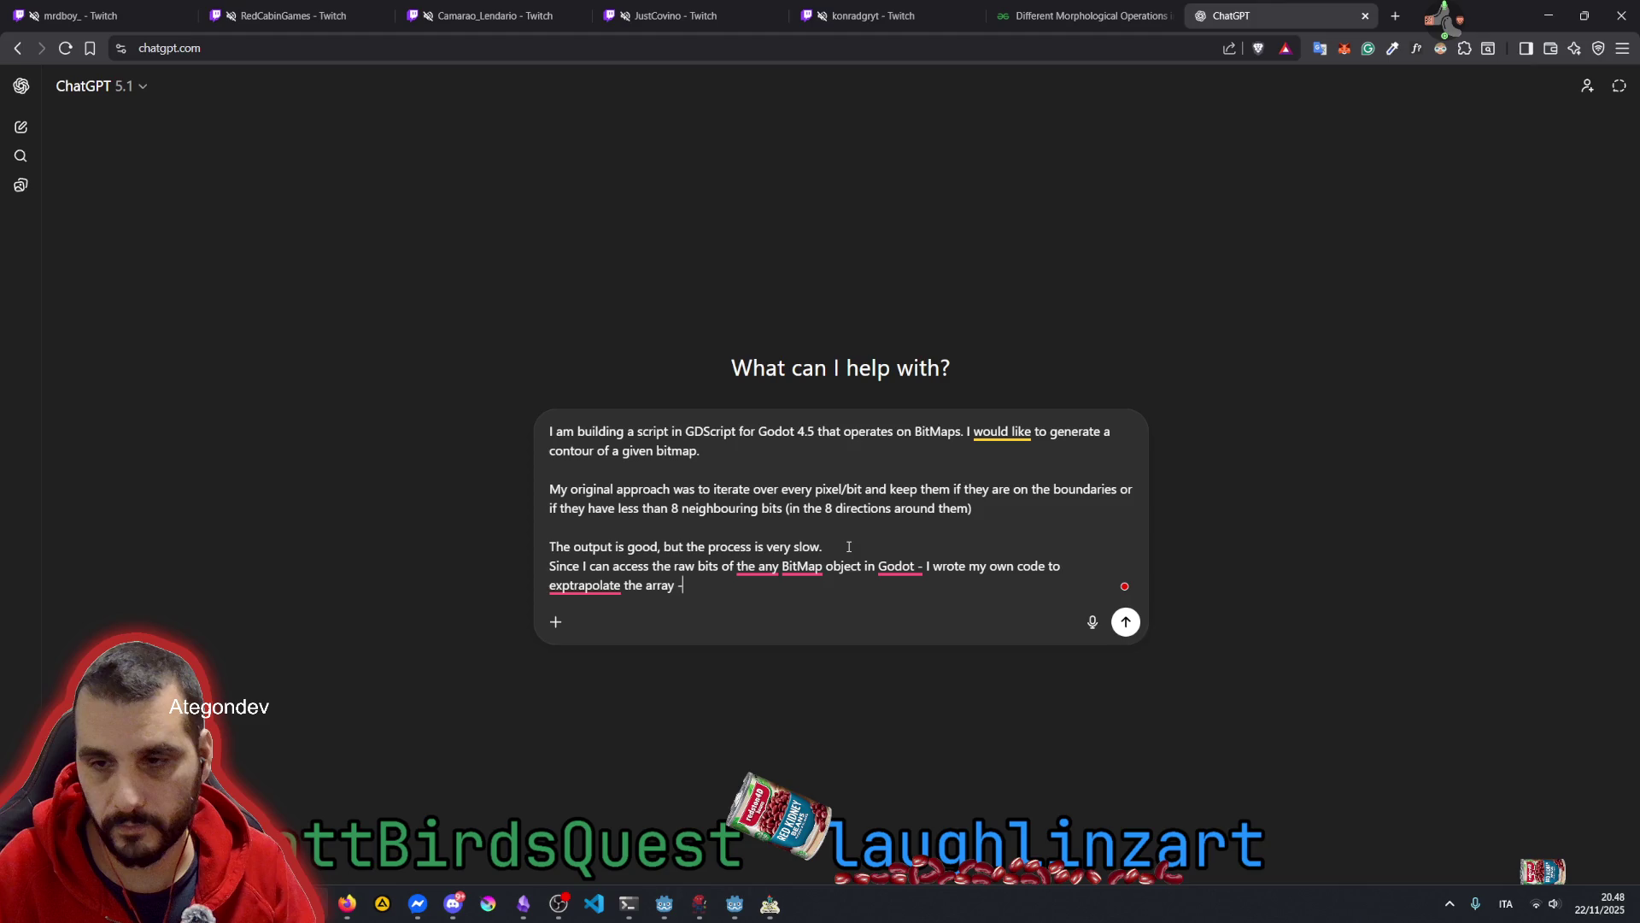
text(  I would like to know if )
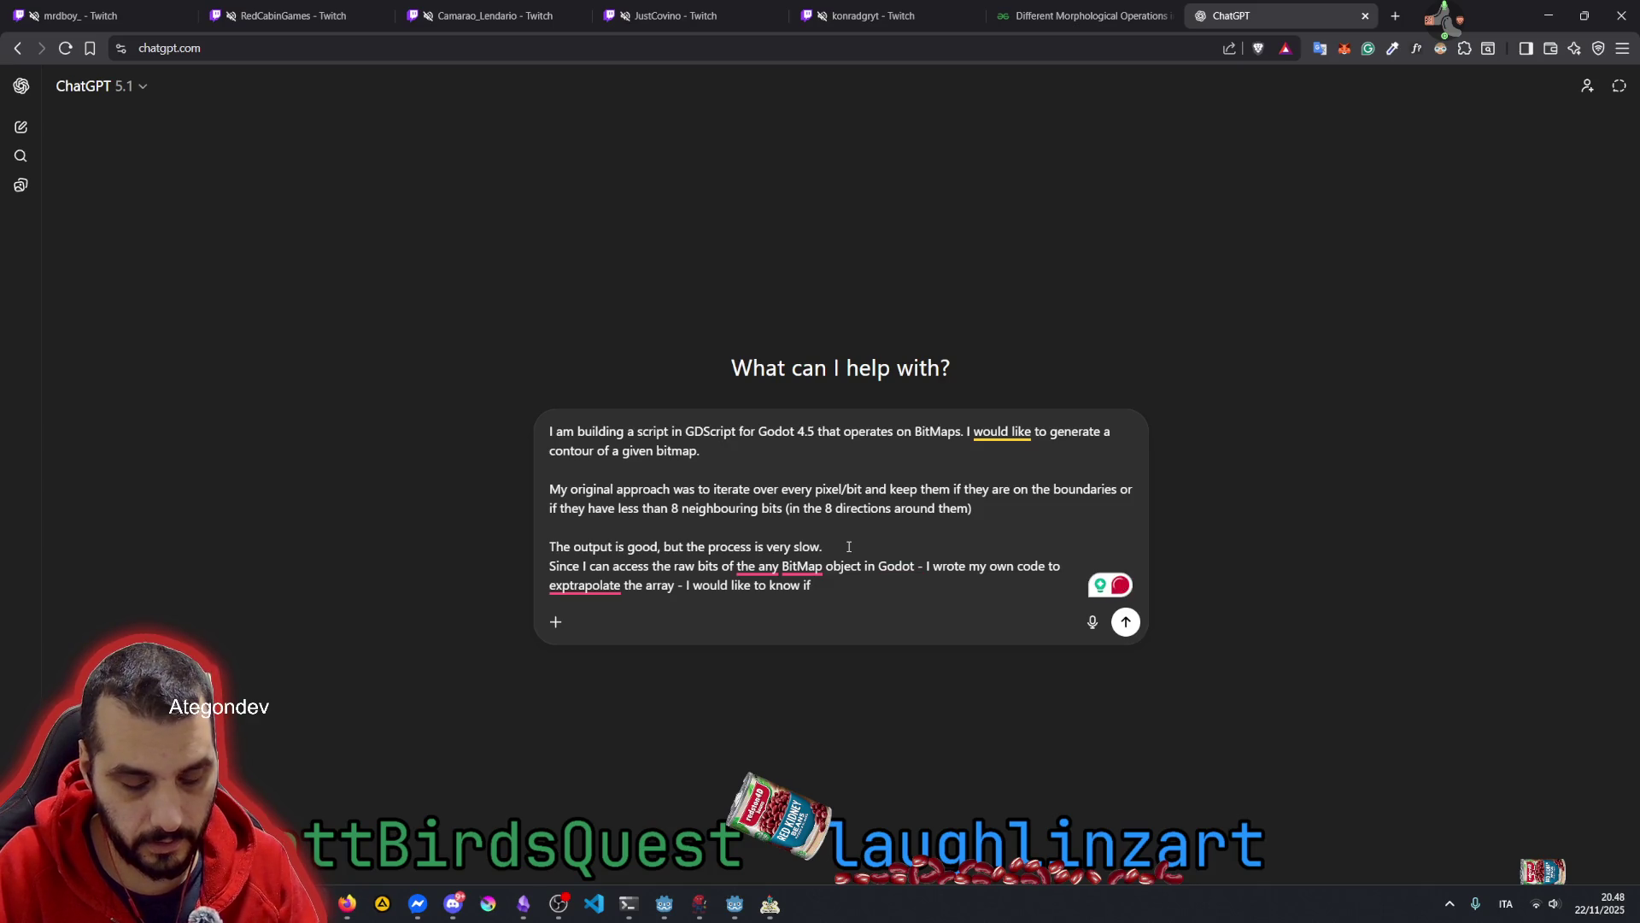
text( in gene)
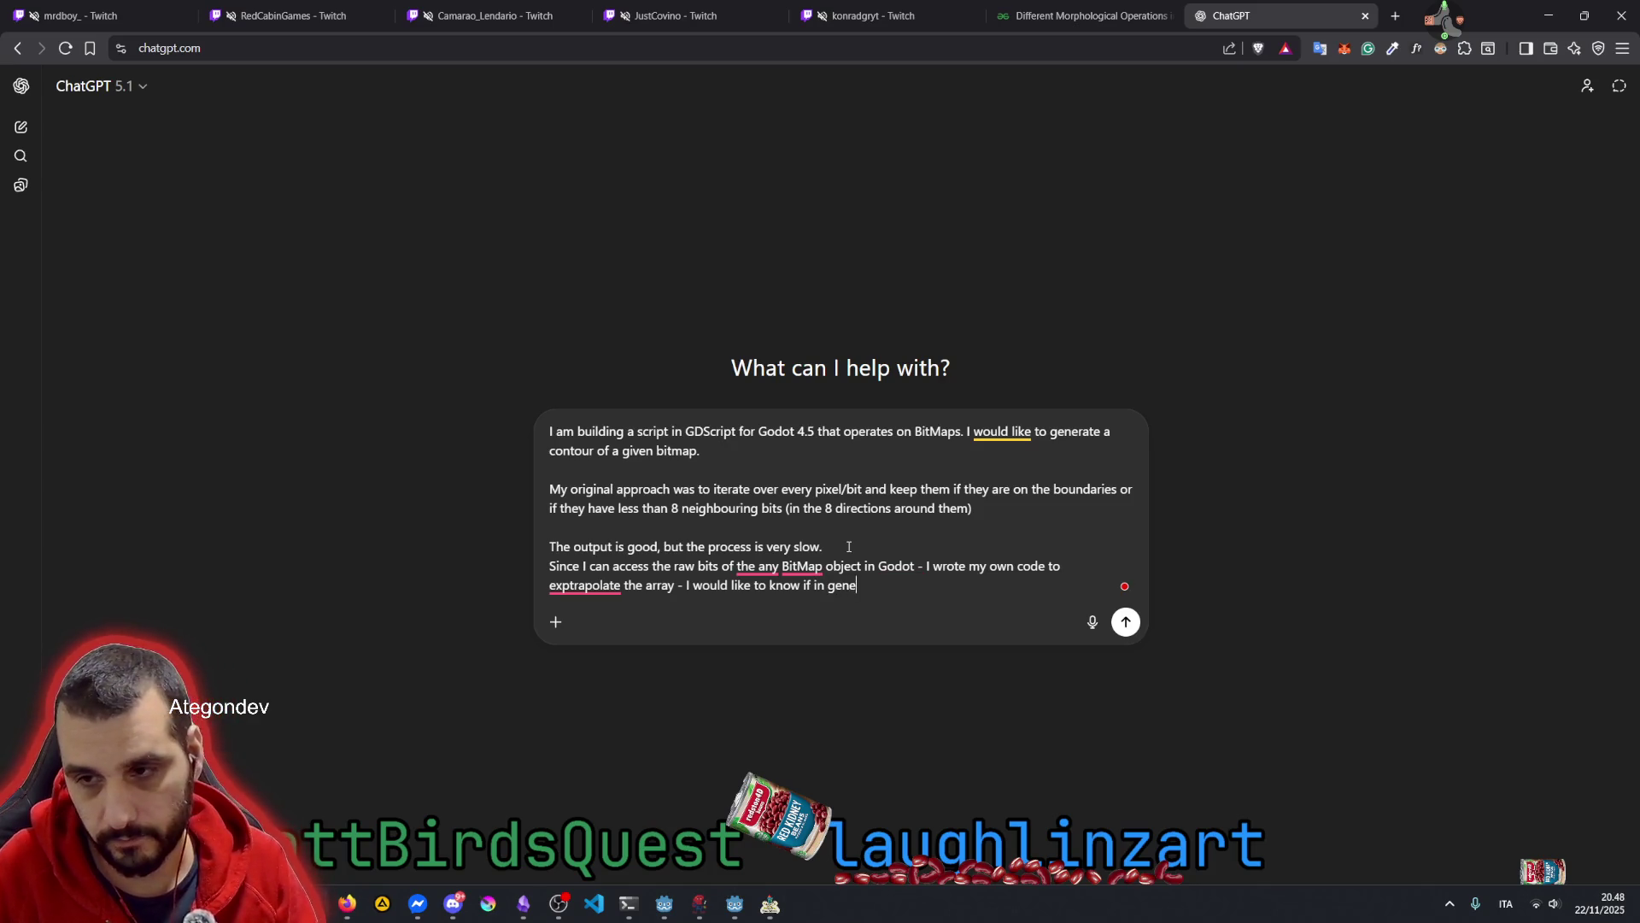
text(ral there)
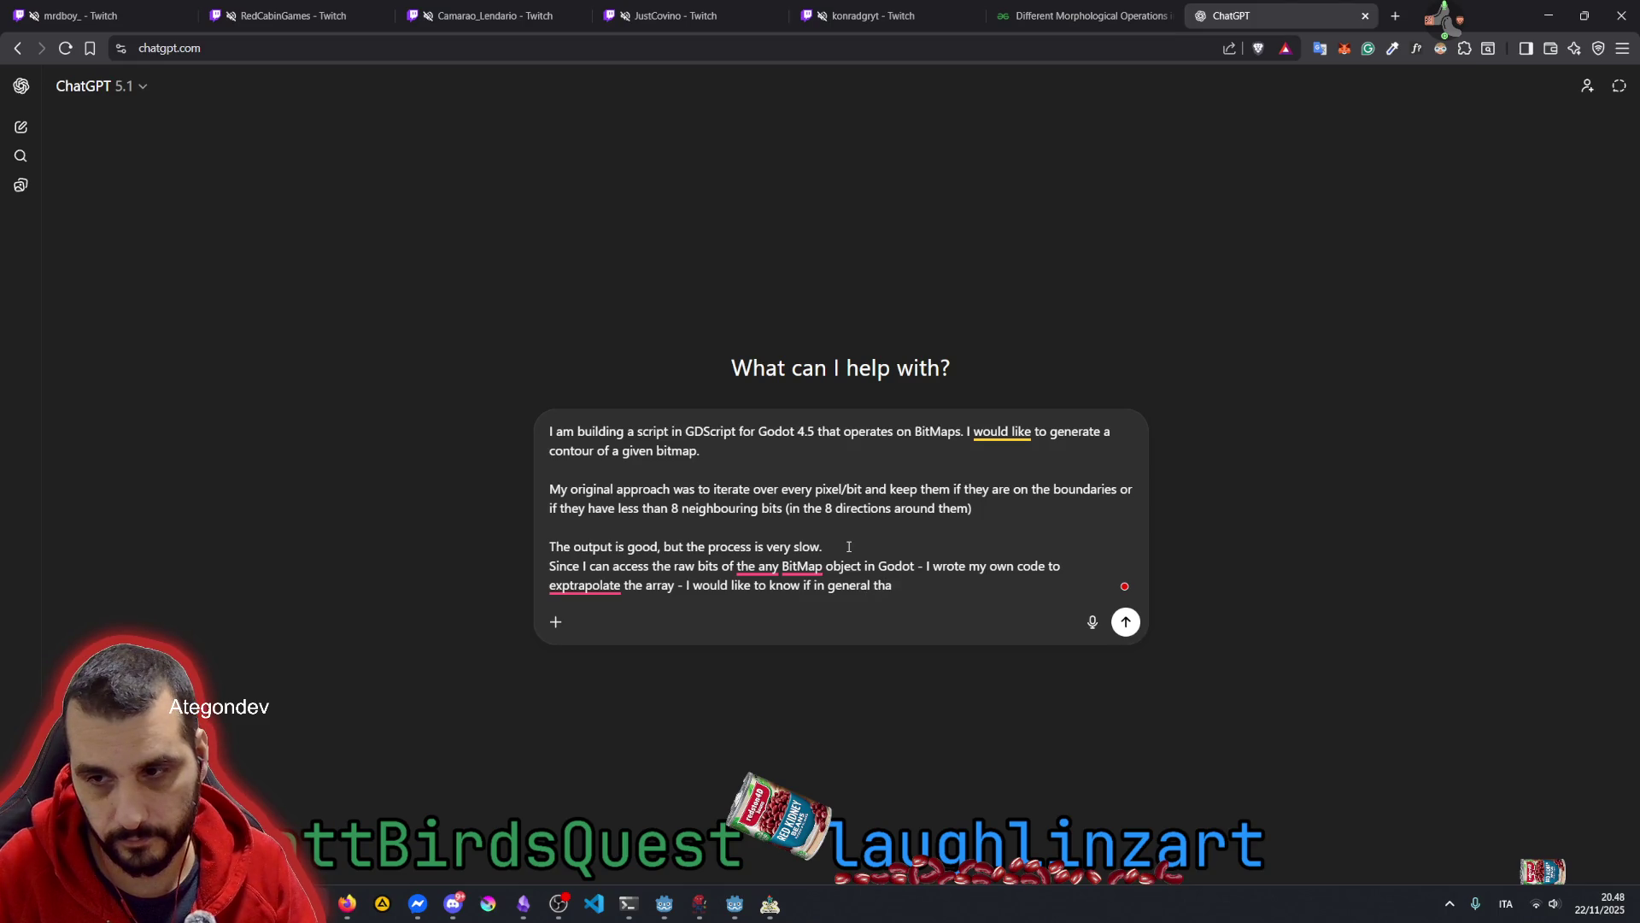
text( are approce)
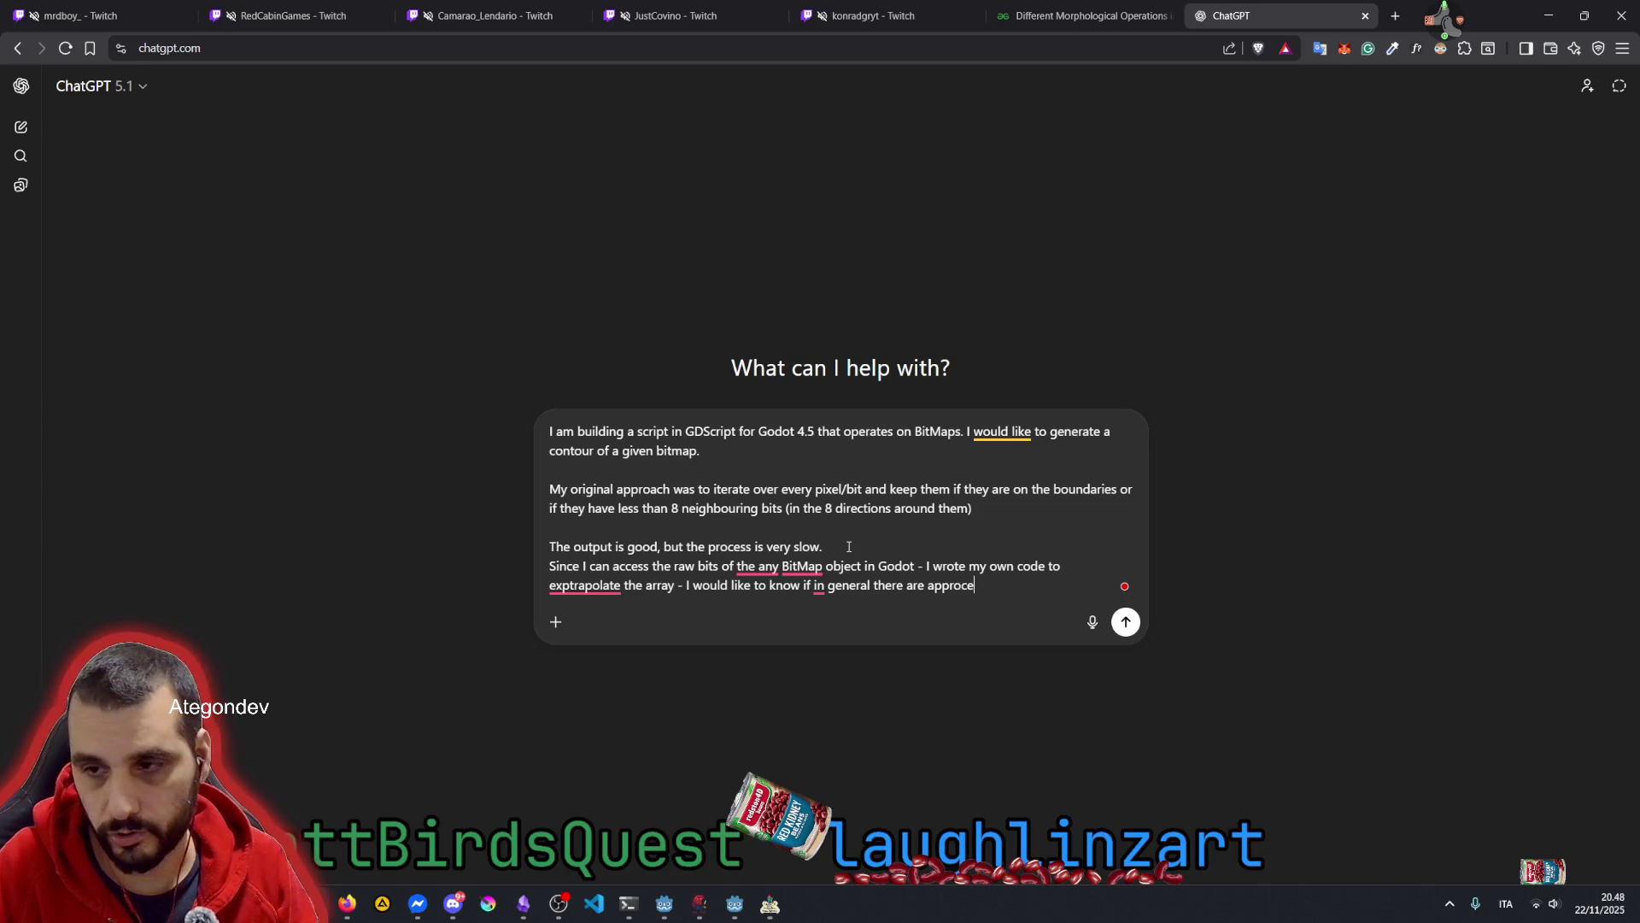
key(BackSpace)
text(aches to this)
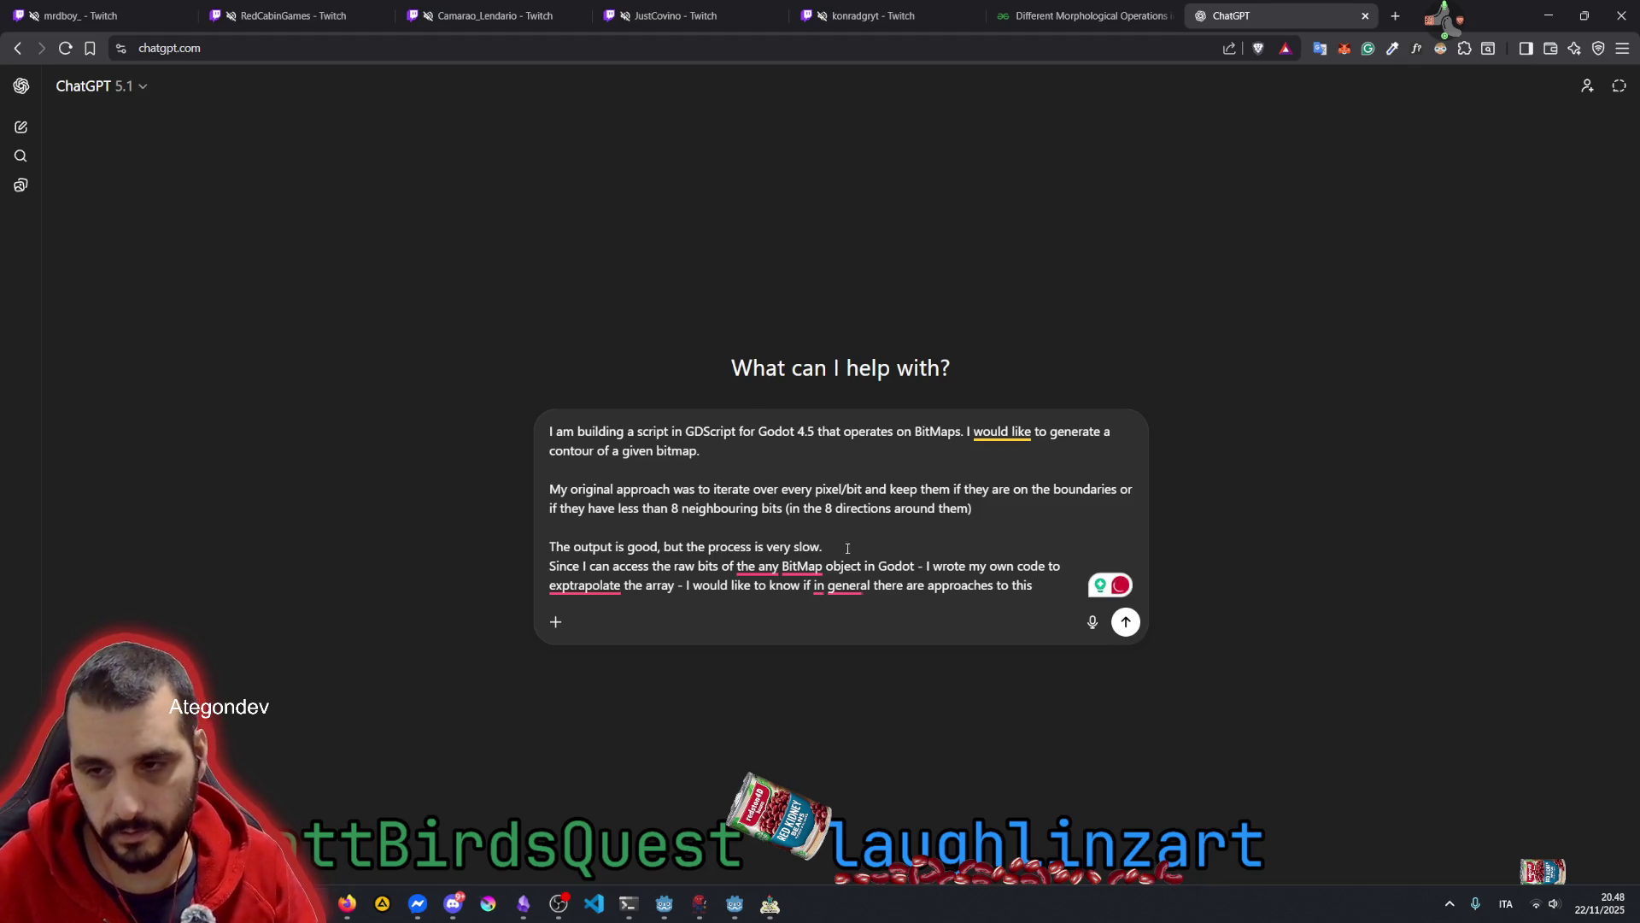
Insert commas after 'if' and 'general' and end the question with 'problem'
click(814, 587)
text(,)
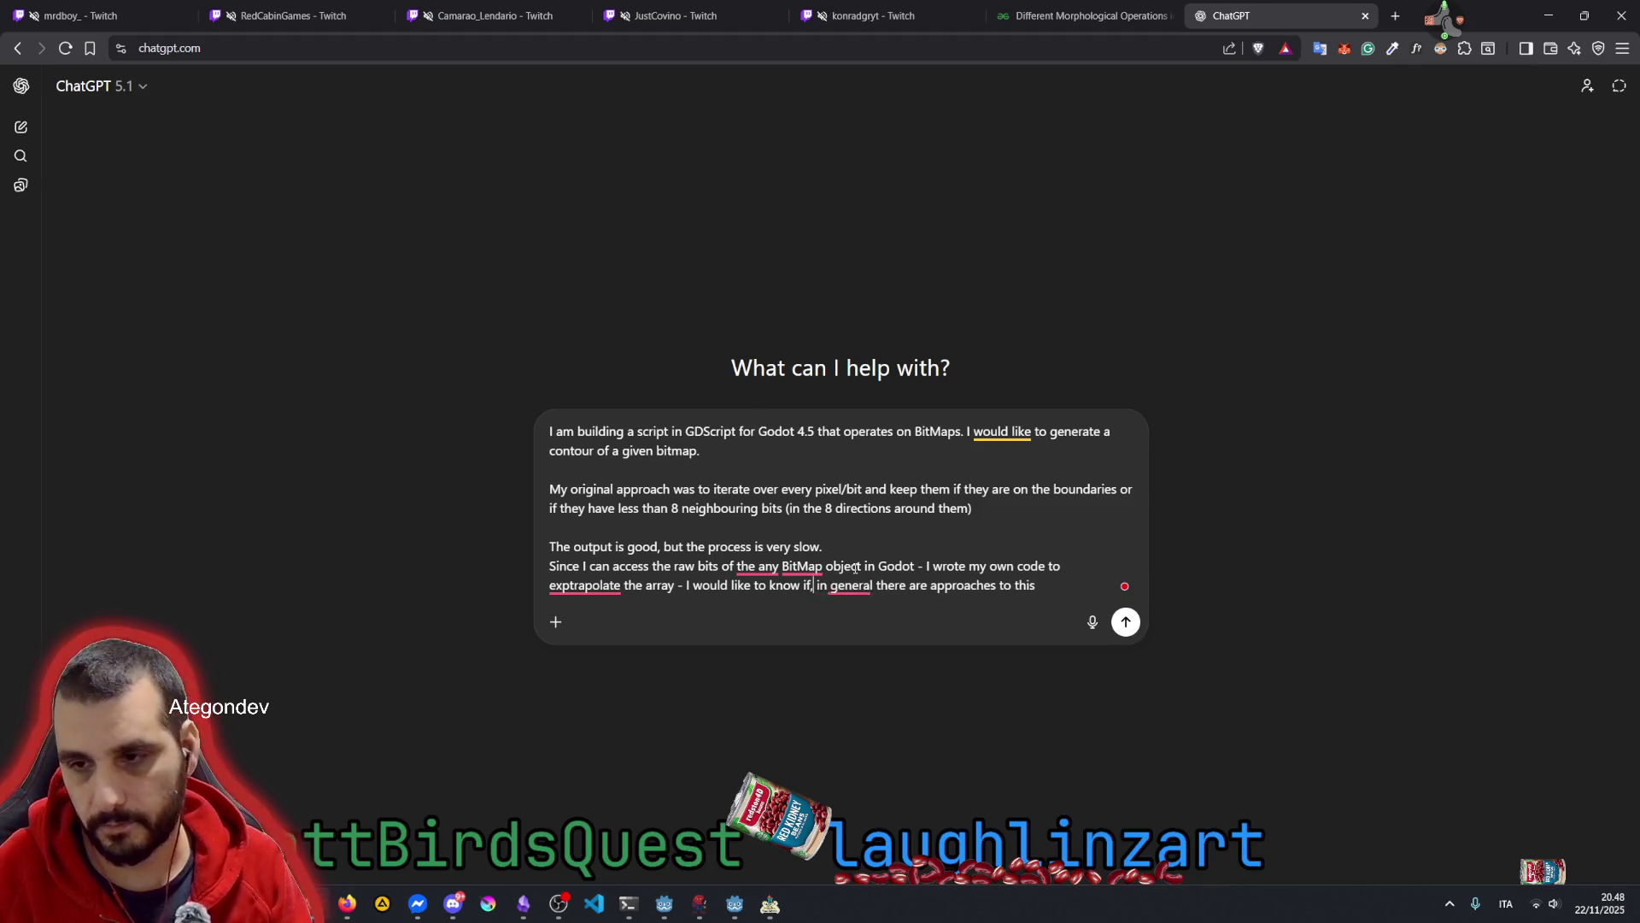
key(Right)
key(Right)
key(Right)
text(,)
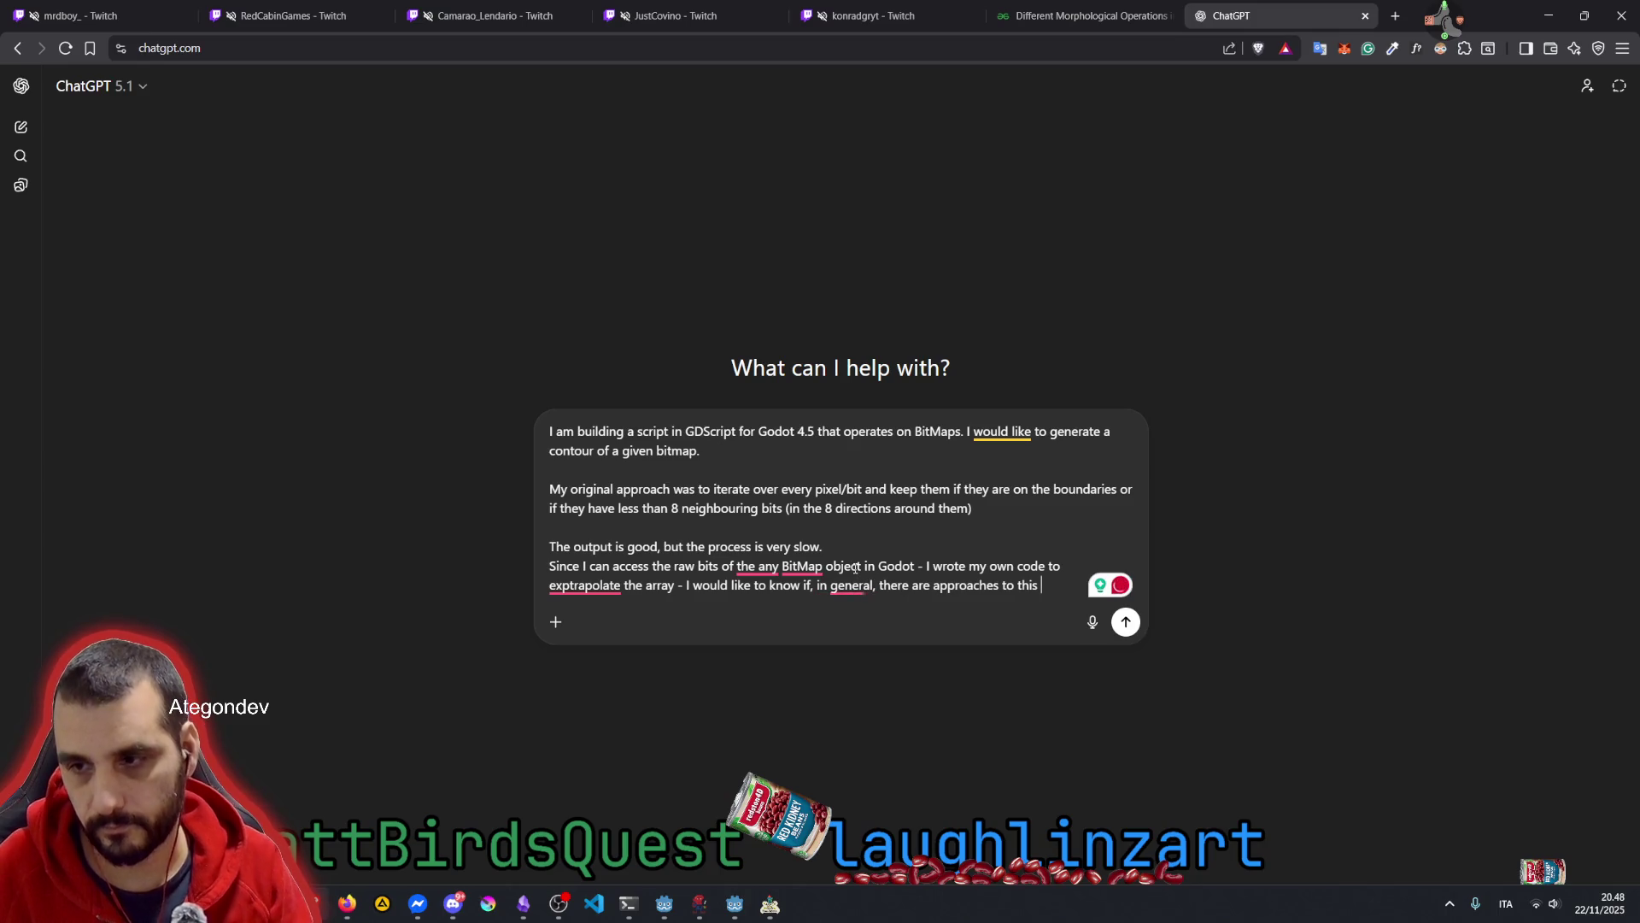
text( problem)
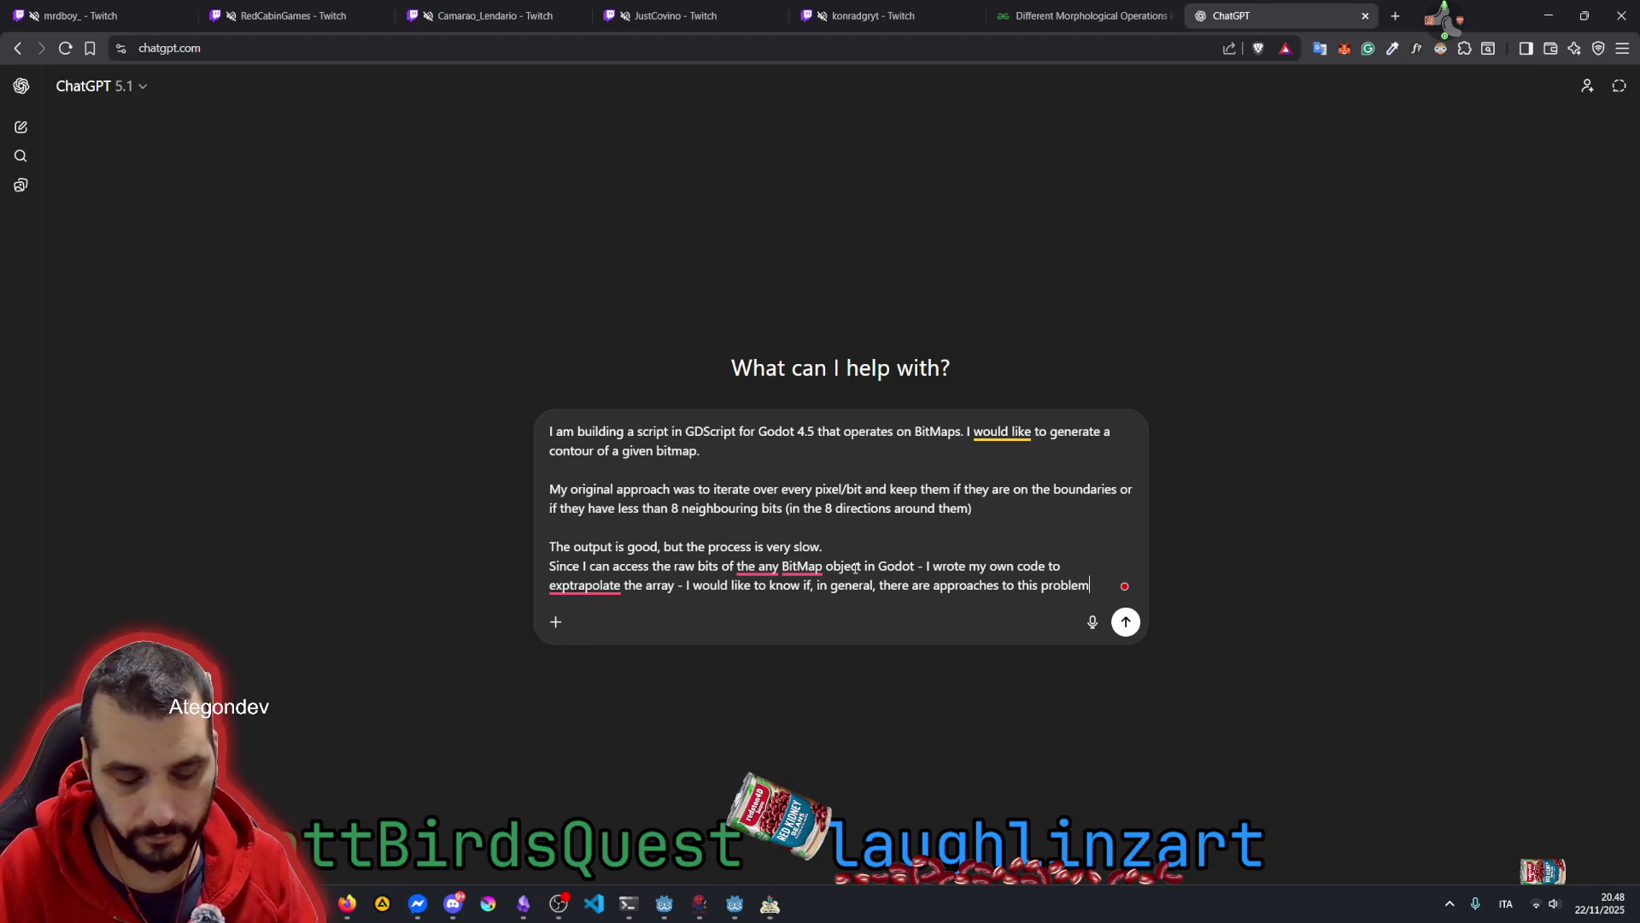
Add, then remove, a line asking ChatGPT to web-search morphological dilation/erosion
text(.)
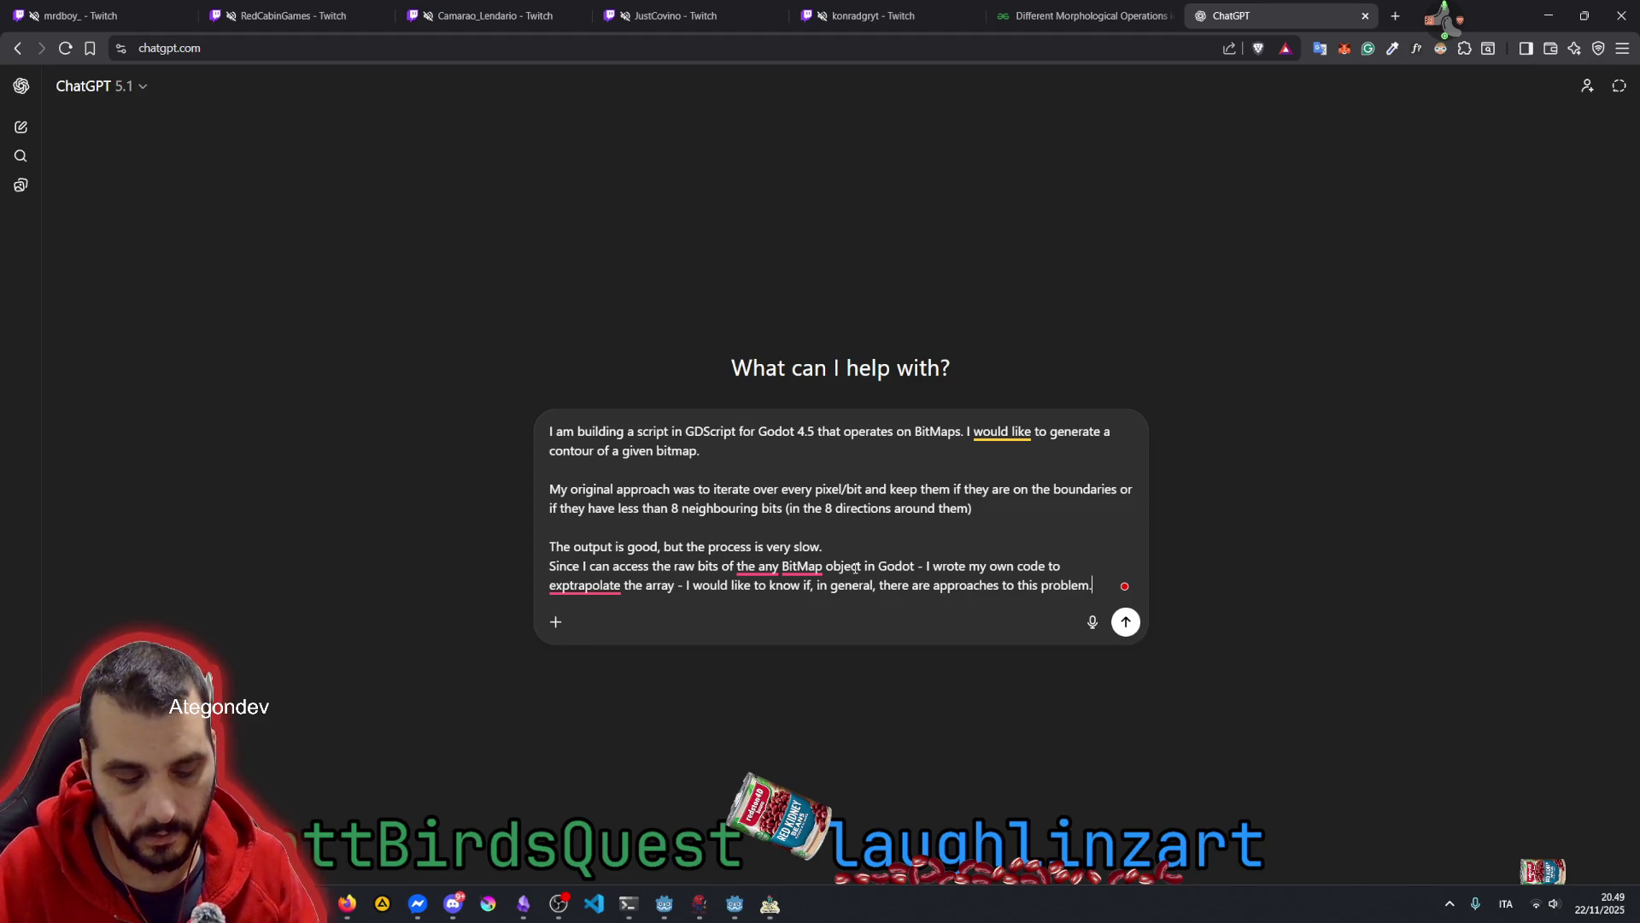
key(shift+Return)
key(shift+Return)
text(Can you search on )
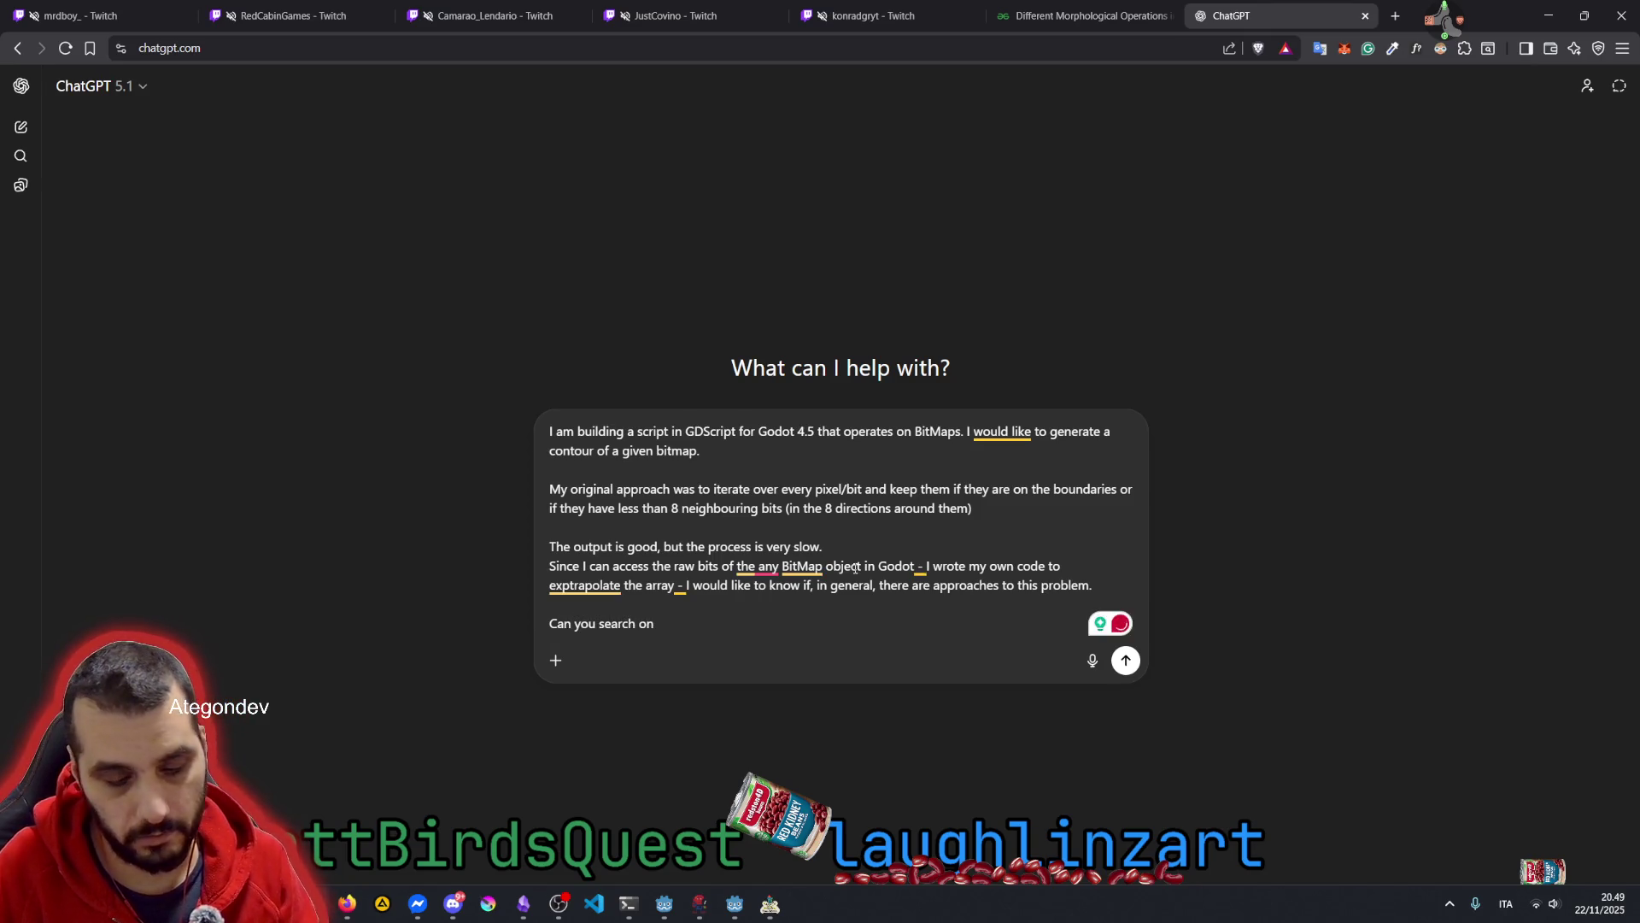
text(the web for)
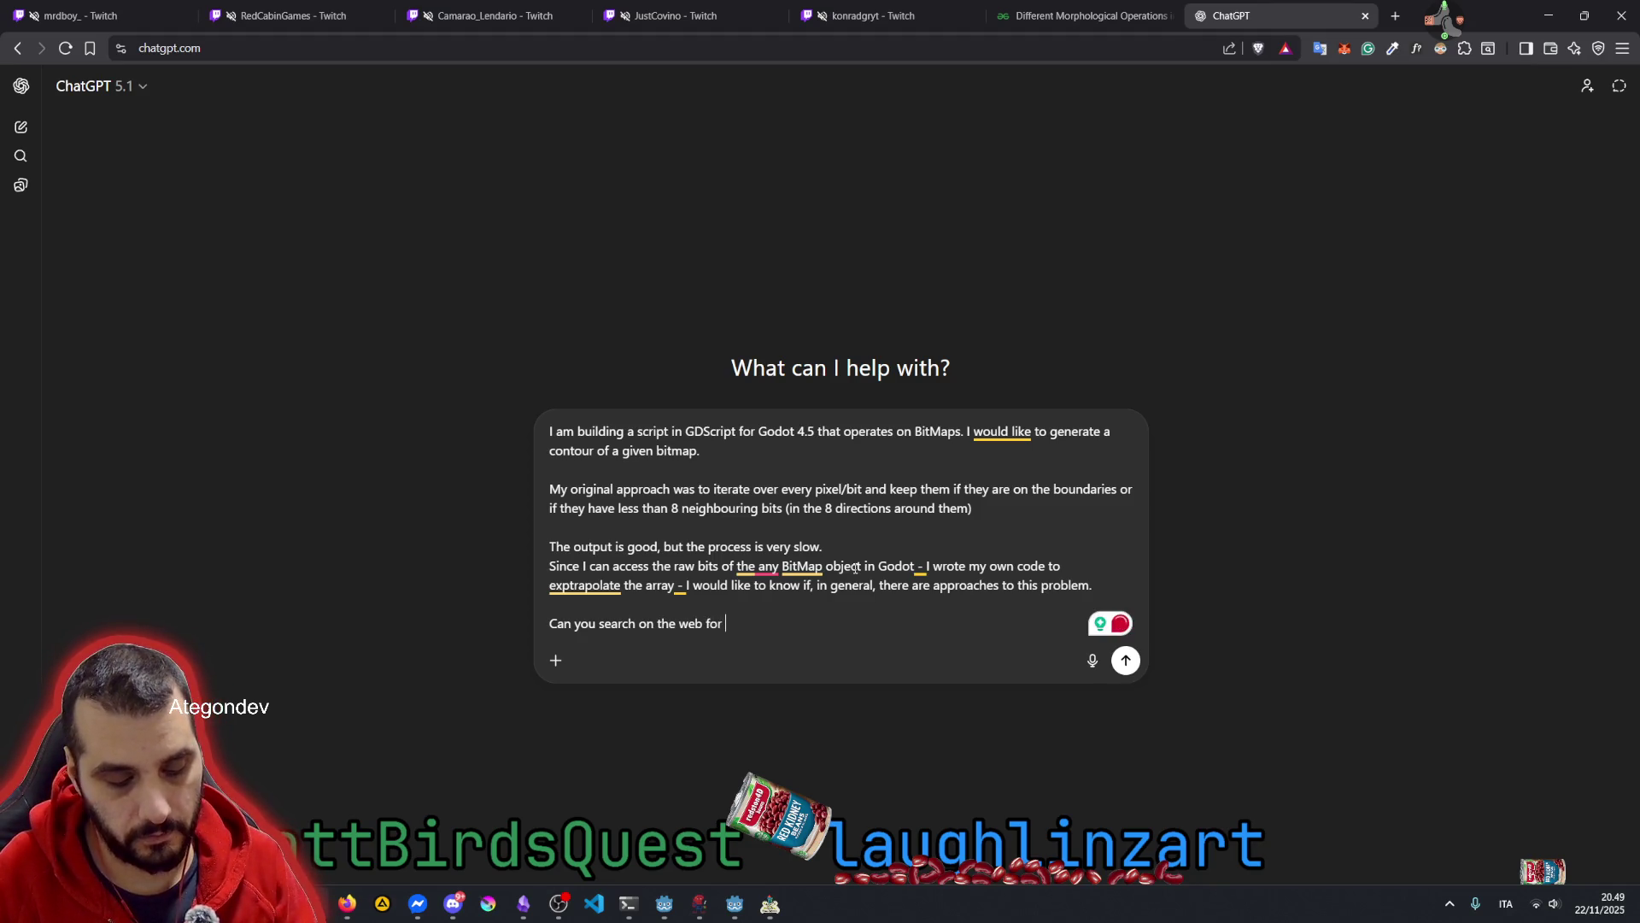
text( morphological dilation)
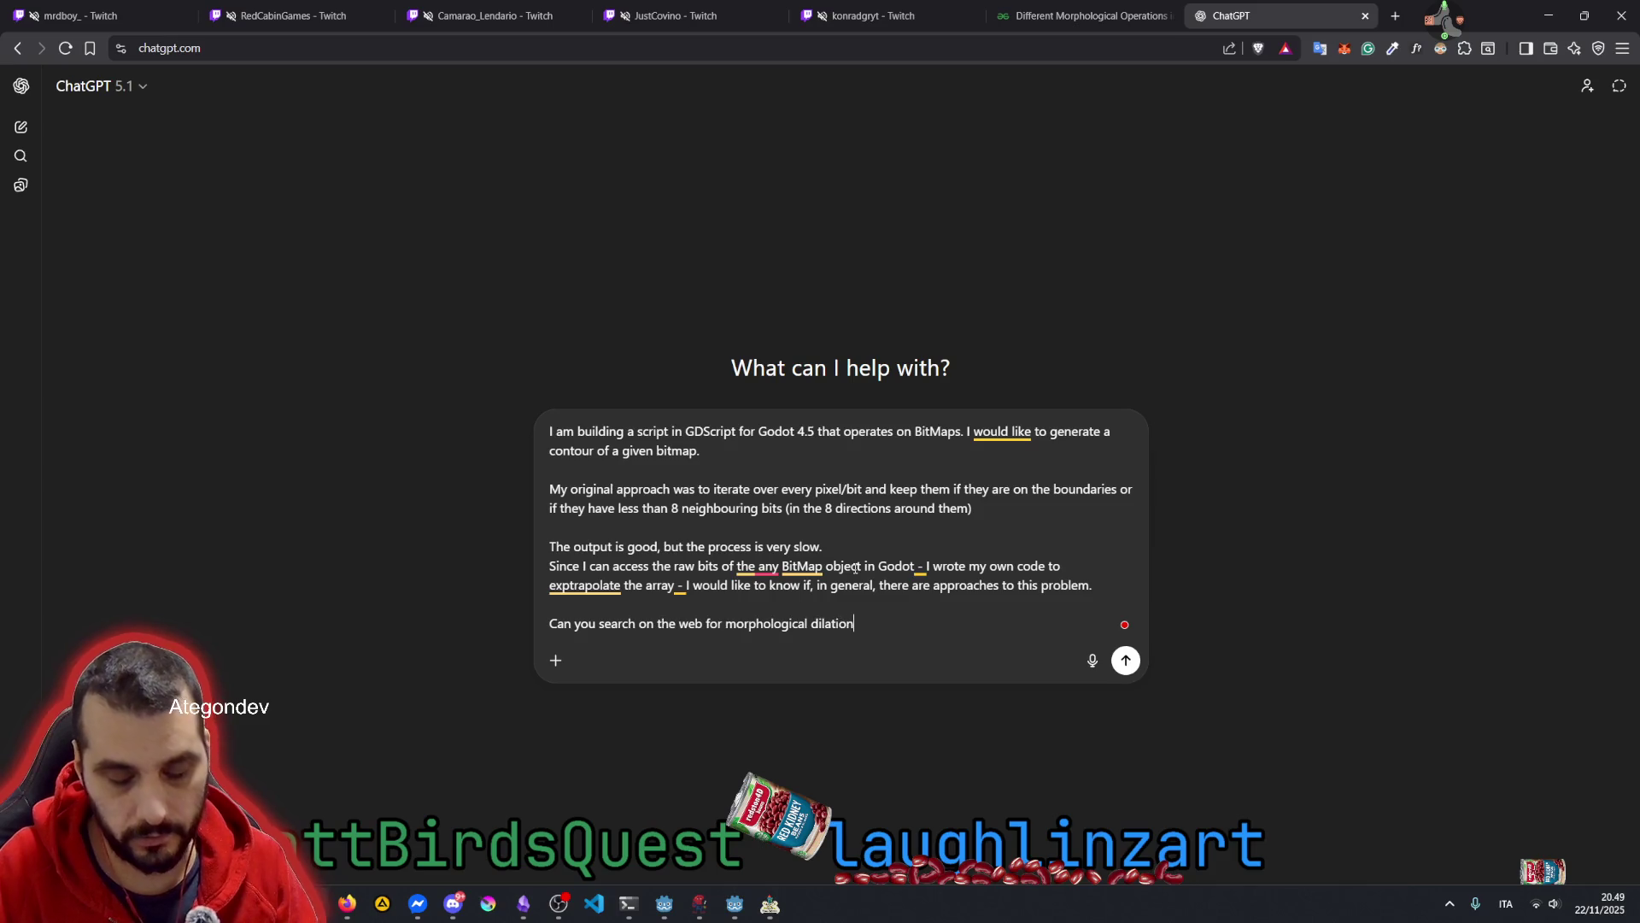
text(/erosion)
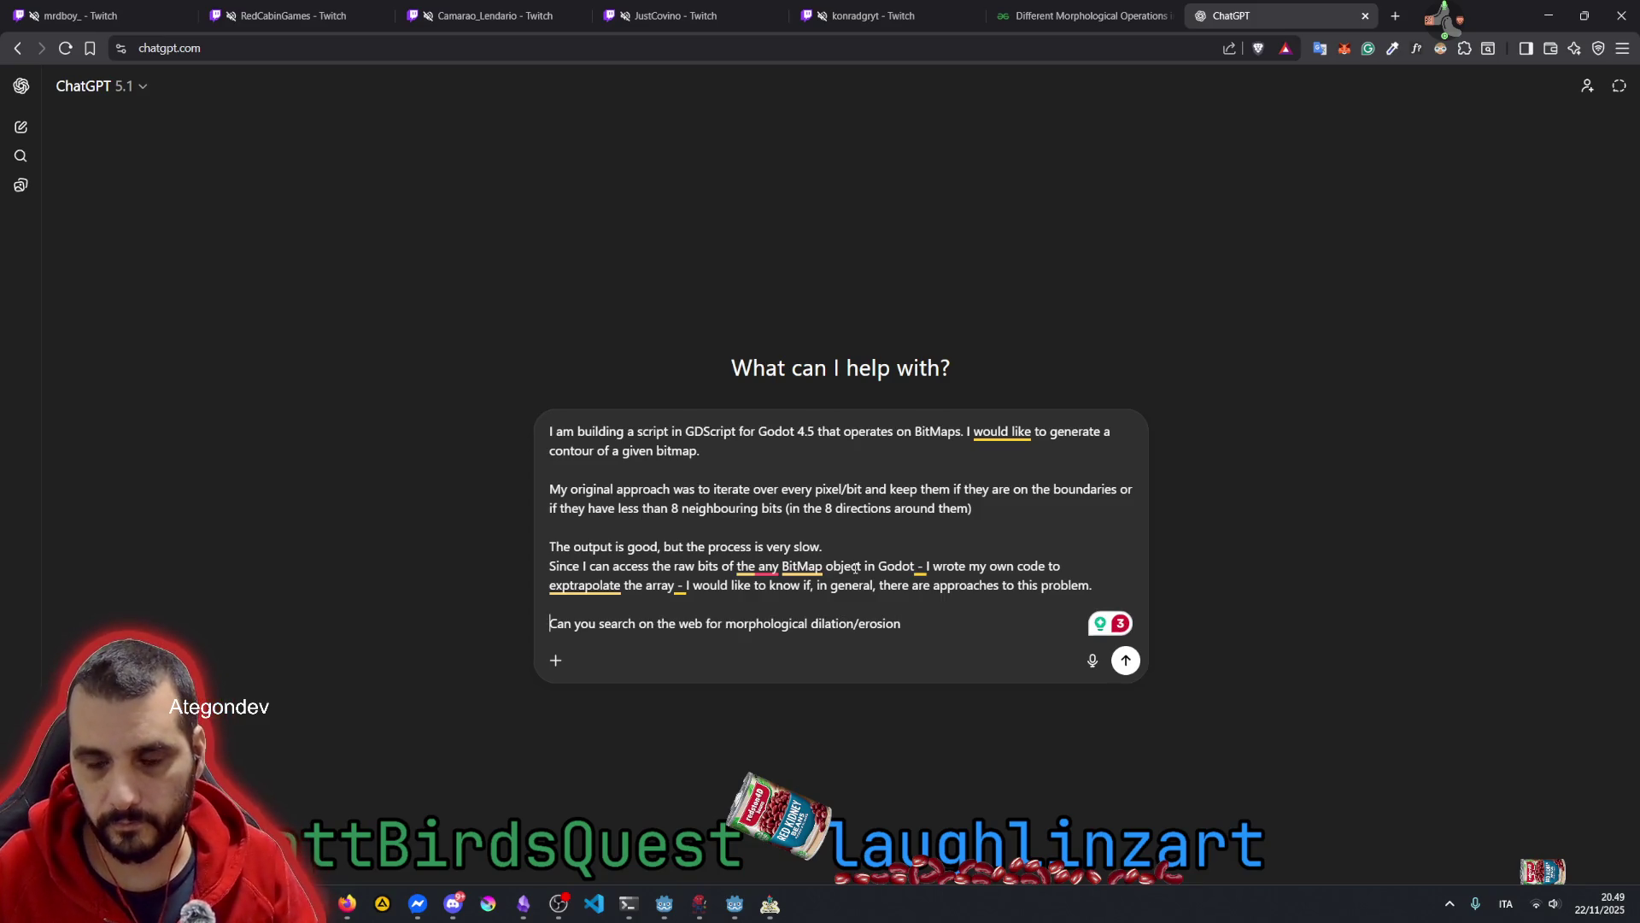
key(shift+End)
key(BackSpace)
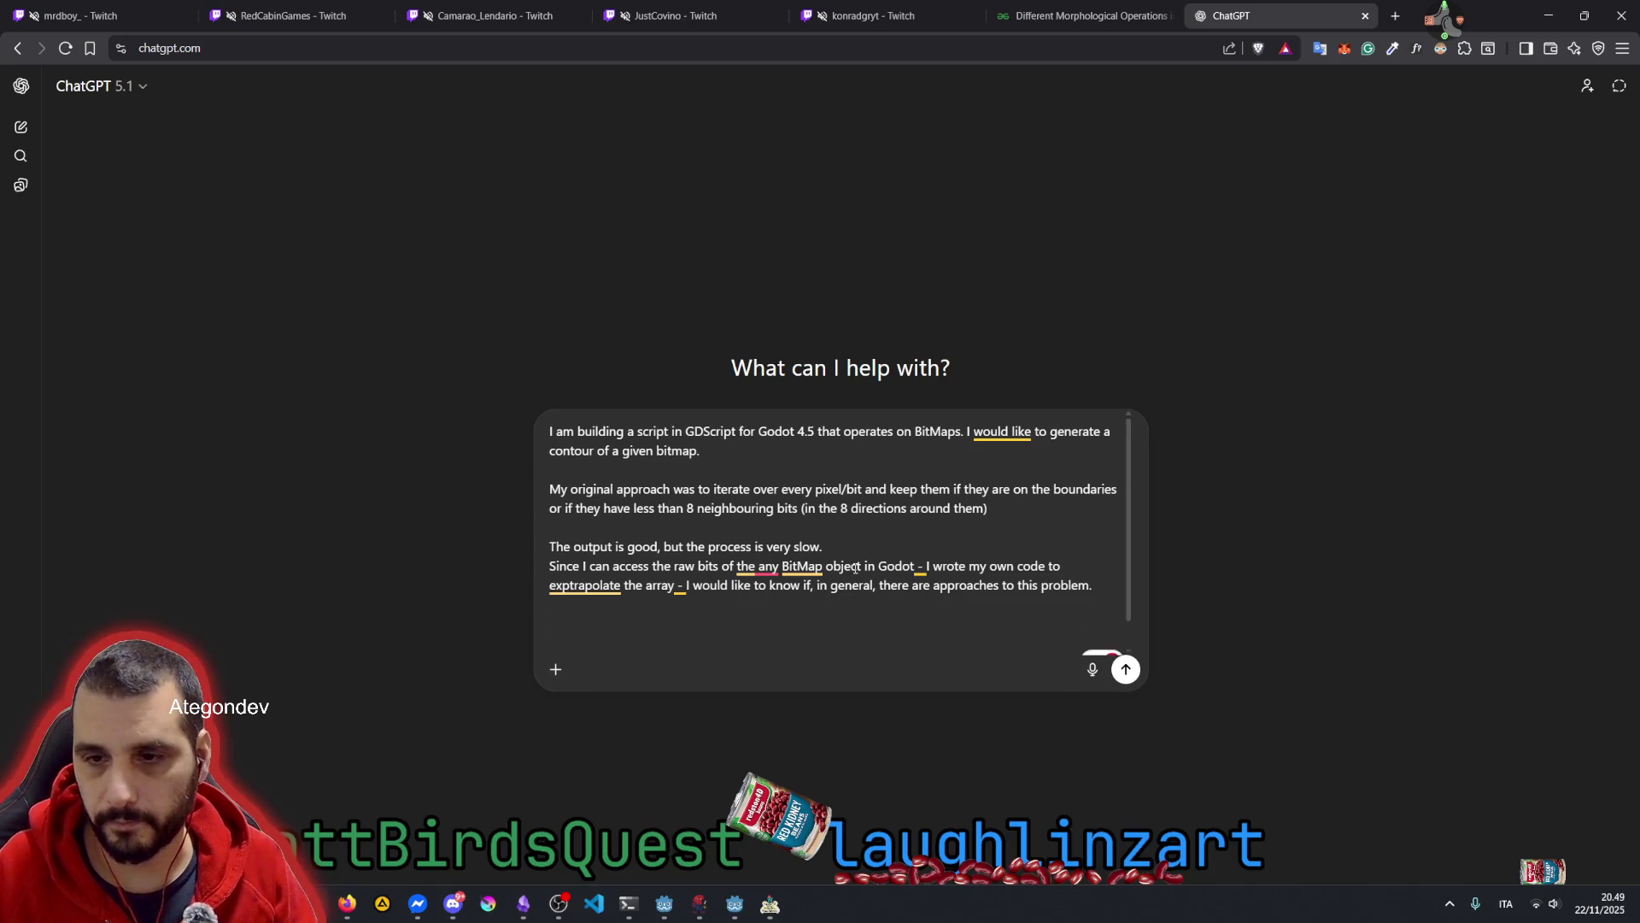
Correct 'exptrapolate' to 'extrapolate' and start a new closing line
key(Up)
key(Right)
key(Right)
key(Delete)
key(Down)
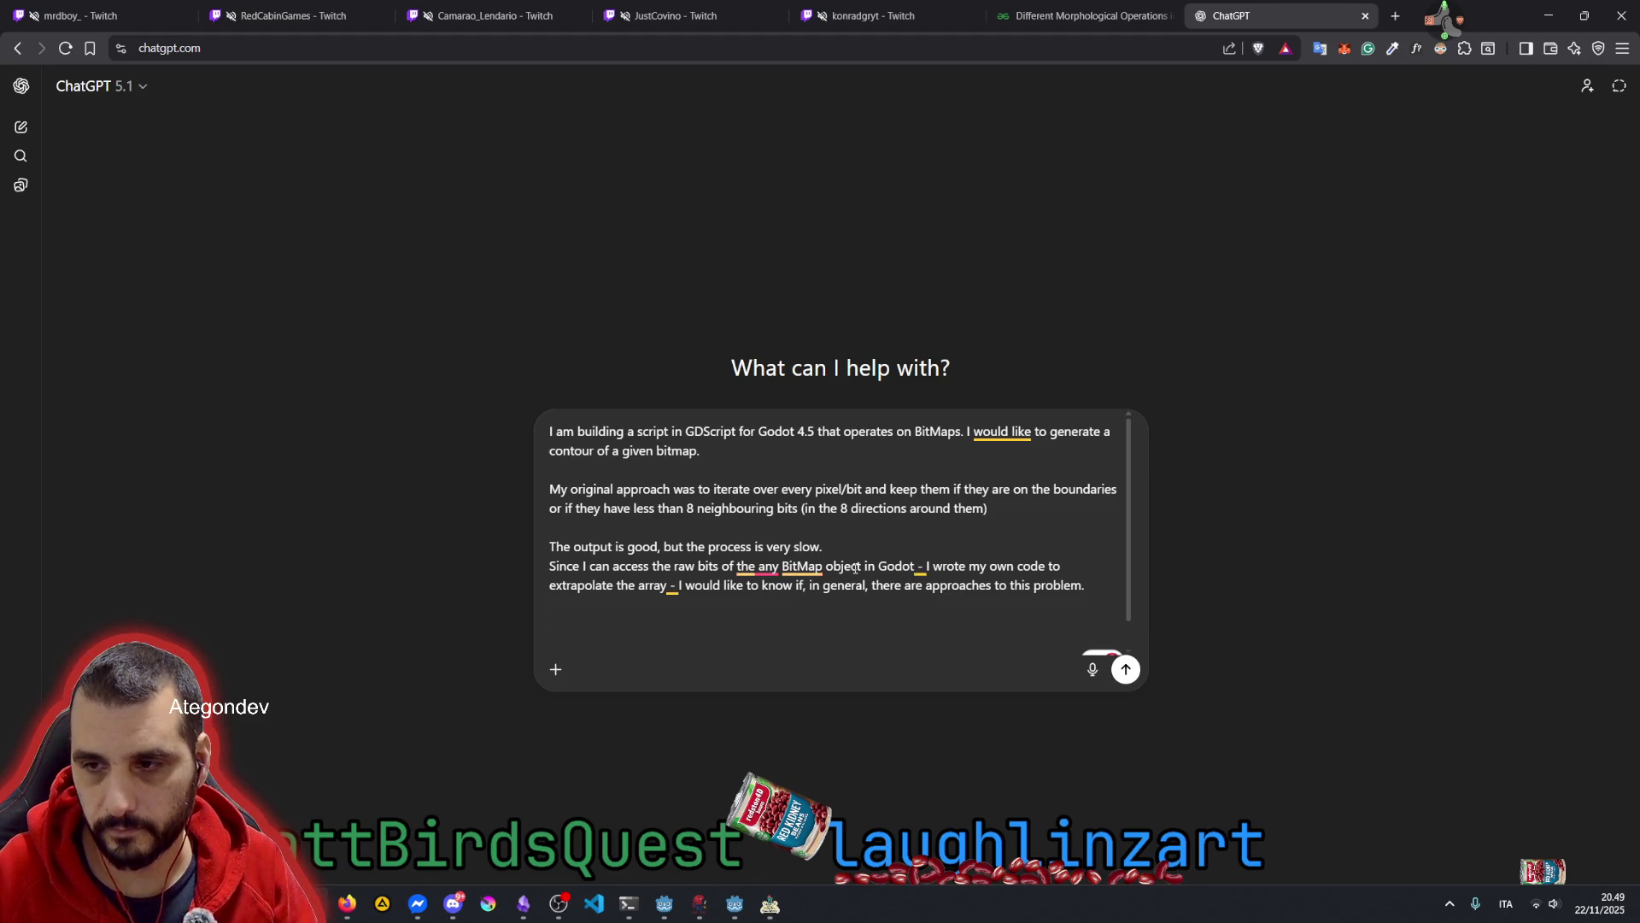
key(Return)
Describe the xor/add/subtract/intersect helpers and grow_mask() inner-corner problem, then send the prompt
text(I alr)
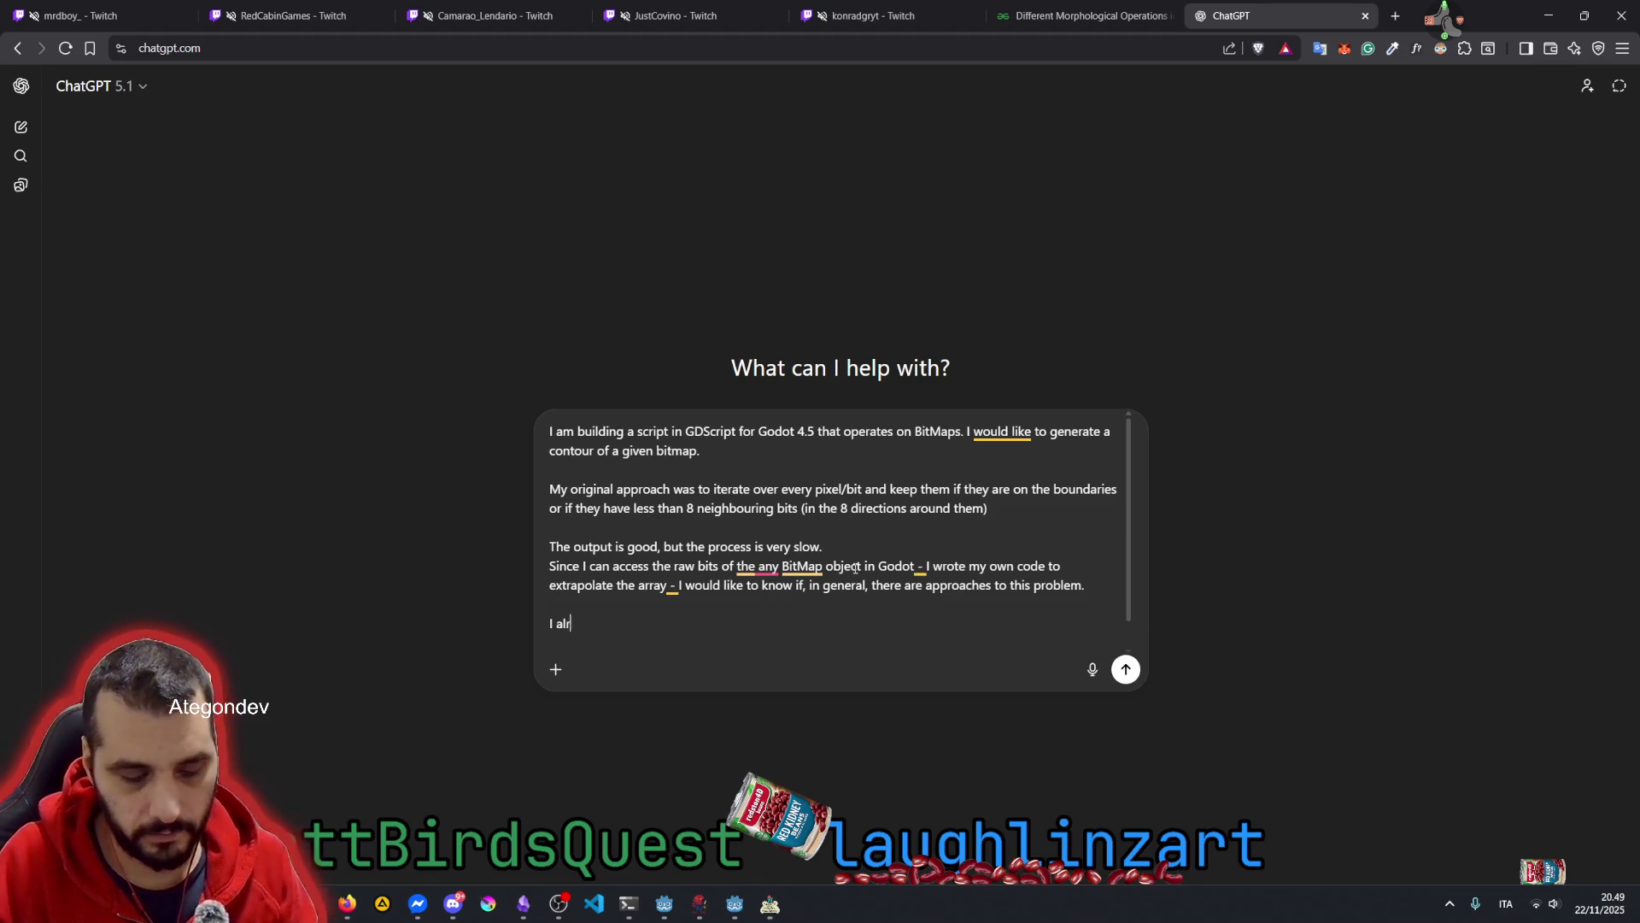
text(eady have setup )
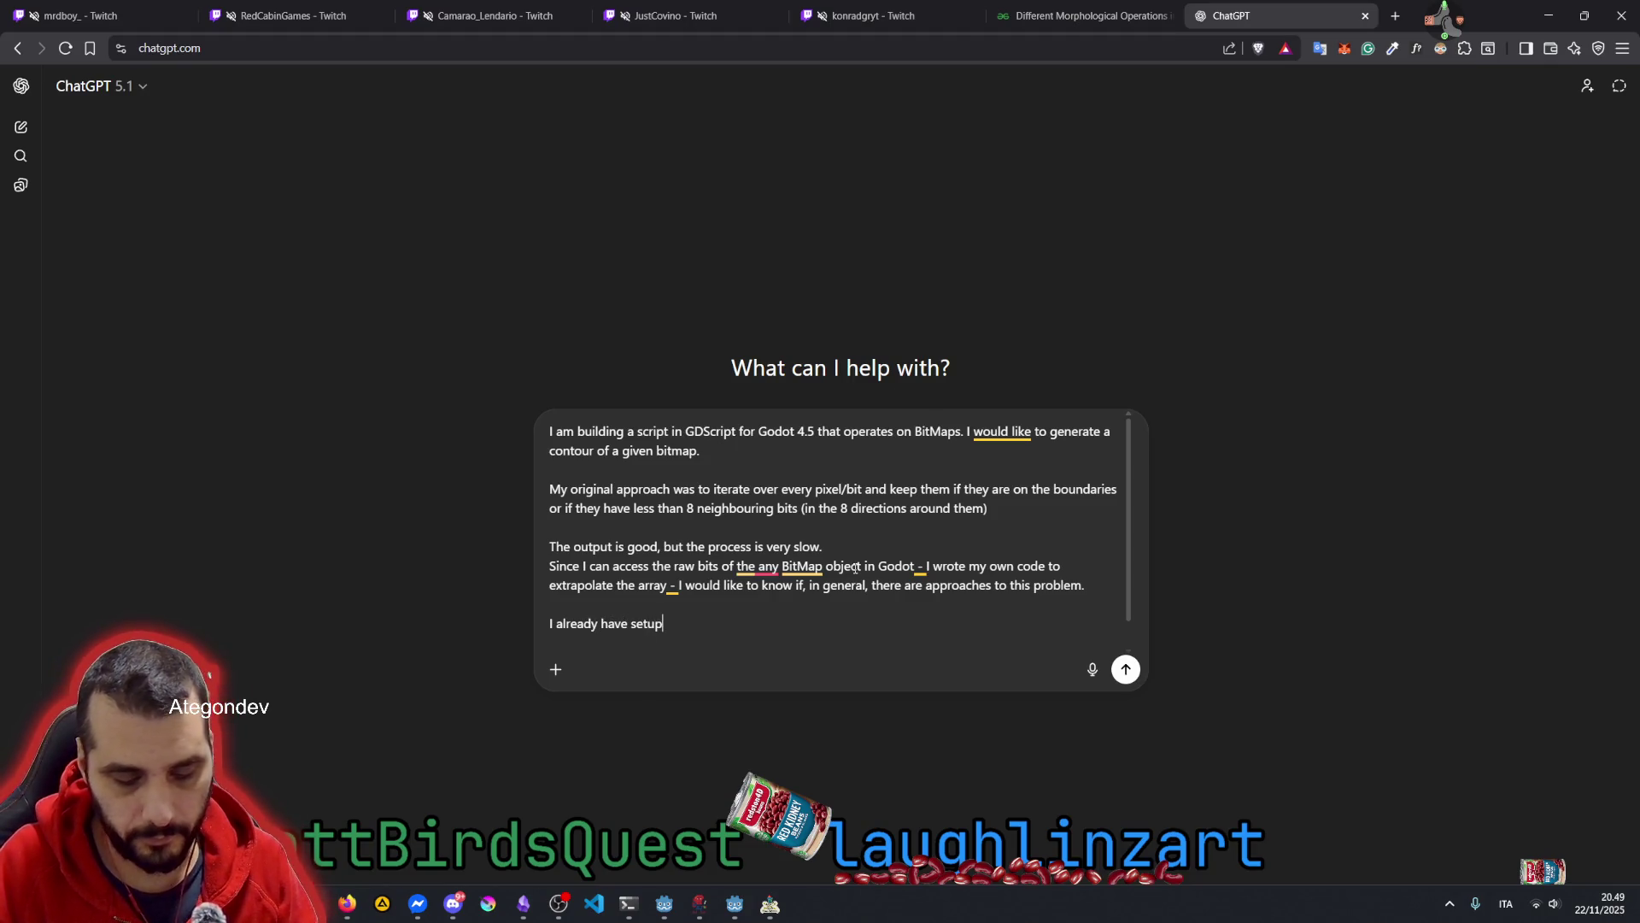
text(functions)
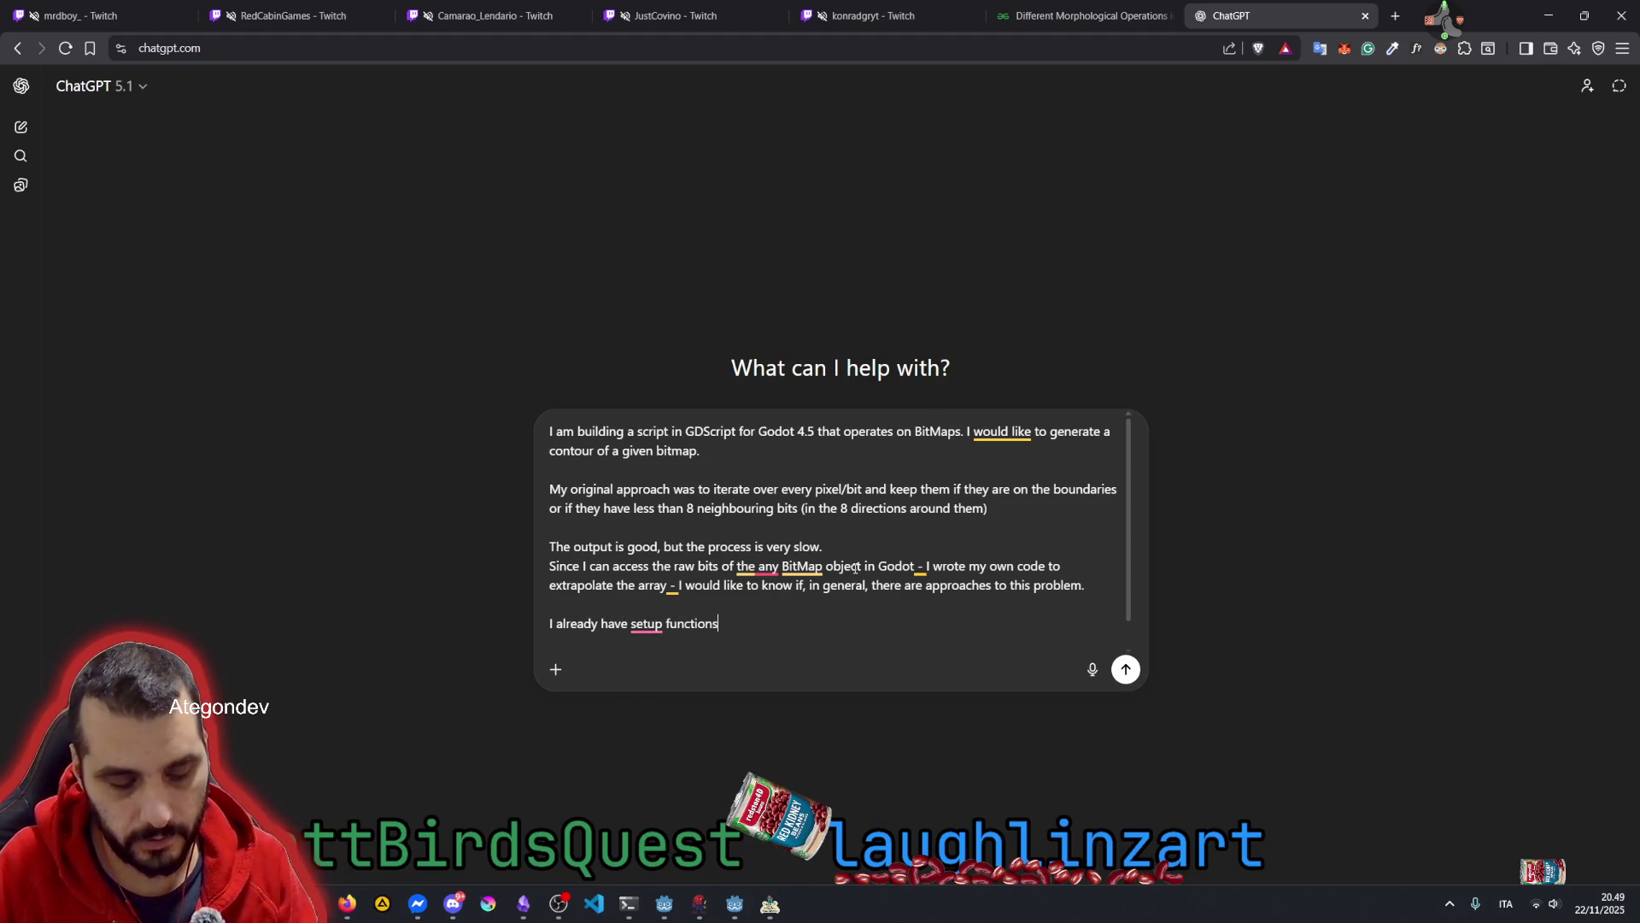
text( that can )
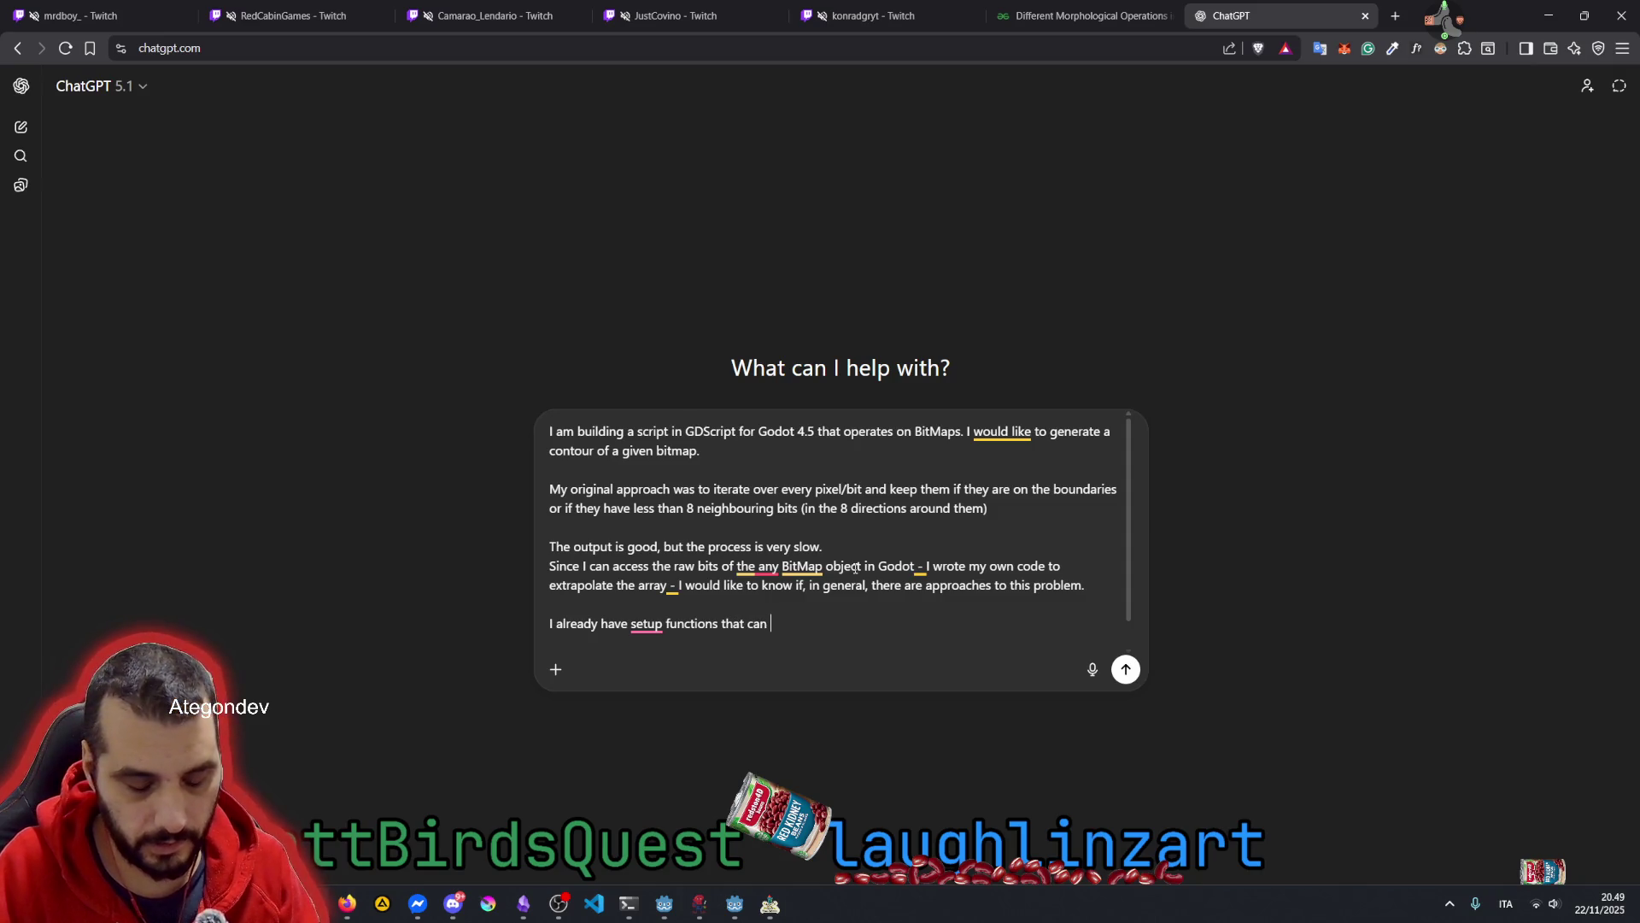
text(xor, add, subtractor i)
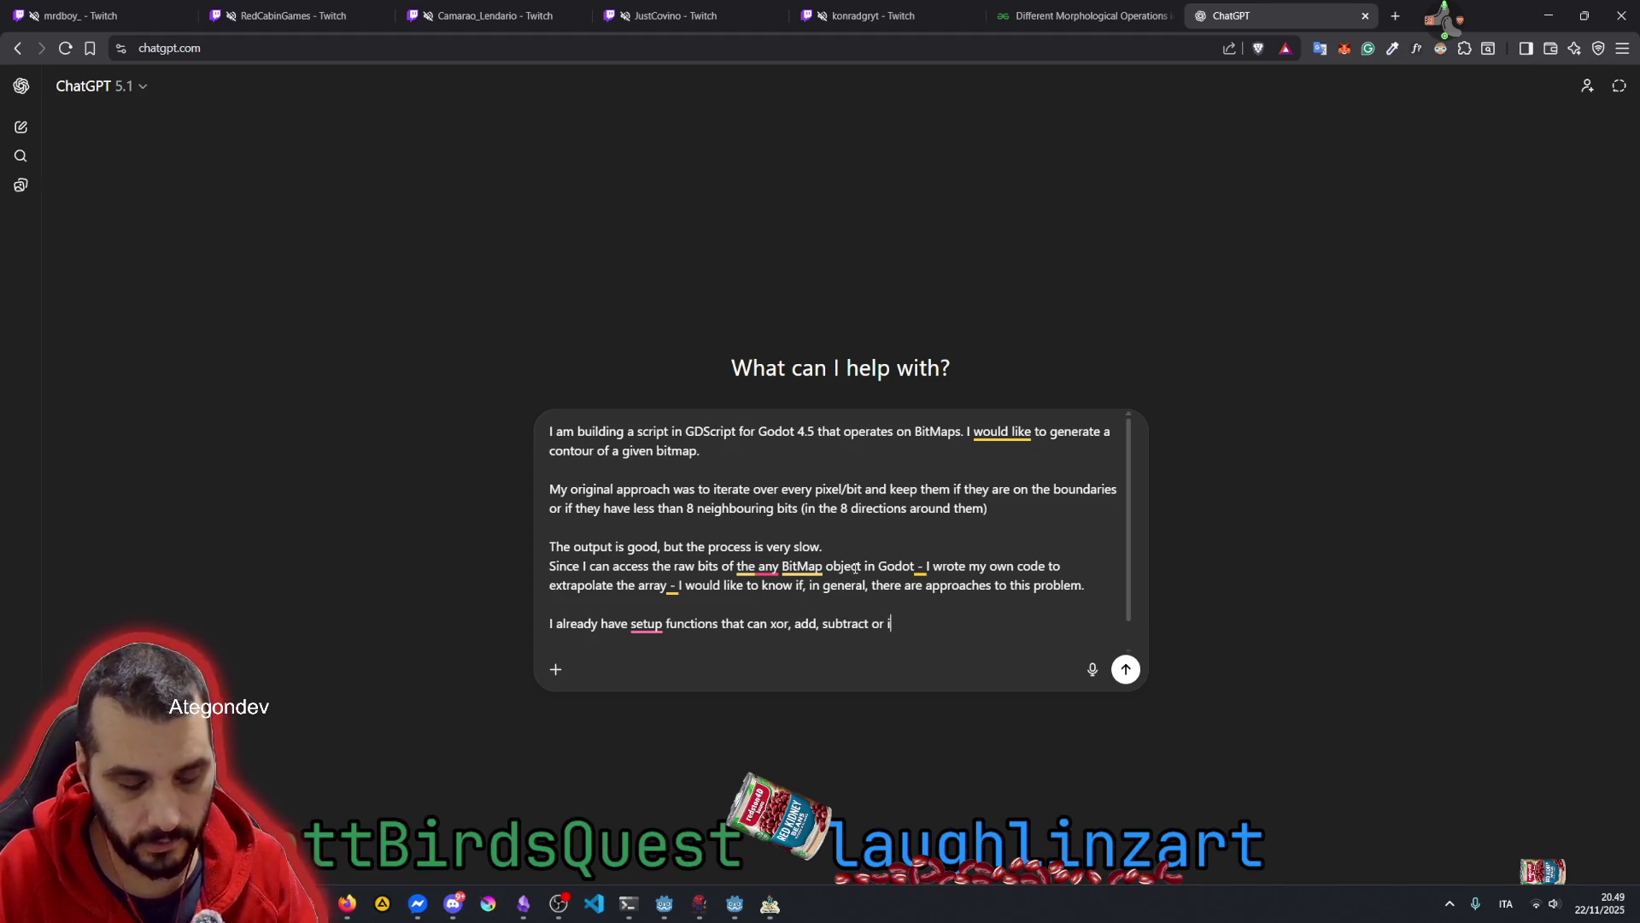
text(ntersect )
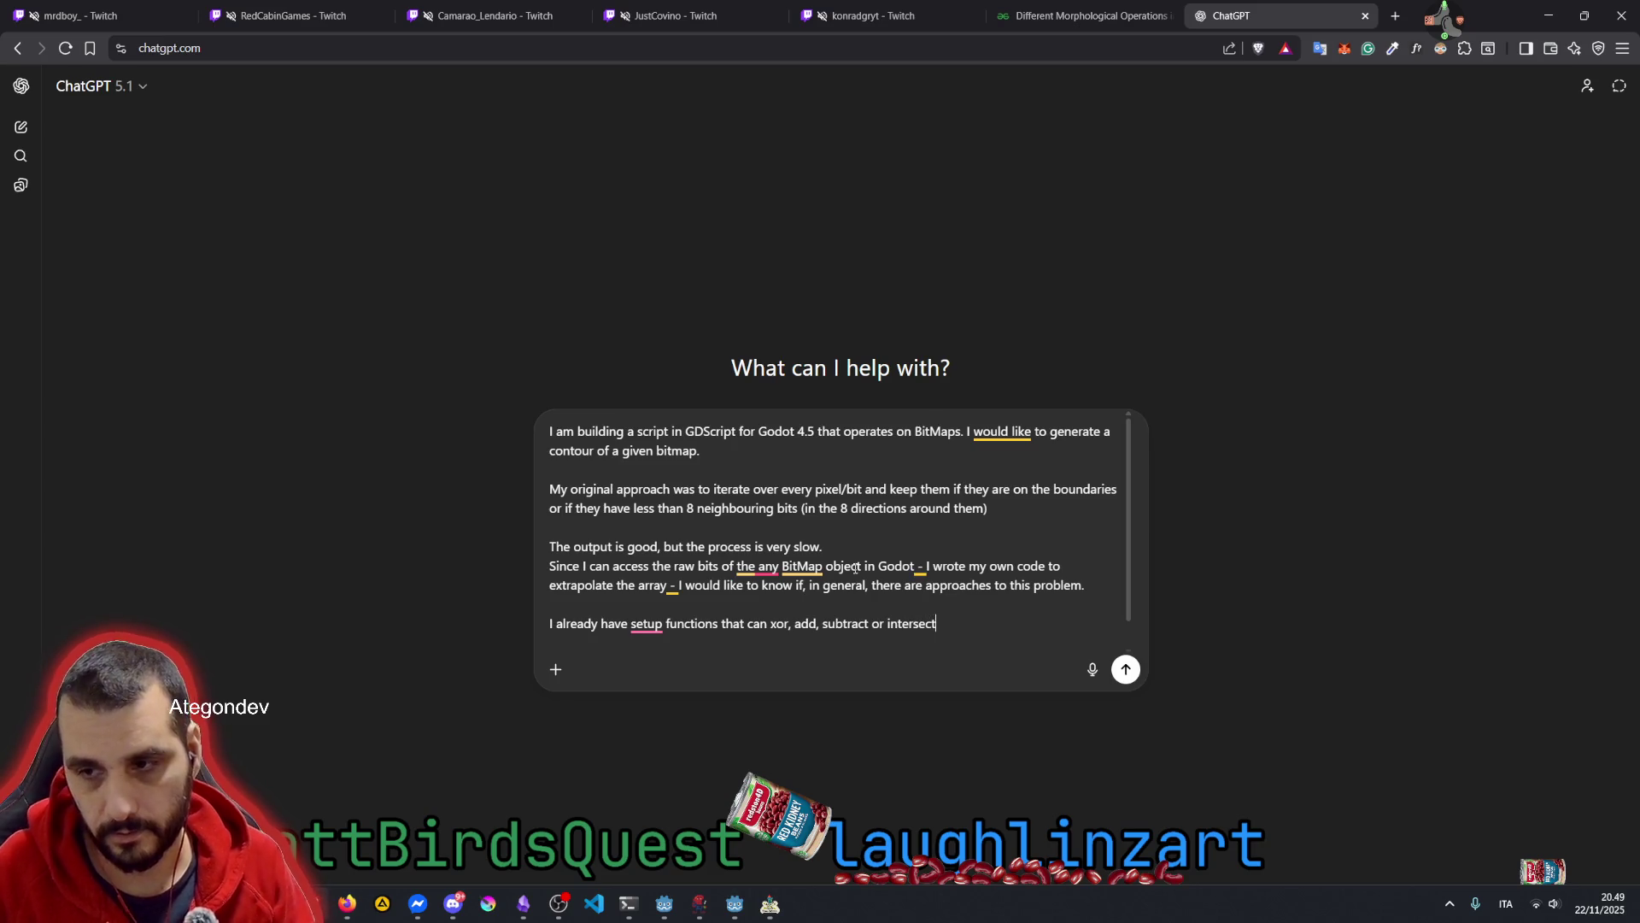
text(two )
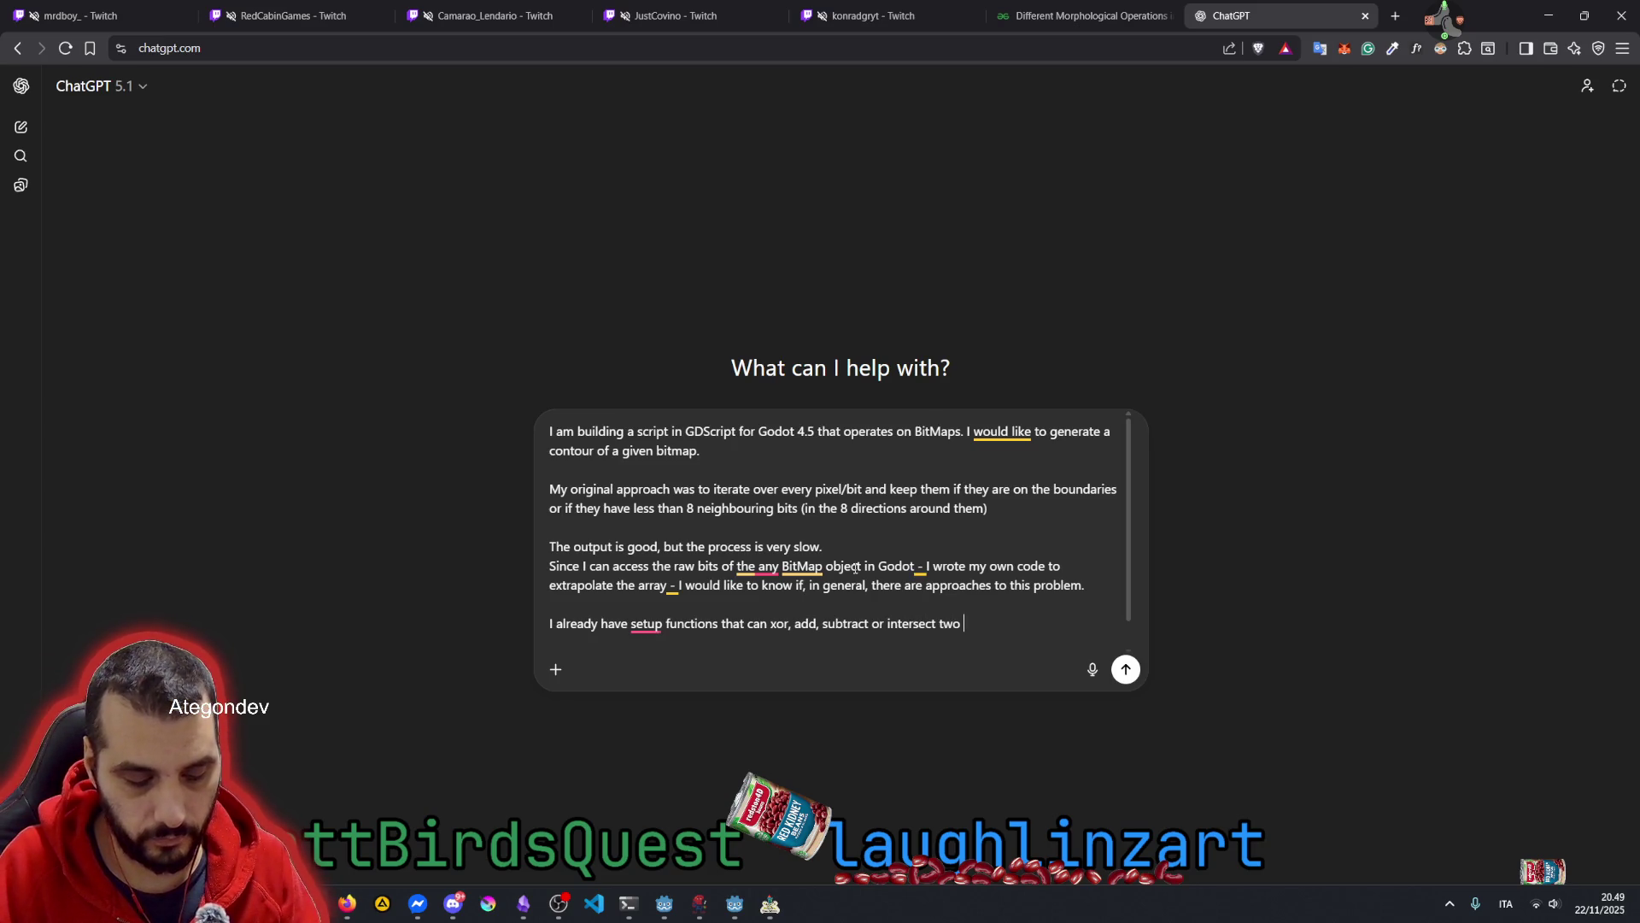
text(bitmaps. )
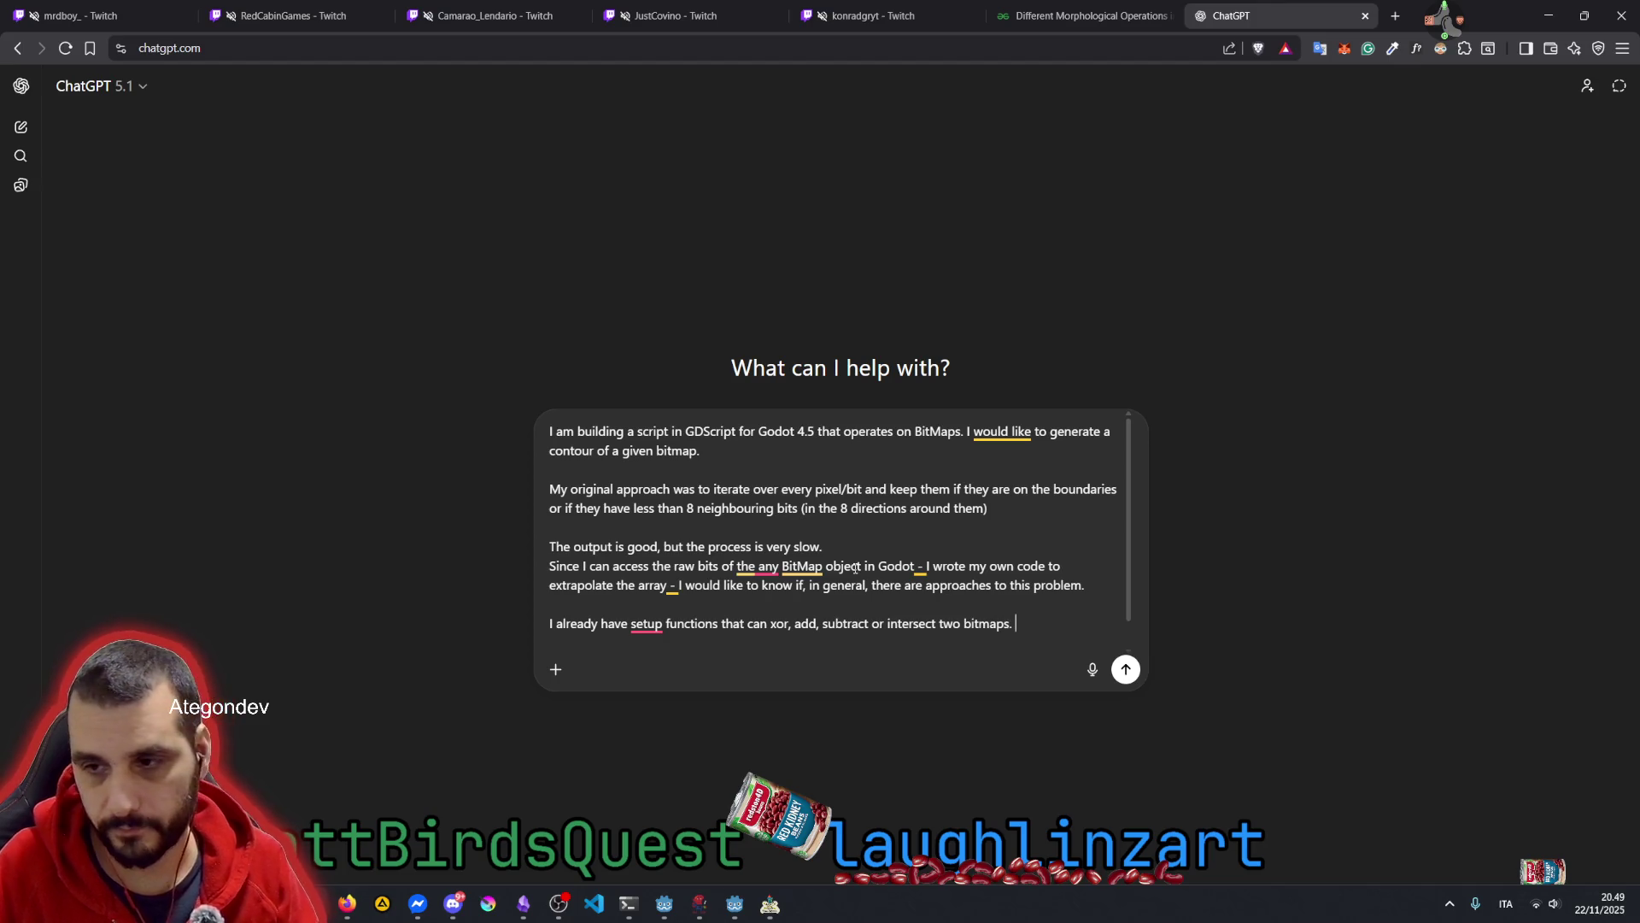
text(I've been  )
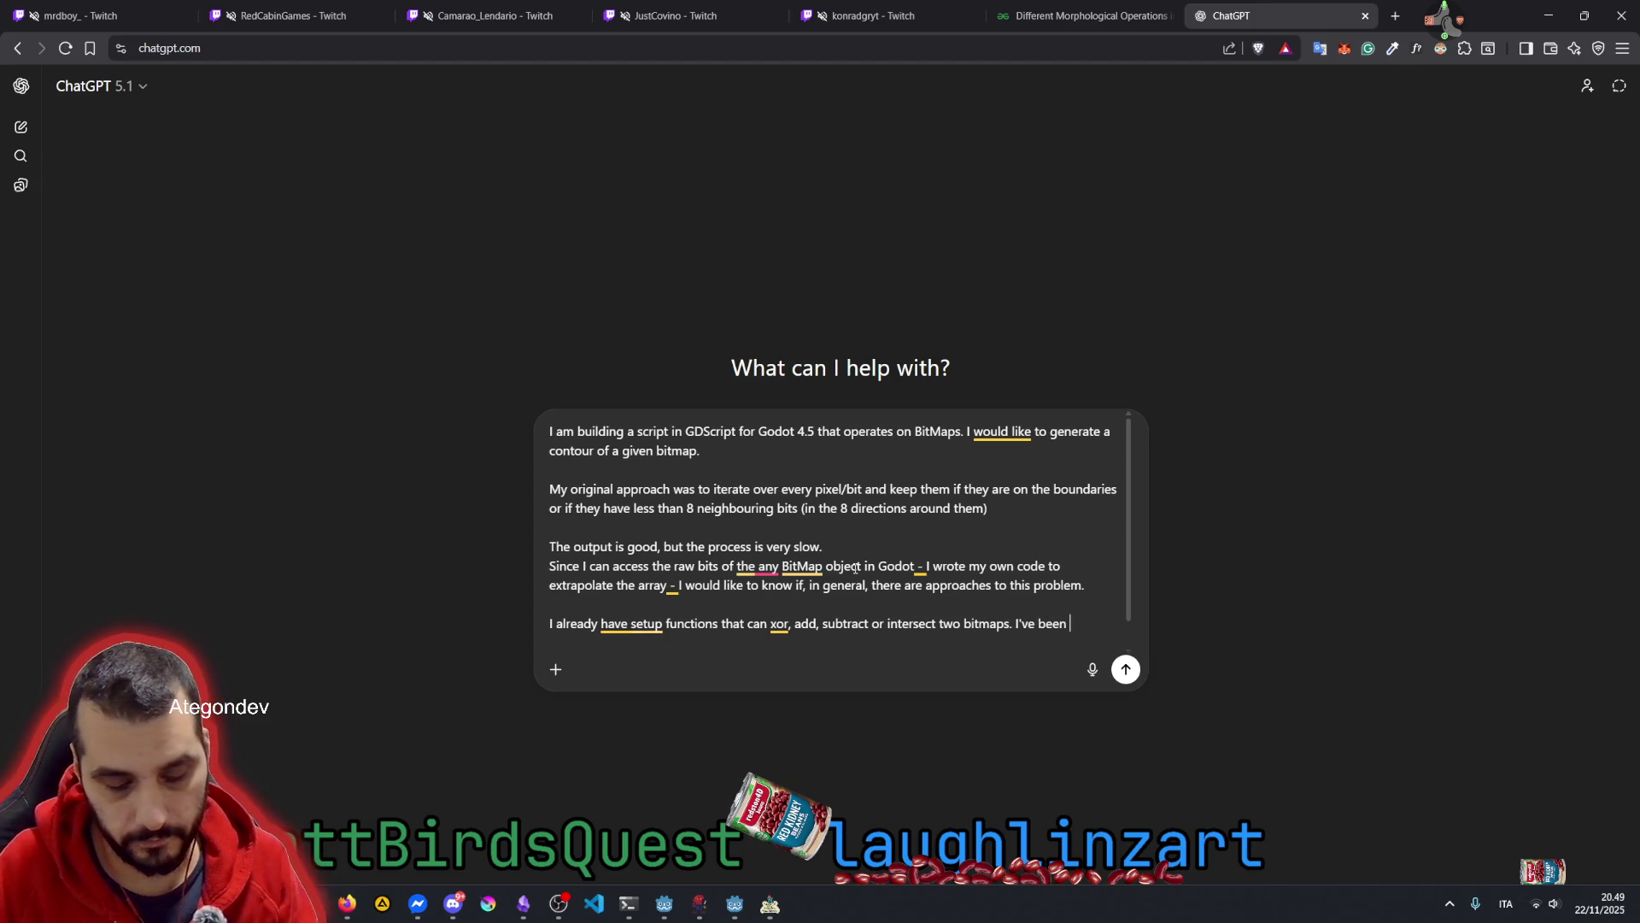
text(think )
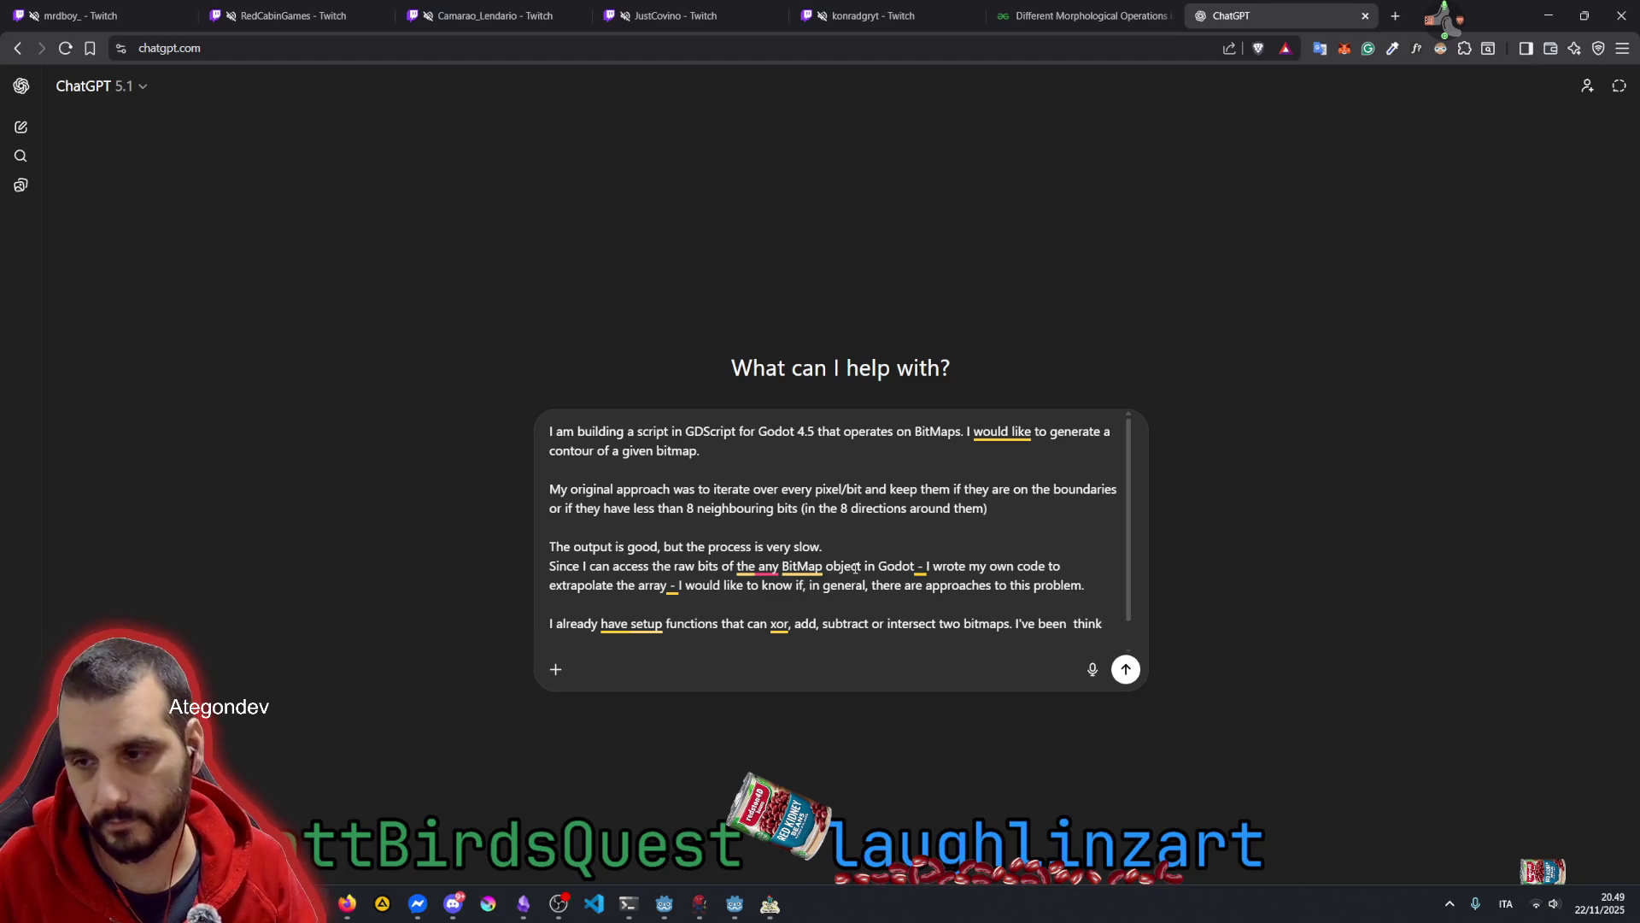
text(ing of)
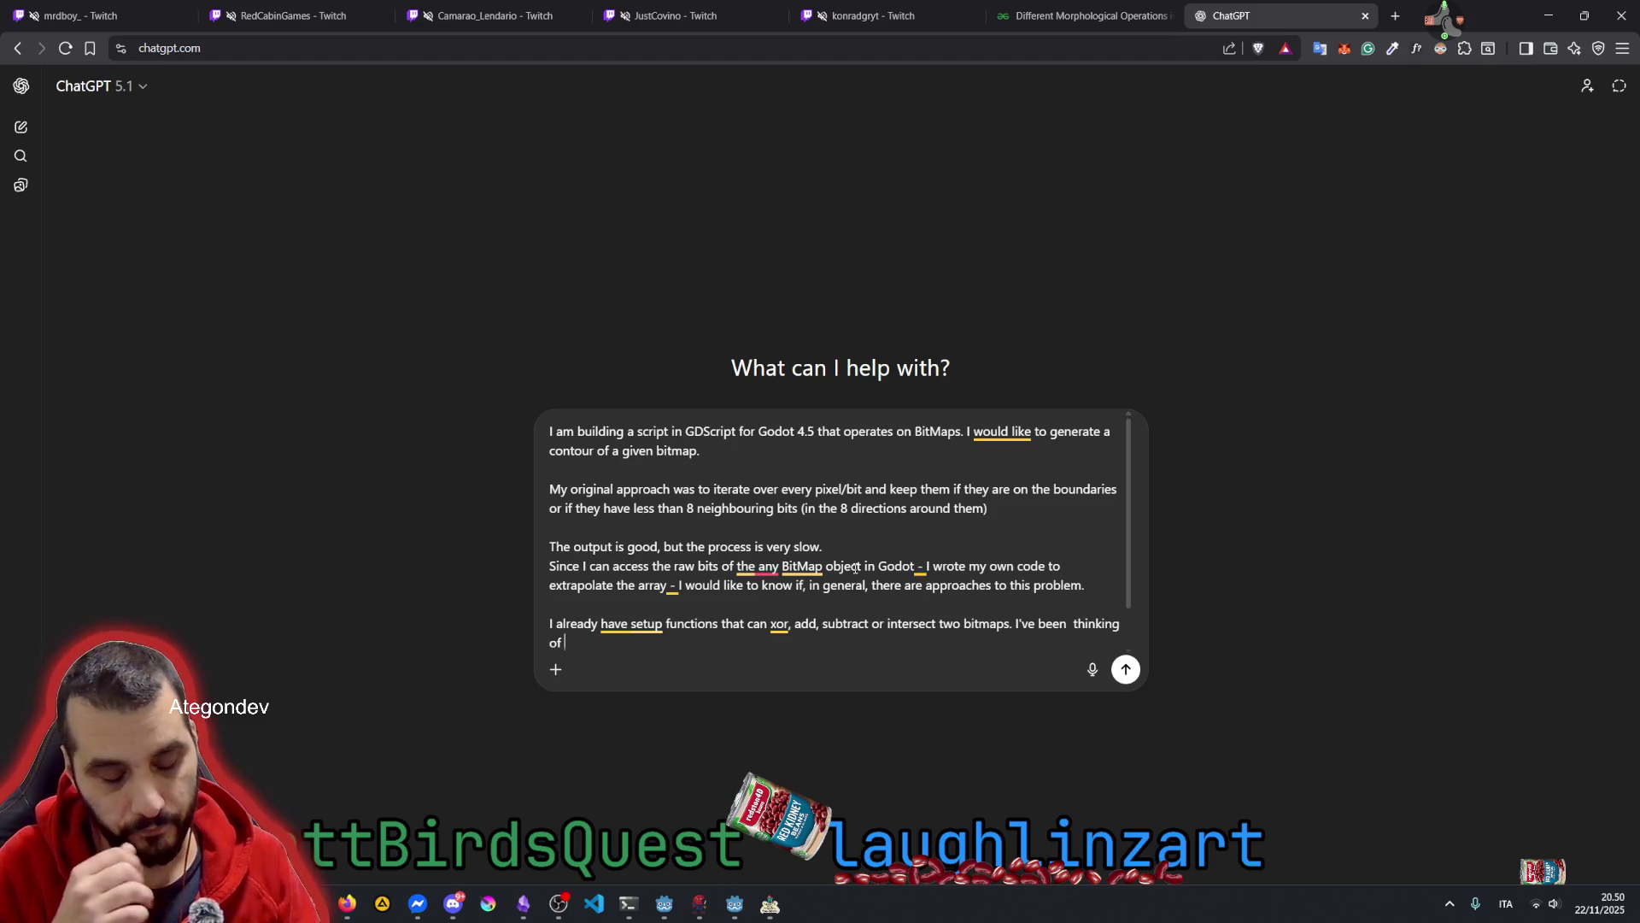
text( subtrac)
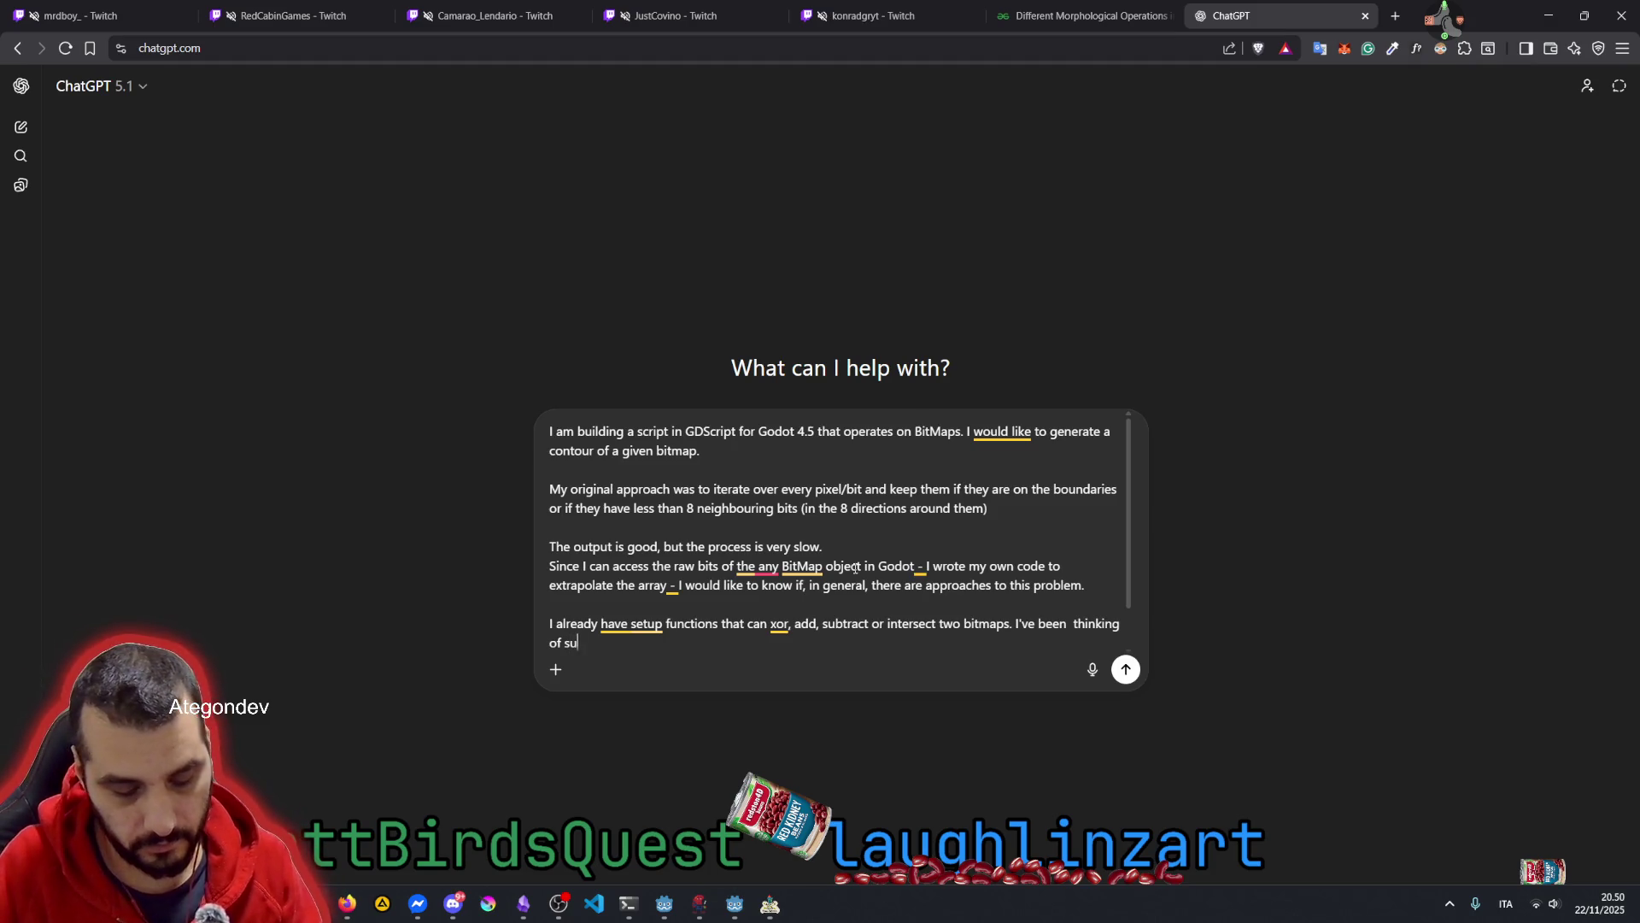
text(tin)
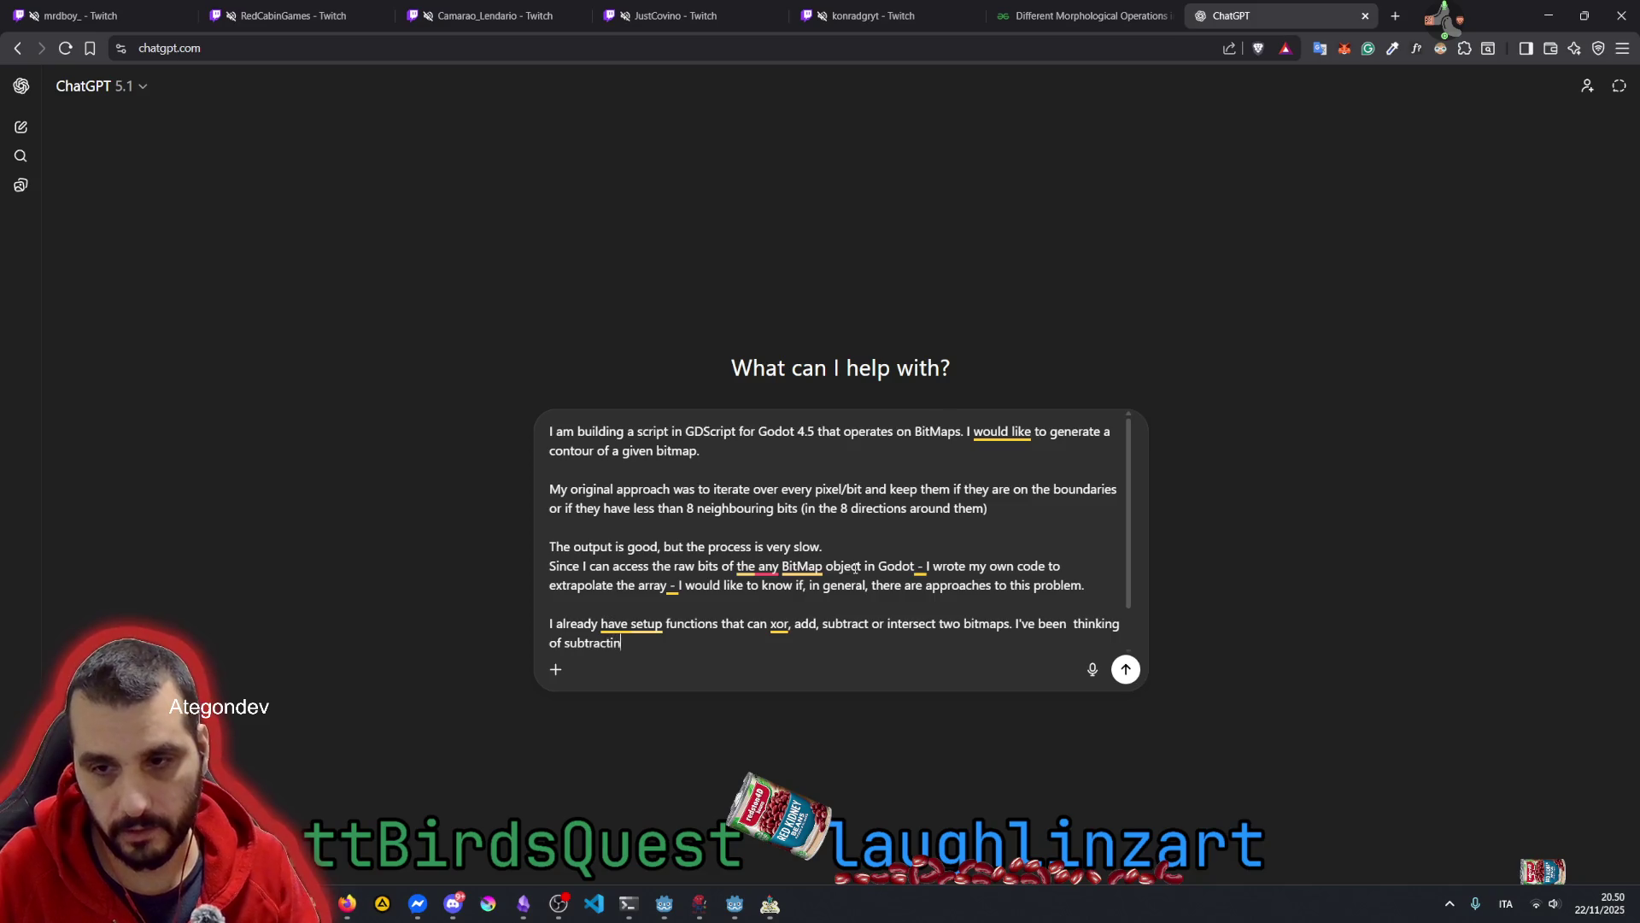
text(g a )
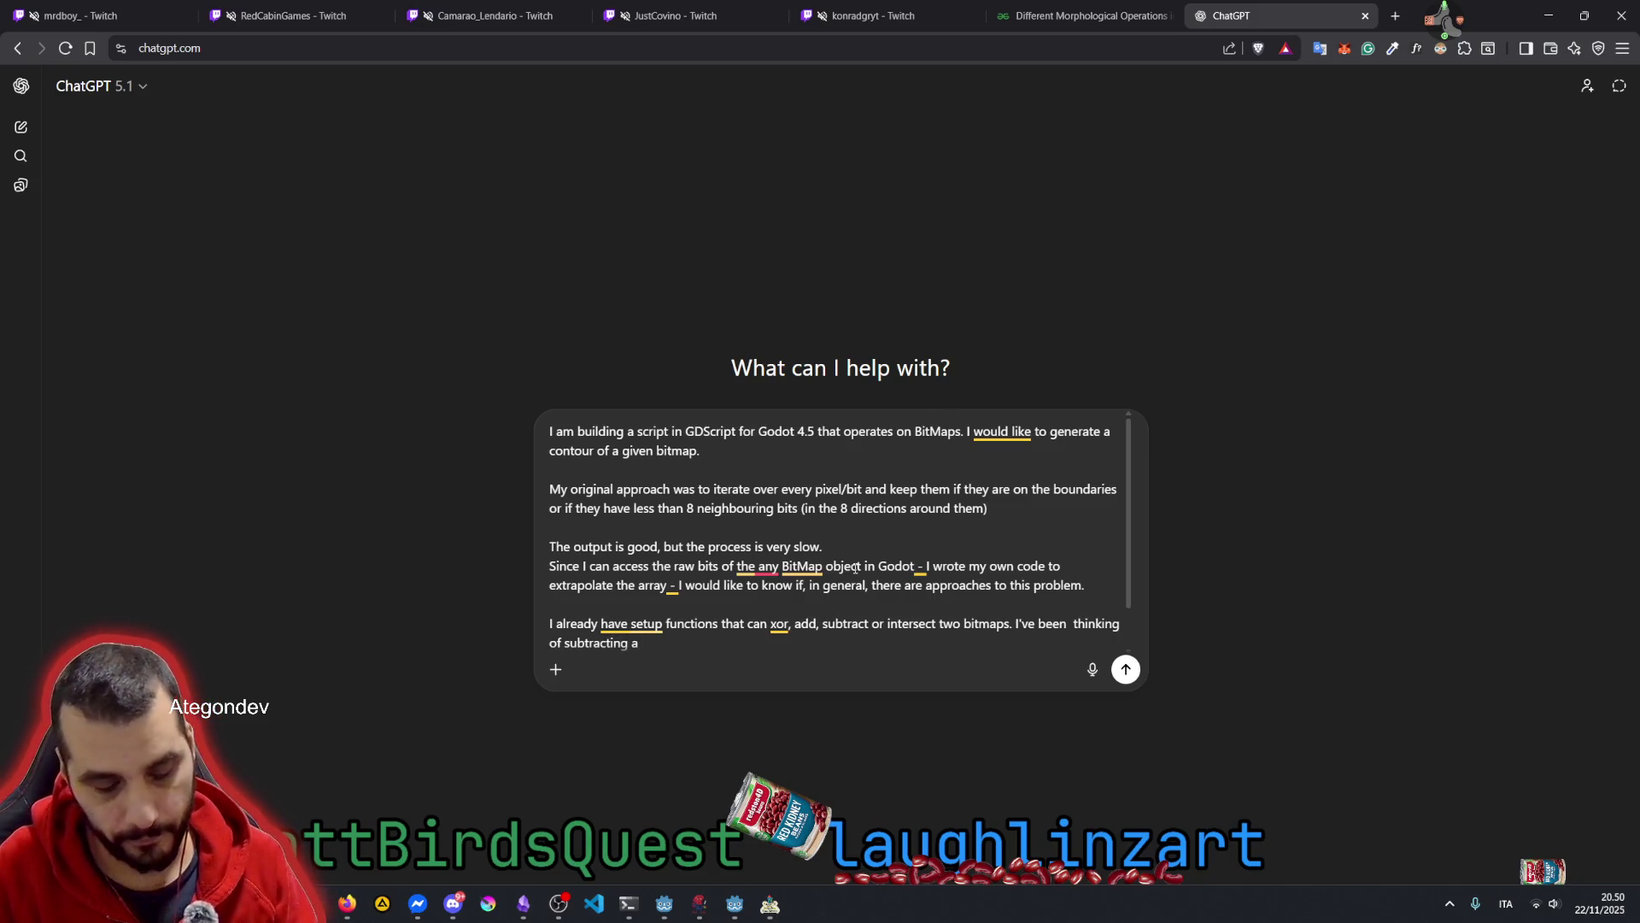
text(shrinked )
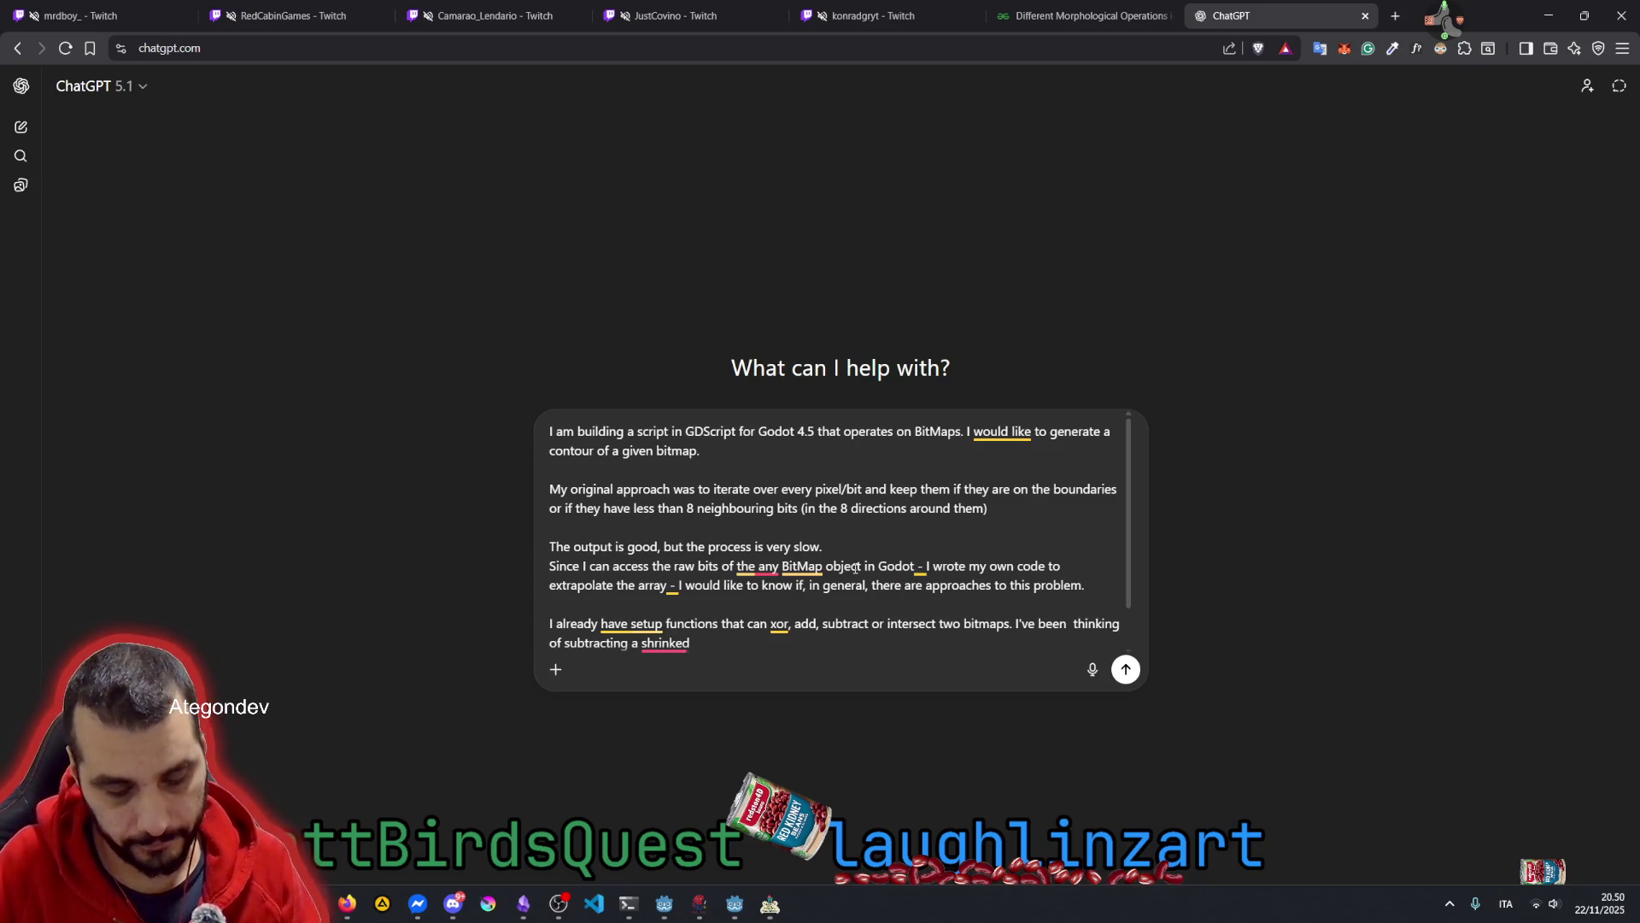
text(bit)
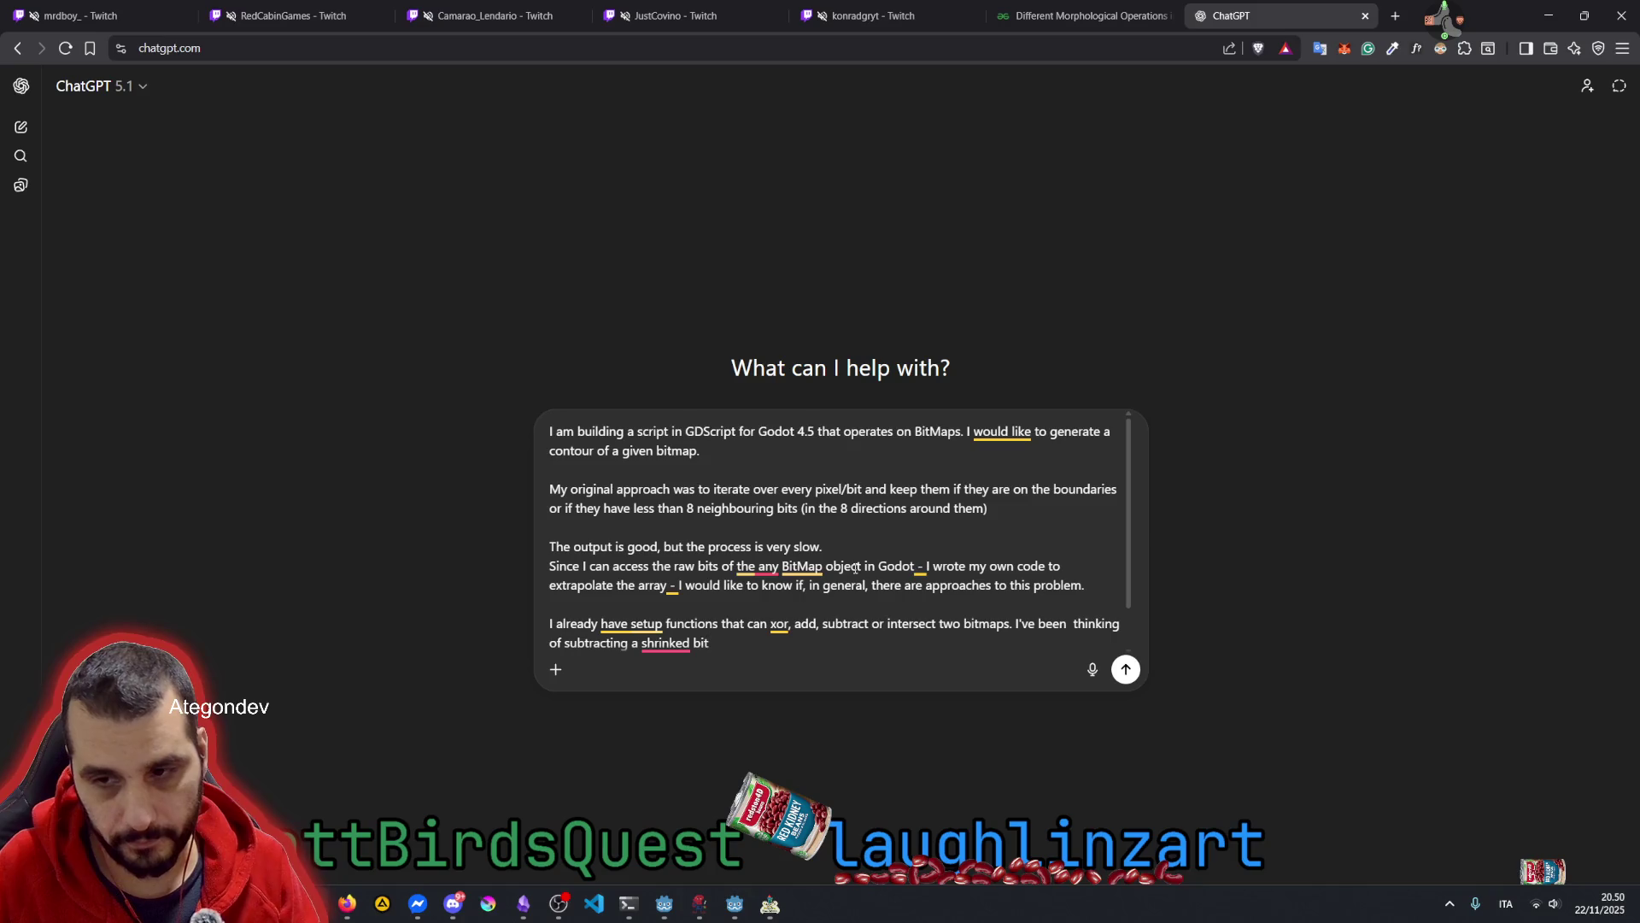
text(map from)
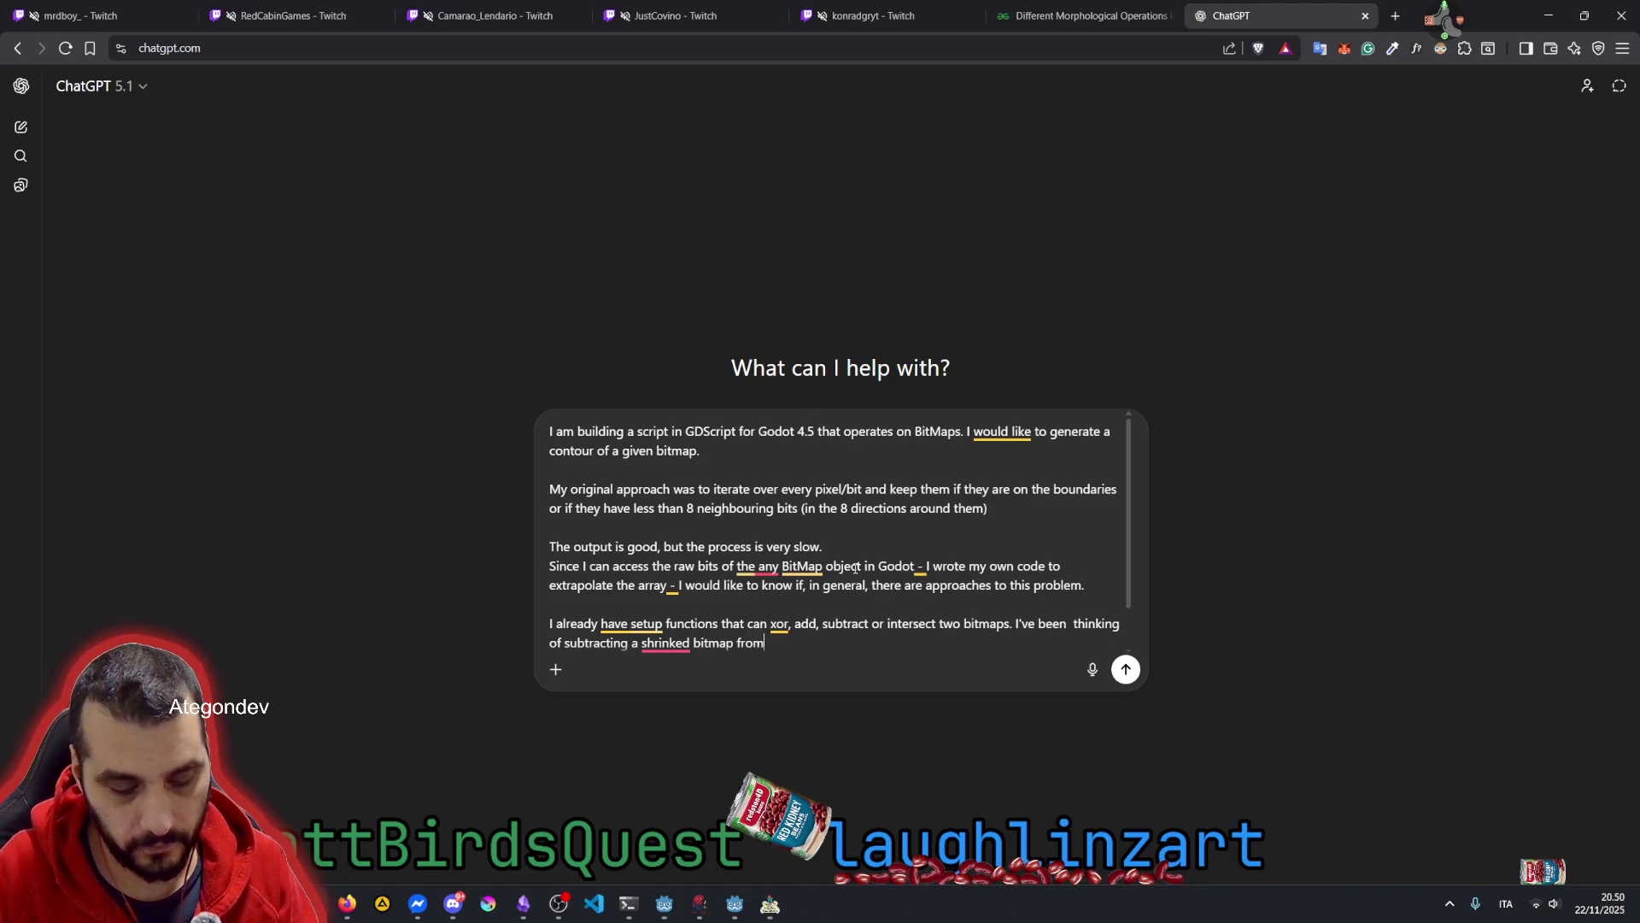
text( the origi)
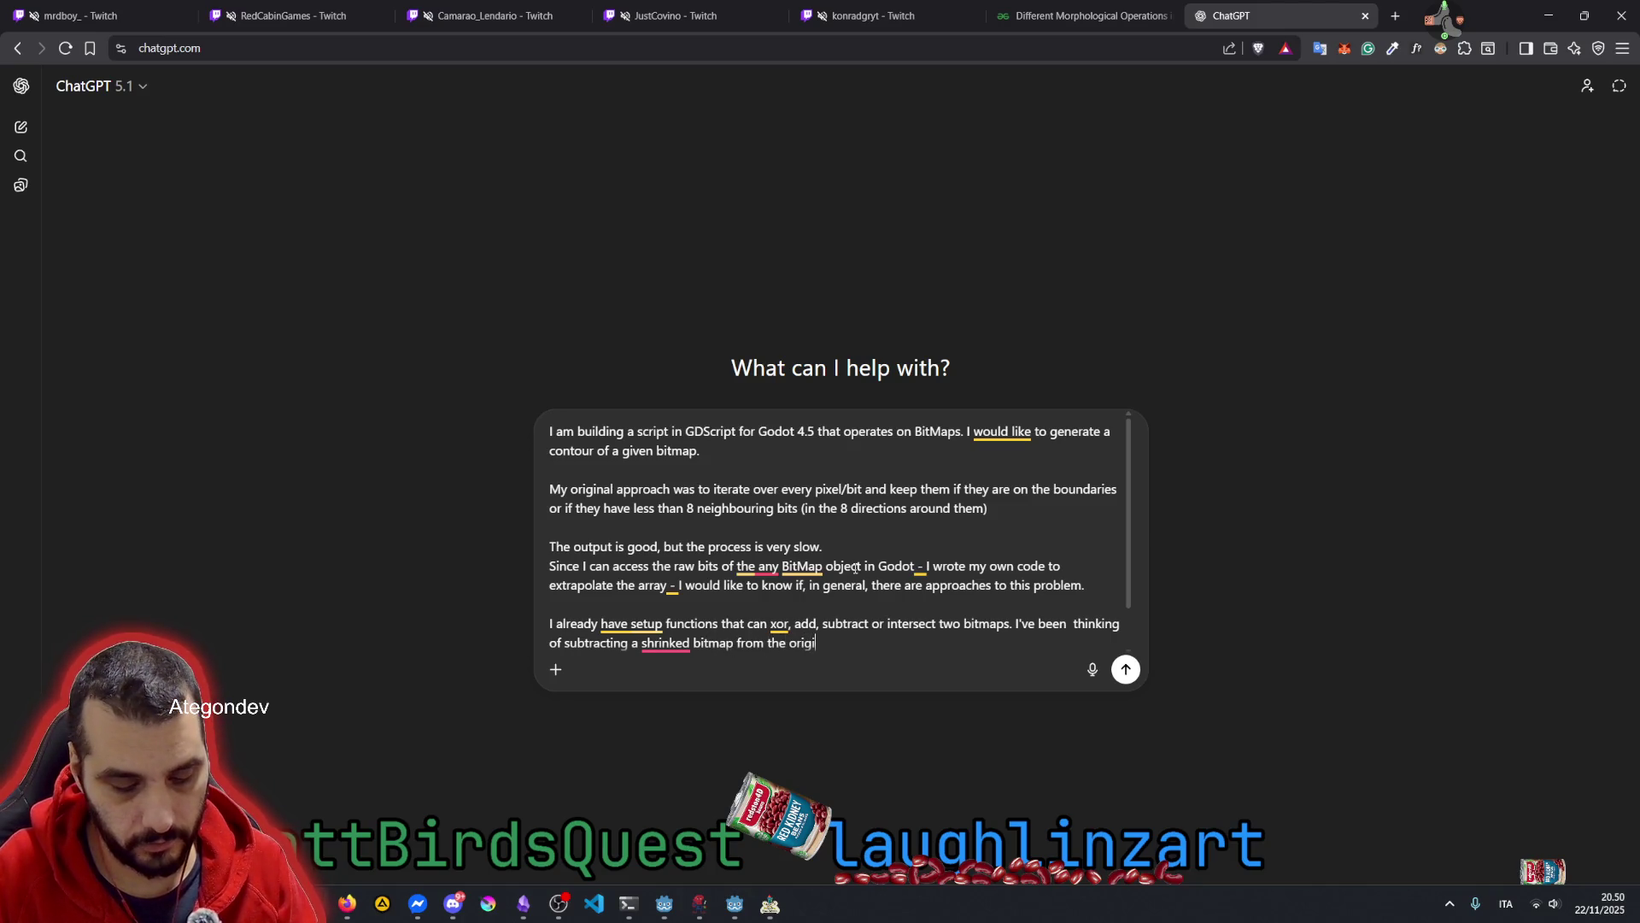
text(nal one to )
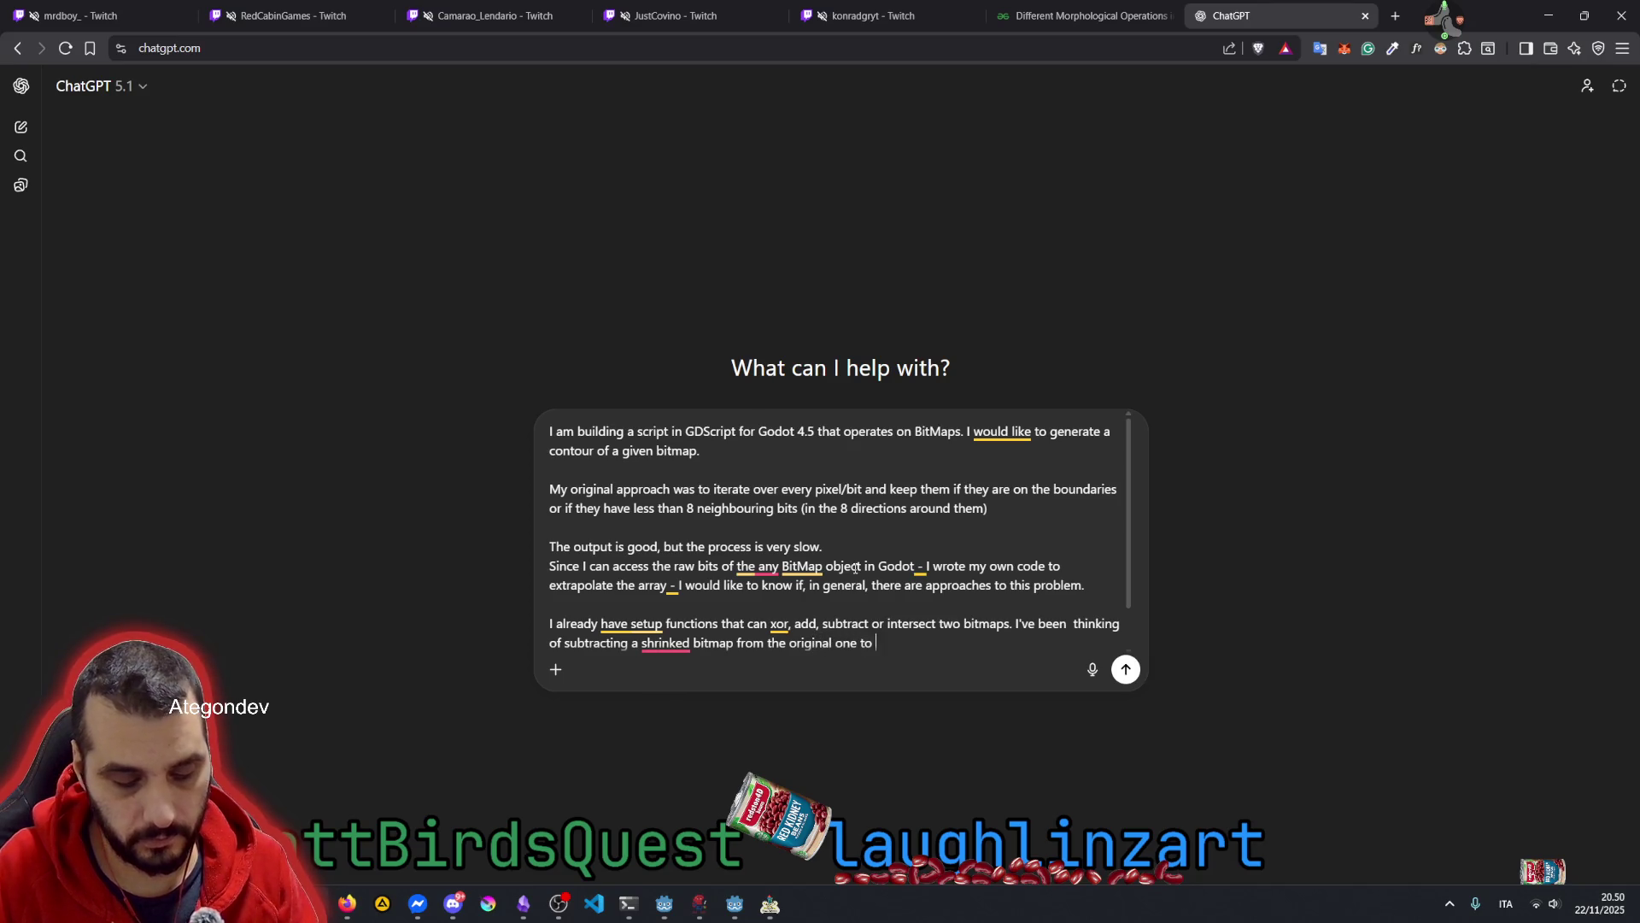
text(get the countour.)
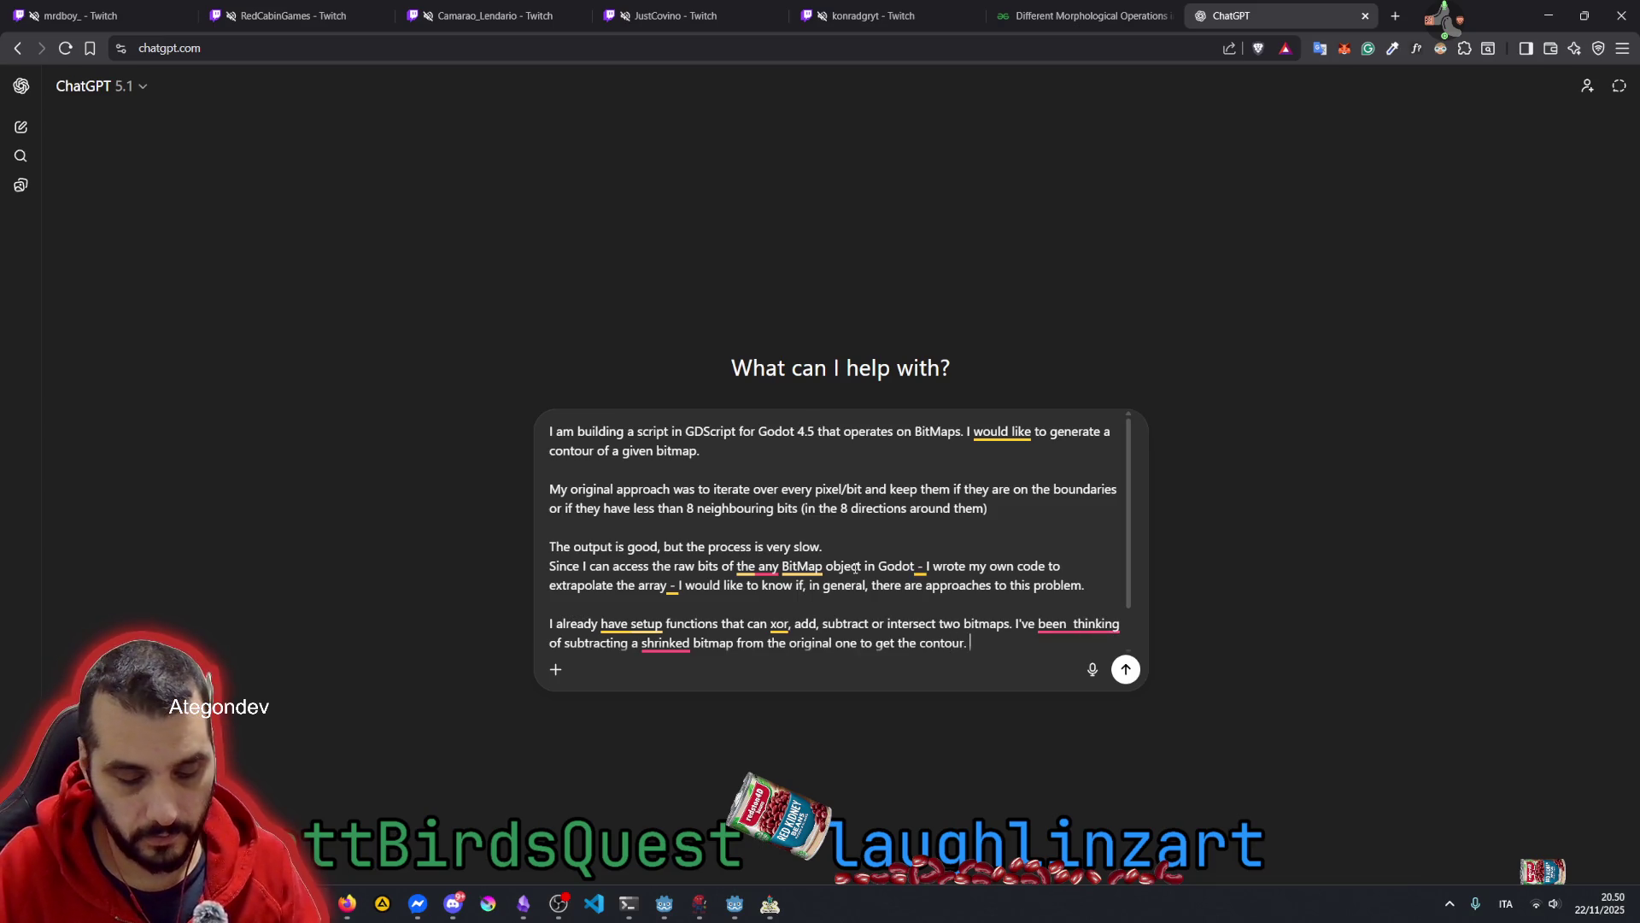
text(, using the bui)
text(ld in )
text(BitMap.)
text(grow )
text(mask())
text( fun)
text(ction.)
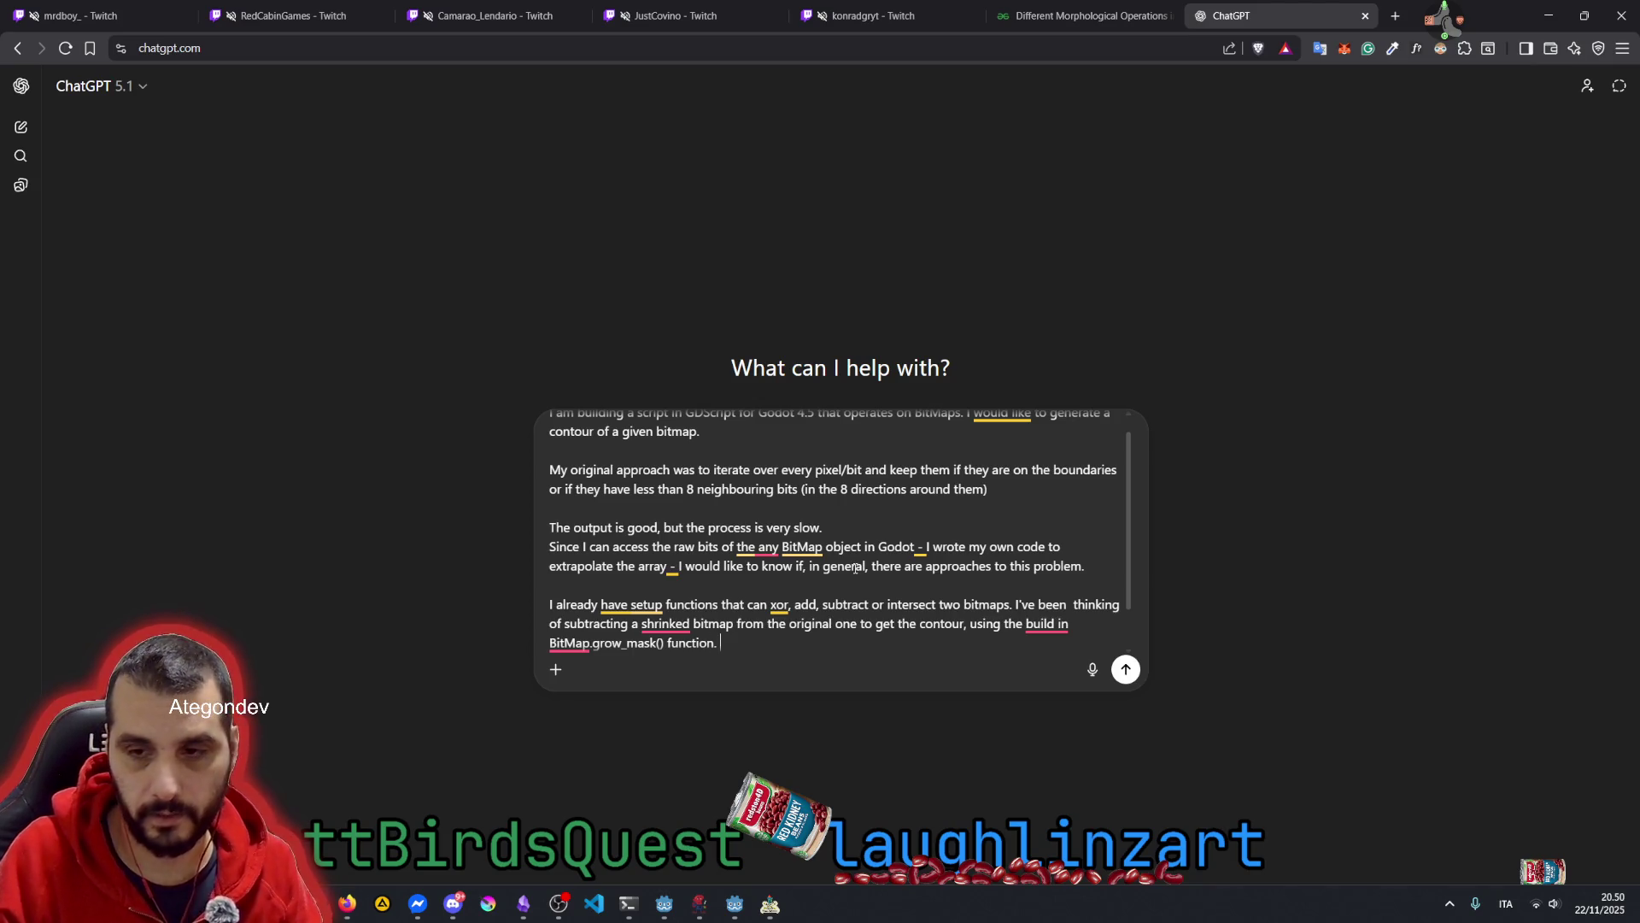
text(But the s)
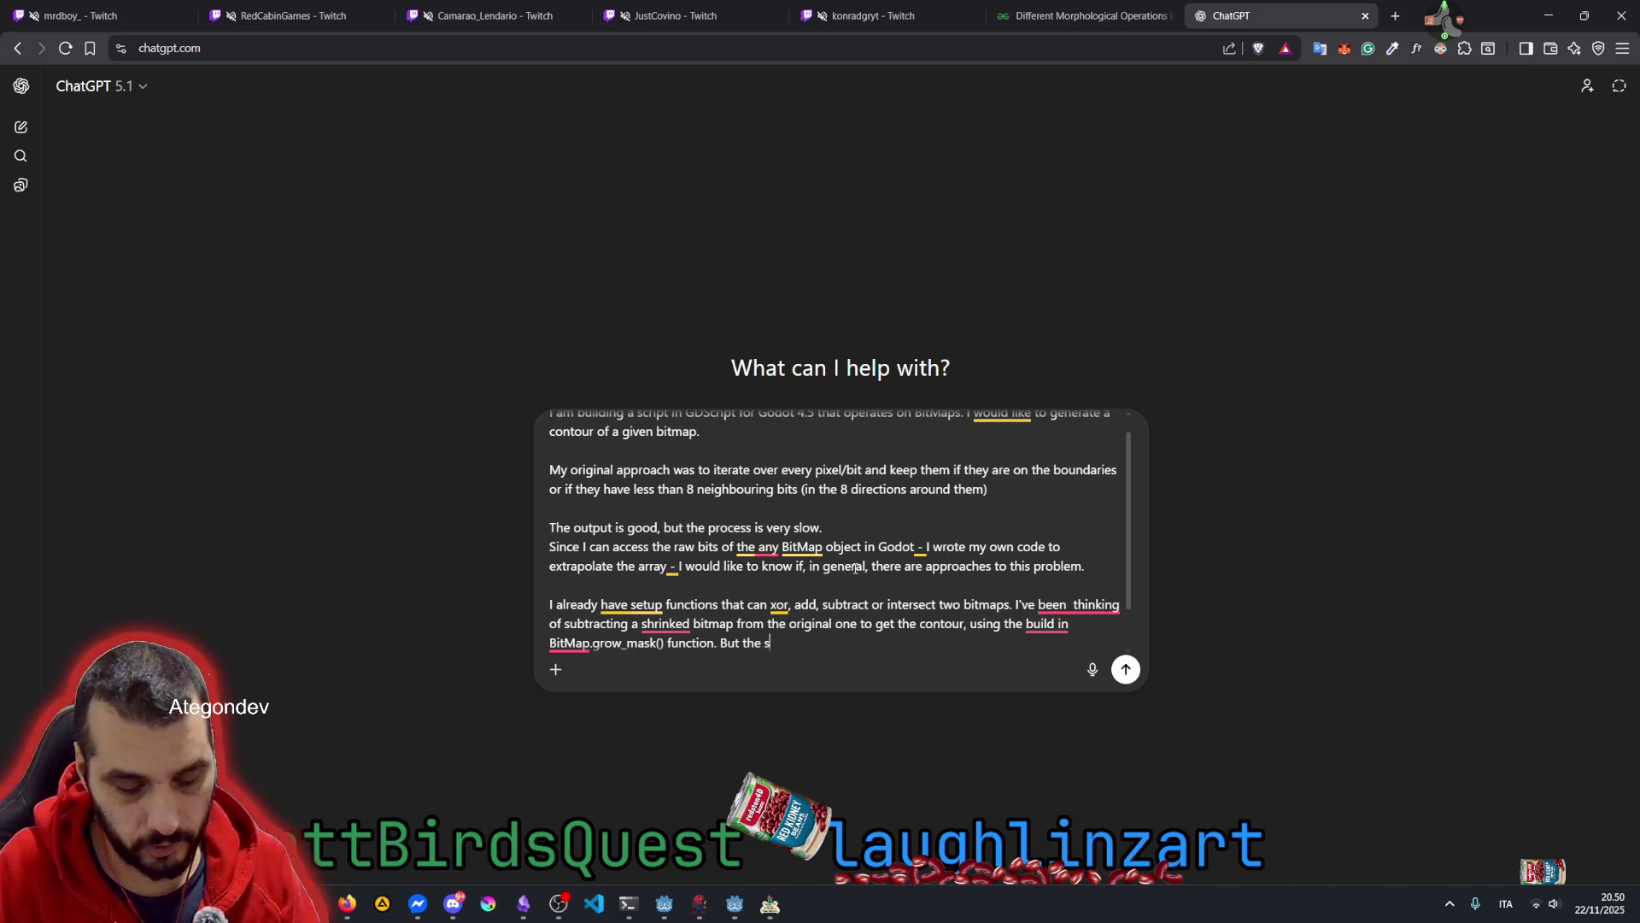
text(hrinked )
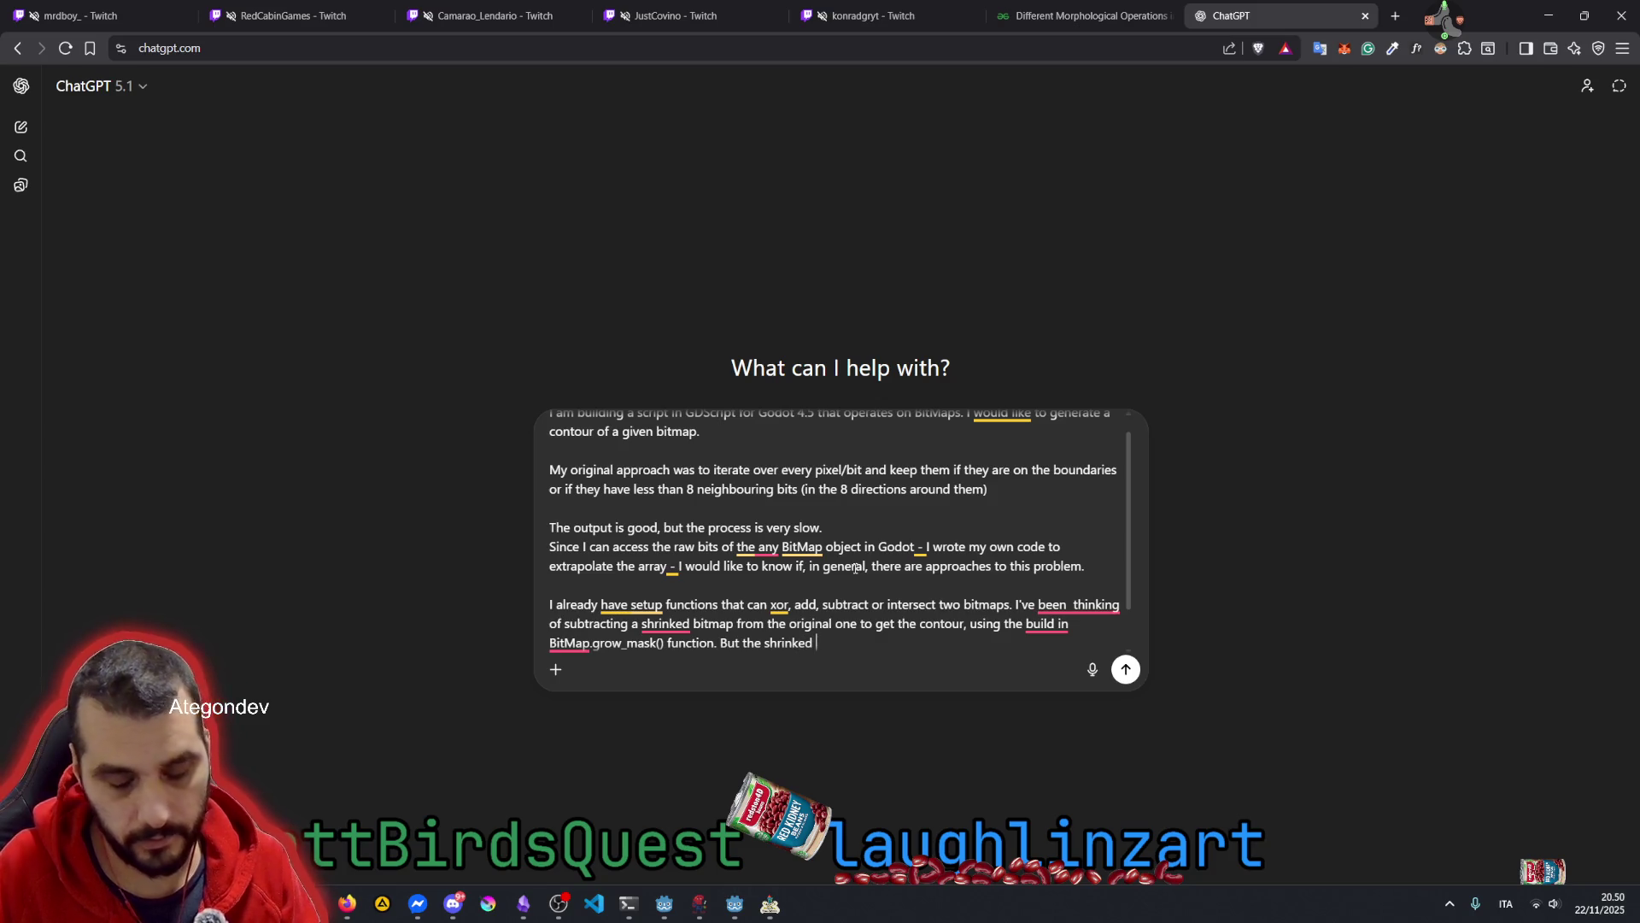
text(bitmap that I subtract)
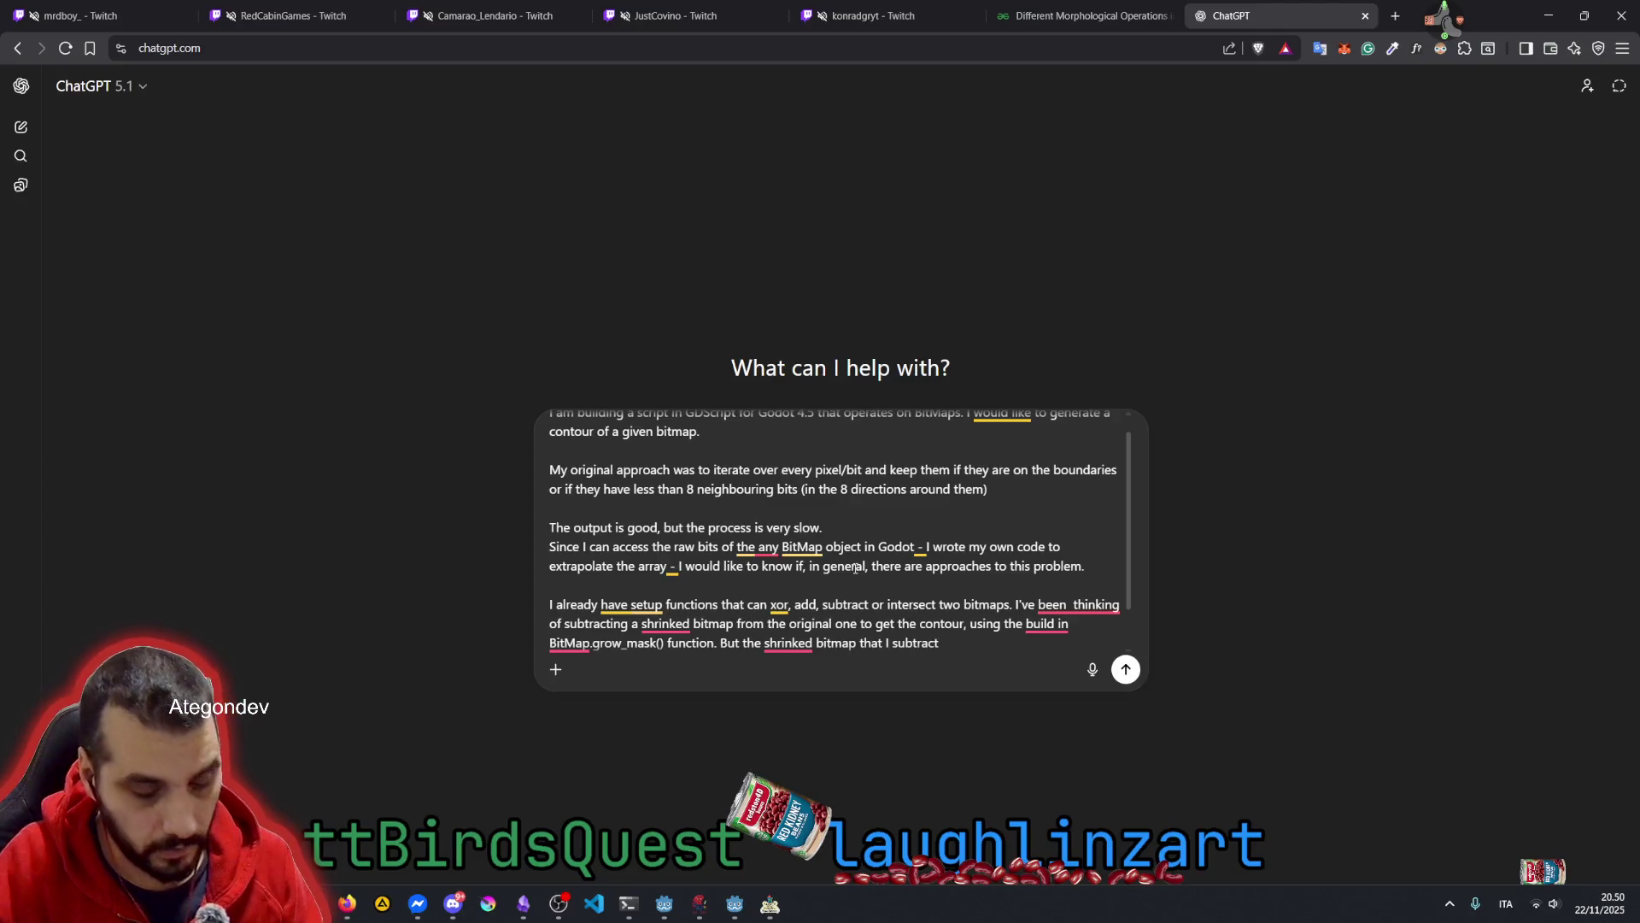
text( removes)
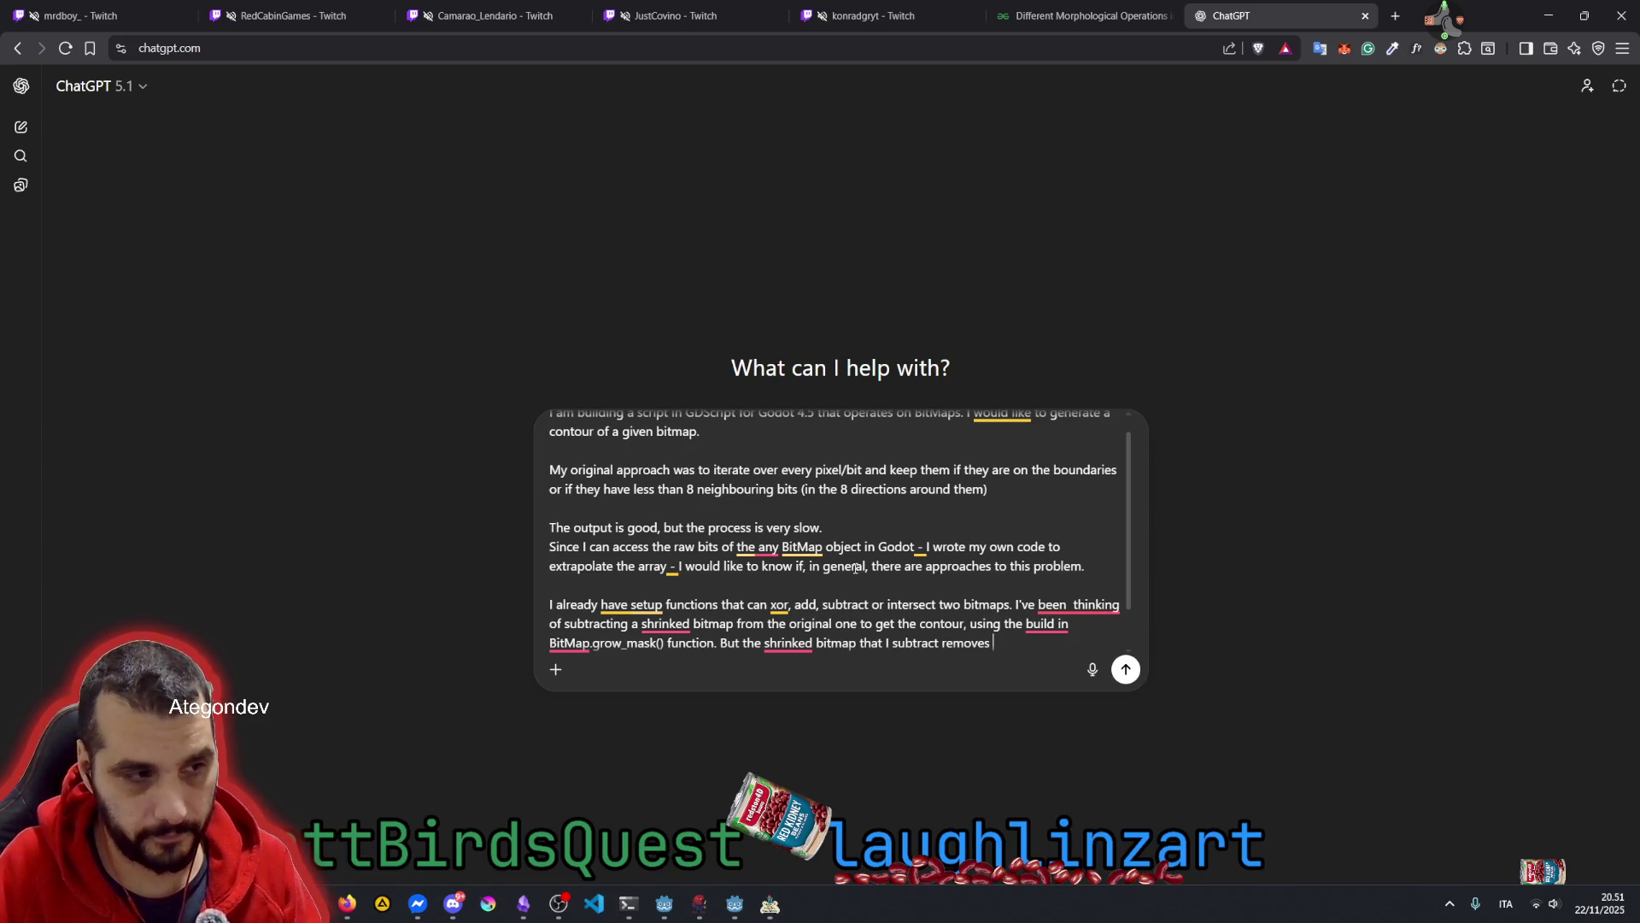
text(the inner c)
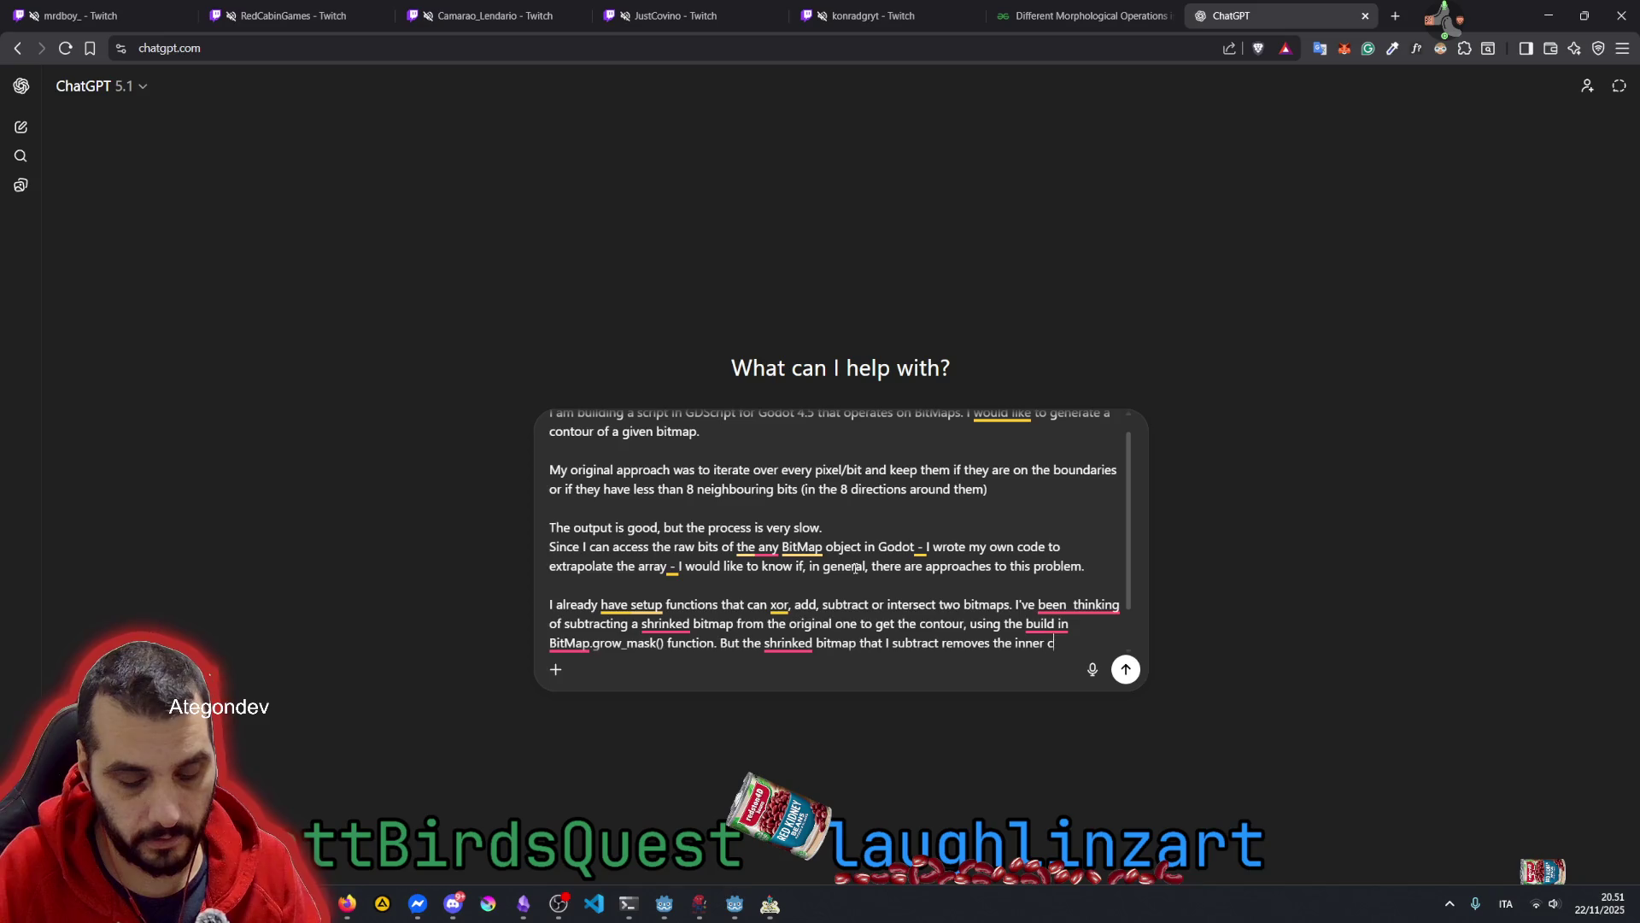
text(orners)
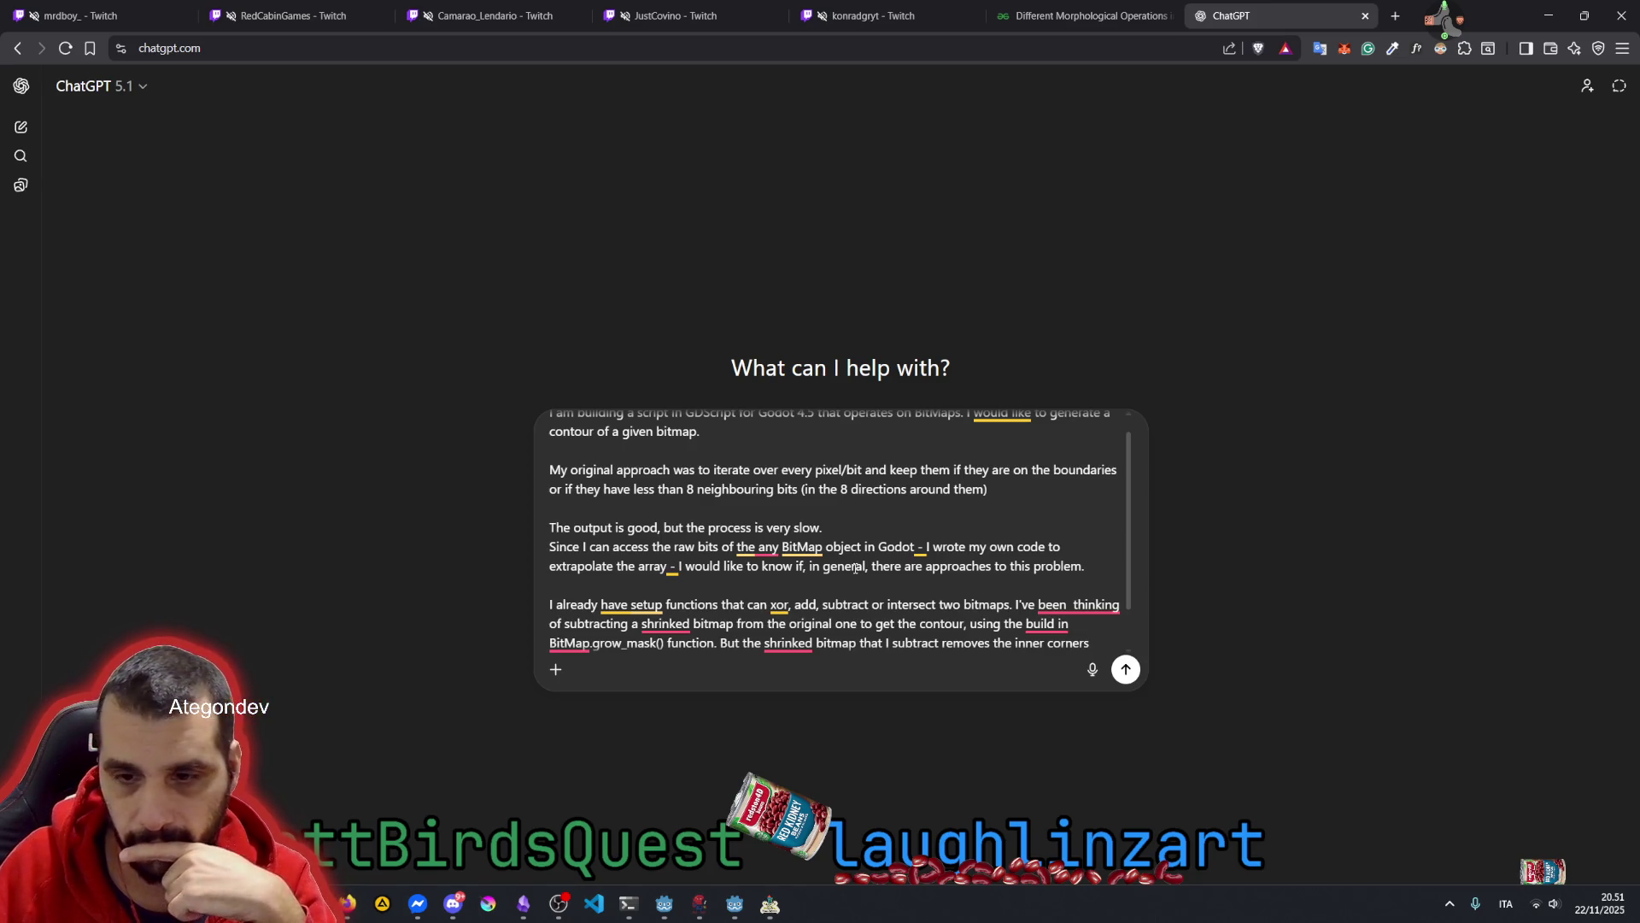
text(, ba)
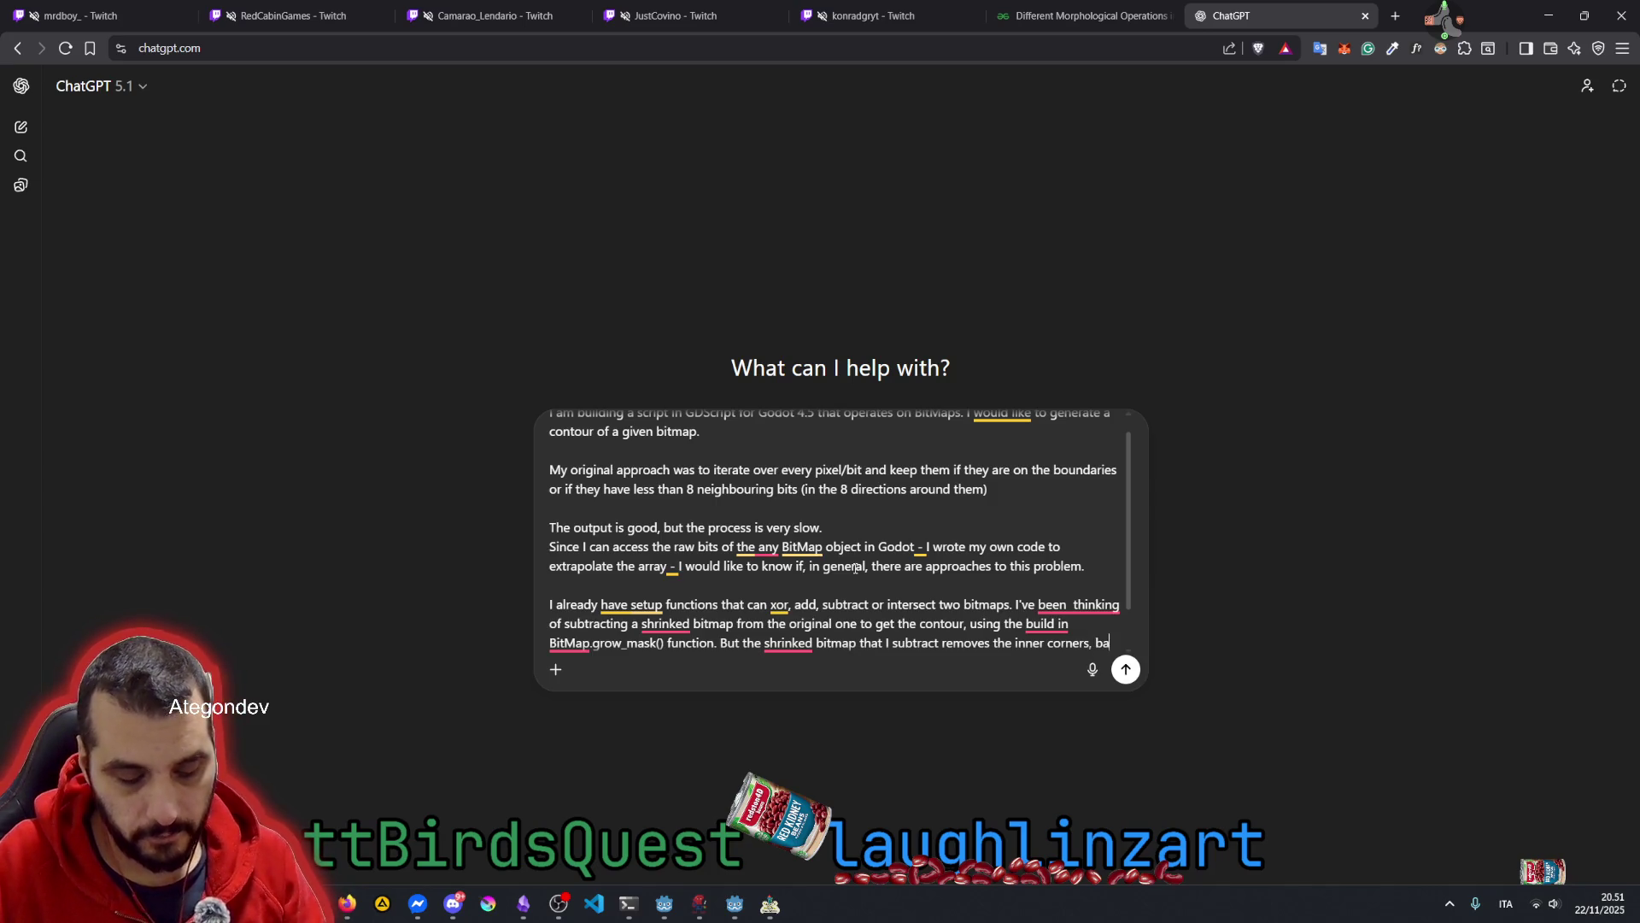
text(cuse it shrin)
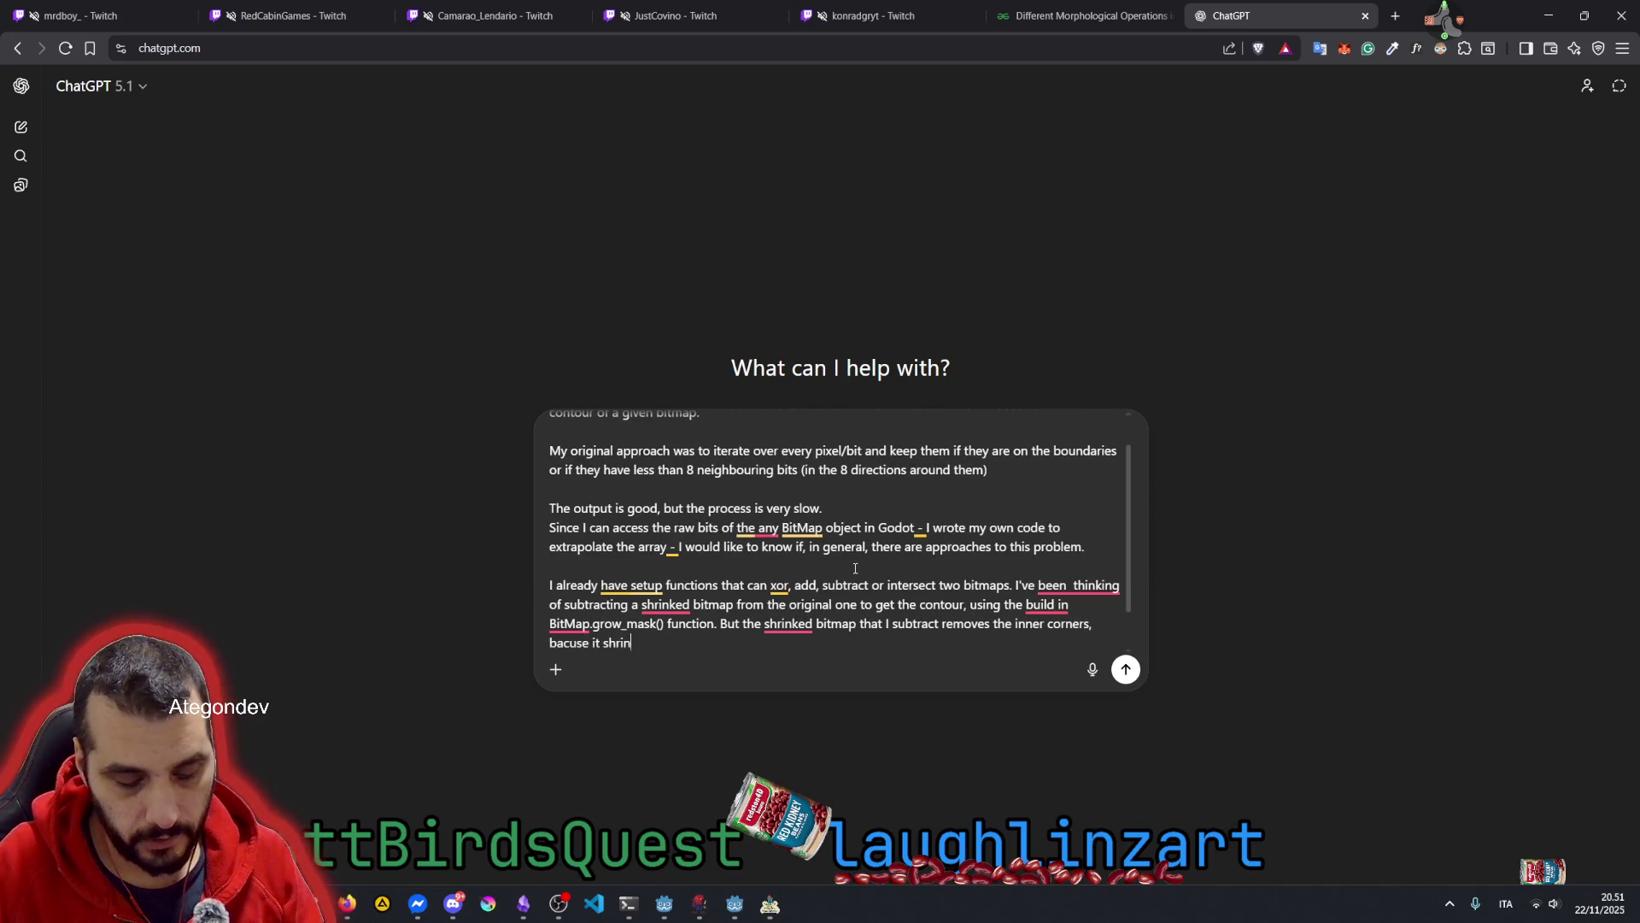
text(ks with a )
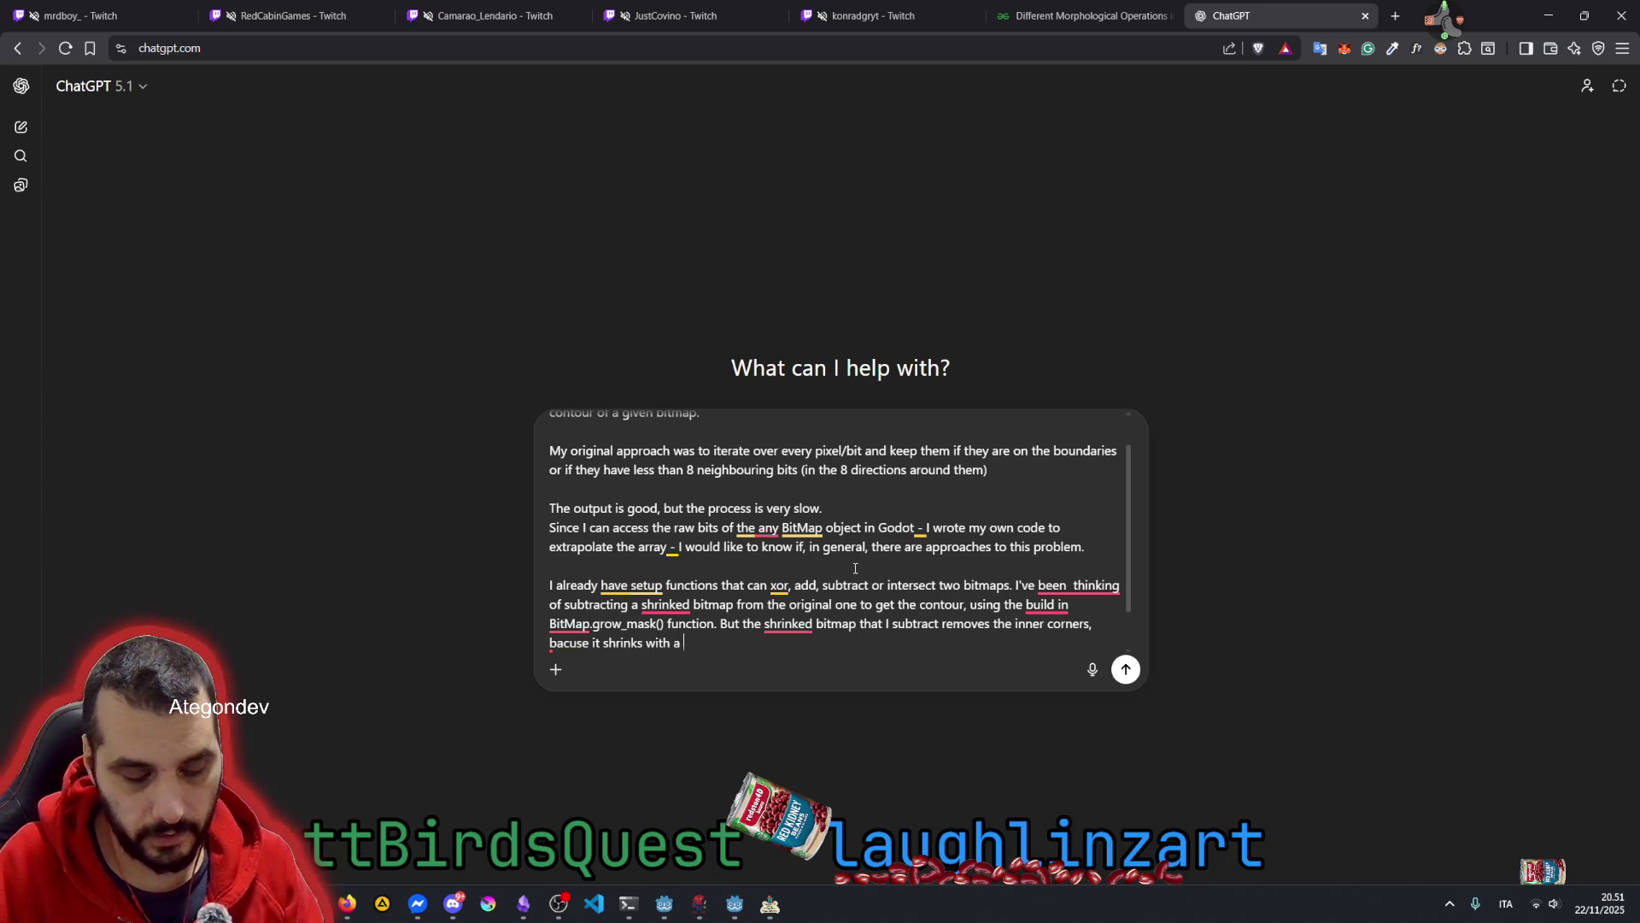
text("kernel")
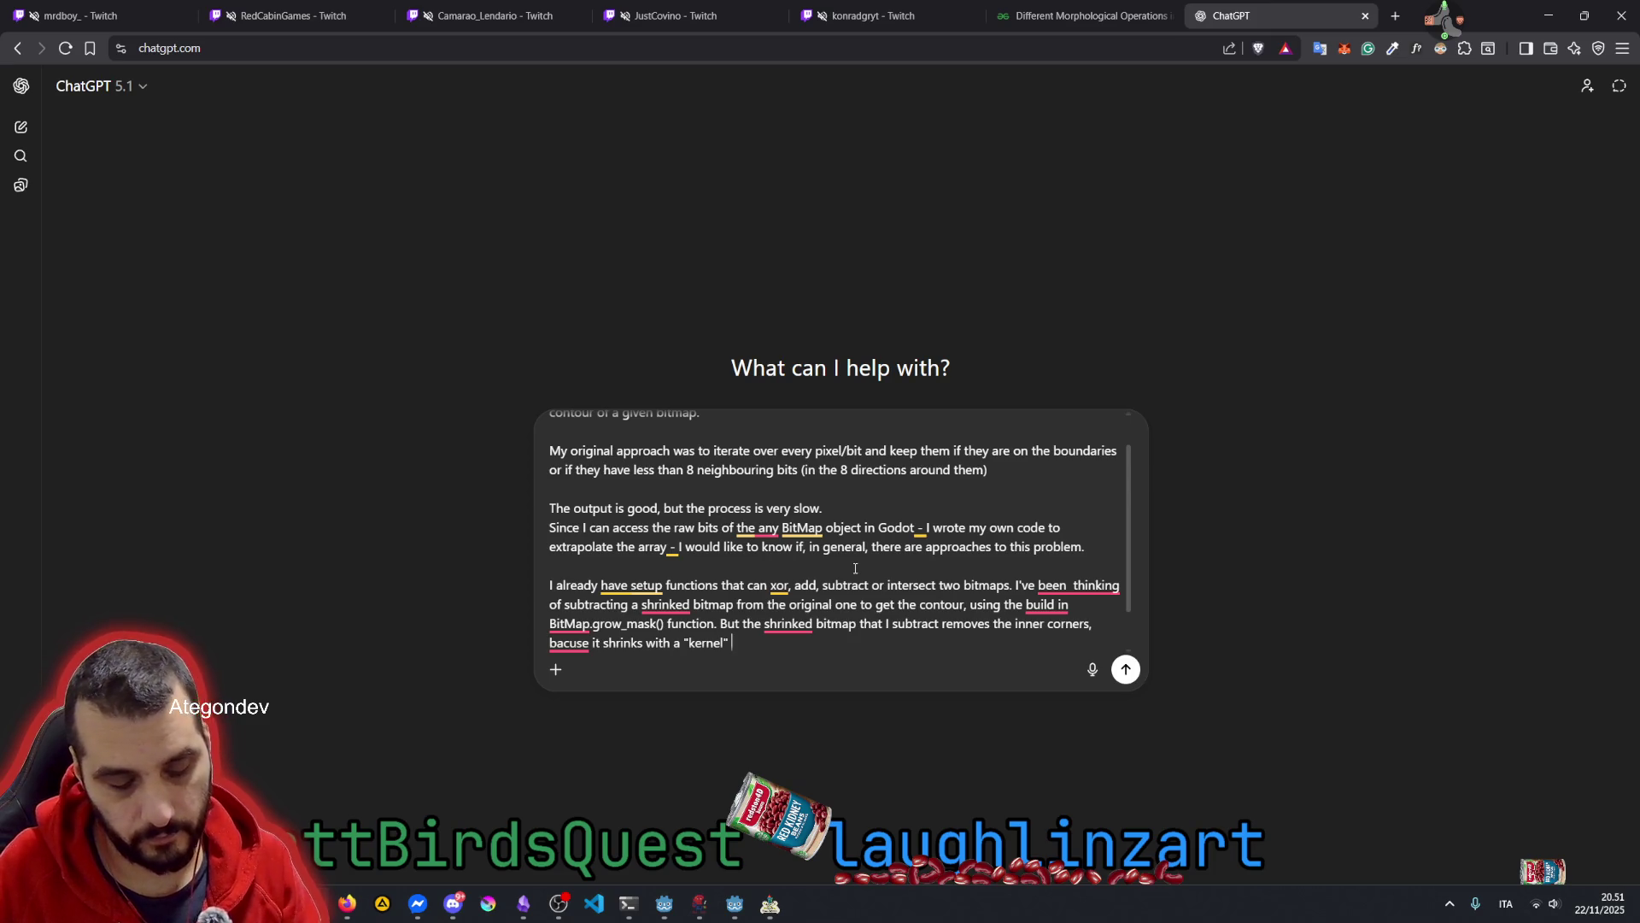
text( that look)
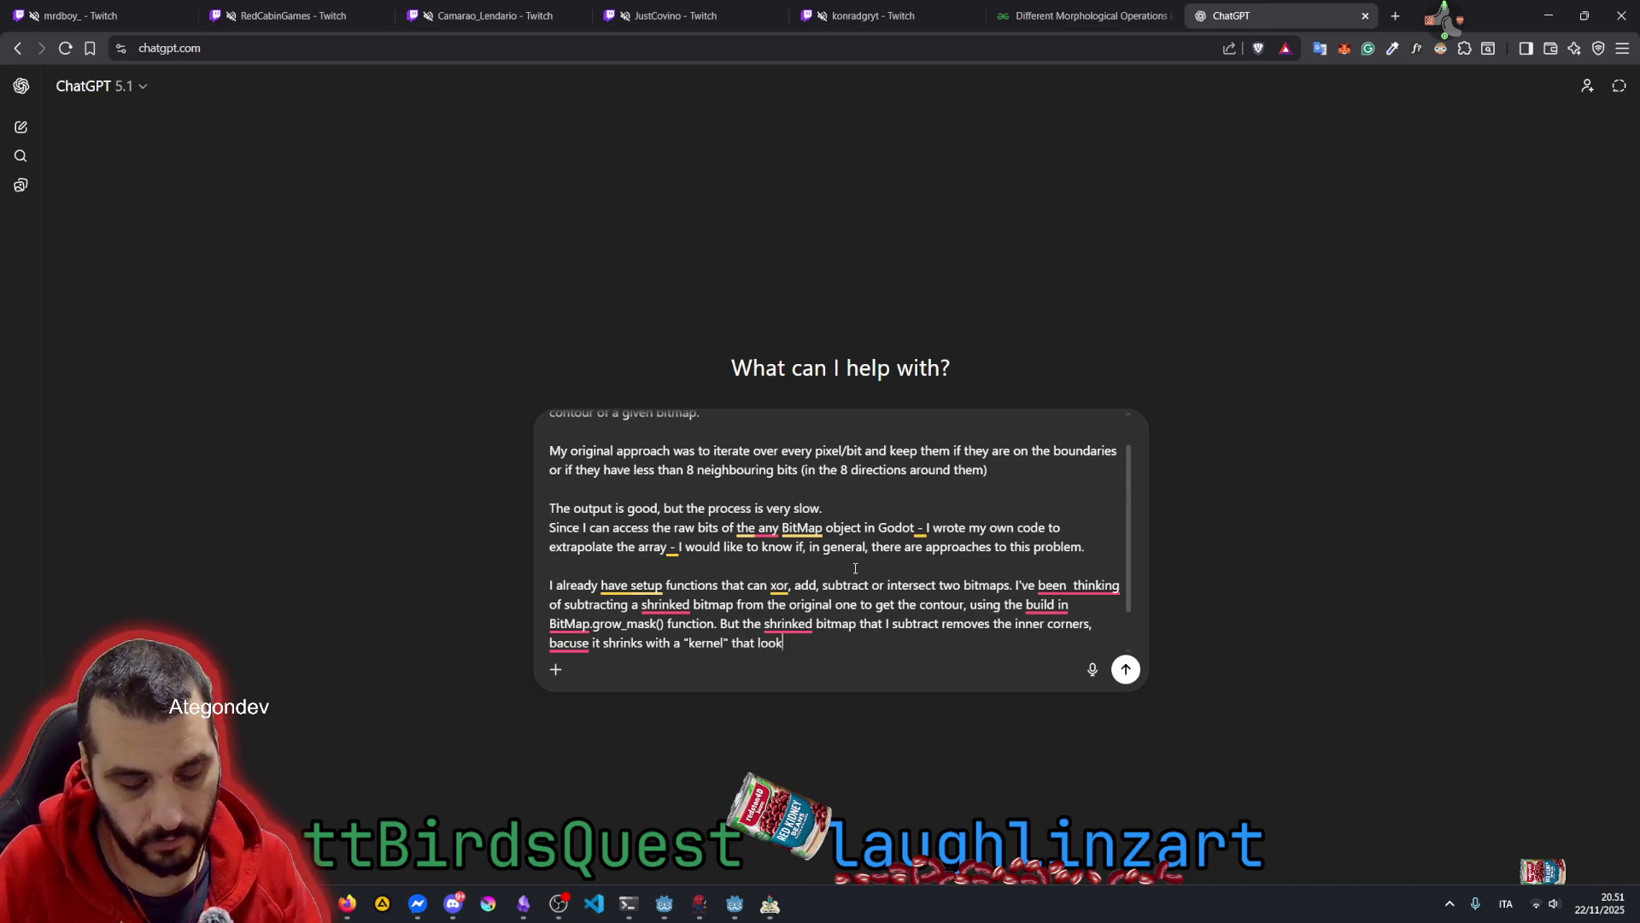
text(s on the ordinal directions instead of )
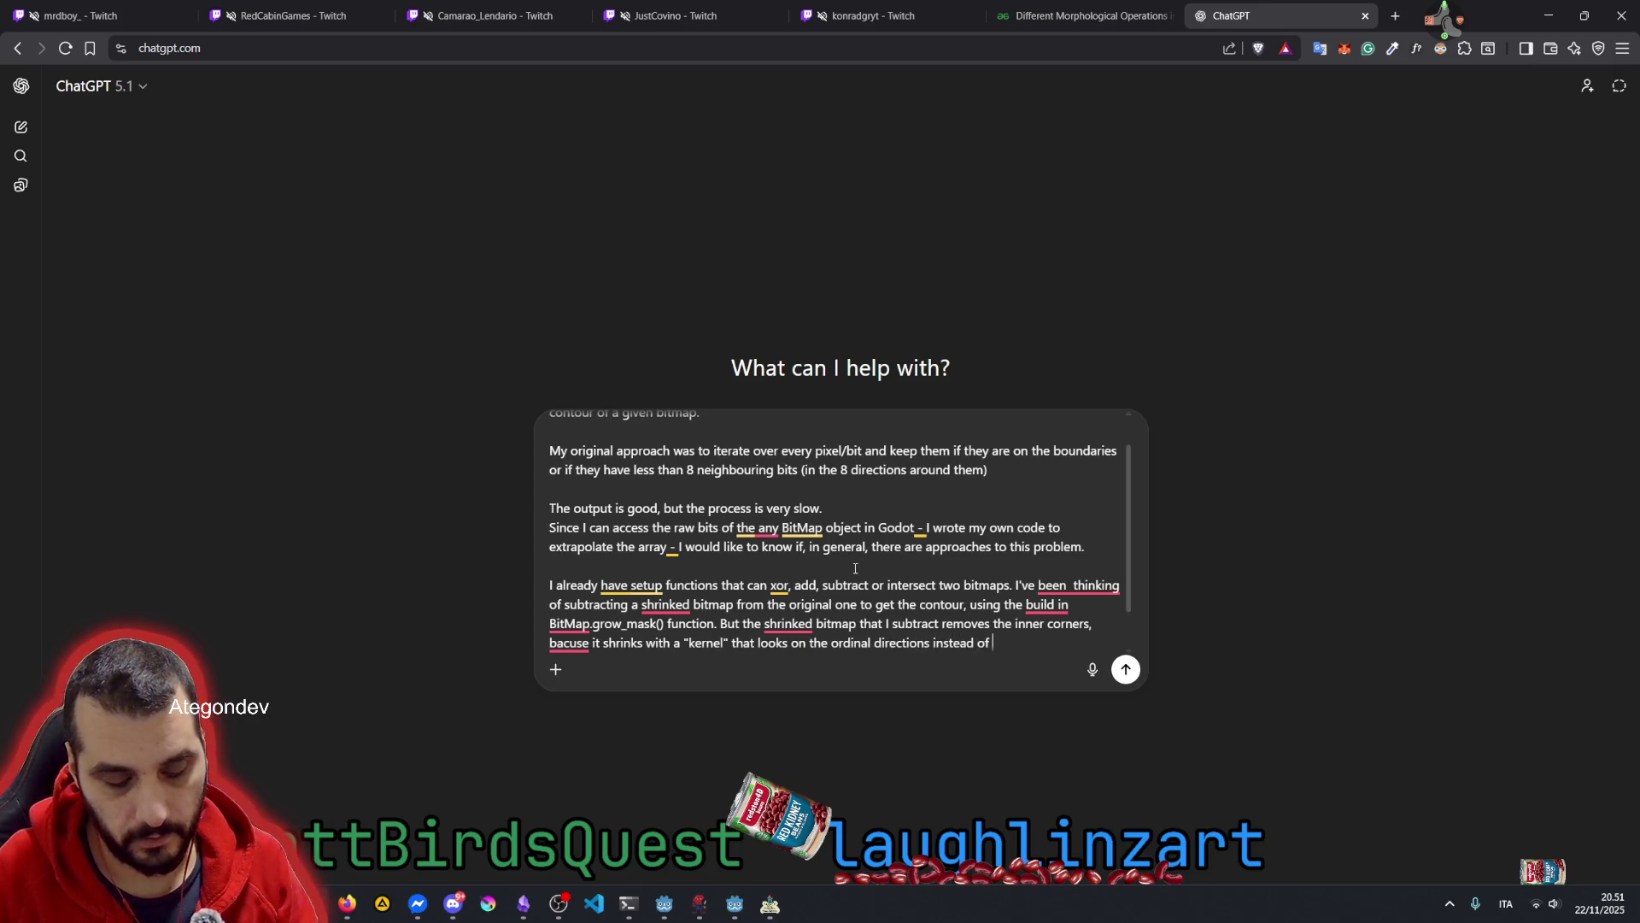
text(shrinking )
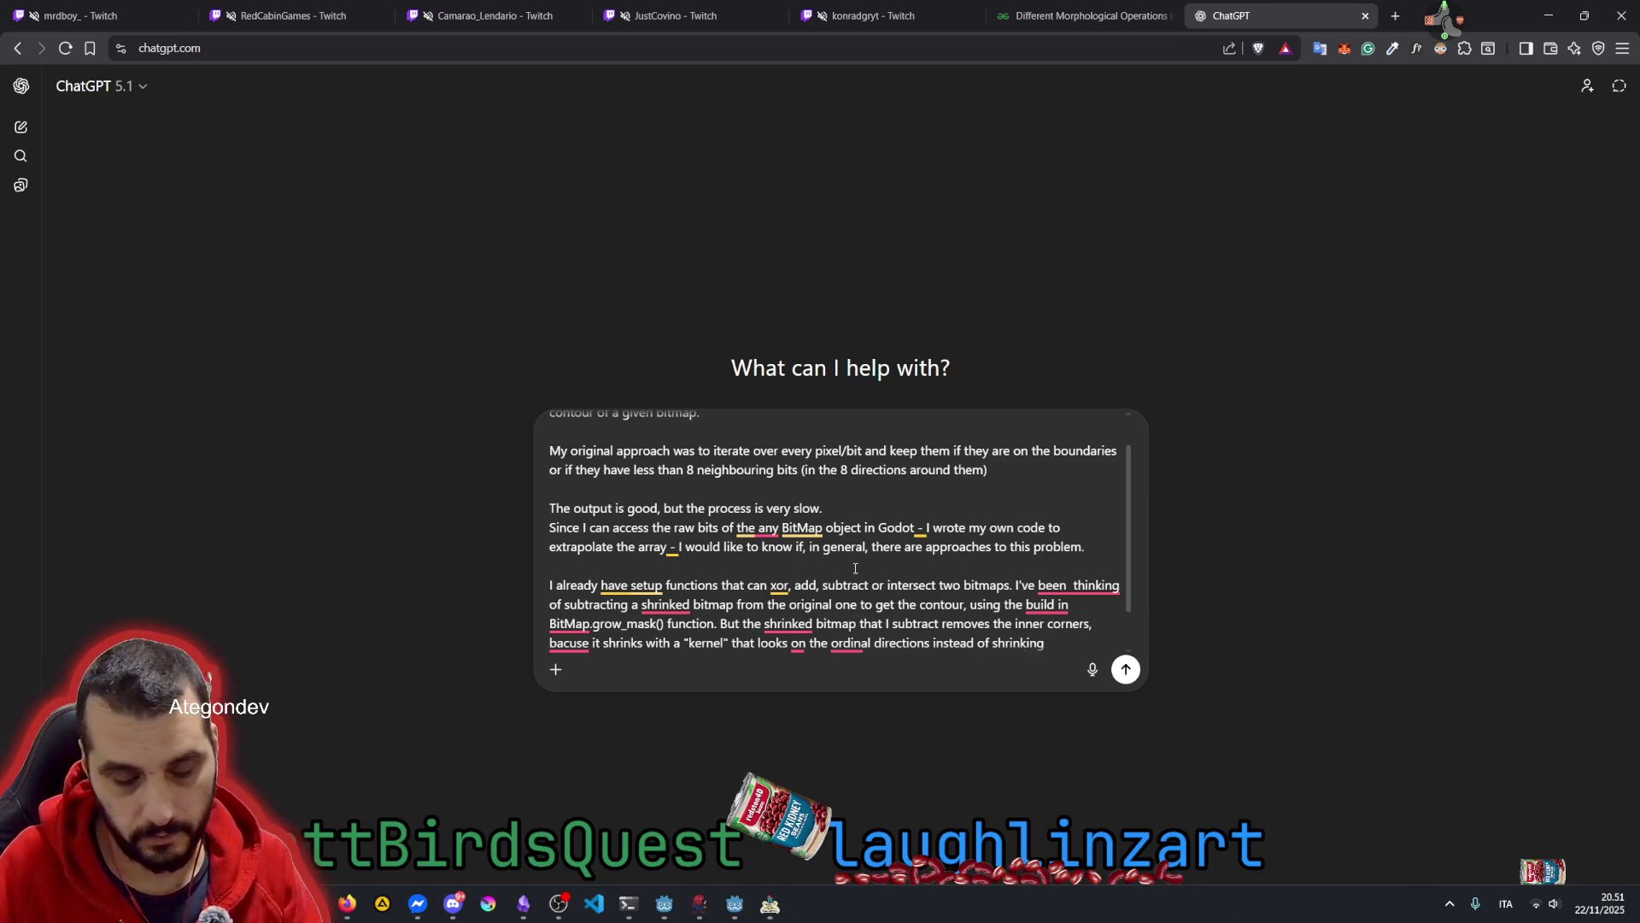
text(from all )
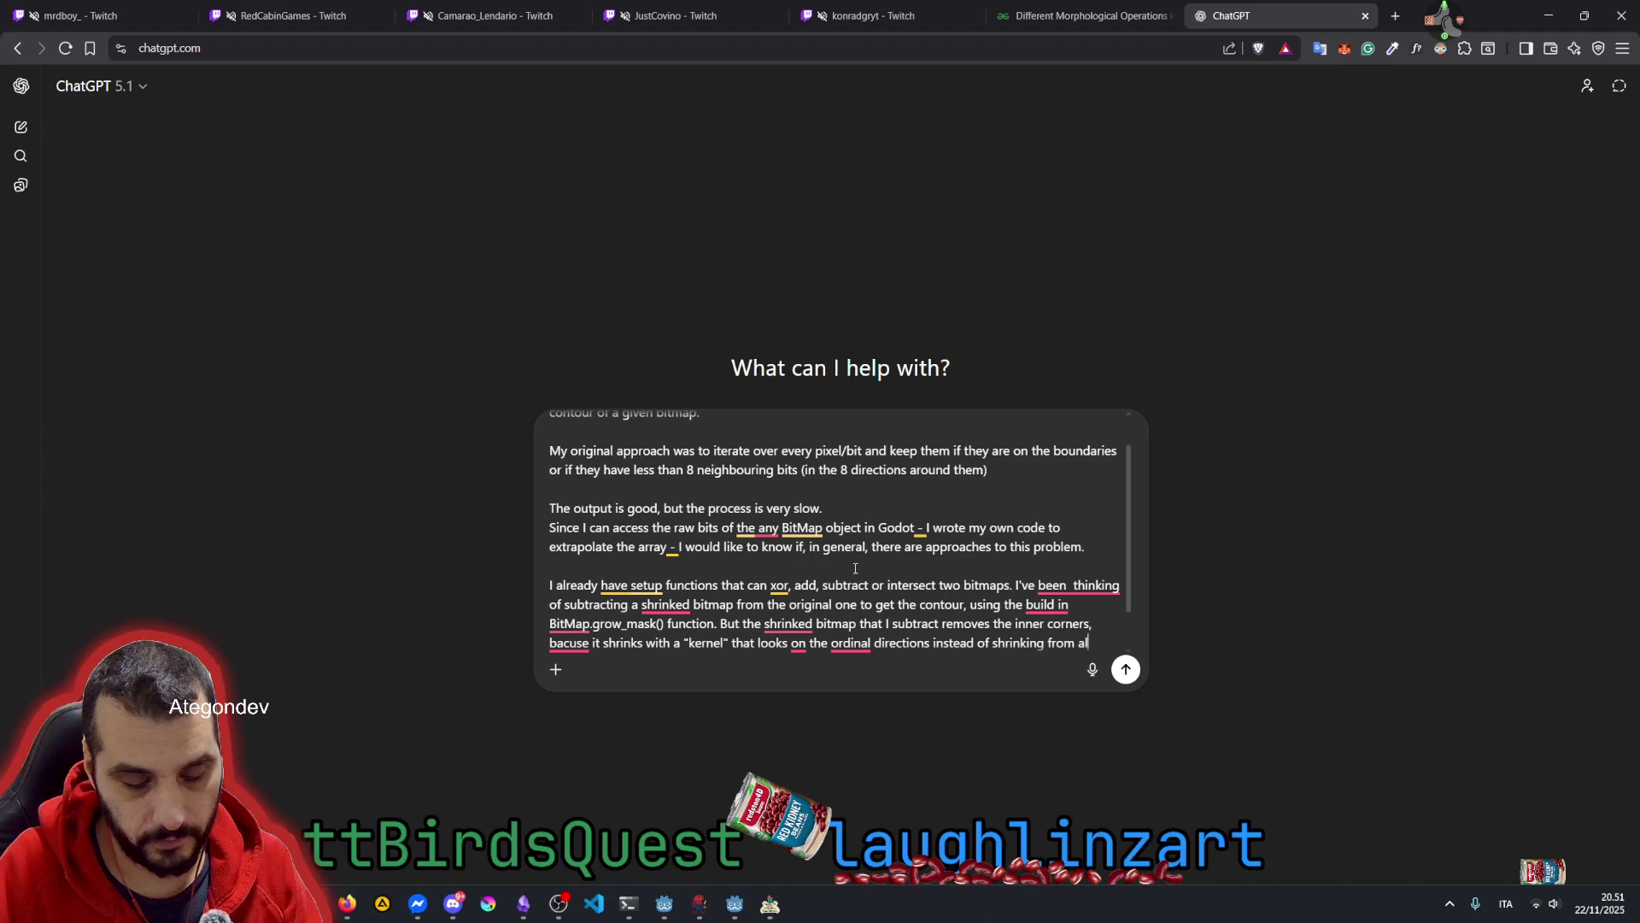
text(8 directions)
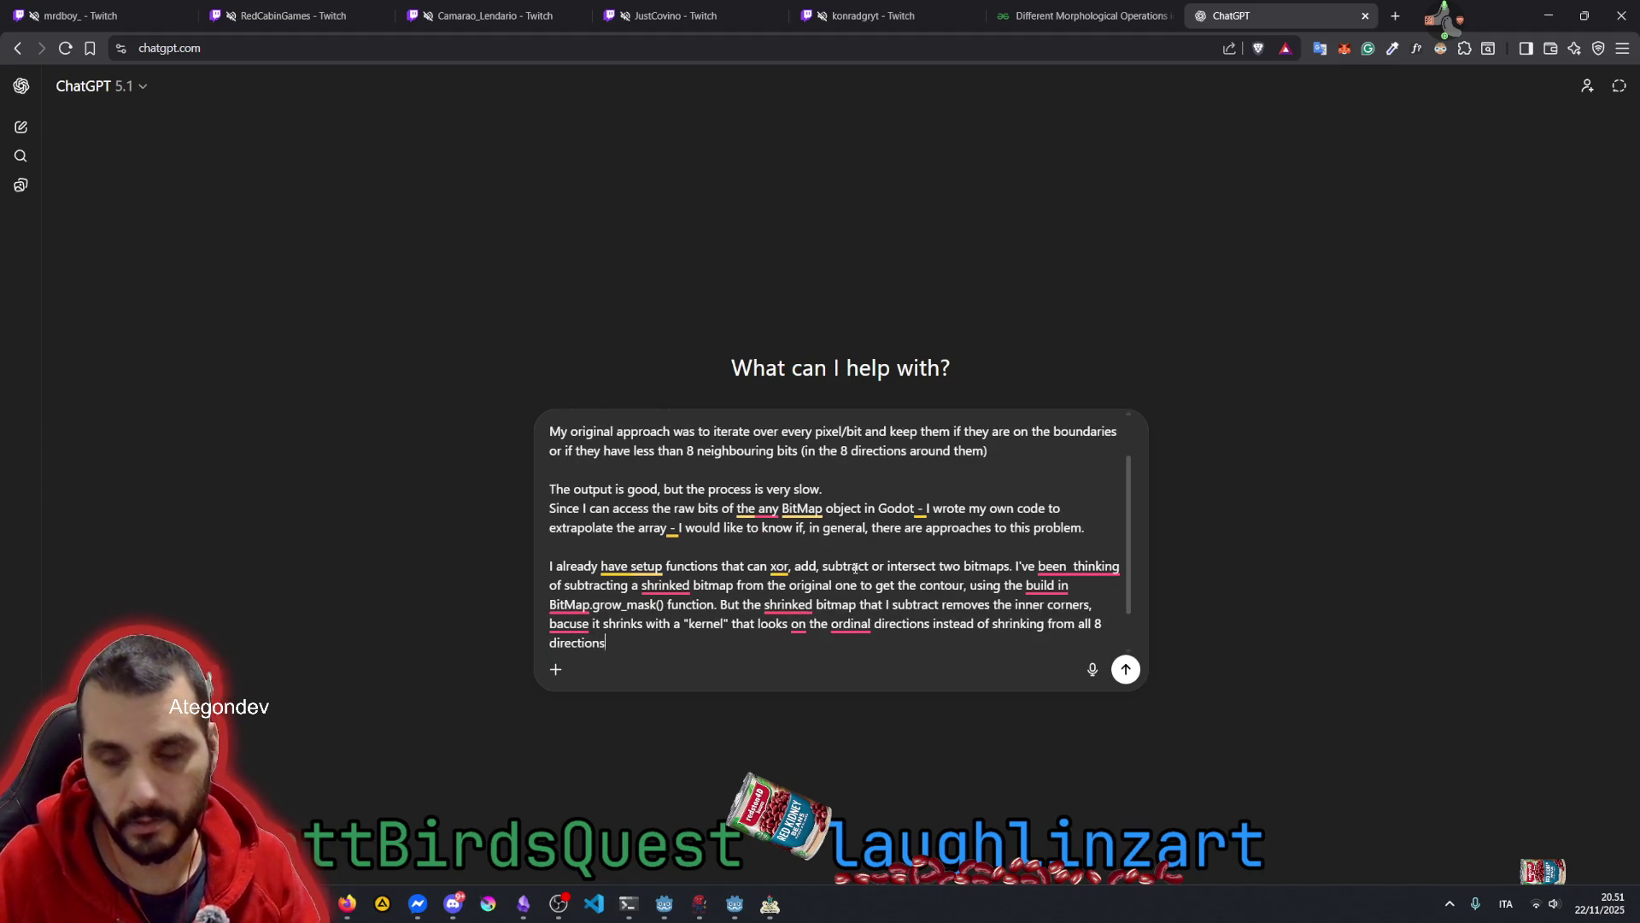
key(Return)
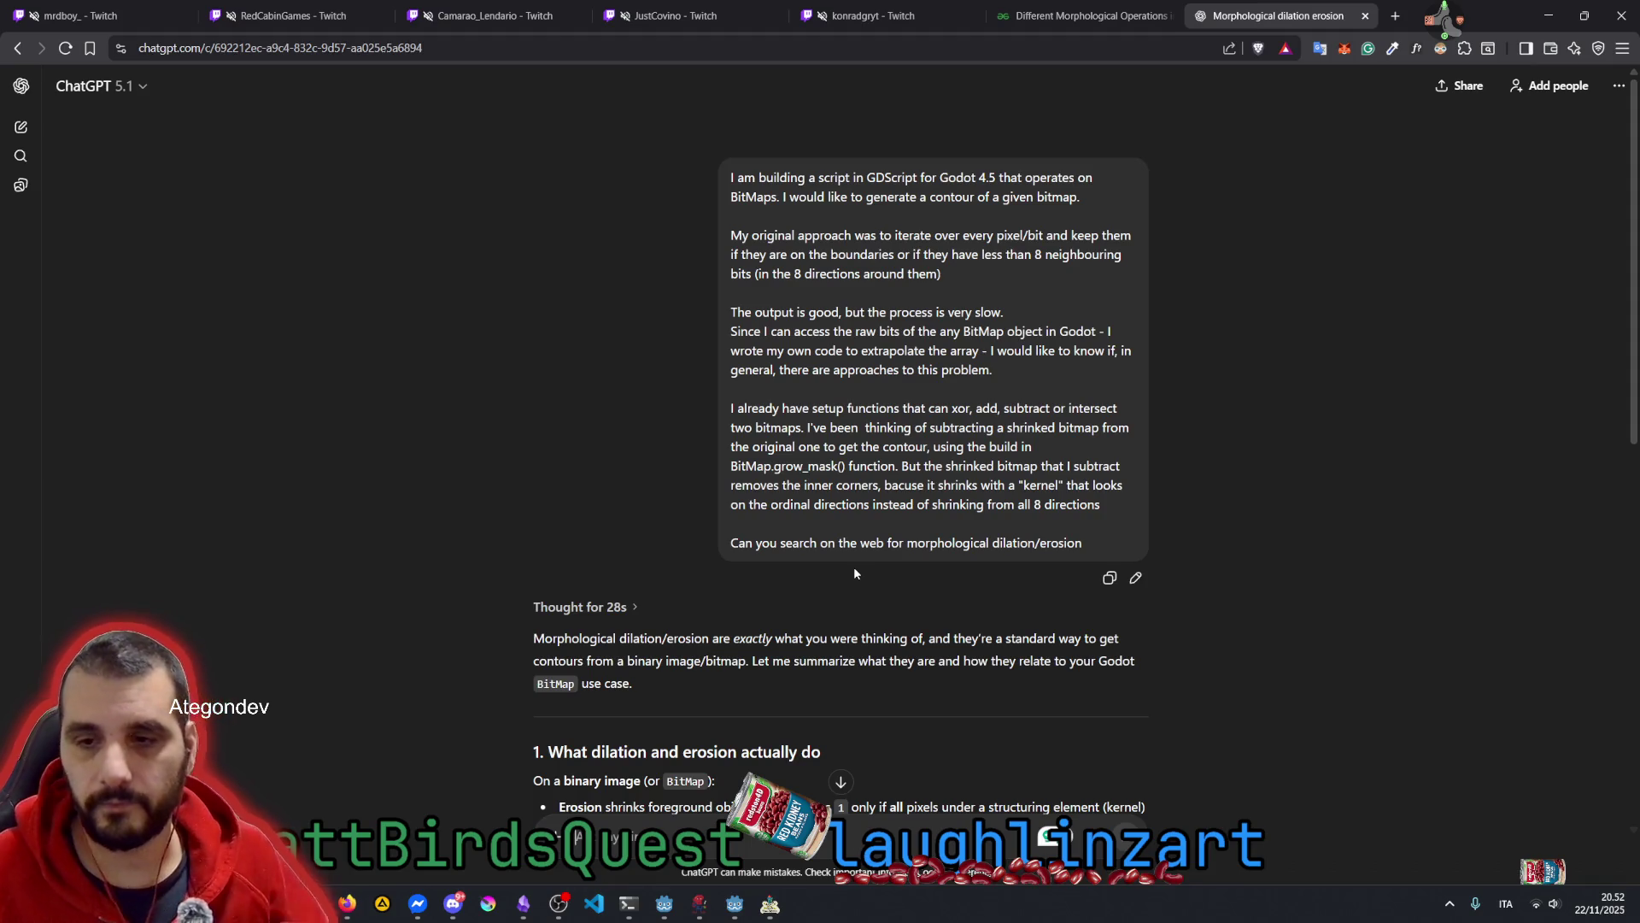
scroll(853, 568, down, 2)
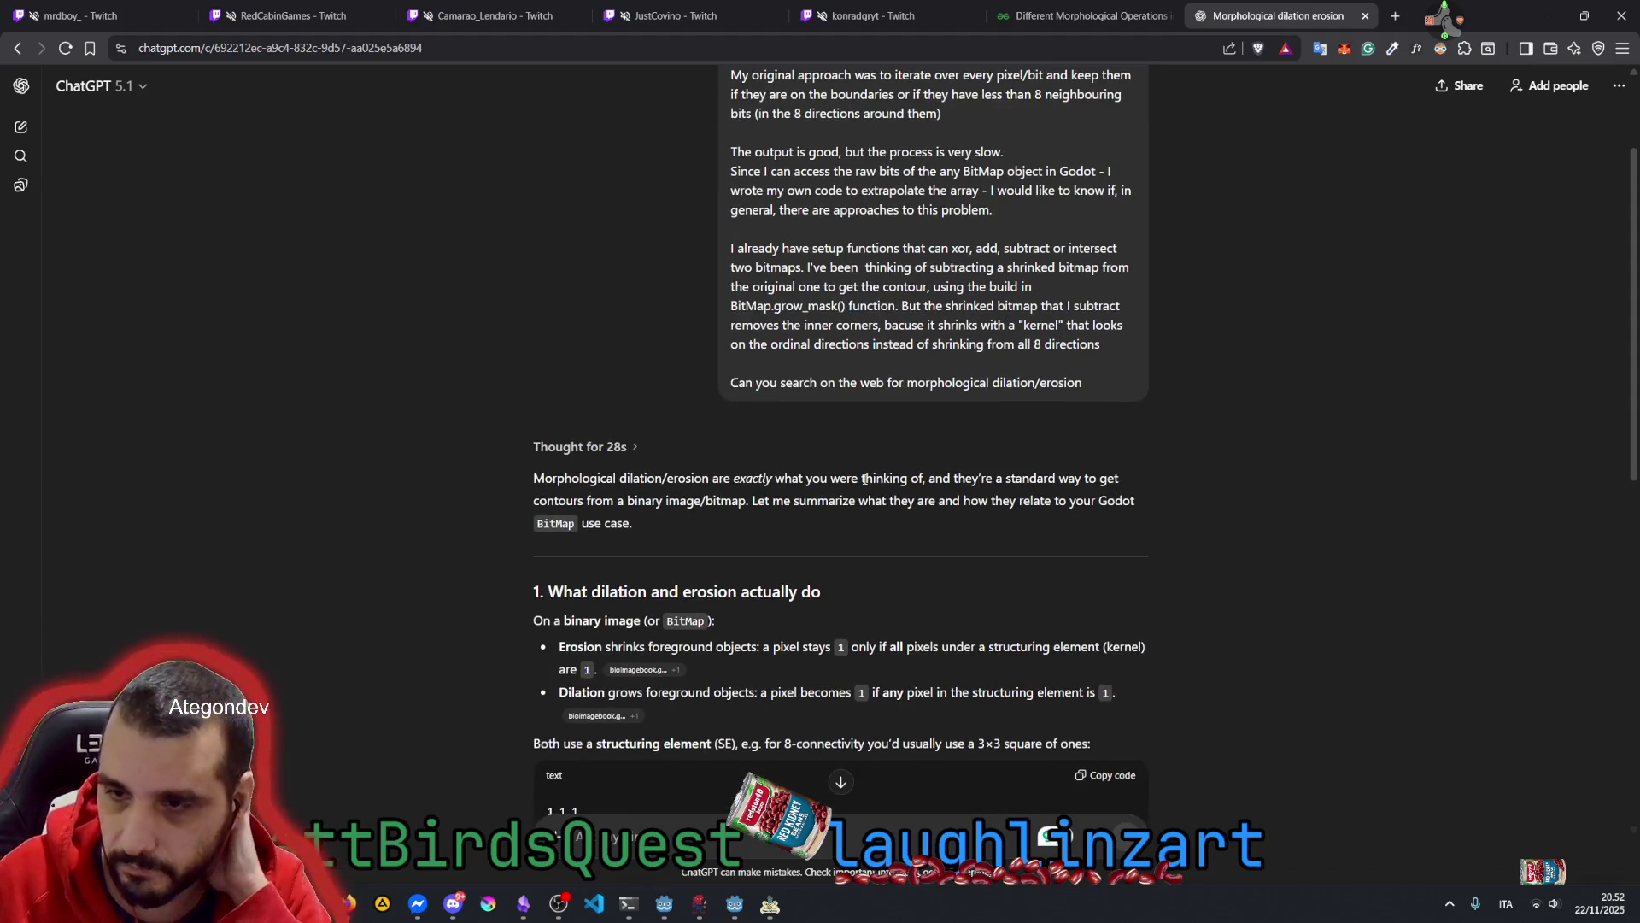
mouse_move(930, 480)
mouse_down()
mouse_move(1083, 483)
mouse_move(617, 524)
mouse_move(566, 502)
mouse_move(750, 502)
mouse_up()
click(706, 531)
scroll(705, 530, down, 3)
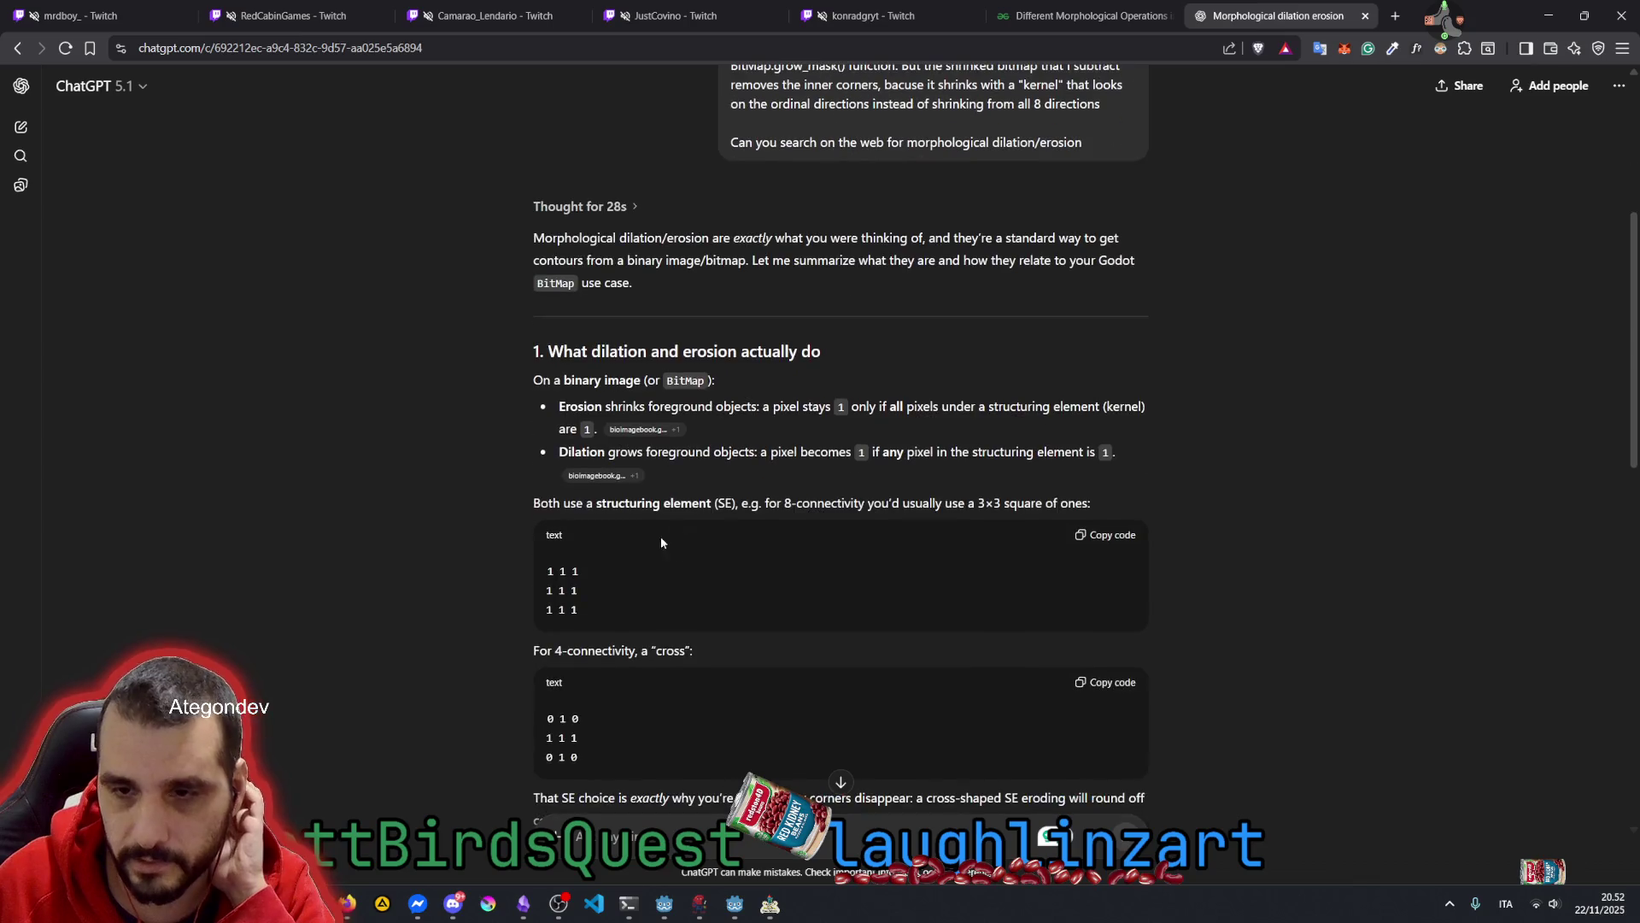
scroll(608, 398, down, 1)
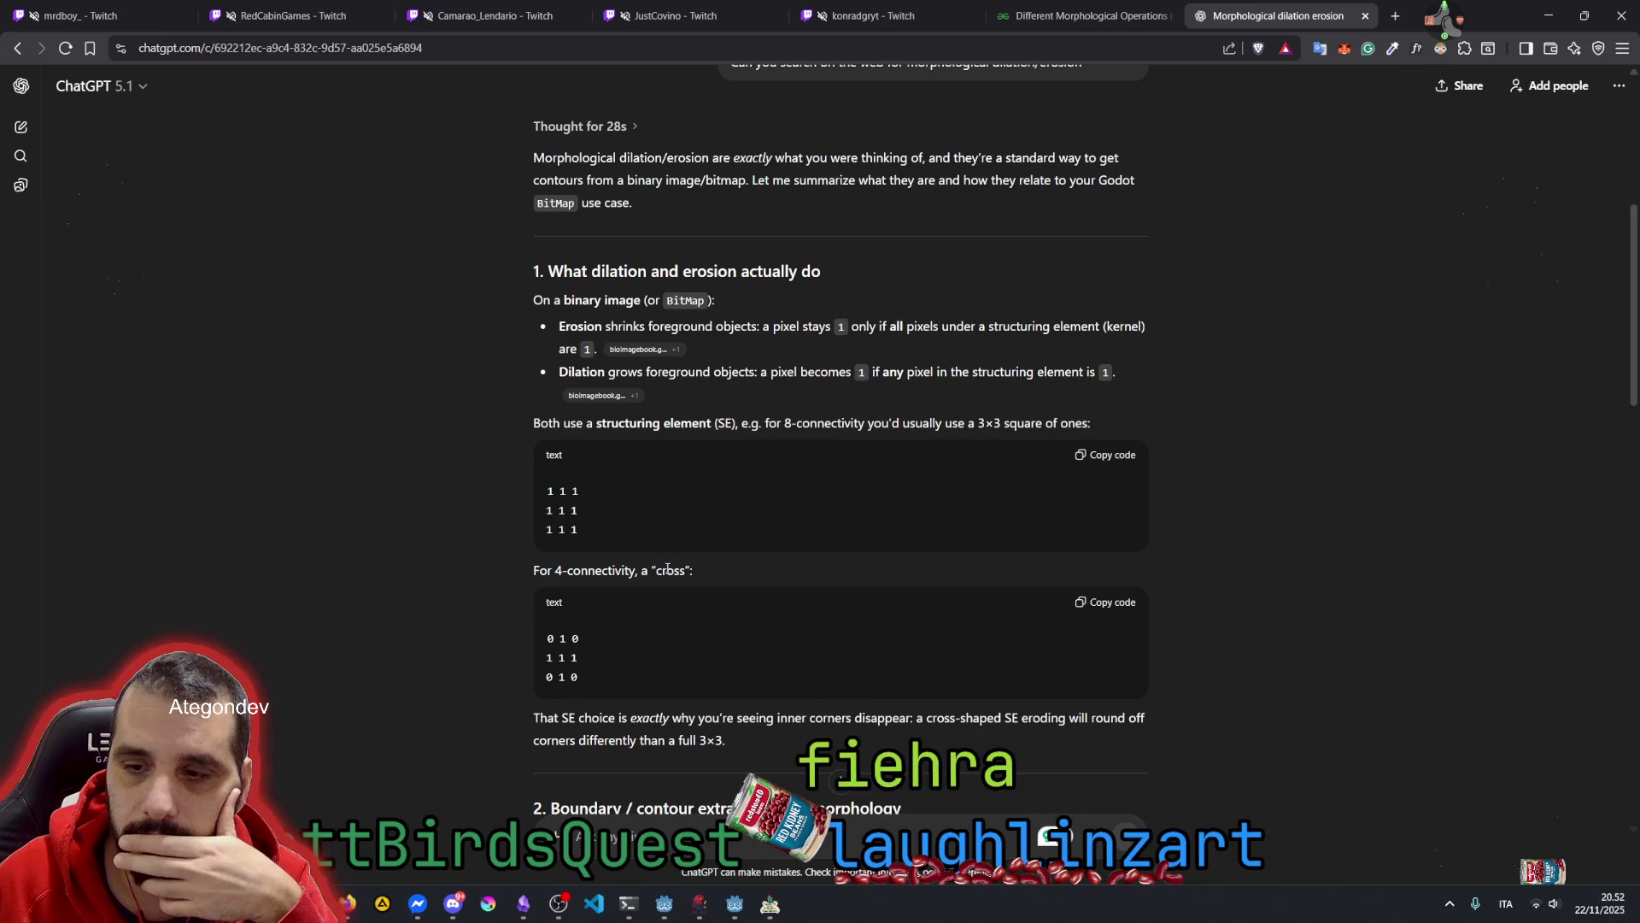
drag(598, 423, 699, 425)
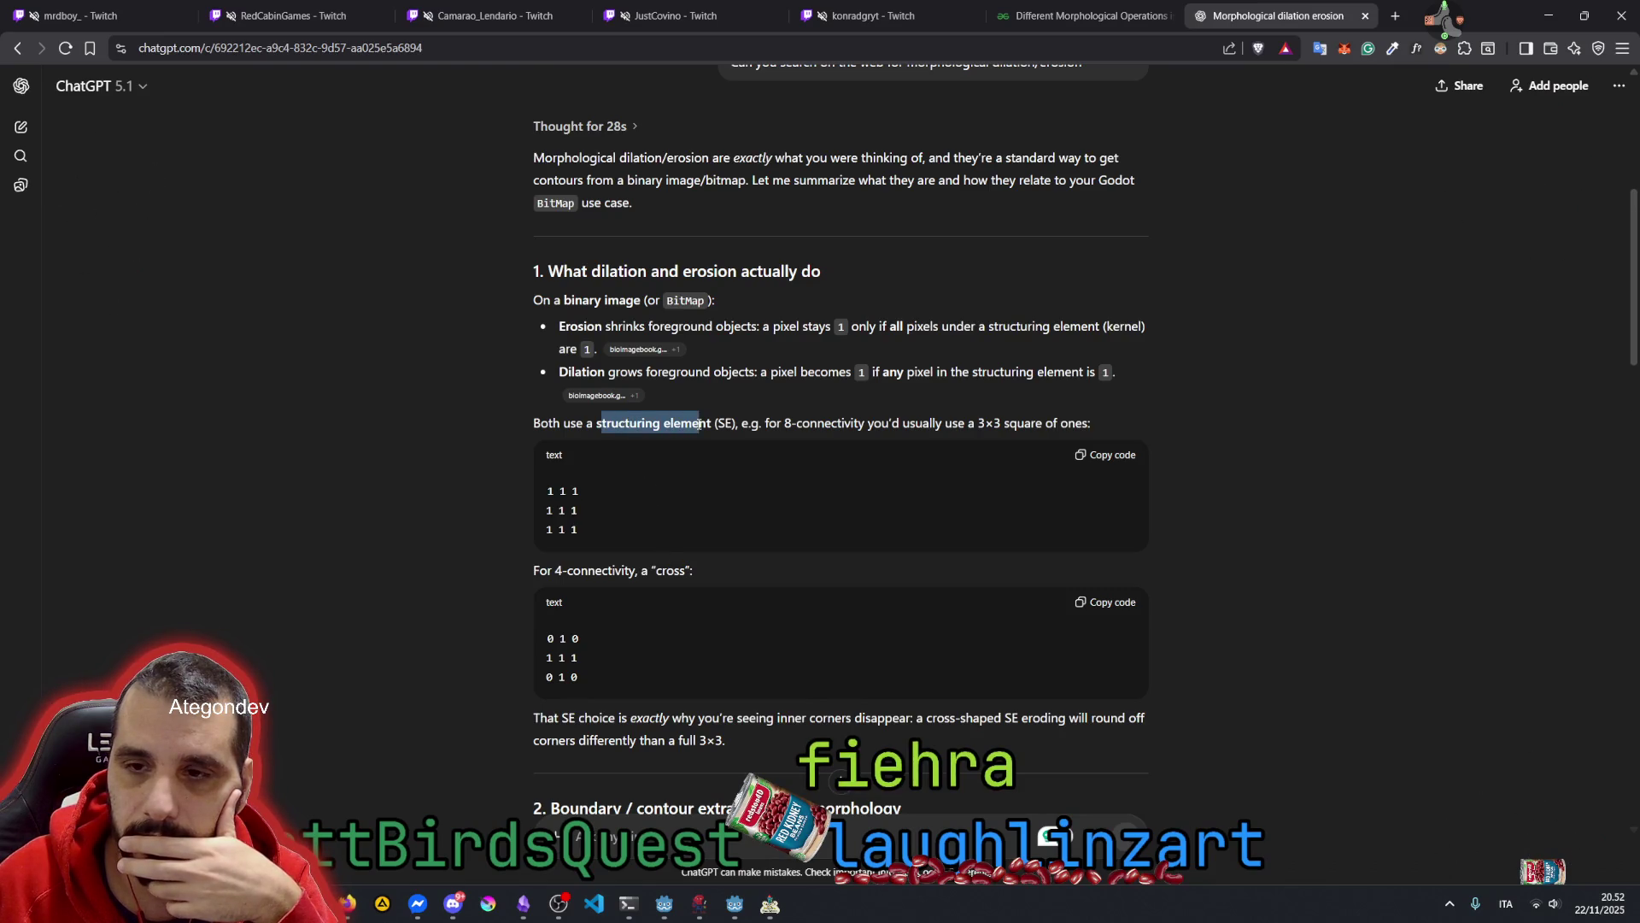
scroll(618, 345, down, 2)
double_click(608, 263)
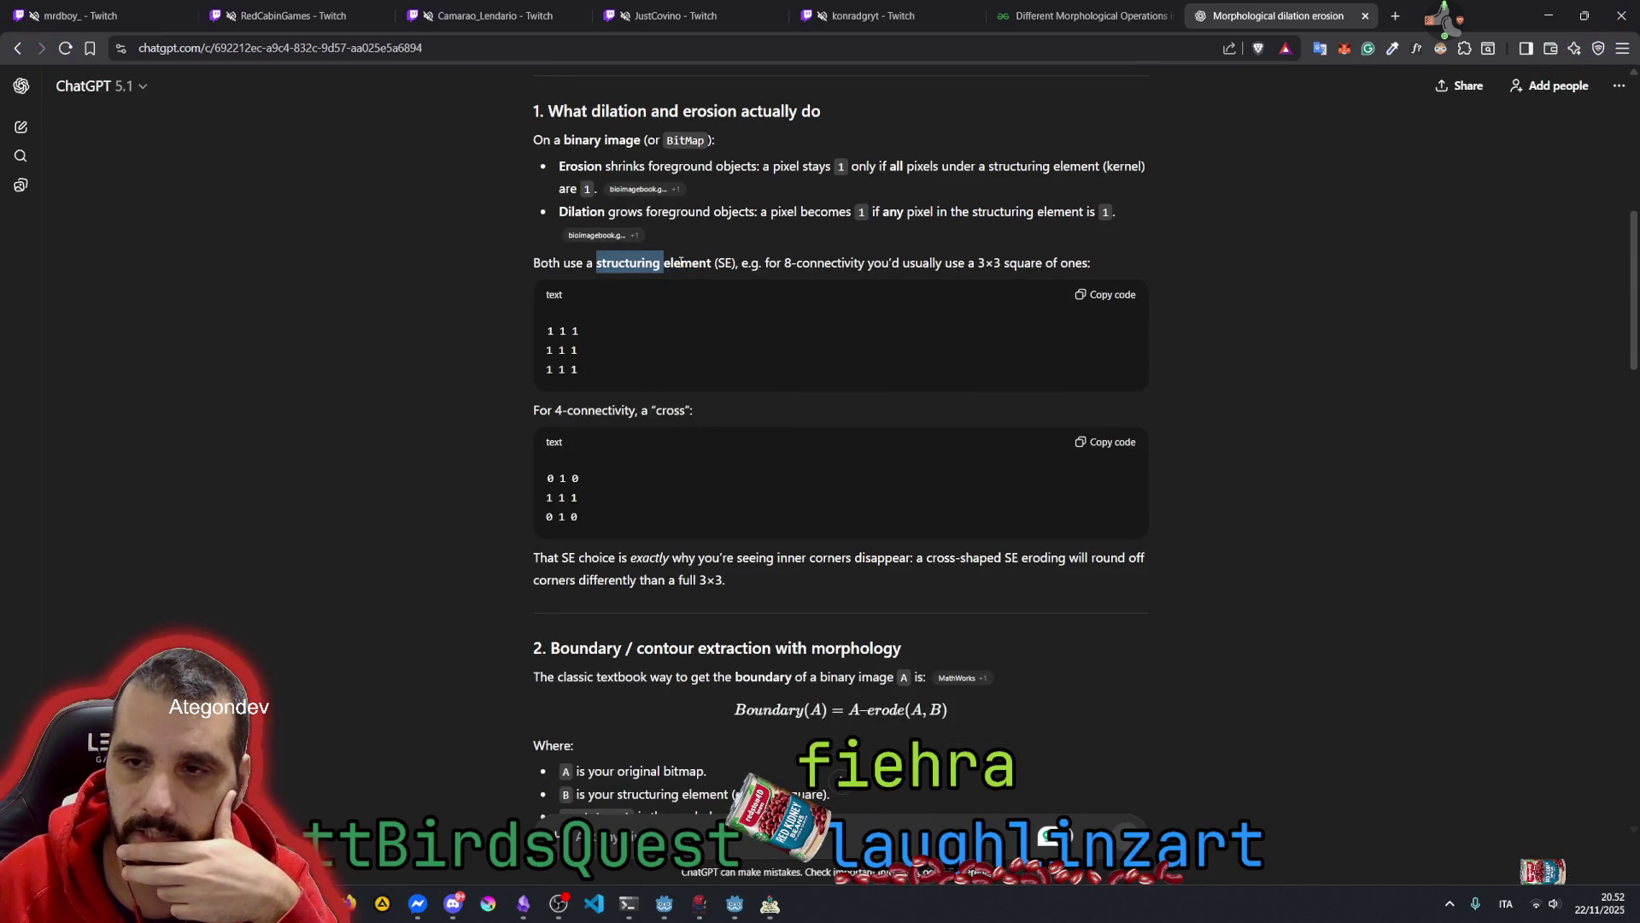
click(721, 263)
drag(767, 262, 954, 262)
click(953, 263)
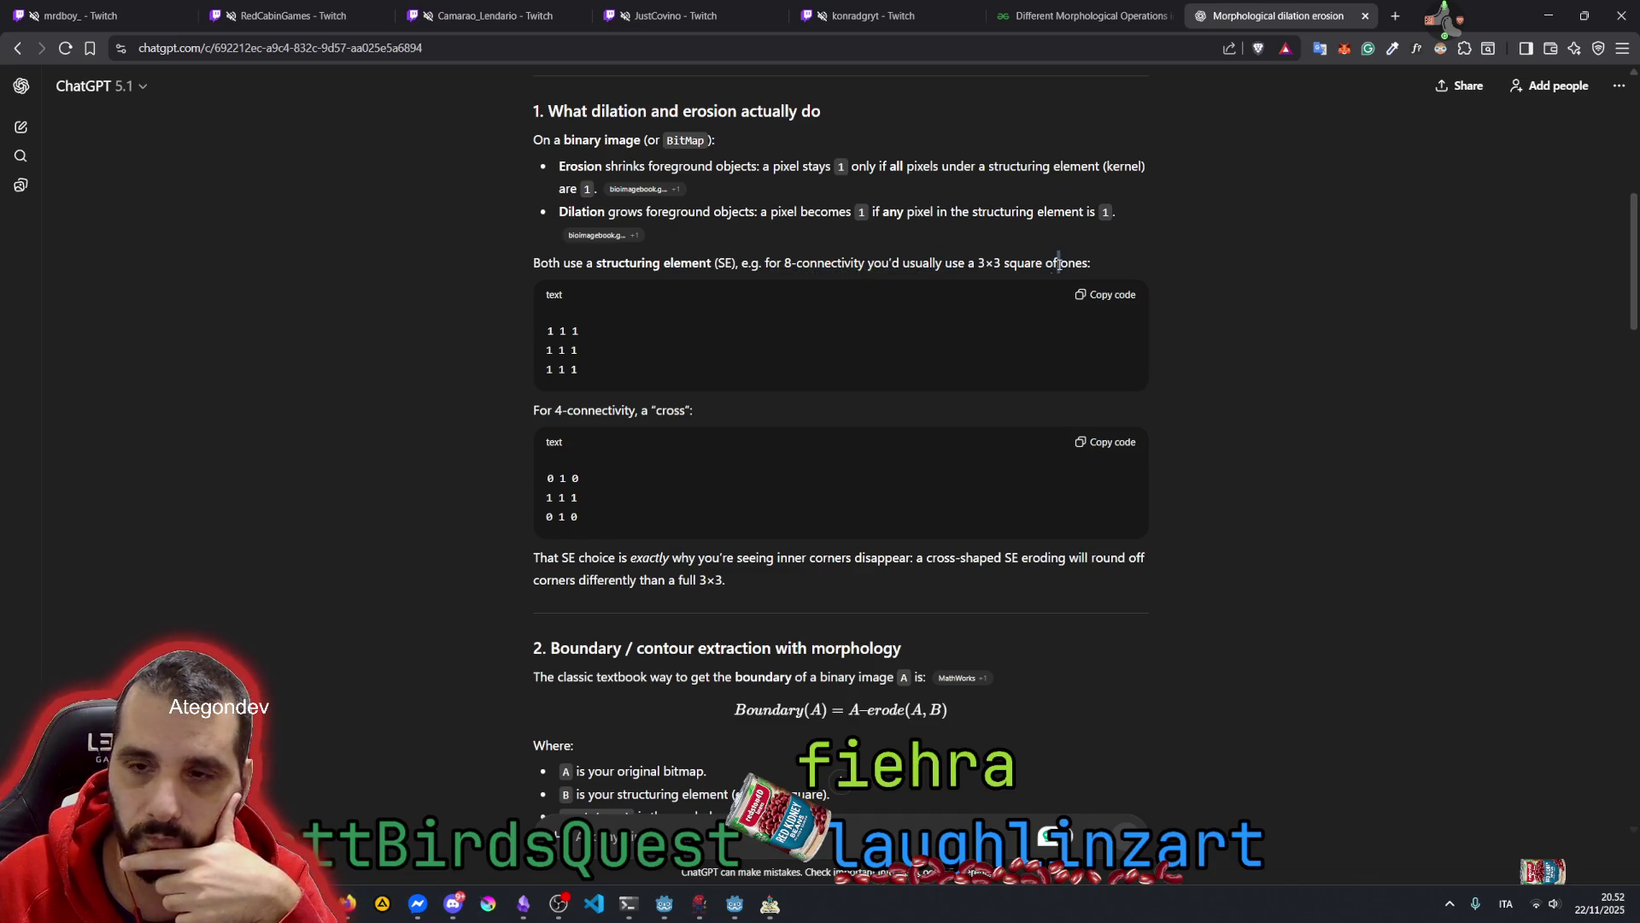
drag(521, 413, 687, 414)
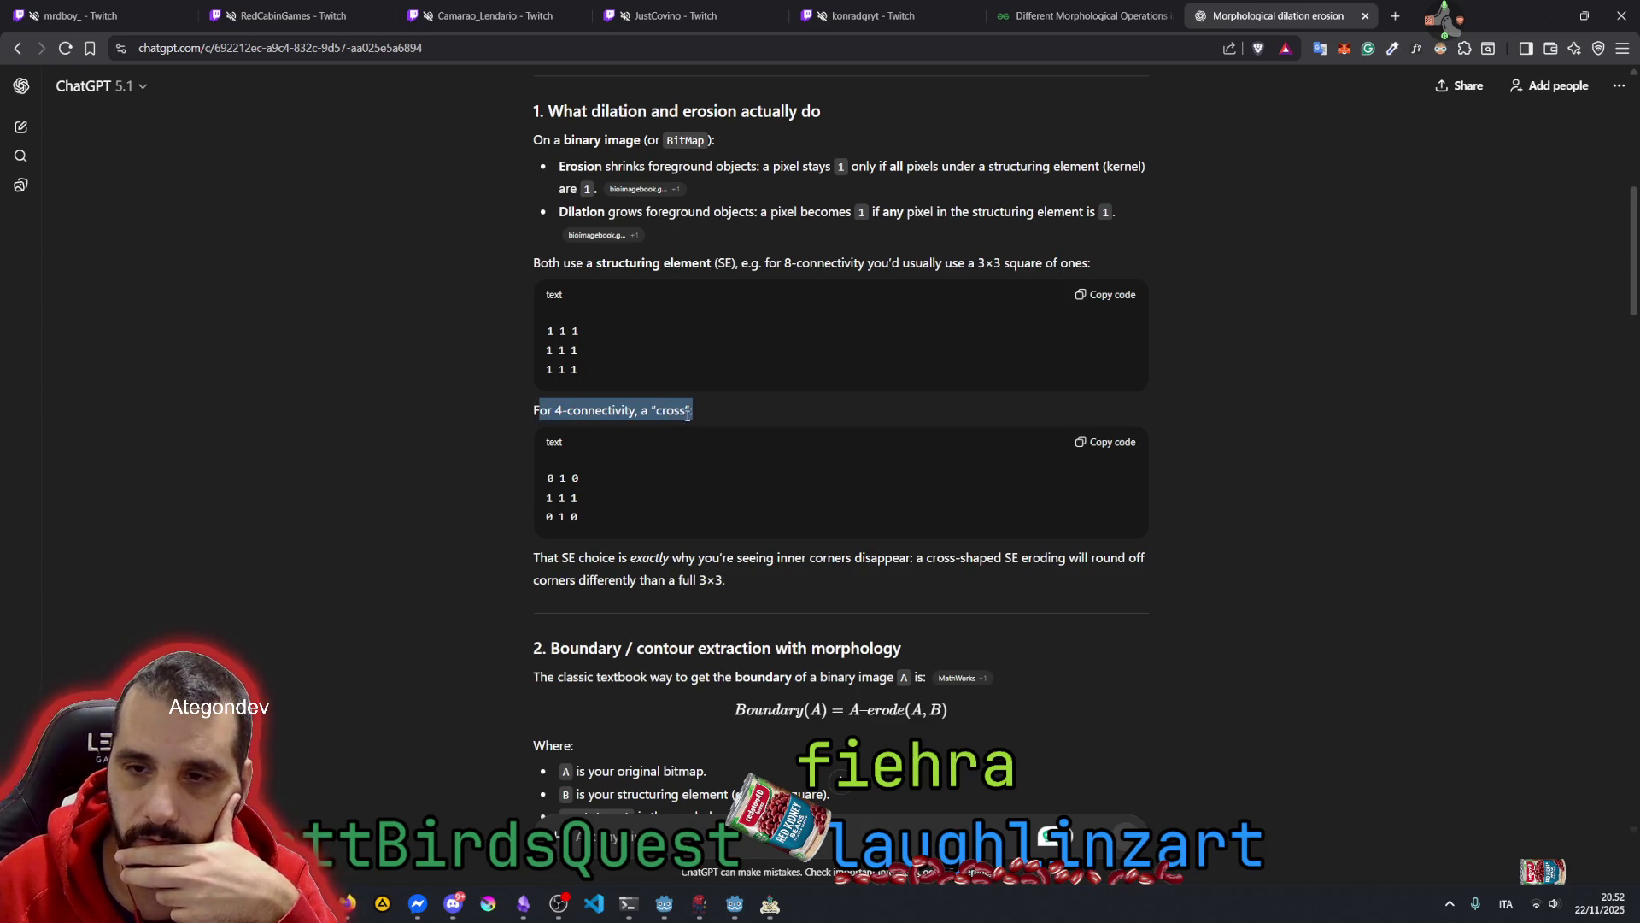
double_click(670, 411)
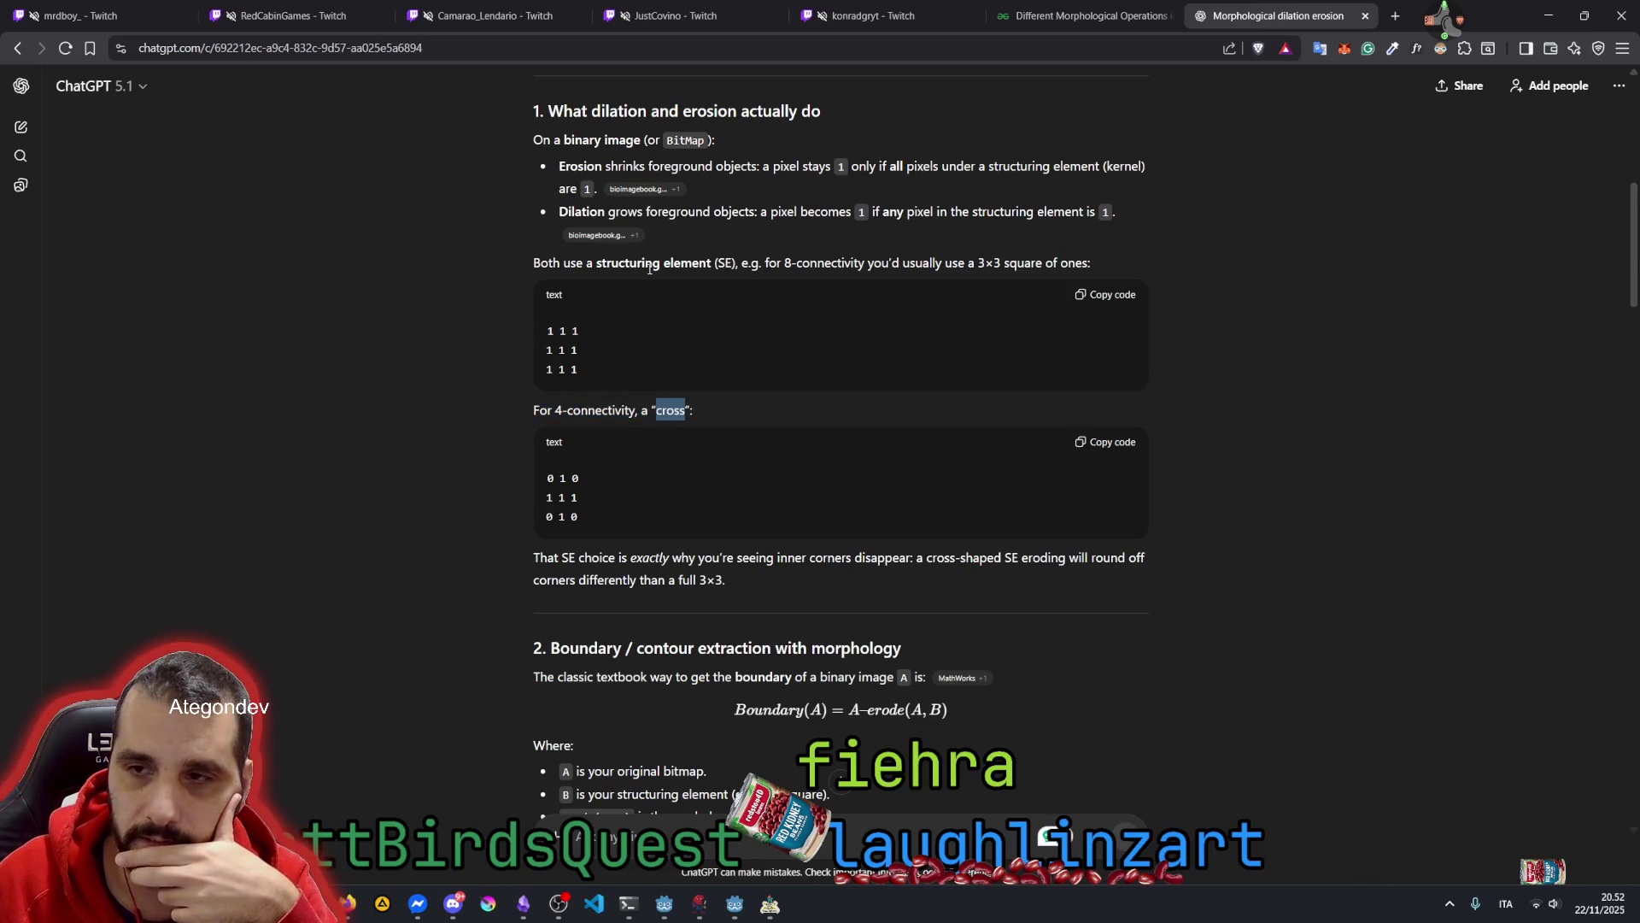
drag(786, 261, 871, 262)
click(872, 262)
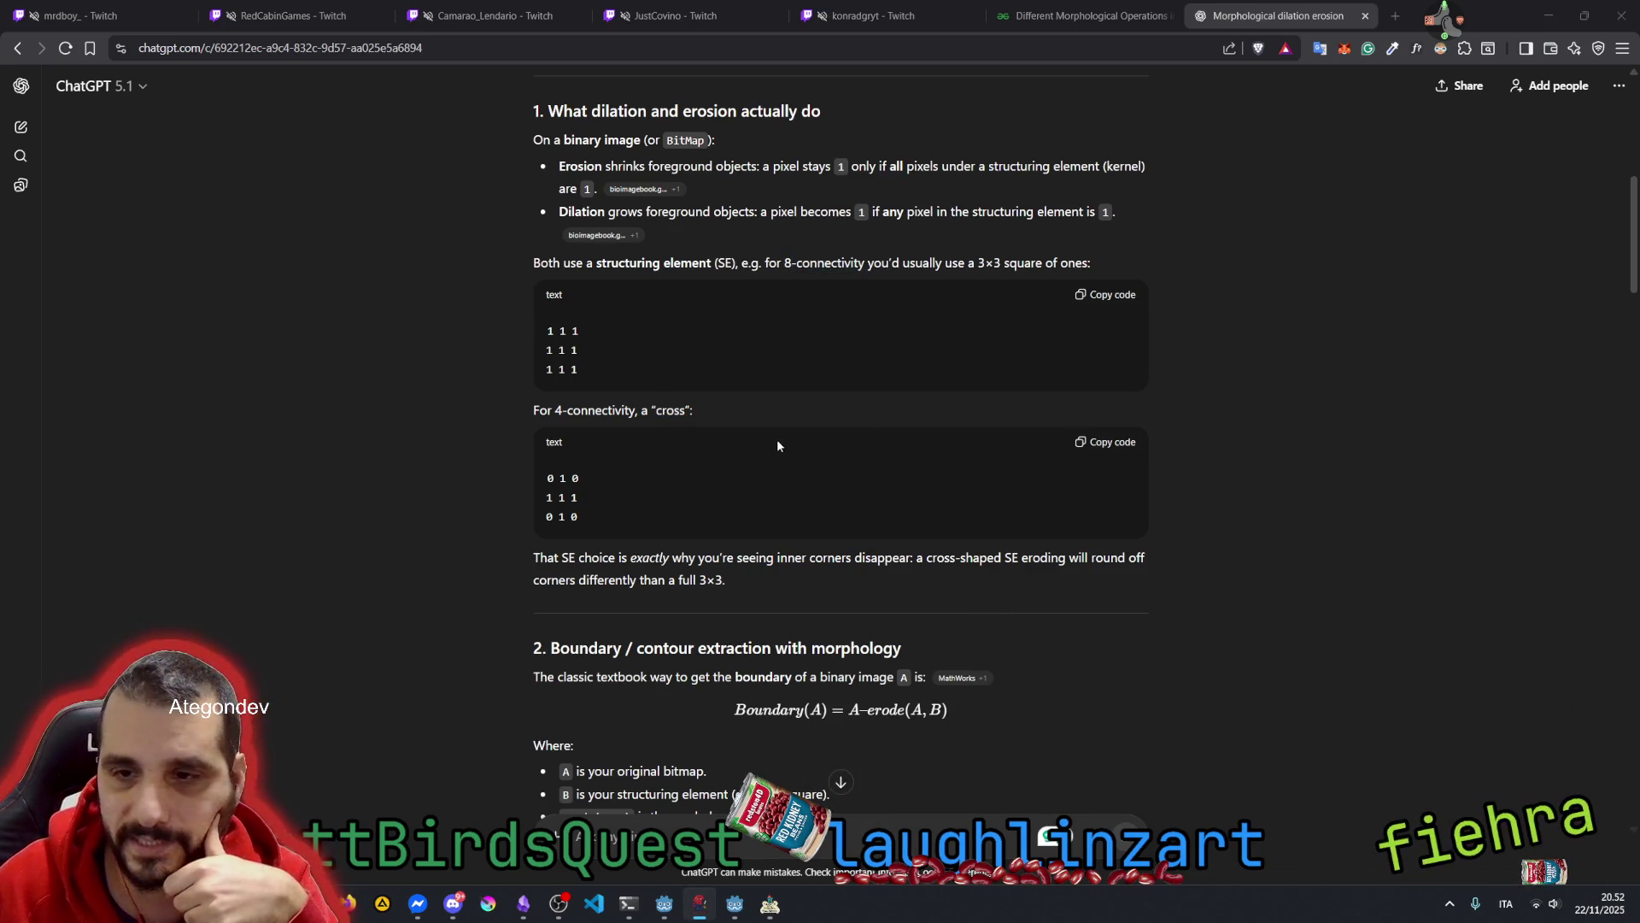
drag(536, 557, 606, 560)
click(592, 530)
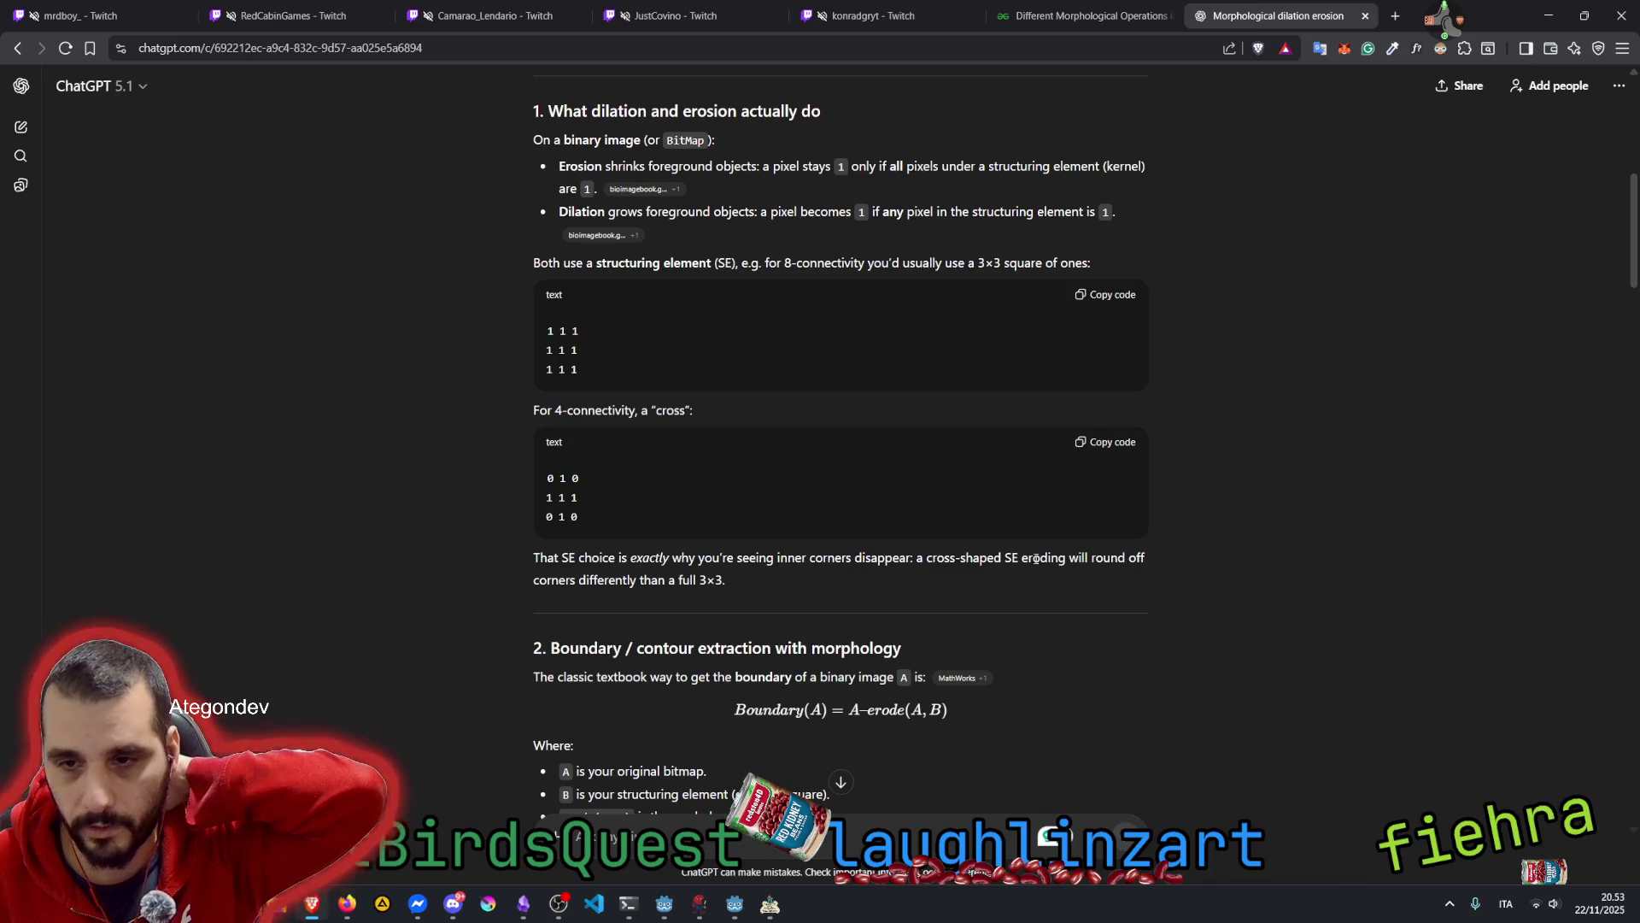
drag(570, 580, 724, 581)
drag(548, 329, 583, 365)
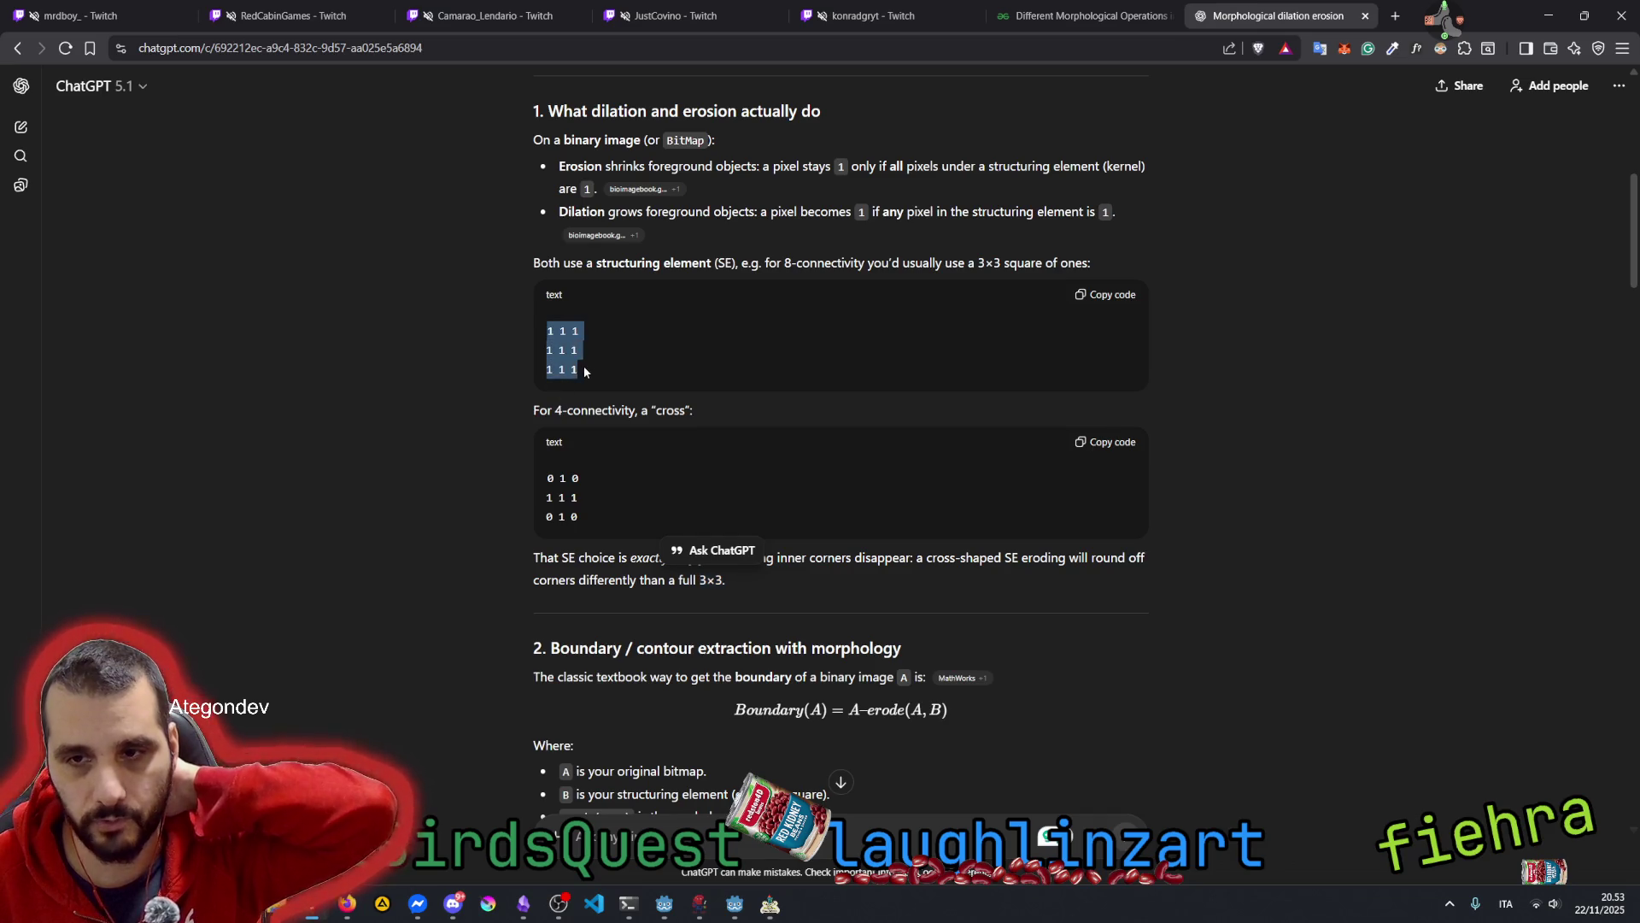
click(510, 515)
scroll(509, 514, down, 3)
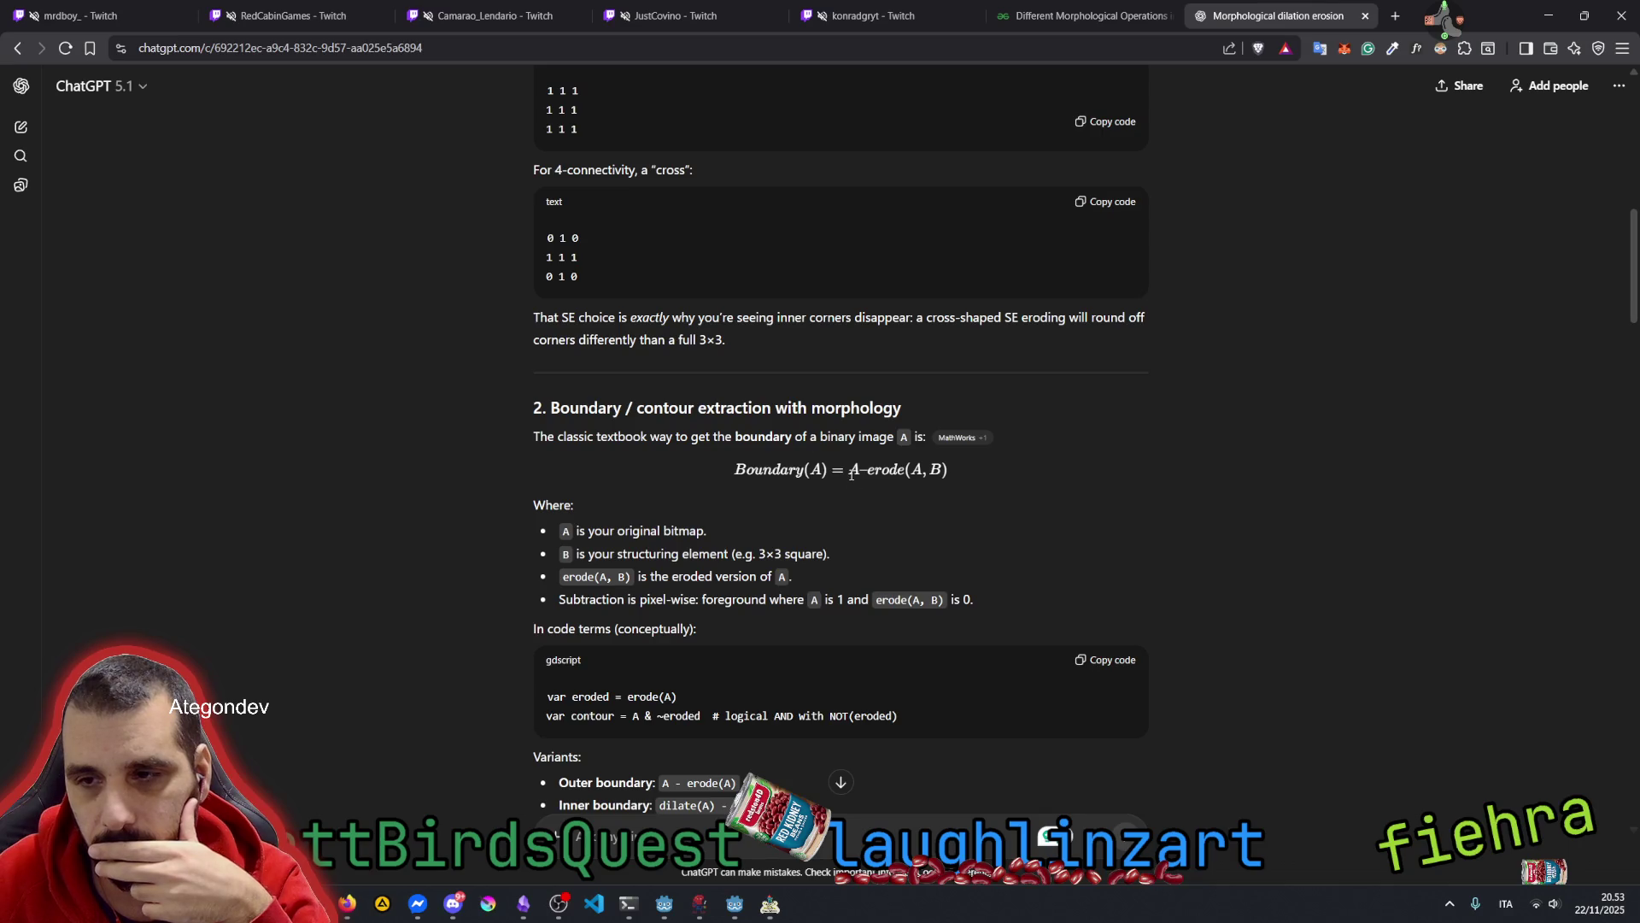
drag(854, 469, 957, 469)
click(799, 492)
scroll(621, 527, down, 1)
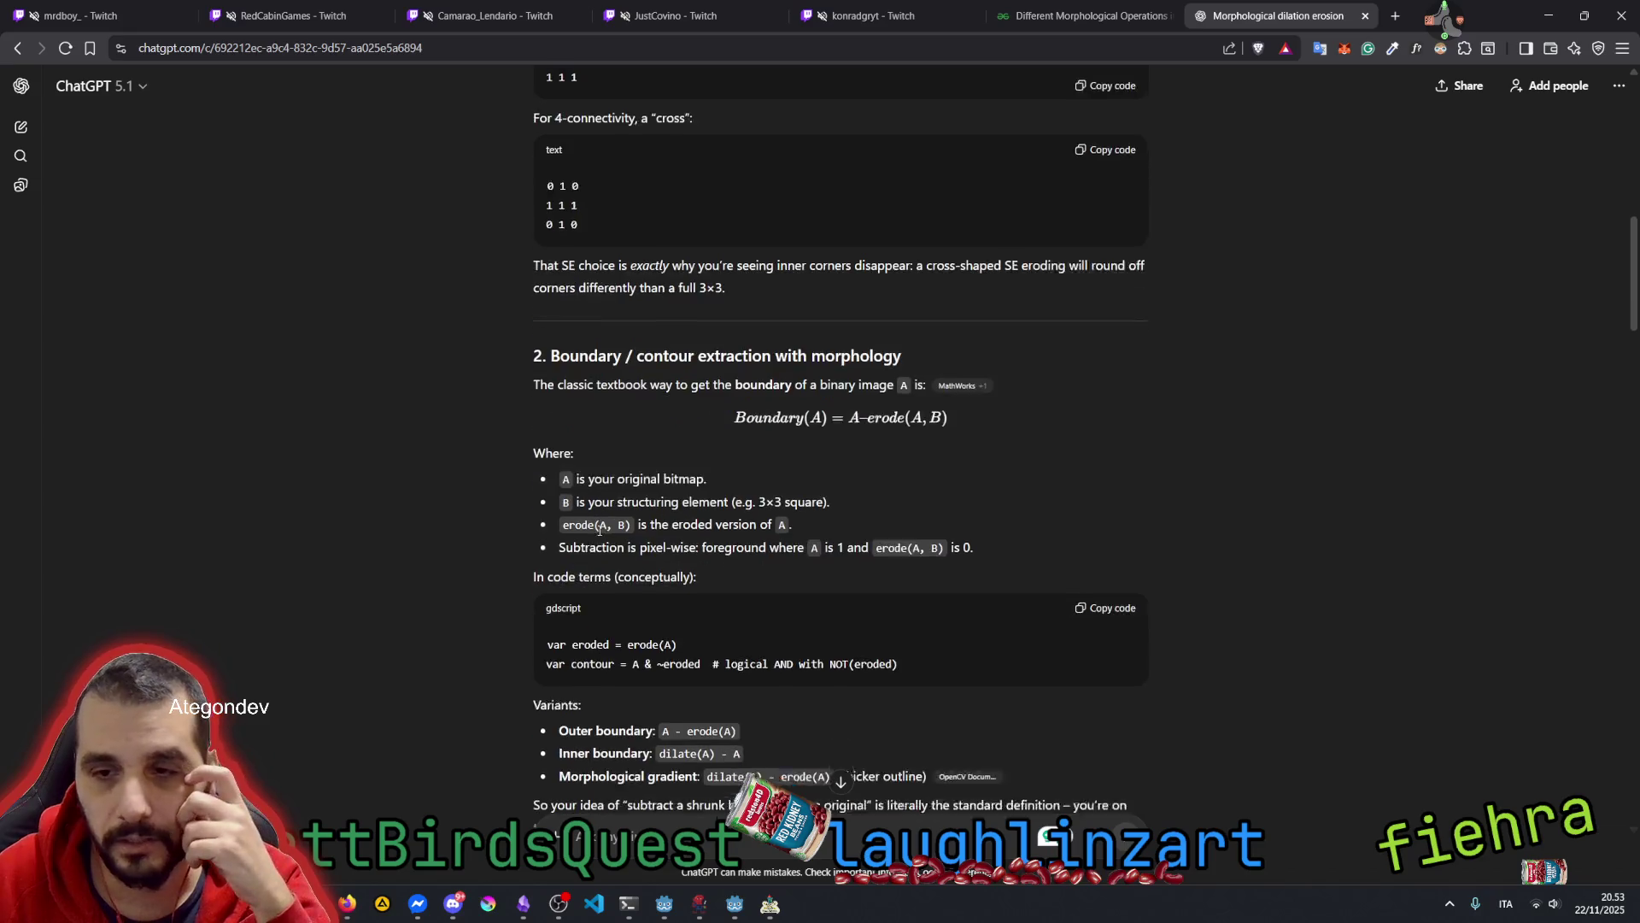
mouse_move(610, 453)
mouse_down()
mouse_move(688, 452)
mouse_move(643, 475)
mouse_move(678, 477)
mouse_up()
click(684, 475)
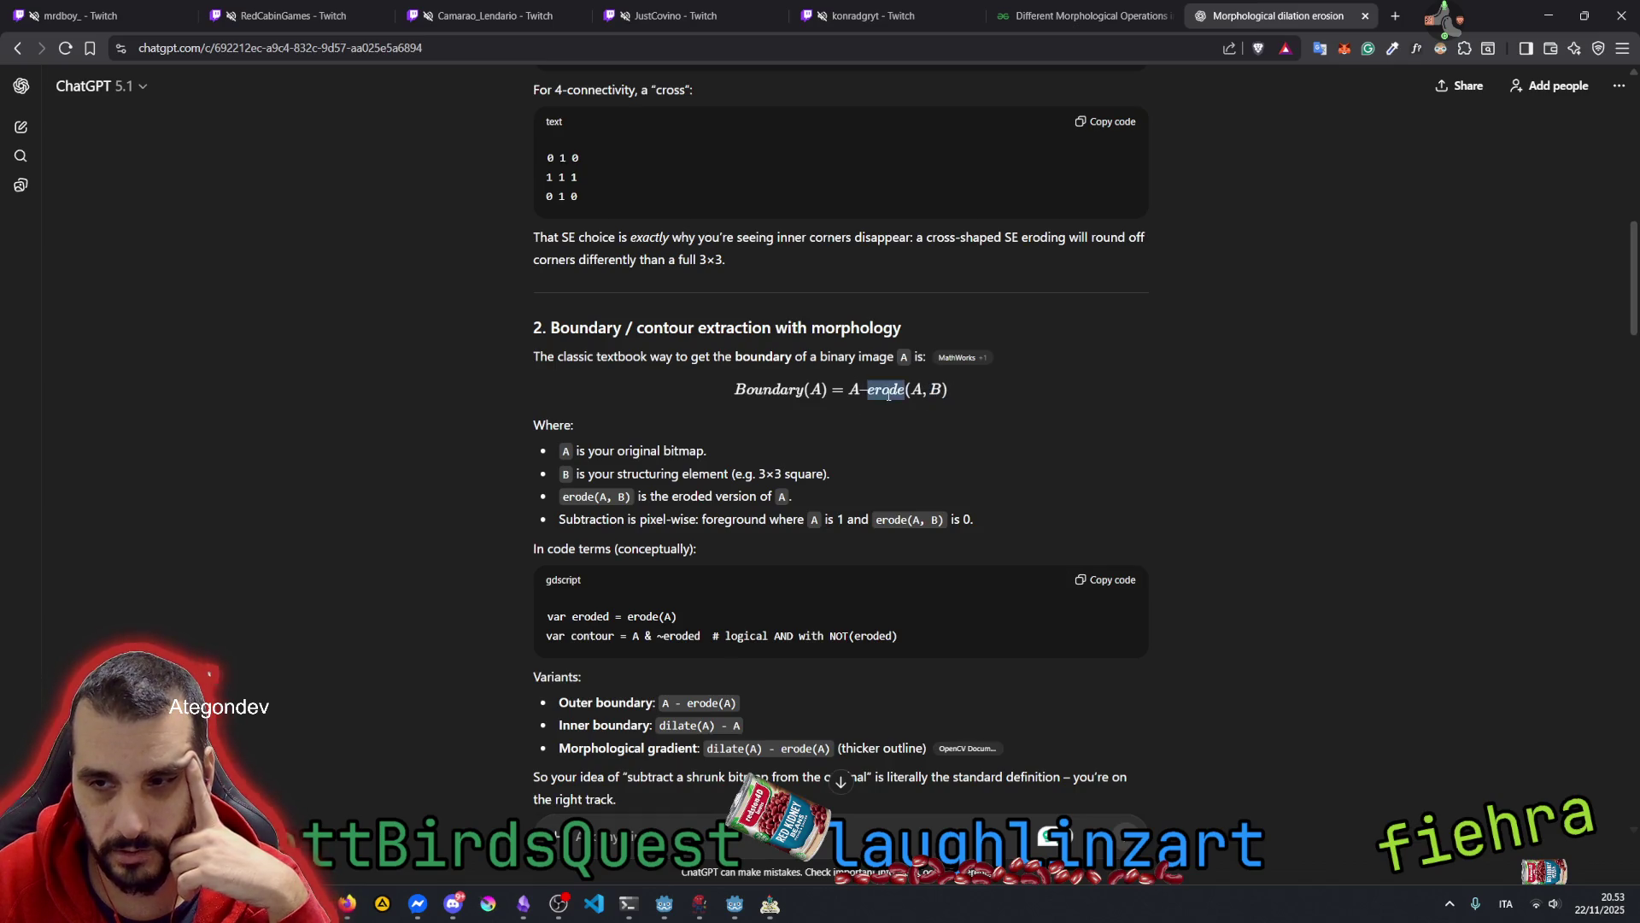
drag(643, 496, 690, 495)
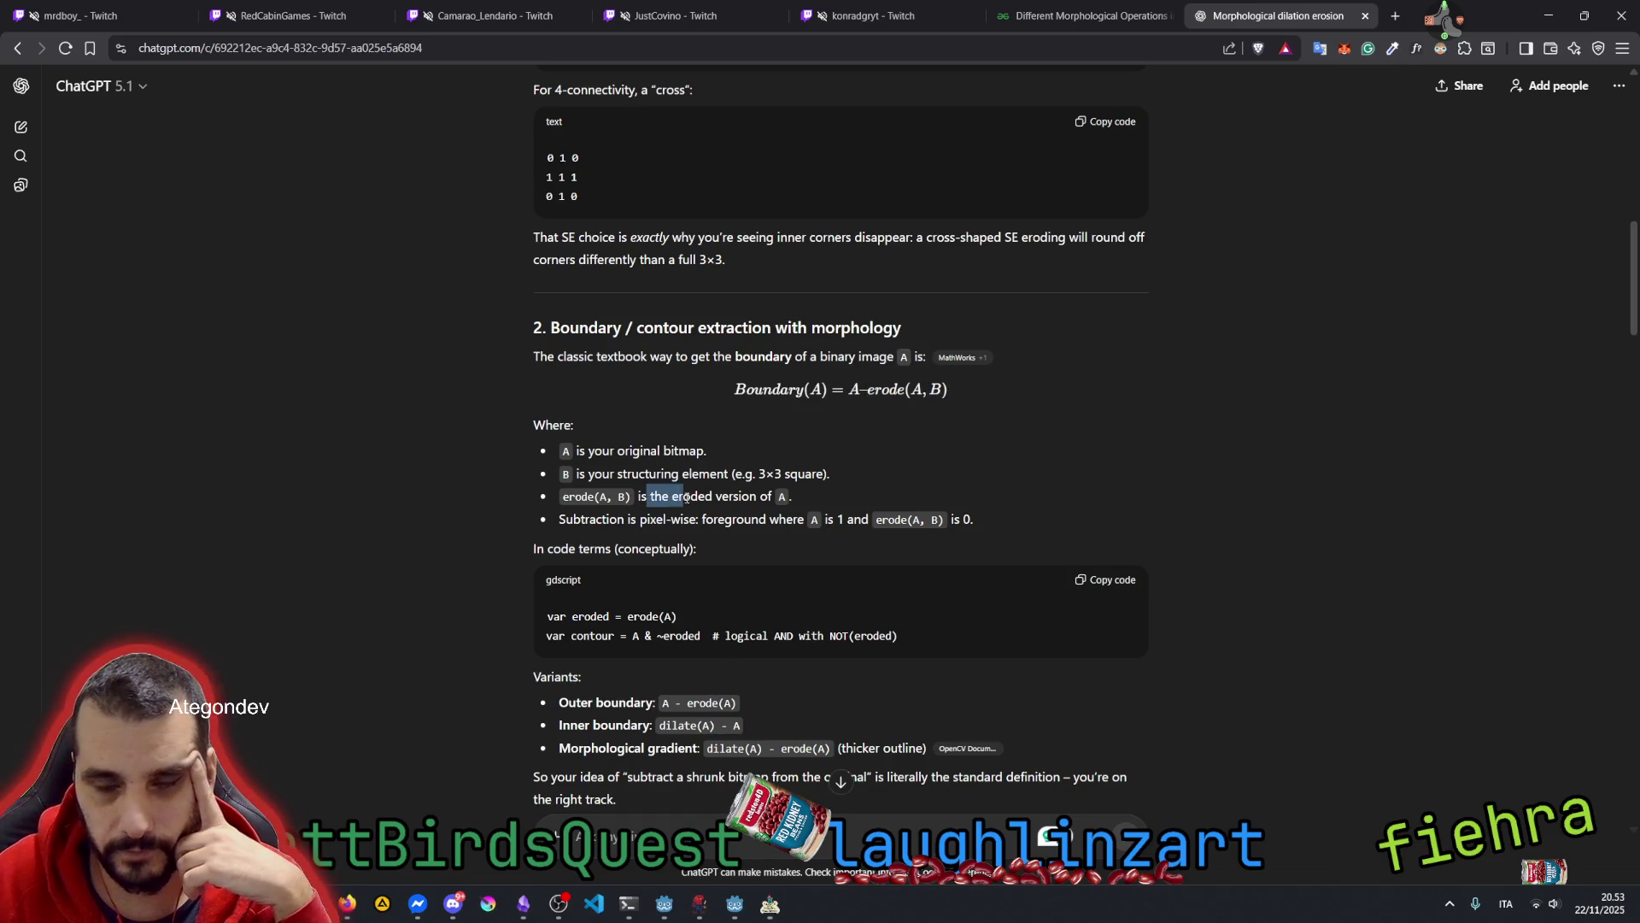
double_click(589, 496)
click(589, 512)
drag(559, 520, 684, 521)
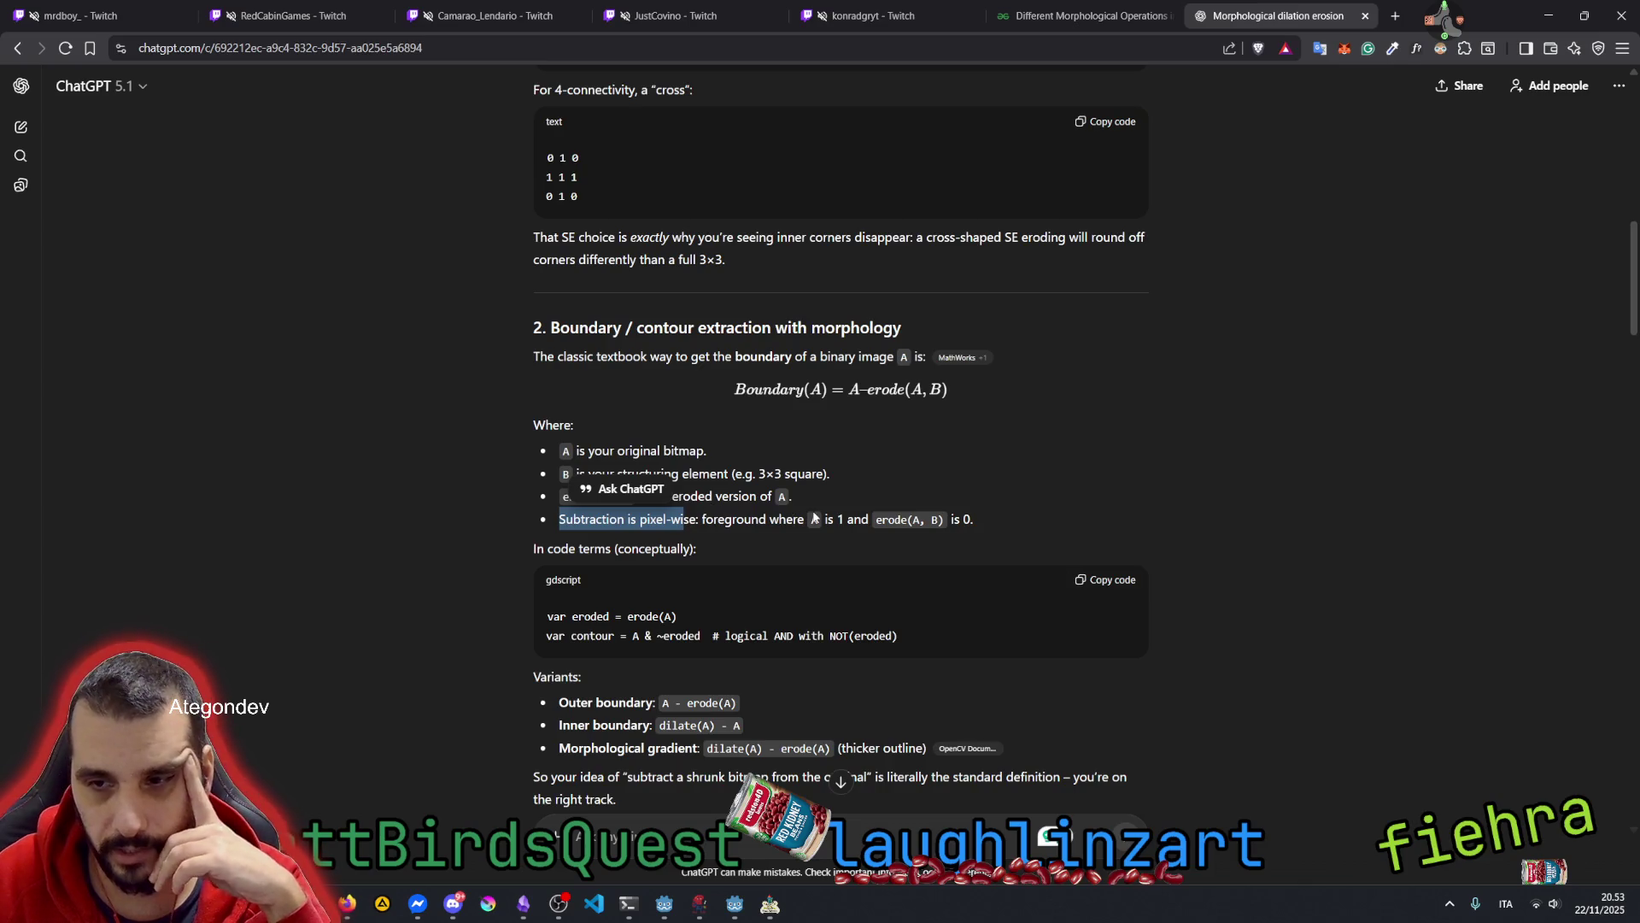
scroll(670, 541, down, 2)
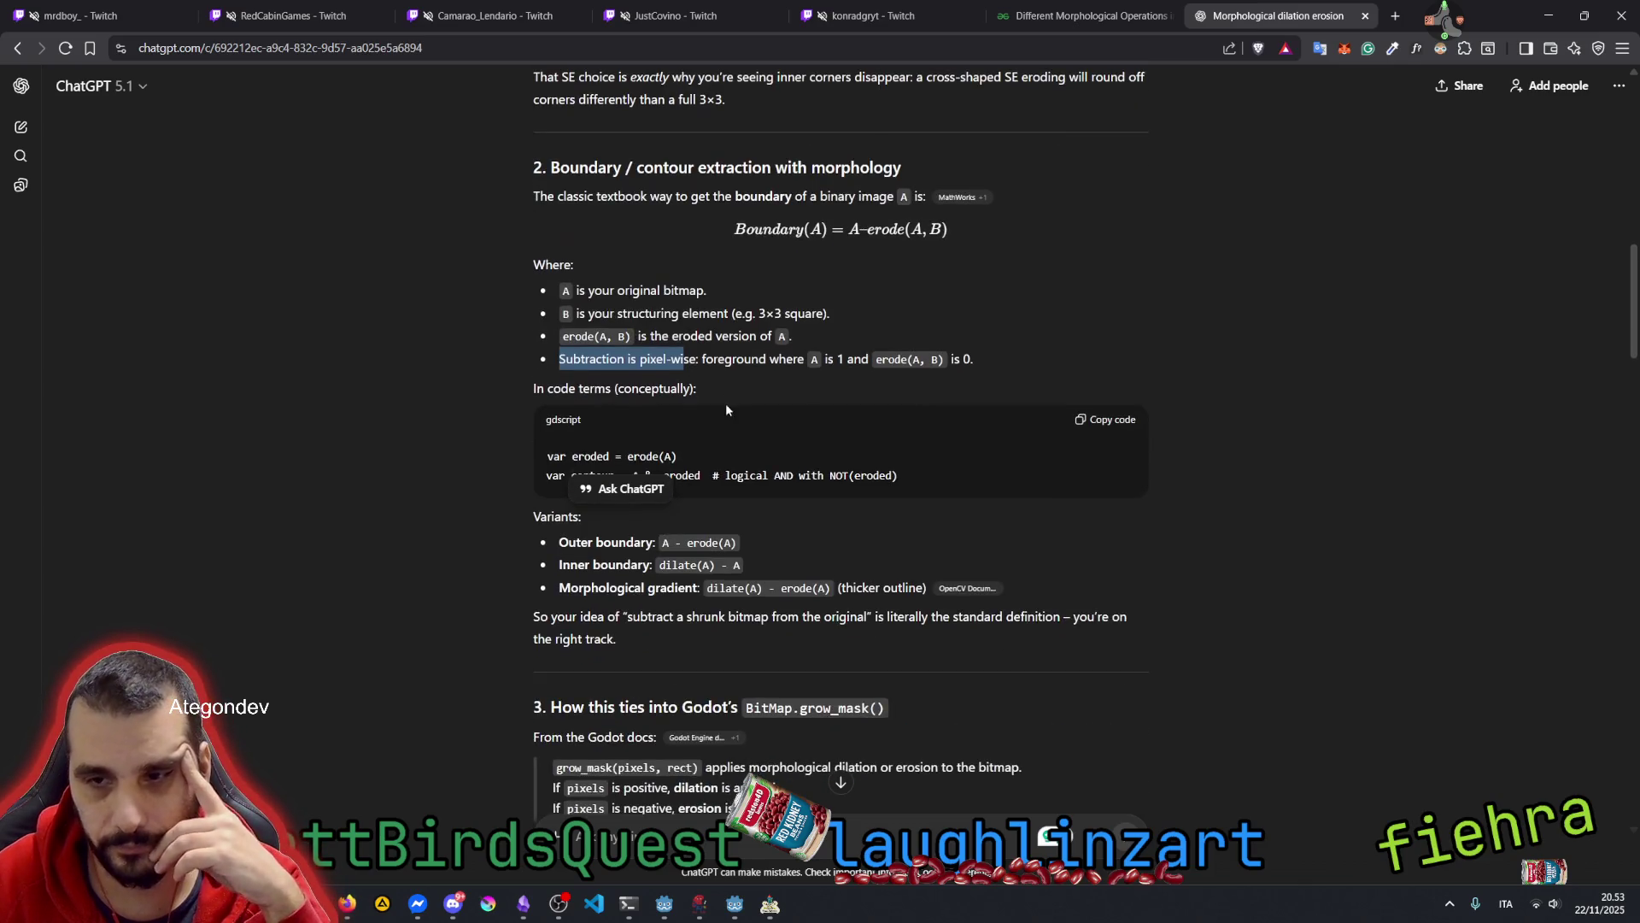
click(566, 478)
scroll(596, 478, down, 3)
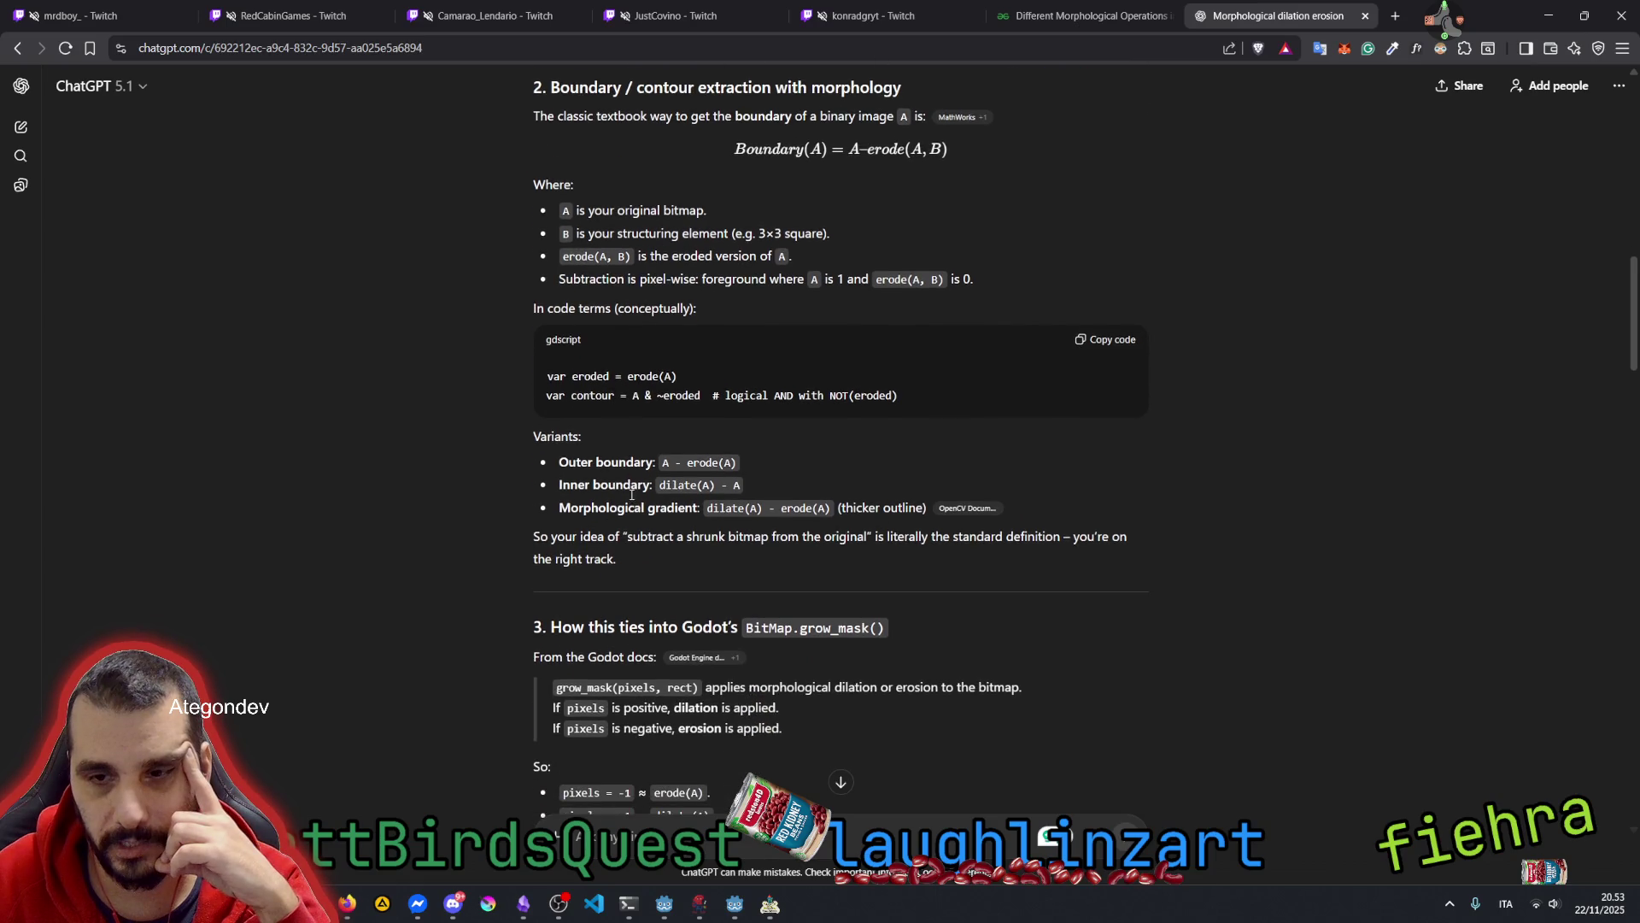
drag(633, 382, 848, 383)
drag(953, 376, 1055, 383)
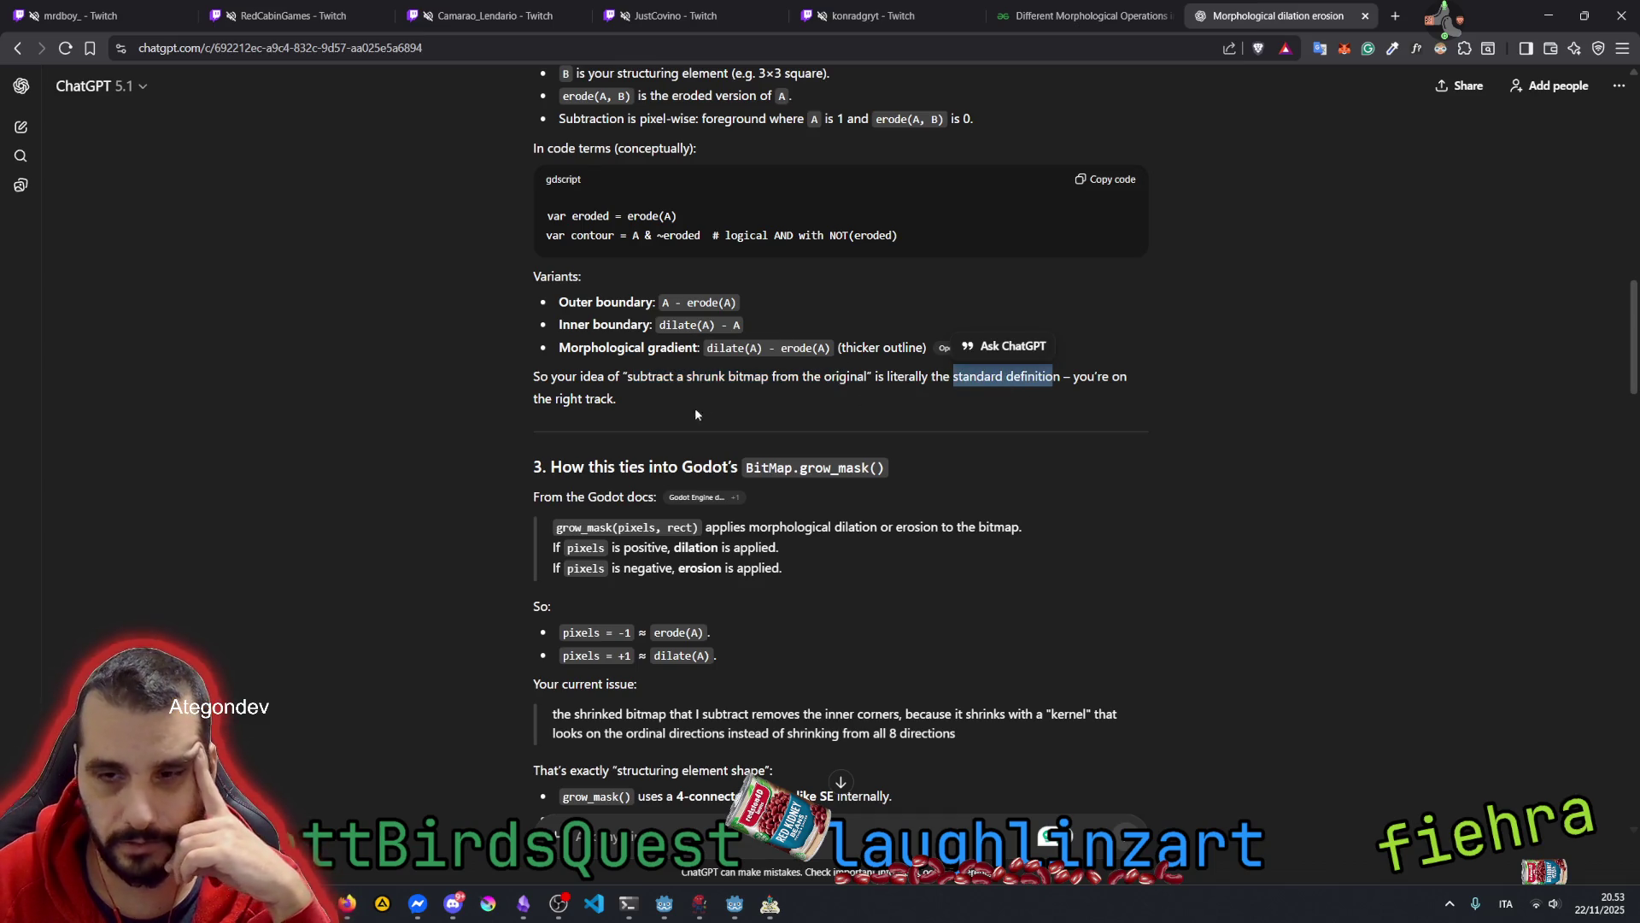
scroll(624, 443, down, 2)
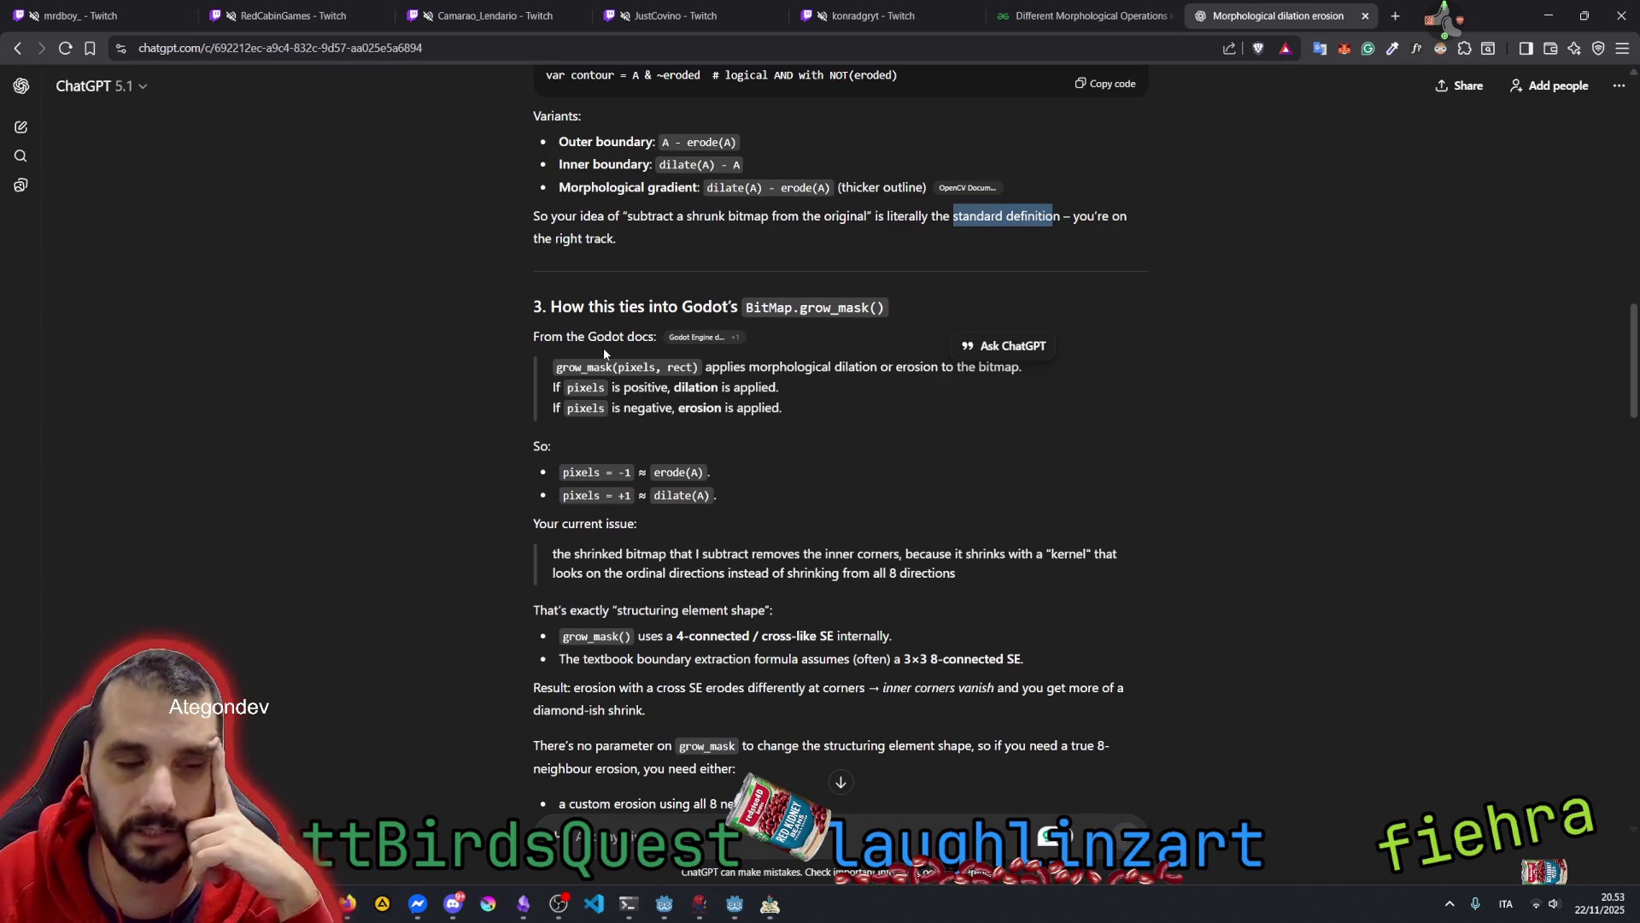
triple_click(830, 217)
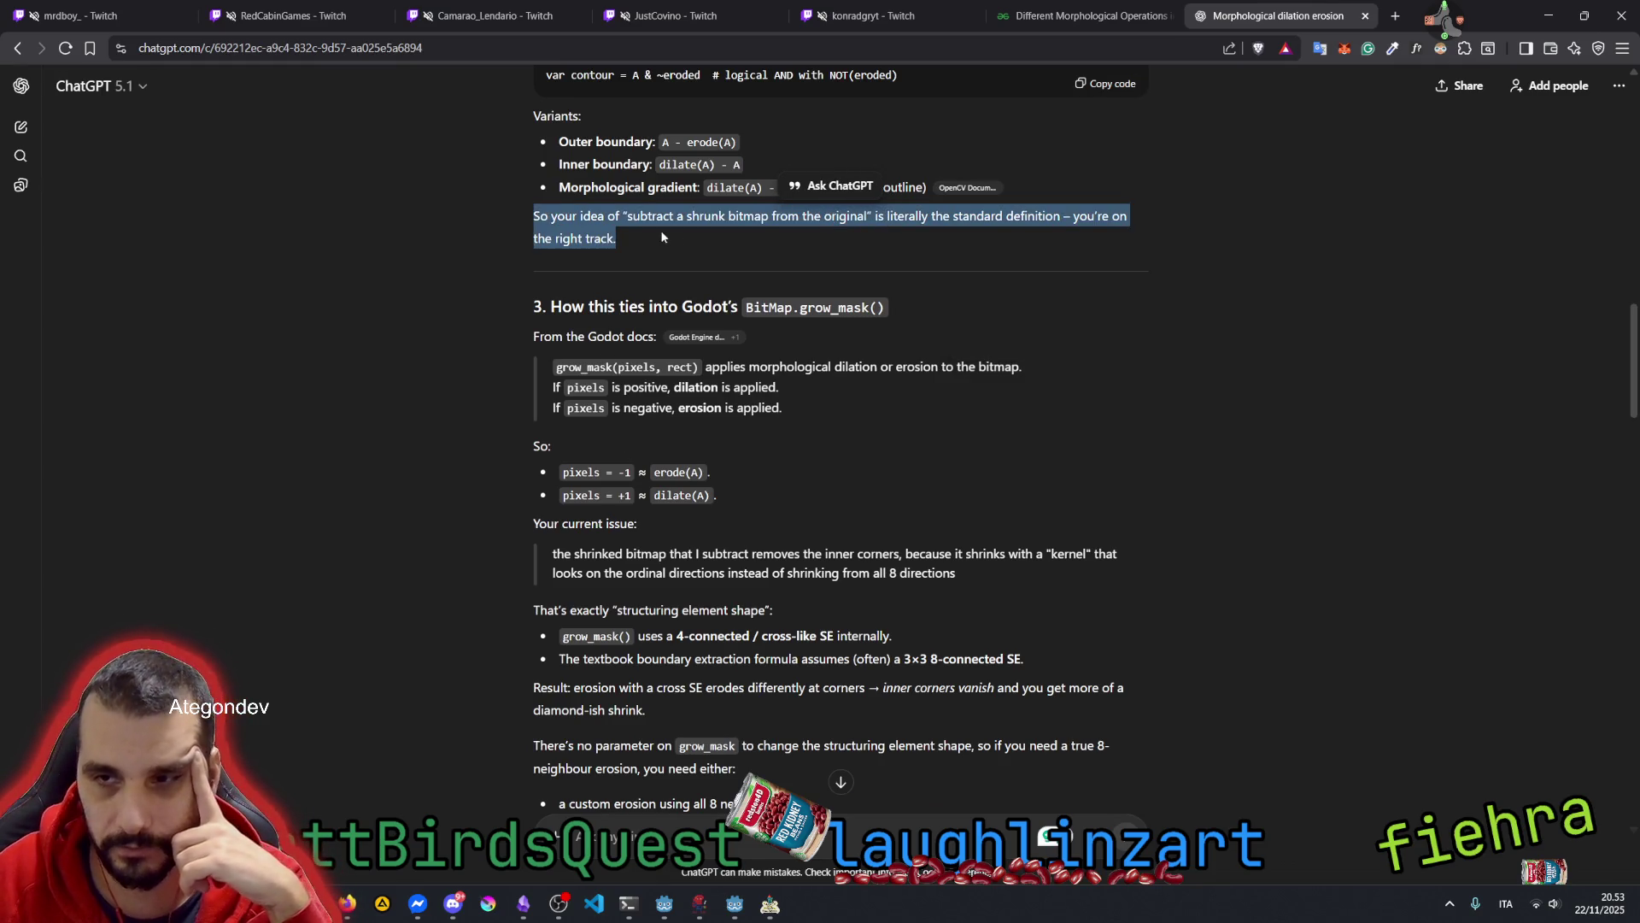
click(638, 242)
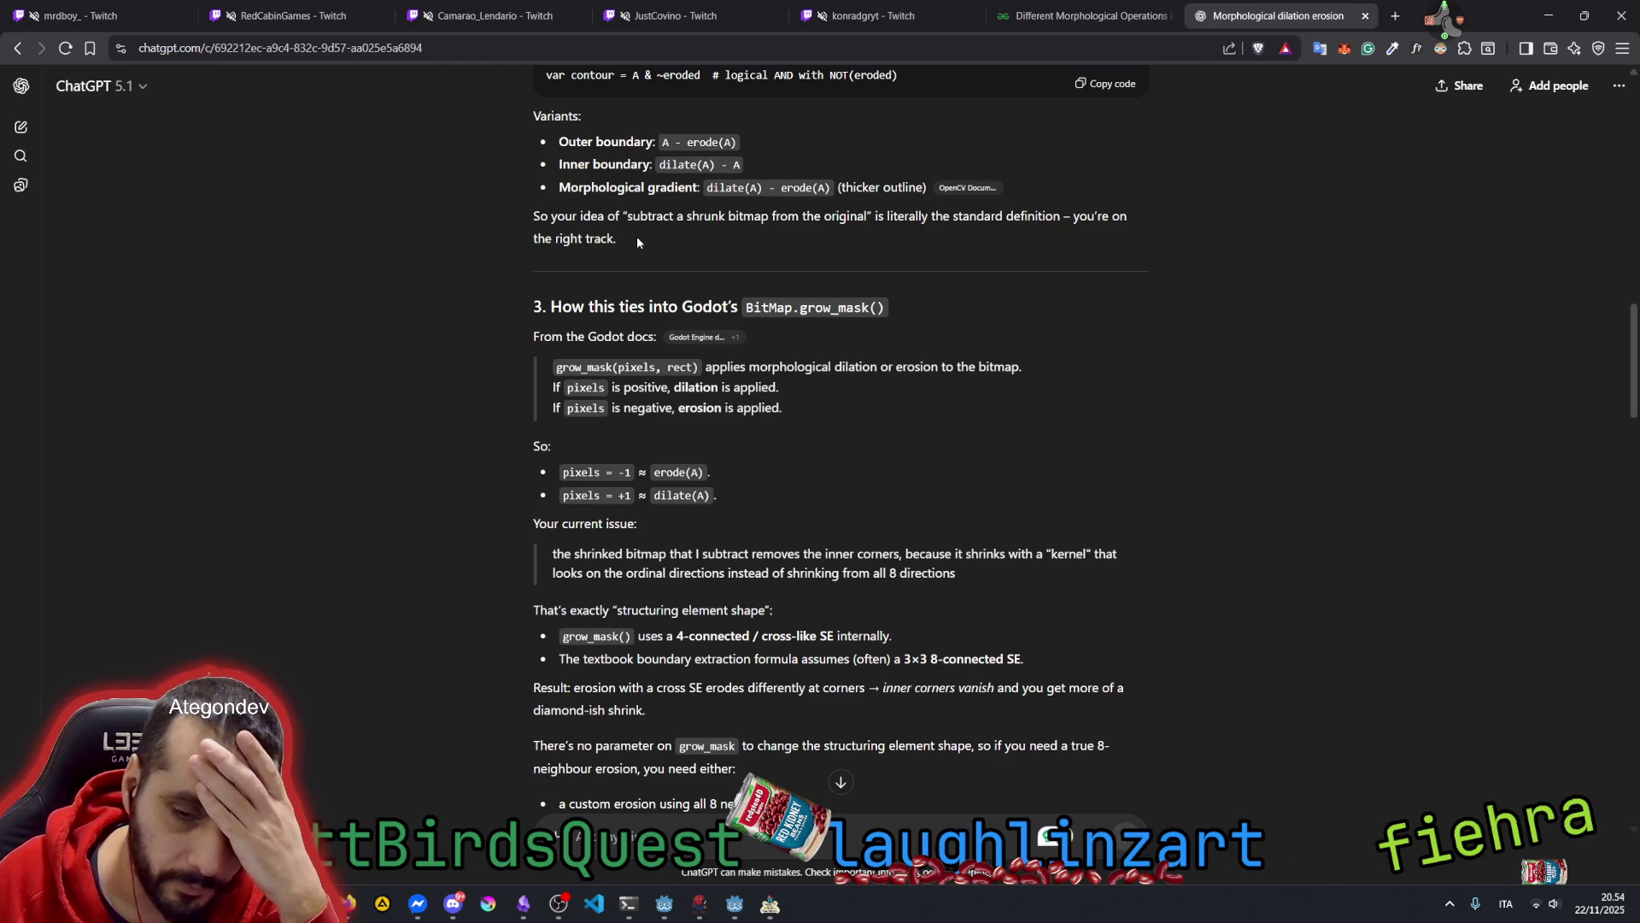
mouse_move(535, 219)
mouse_down()
mouse_move(657, 253)
mouse_move(532, 218)
mouse_up()
click(644, 234)
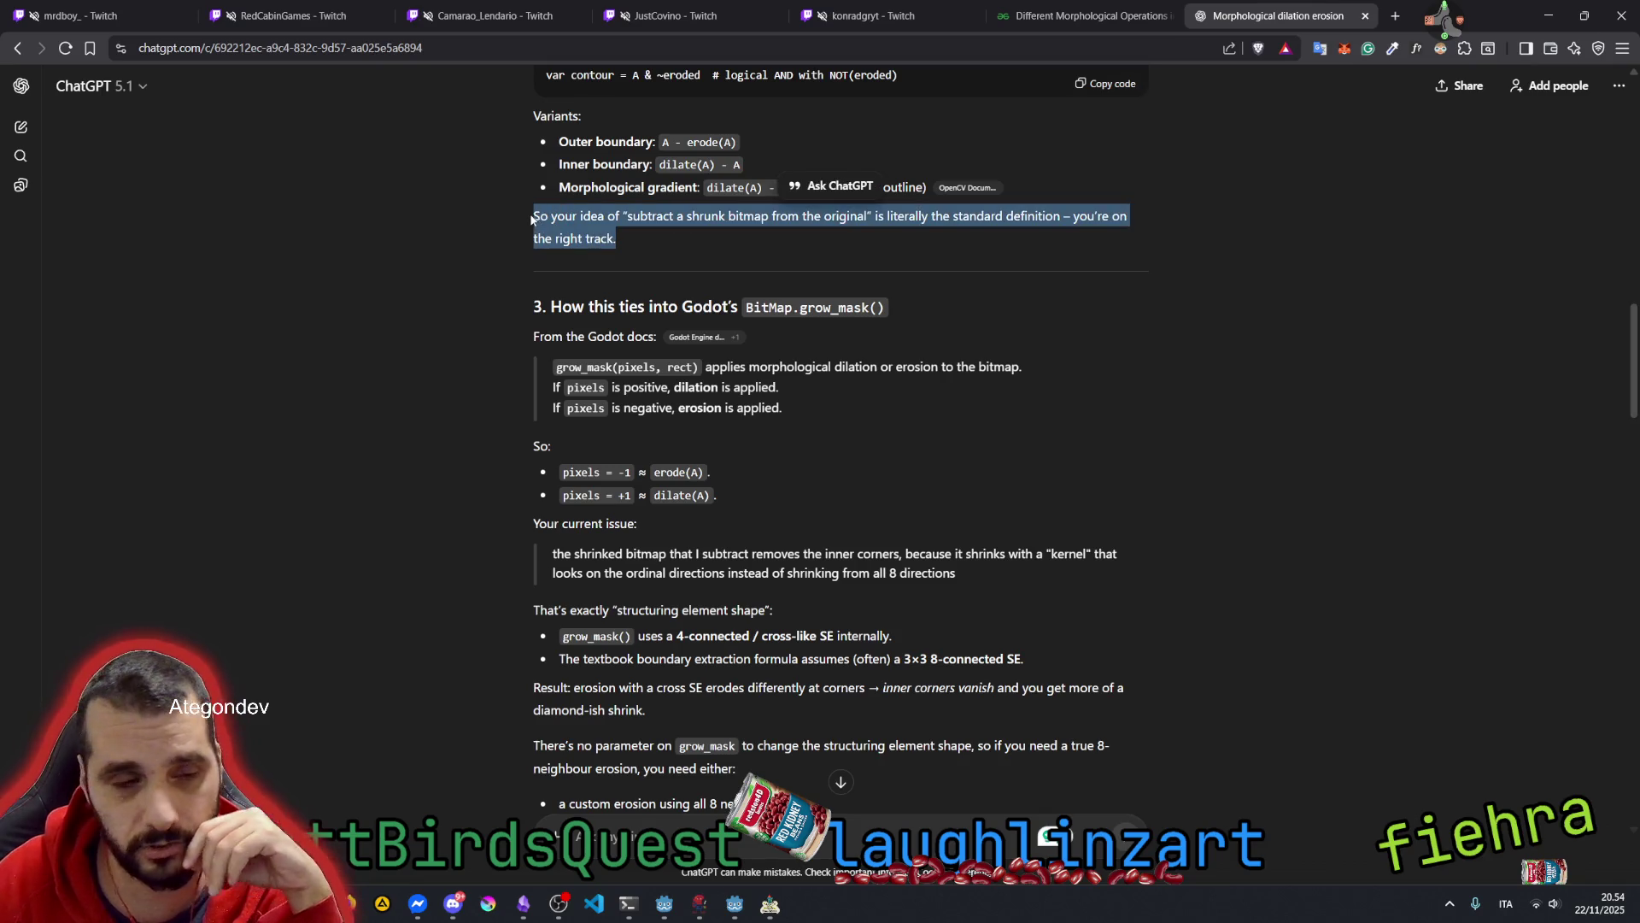
click(582, 240)
triple_click(752, 233)
click(752, 233)
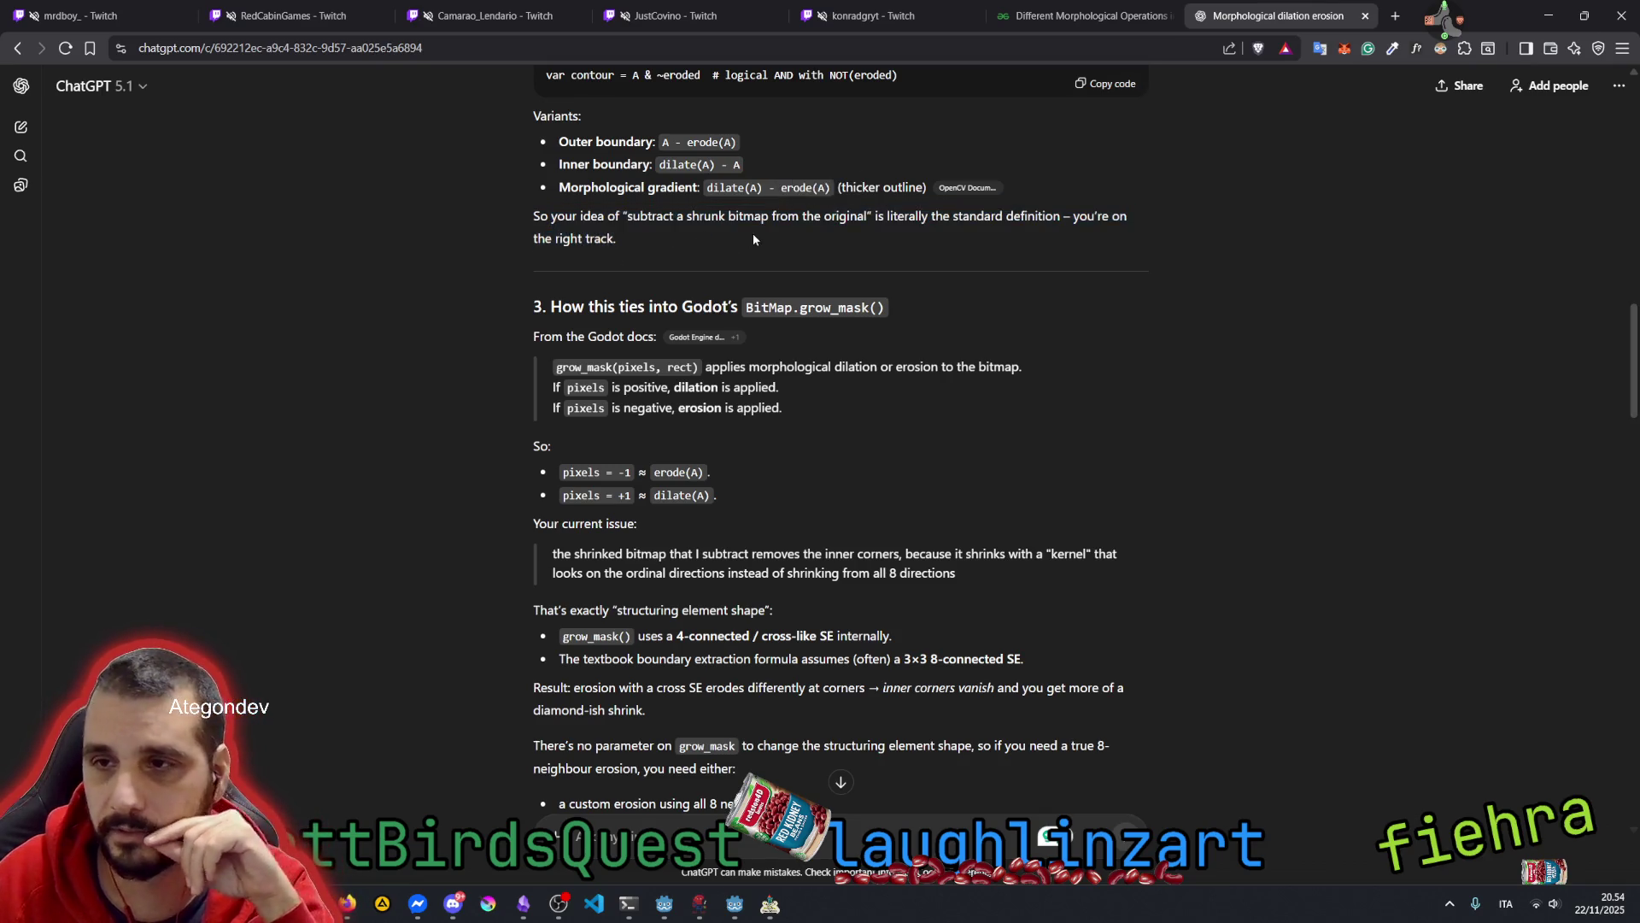
drag(552, 305, 732, 298)
double_click(812, 306)
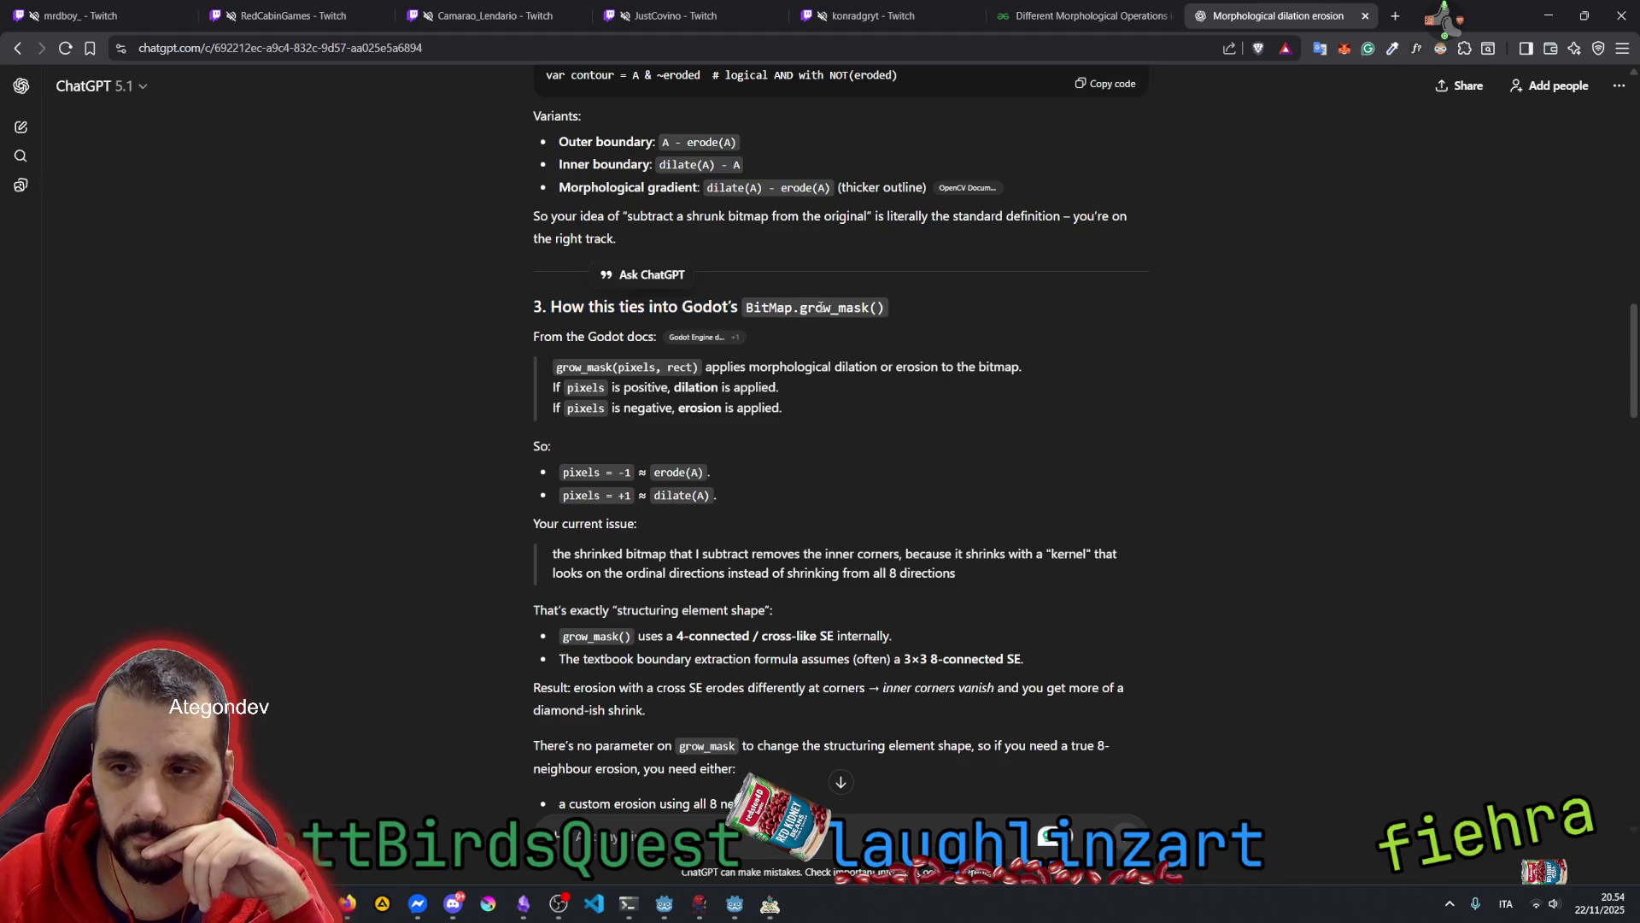
drag(716, 367, 938, 368)
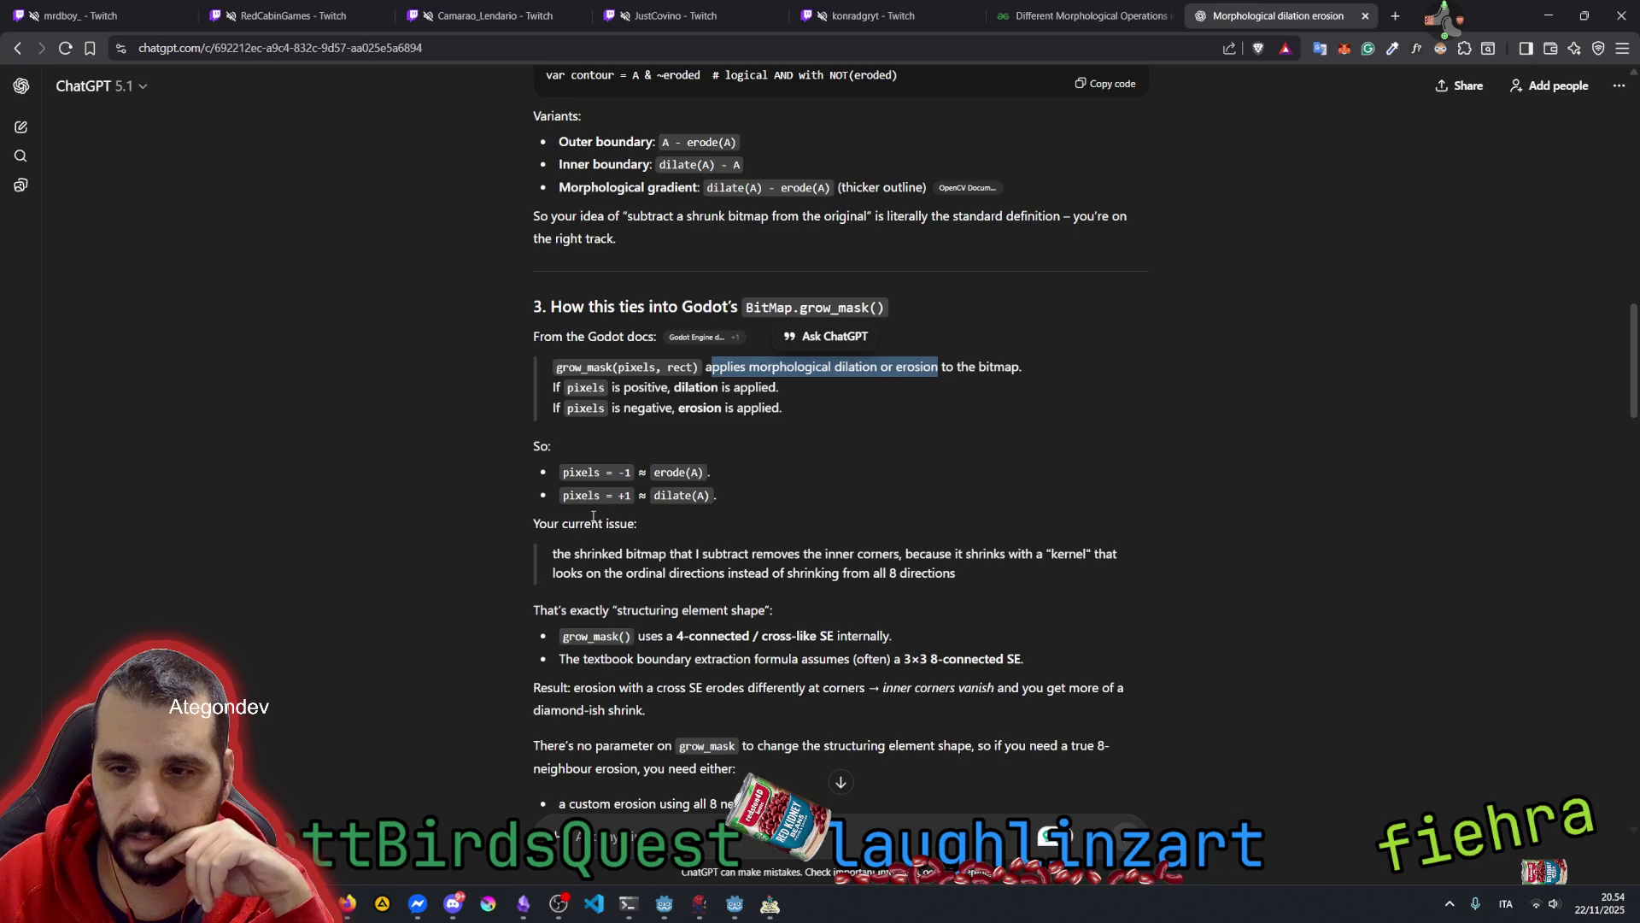
mouse_move(555, 555)
mouse_down()
mouse_move(1086, 557)
mouse_move(642, 574)
mouse_move(948, 574)
mouse_up()
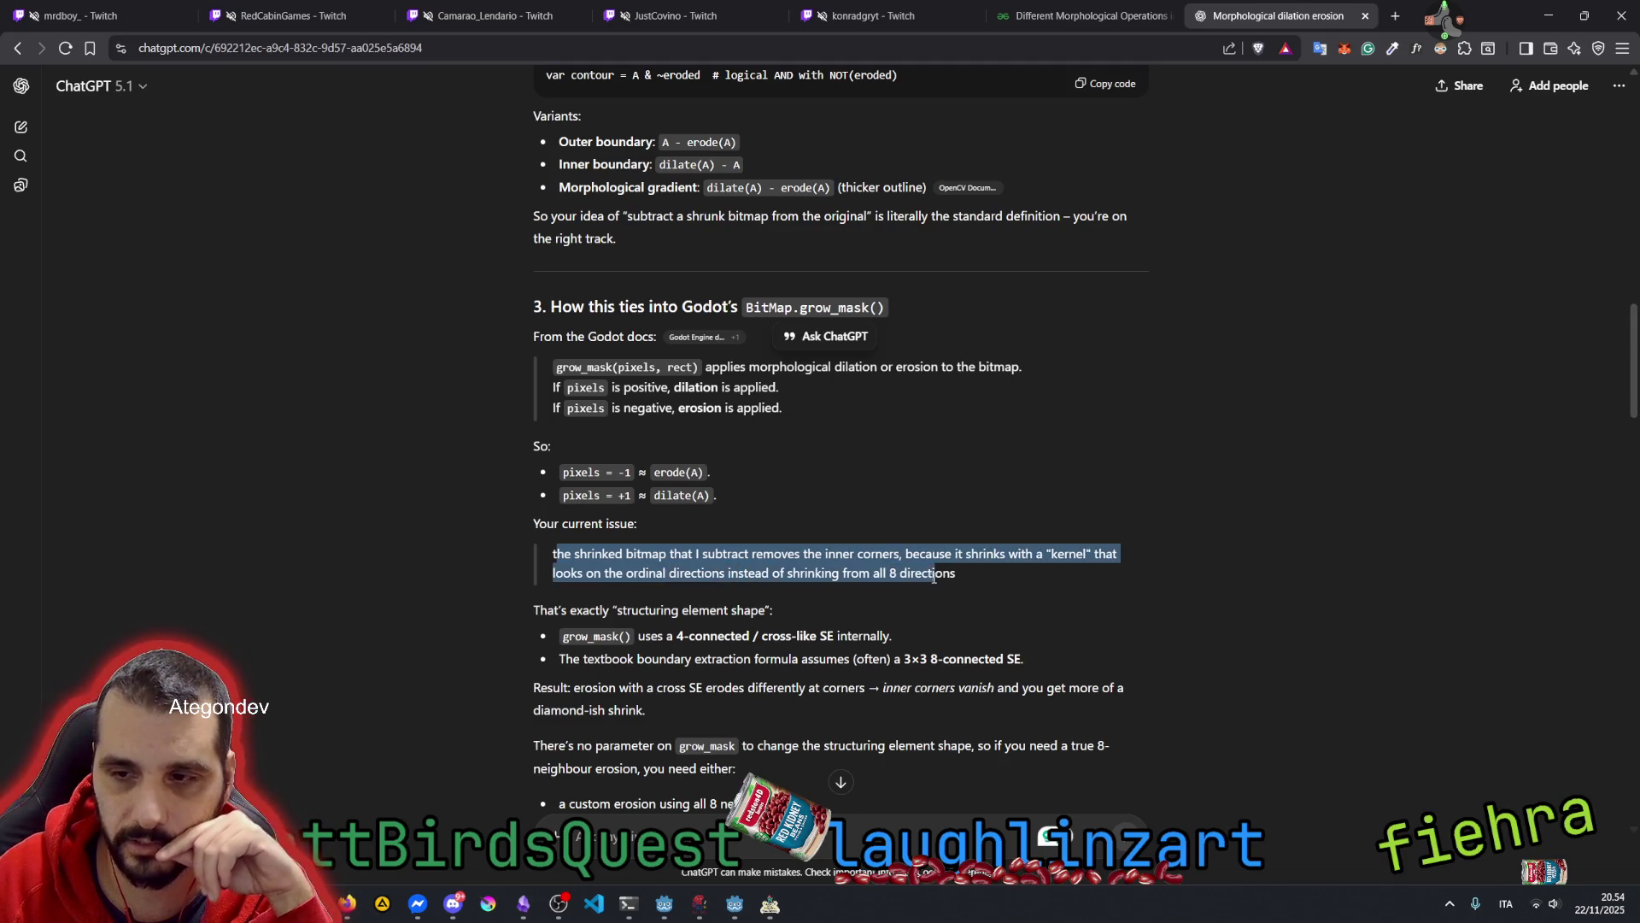
click(632, 610)
drag(632, 610, 746, 610)
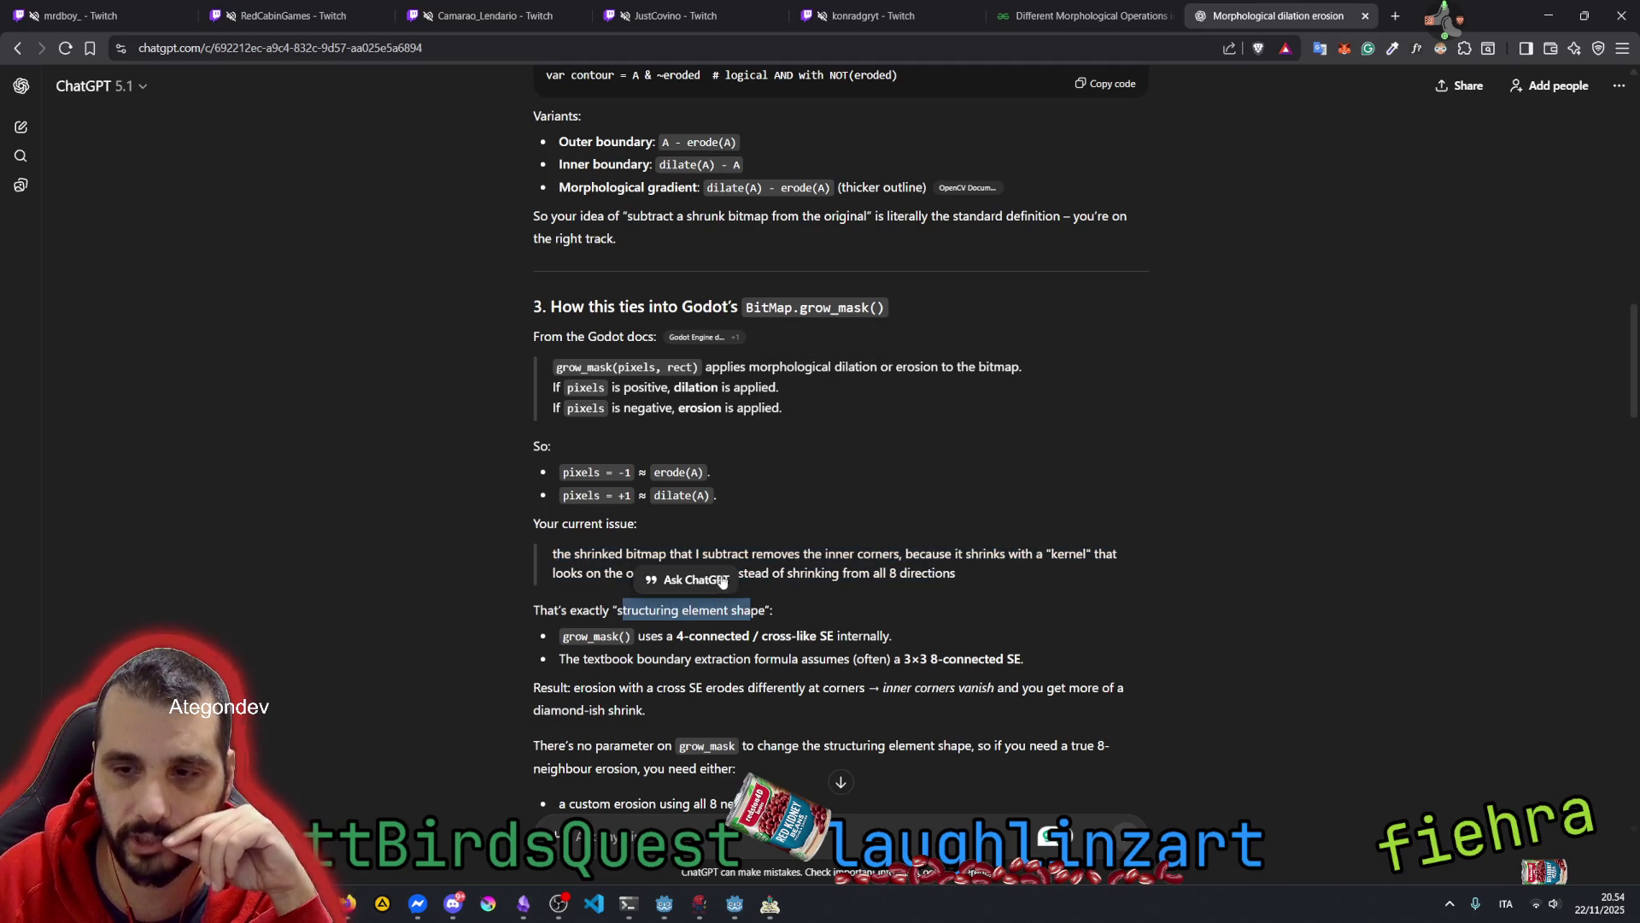
double_click(718, 636)
scroll(719, 635, down, 3)
click(783, 396)
drag(678, 394, 752, 399)
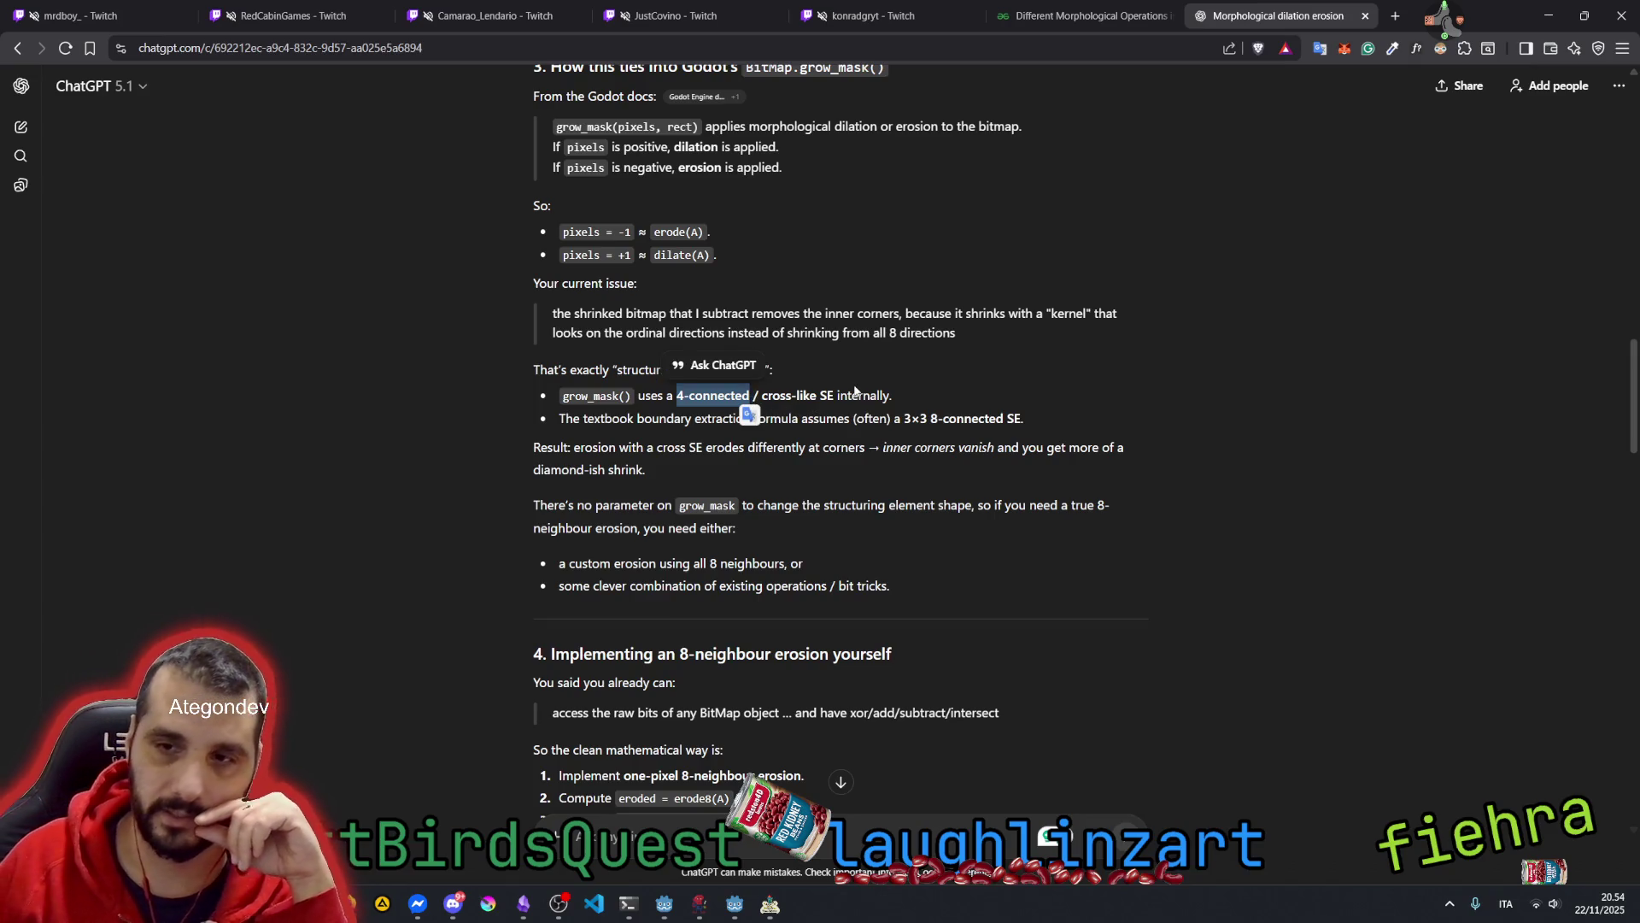
click(854, 390)
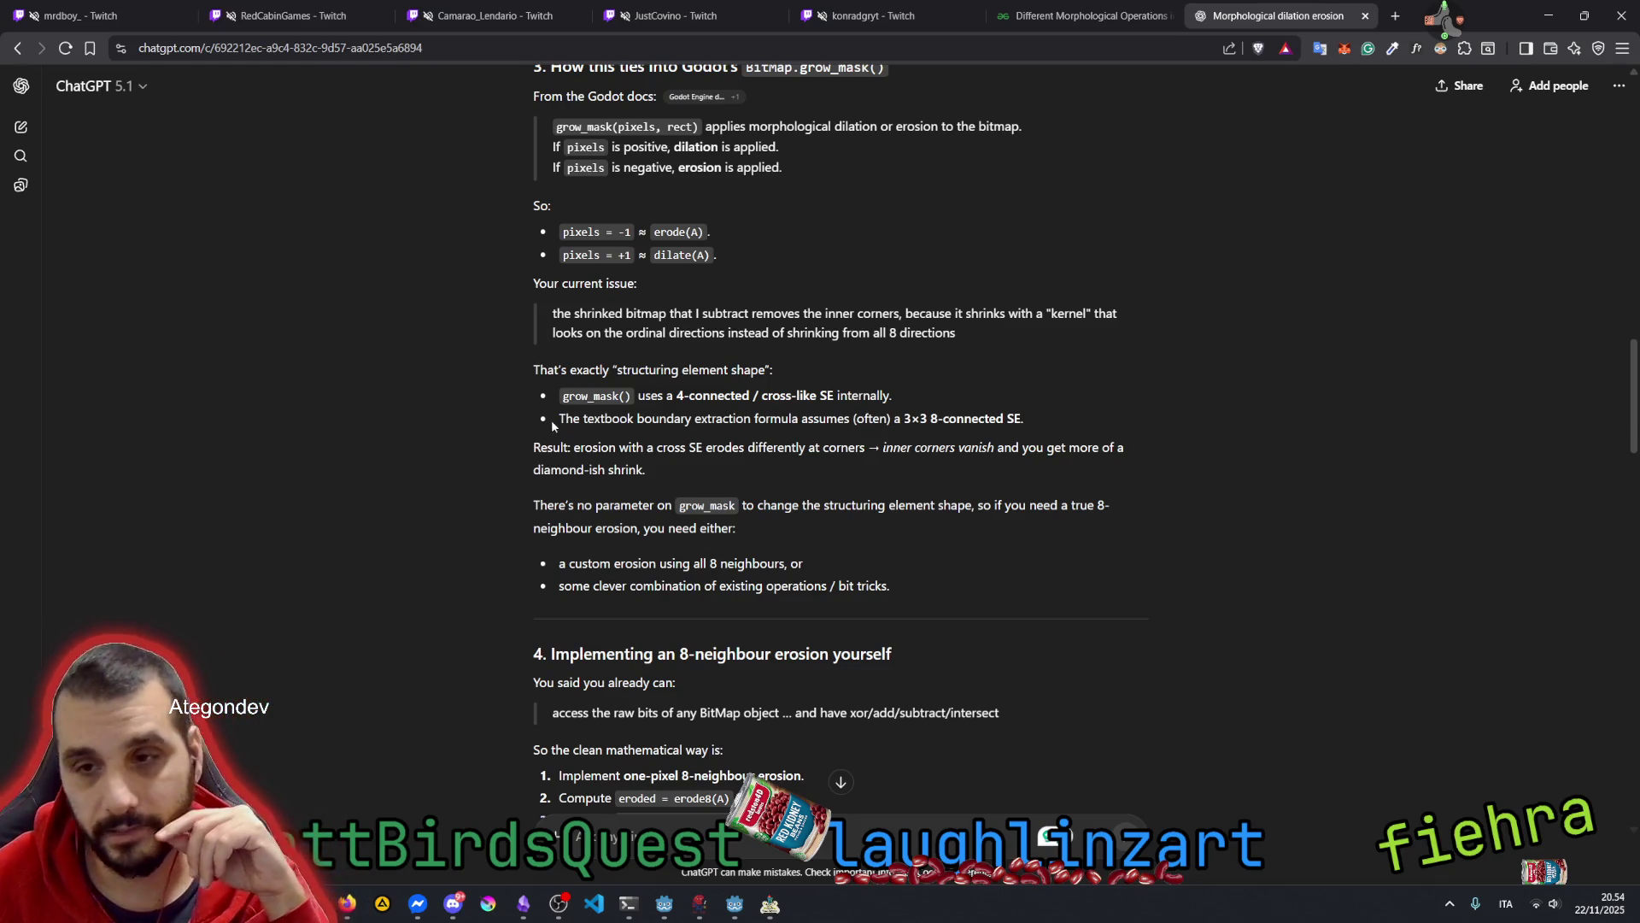
double_click(869, 419)
drag(930, 419, 1032, 419)
drag(571, 448, 860, 447)
click(698, 448)
click(890, 449)
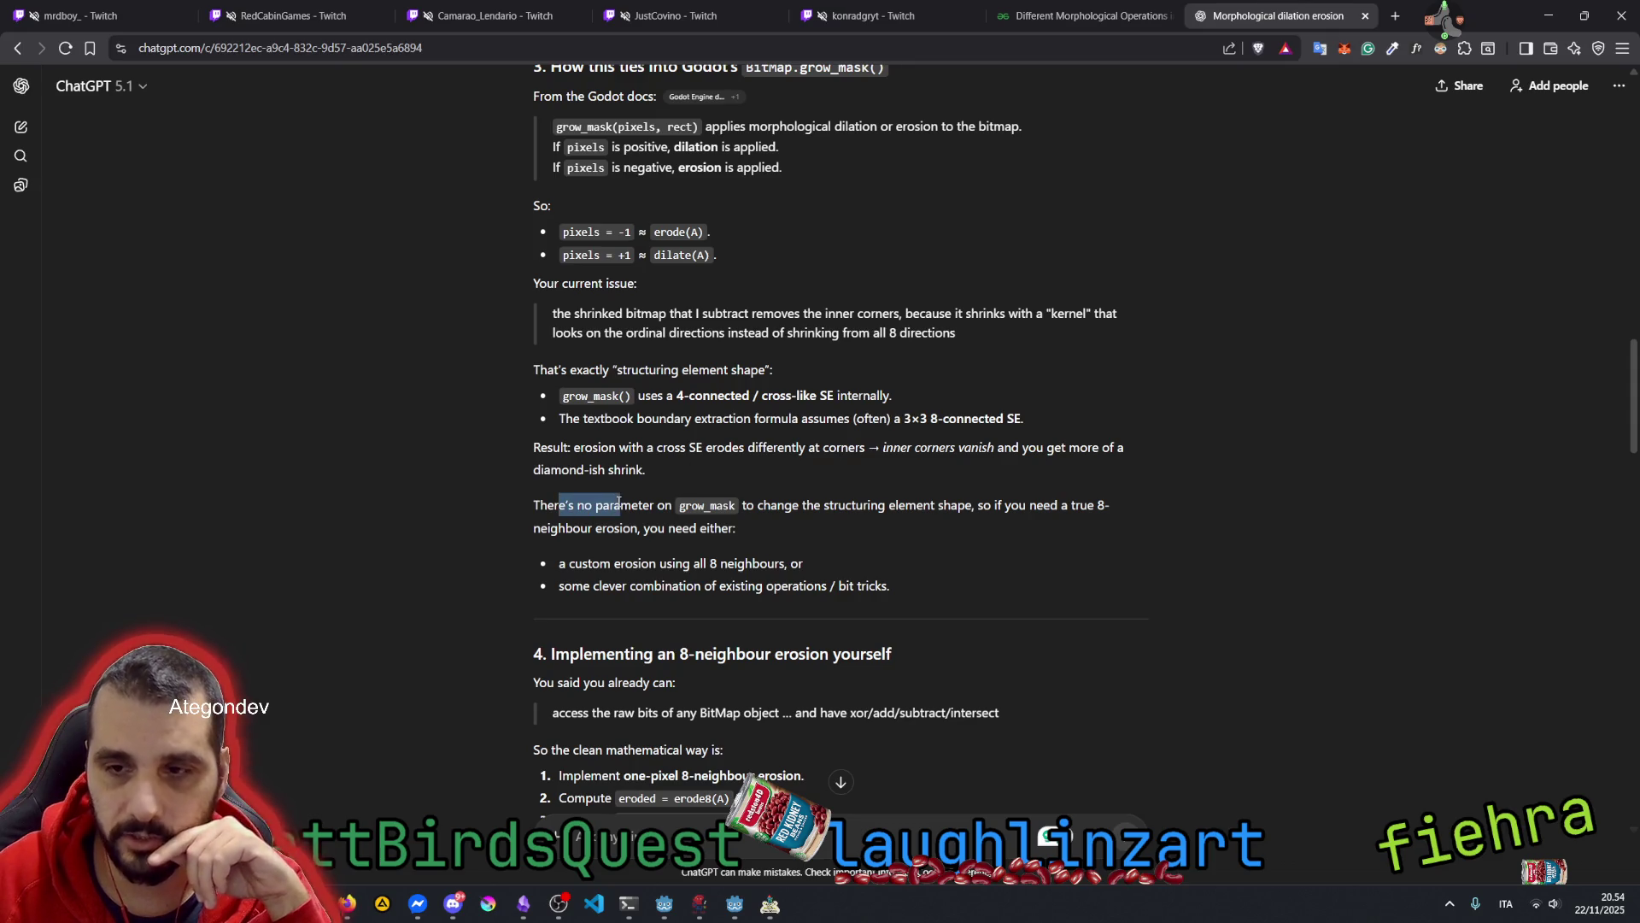
scroll(585, 395, down, 3)
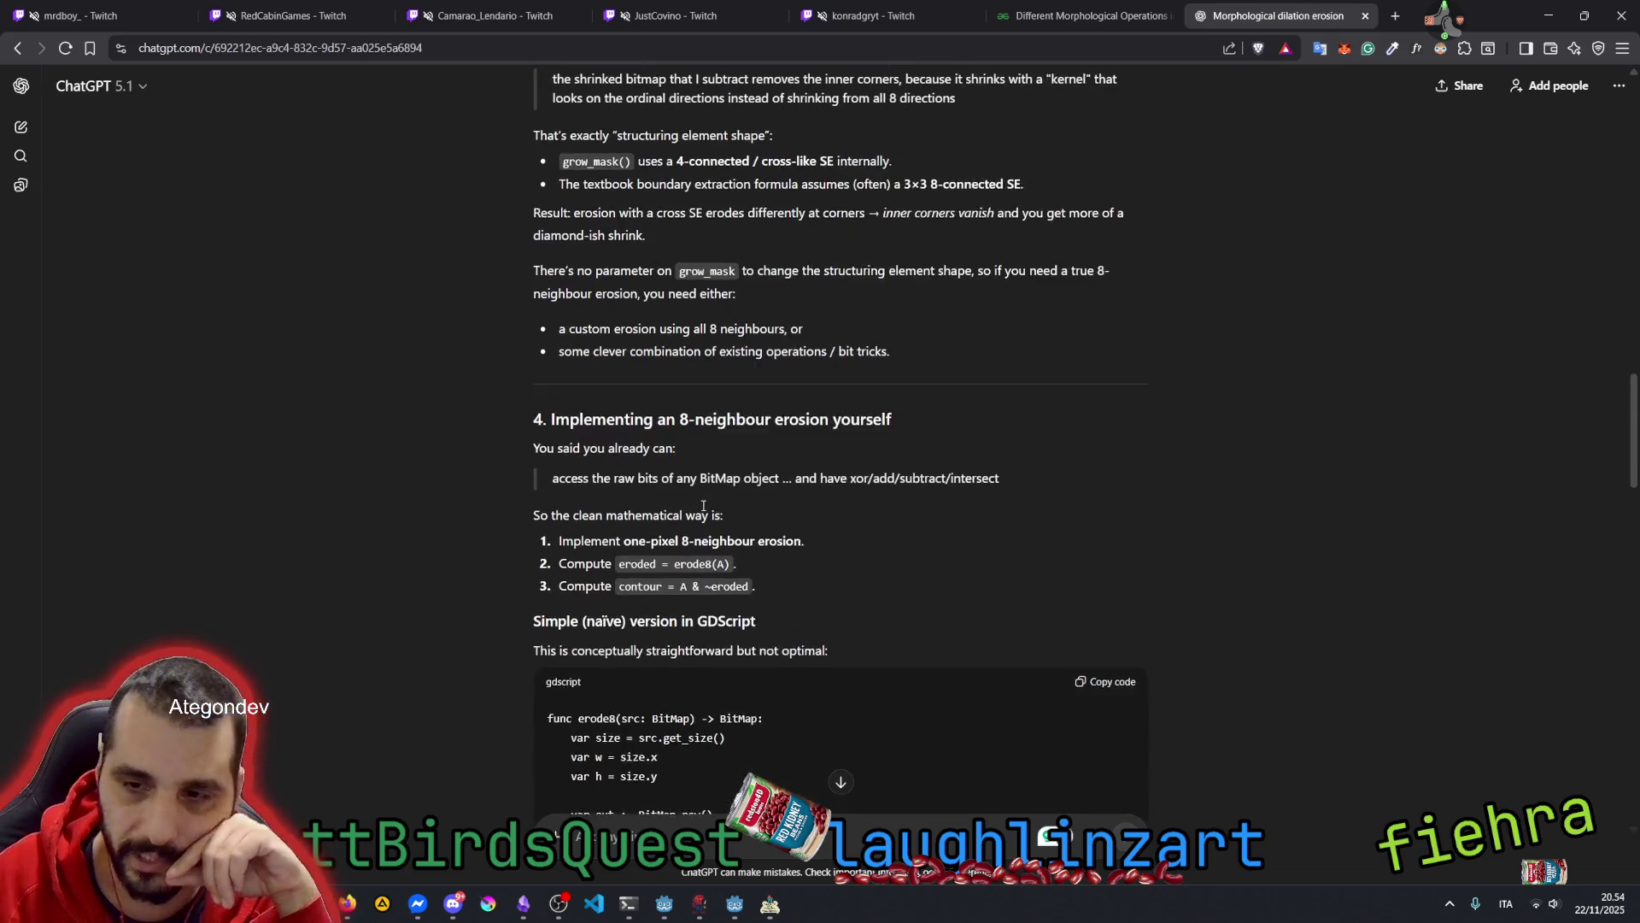
drag(554, 411, 856, 413)
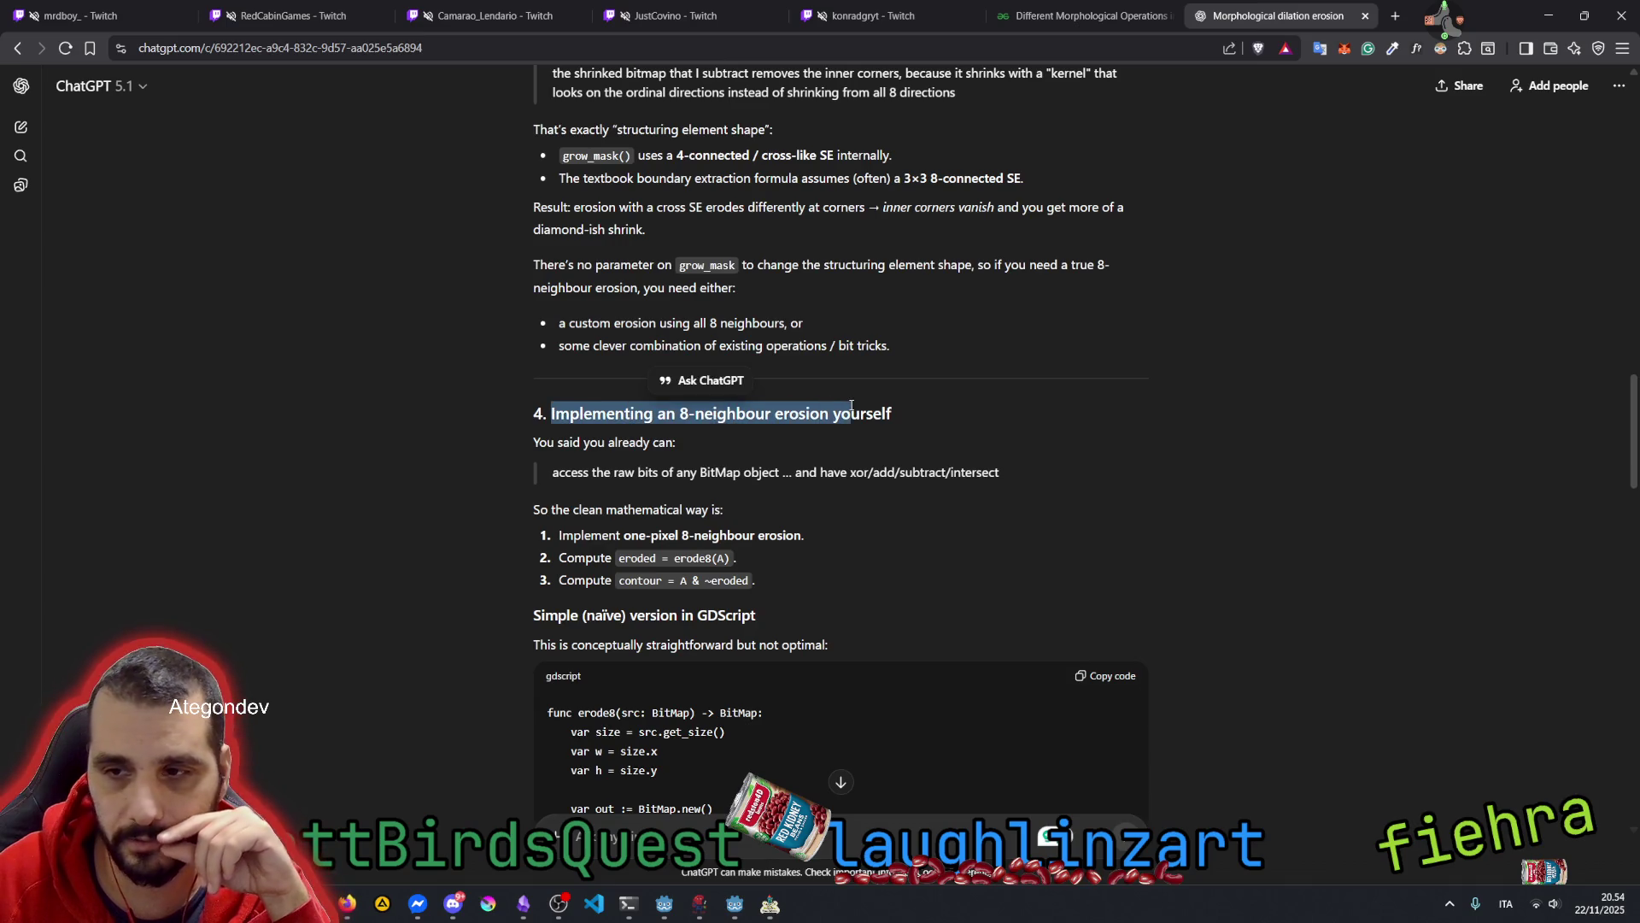
click(802, 413)
double_click(801, 414)
scroll(622, 442, down, 2)
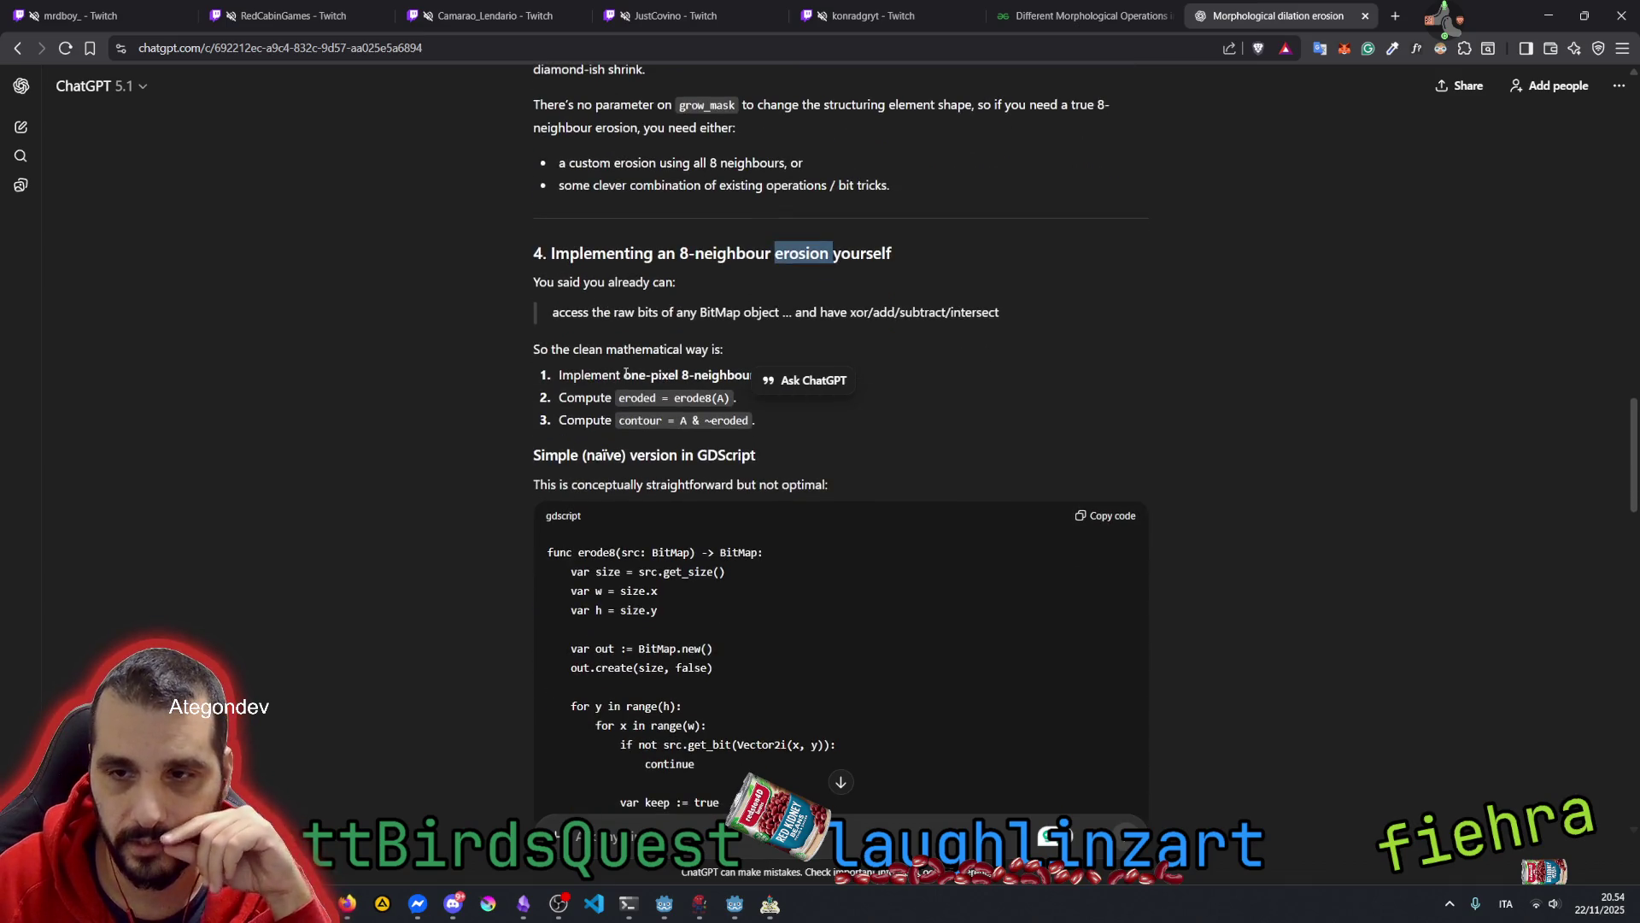
click(632, 365)
scroll(632, 365, down, 4)
drag(548, 366, 726, 422)
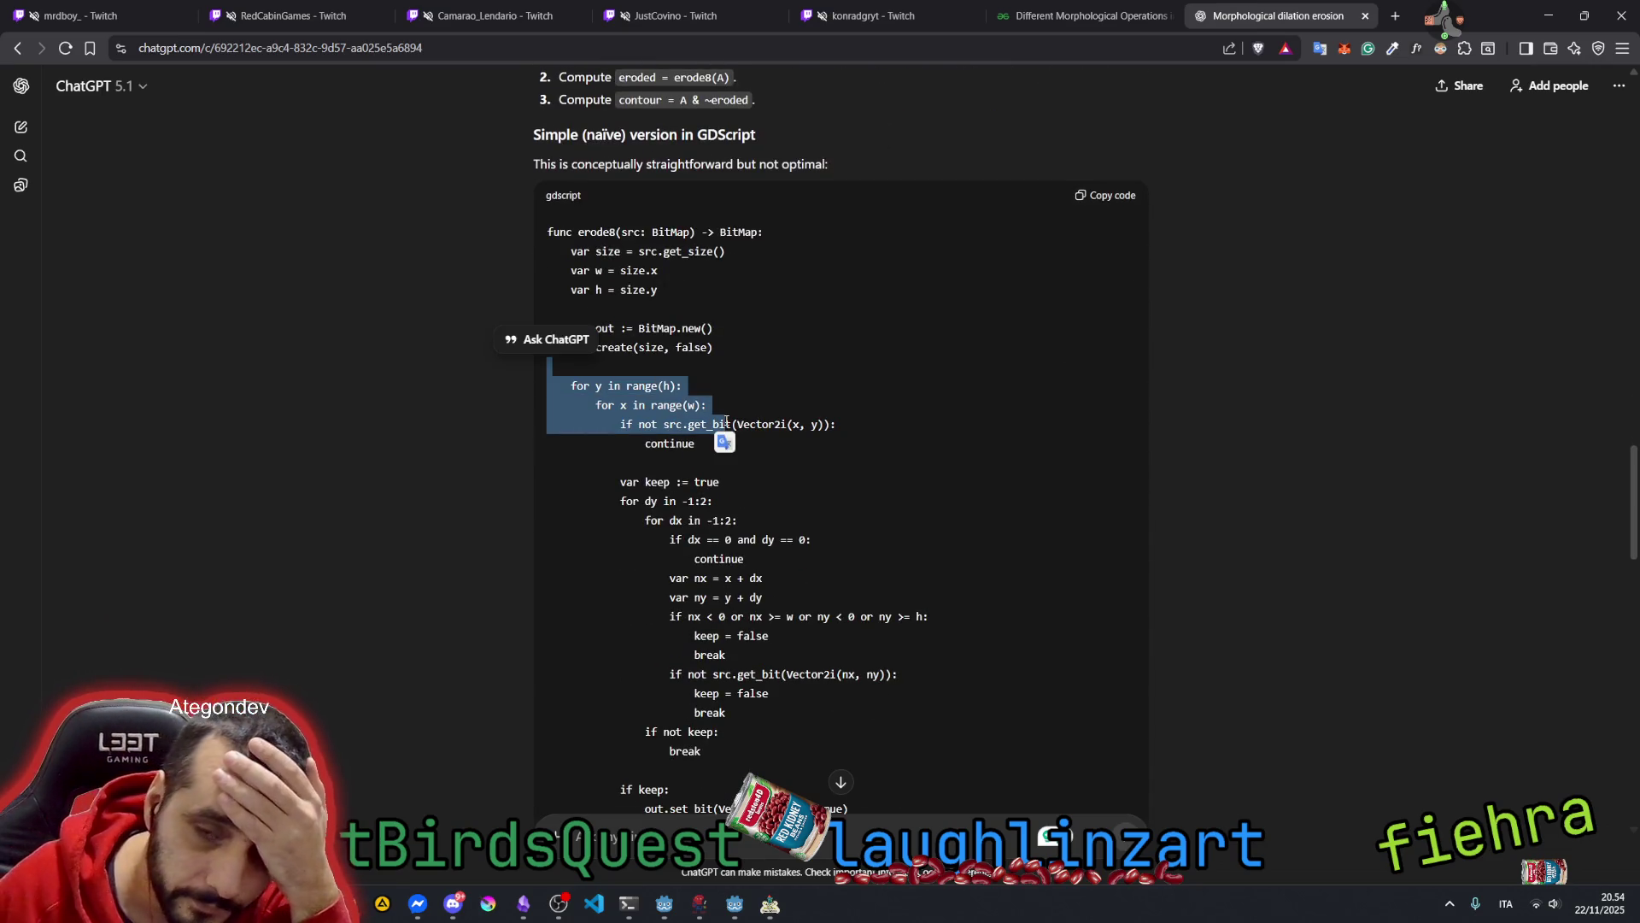
click(712, 389)
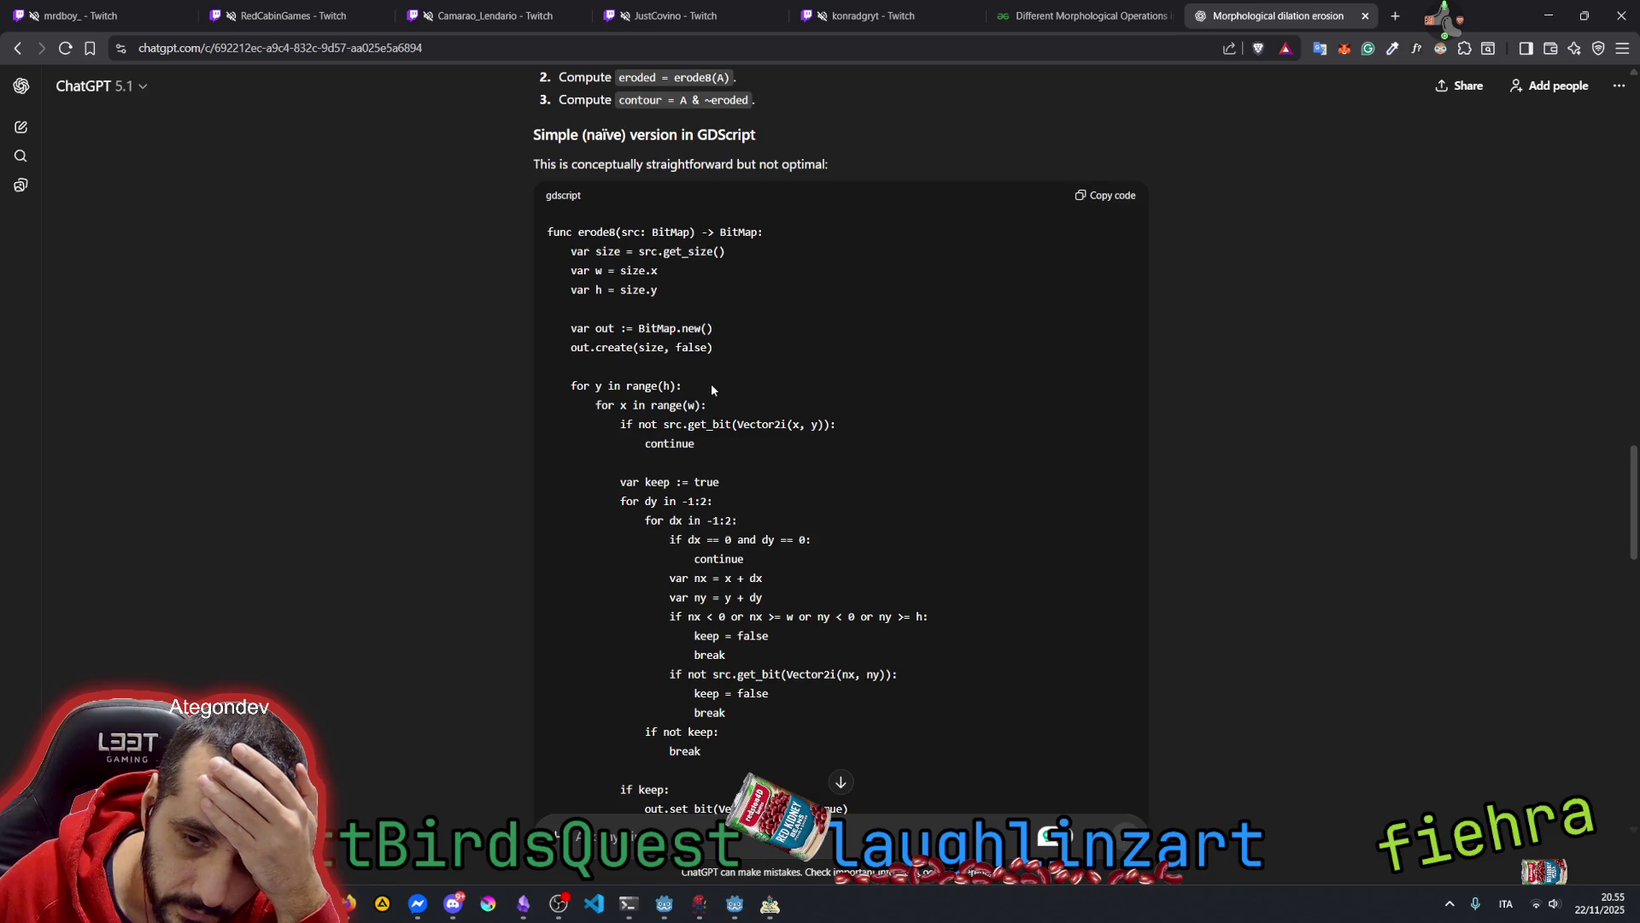
scroll(712, 389, down, 1)
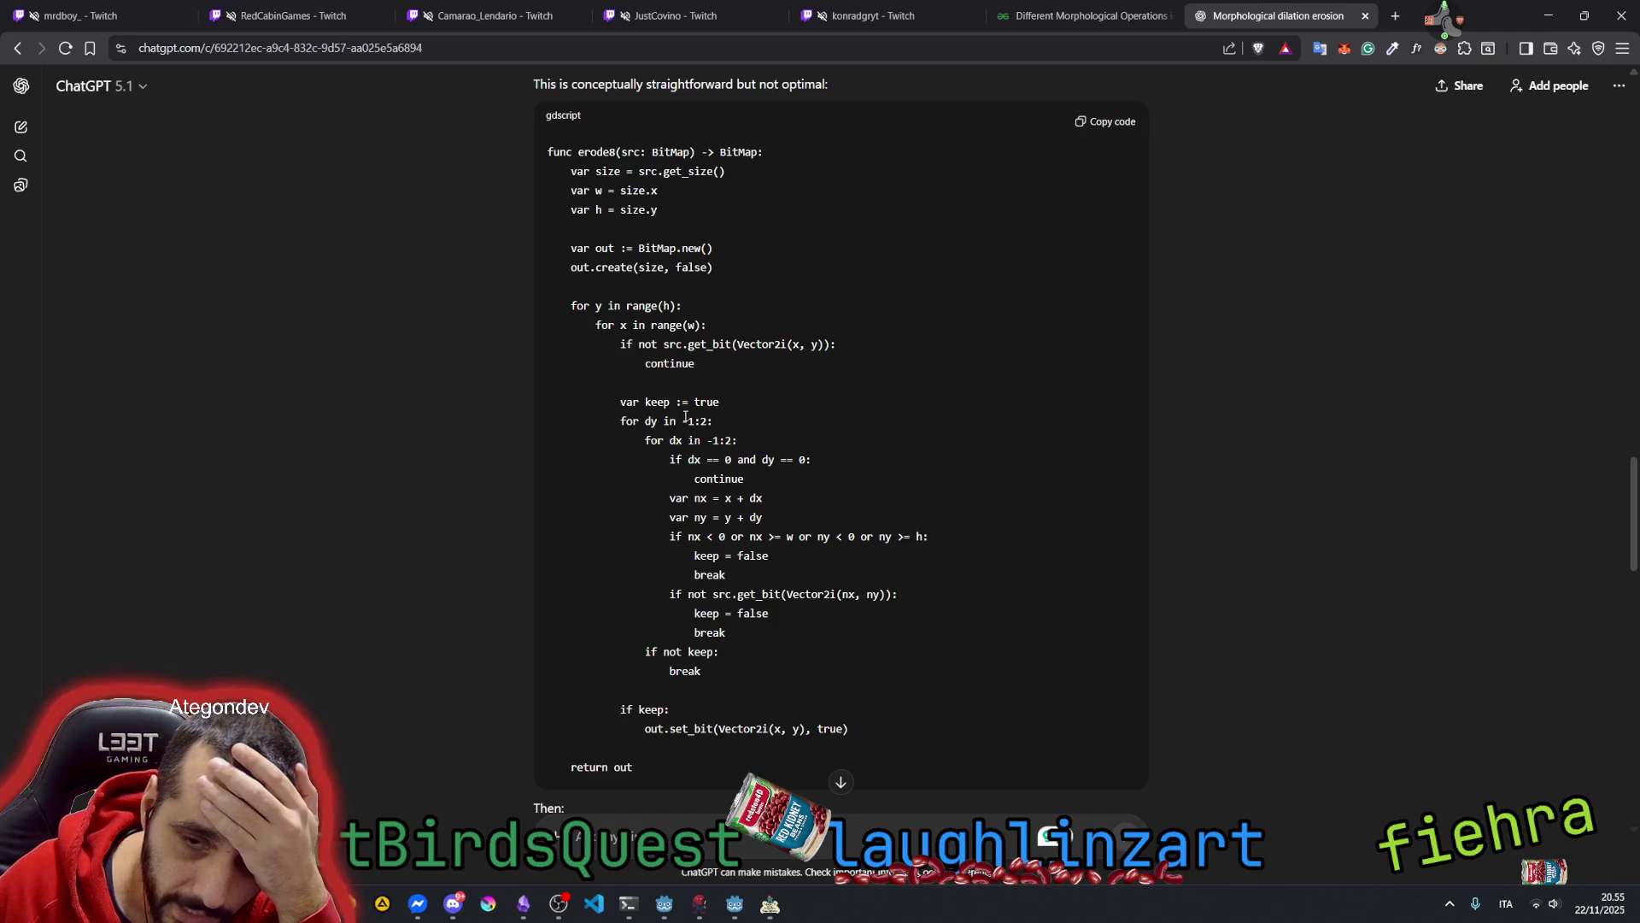
mouse_move(688, 420)
mouse_down()
mouse_move(762, 425)
mouse_move(709, 423)
mouse_move(745, 427)
mouse_up()
click(714, 274)
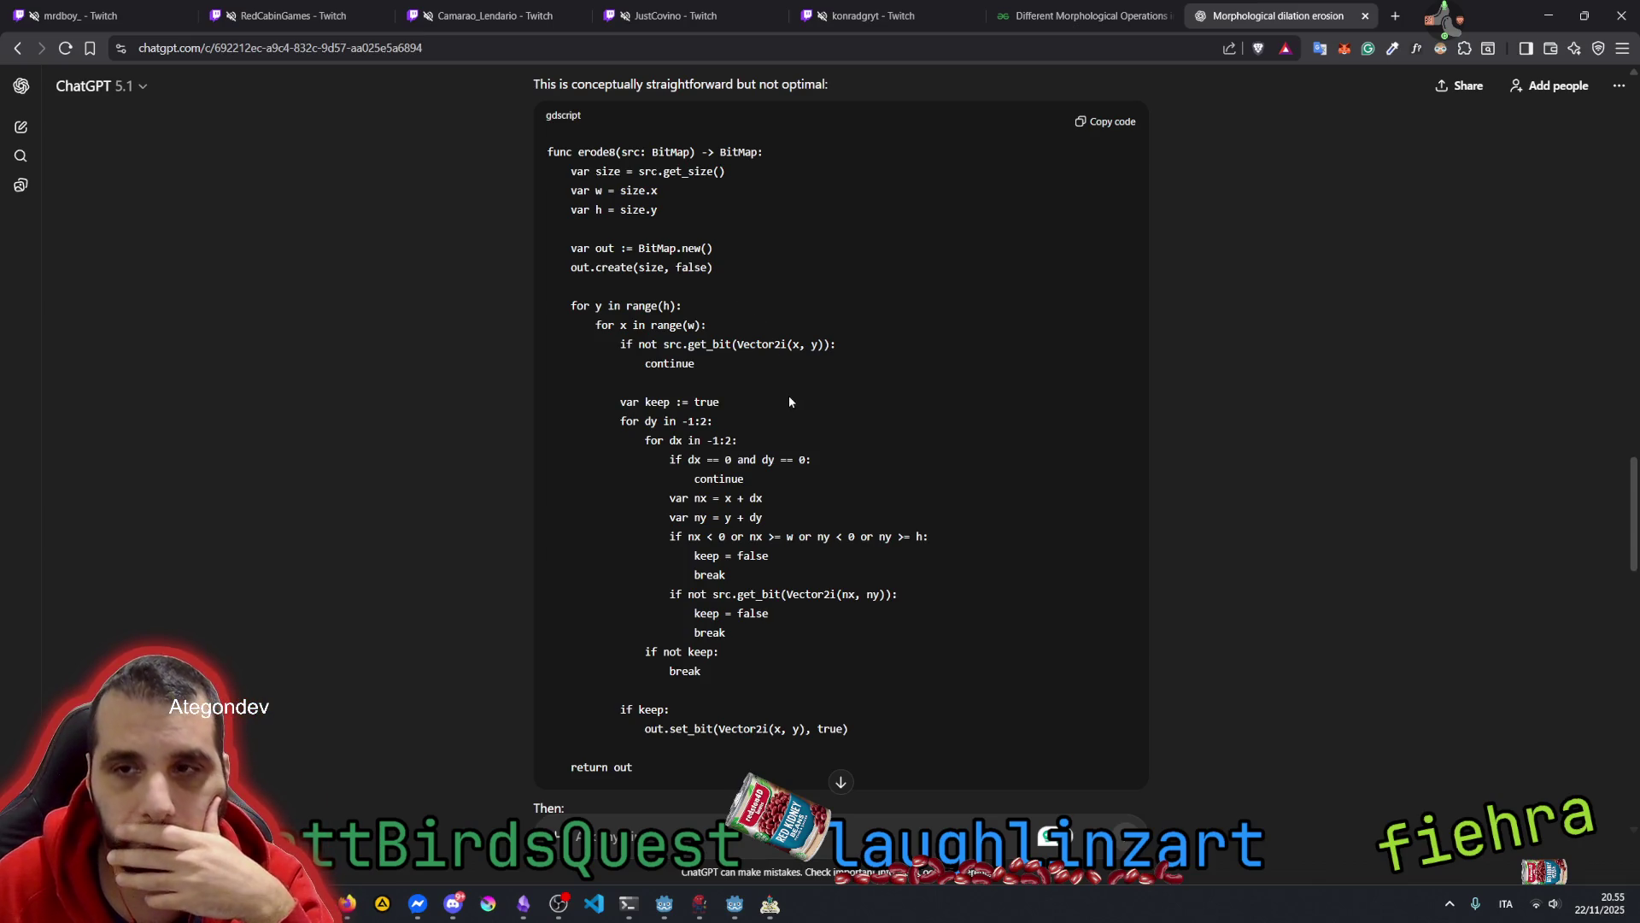
scroll(789, 393, down, 5)
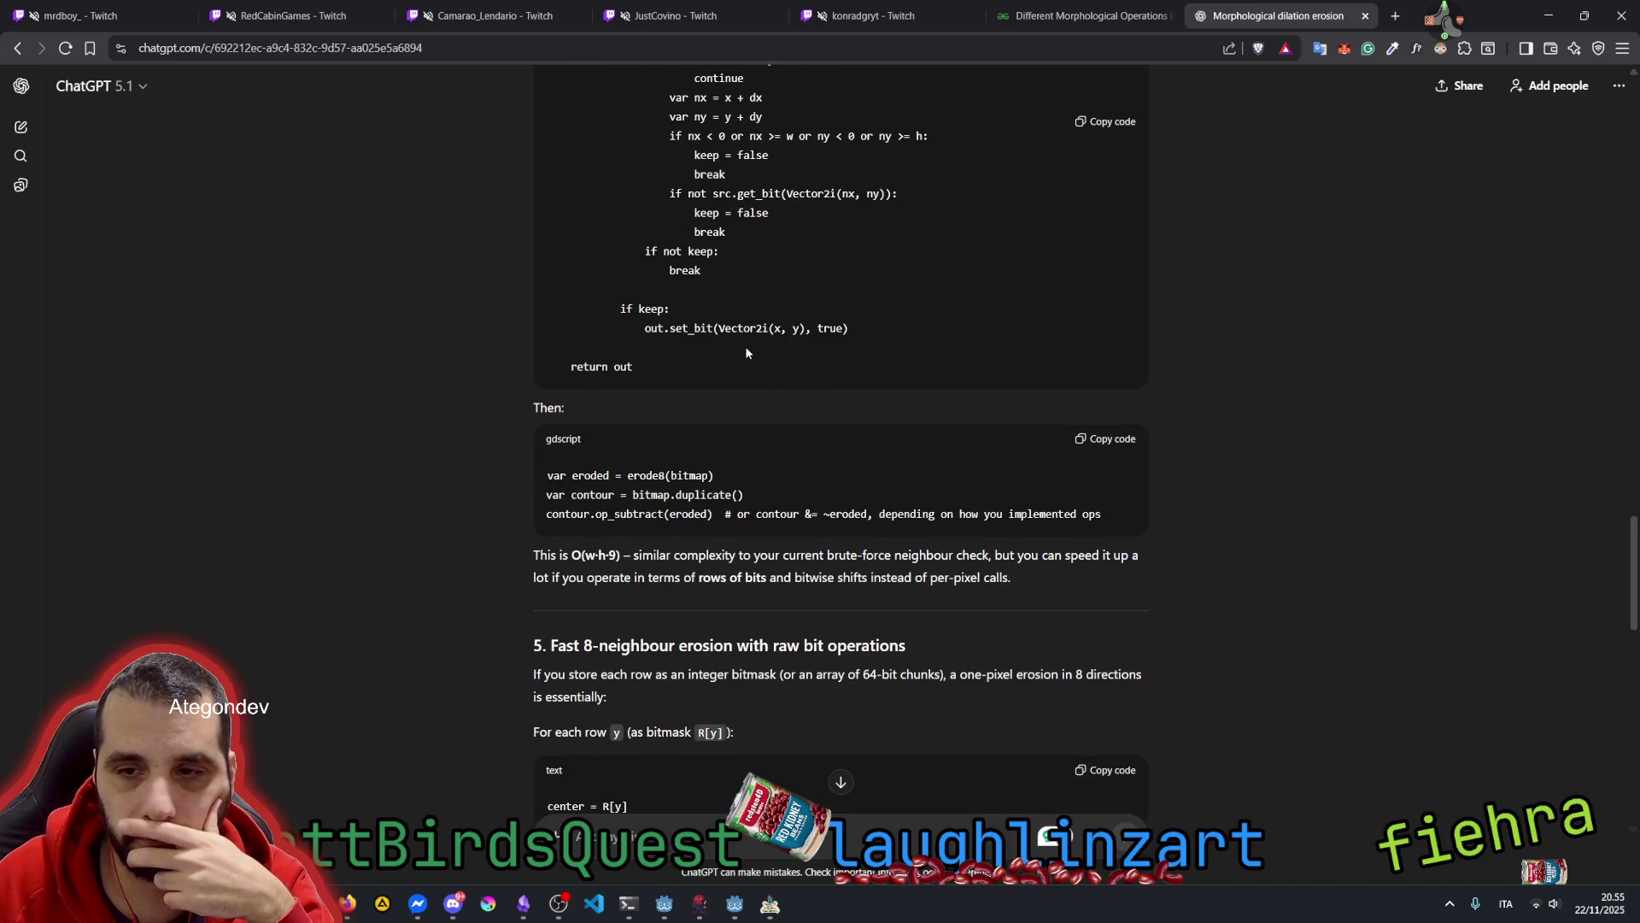
drag(551, 184, 730, 289)
click(778, 274)
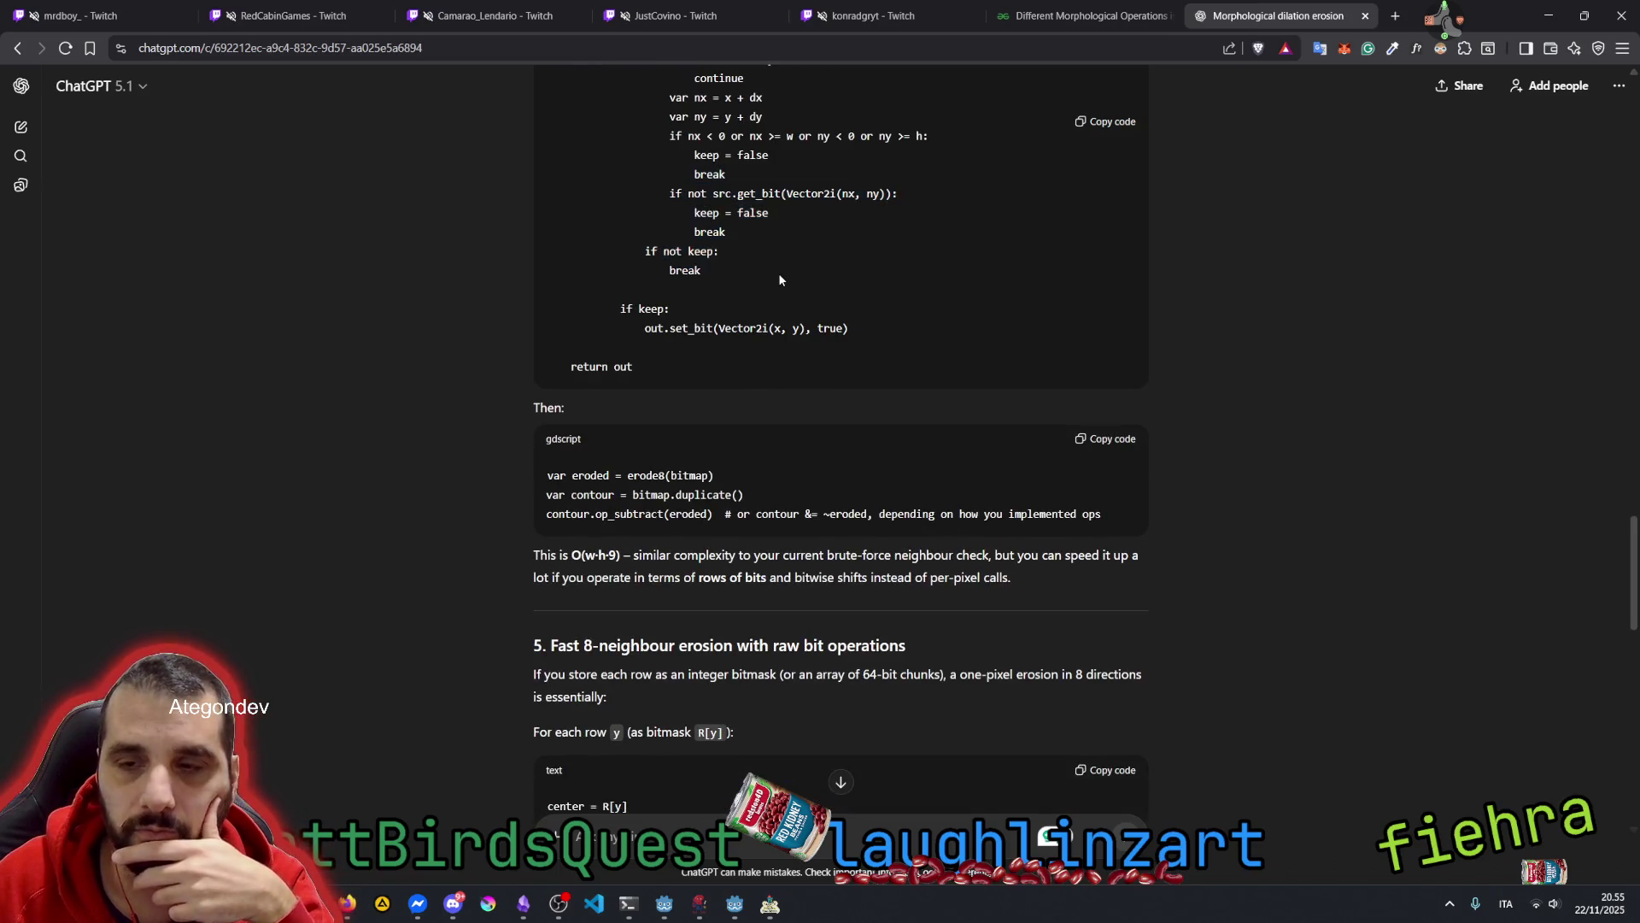
scroll(779, 279, up, 2)
drag(698, 161, 789, 415)
click(790, 415)
scroll(863, 346, up, 3)
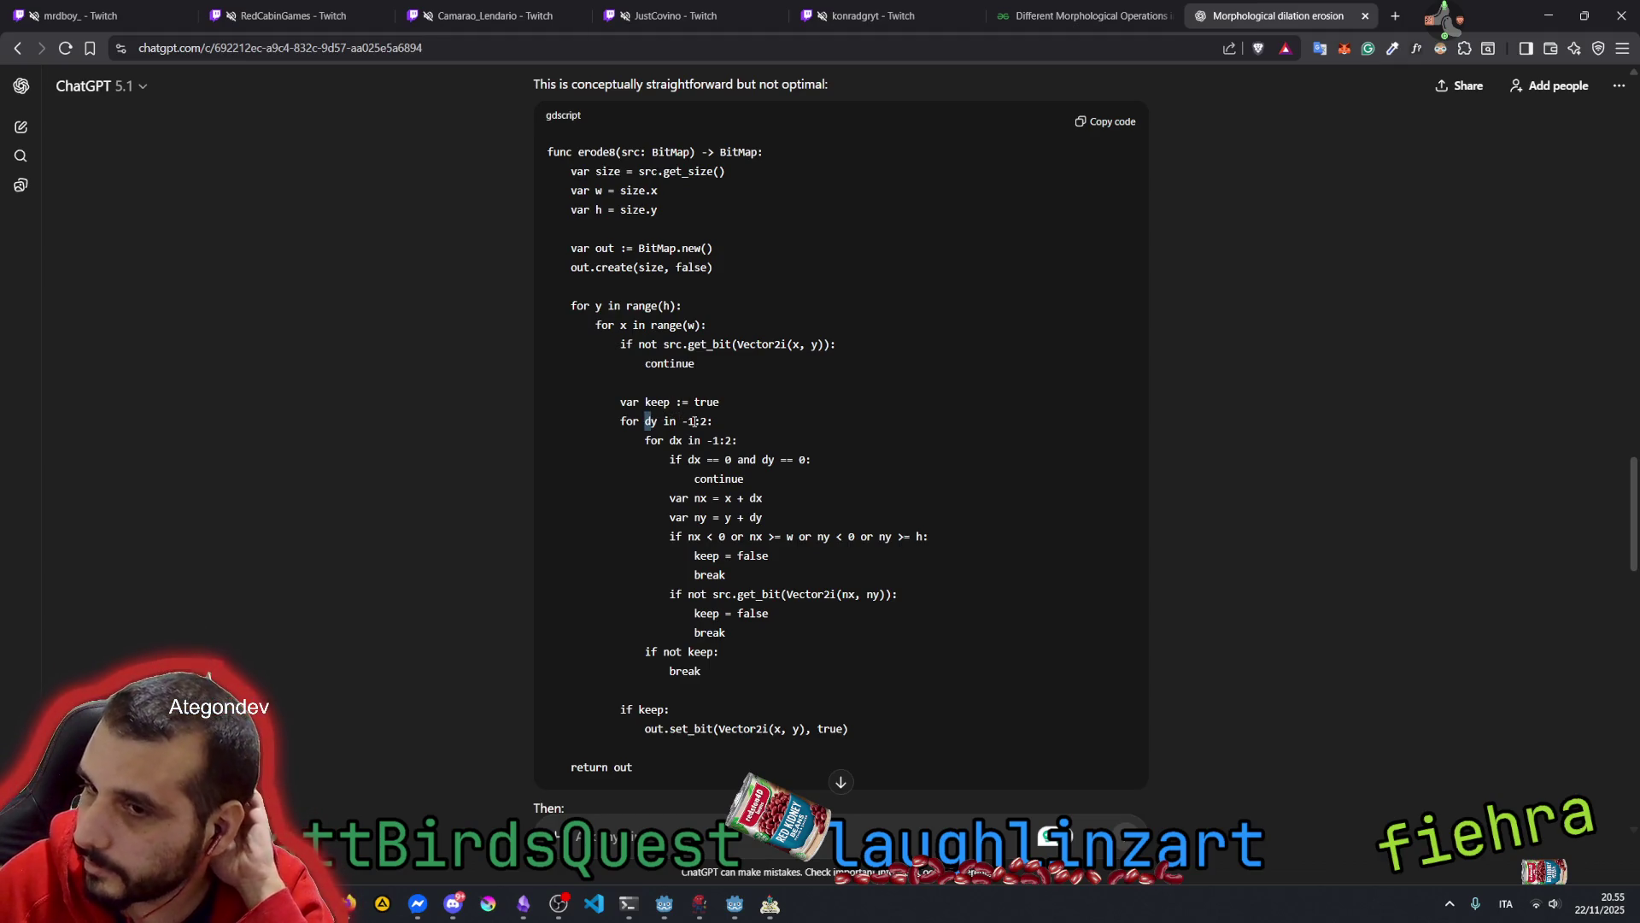
drag(683, 421, 709, 422)
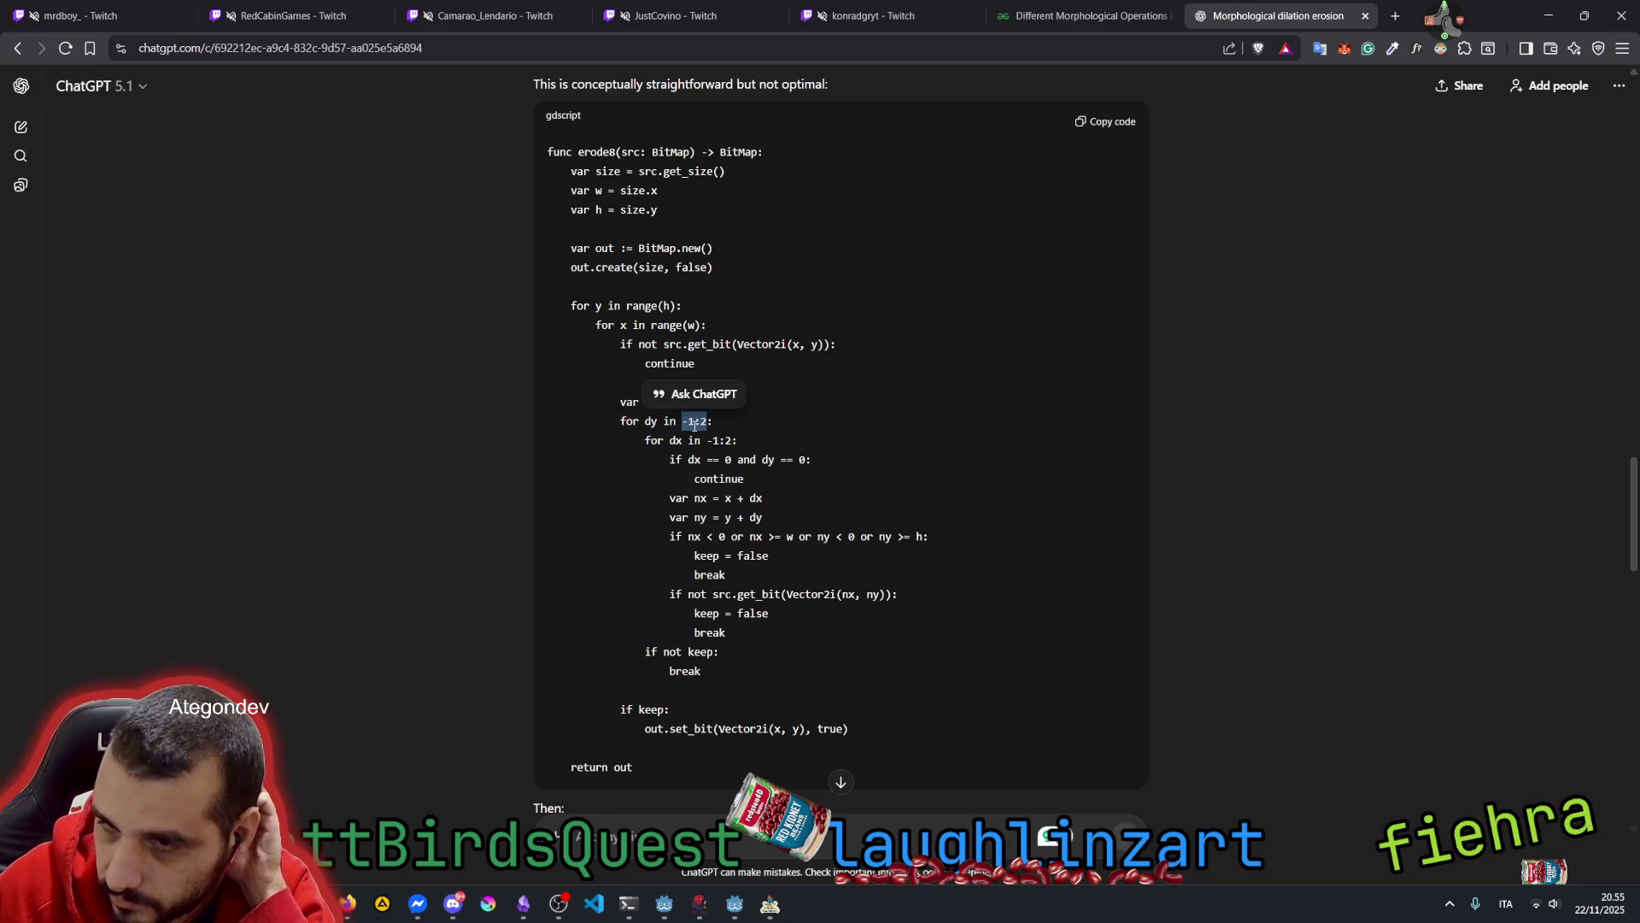
mouse_move(620, 421)
mouse_down()
mouse_move(733, 439)
mouse_move(647, 437)
mouse_up()
click(733, 440)
double_click(690, 421)
click(650, 419)
double_click(650, 420)
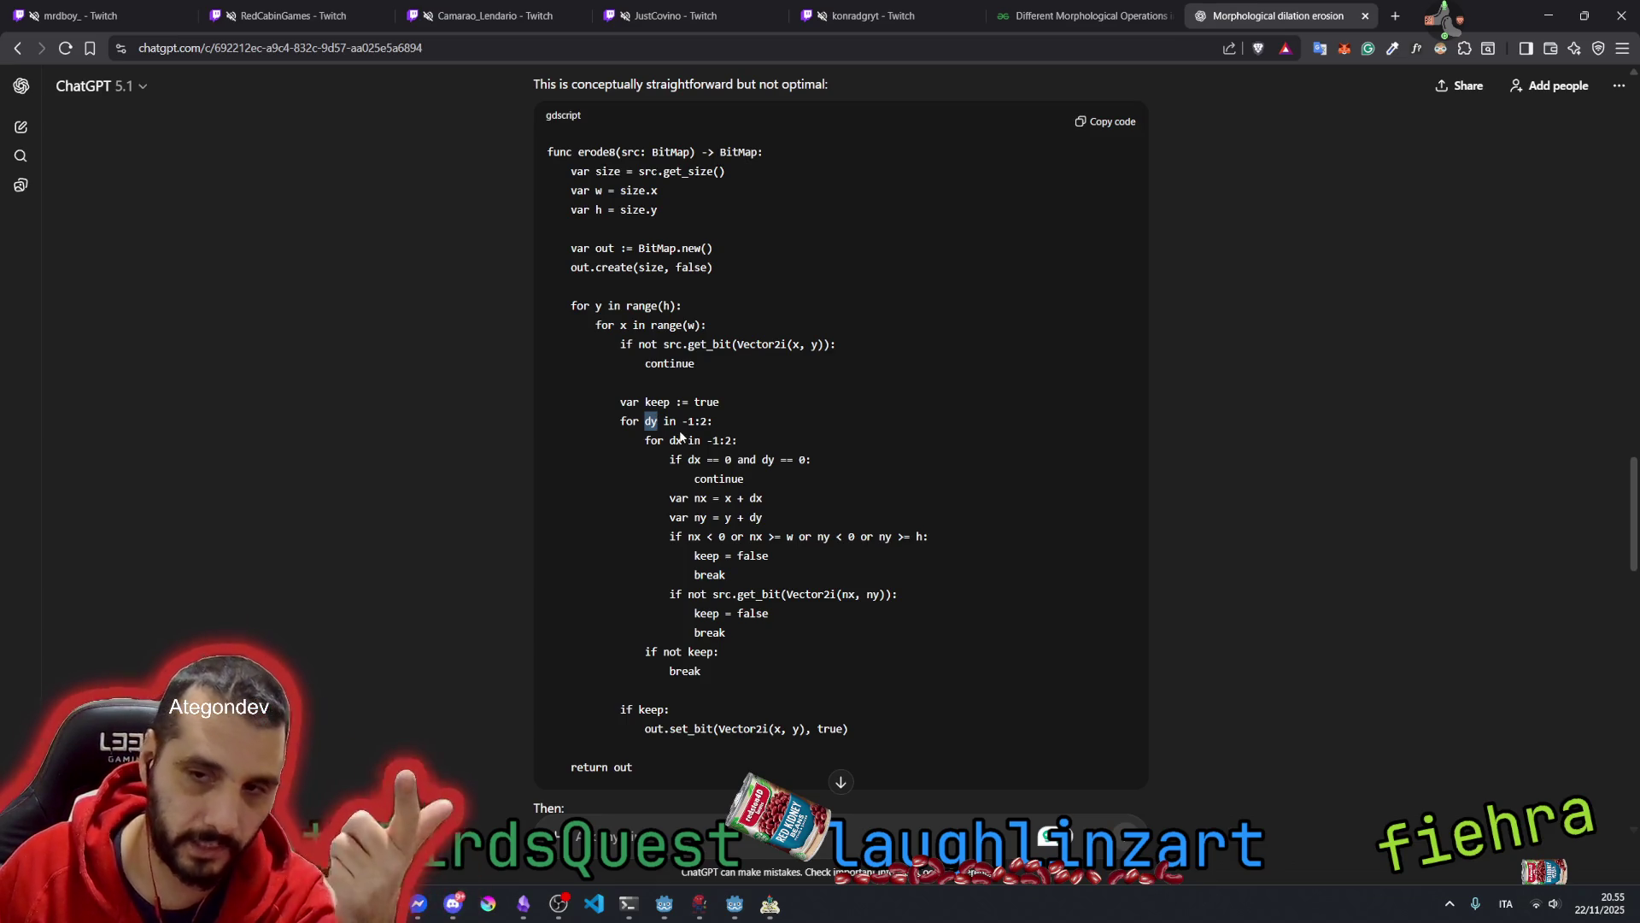
click(726, 444)
drag(647, 434, 632, 420)
drag(596, 305, 636, 325)
click(649, 439)
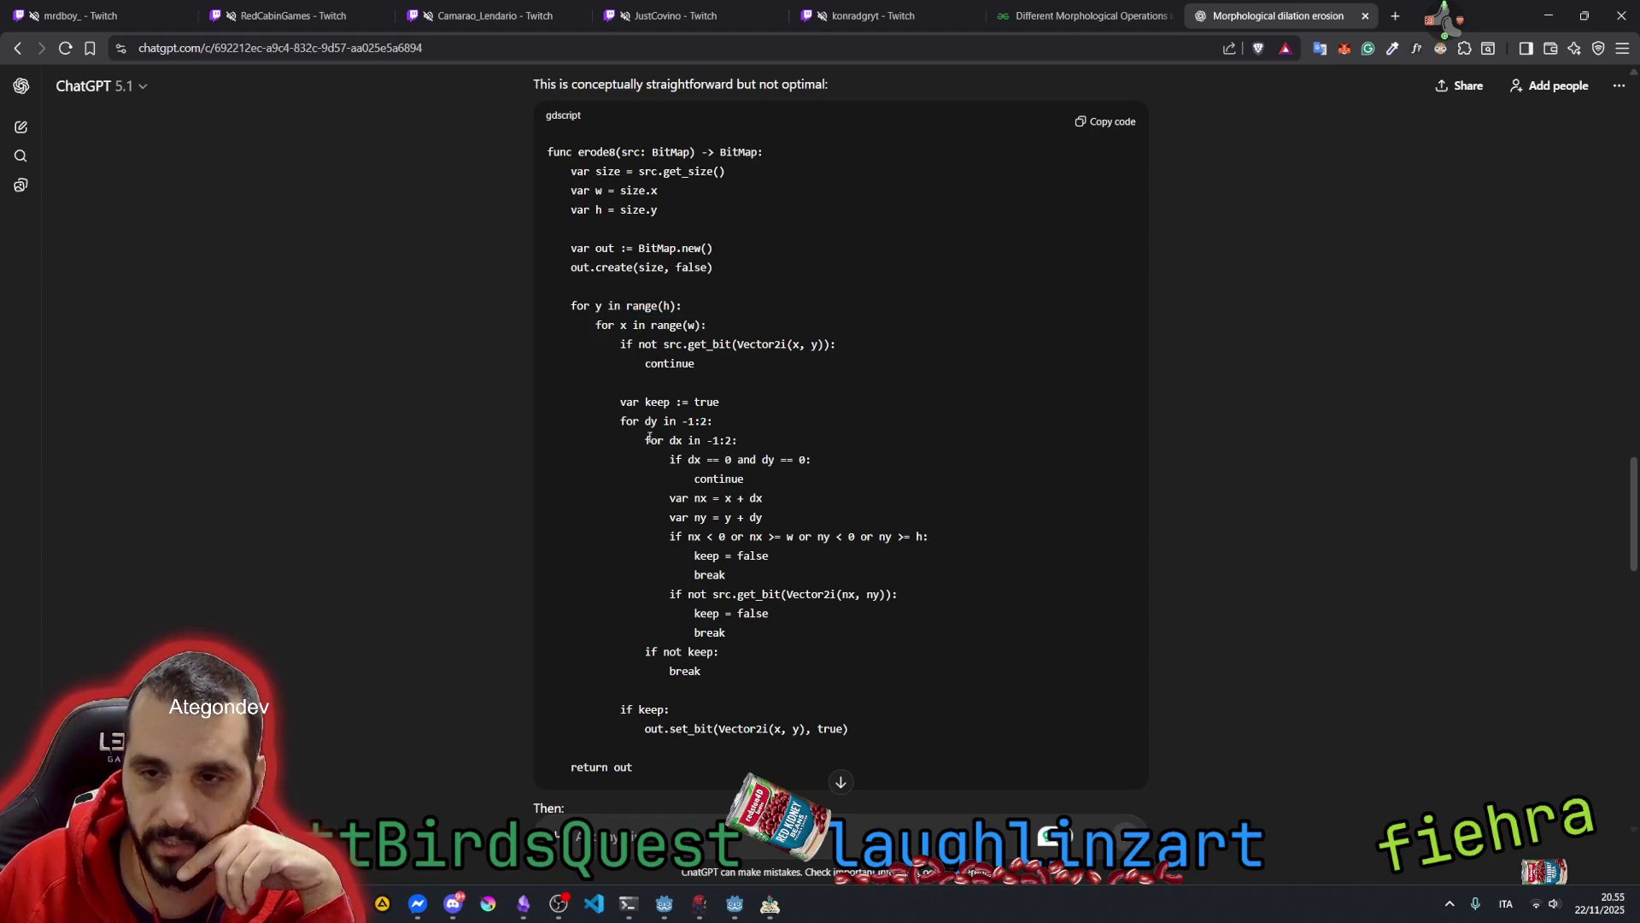
mouse_move(647, 422)
mouse_down()
mouse_move(689, 439)
mouse_move(690, 459)
mouse_move(793, 466)
mouse_up()
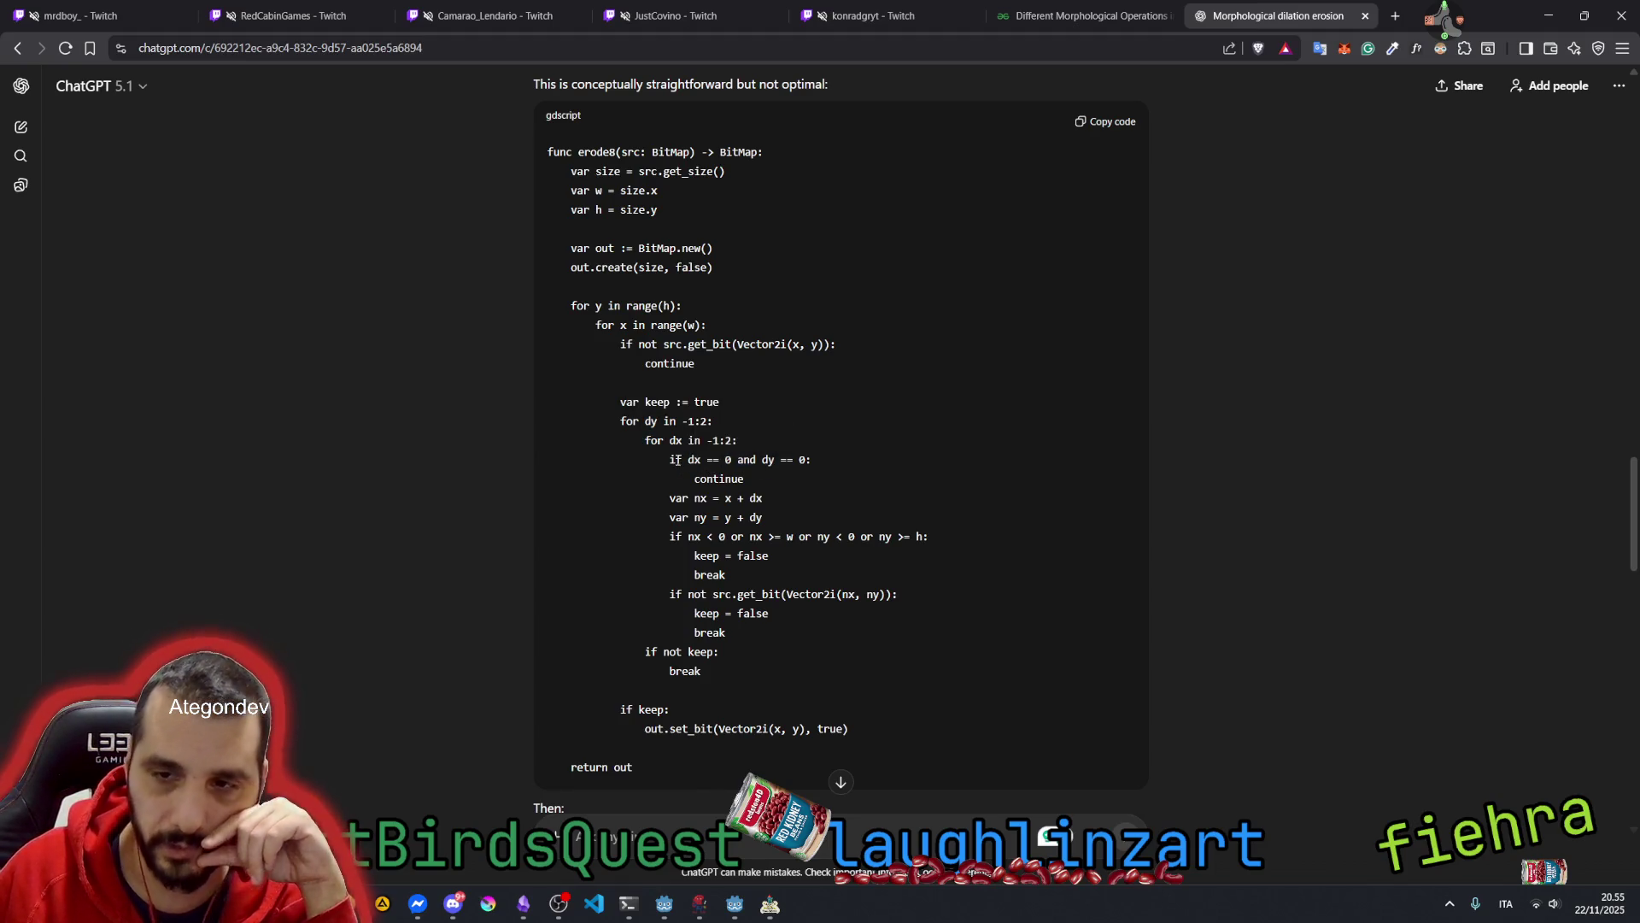
triple_click(705, 466)
click(703, 462)
triple_click(702, 462)
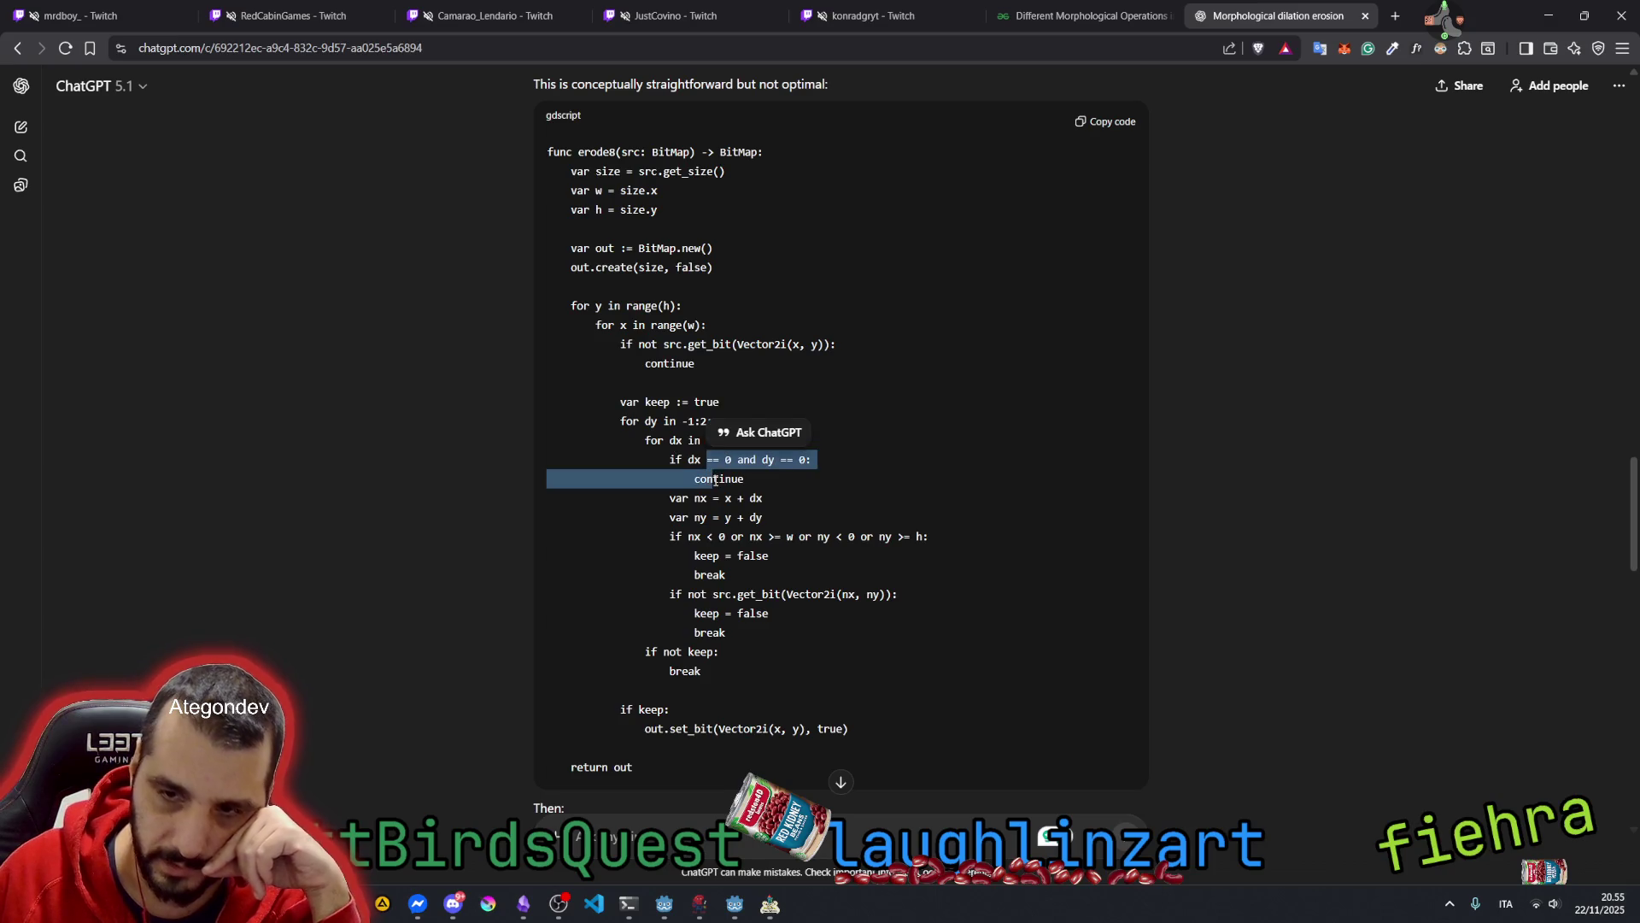
click(685, 497)
drag(696, 498, 776, 513)
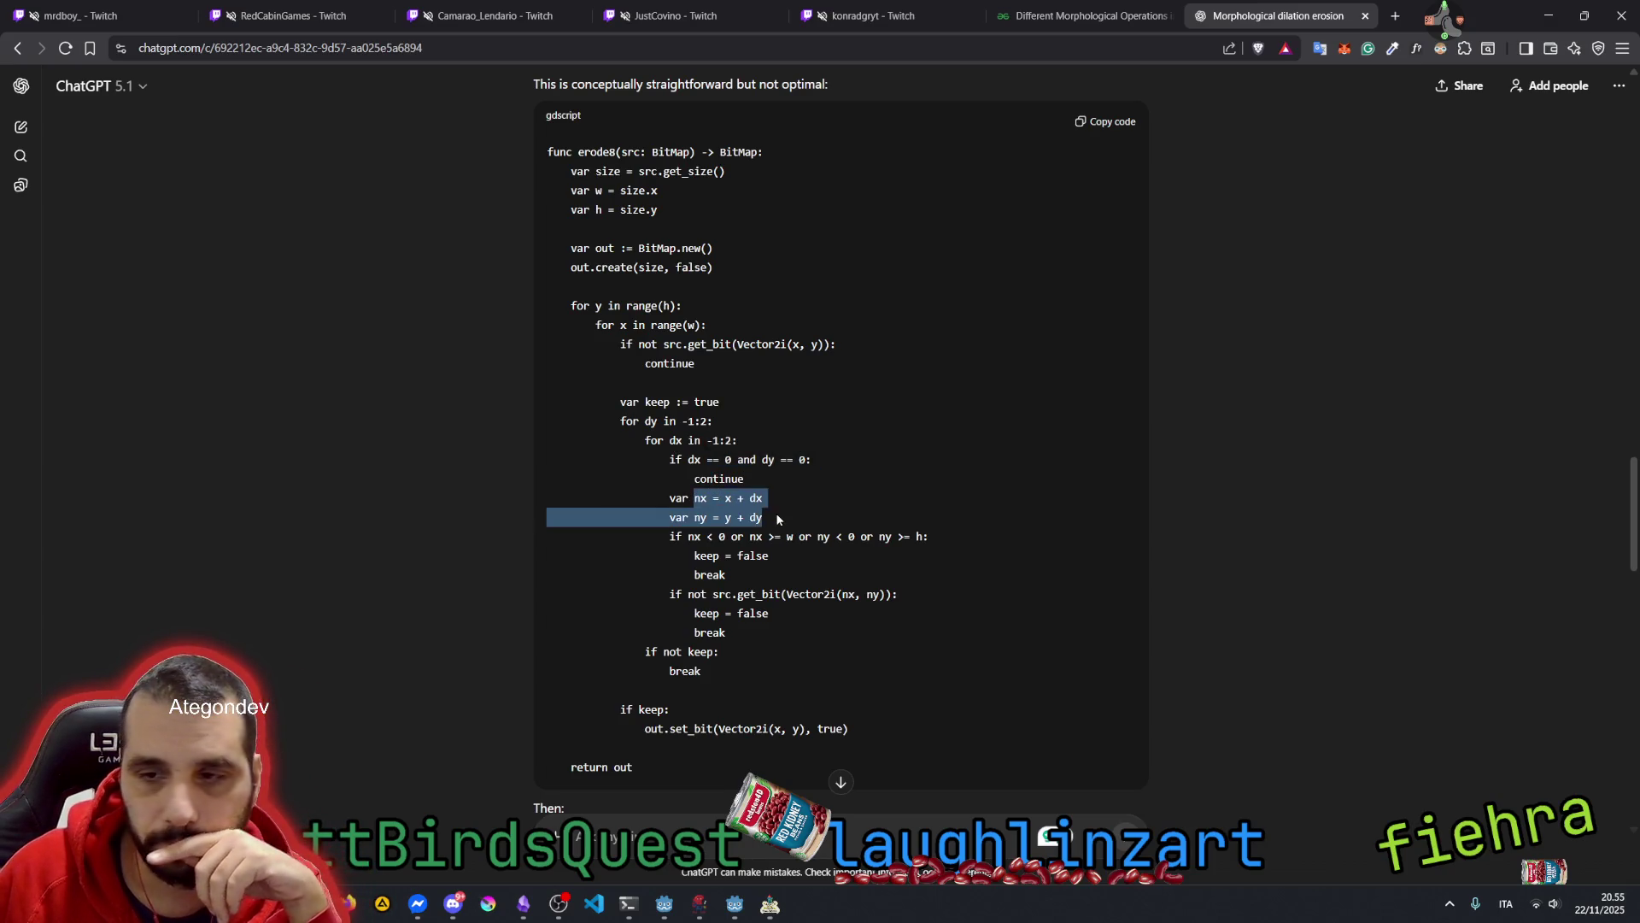
scroll(802, 472, down, 1)
click(850, 390)
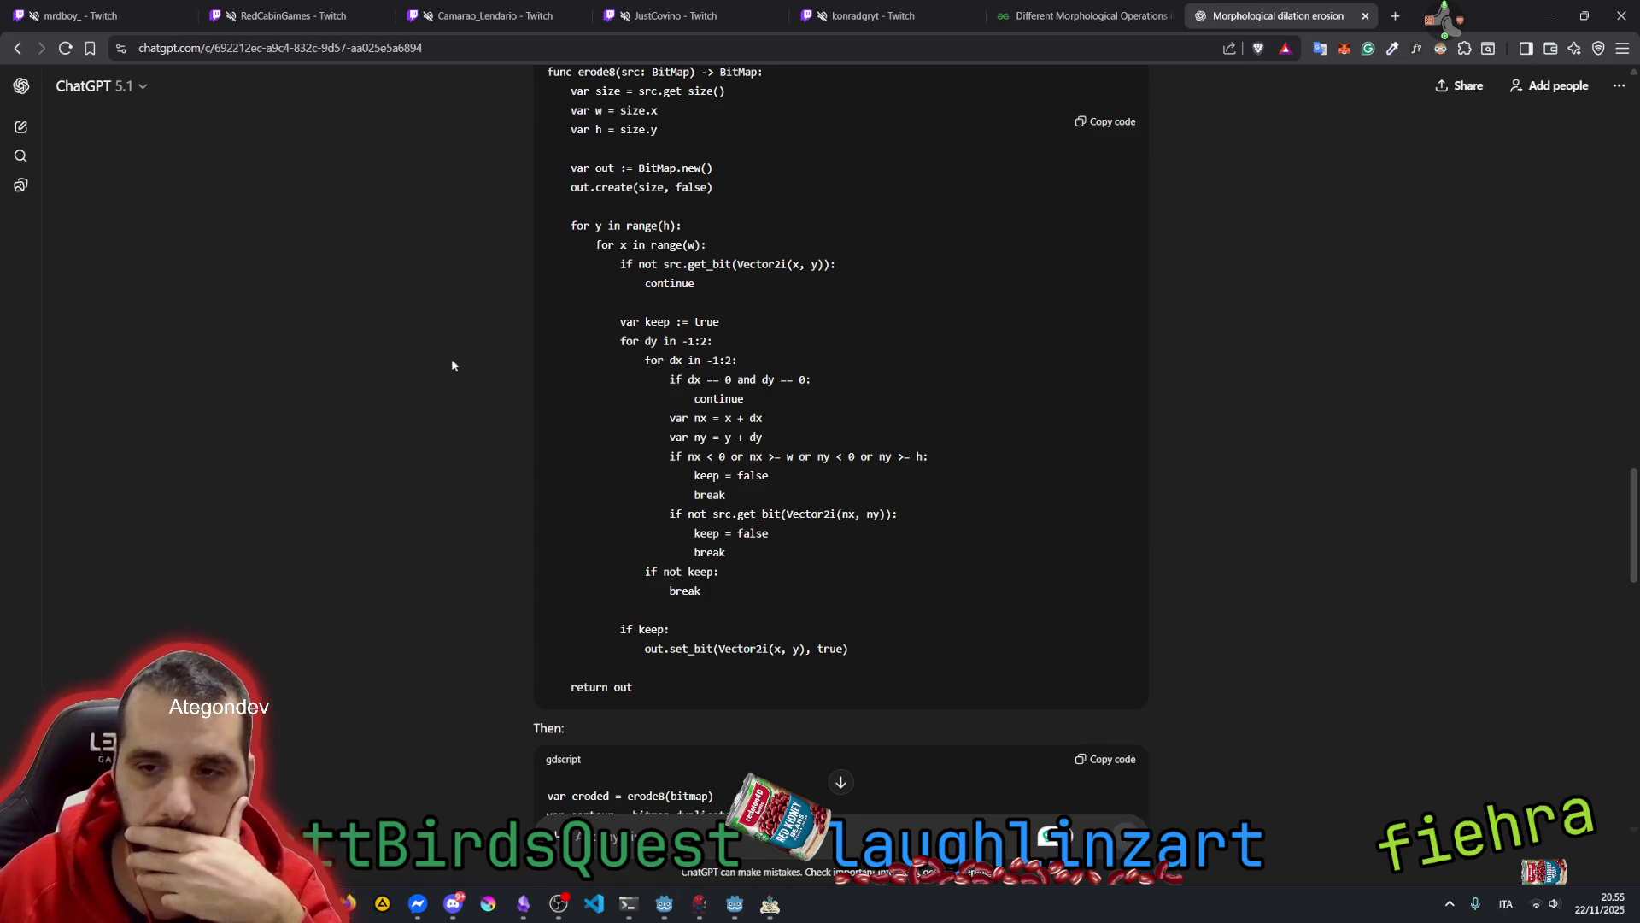
mouse_move(689, 456)
mouse_down()
mouse_move(940, 457)
mouse_move(762, 437)
mouse_up()
click(704, 489)
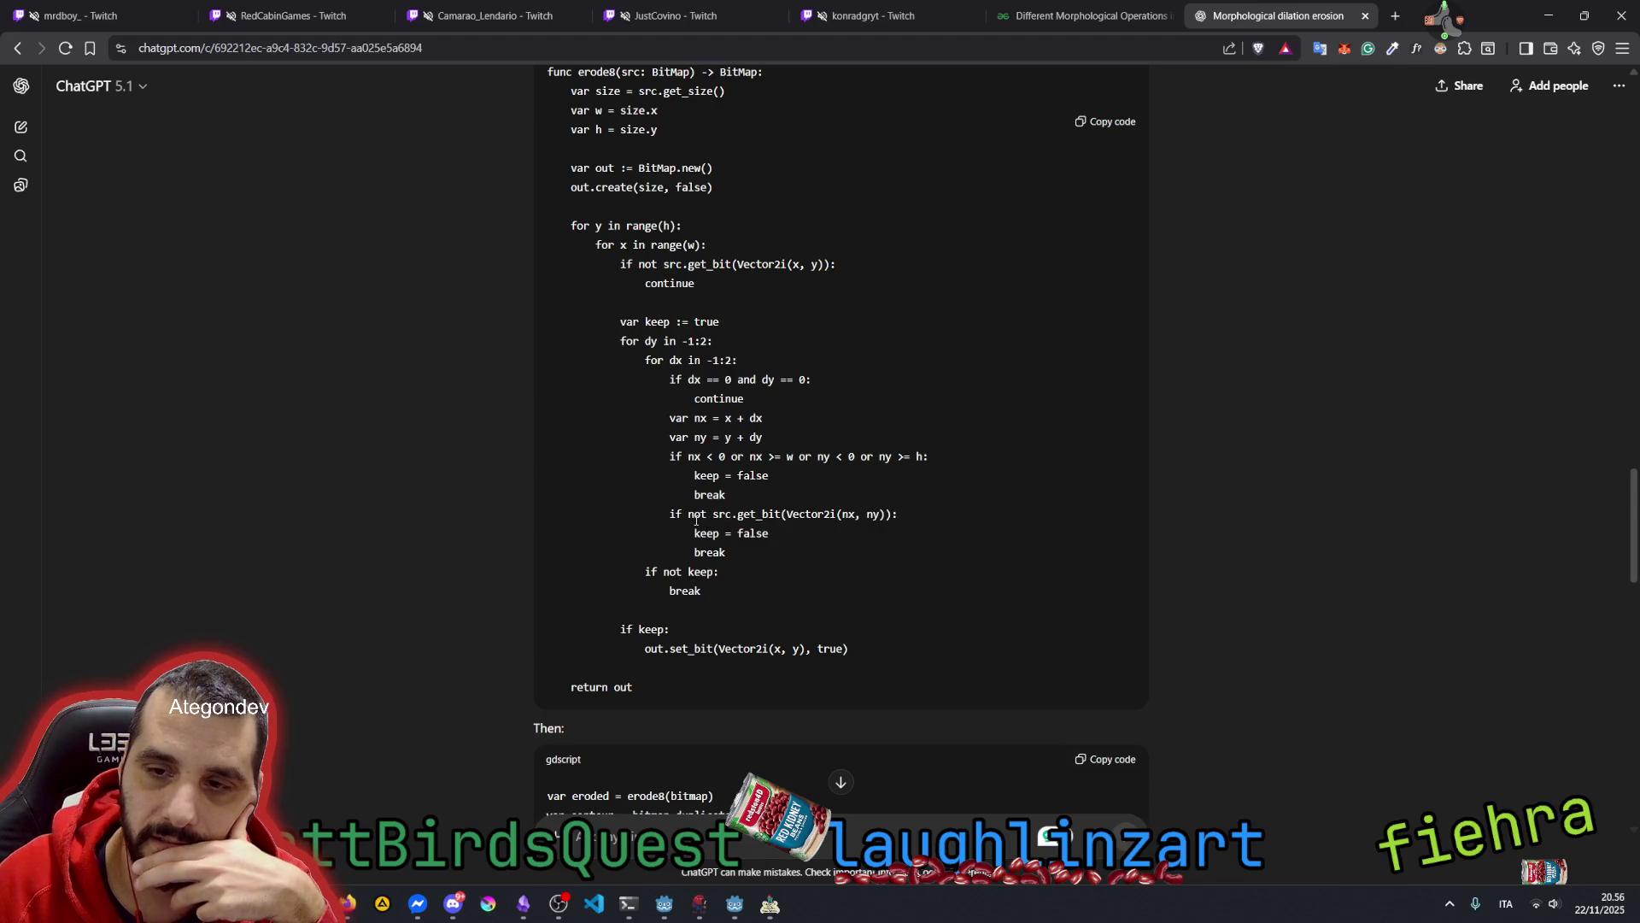
drag(690, 513, 776, 528)
click(773, 521)
double_click(760, 514)
double_click(825, 516)
click(820, 516)
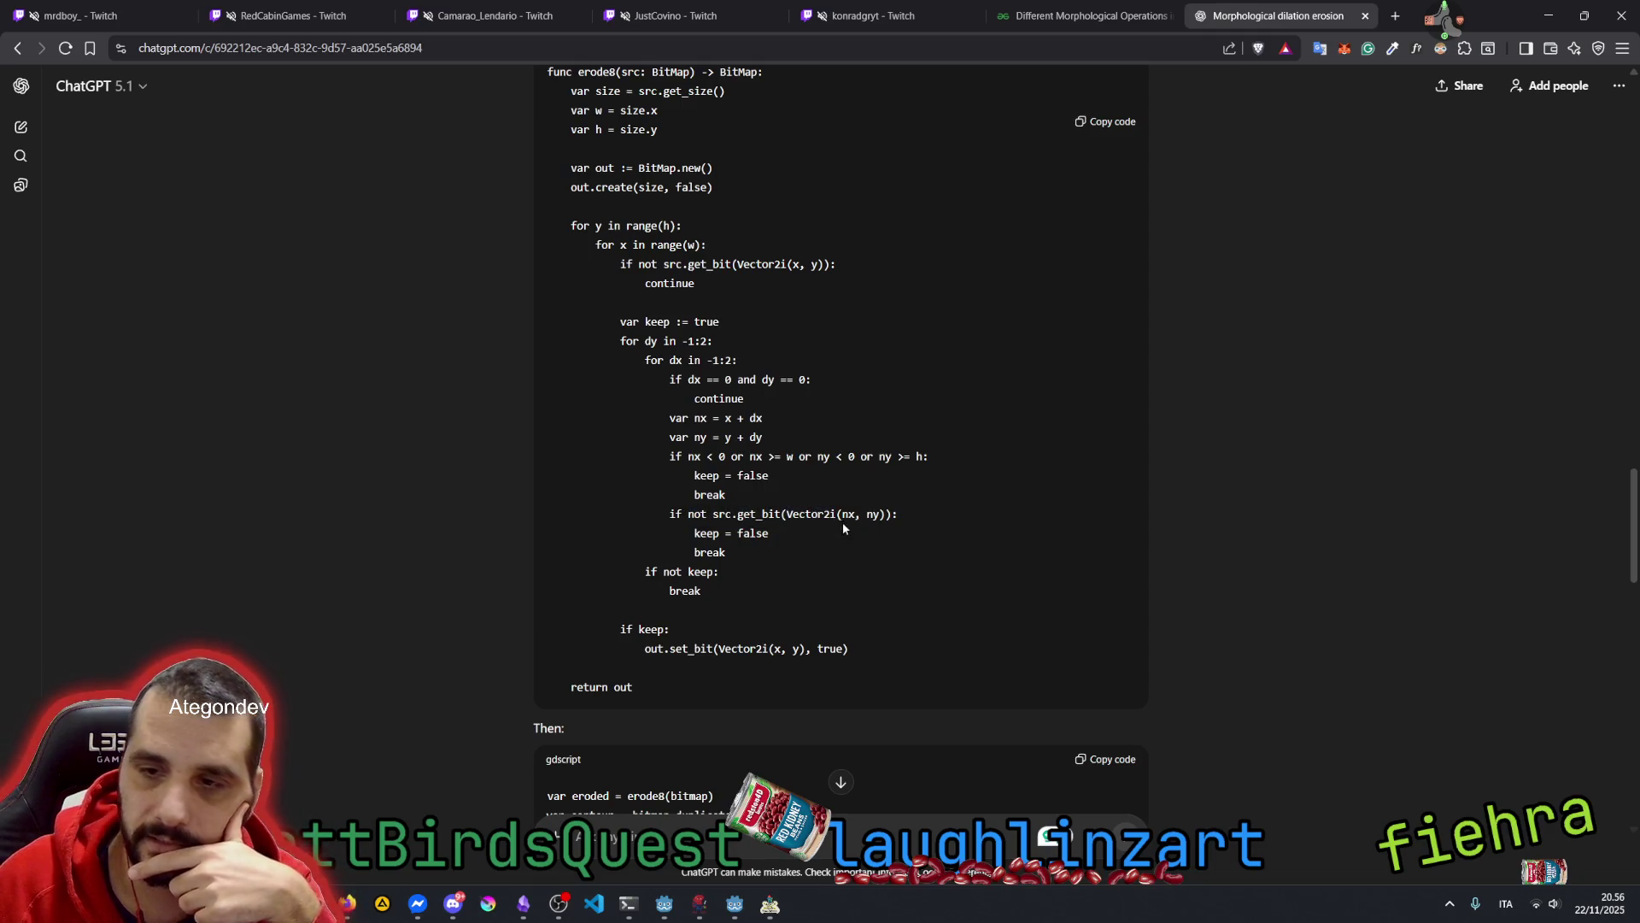
drag(696, 532, 769, 533)
click(722, 532)
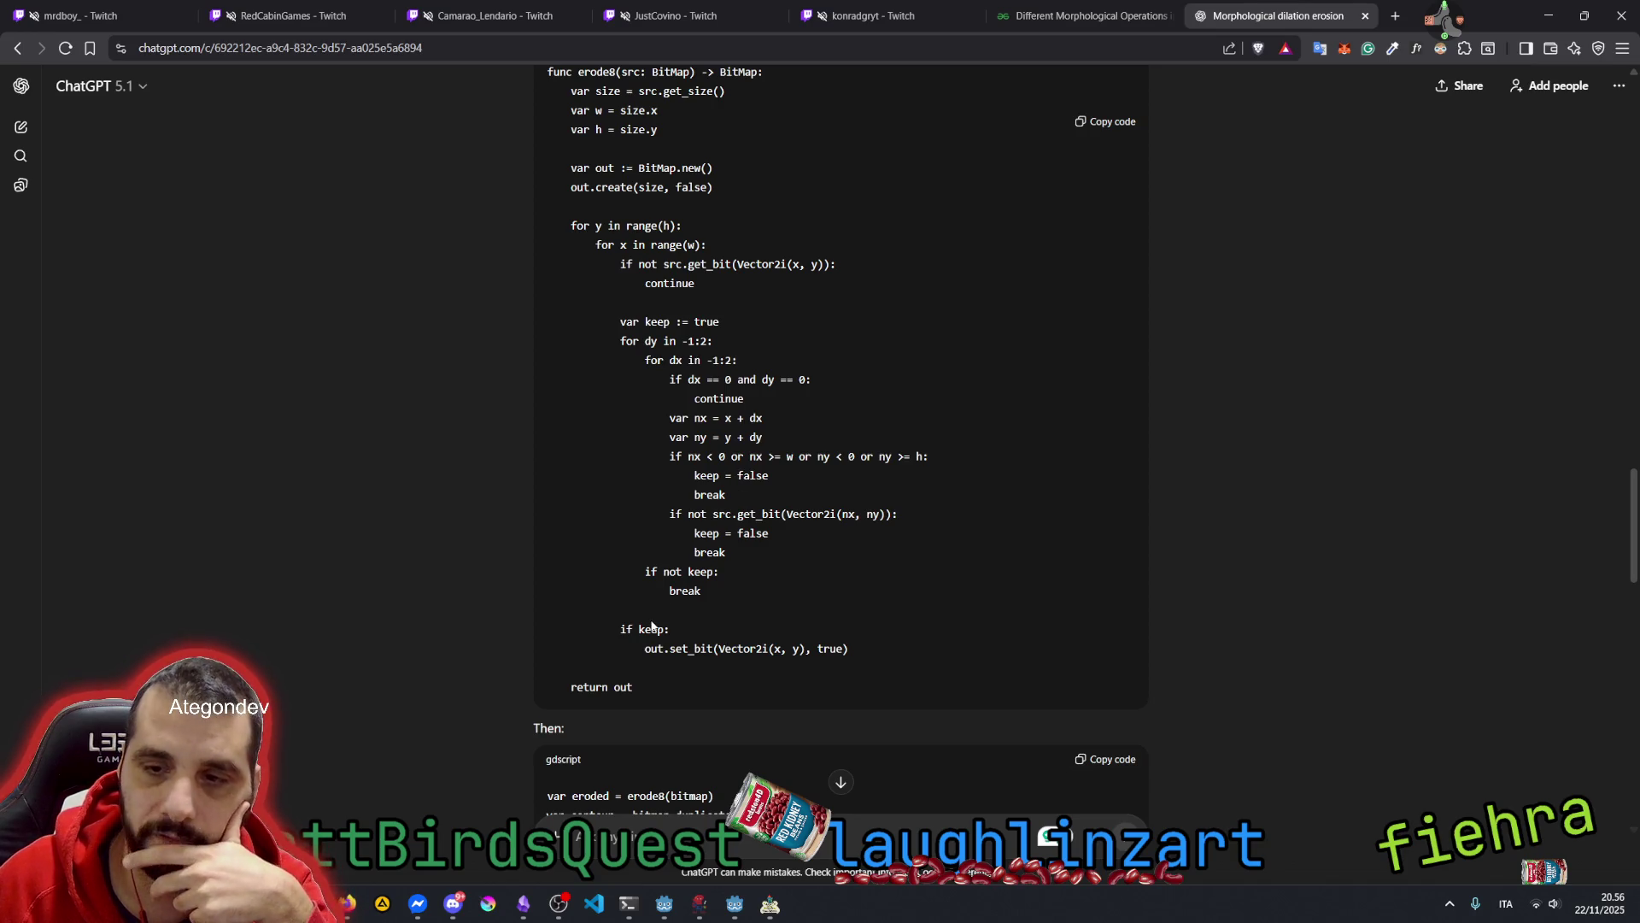
double_click(653, 629)
click(712, 365)
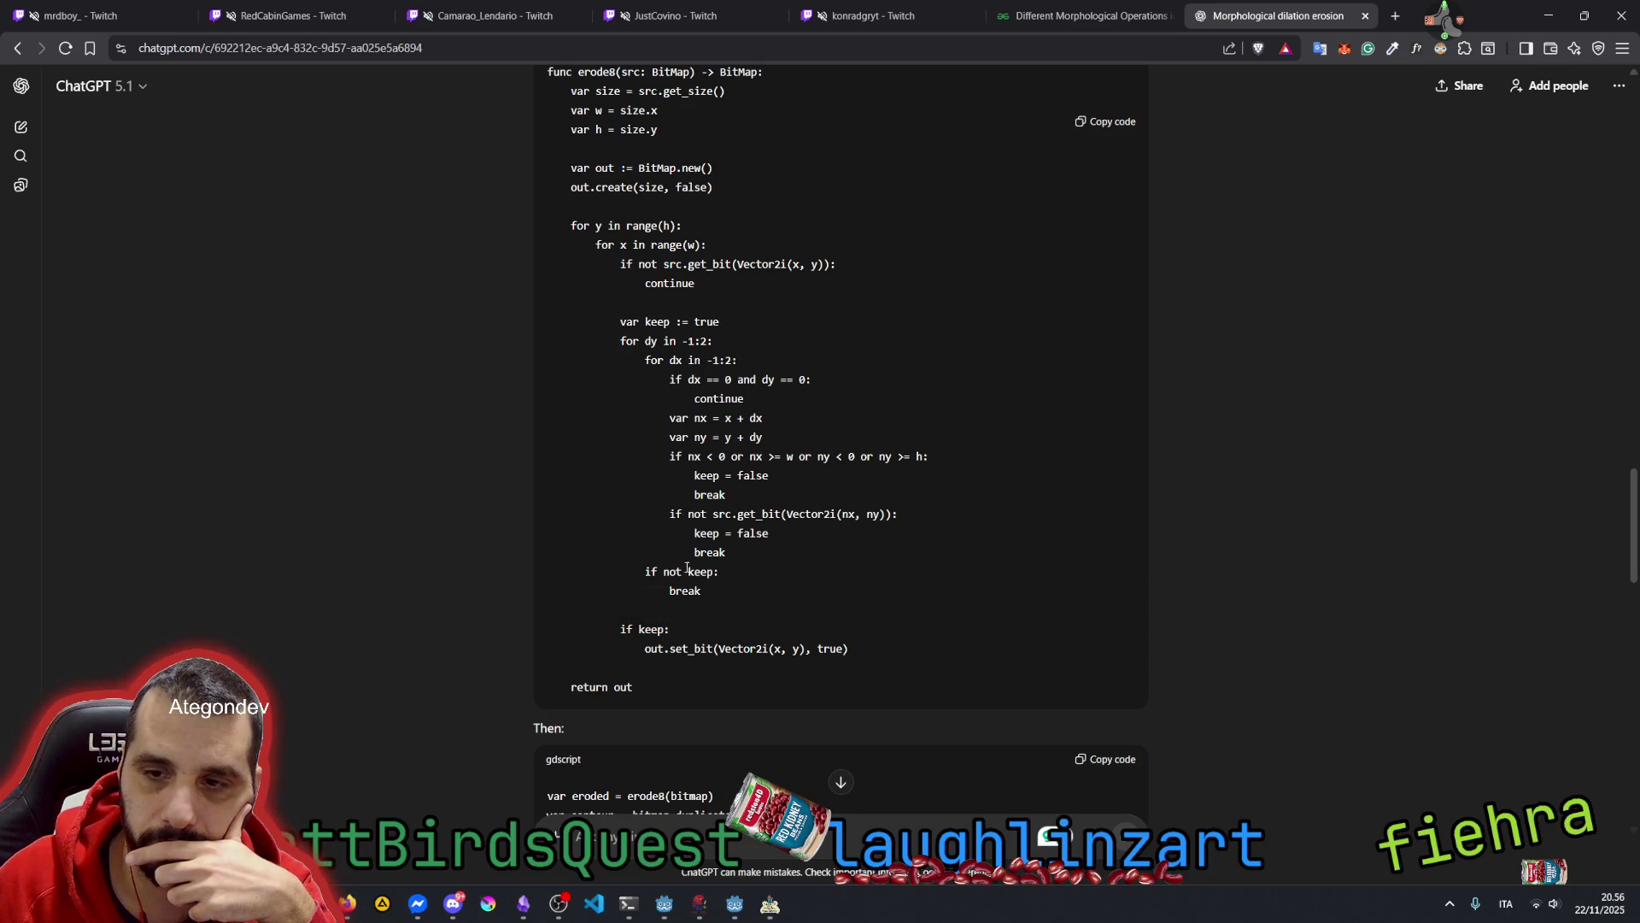
drag(645, 648, 845, 651)
double_click(828, 651)
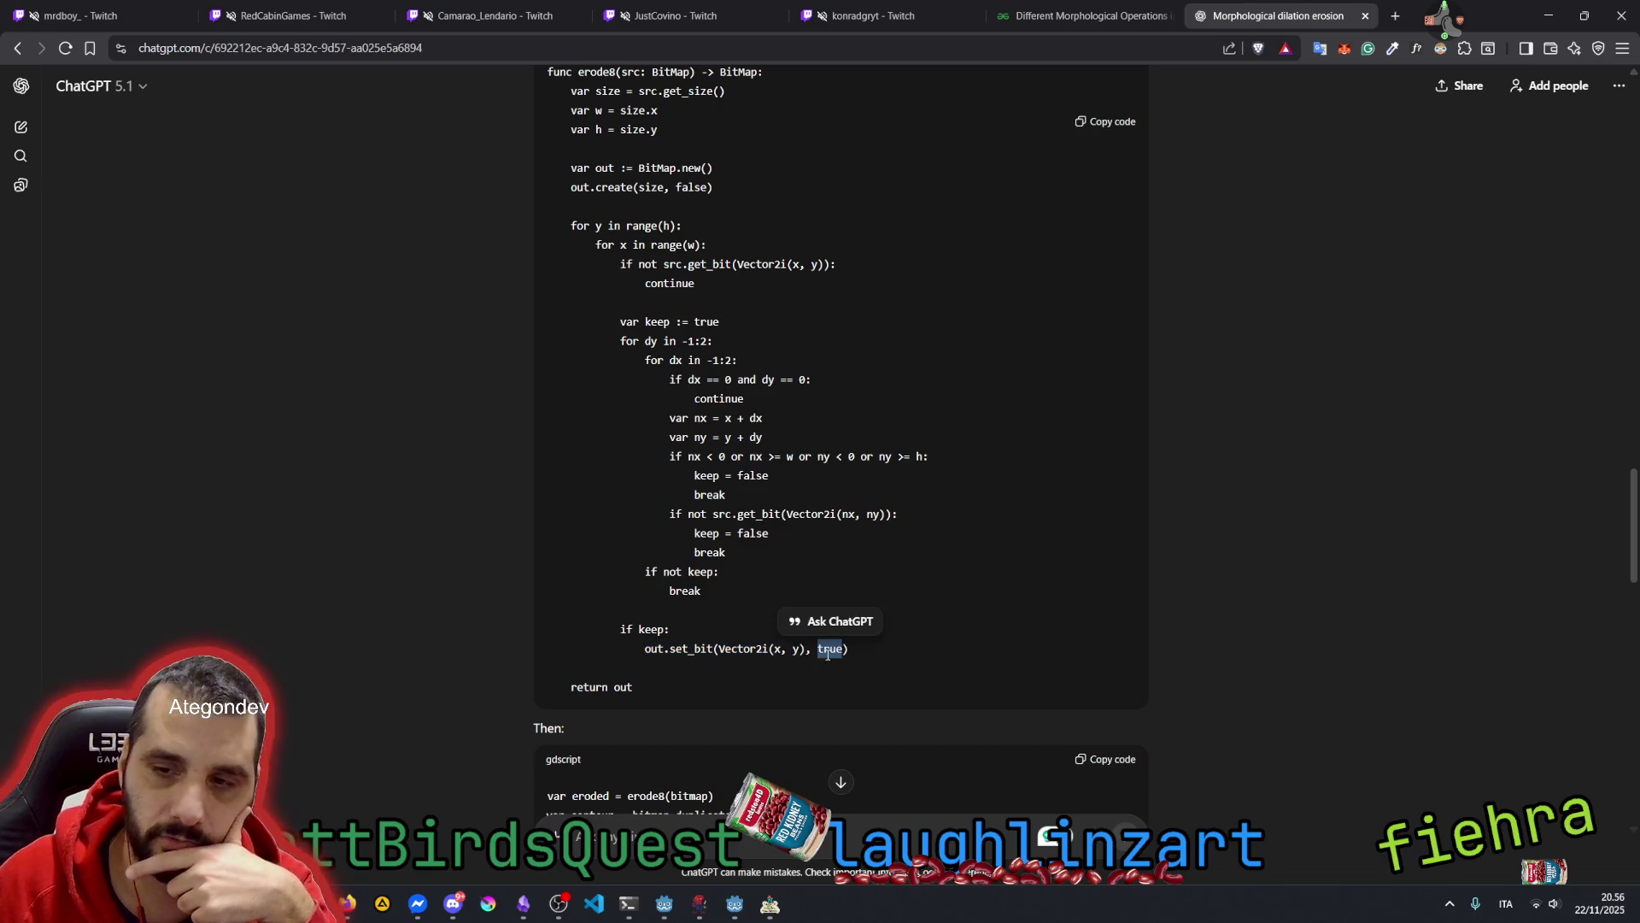
scroll(816, 525, down, 2)
scroll(763, 425, down, 3)
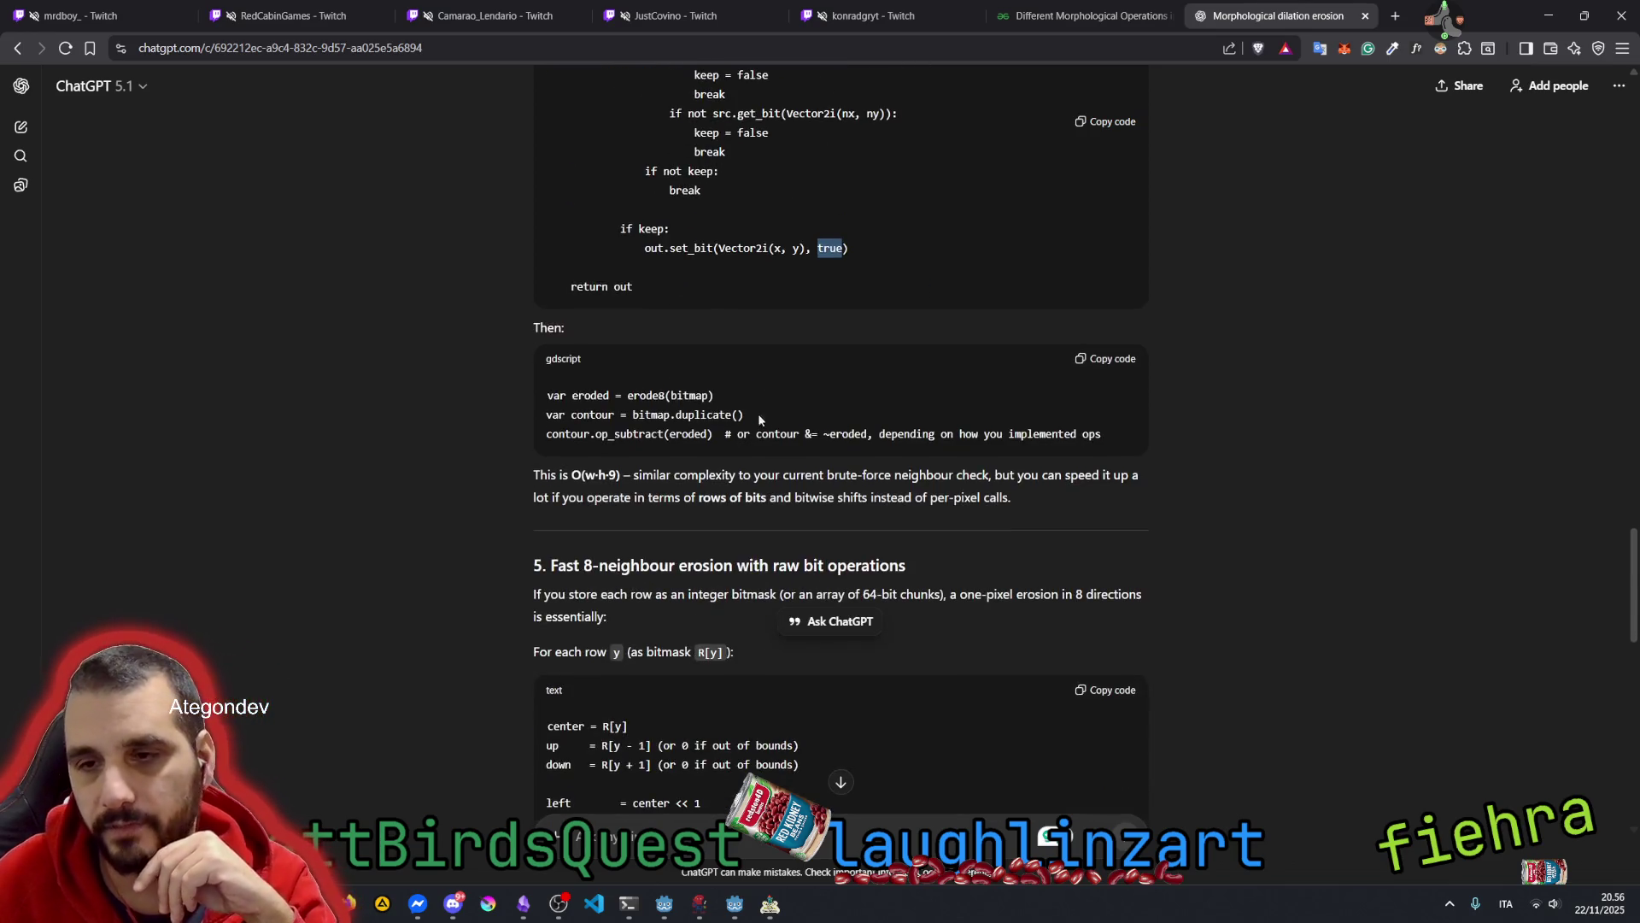
double_click(651, 395)
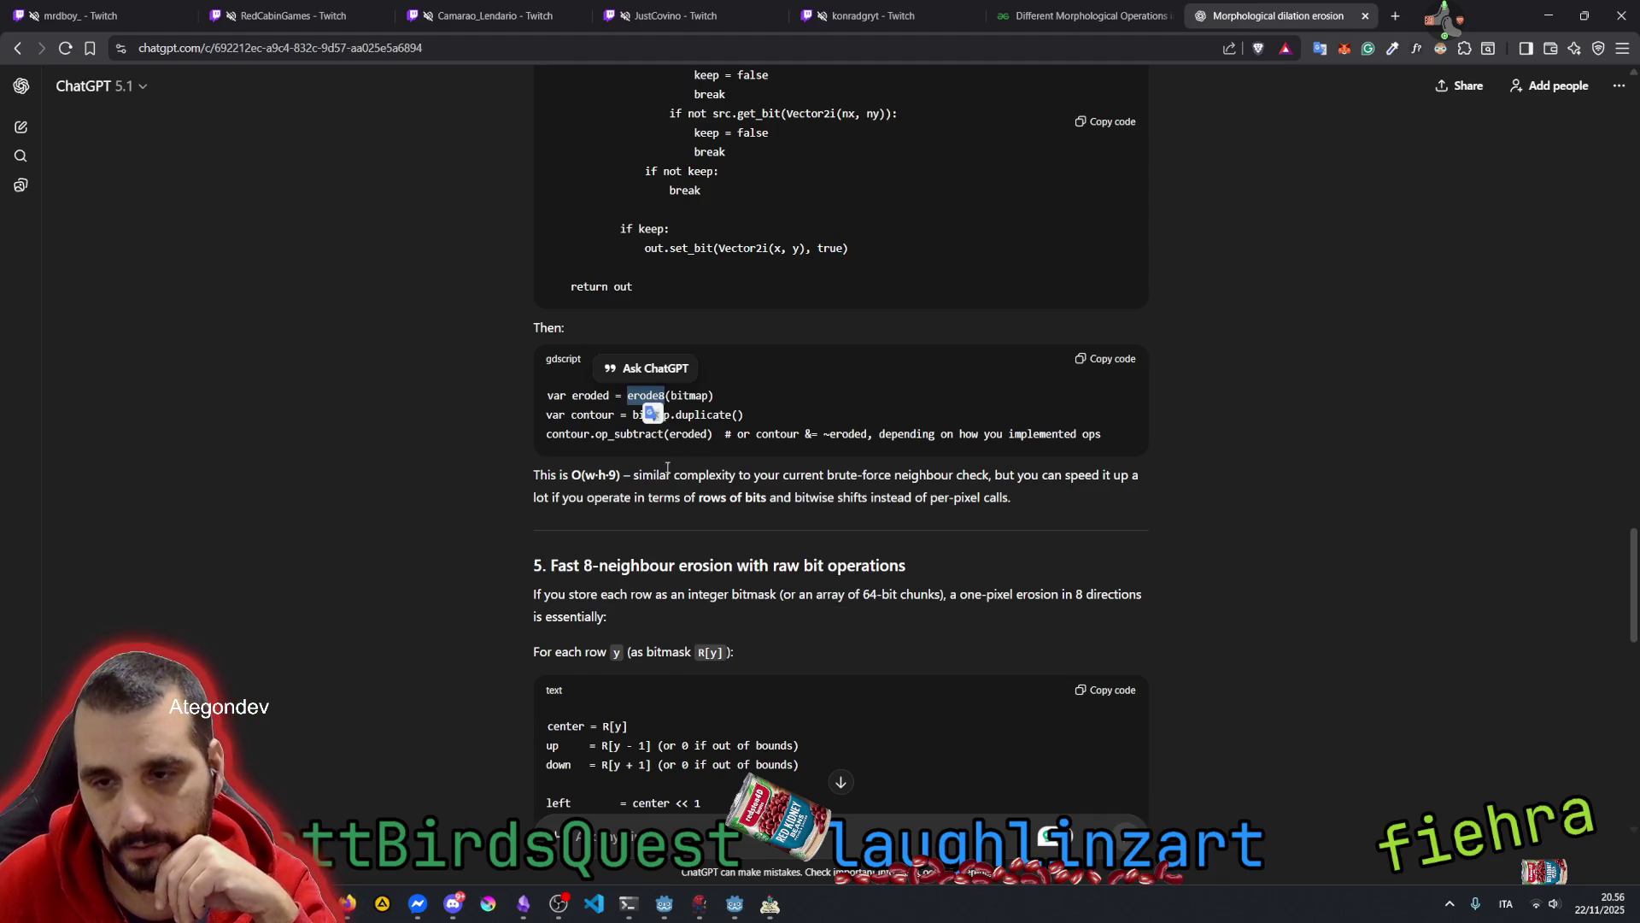
scroll(658, 477, down, 15)
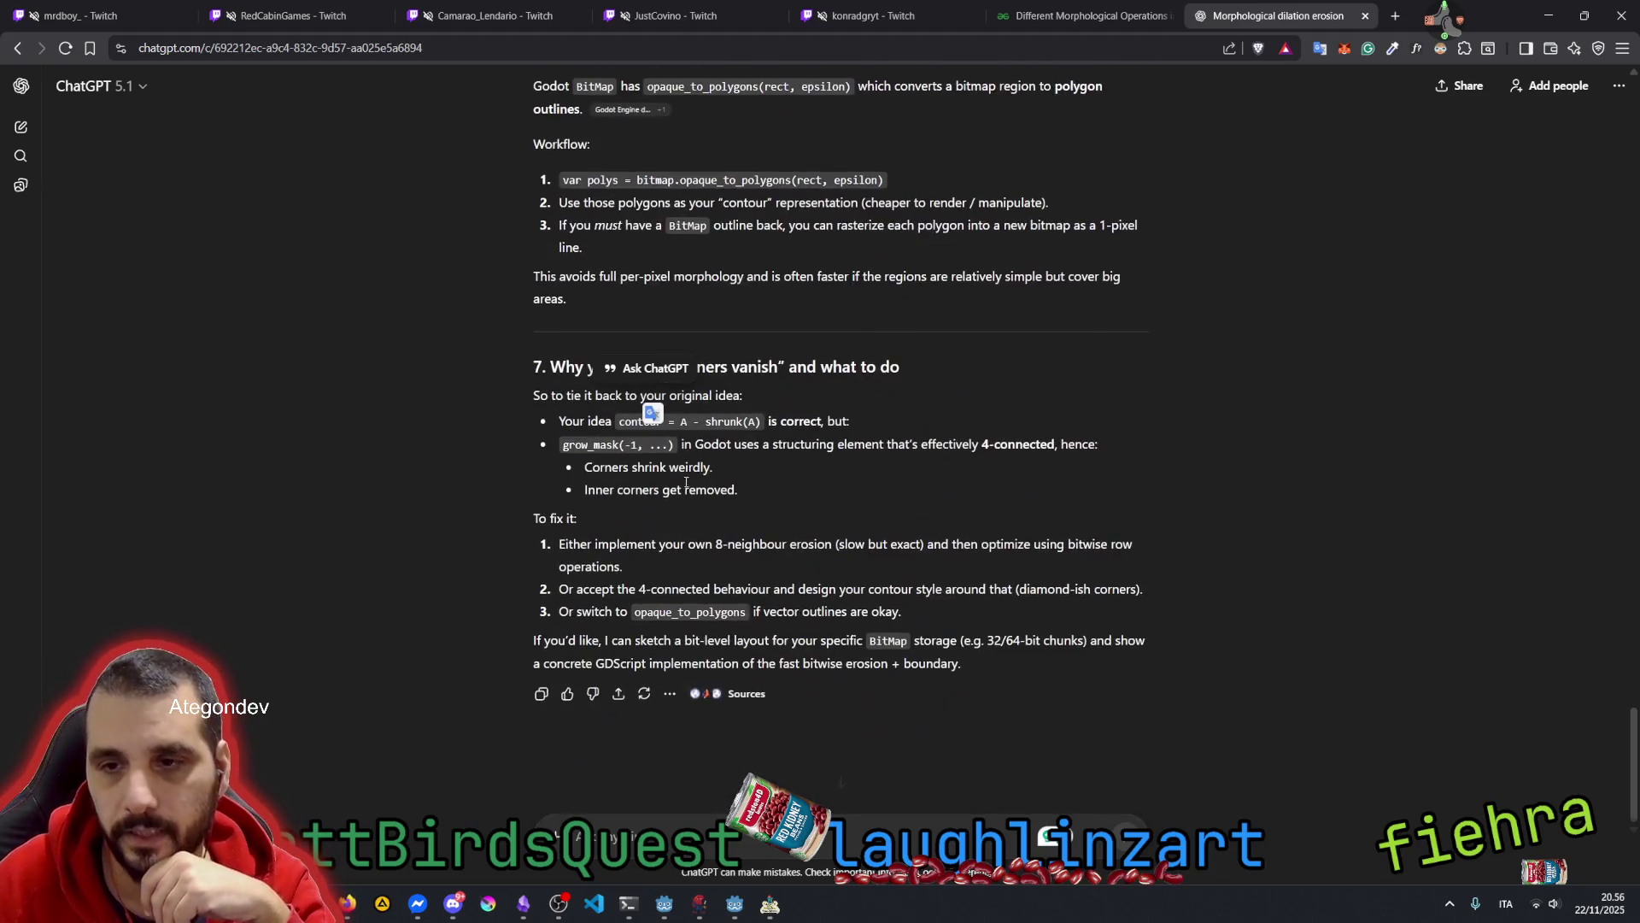
scroll(708, 506, up, 13)
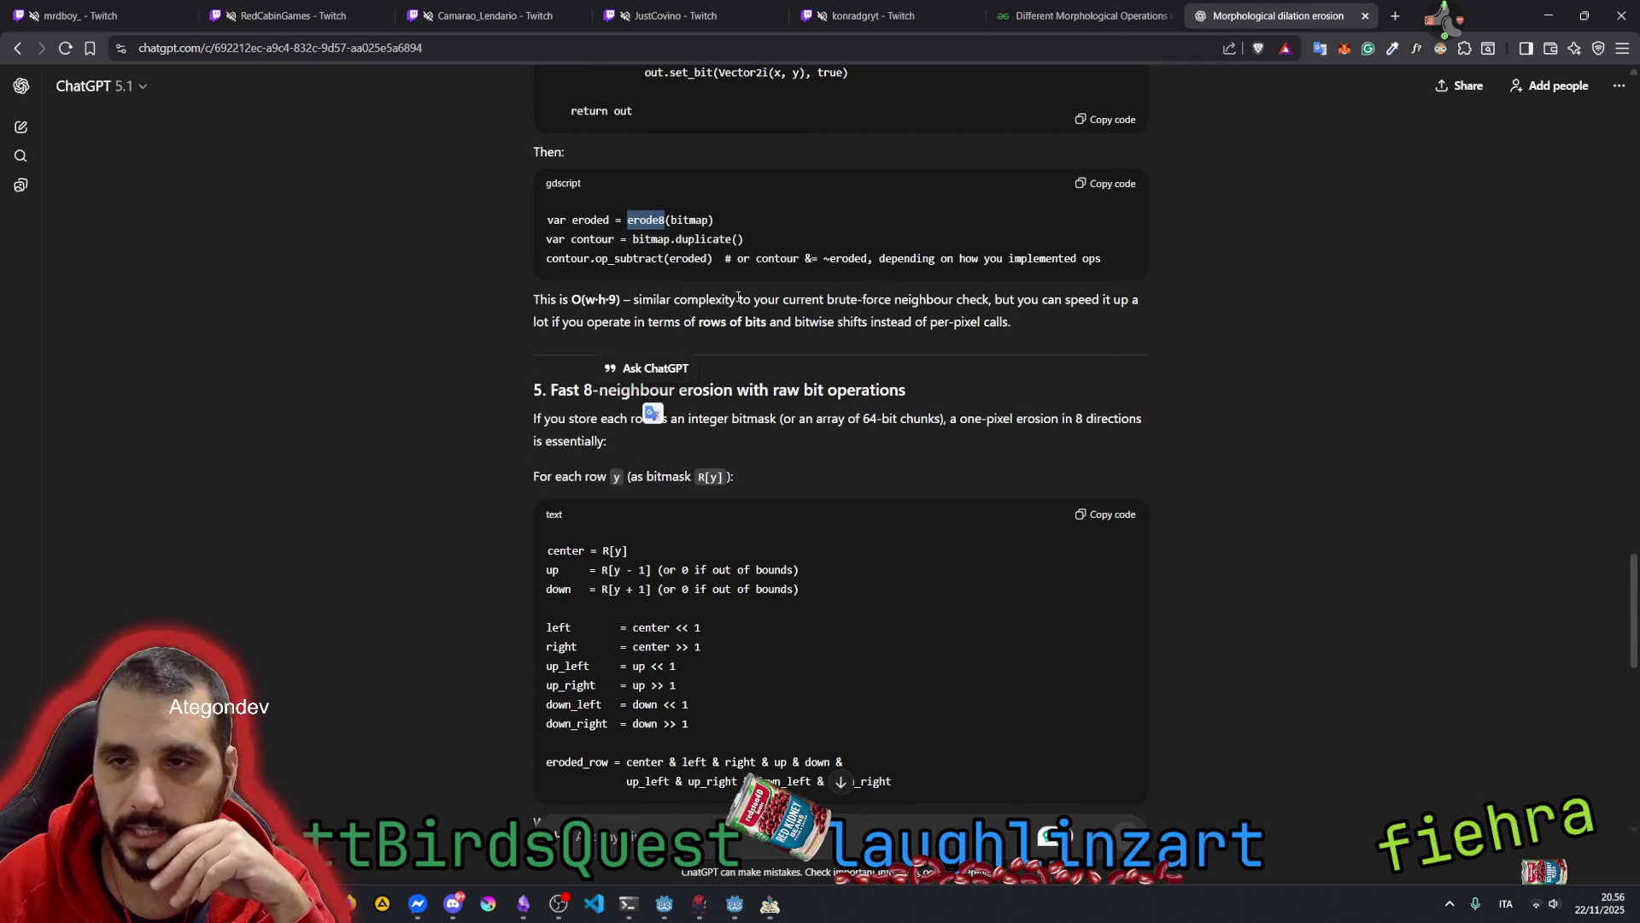
click(798, 418)
drag(595, 386, 885, 390)
click(803, 390)
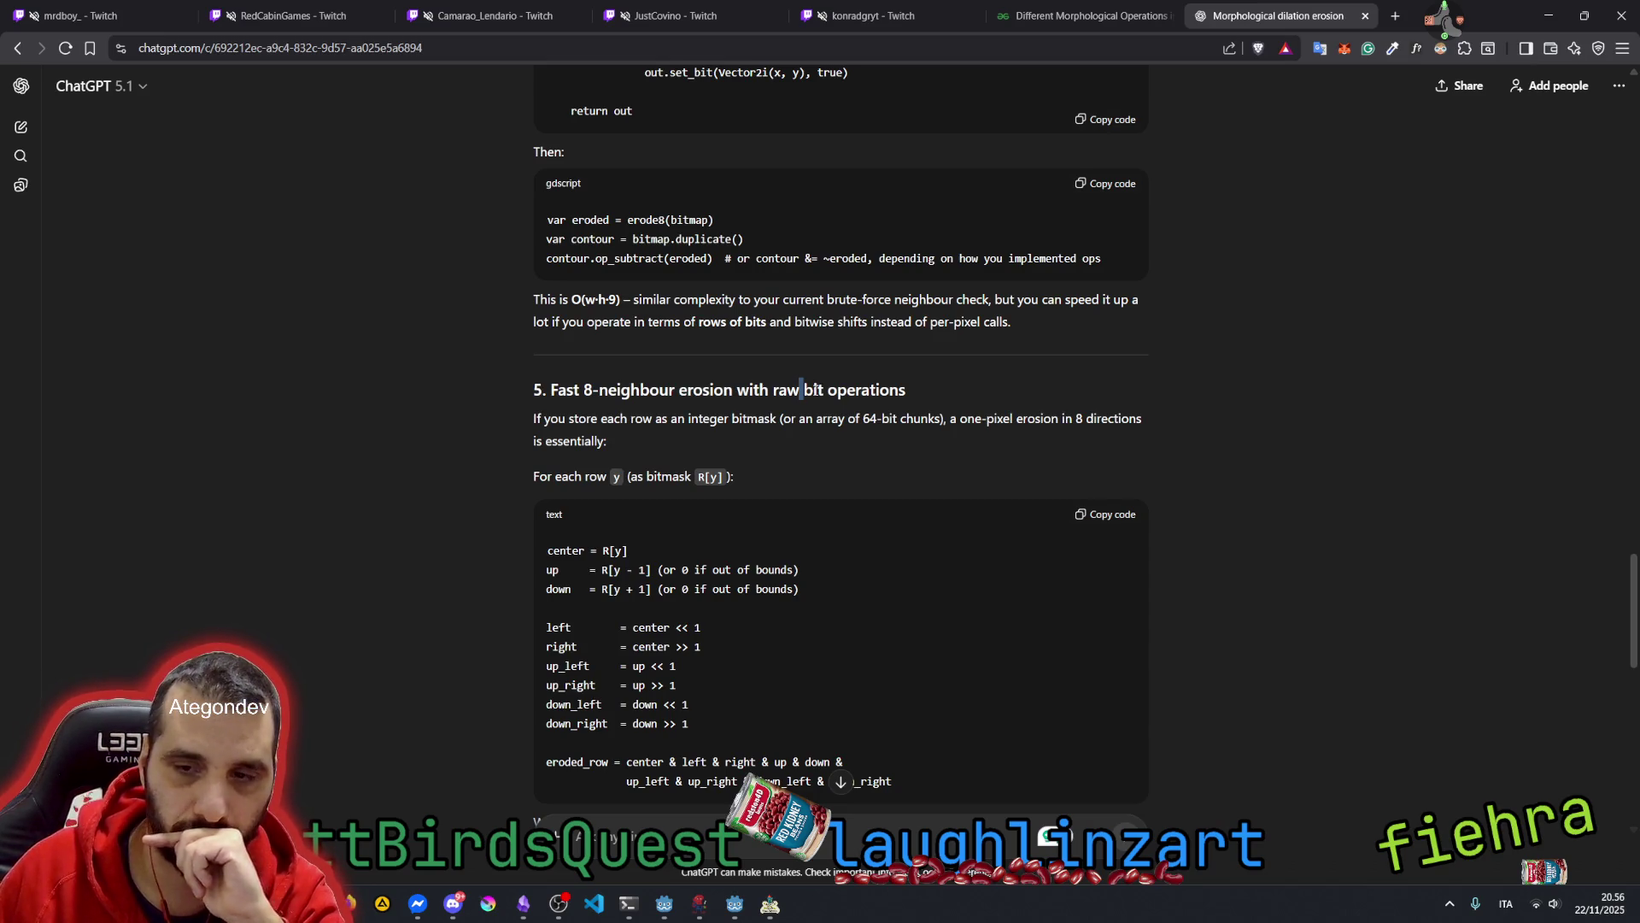
double_click(682, 627)
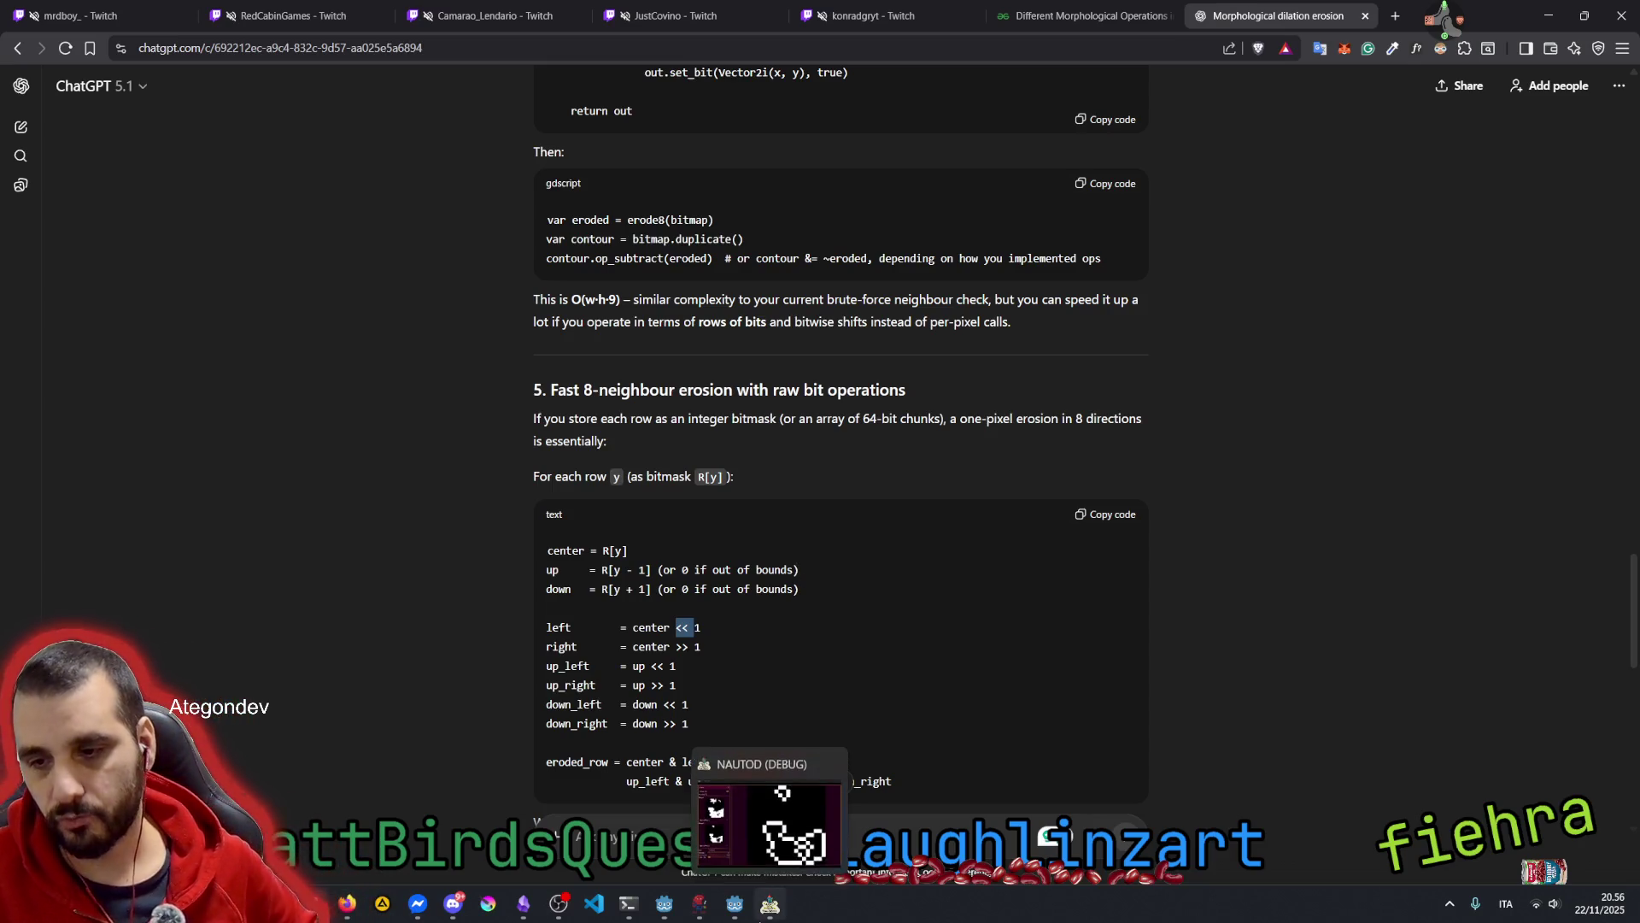
Regenerate NAUTOD's Contour result at dimensions 52 with noise scale 0.8
click(770, 904)
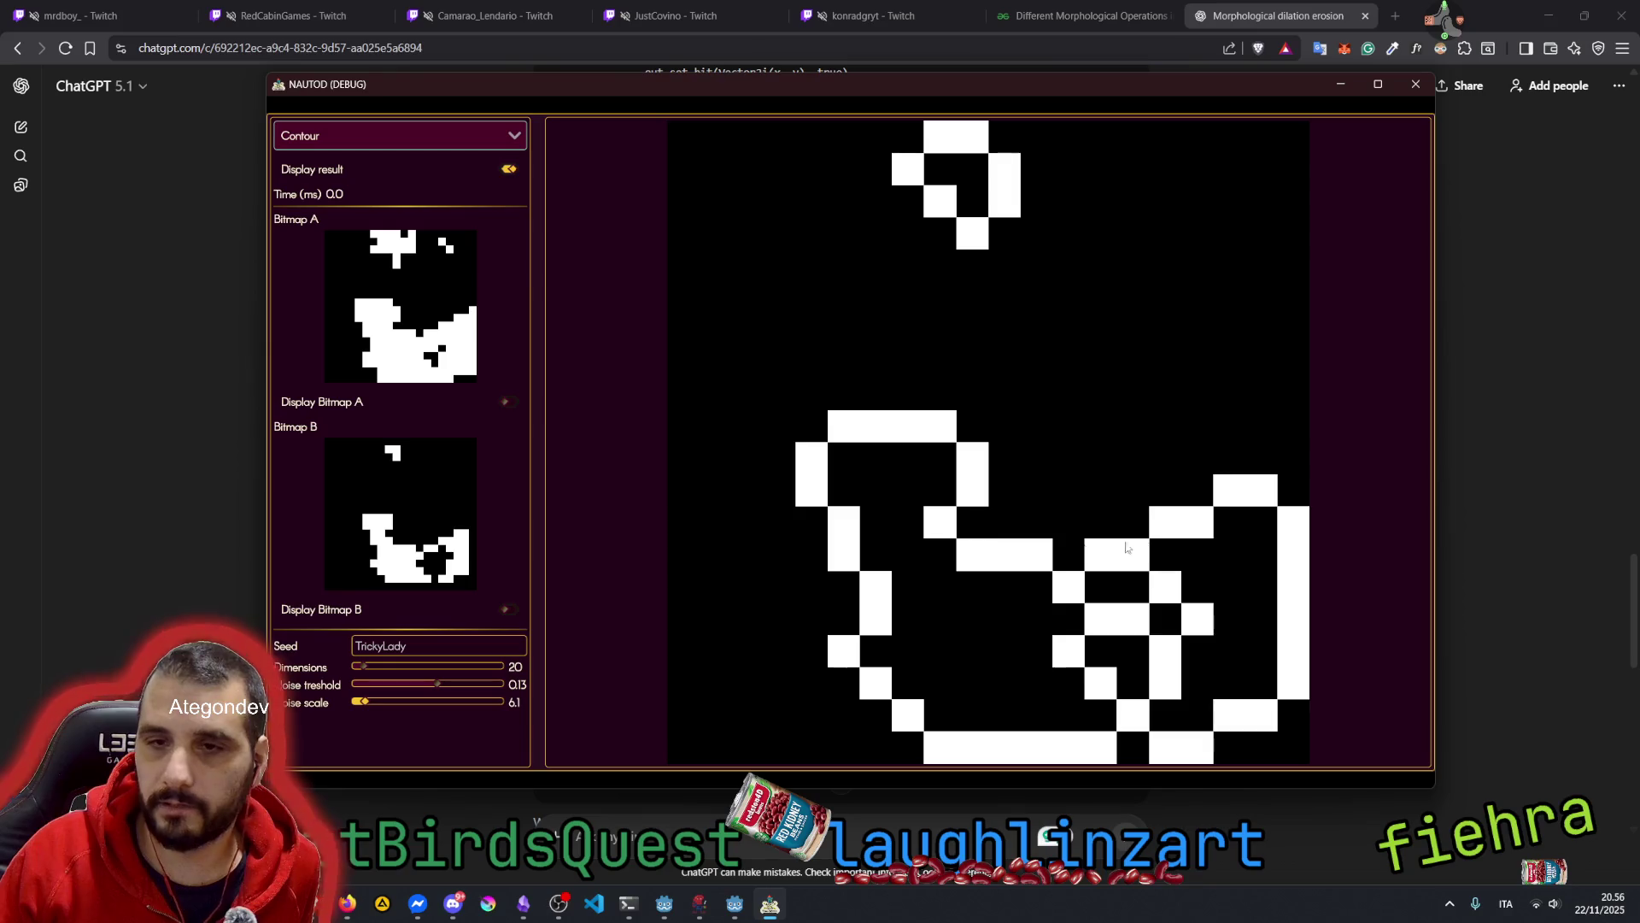
click(377, 131)
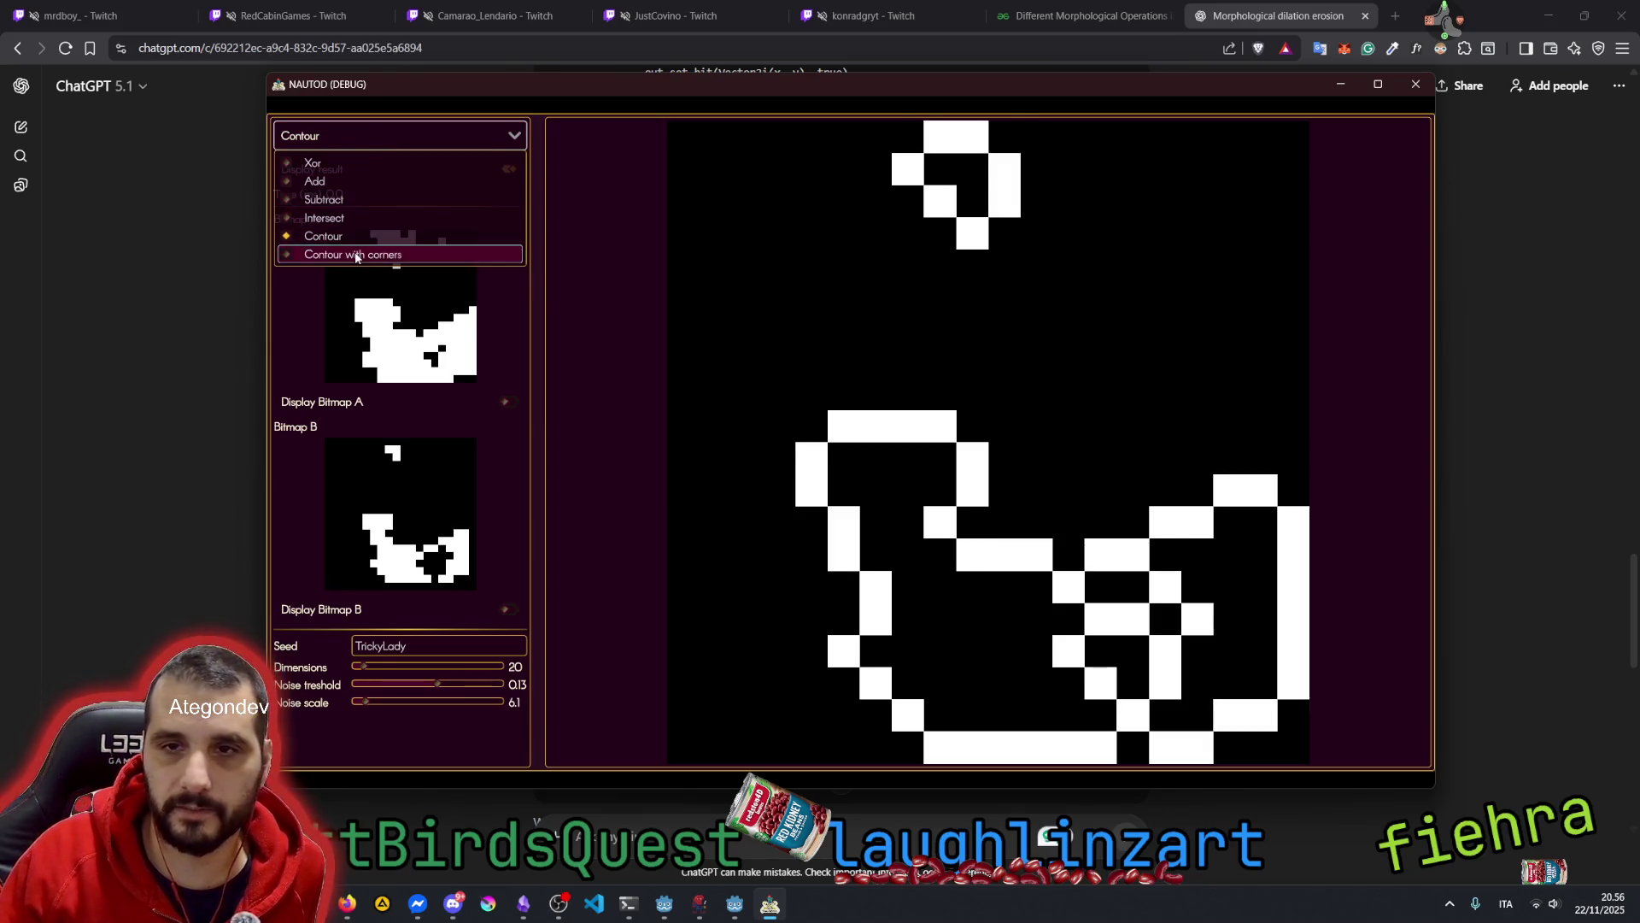
click(350, 253)
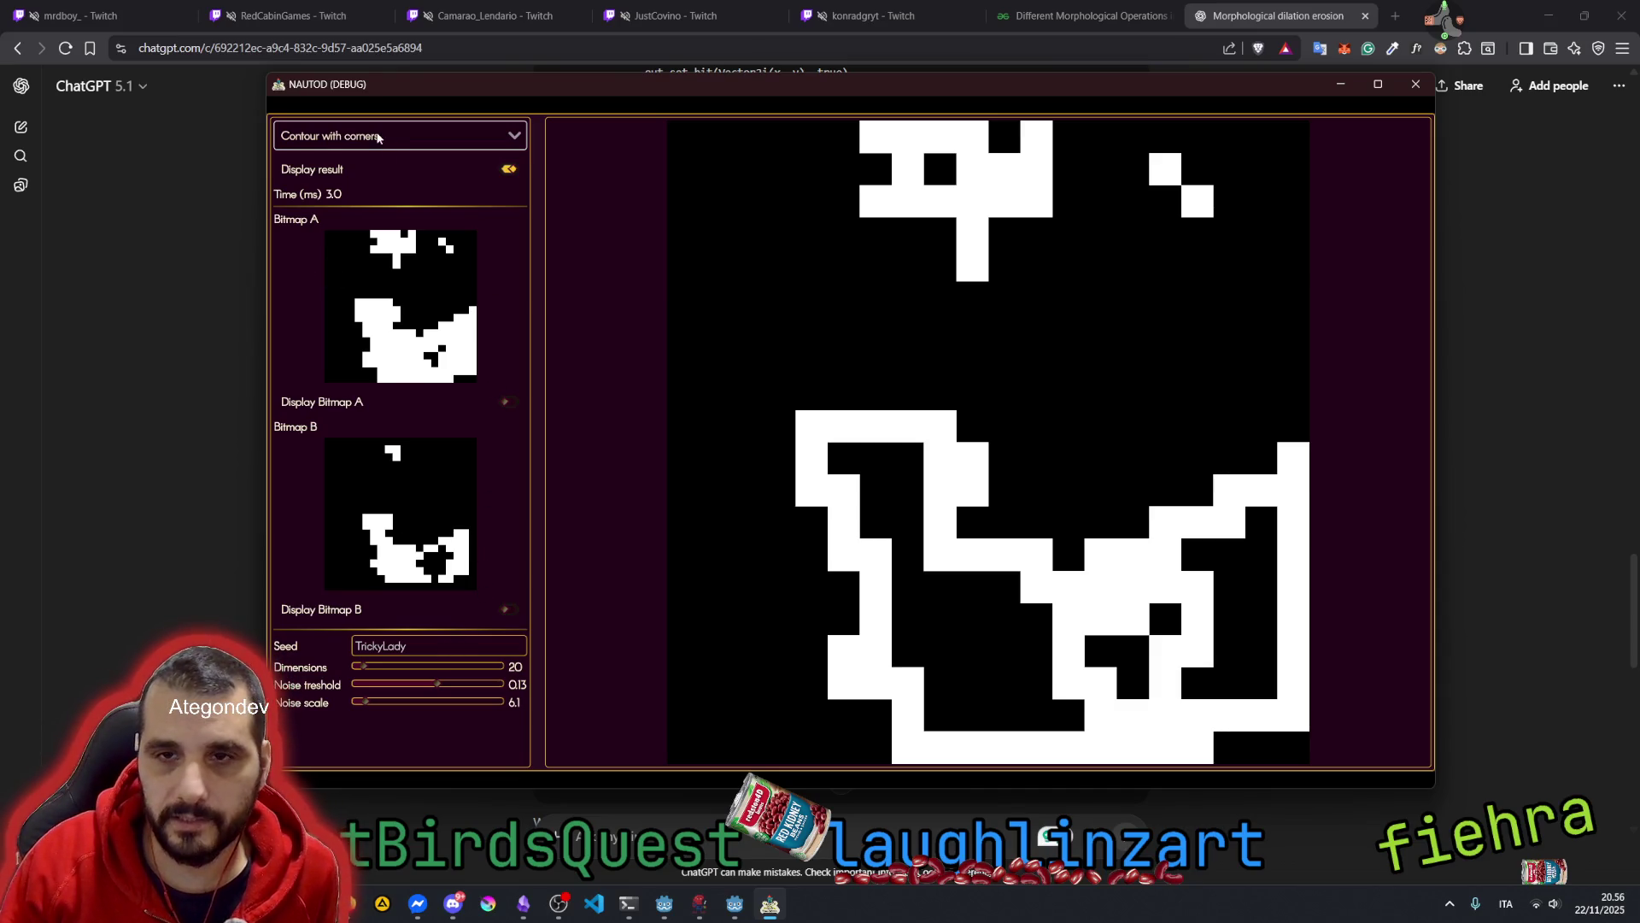
click(385, 137)
click(376, 236)
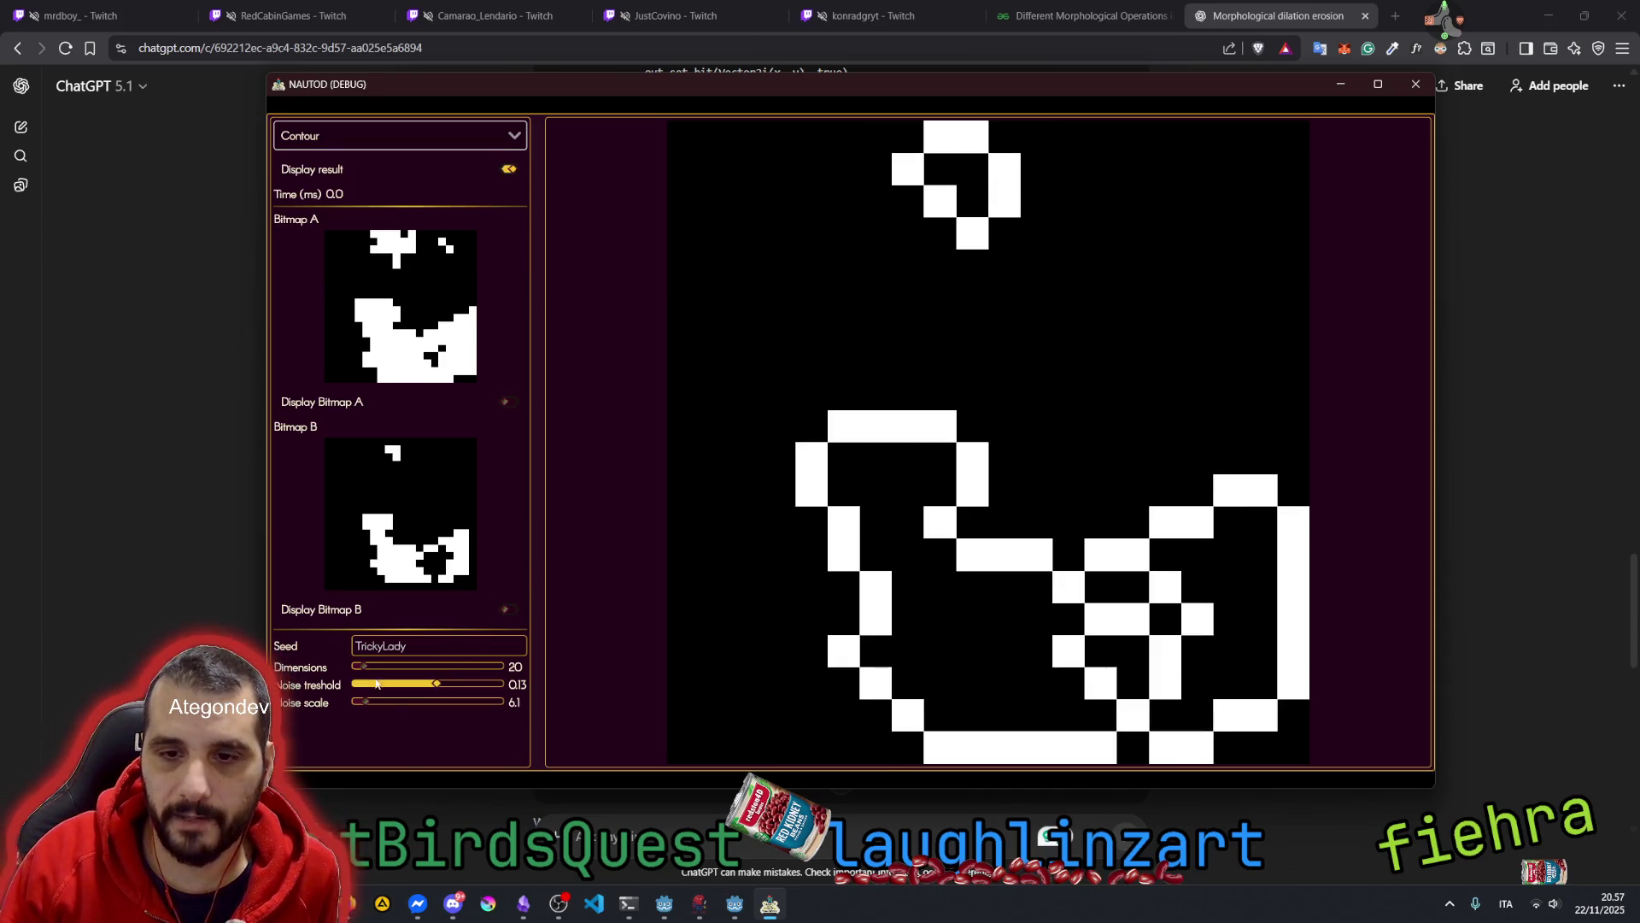
drag(376, 669, 541, 672)
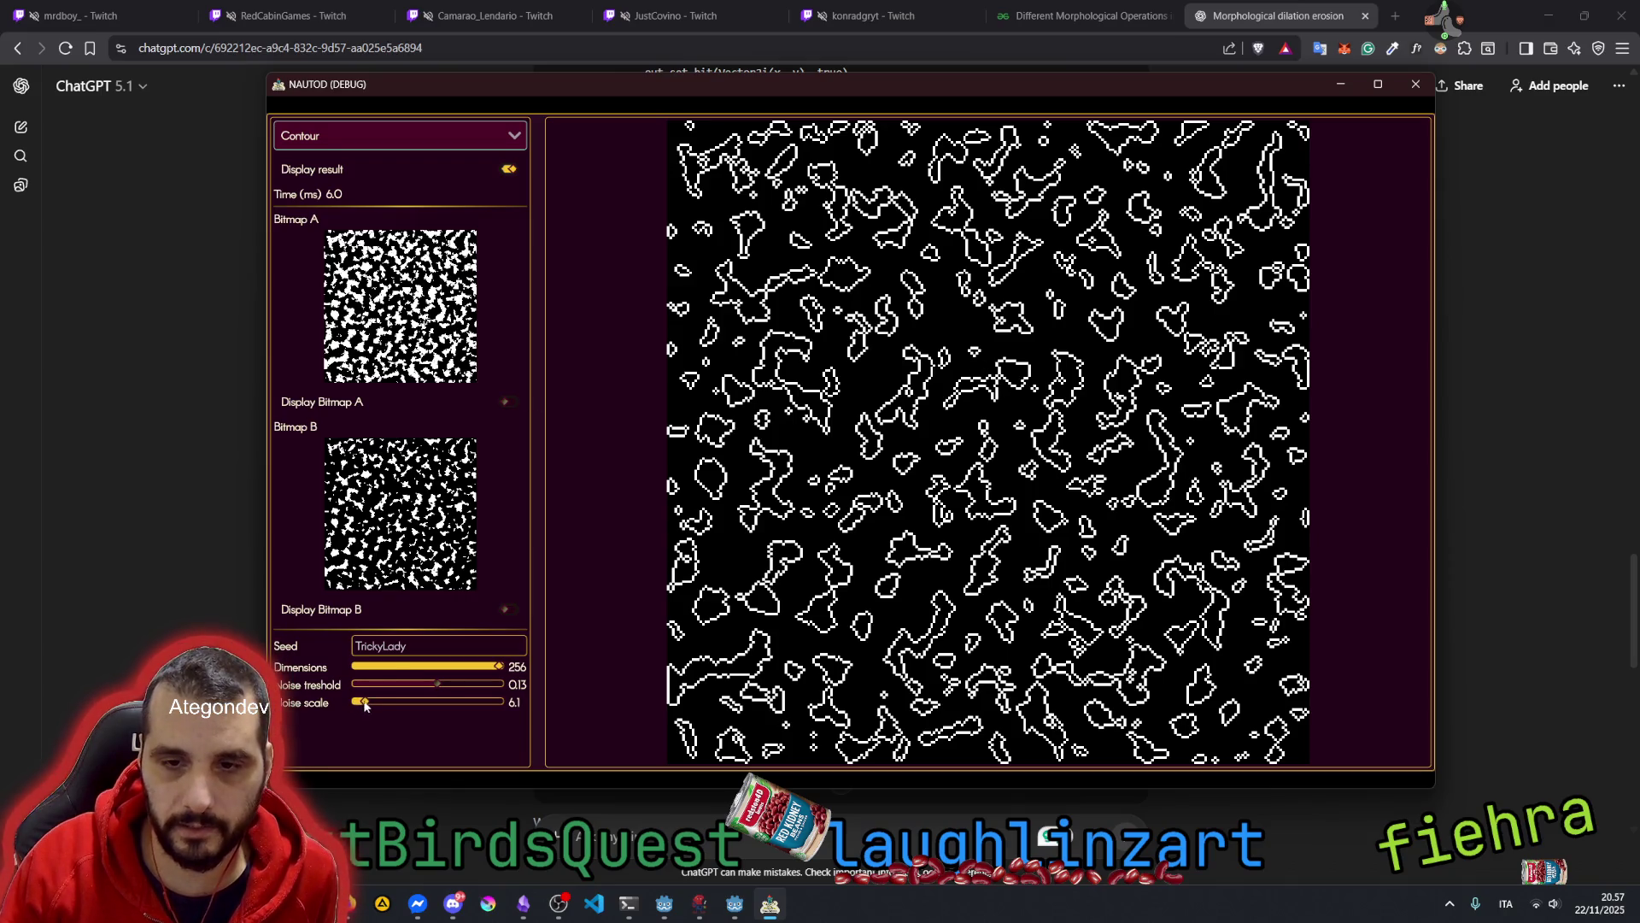
drag(378, 703, 355, 703)
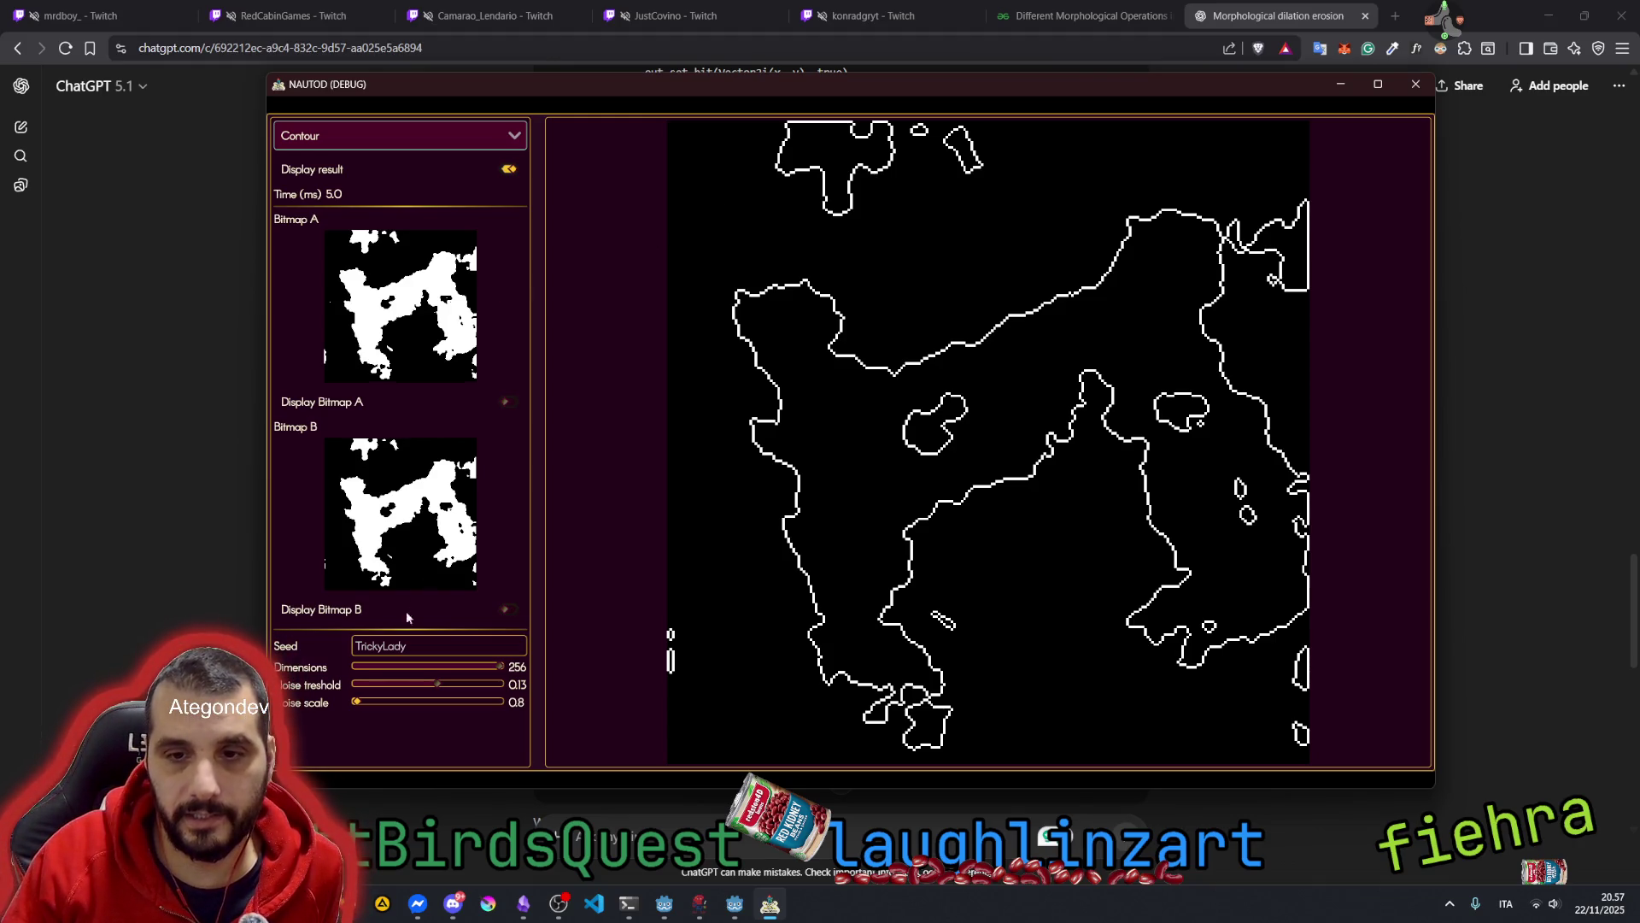
drag(500, 667, 381, 669)
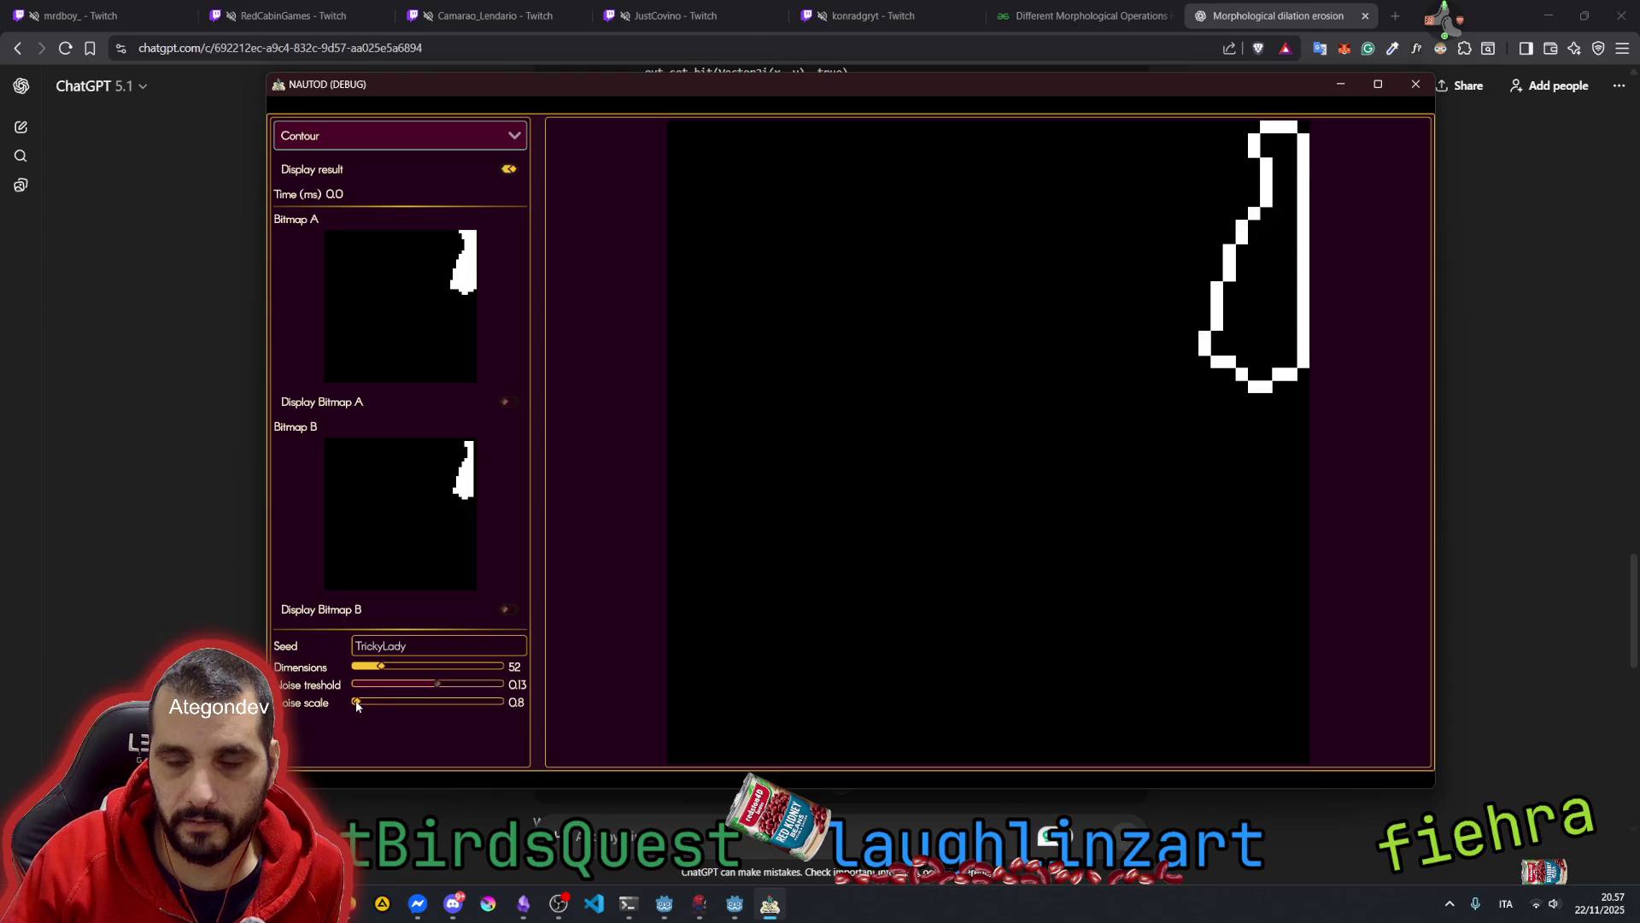
Replace the Contour test seed text with 'Fish'
double_click(396, 645)
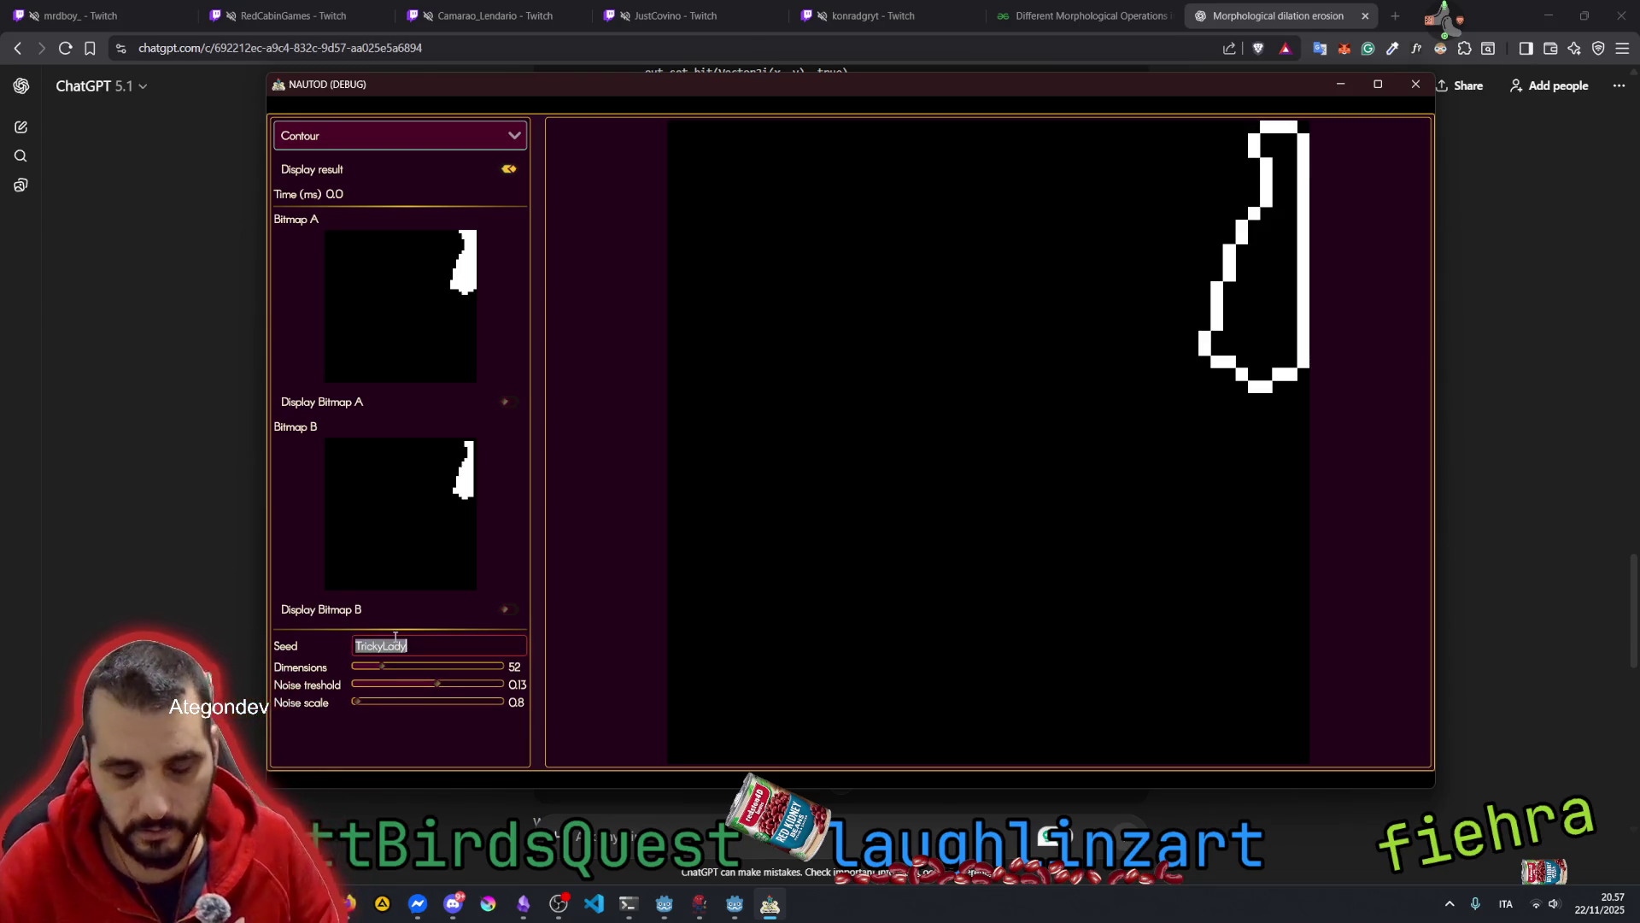
text(Fiehra)
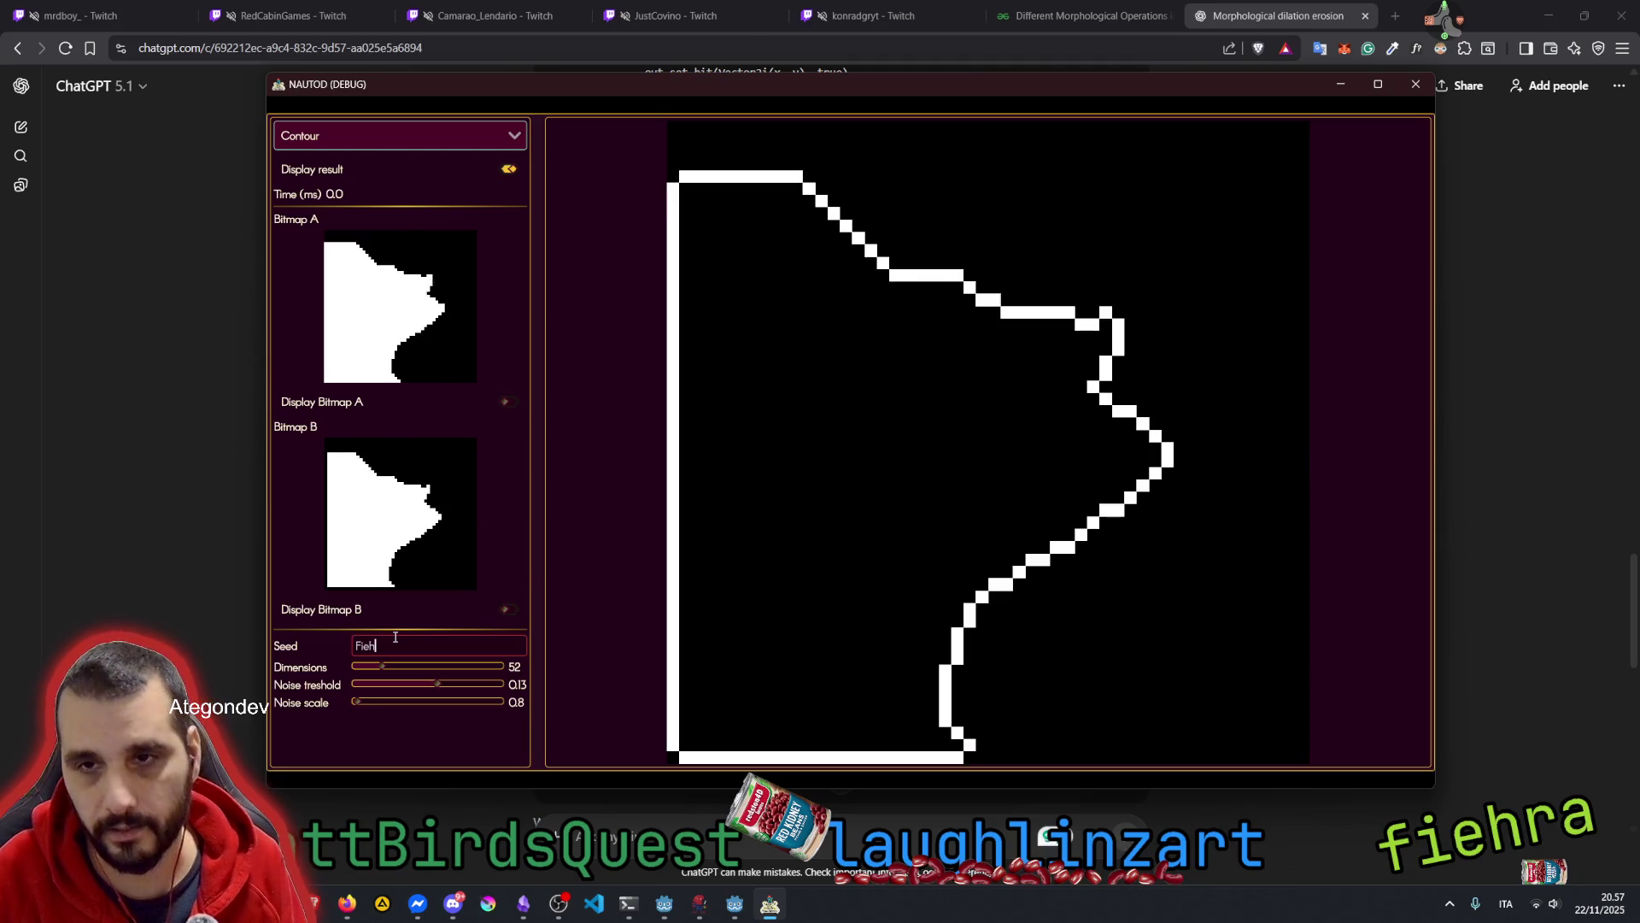
key(BackSpace)
key(BackSpace)
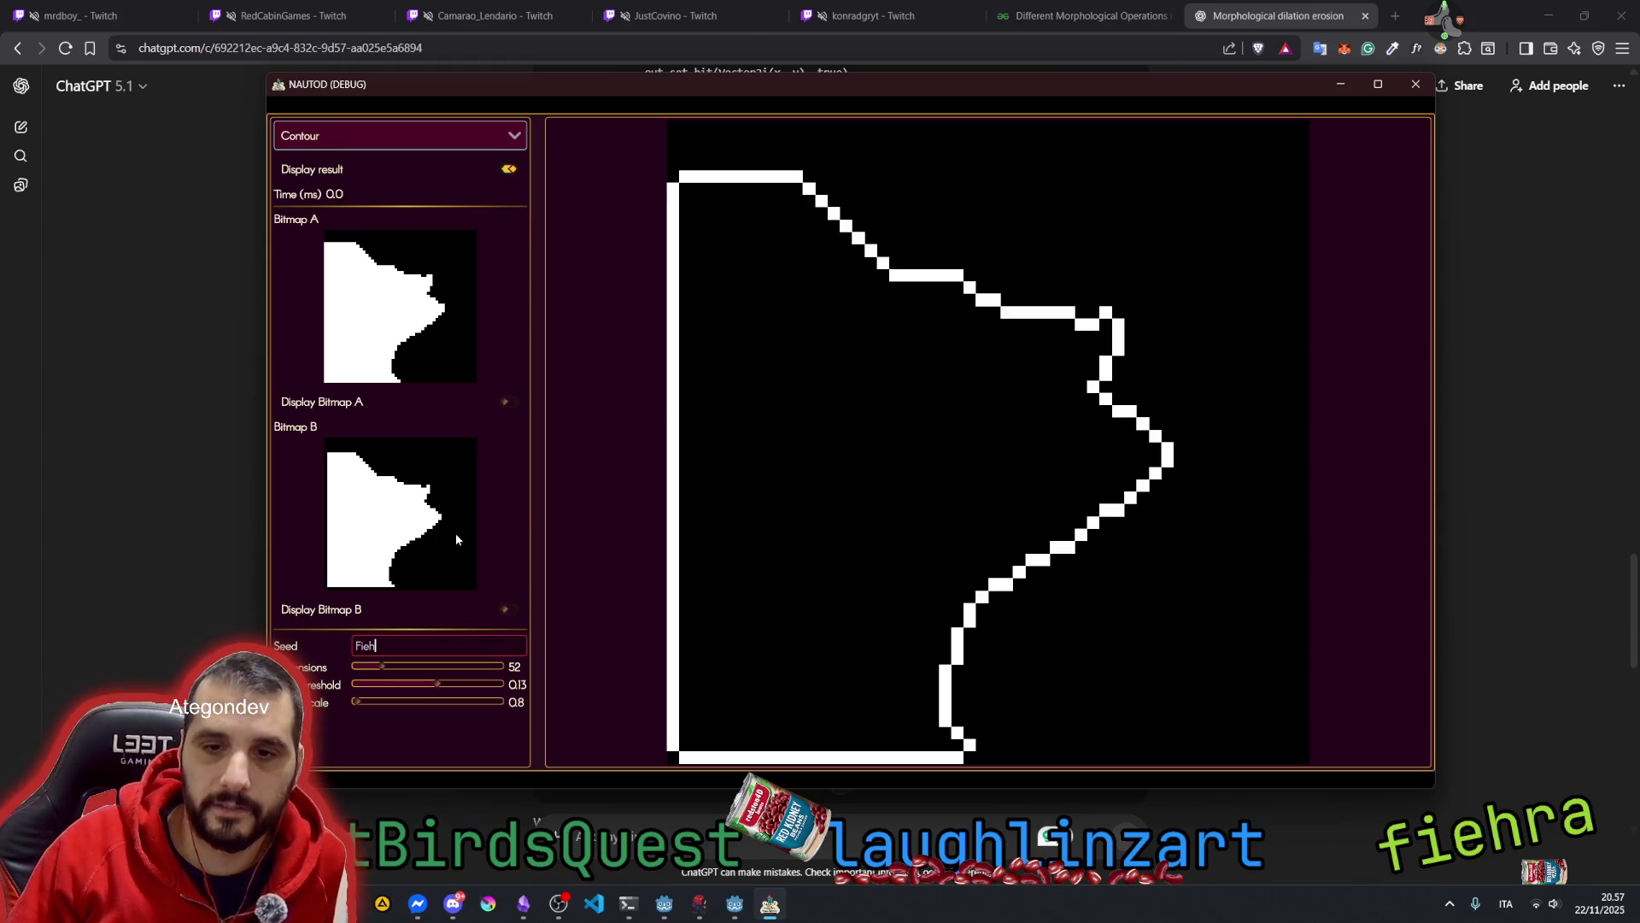
Show Bitmap A filled beneath the contour, with Bitmap B hidden
click(507, 608)
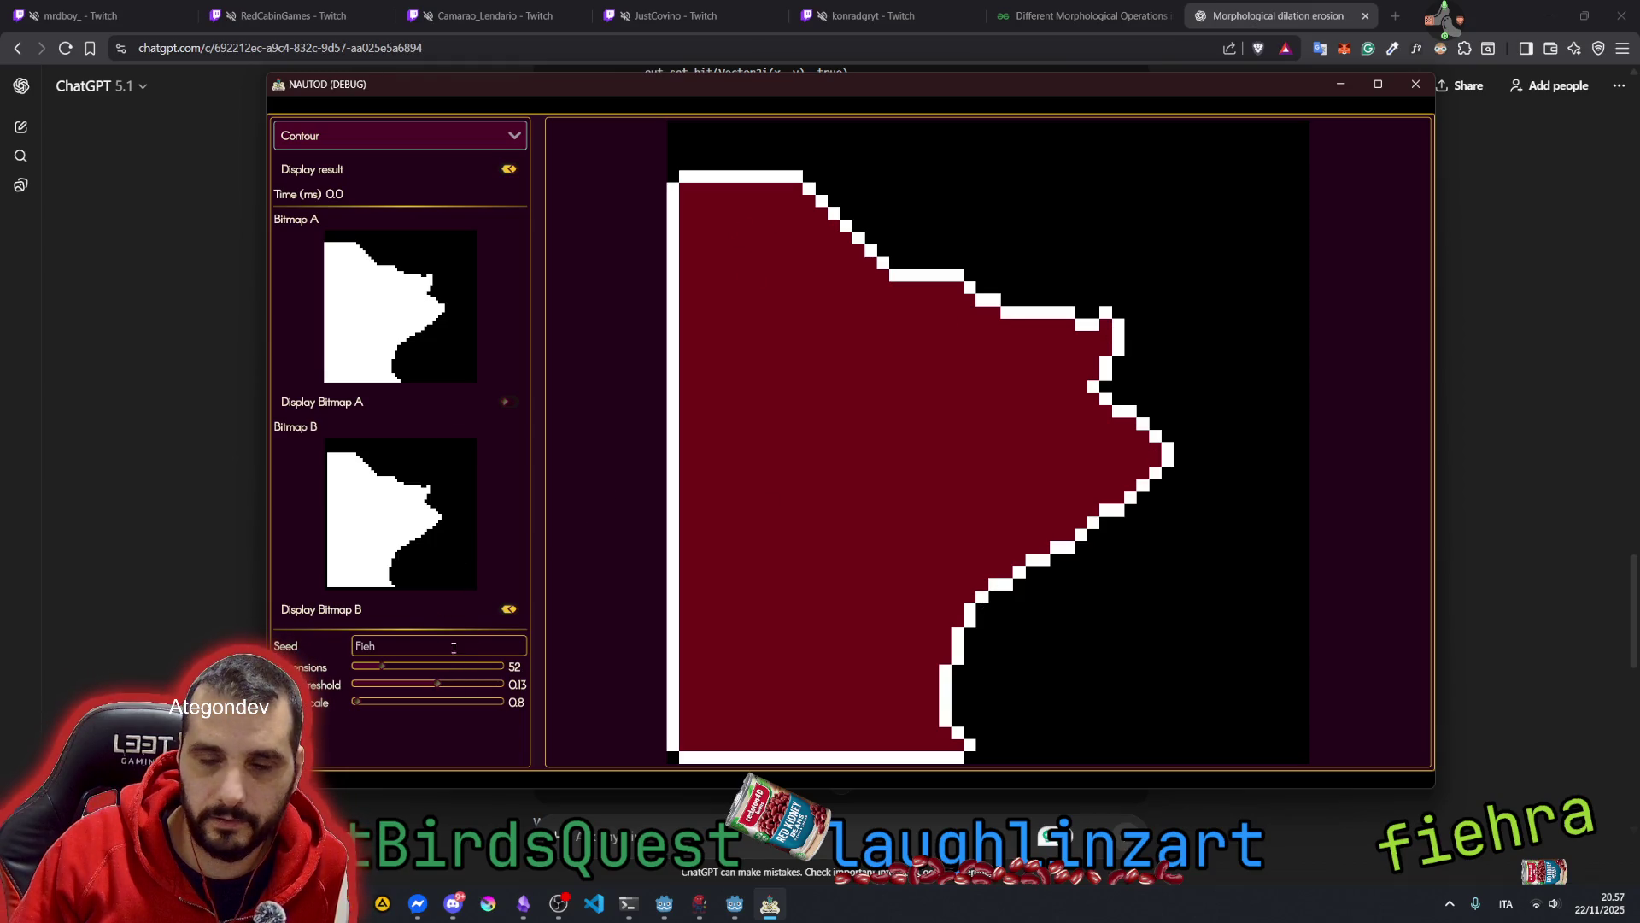
click(508, 401)
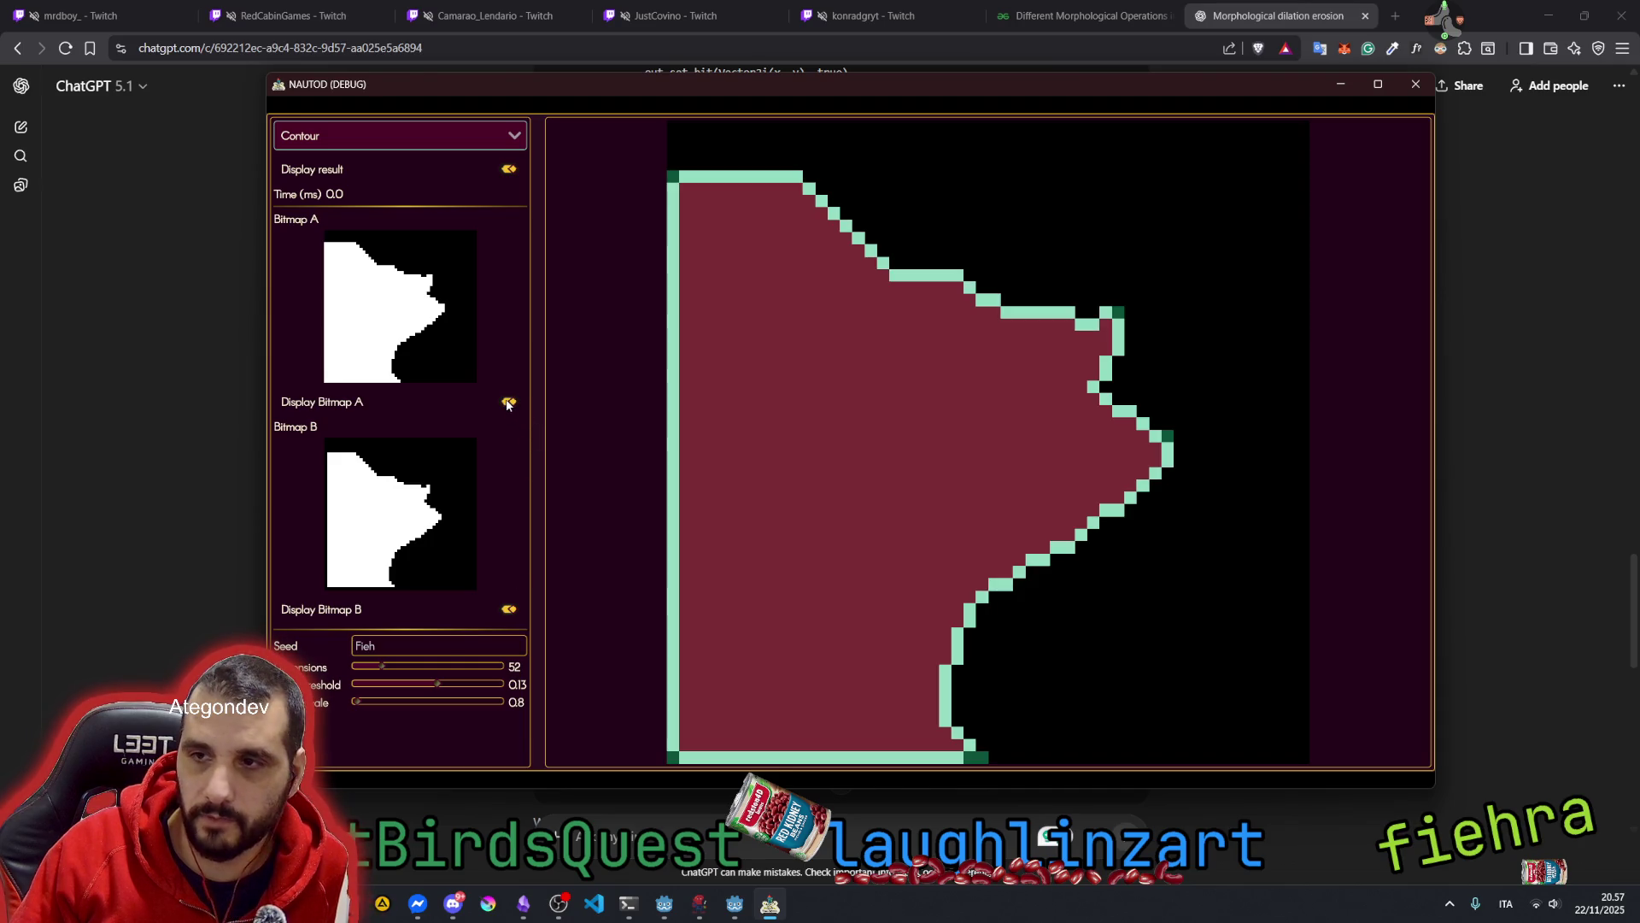
click(510, 609)
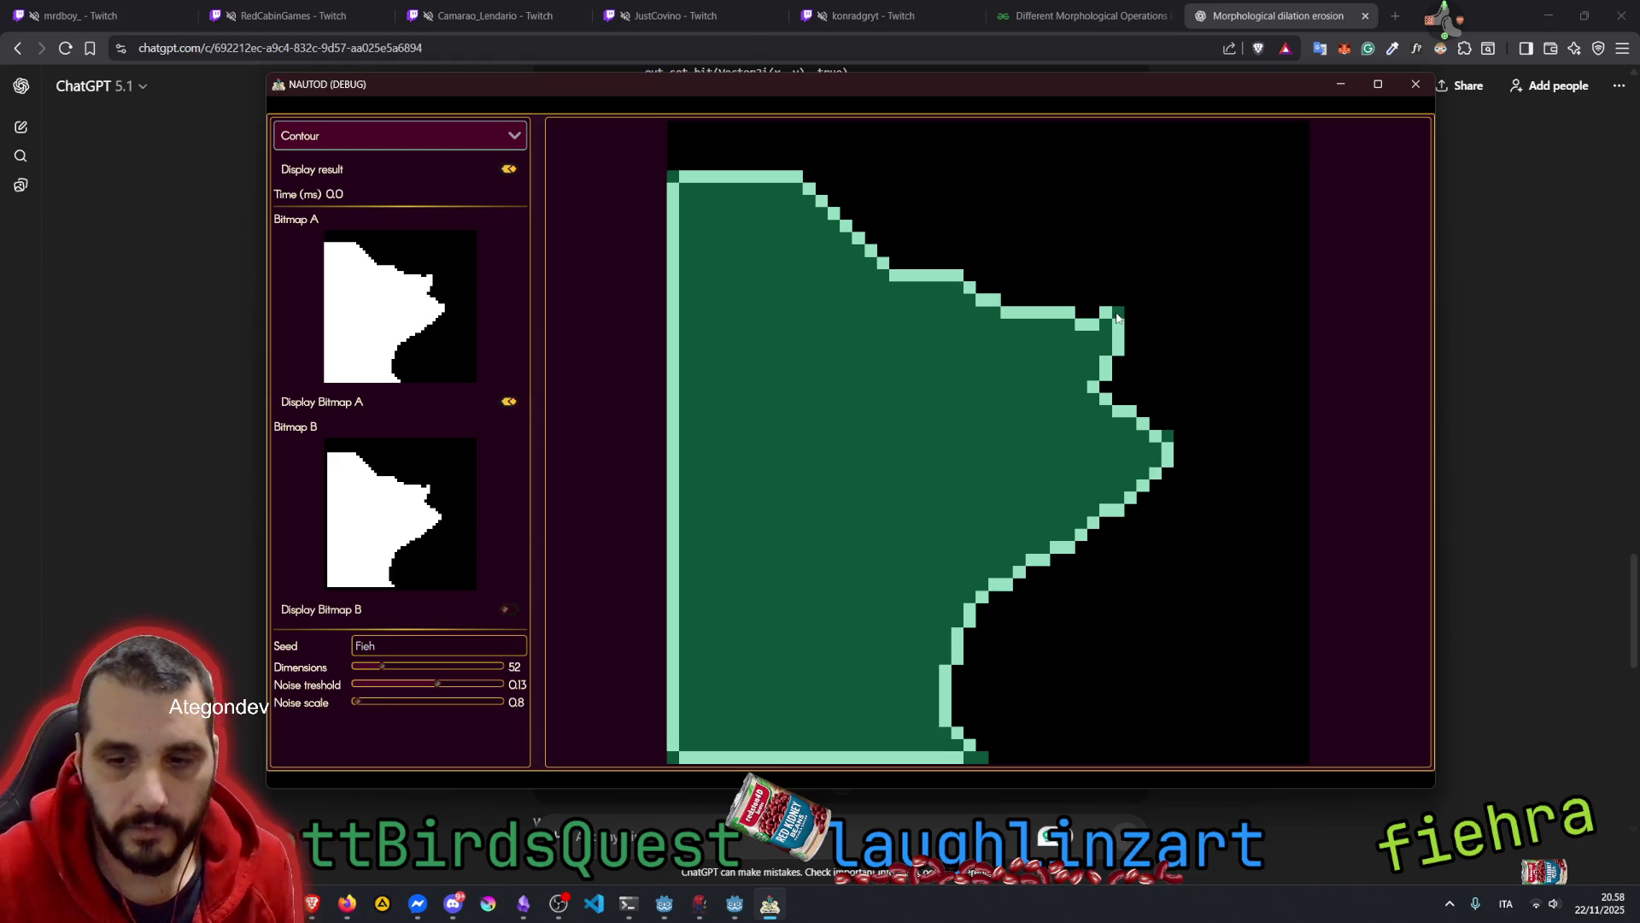
Return to ChatGPT and highlight phrases about storing each row in 64-bit chunks
click(264, 406)
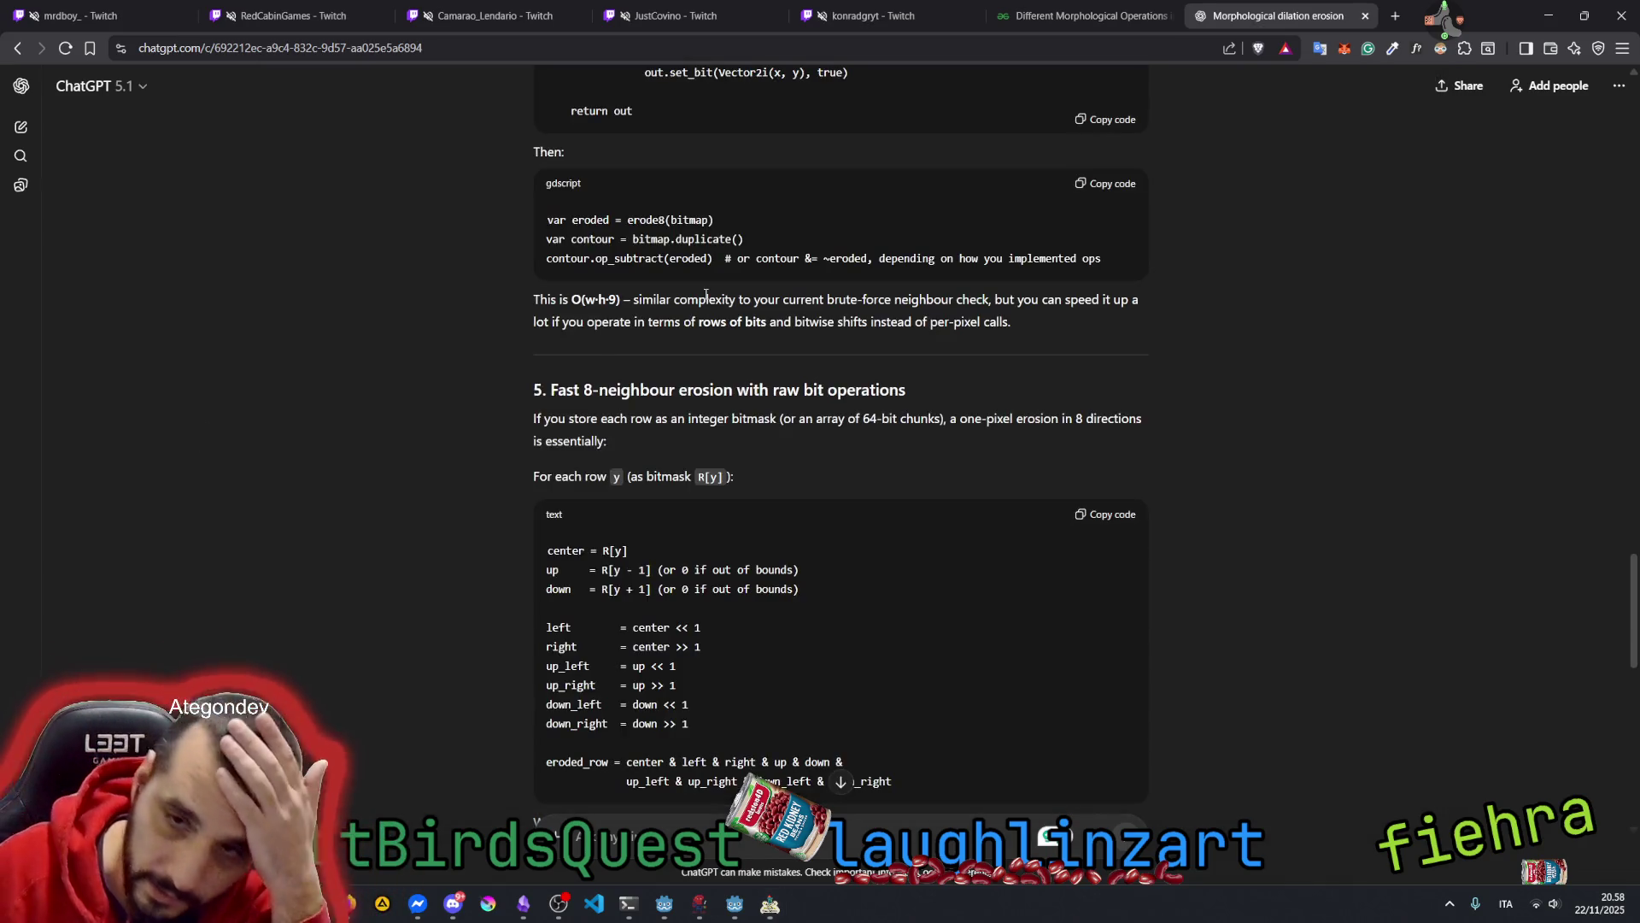
scroll(623, 295, down, 2)
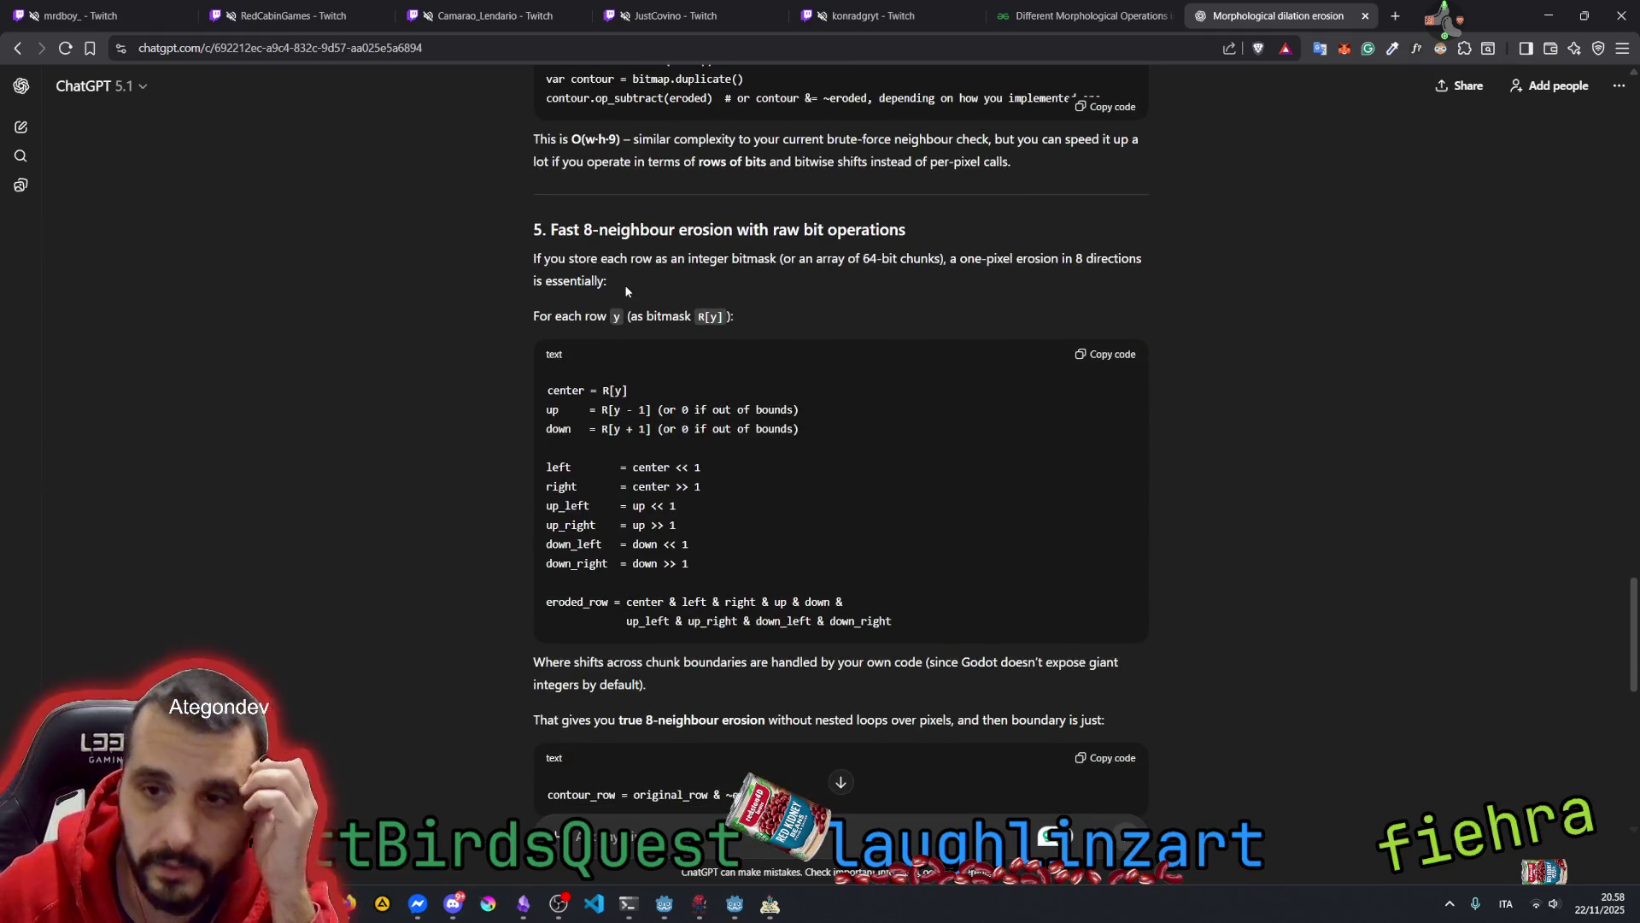
drag(572, 258, 777, 257)
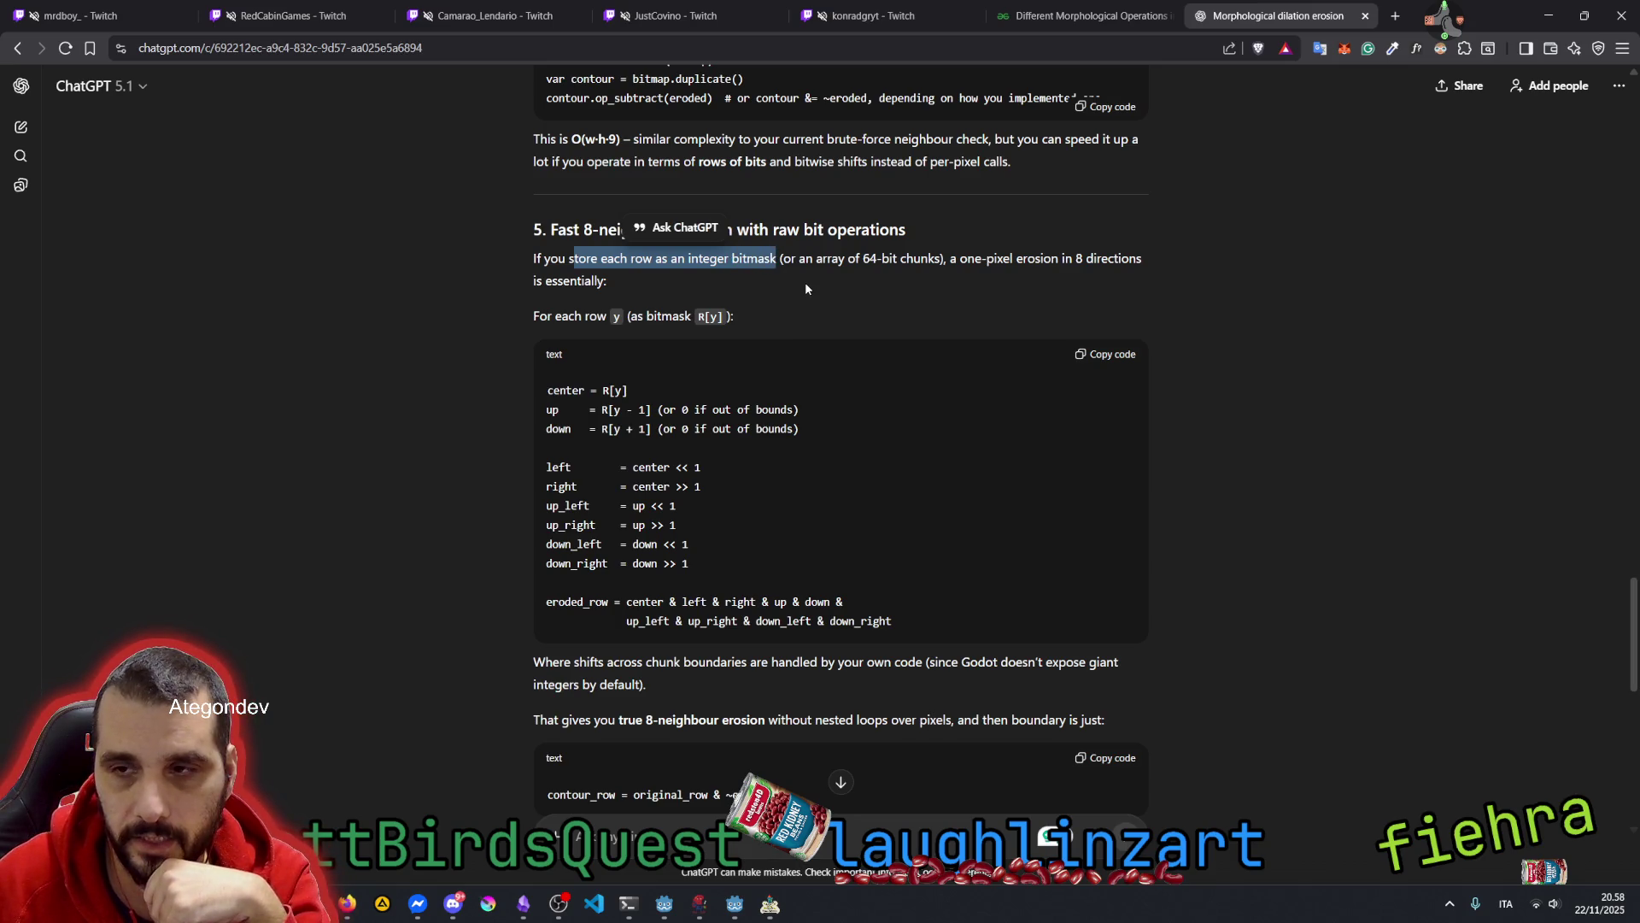
double_click(832, 259)
drag(866, 260, 1142, 257)
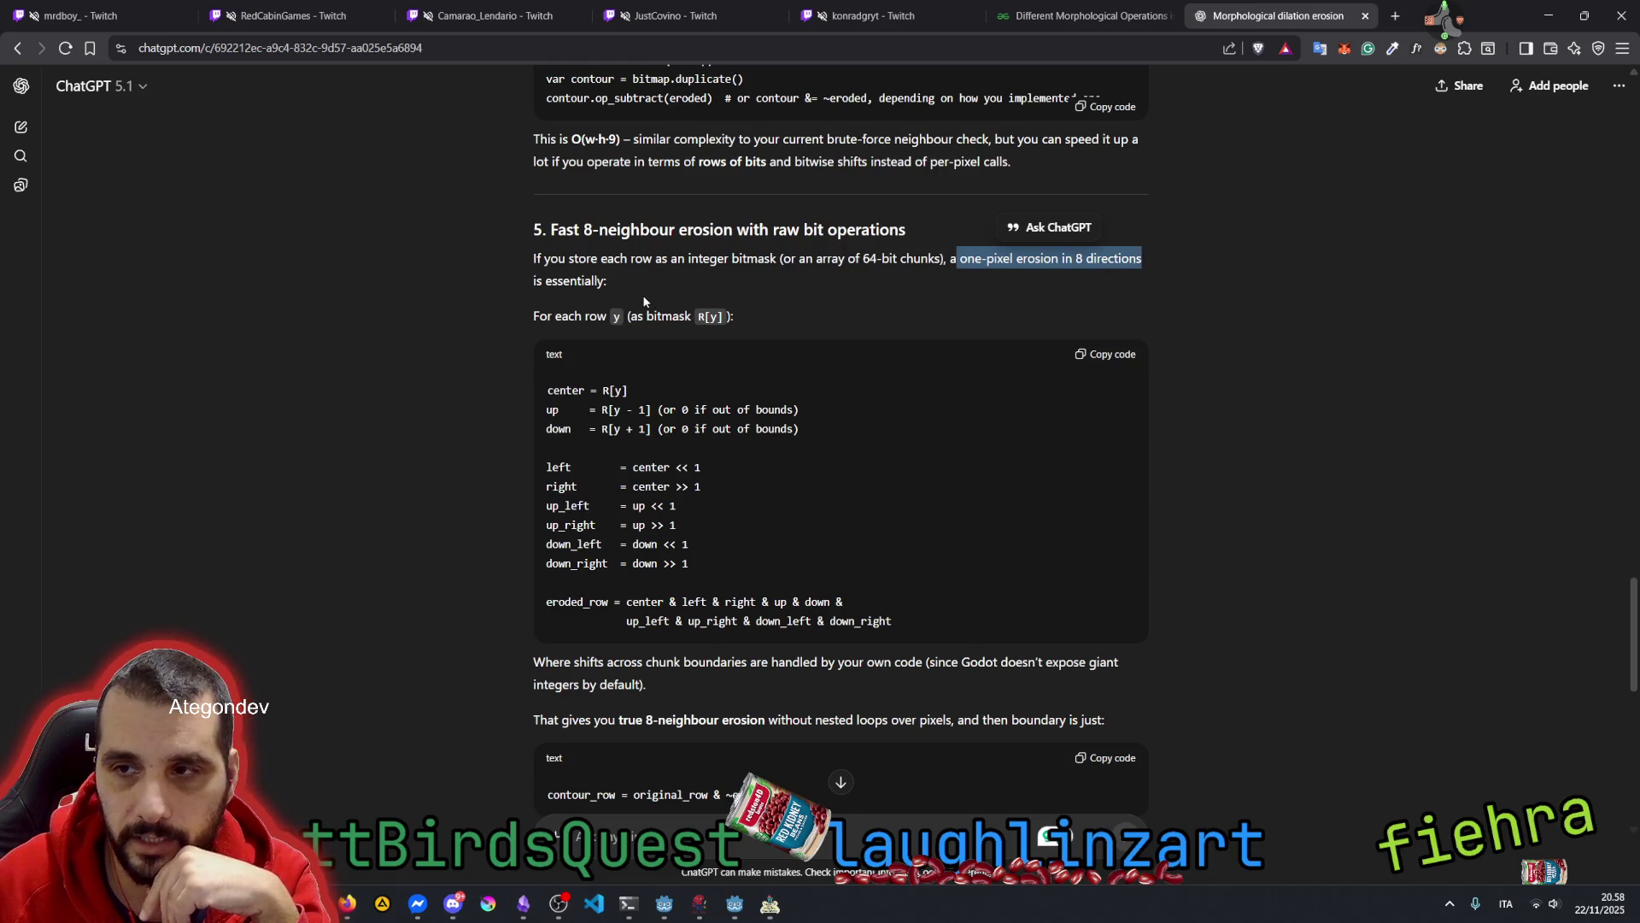
double_click(586, 258)
click(873, 258)
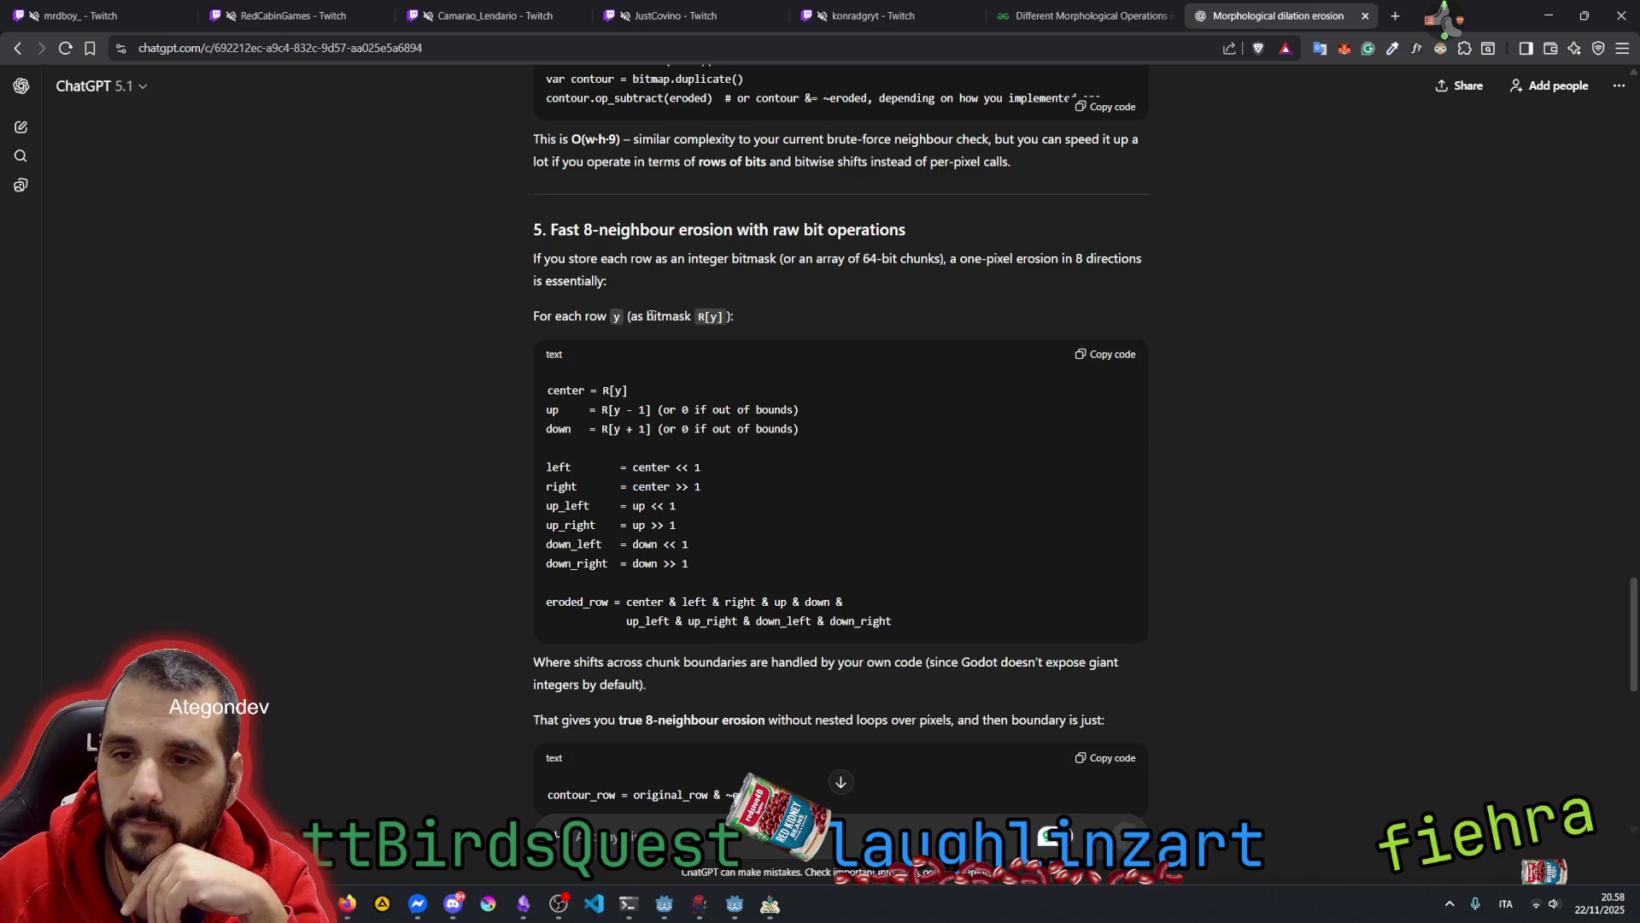
drag(959, 259, 1013, 259)
click(1095, 263)
double_click(1094, 262)
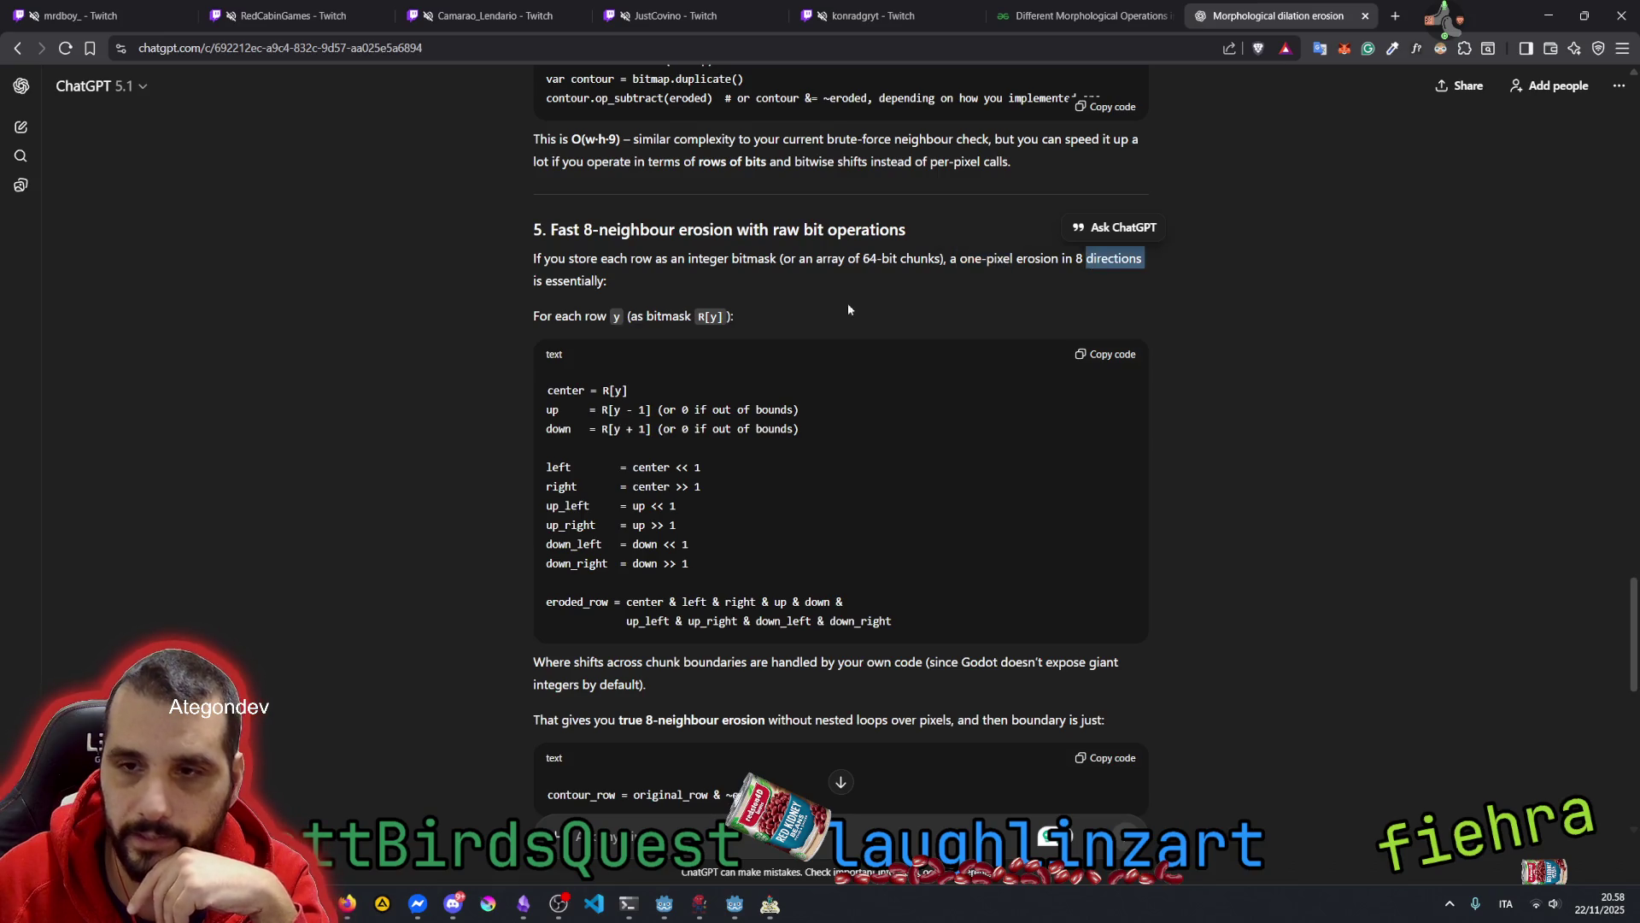
double_click(584, 282)
drag(533, 316, 727, 316)
click(760, 331)
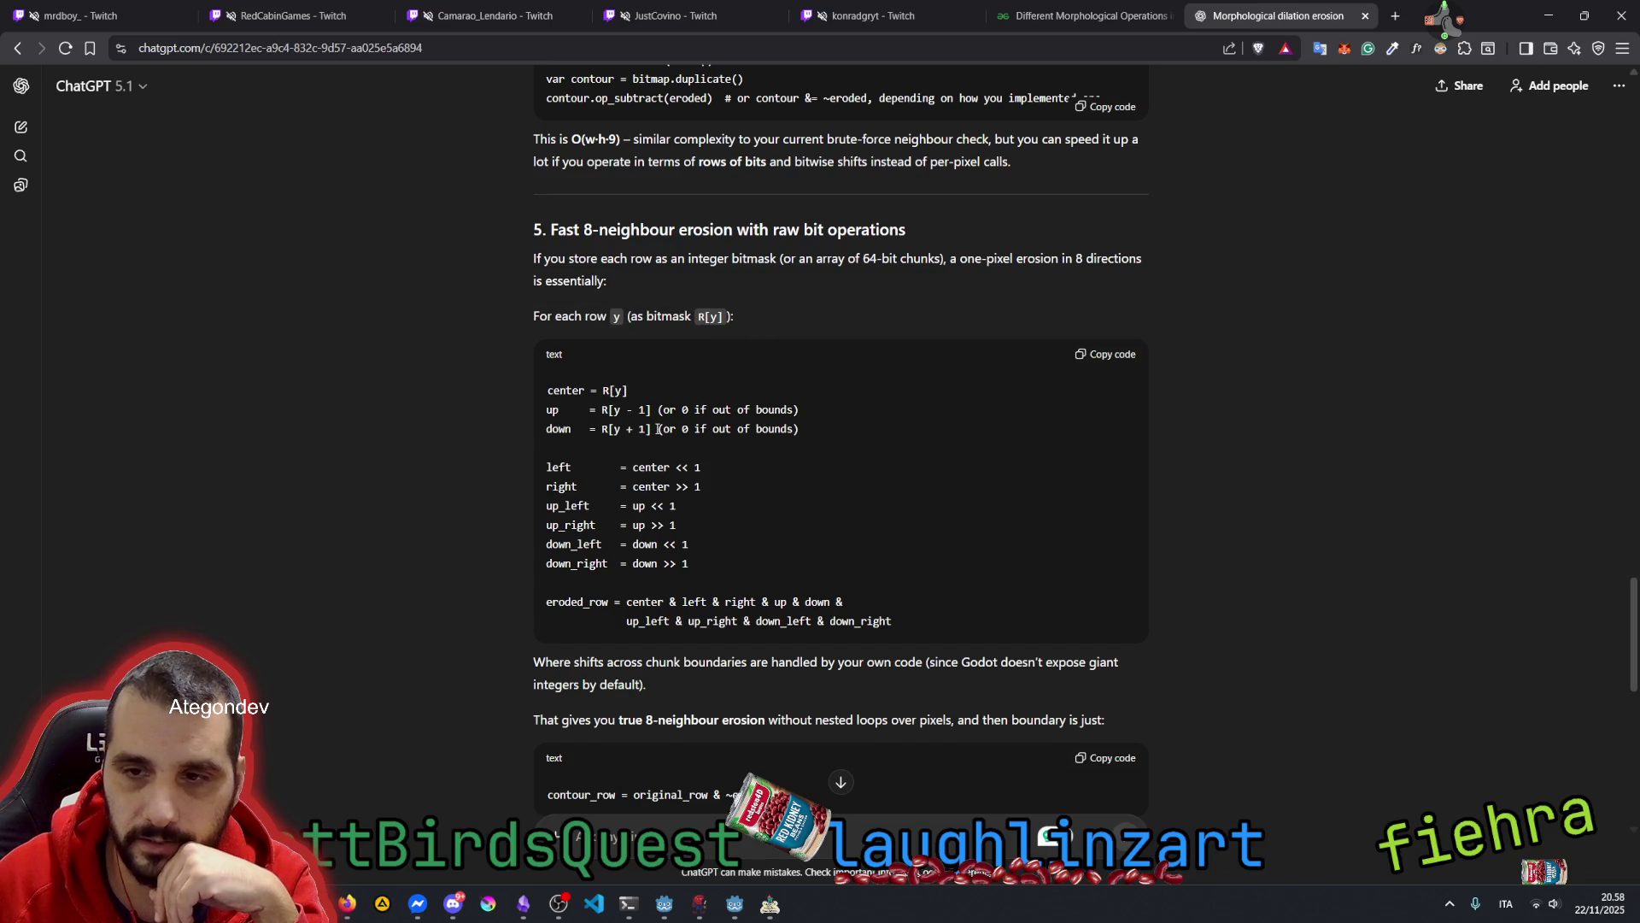
Highlight the left-shift line and 'center = R[y]' in the bit-shift code, then scroll on
drag(555, 468, 688, 470)
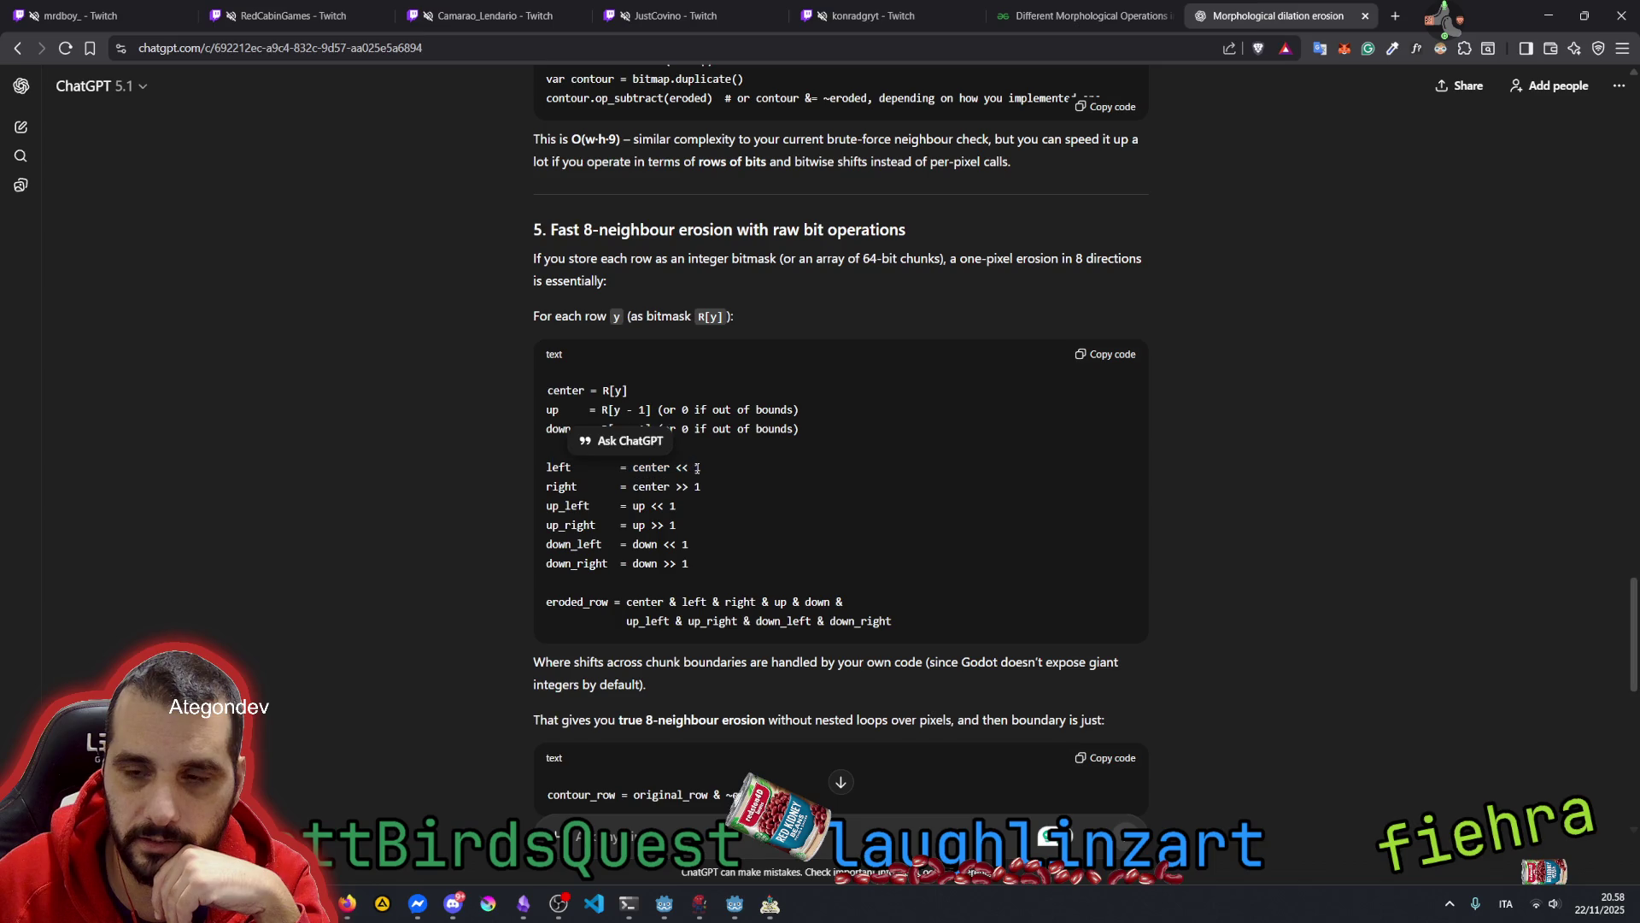
click(696, 468)
double_click(654, 469)
click(702, 467)
double_click(654, 469)
click(582, 413)
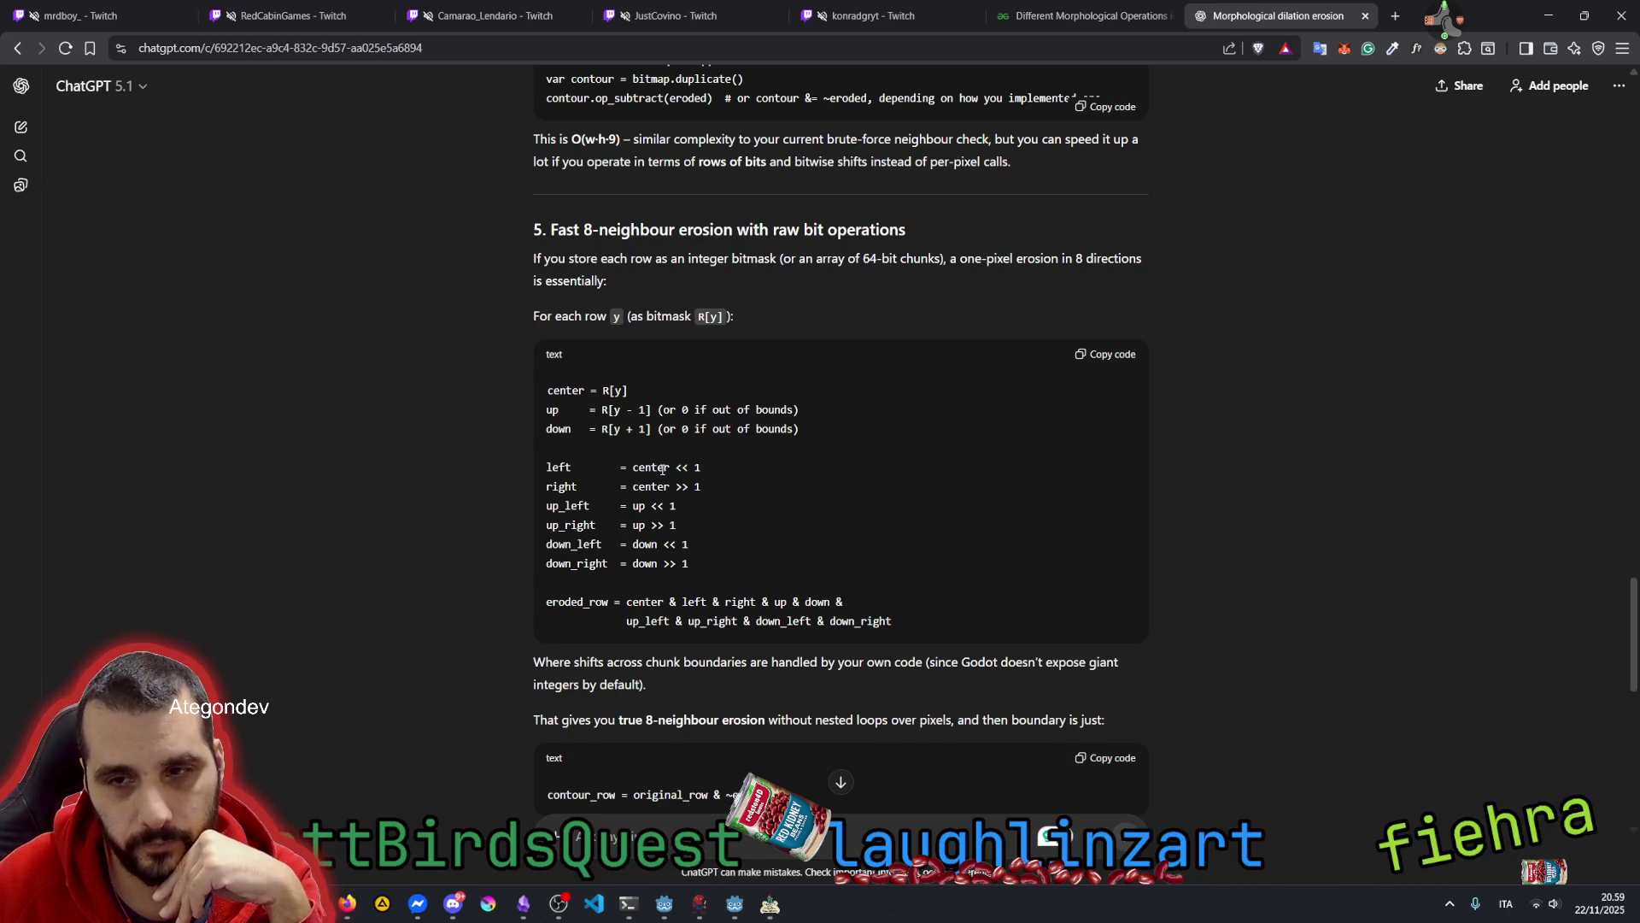
drag(602, 392, 610, 391)
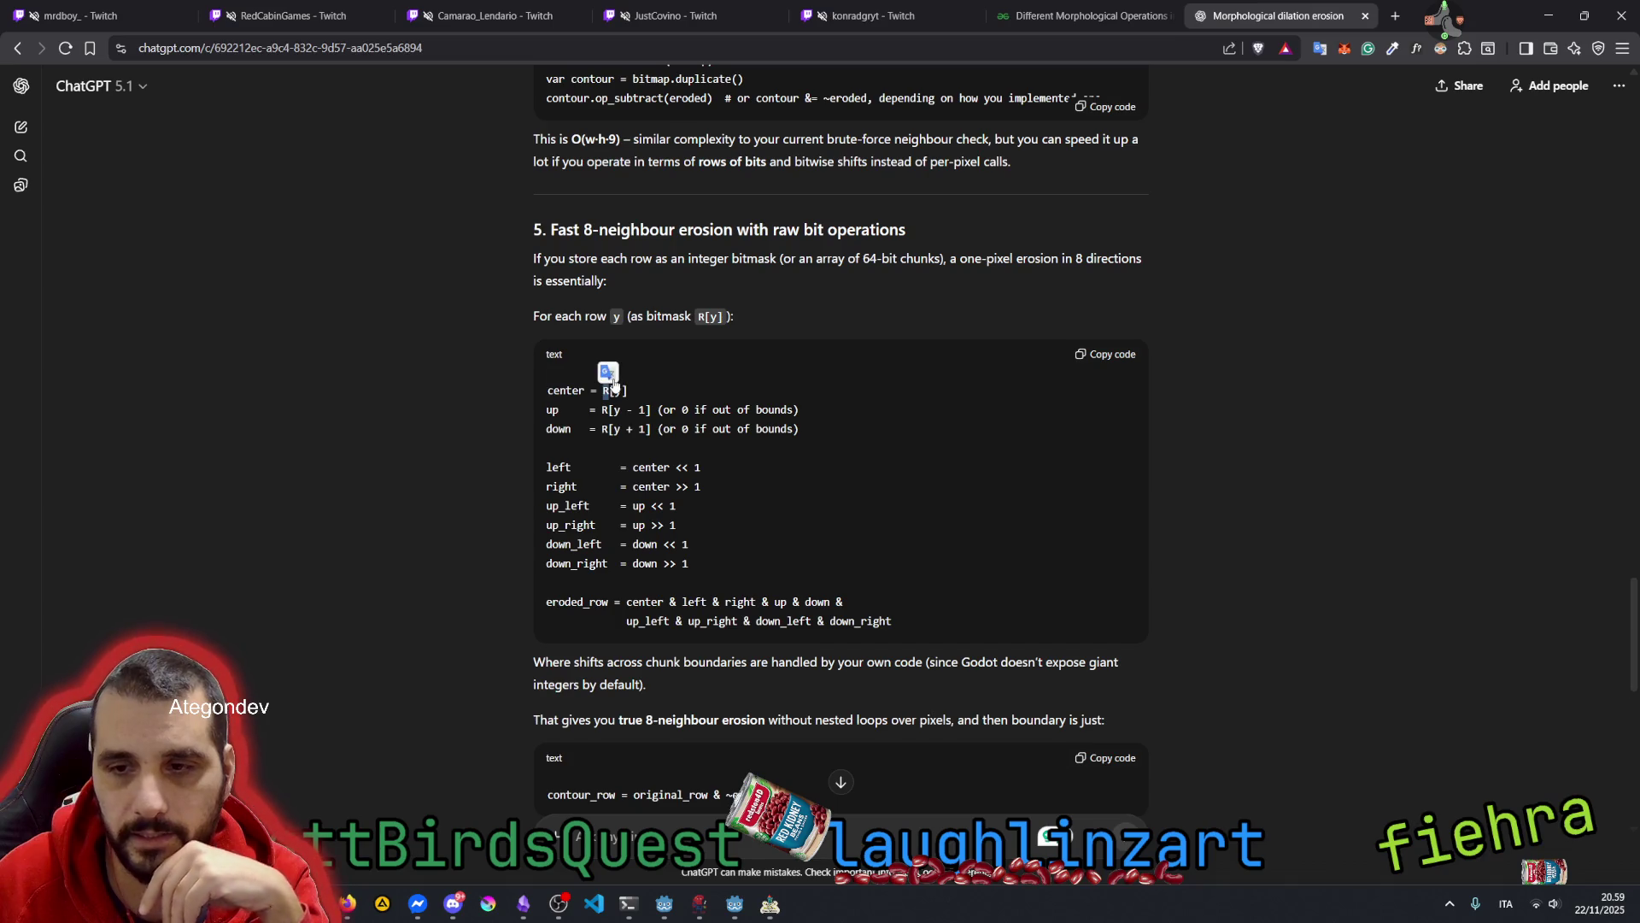
scroll(495, 465, down, 2)
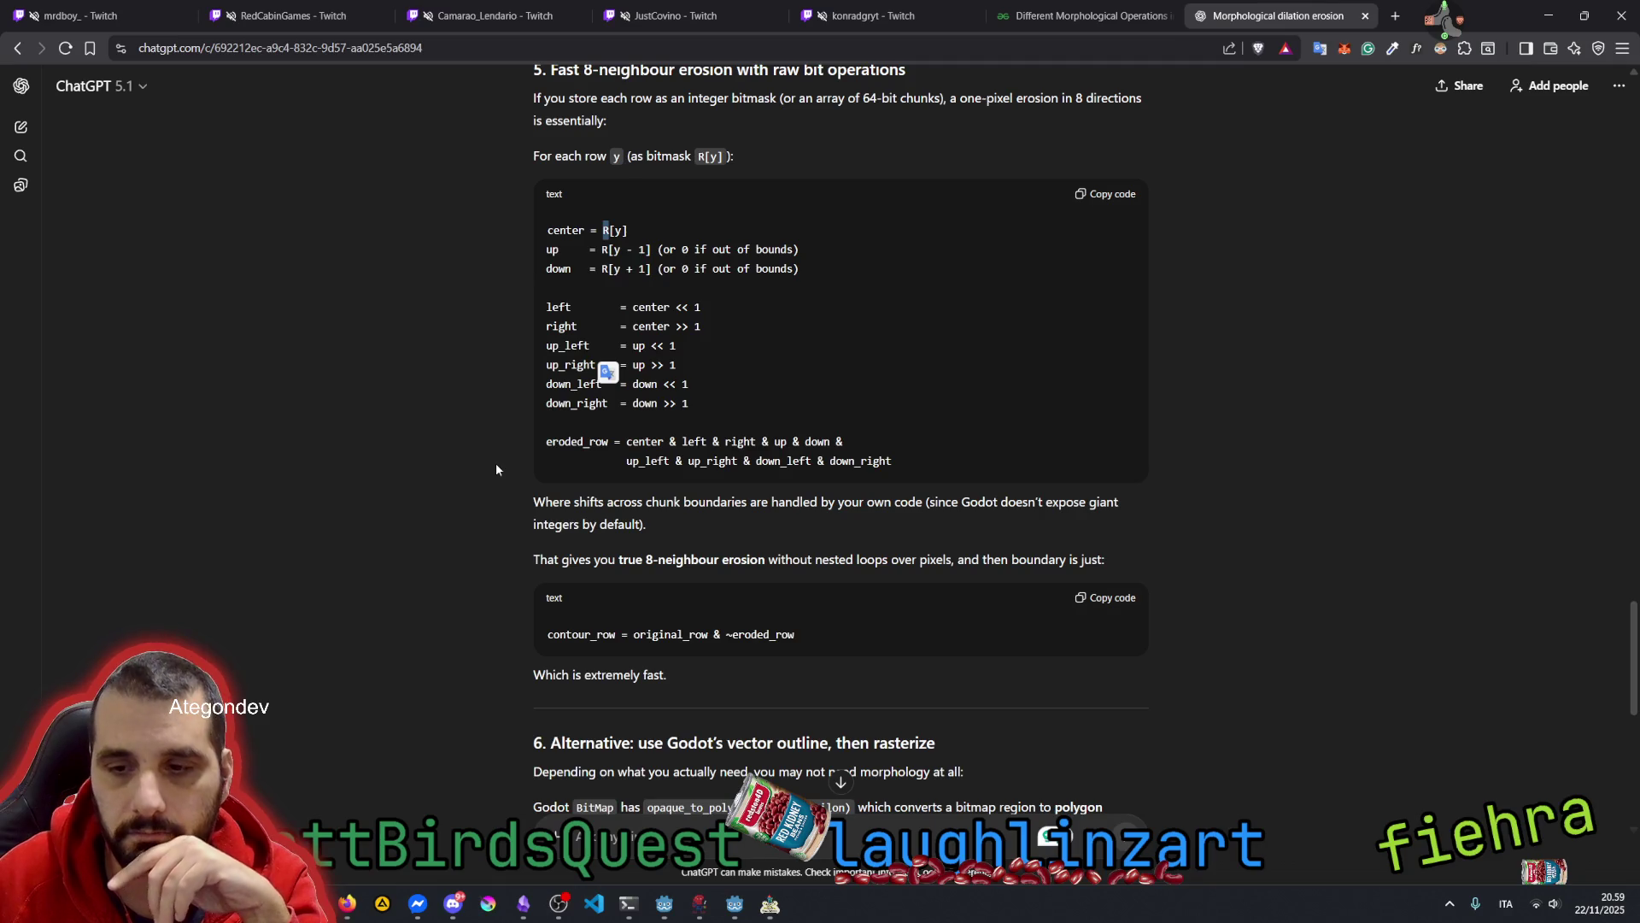
scroll(497, 468, down, 3)
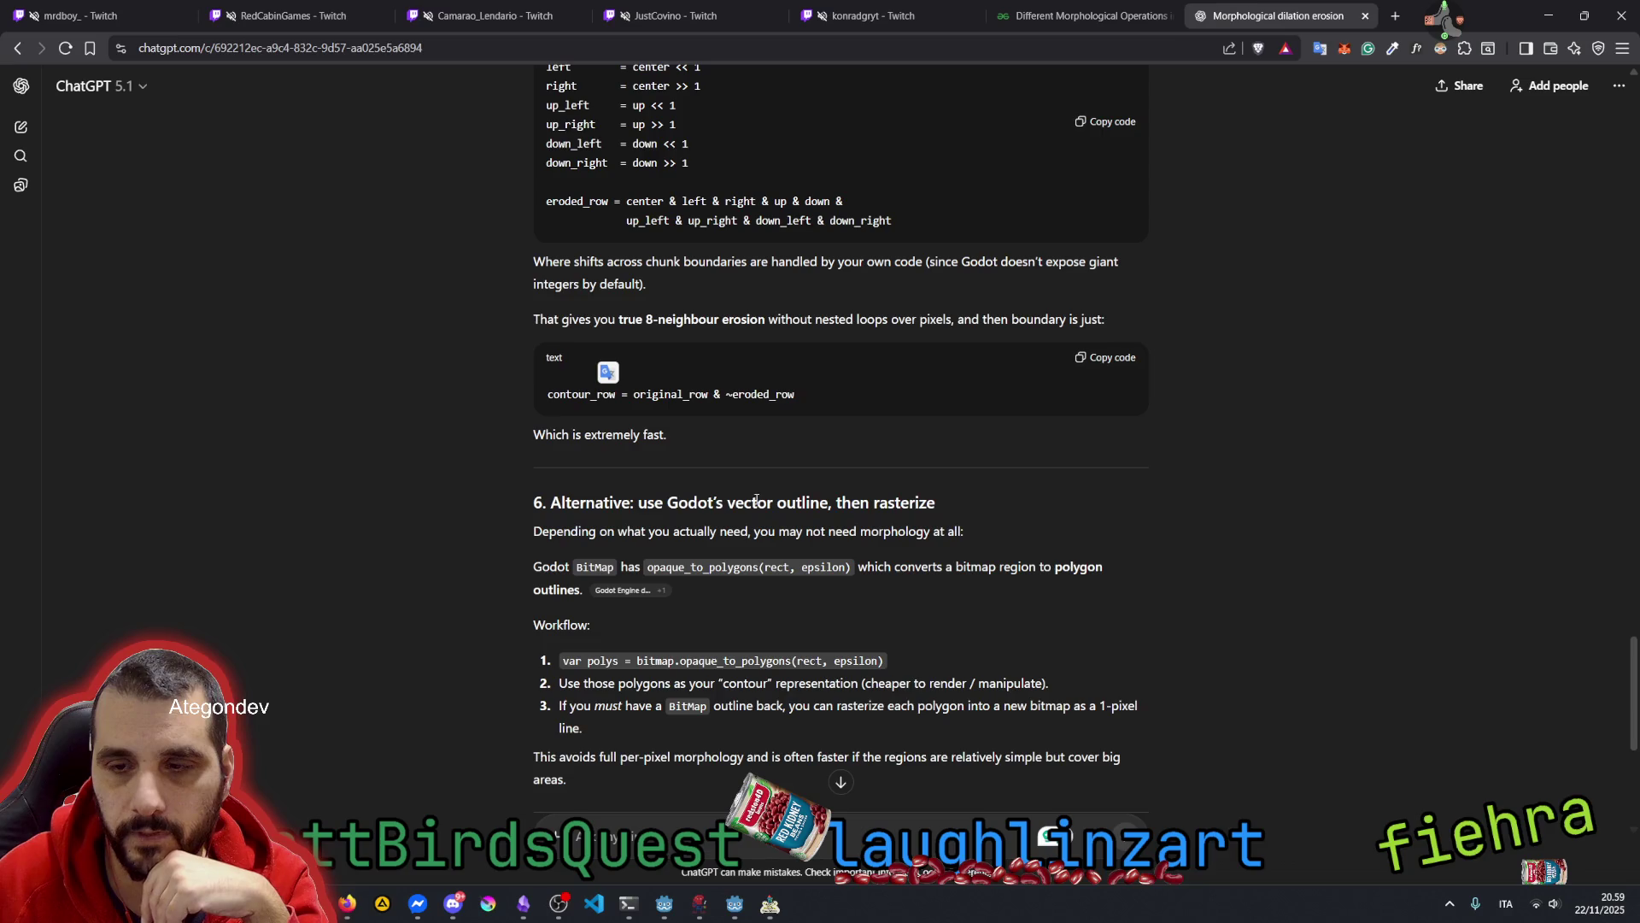
drag(724, 502, 820, 498)
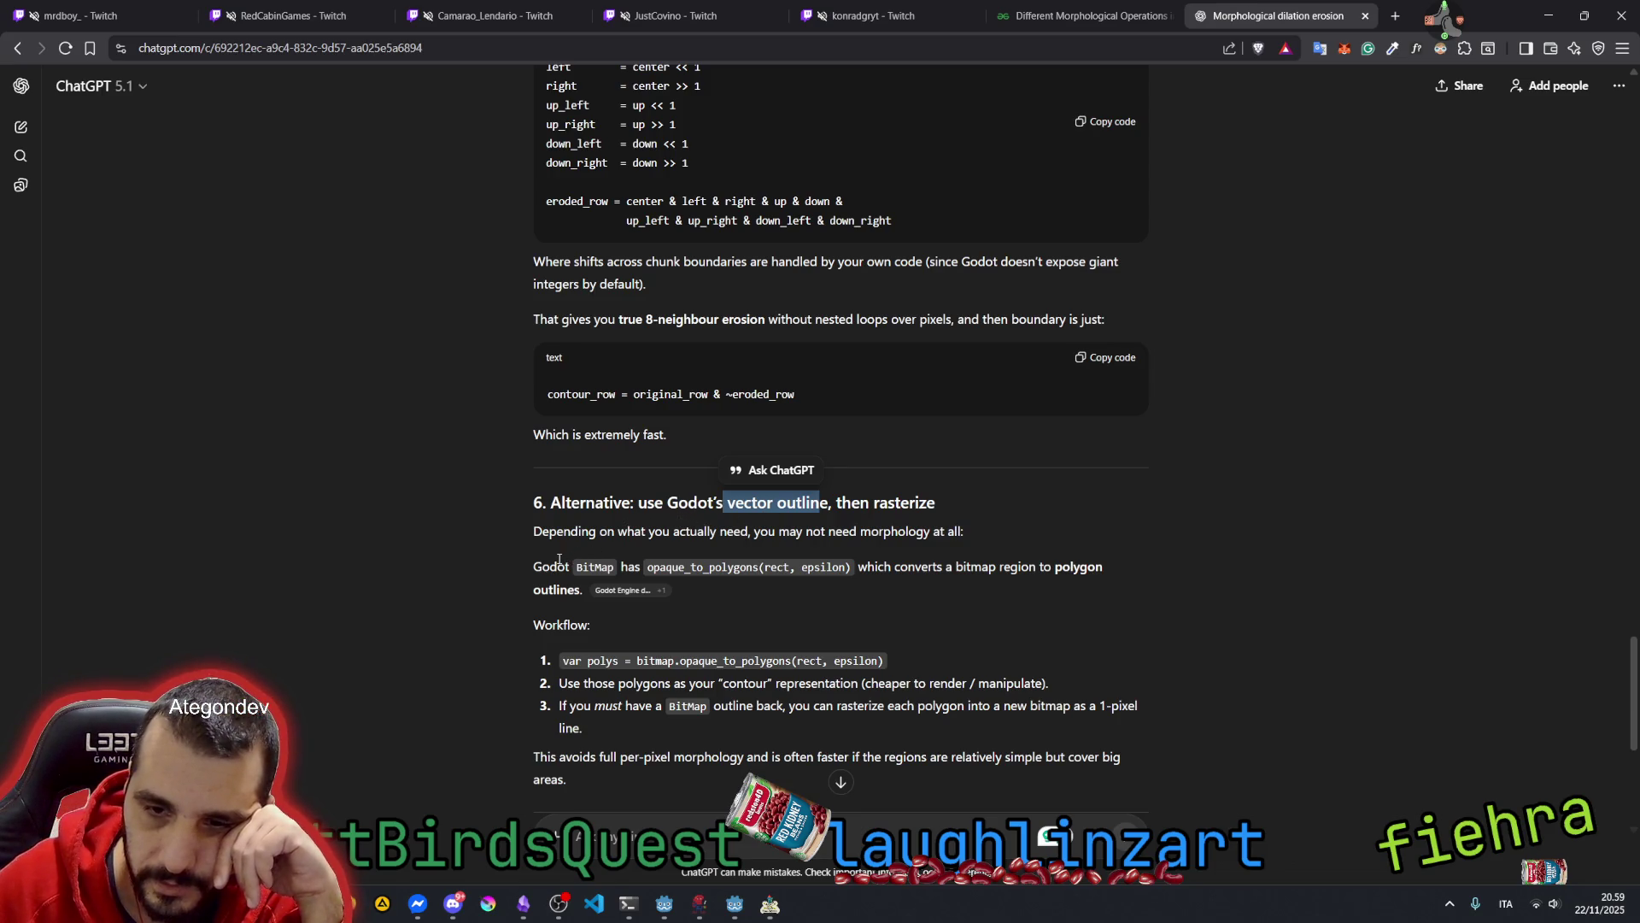
click(670, 570)
double_click(672, 569)
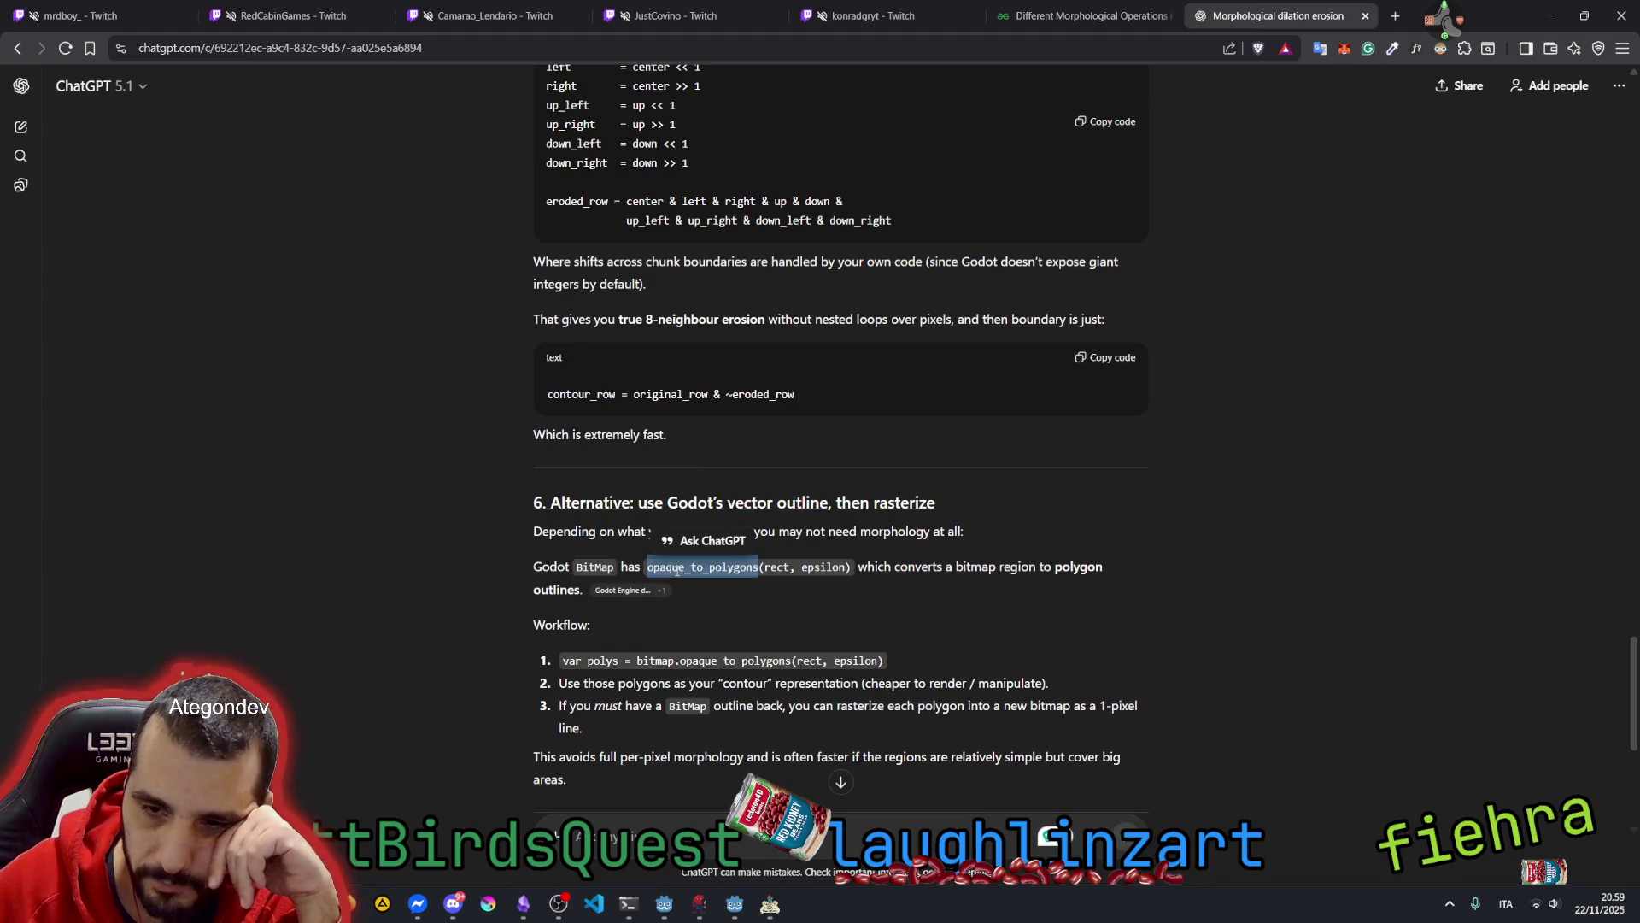
drag(971, 566, 1124, 567)
double_click(555, 588)
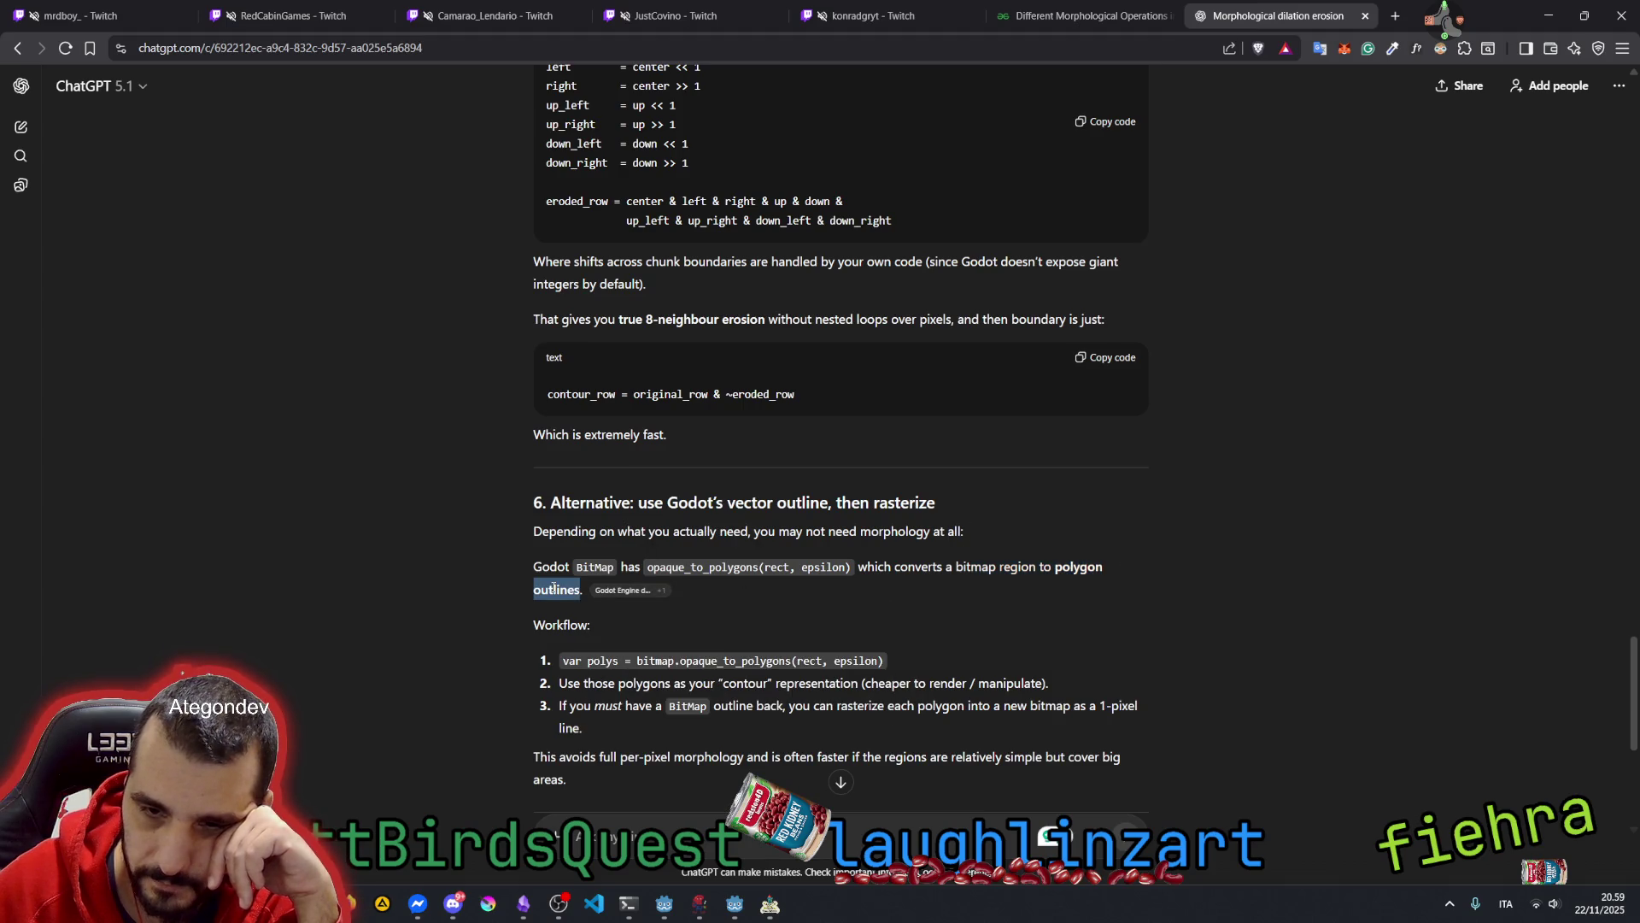
scroll(555, 587, down, 1)
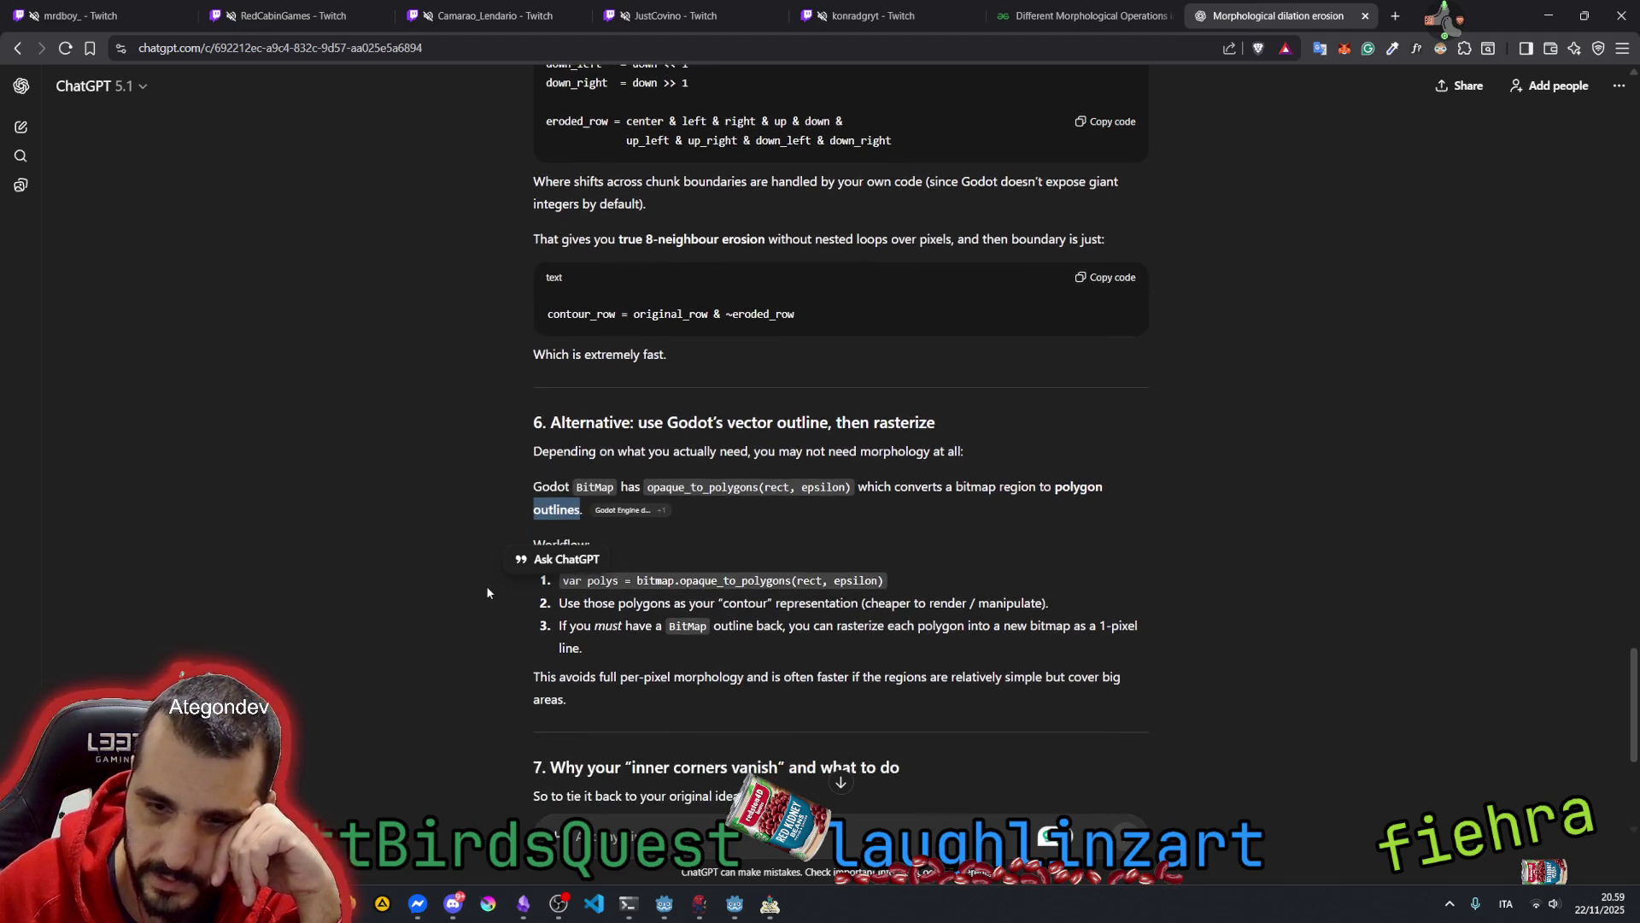
double_click(876, 486)
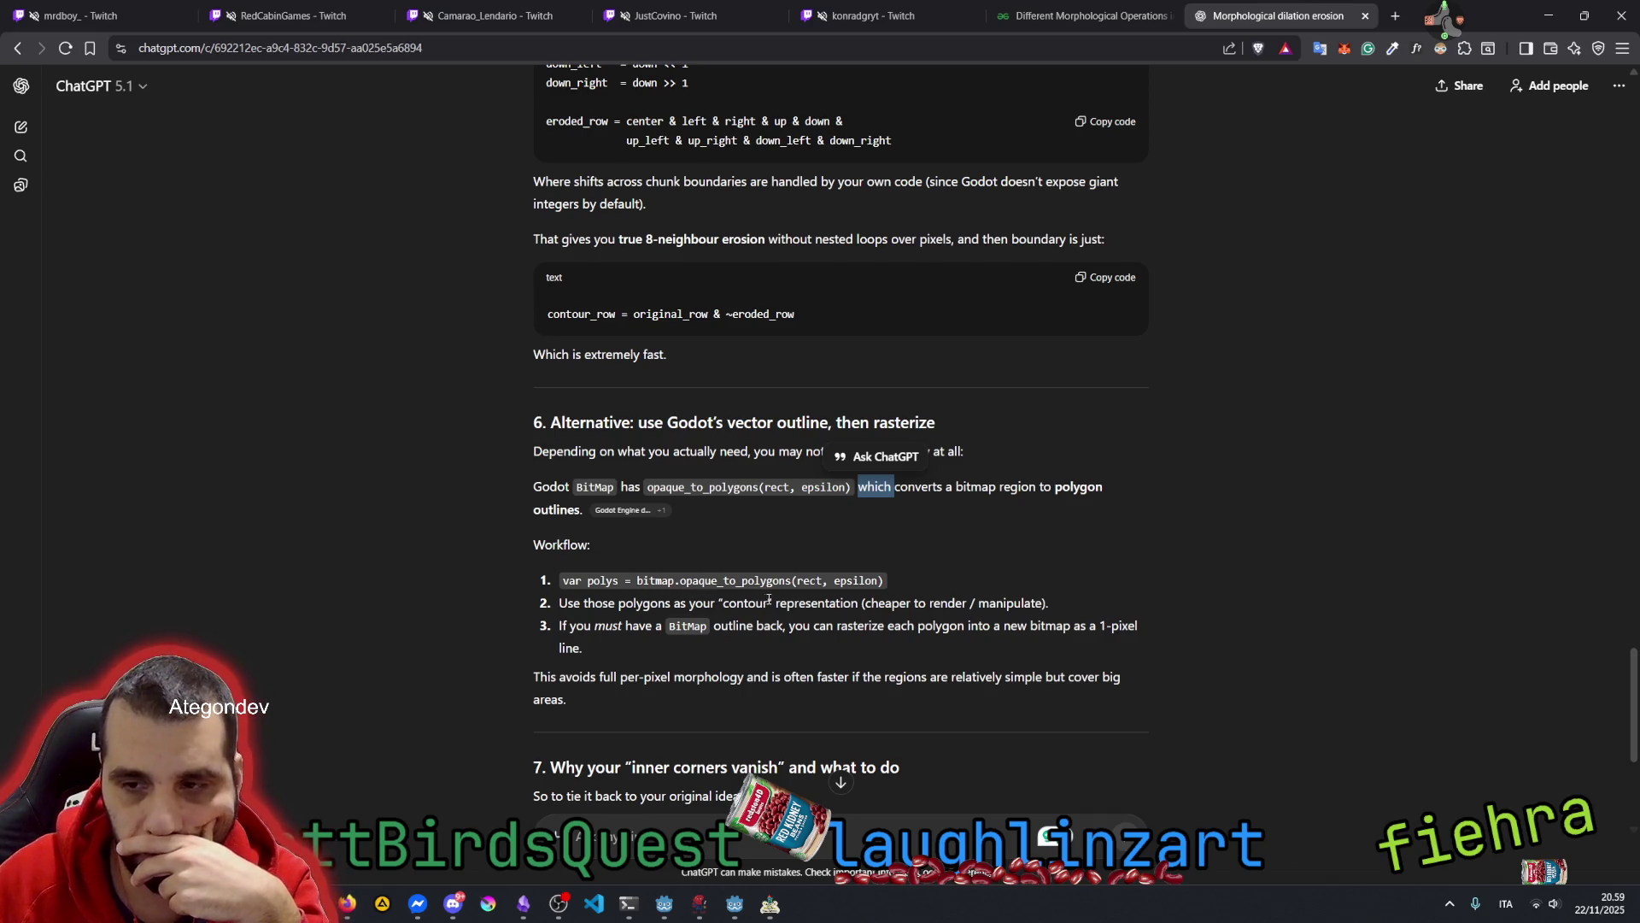
drag(775, 603, 913, 604)
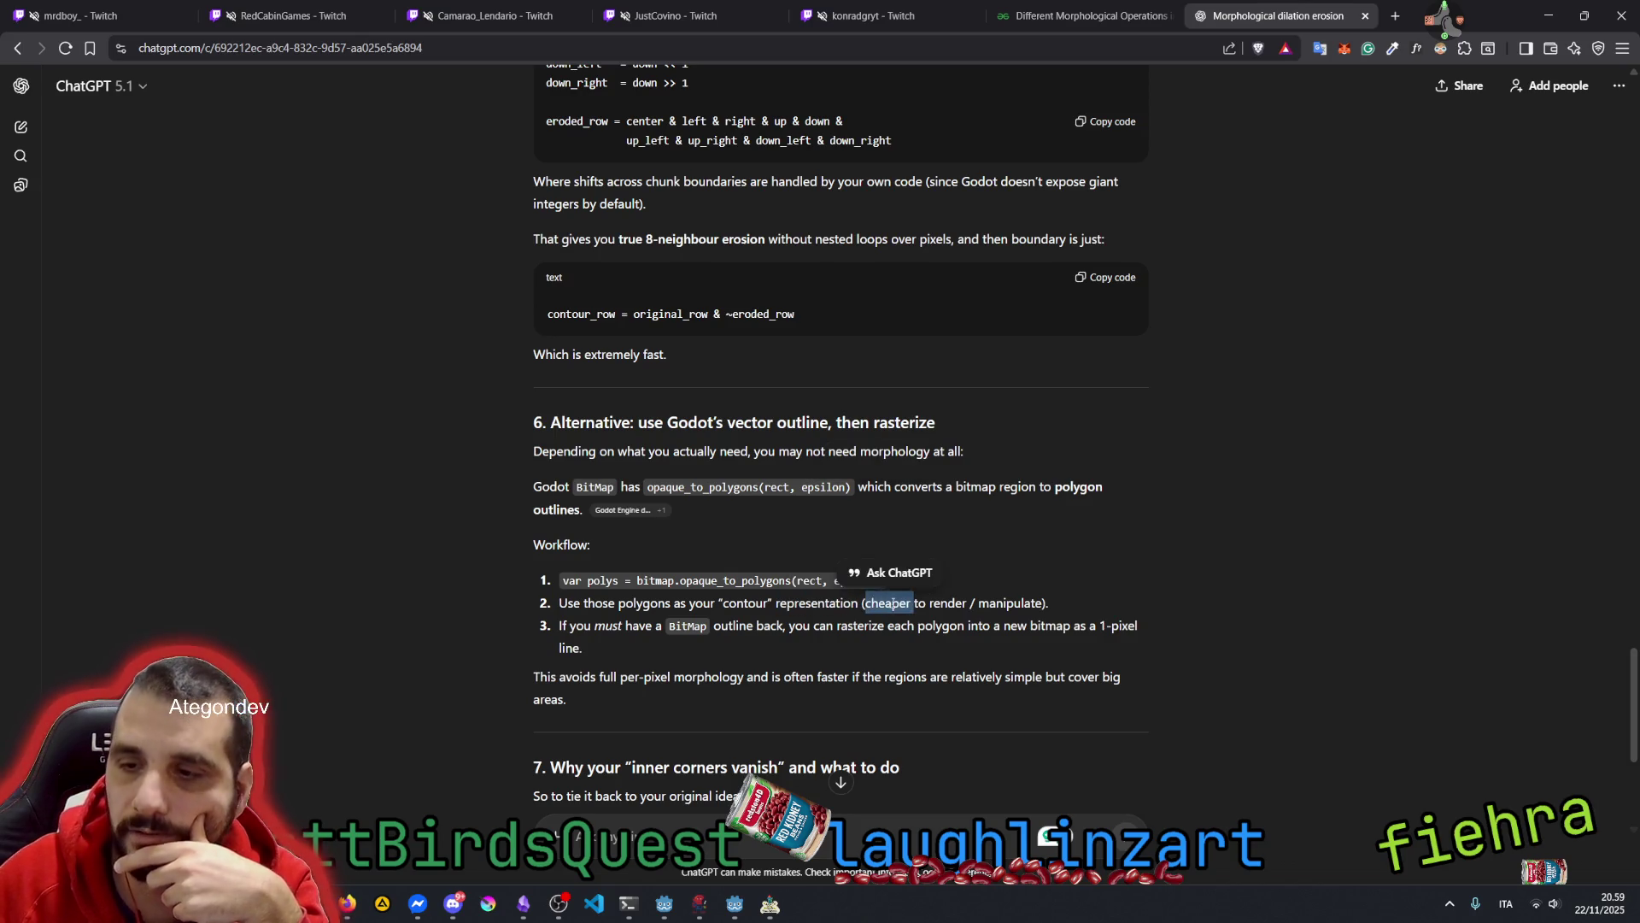
click(939, 598)
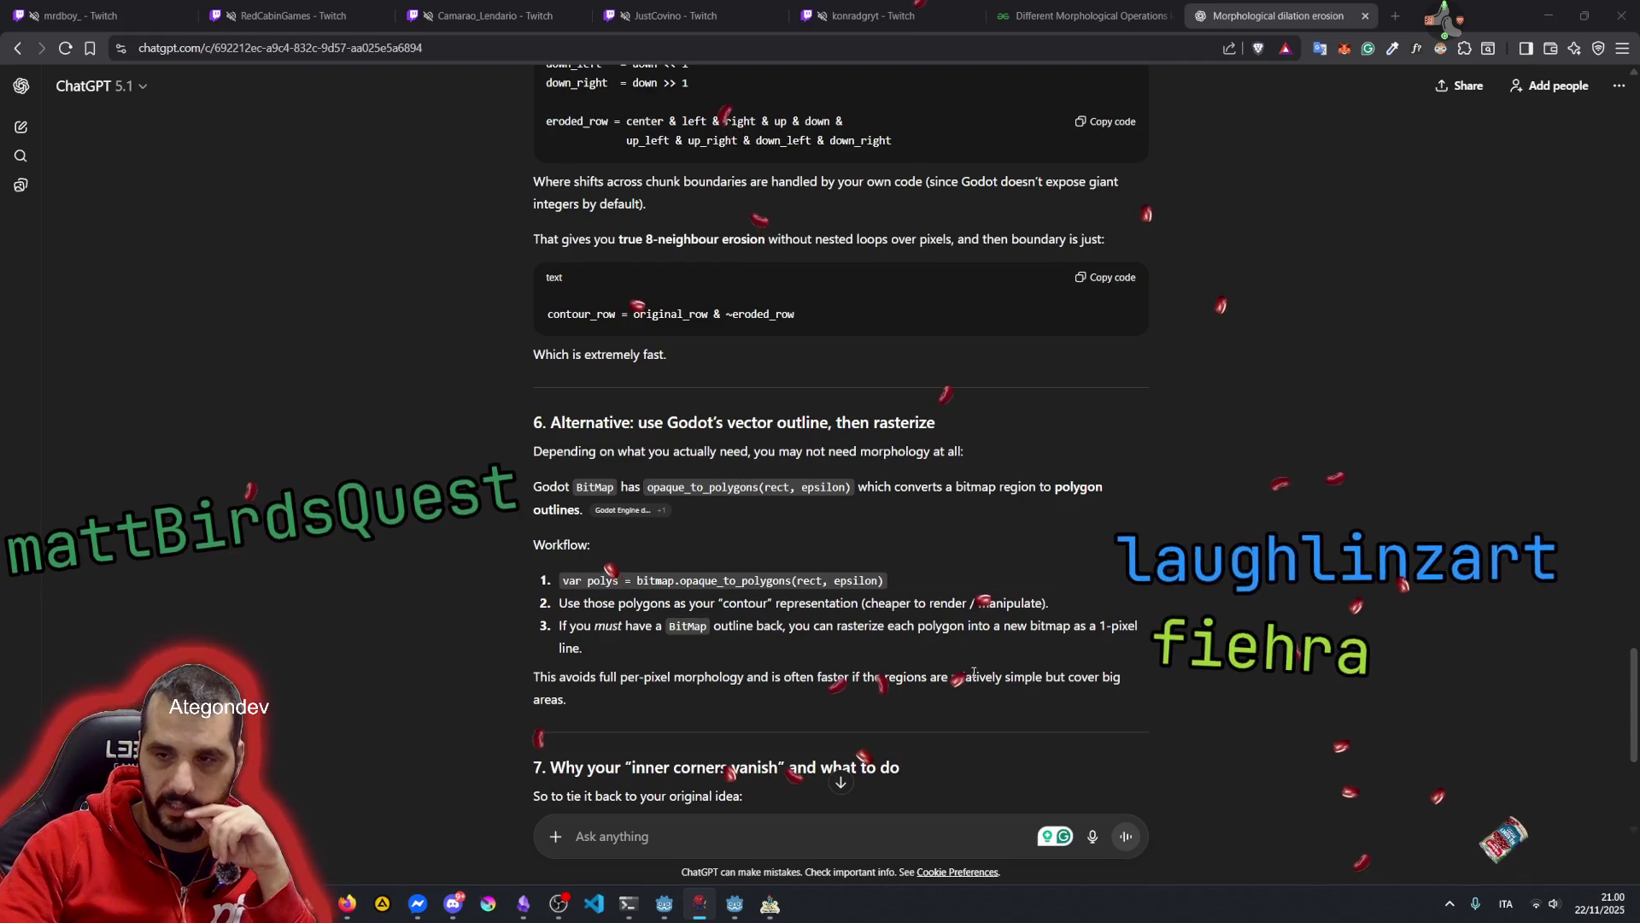
scroll(645, 600, down, 2)
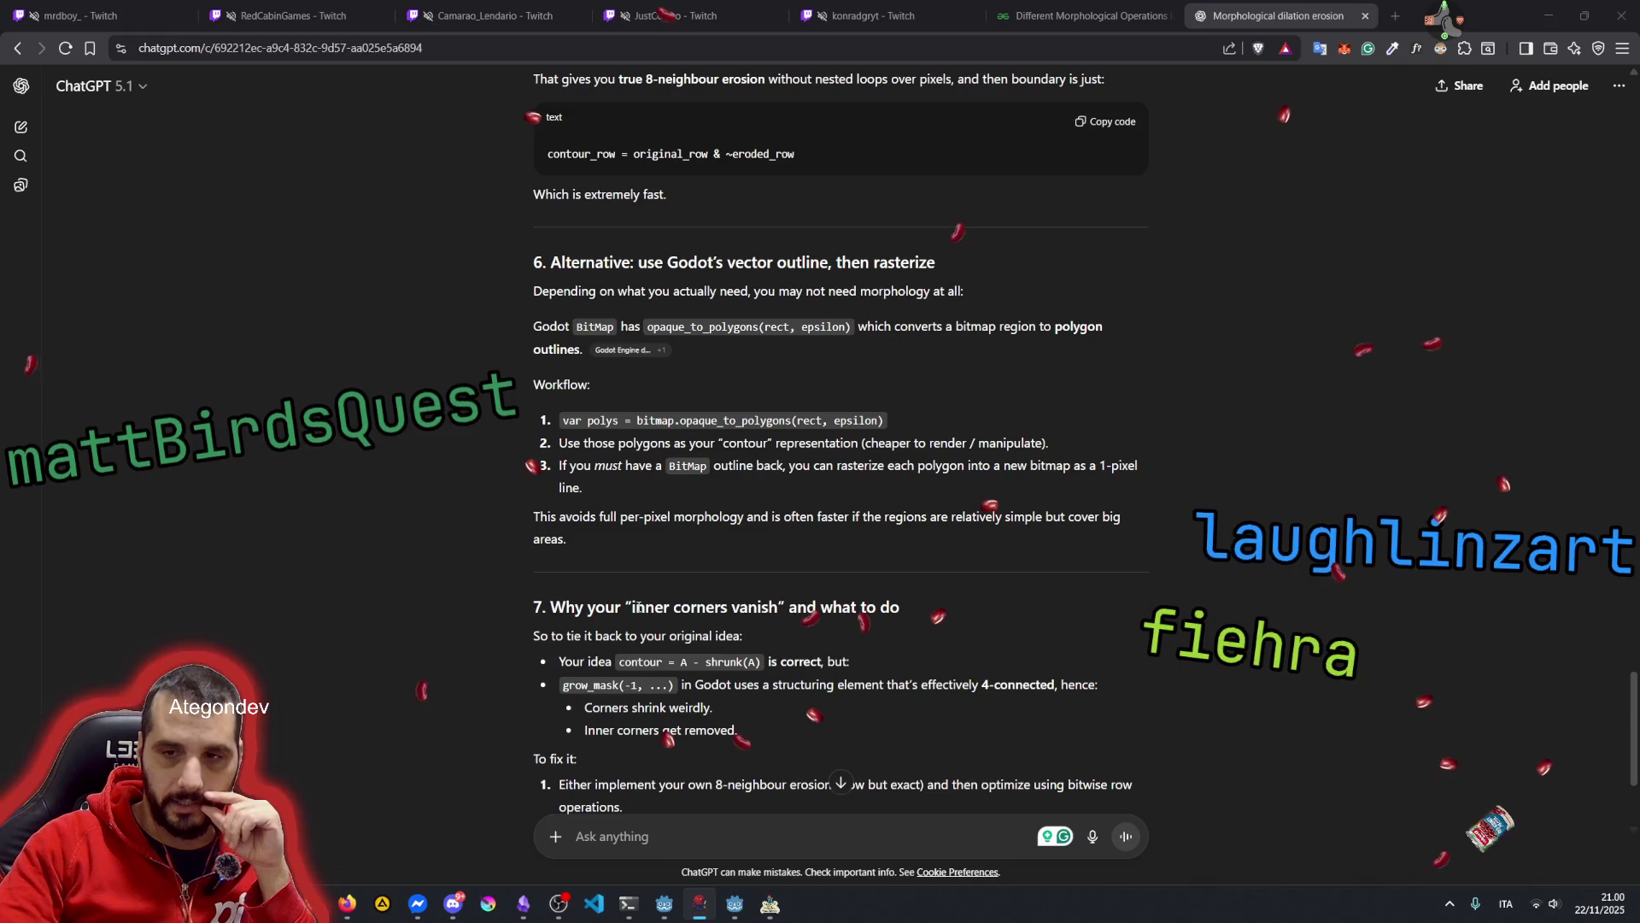
Read the To fix it suggestions, including the diamond-ish corners note, then return to NAUTOD
scroll(636, 609, down, 3)
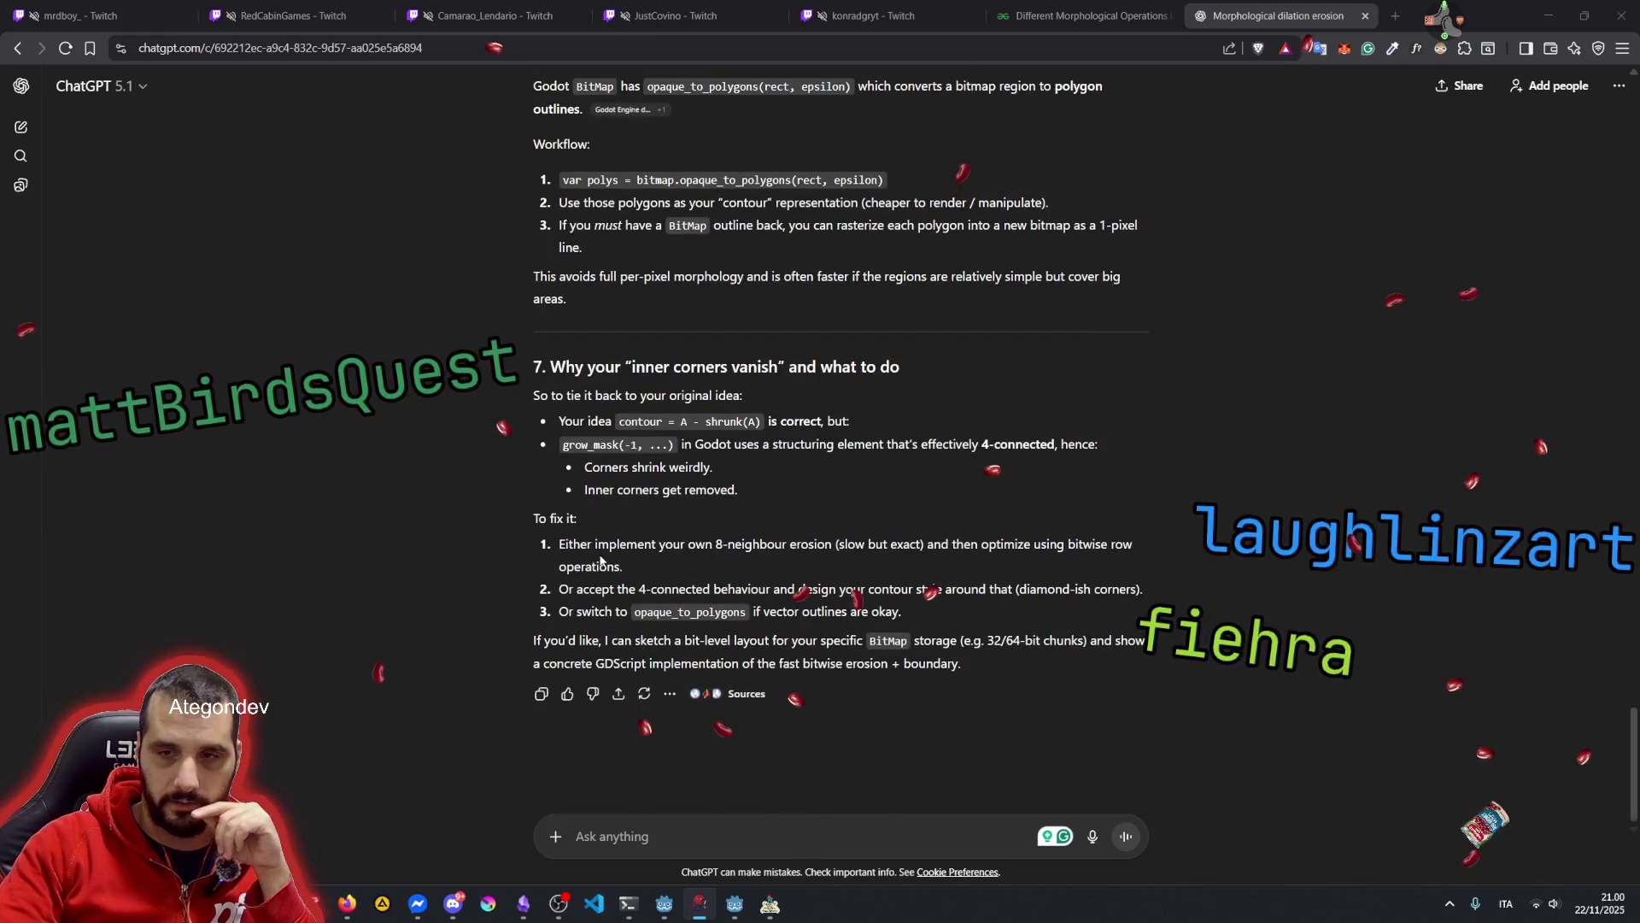
drag(561, 537, 752, 612)
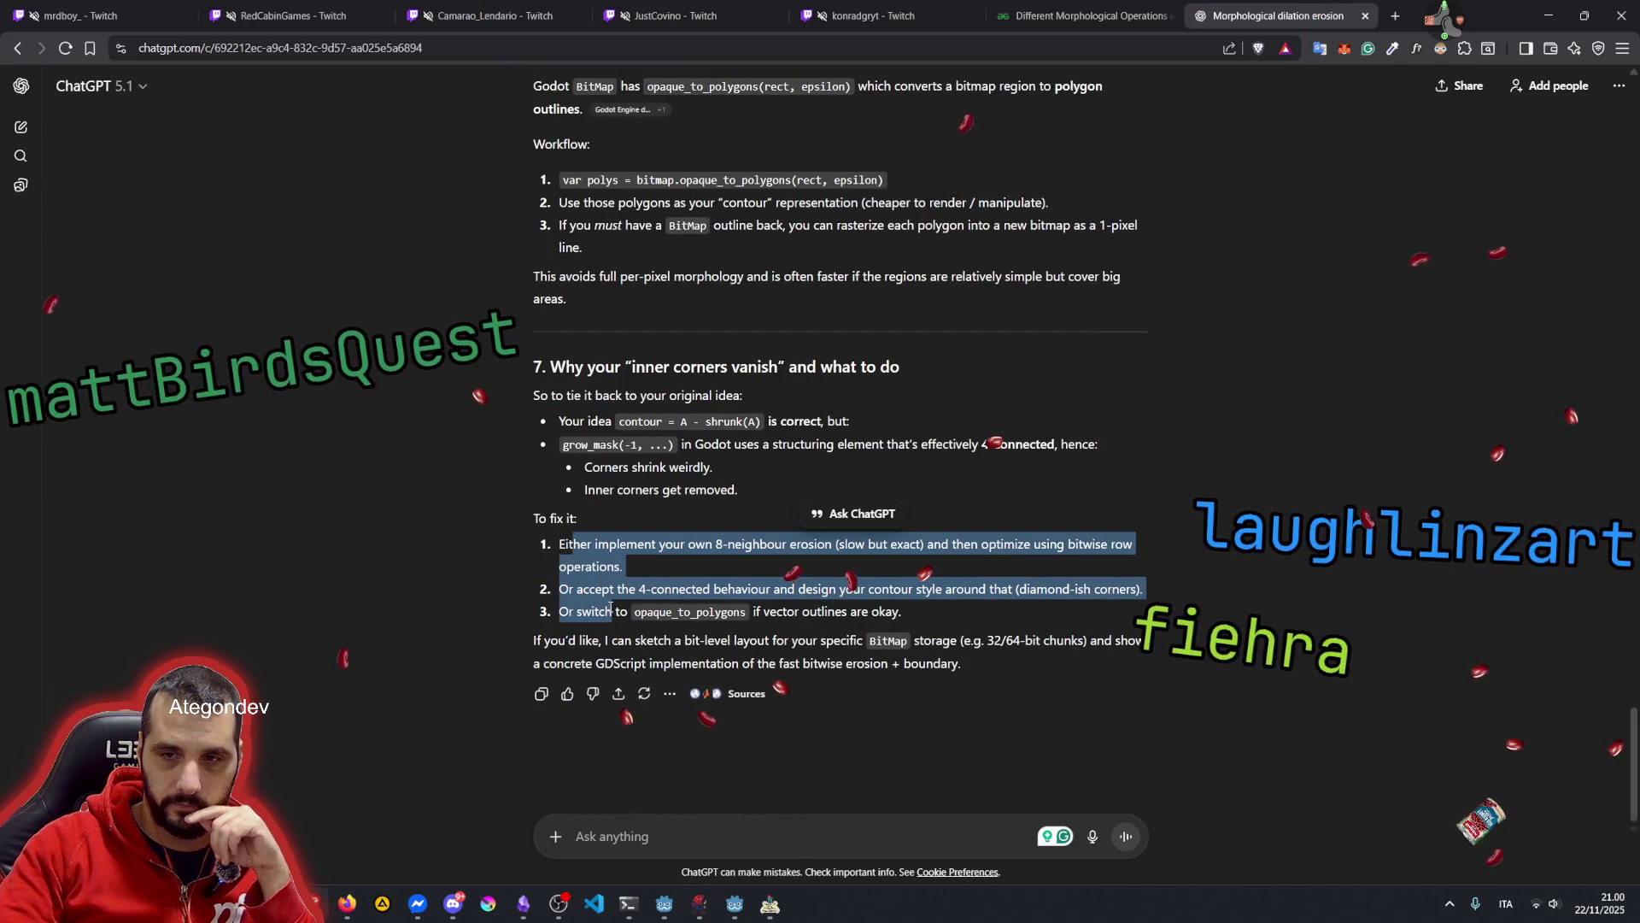
click(653, 587)
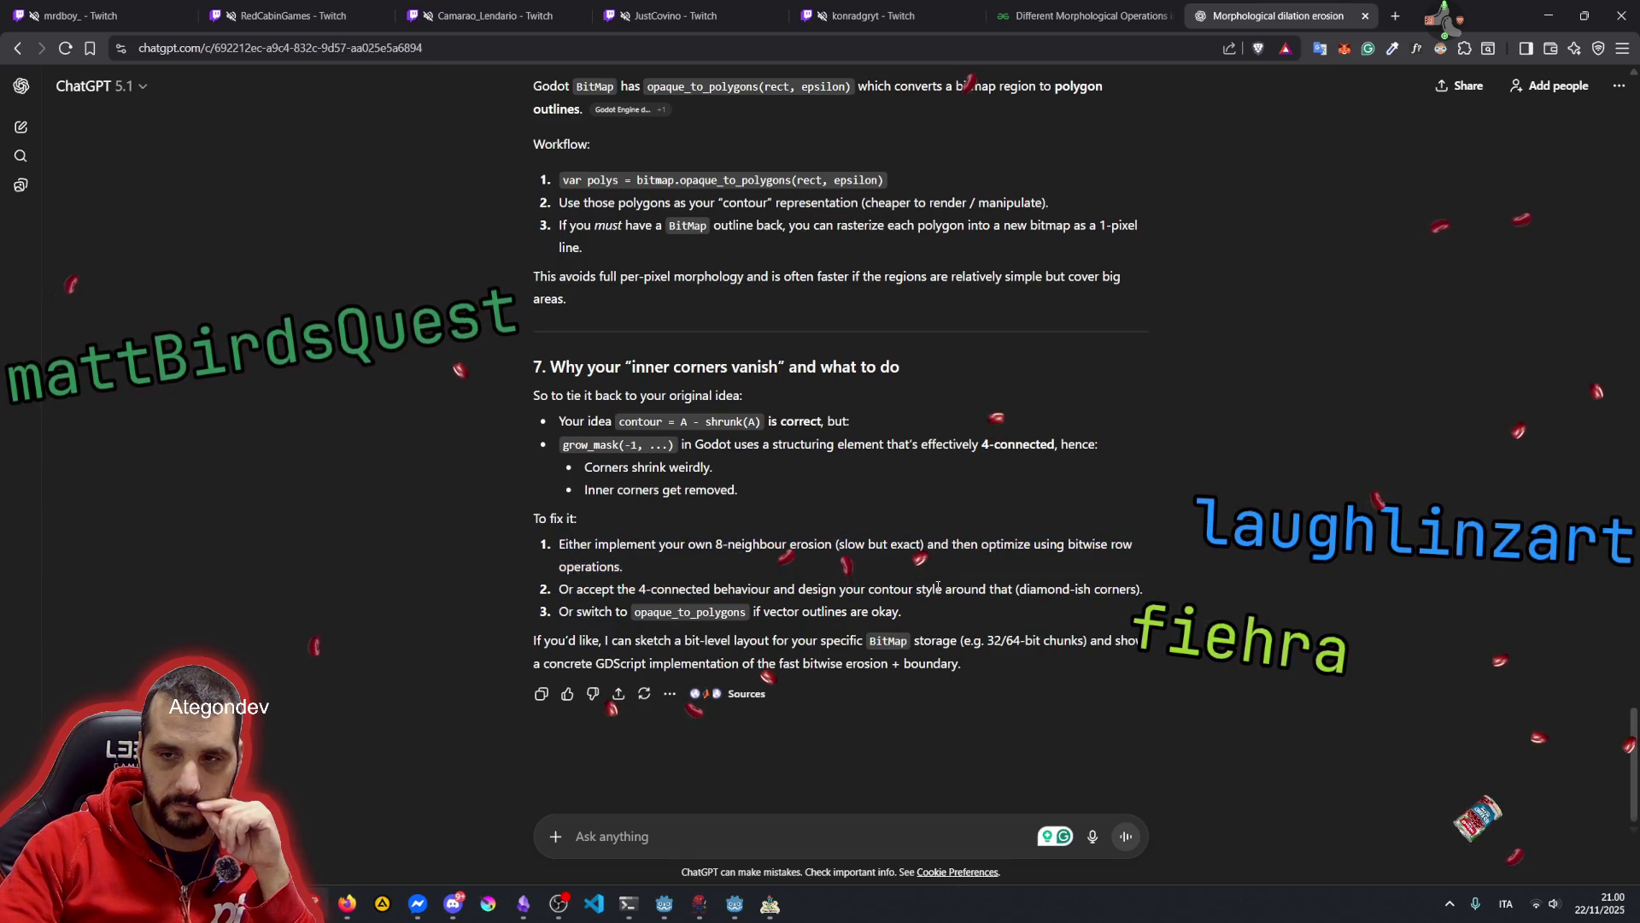
drag(1027, 589, 1140, 591)
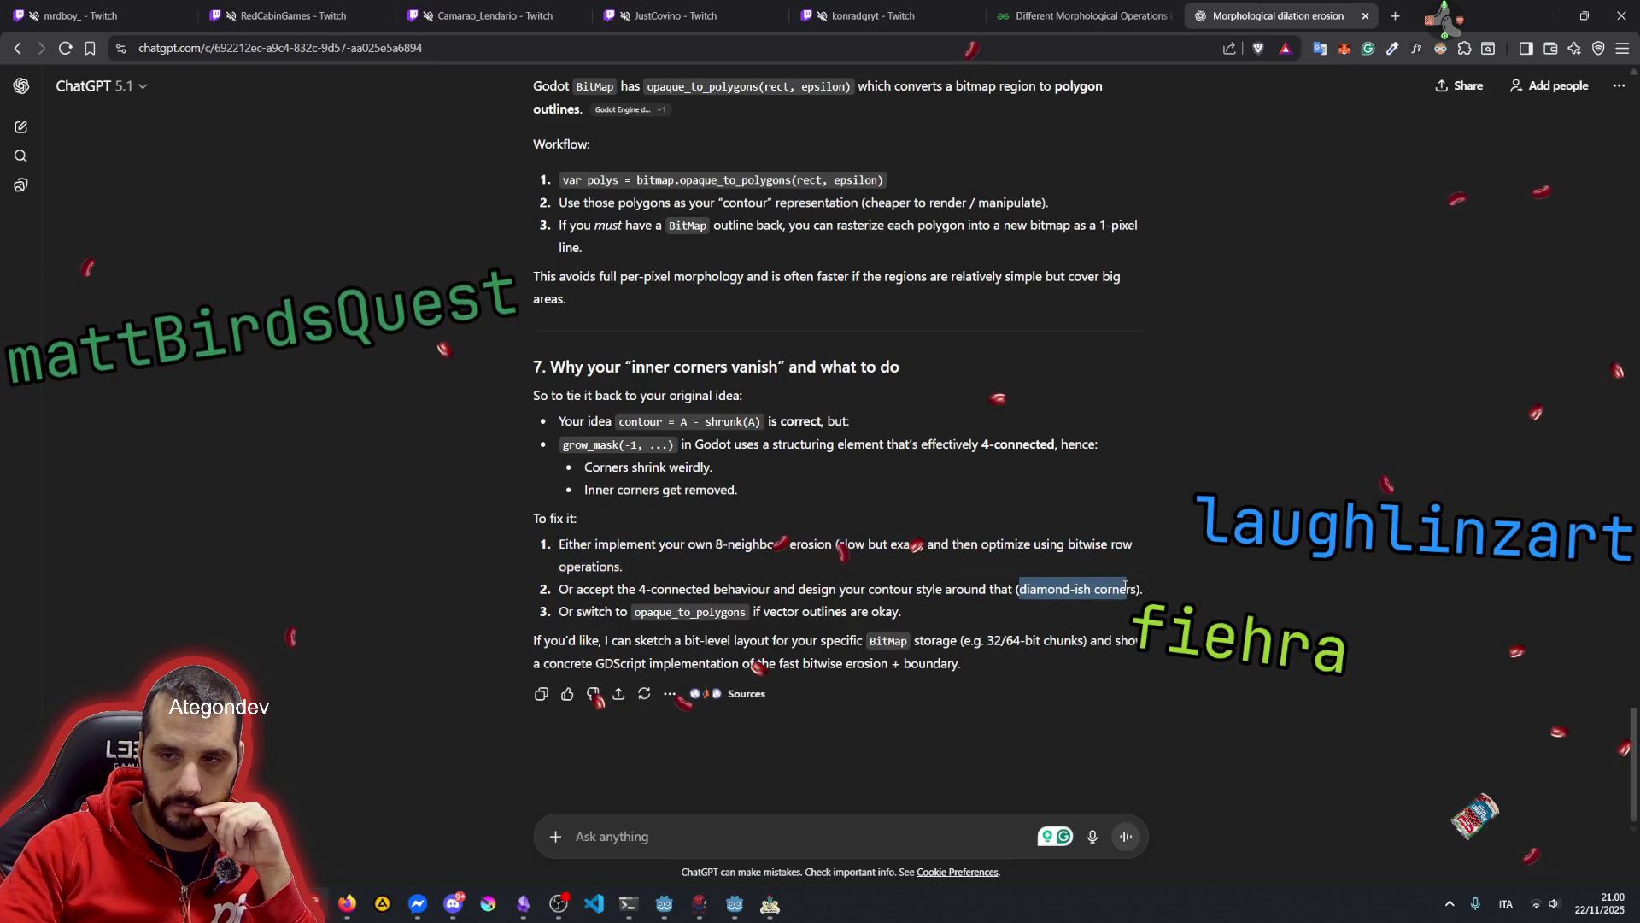
click(1090, 593)
triple_click(1090, 593)
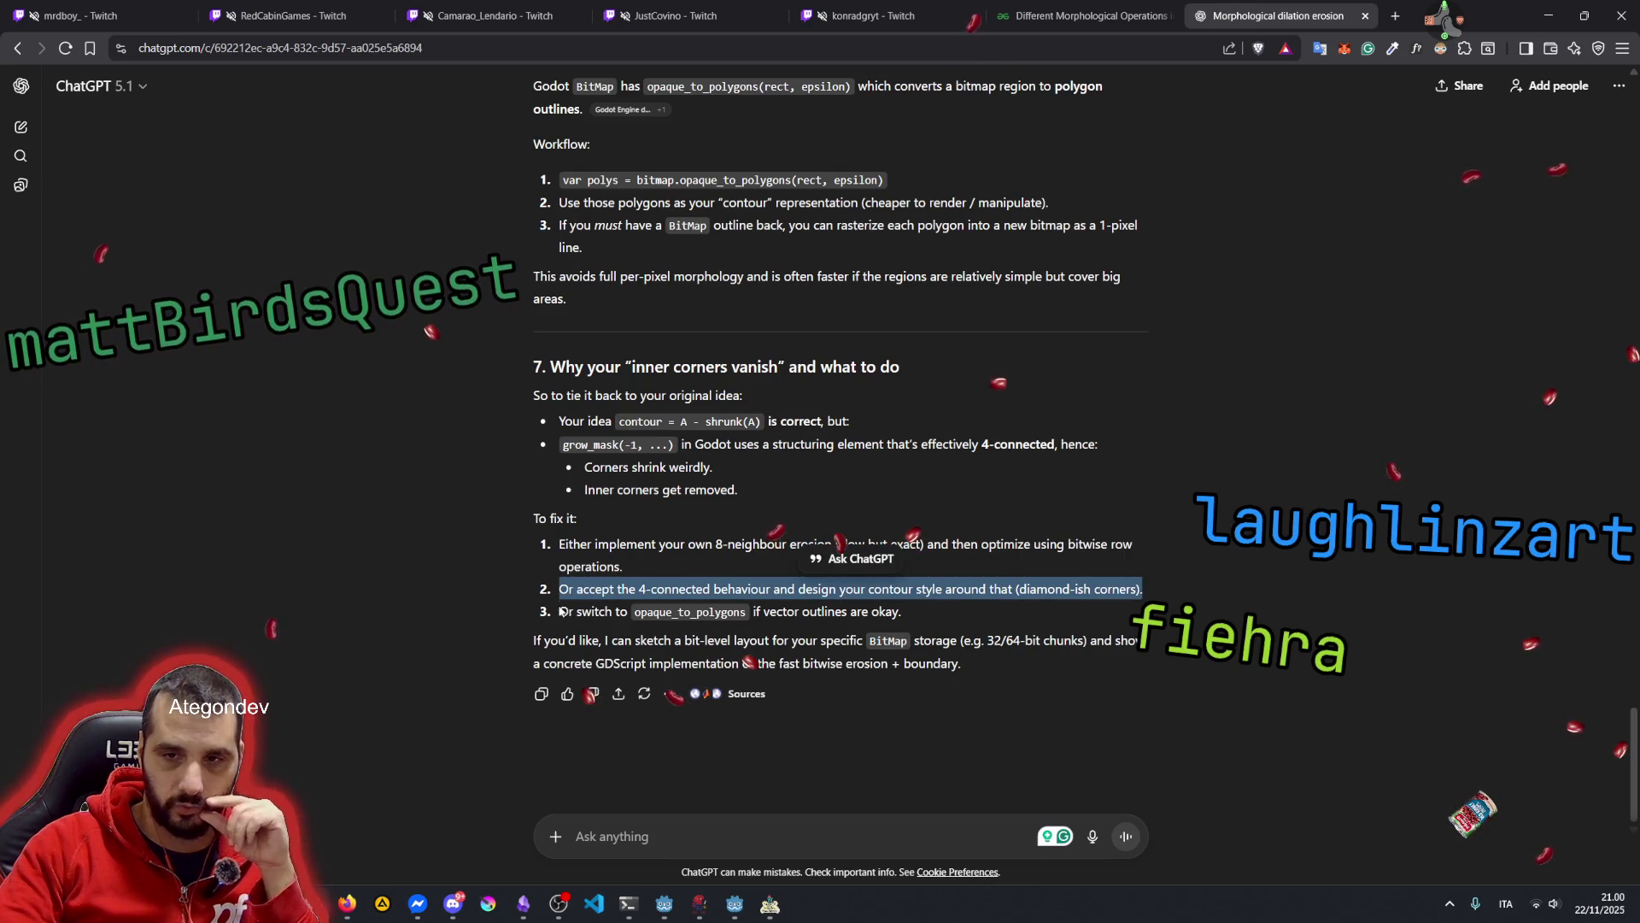
drag(591, 611, 846, 612)
click(868, 612)
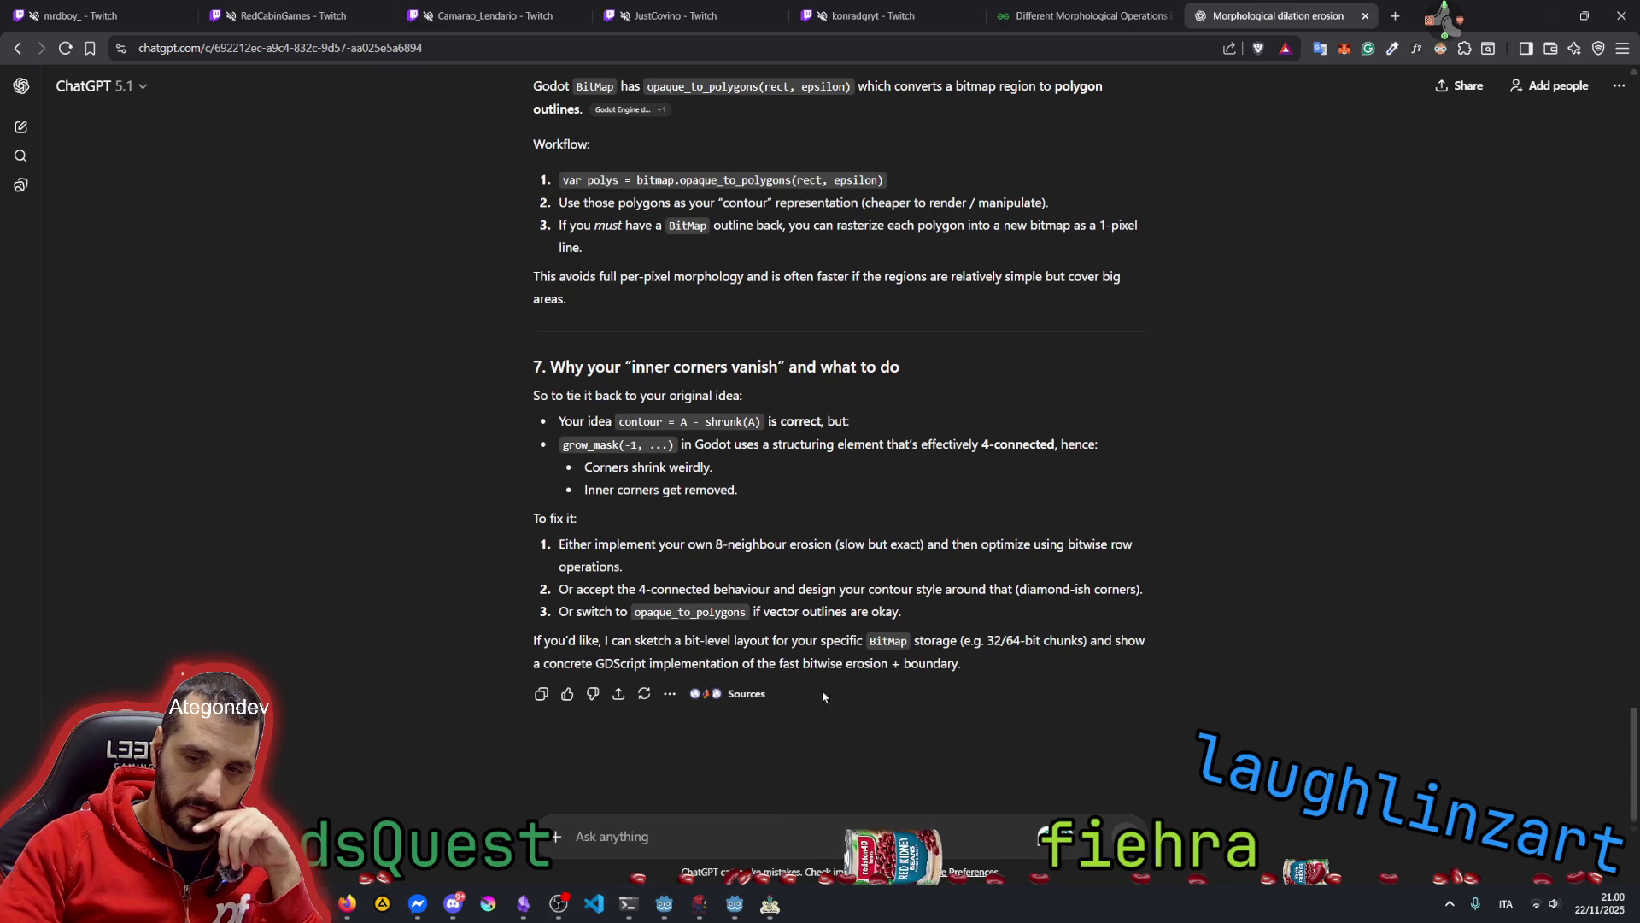
click(770, 903)
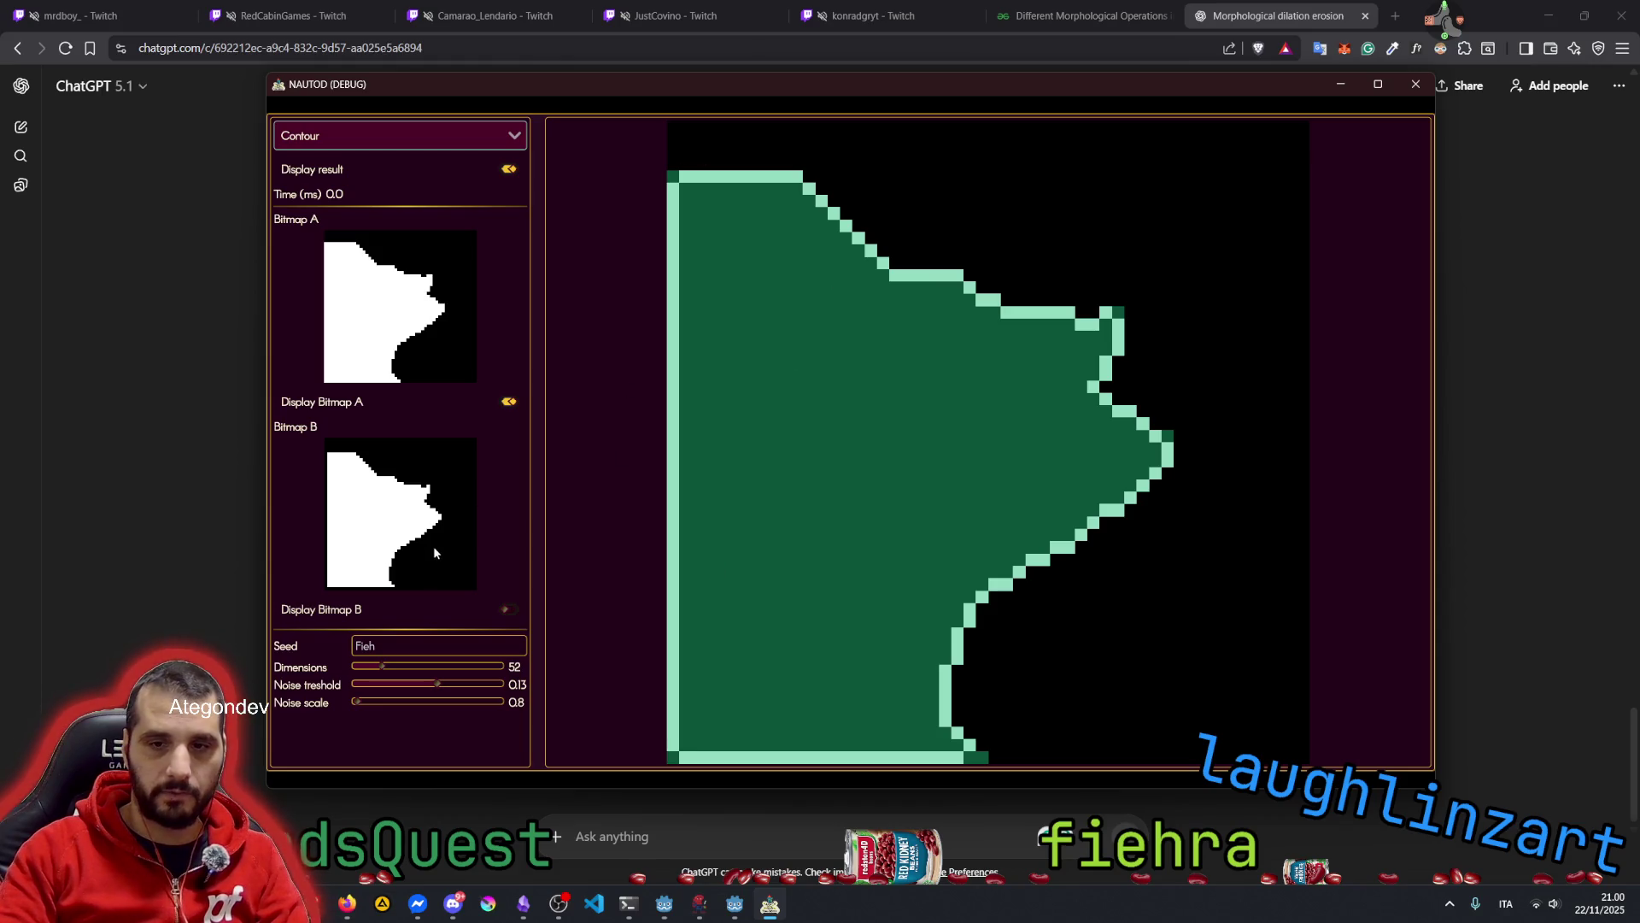
Raise the bitmap dimensions from 52 to 256 and compare the contour with Bitmap A hidden and shown
drag(382, 666, 567, 669)
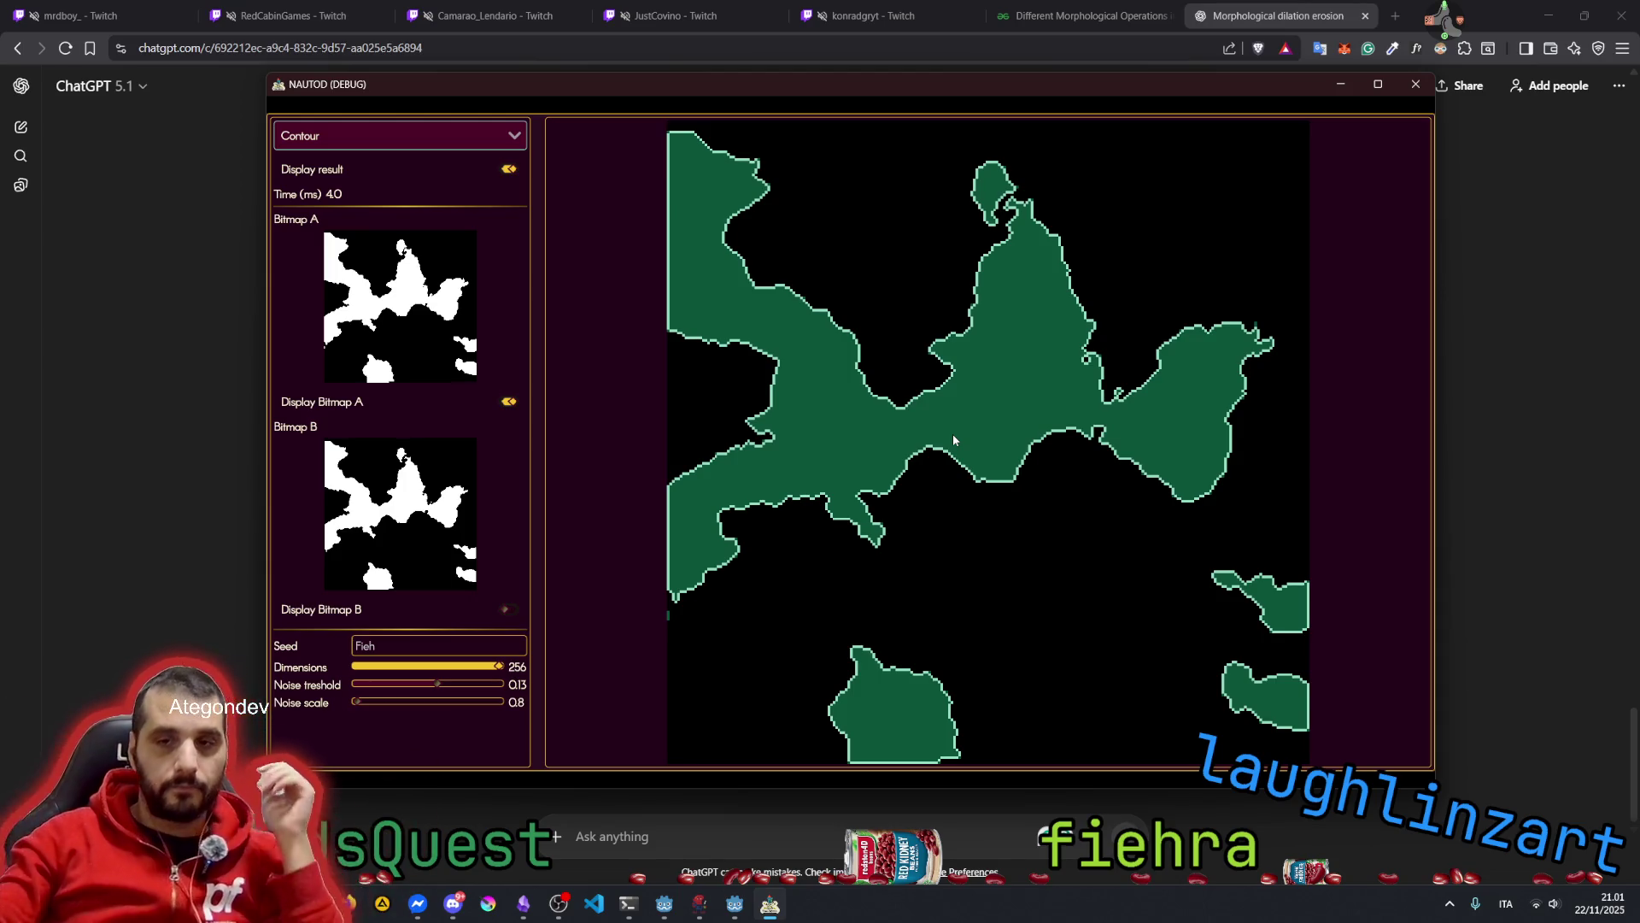
click(511, 402)
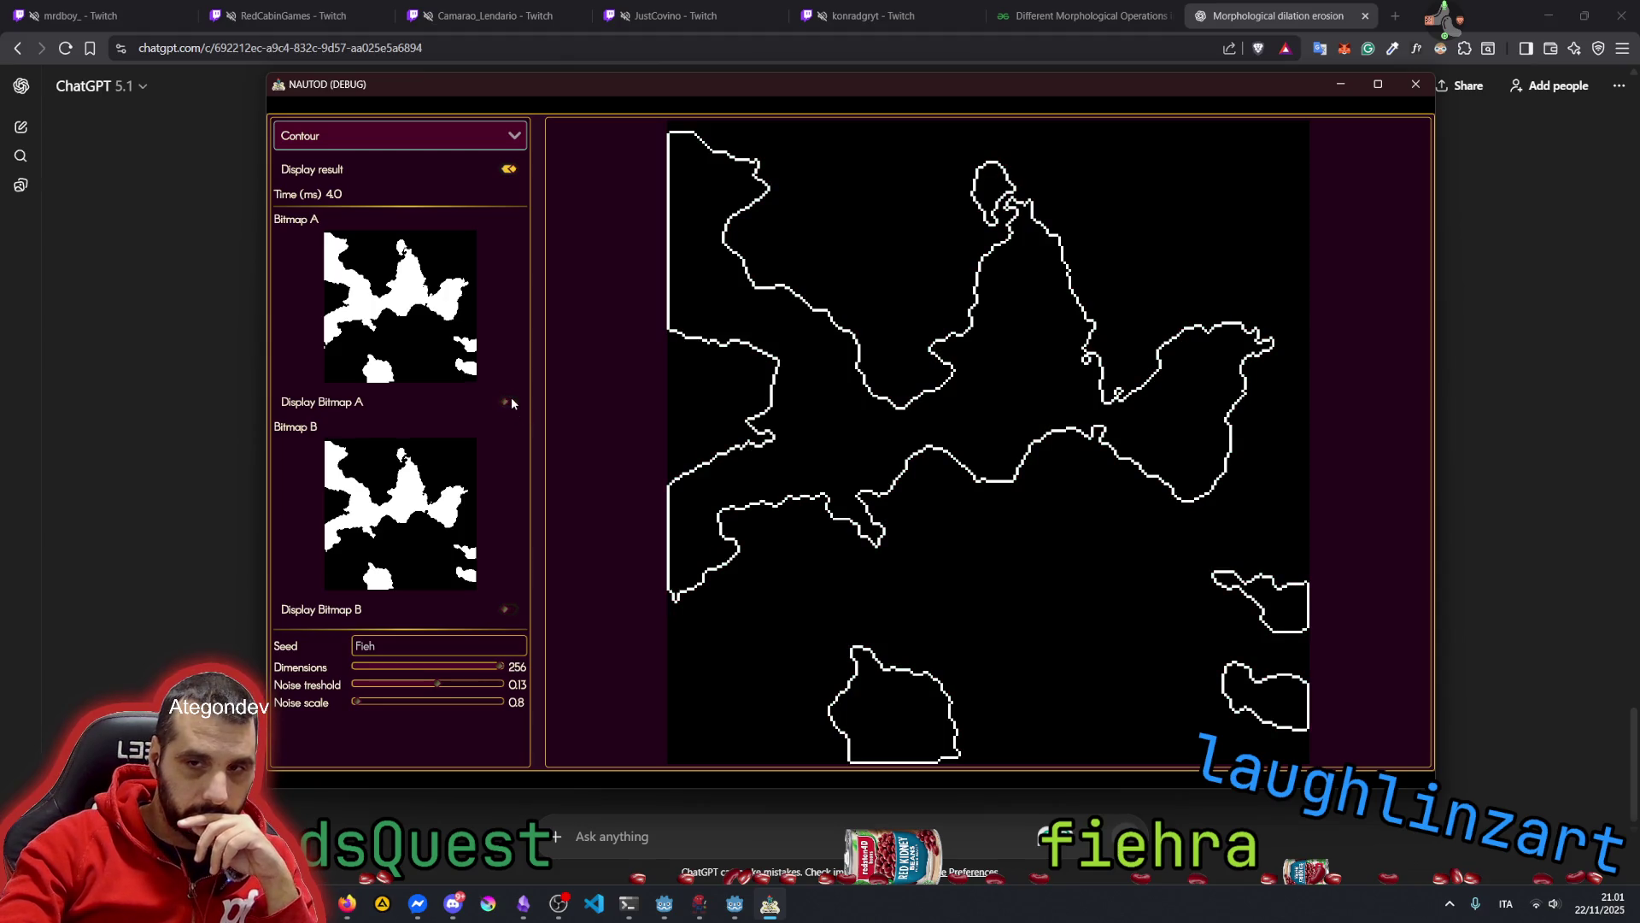
click(511, 402)
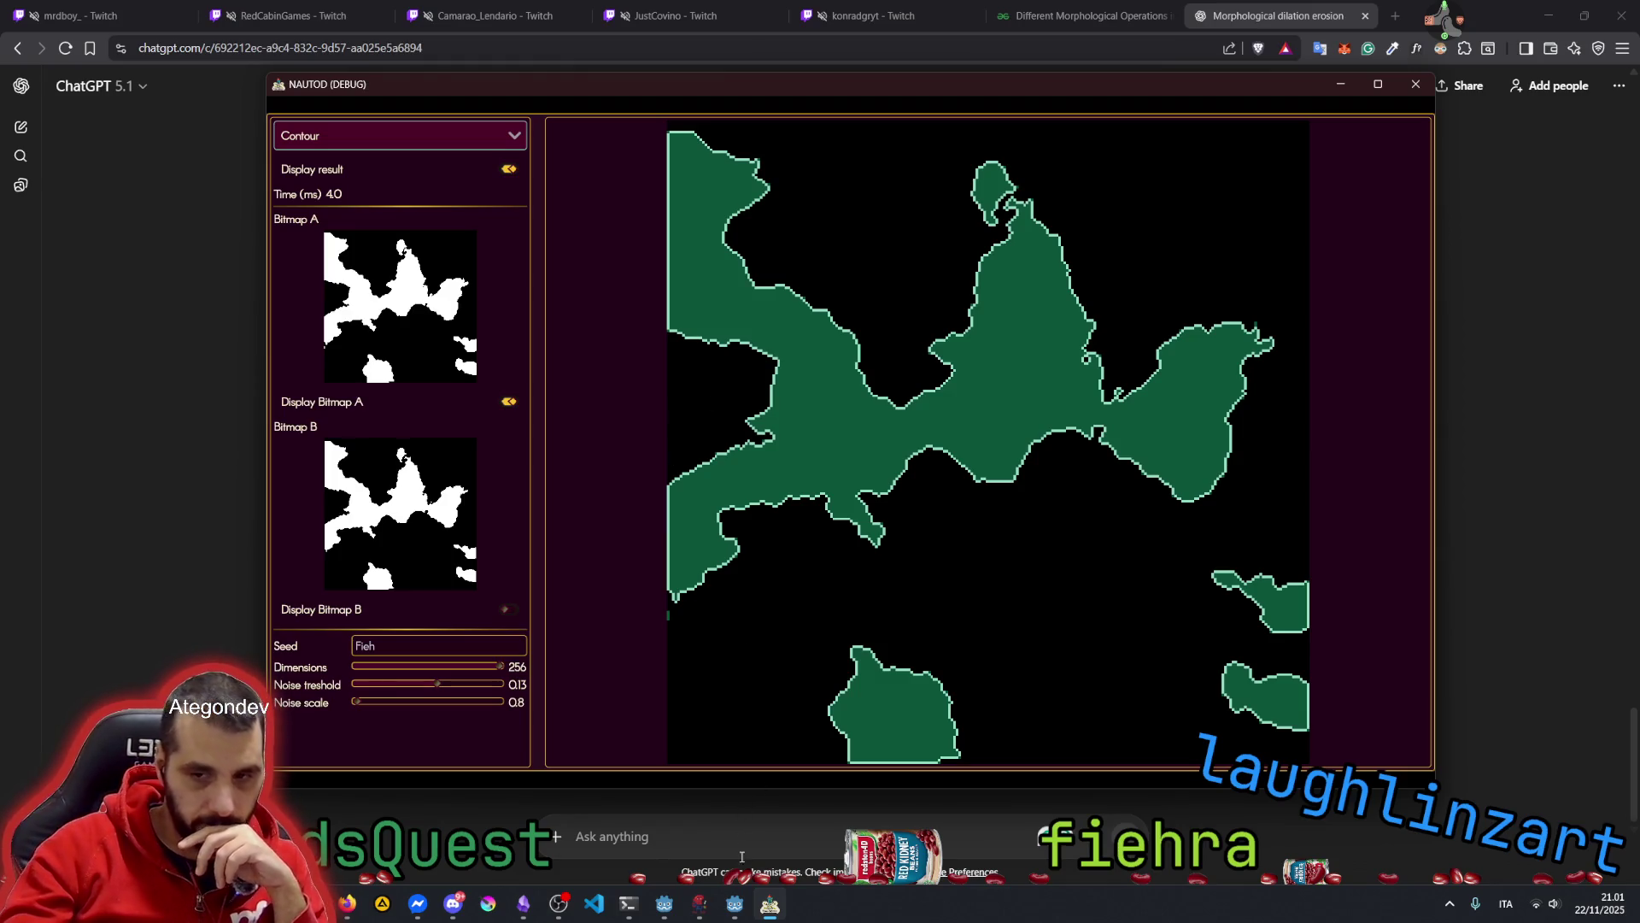
Switch to the Godot editor, then back to the ChatGPT conversation
click(738, 909)
mouse_move(469, 899)
mouse_move(635, 914)
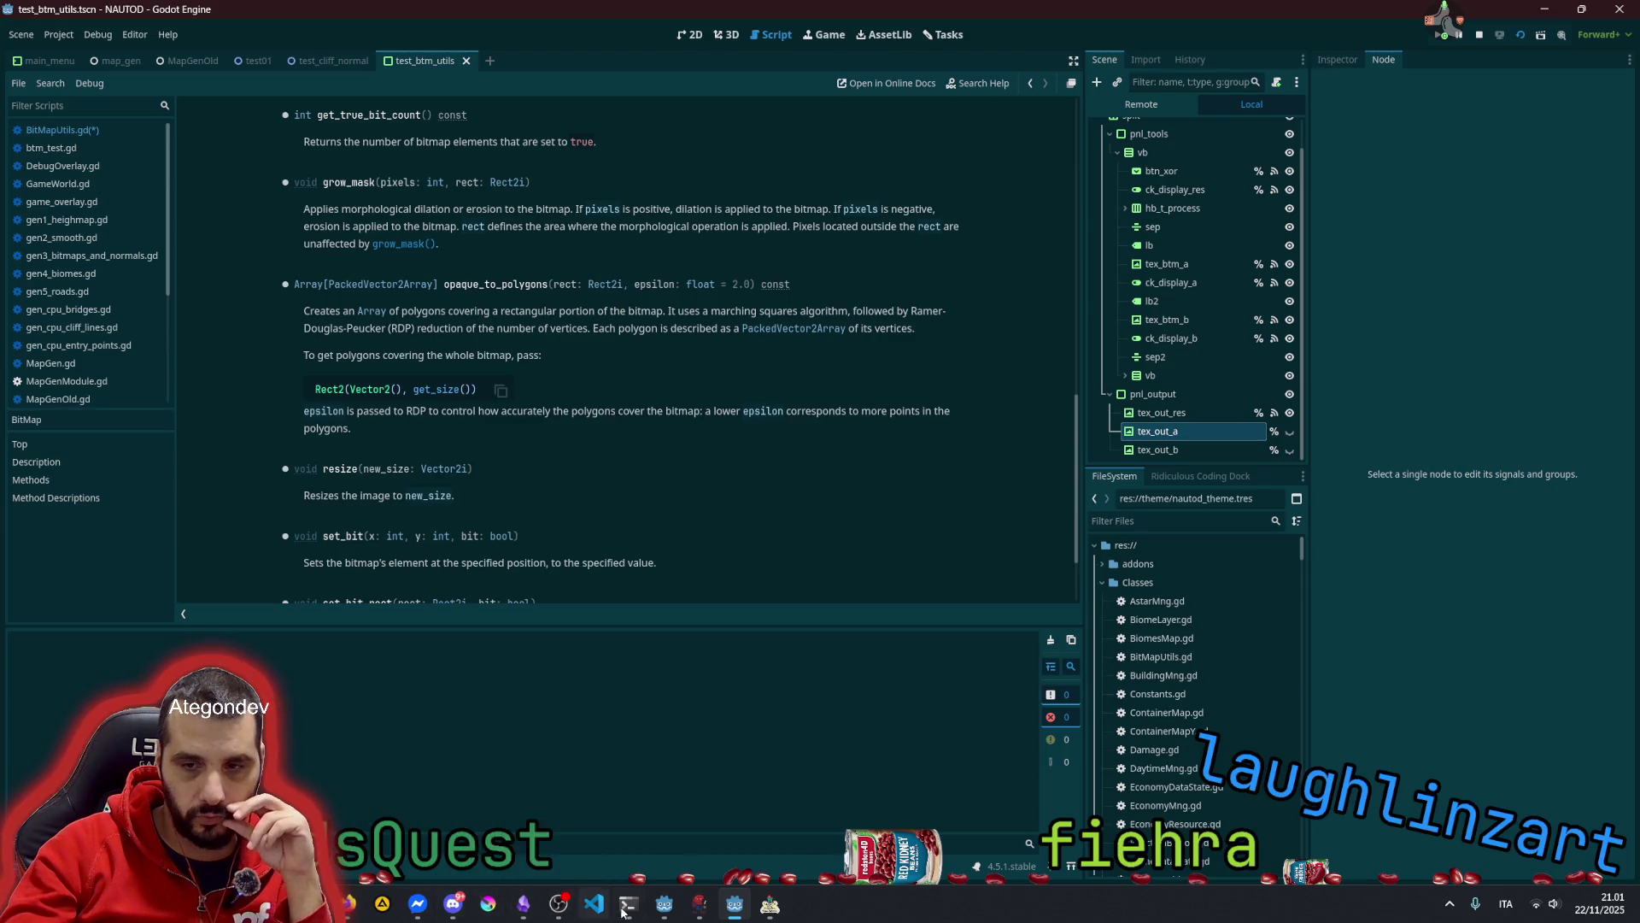
click(347, 904)
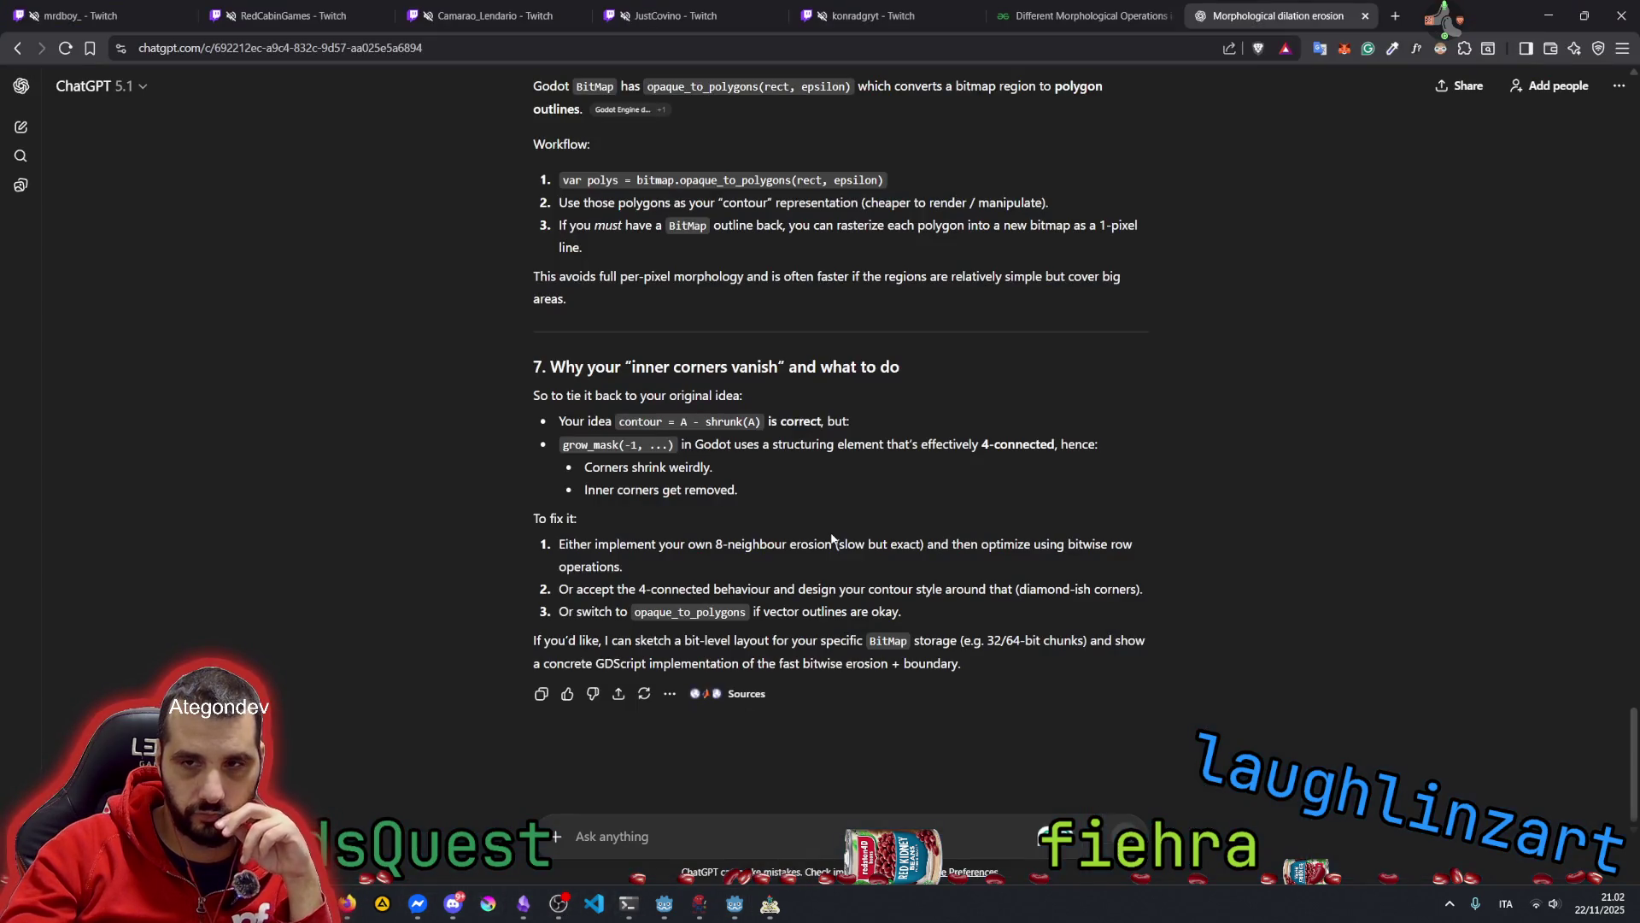
Ask how to get the index of the correct bit in the bitmap's PackedByteArray for bitwise operations
text(I)
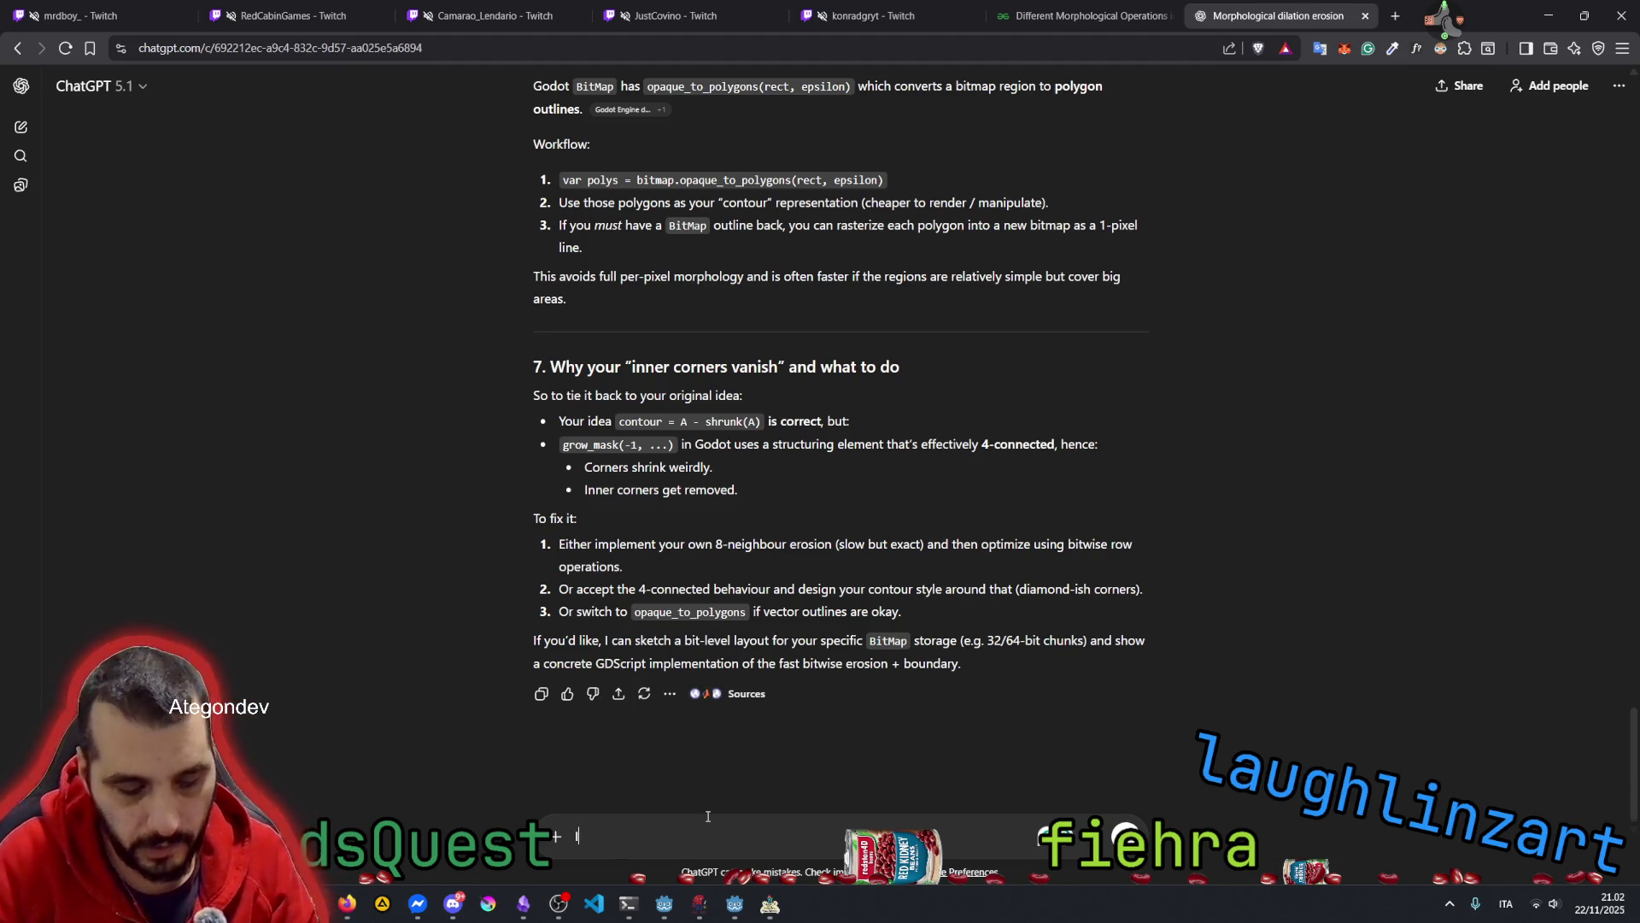
text( would like to imp)
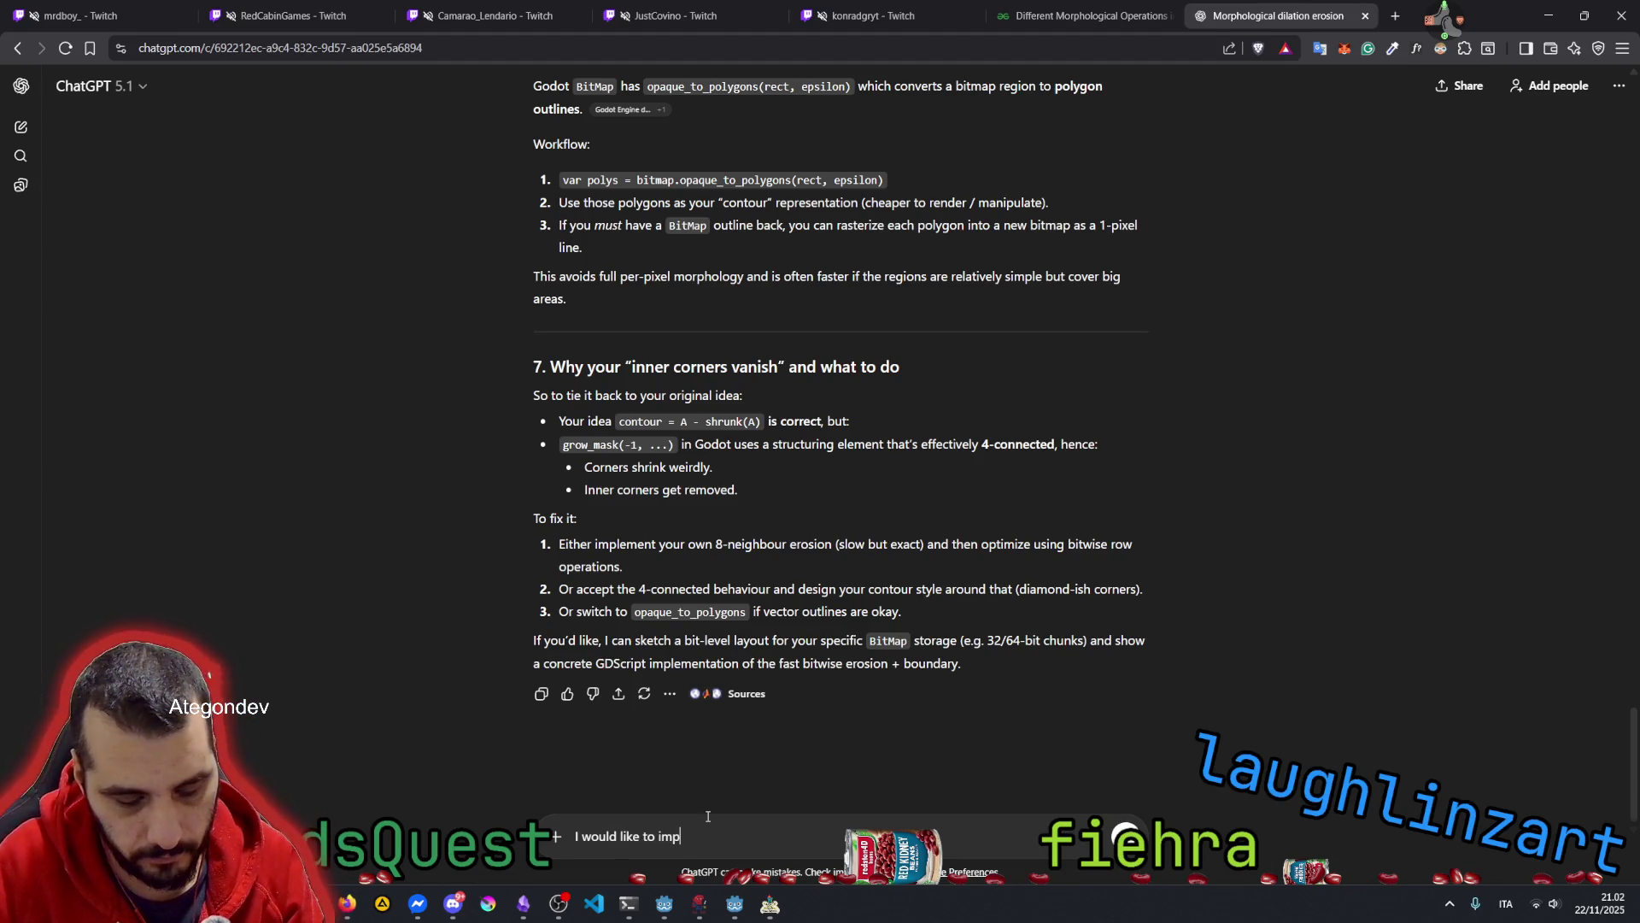
text(lement somethin)
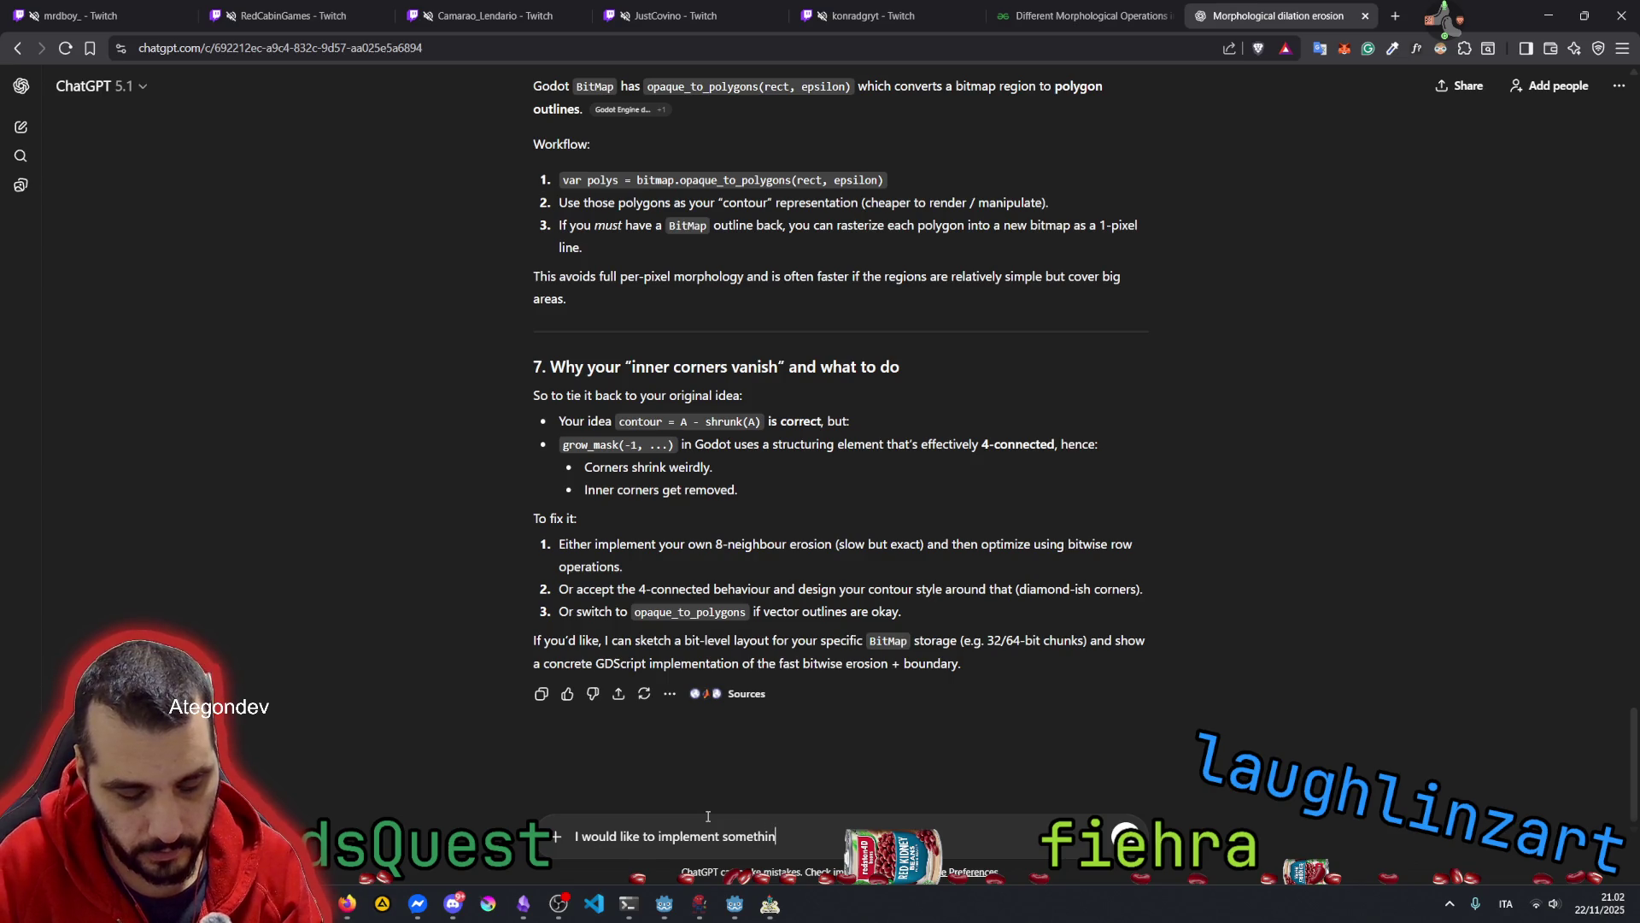
text(g with the)
key(BackSpace)
key(BackSpace)
key(BackSpace)
text(wis)
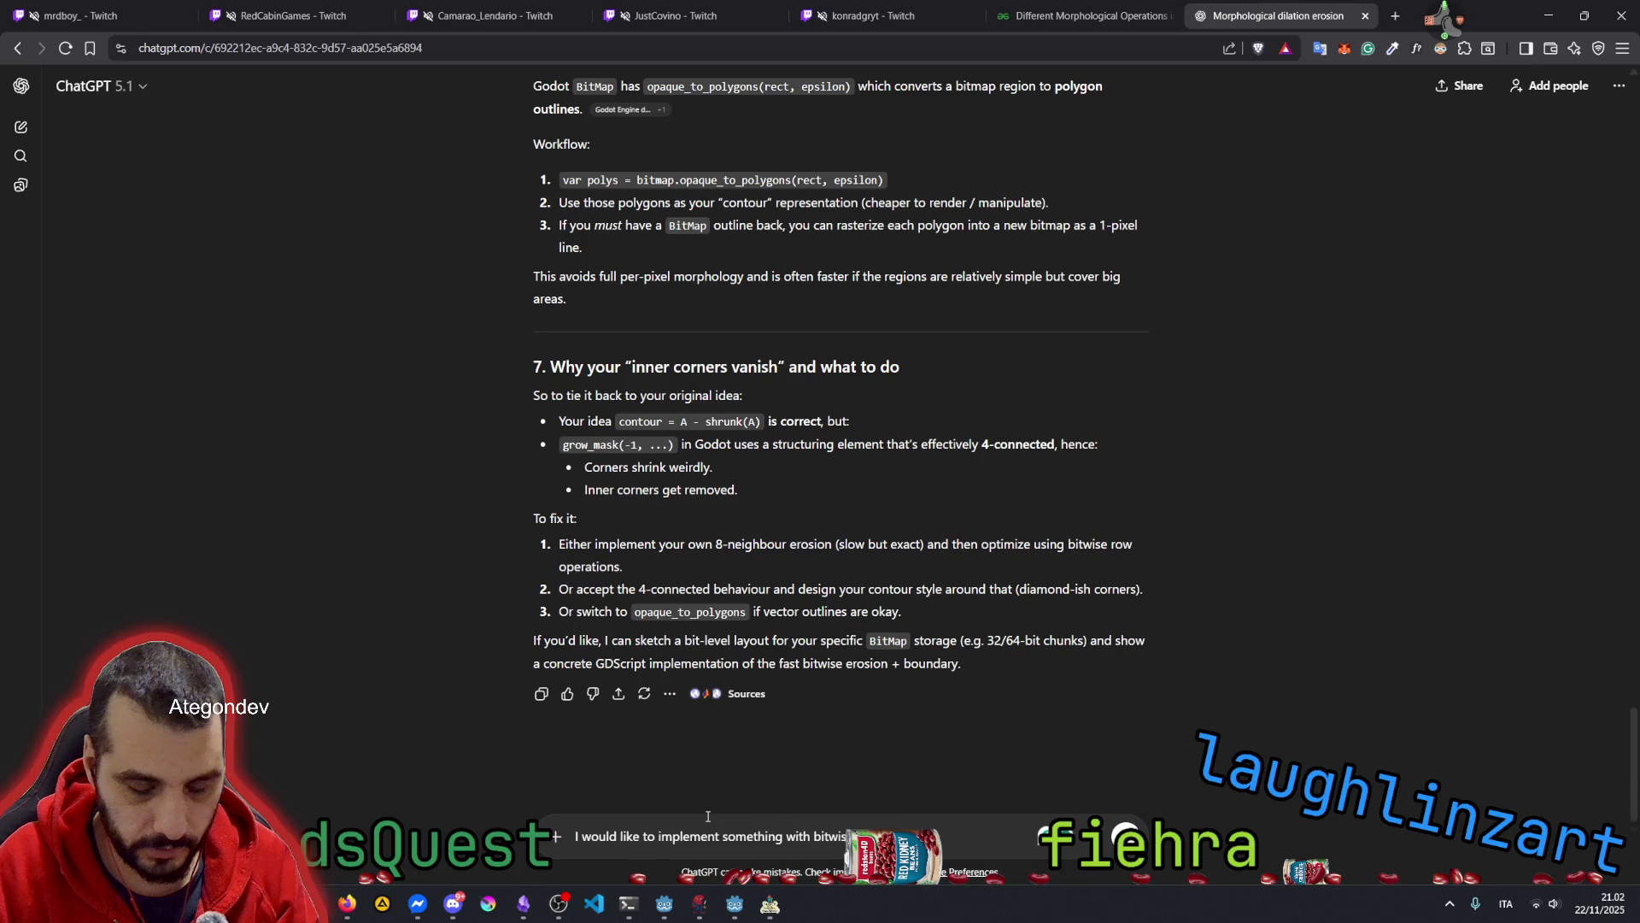
text(e operations. The problem)
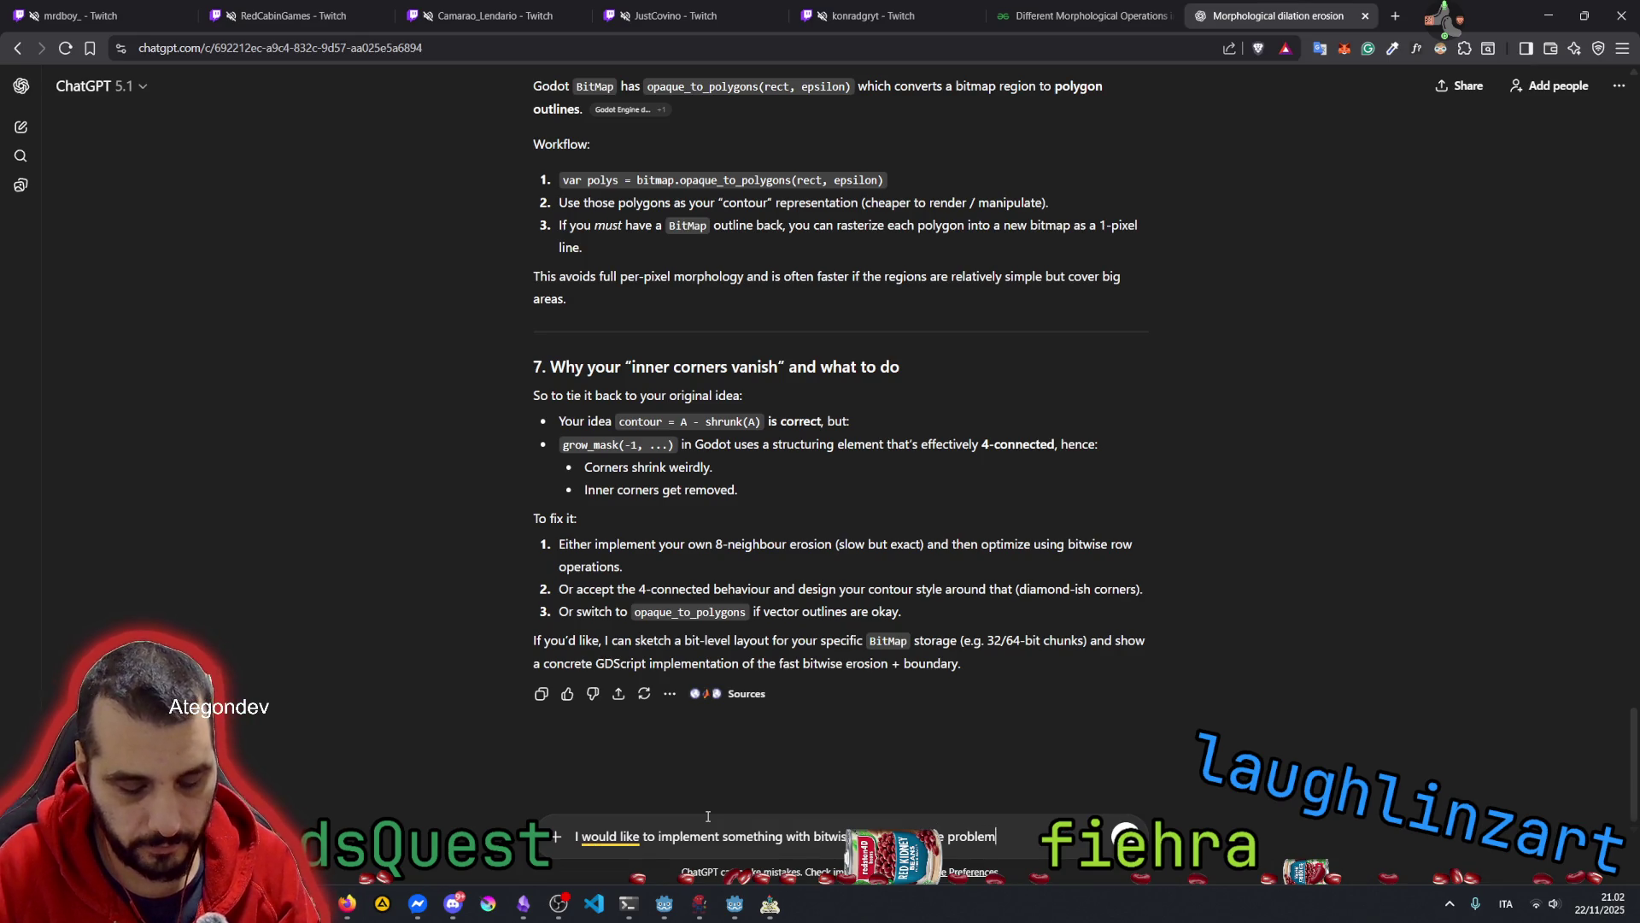
text( is that t)
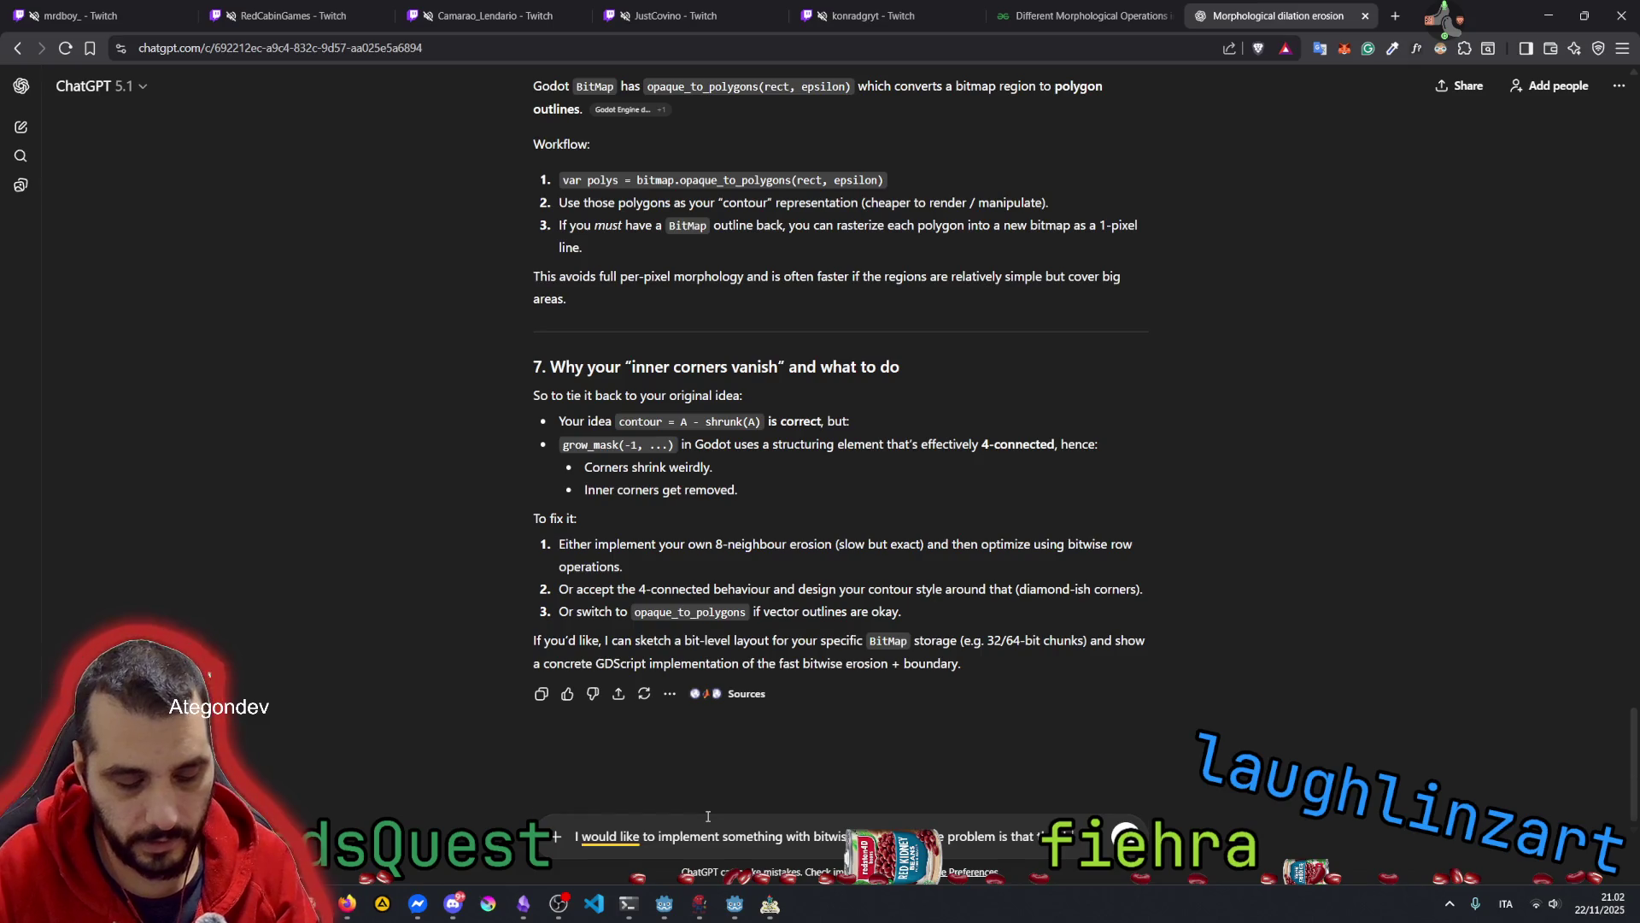
text(he data of the bitmap is e)
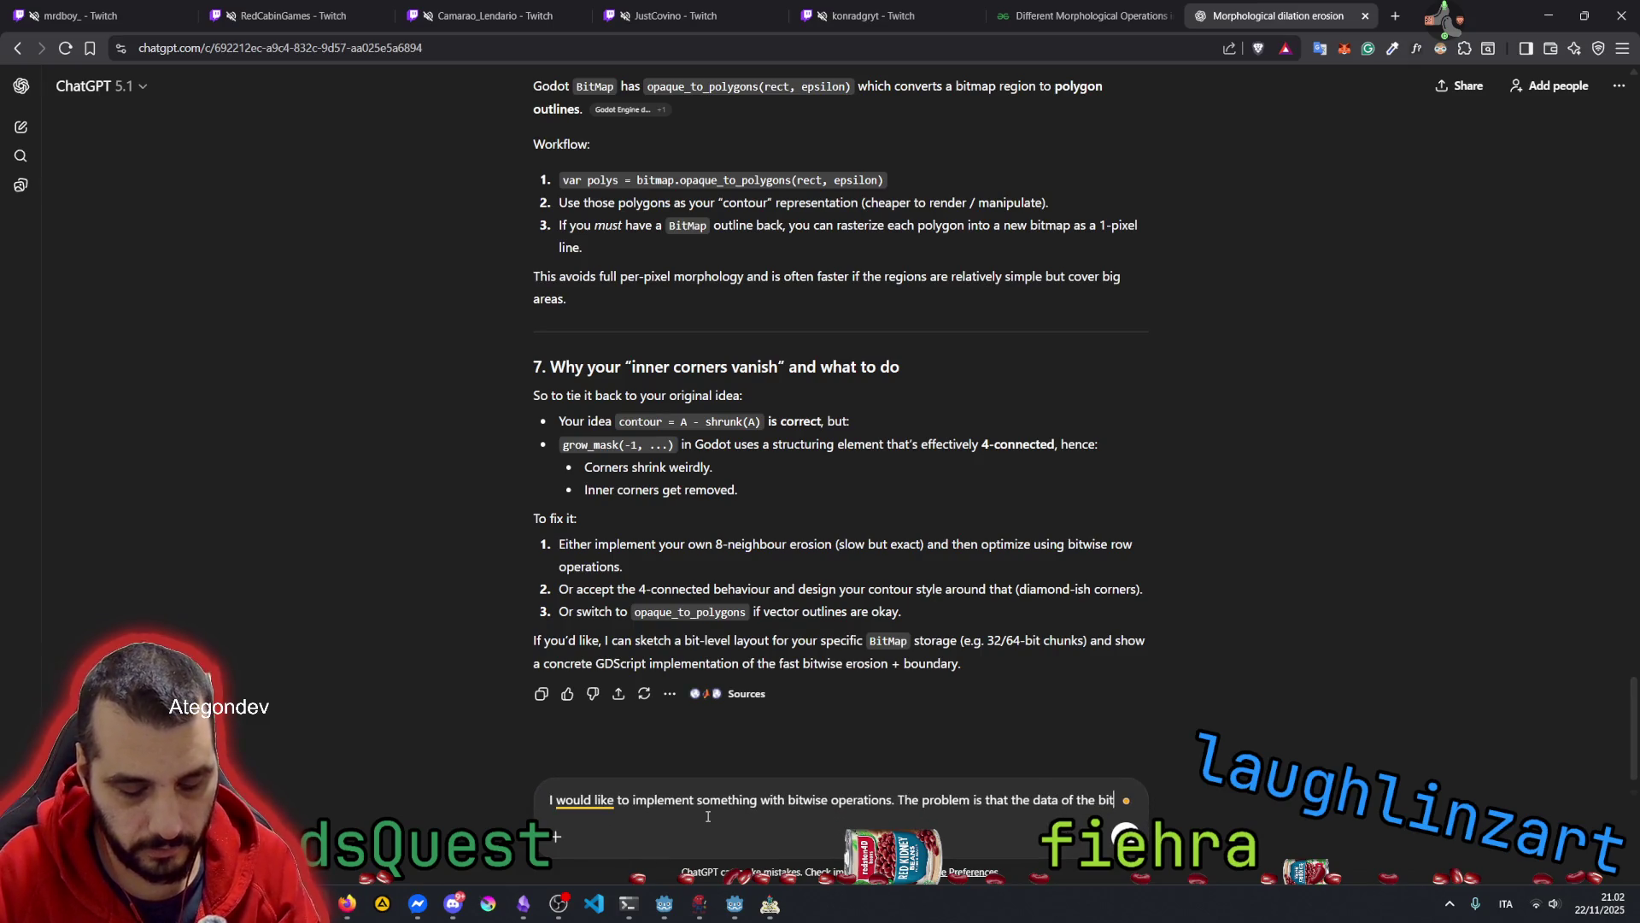
text(ncoded into a )
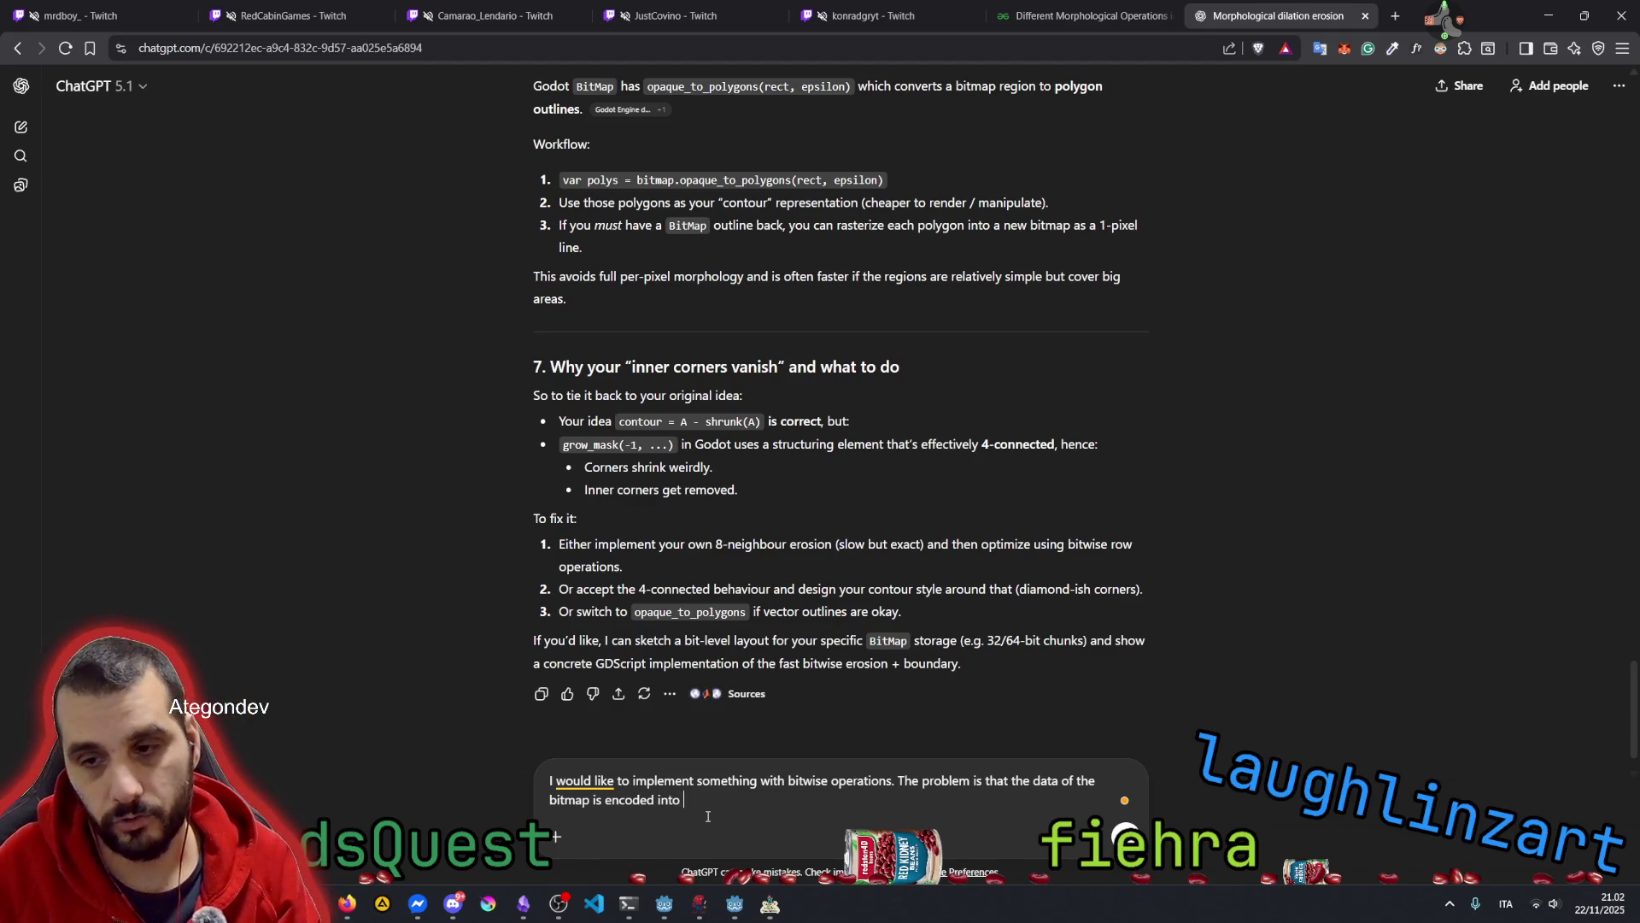
text(Pa)
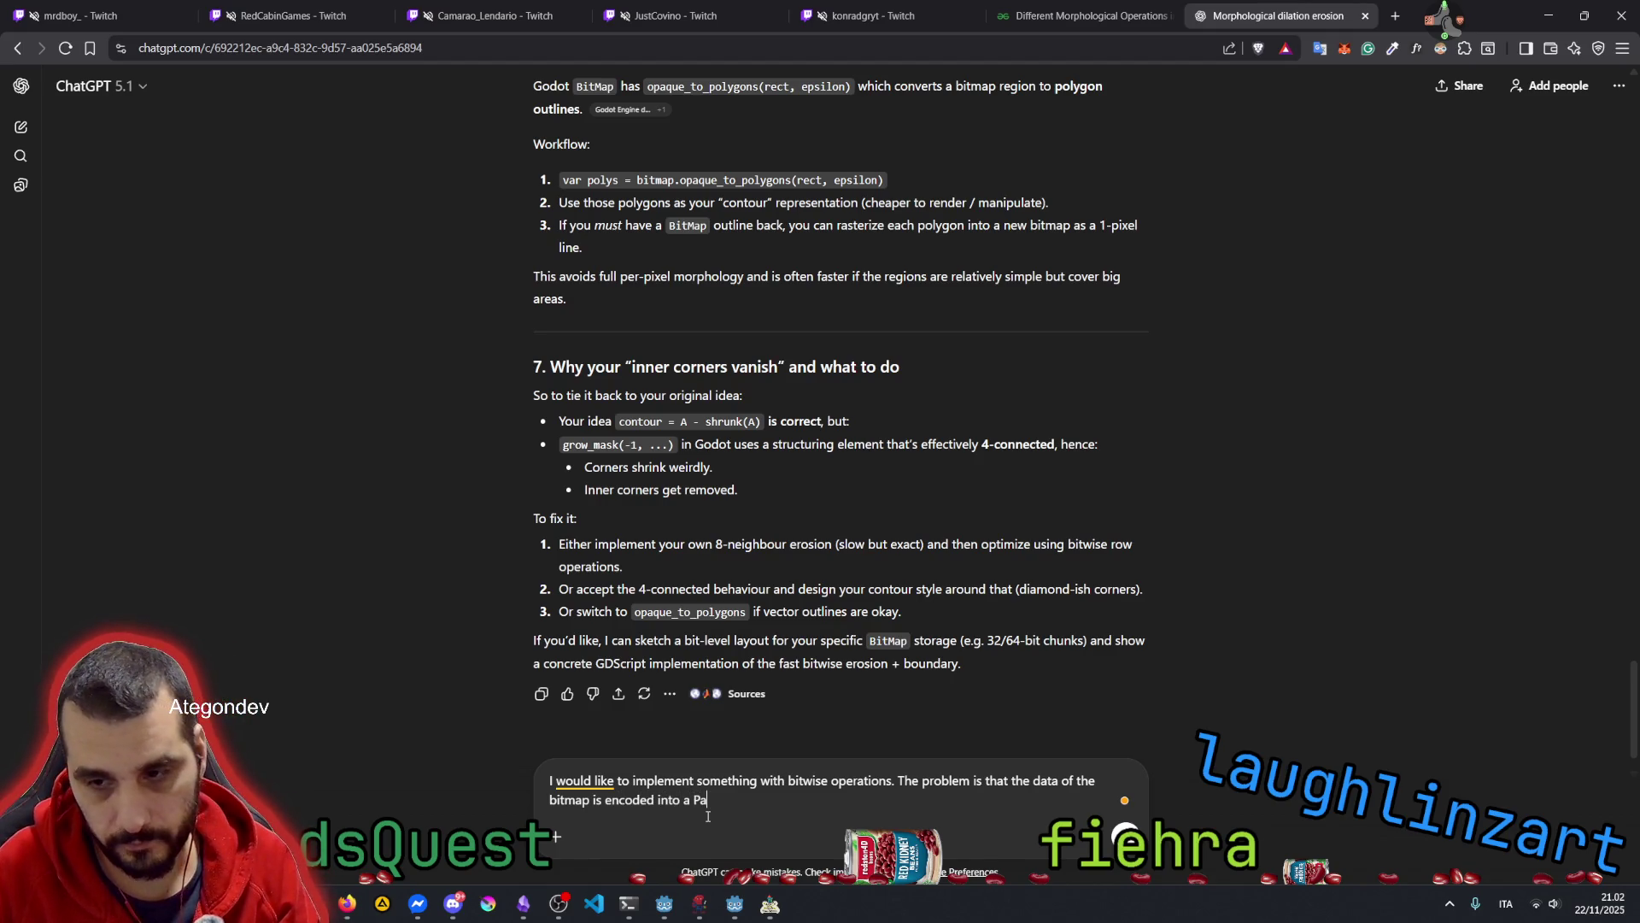
text(cked)
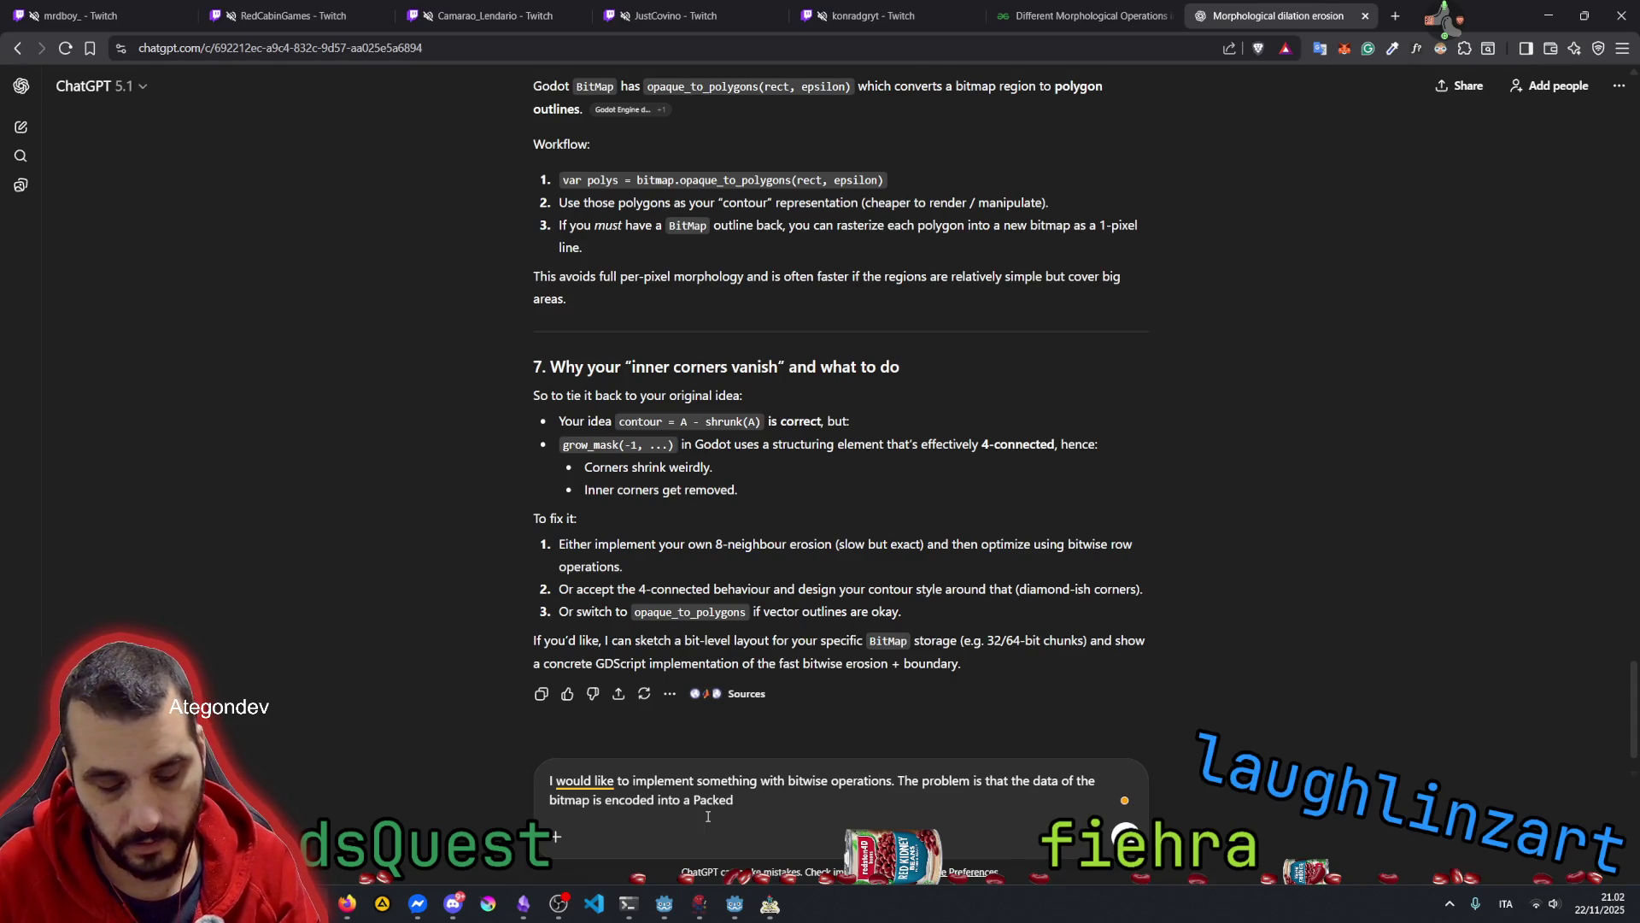
text(ByteArray)
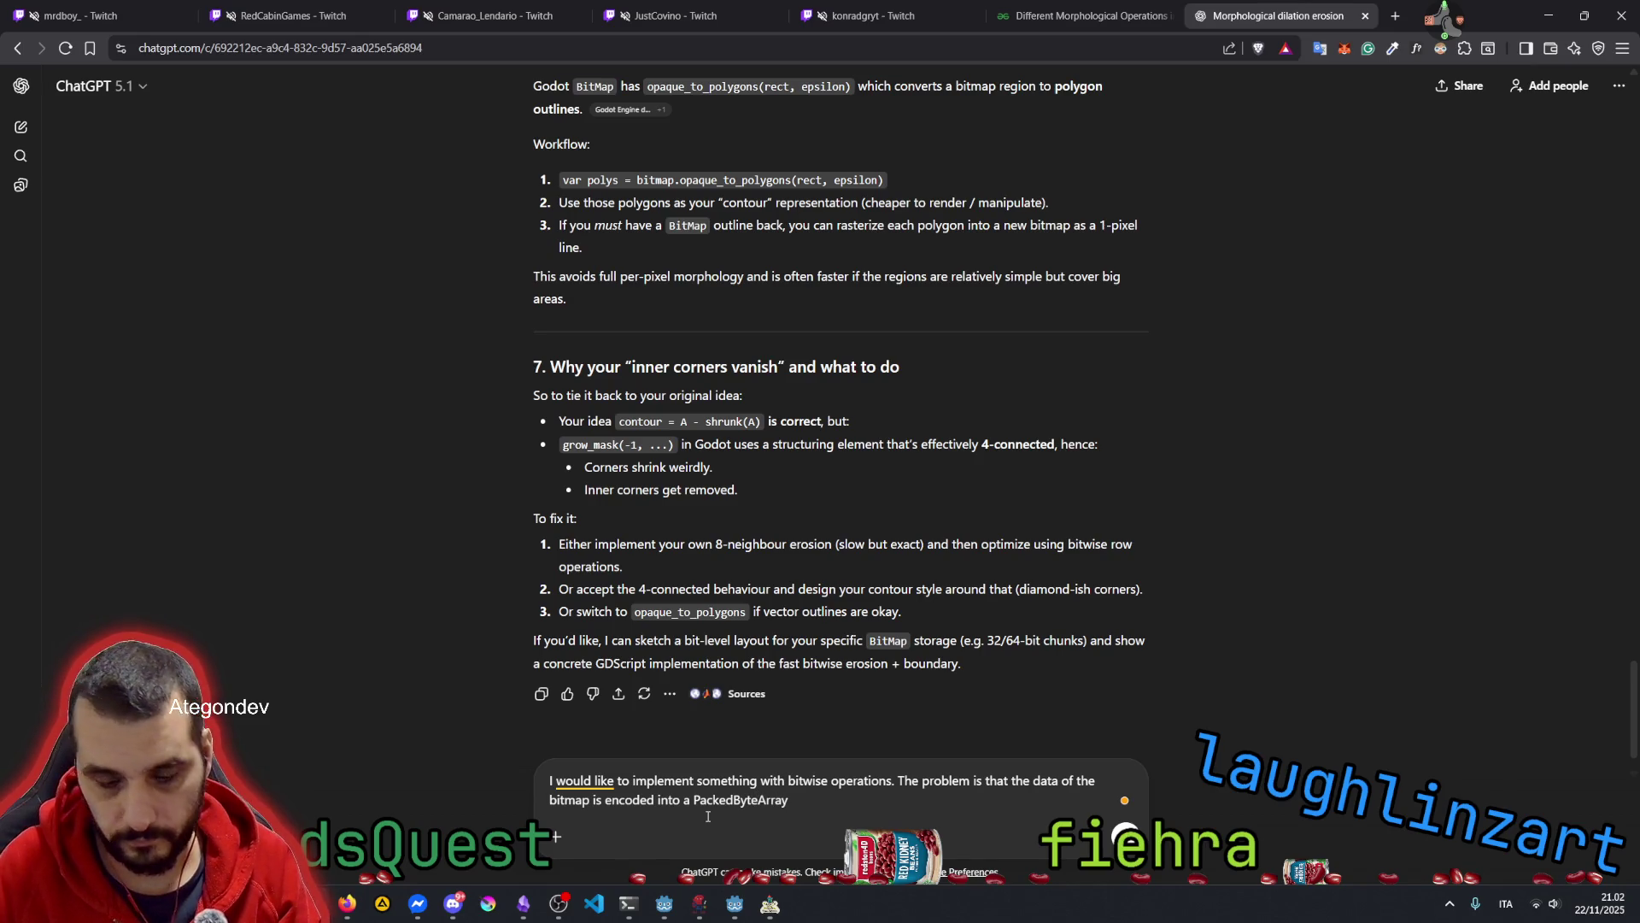
text(. Tehre is )
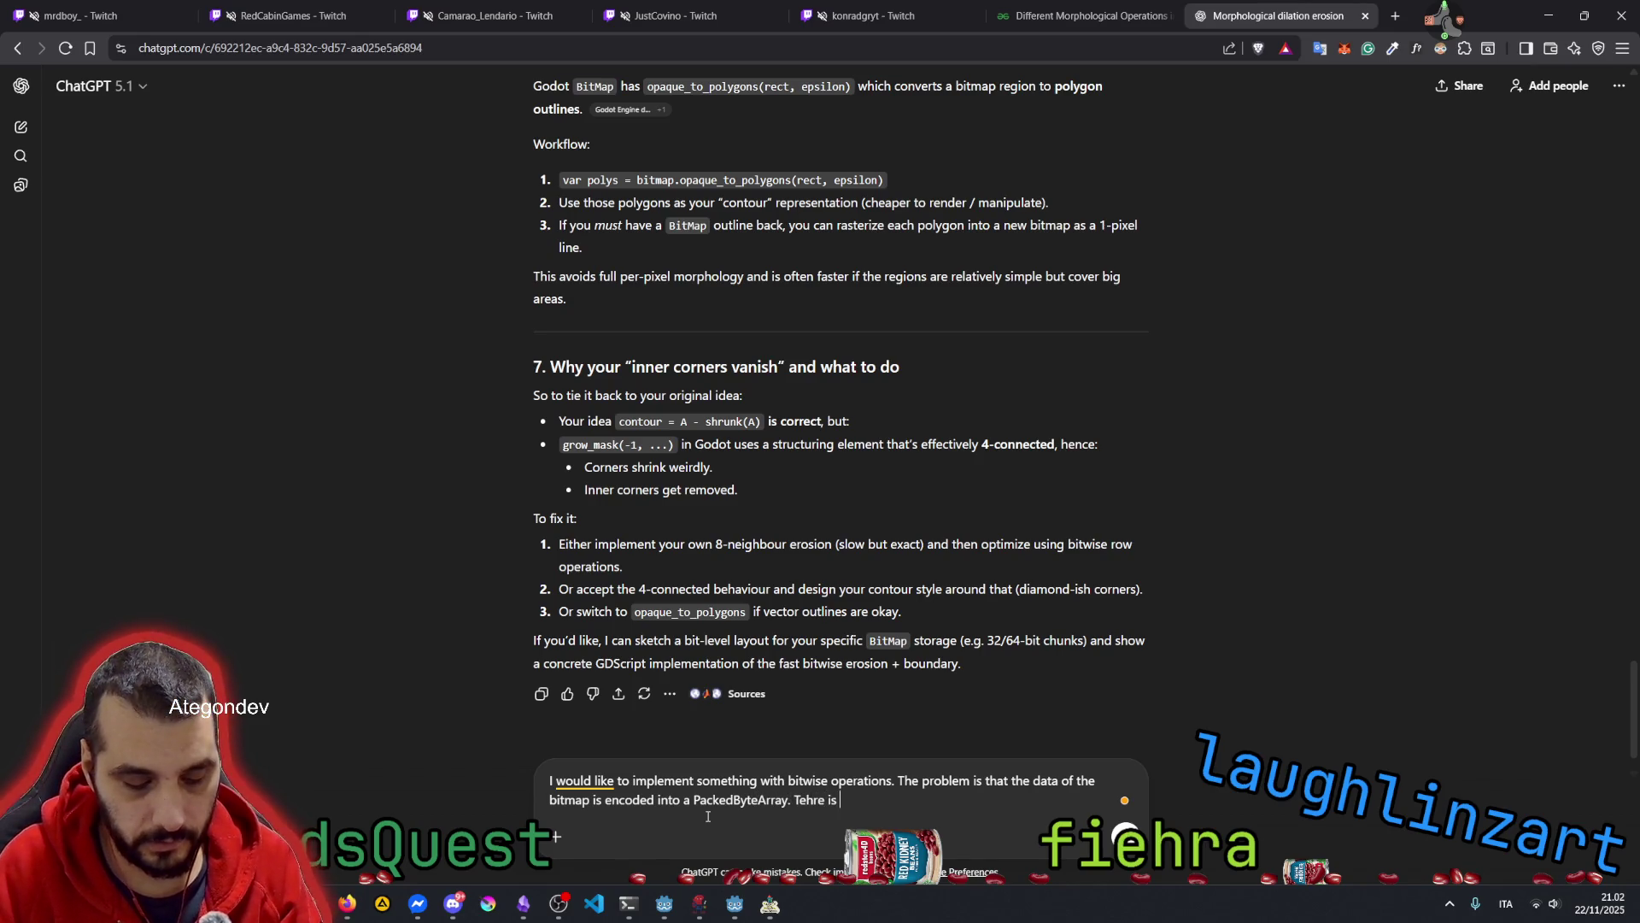
text(no such a thing like a Pac)
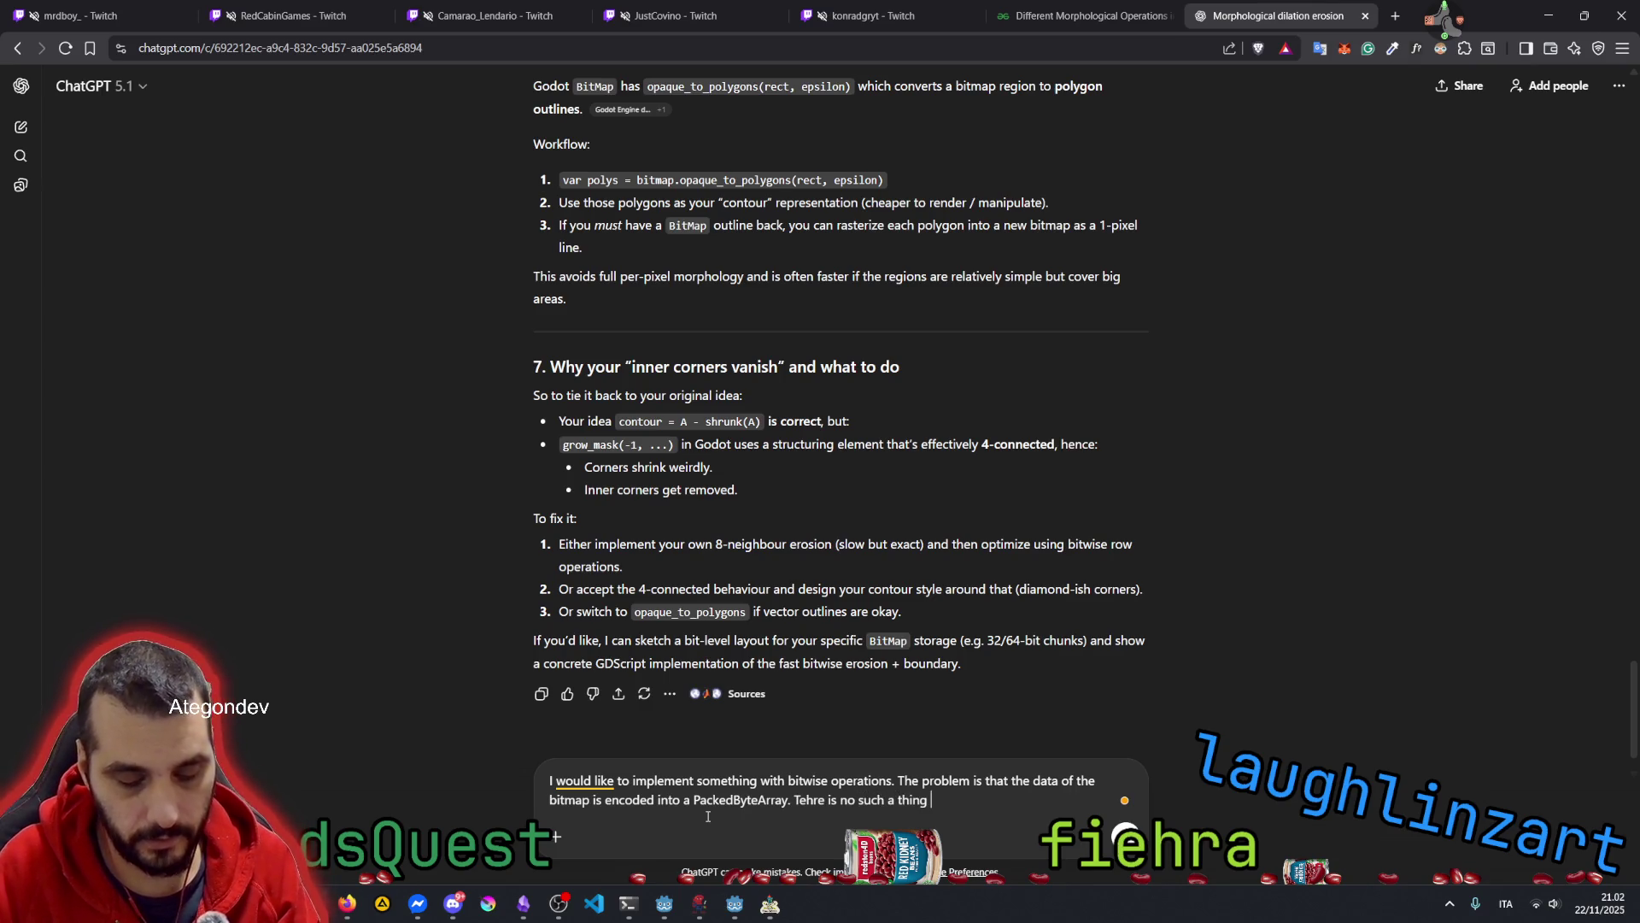
text(kedBitArray.)
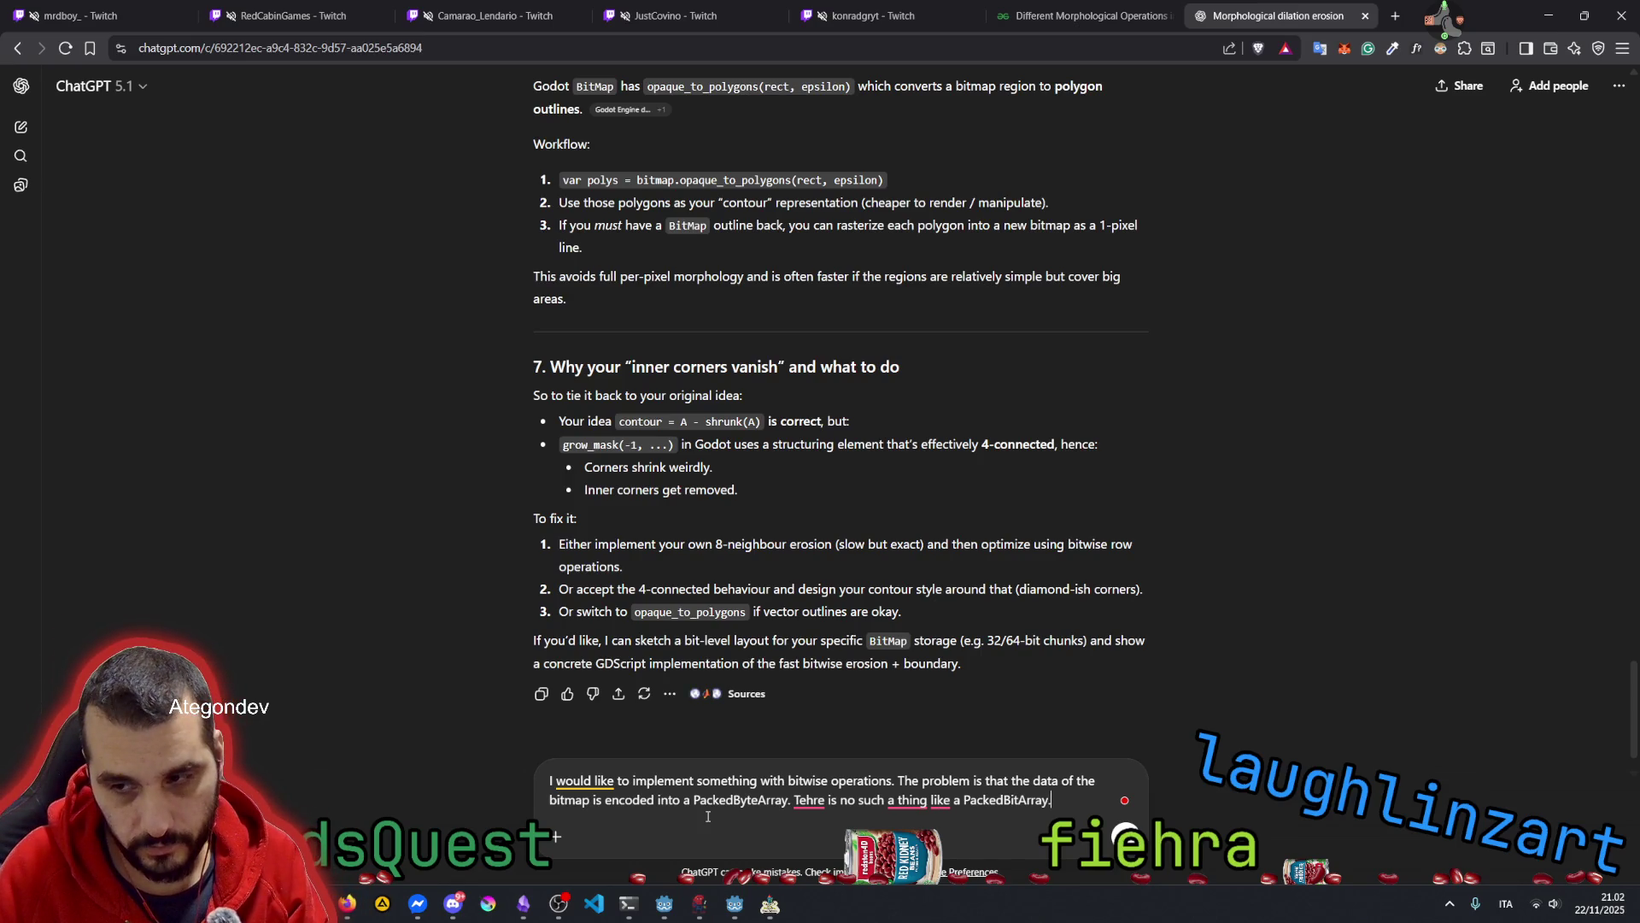
key(BackSpace)
text(, so I don't)
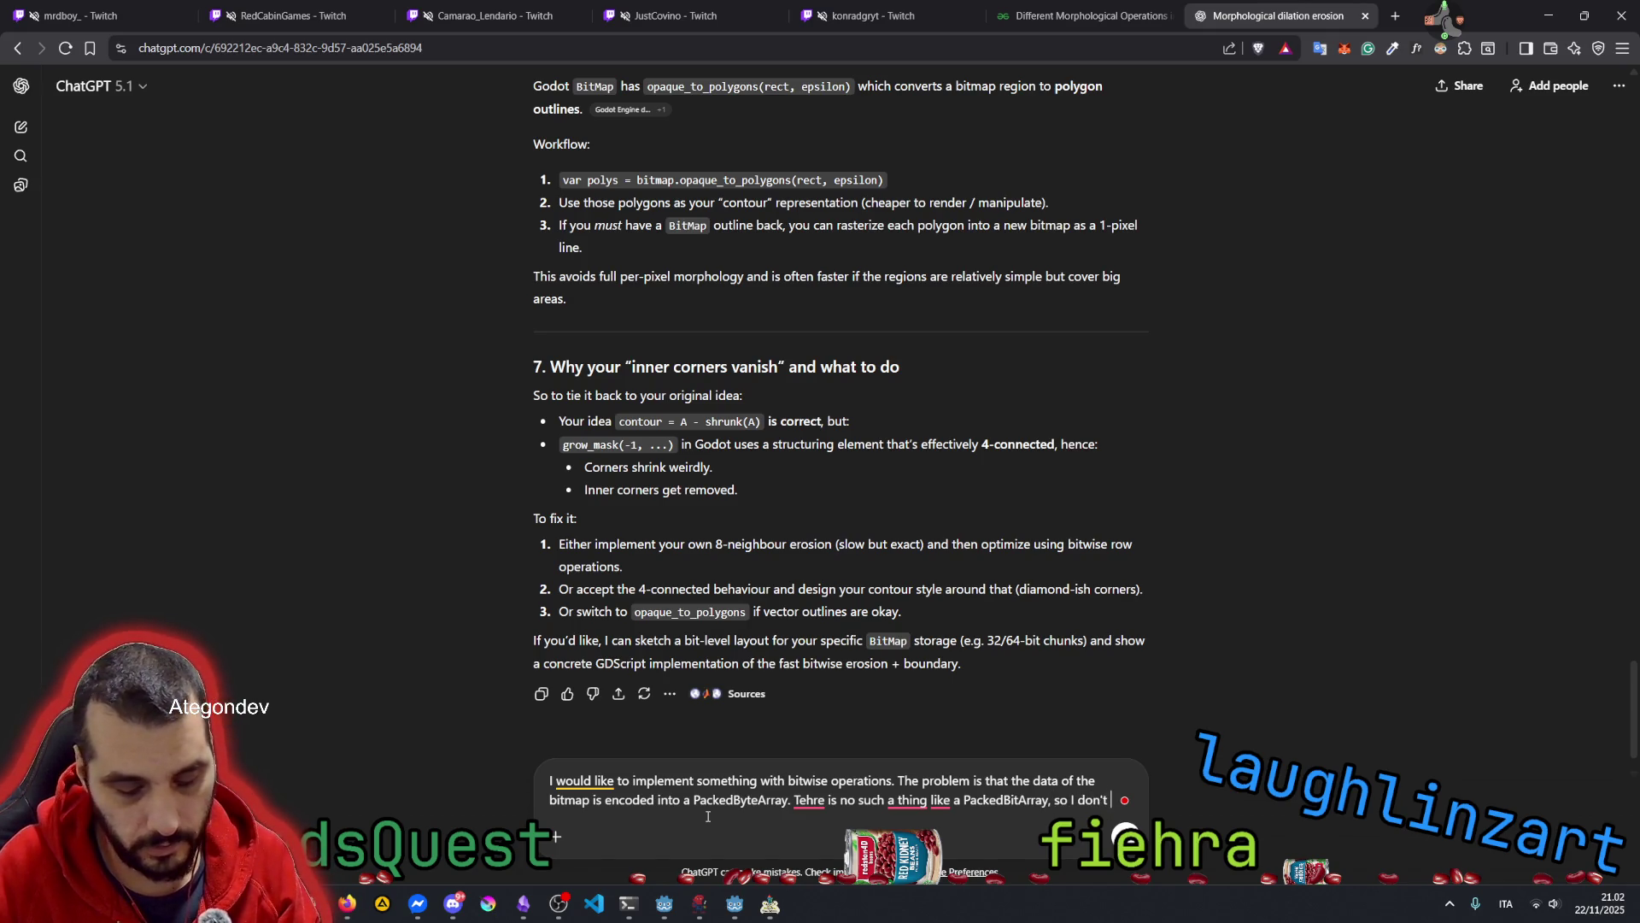
text(know how to get the )
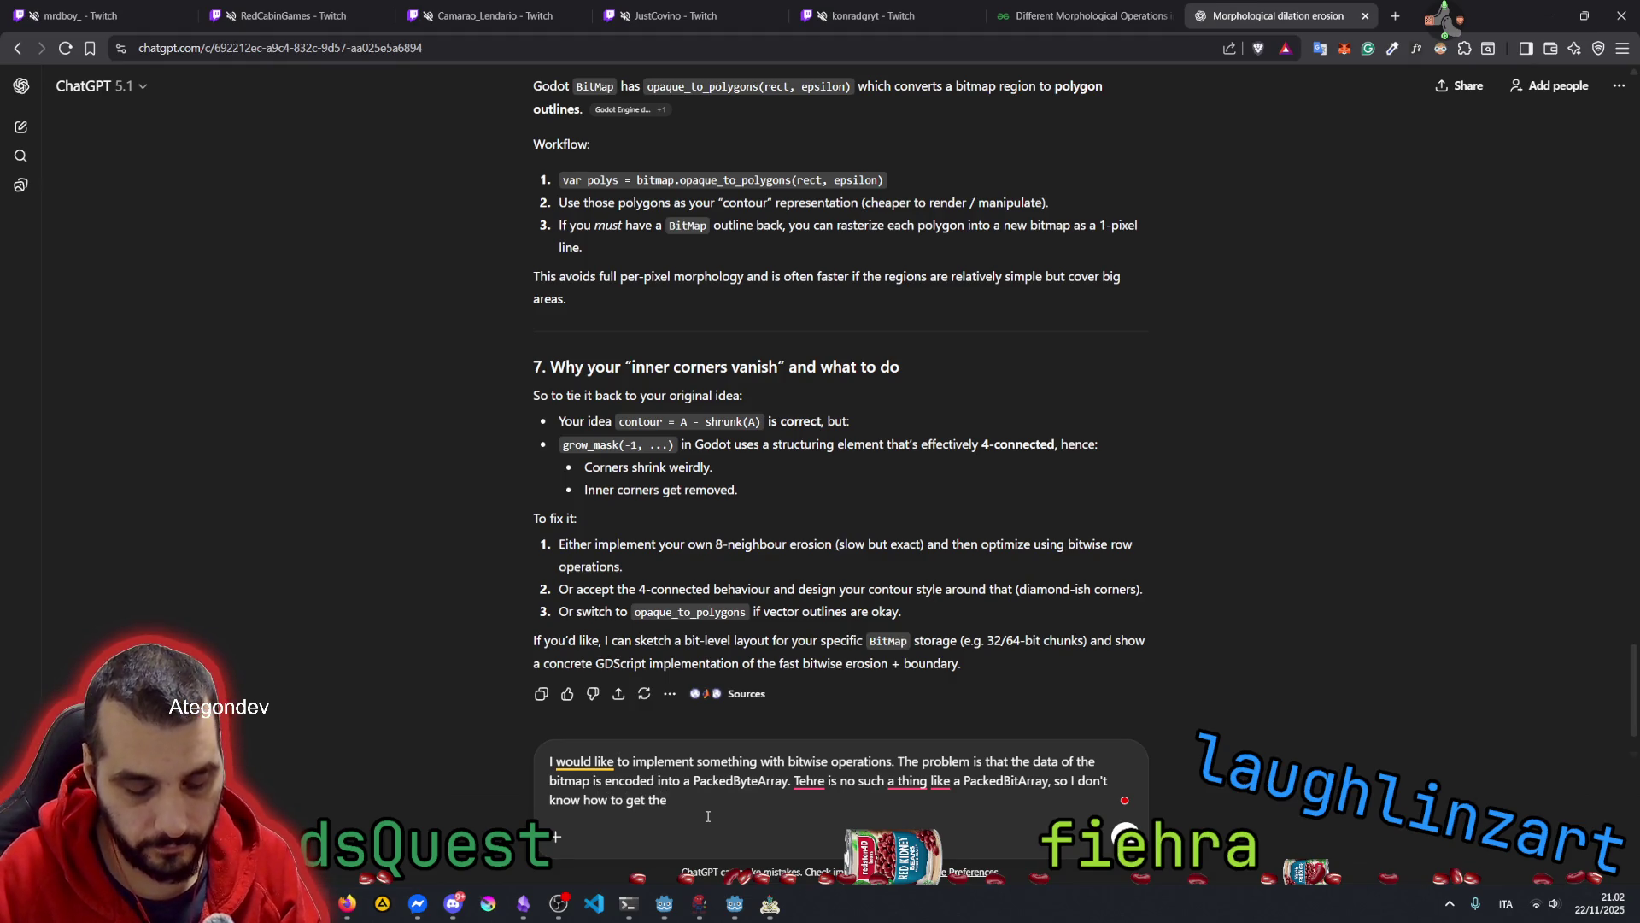
text("index" of )
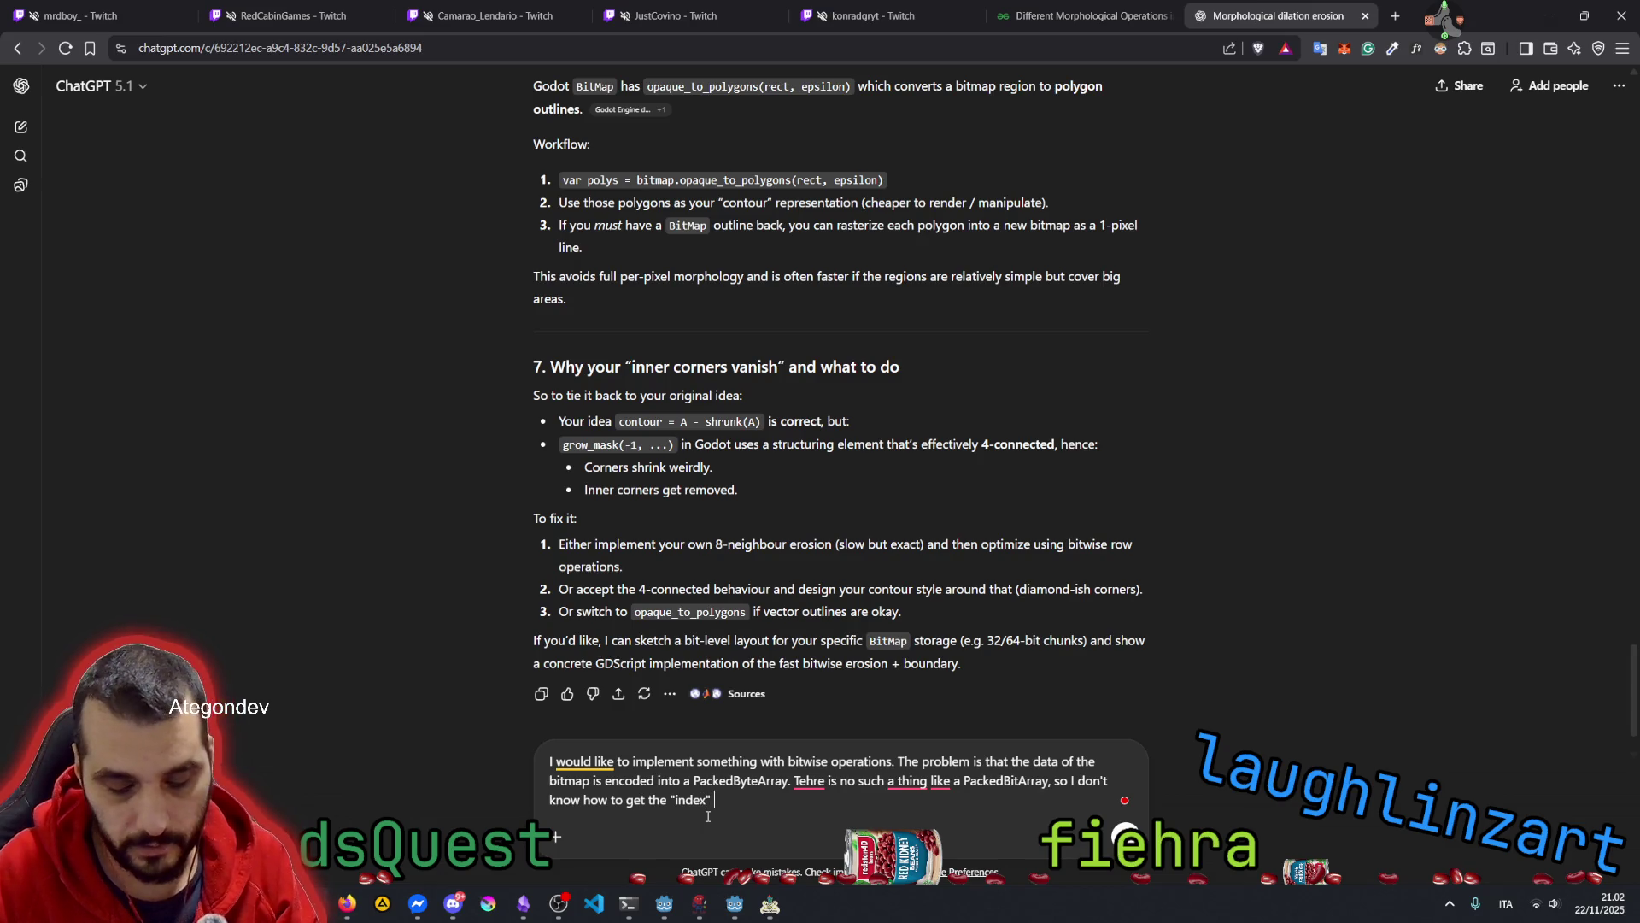
text(the correc)
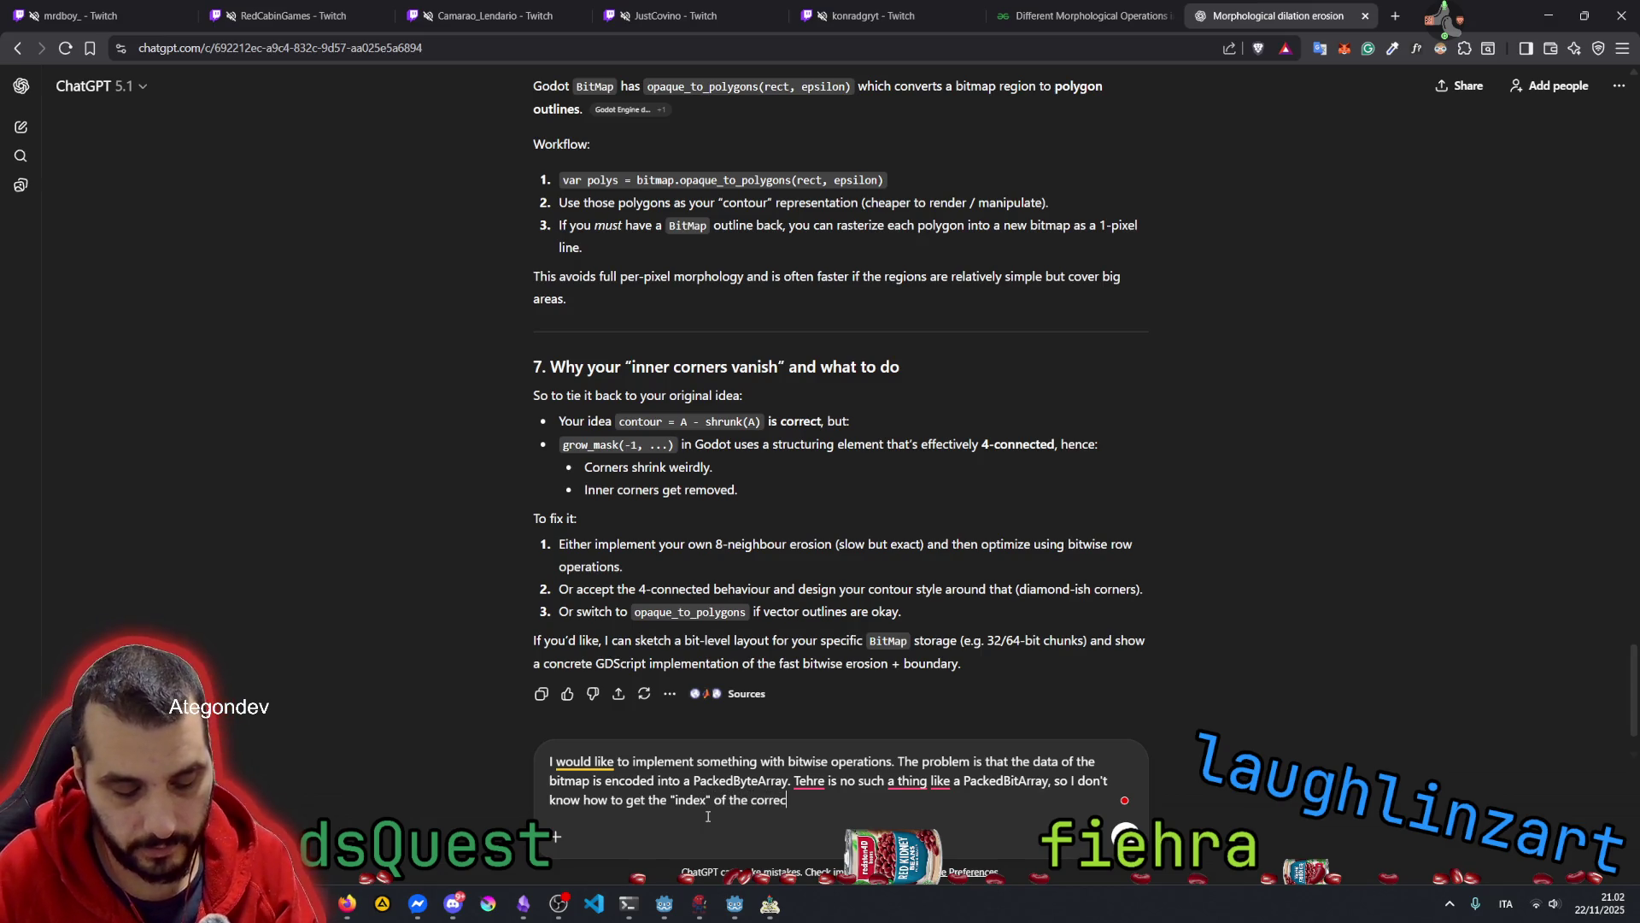
text(t bit)
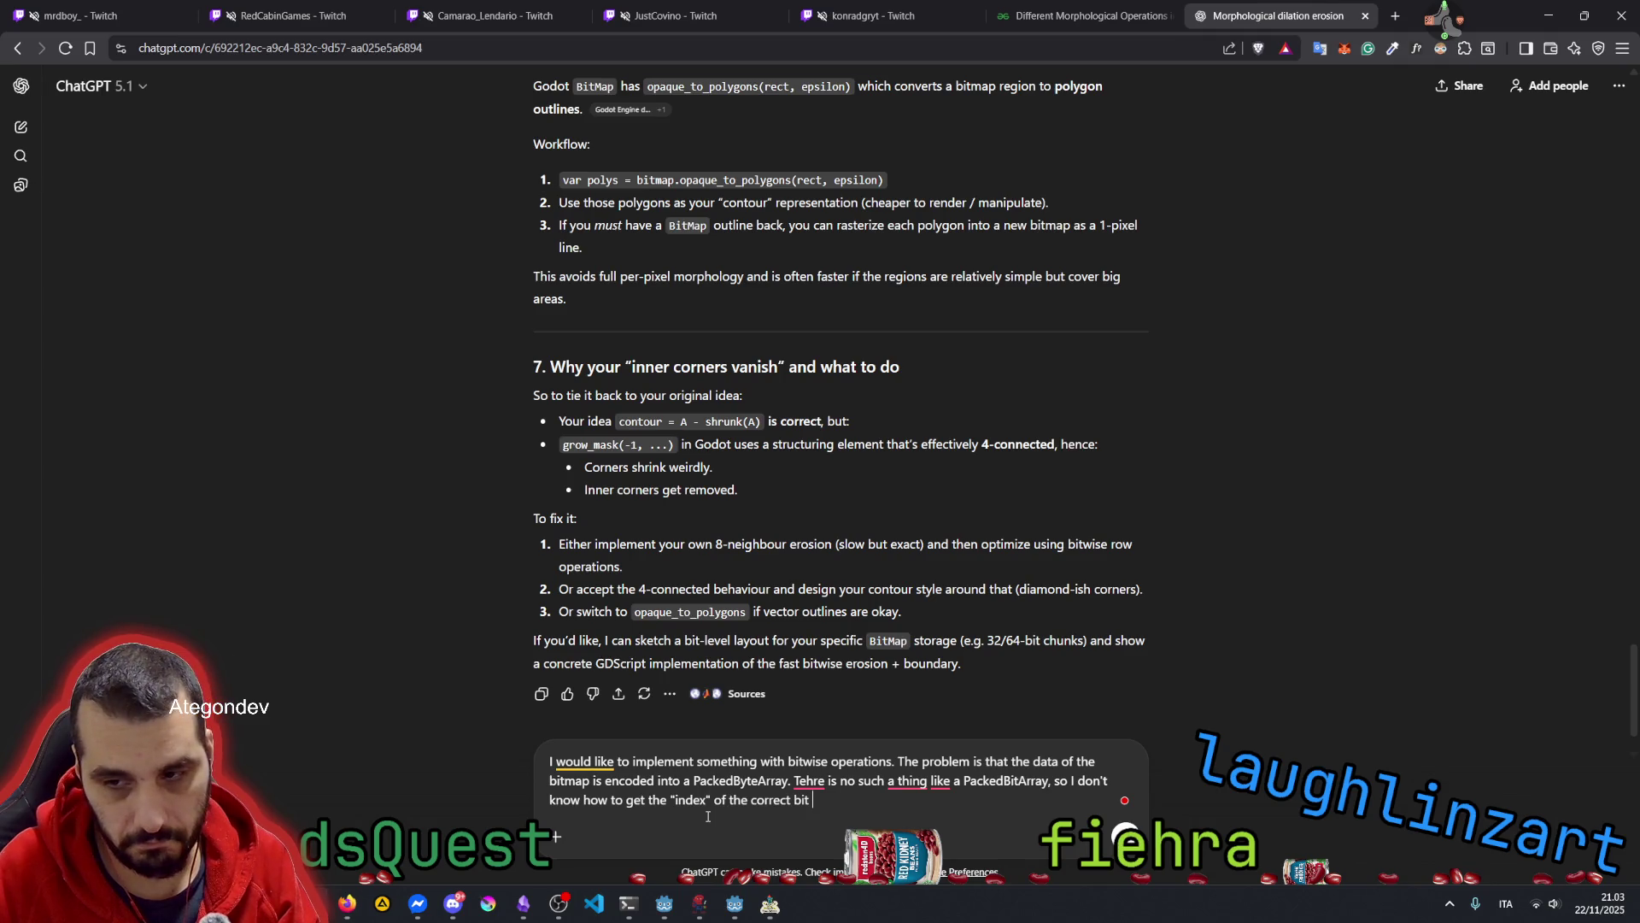
key(Return)
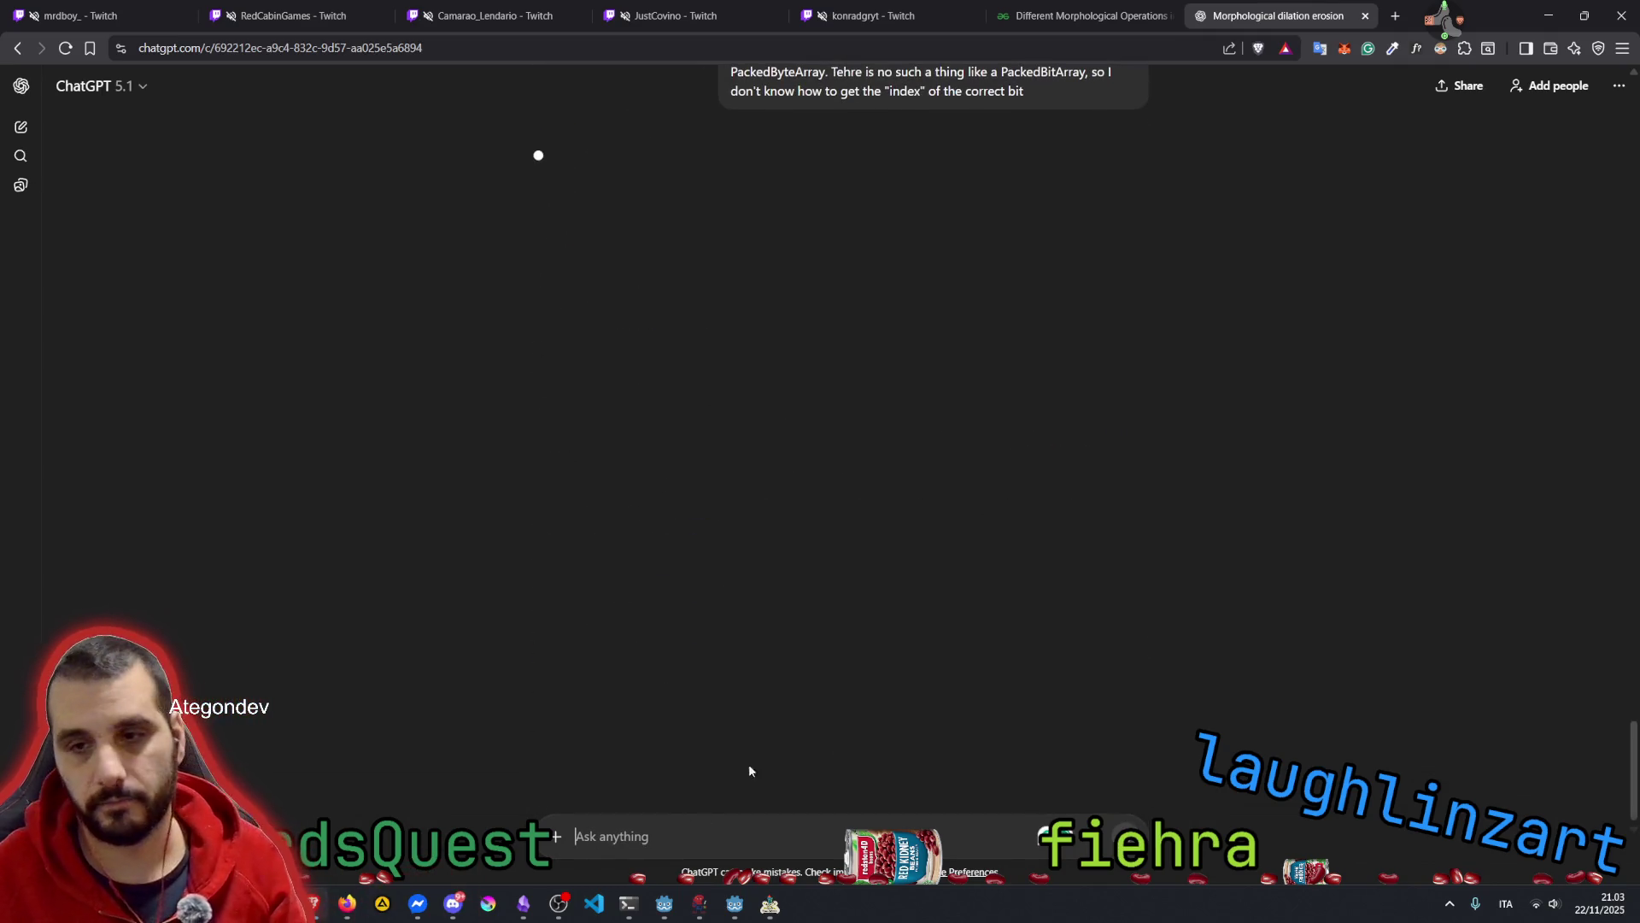
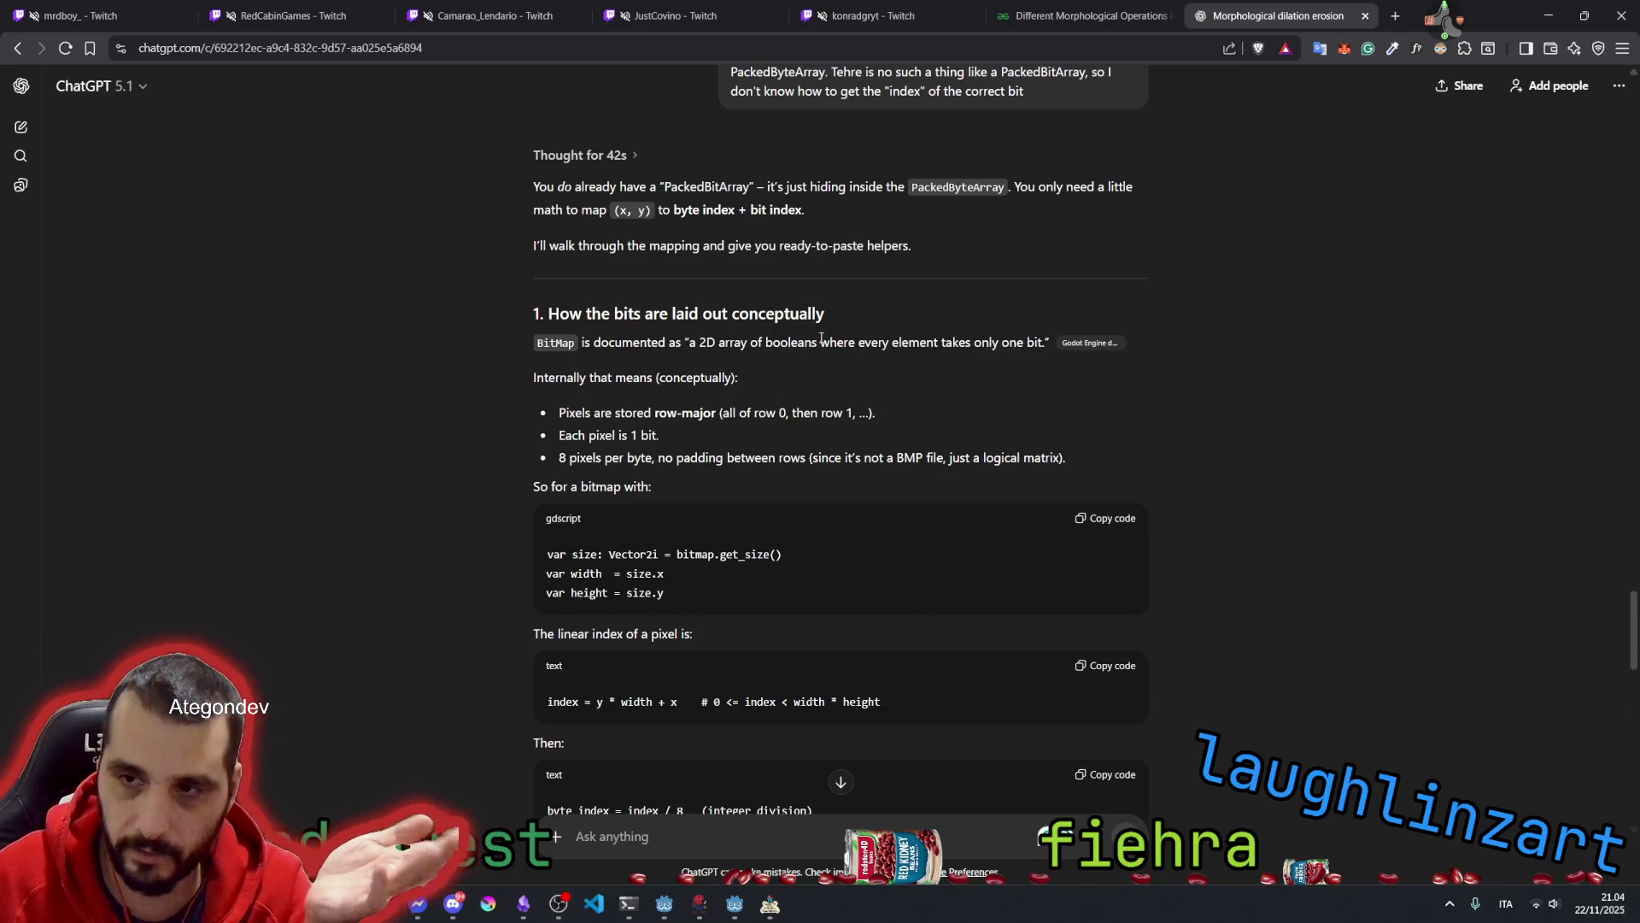
Read ChatGPT's explanation of row-major, 1-bit-per-pixel BitMap storage and the pixel index formula
drag(821, 343, 1034, 344)
double_click(616, 376)
scroll(663, 378, down, 1)
drag(561, 332, 735, 335)
click(744, 332)
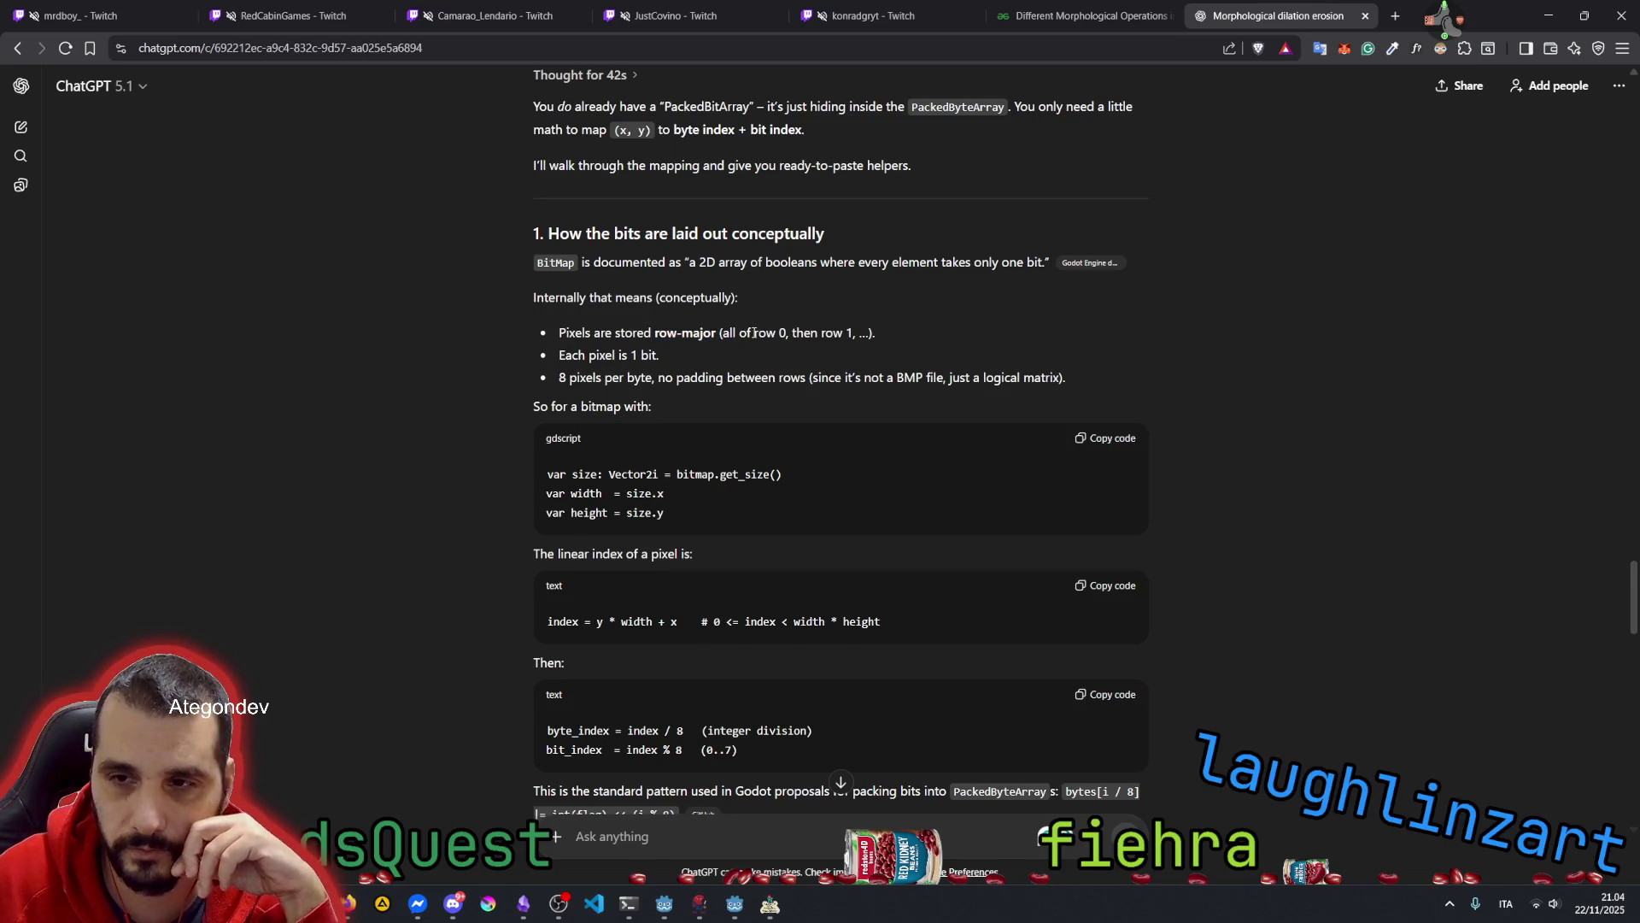
drag(780, 332, 870, 338)
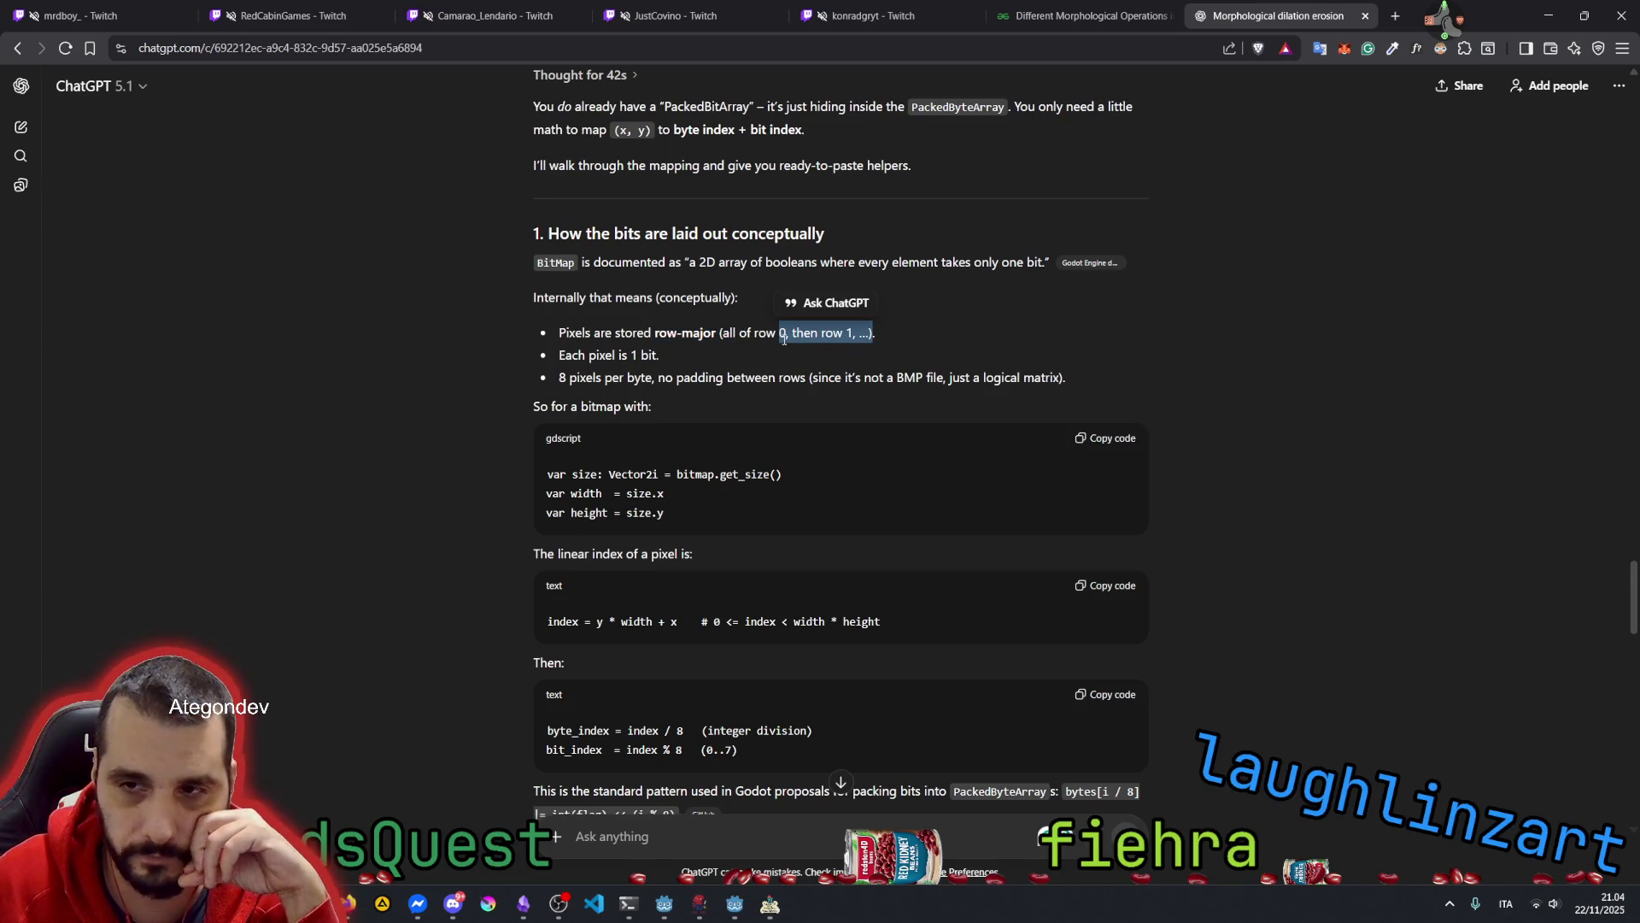
click(685, 348)
mouse_move(630, 356)
mouse_down()
mouse_move(659, 356)
mouse_move(628, 377)
mouse_move(807, 383)
mouse_up()
click(636, 377)
click(675, 376)
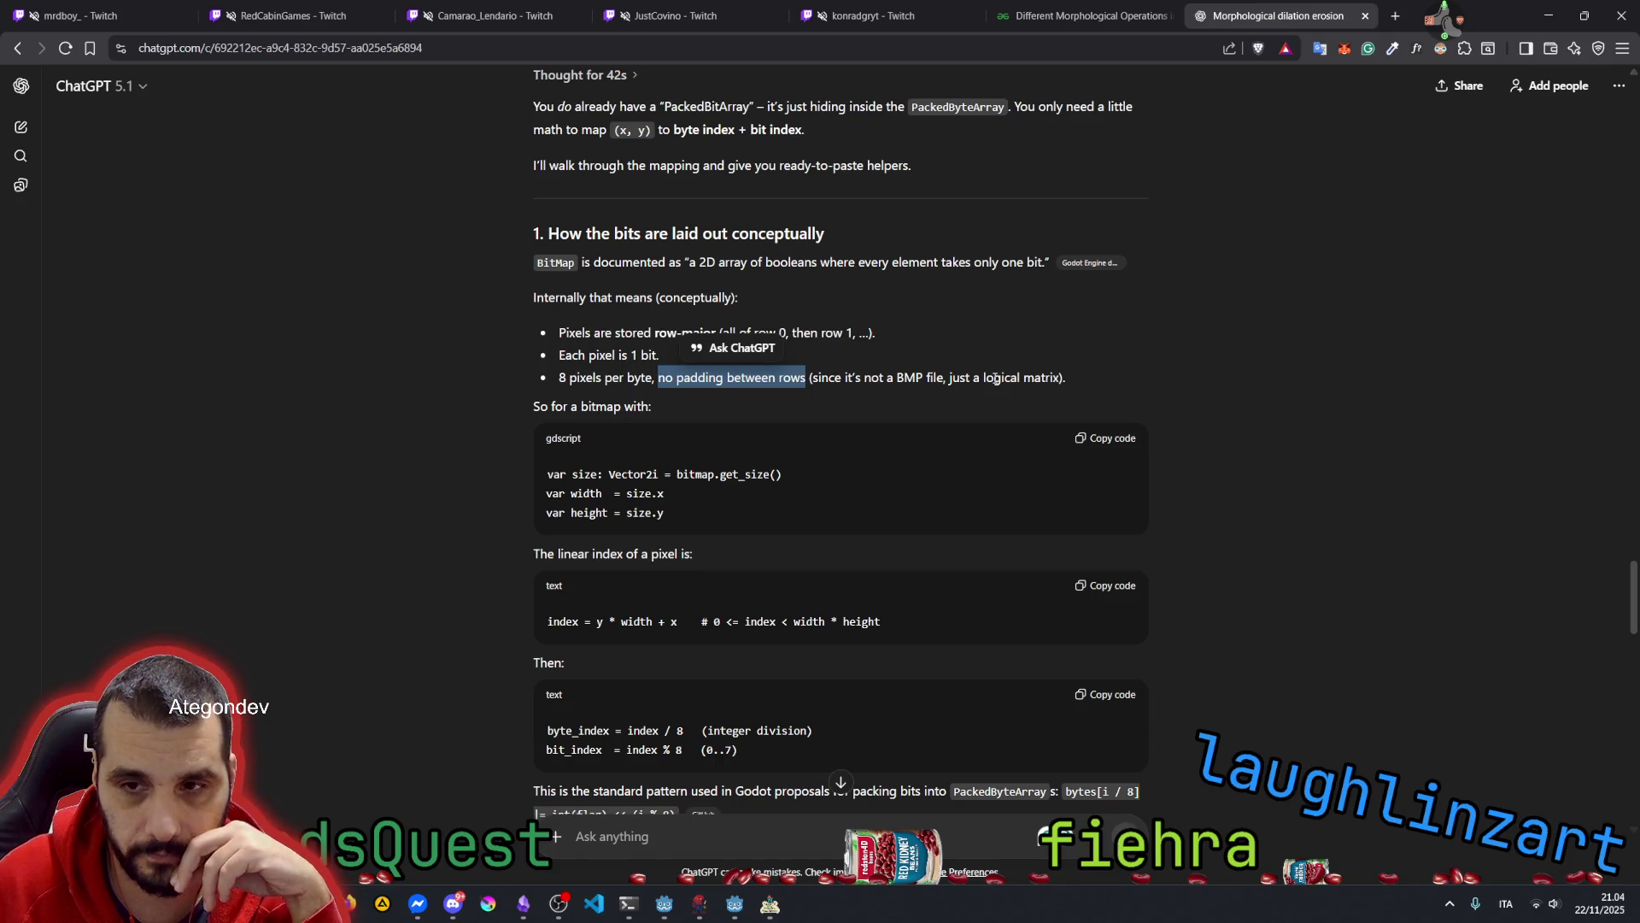
scroll(596, 402, down, 2)
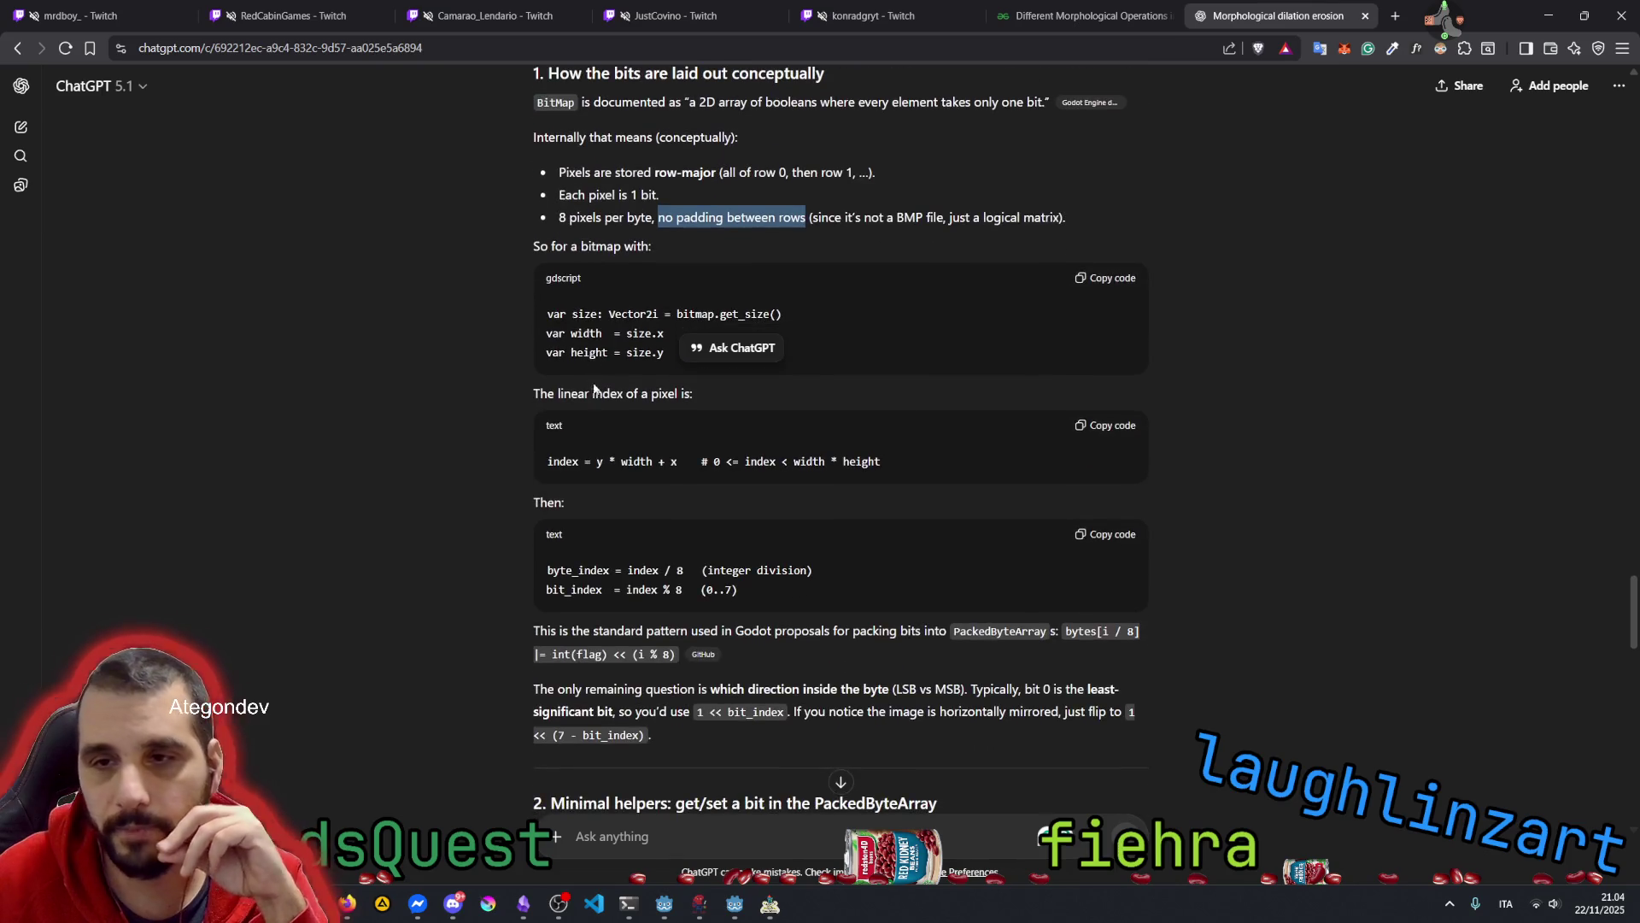
click(598, 311)
double_click(688, 311)
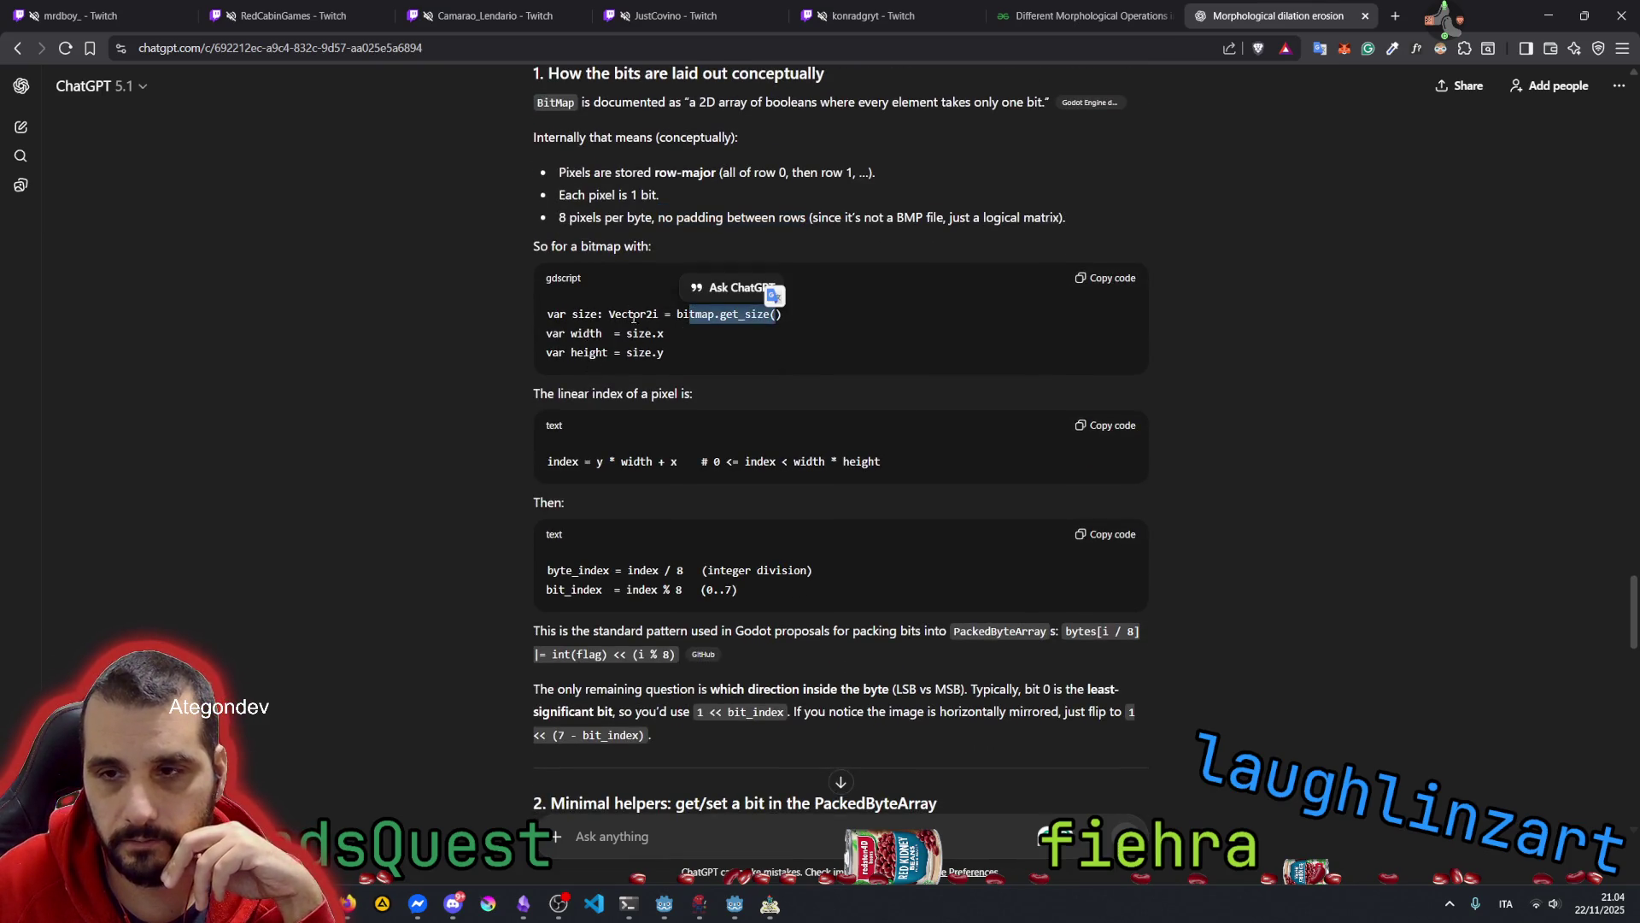
click(649, 320)
double_click(586, 333)
click(615, 350)
double_click(594, 352)
click(659, 358)
drag(554, 398, 664, 402)
click(664, 401)
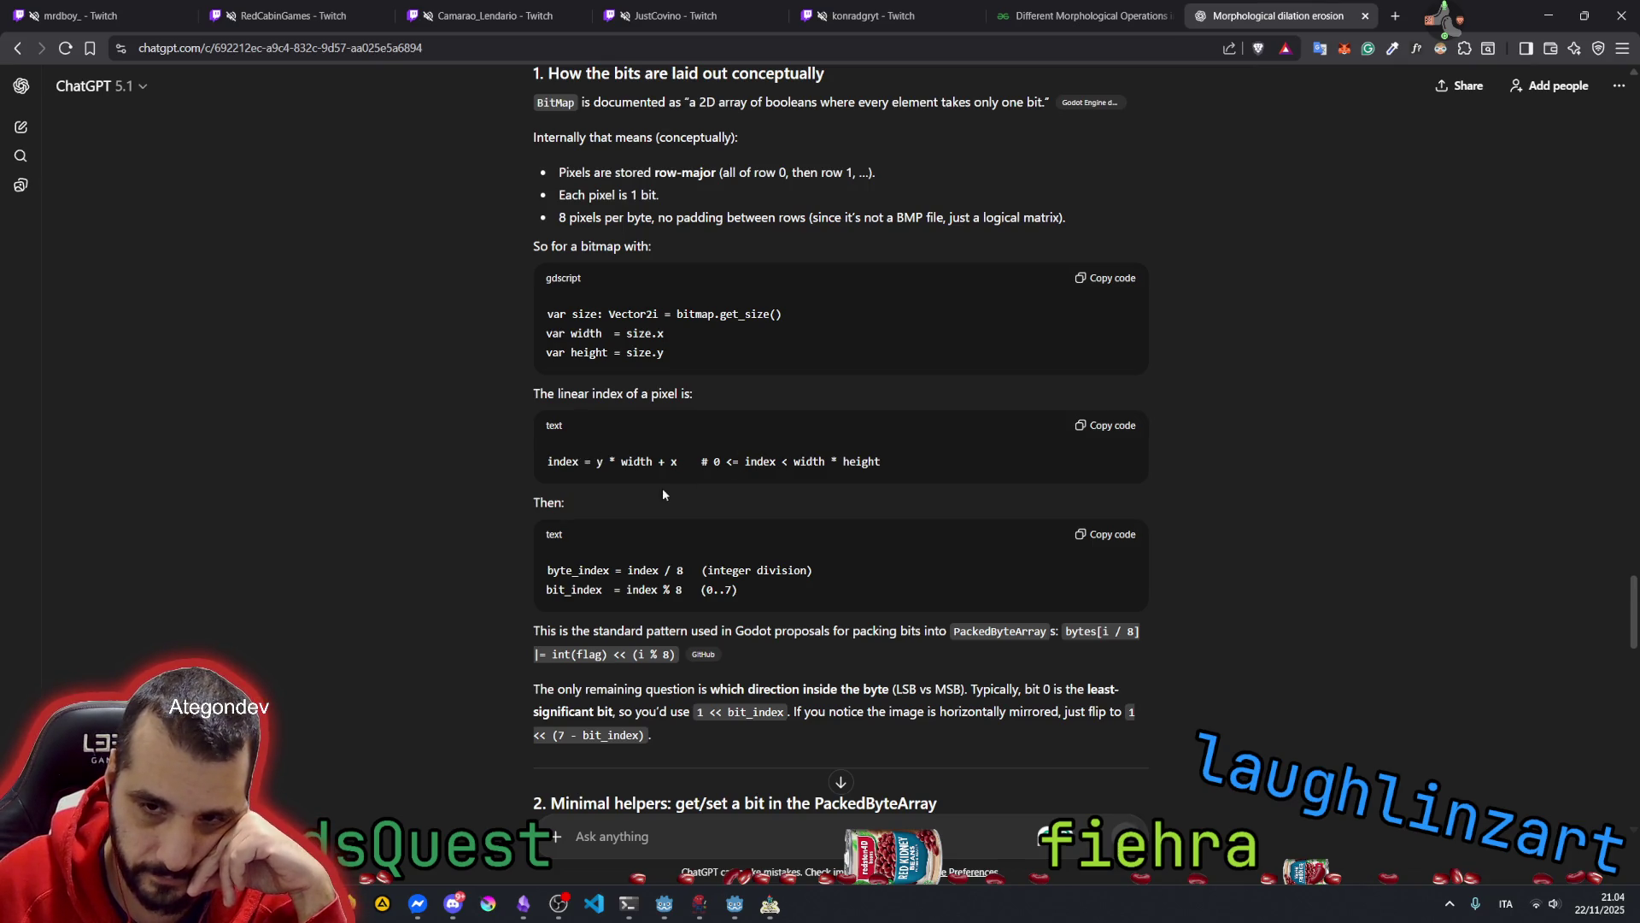
double_click(598, 462)
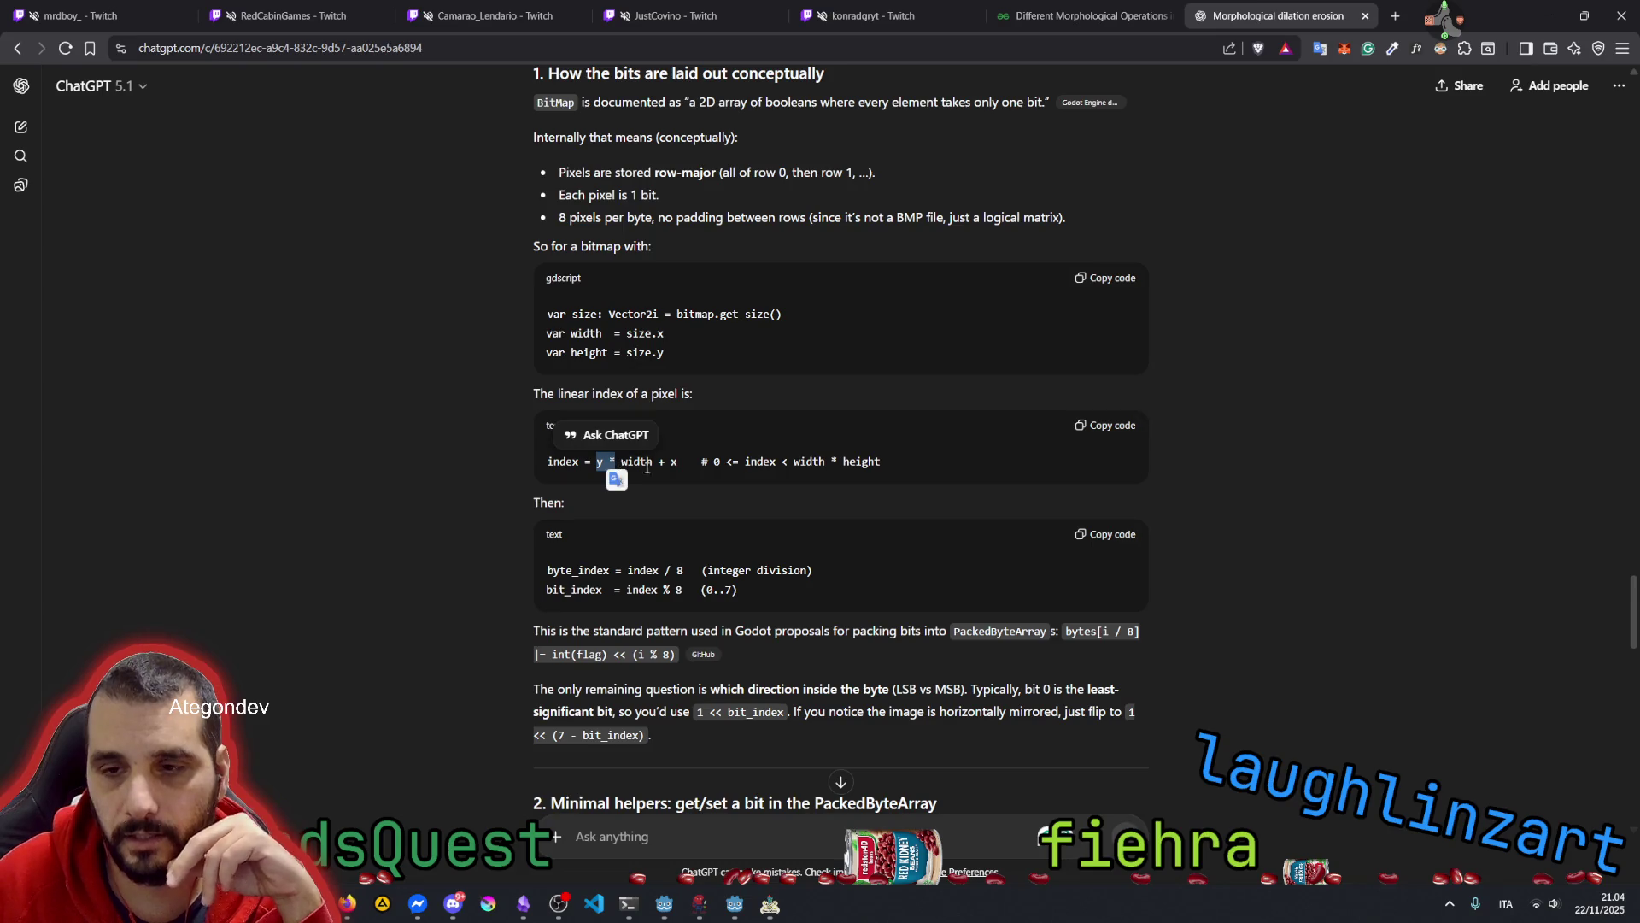
click(674, 464)
double_click(674, 462)
click(759, 462)
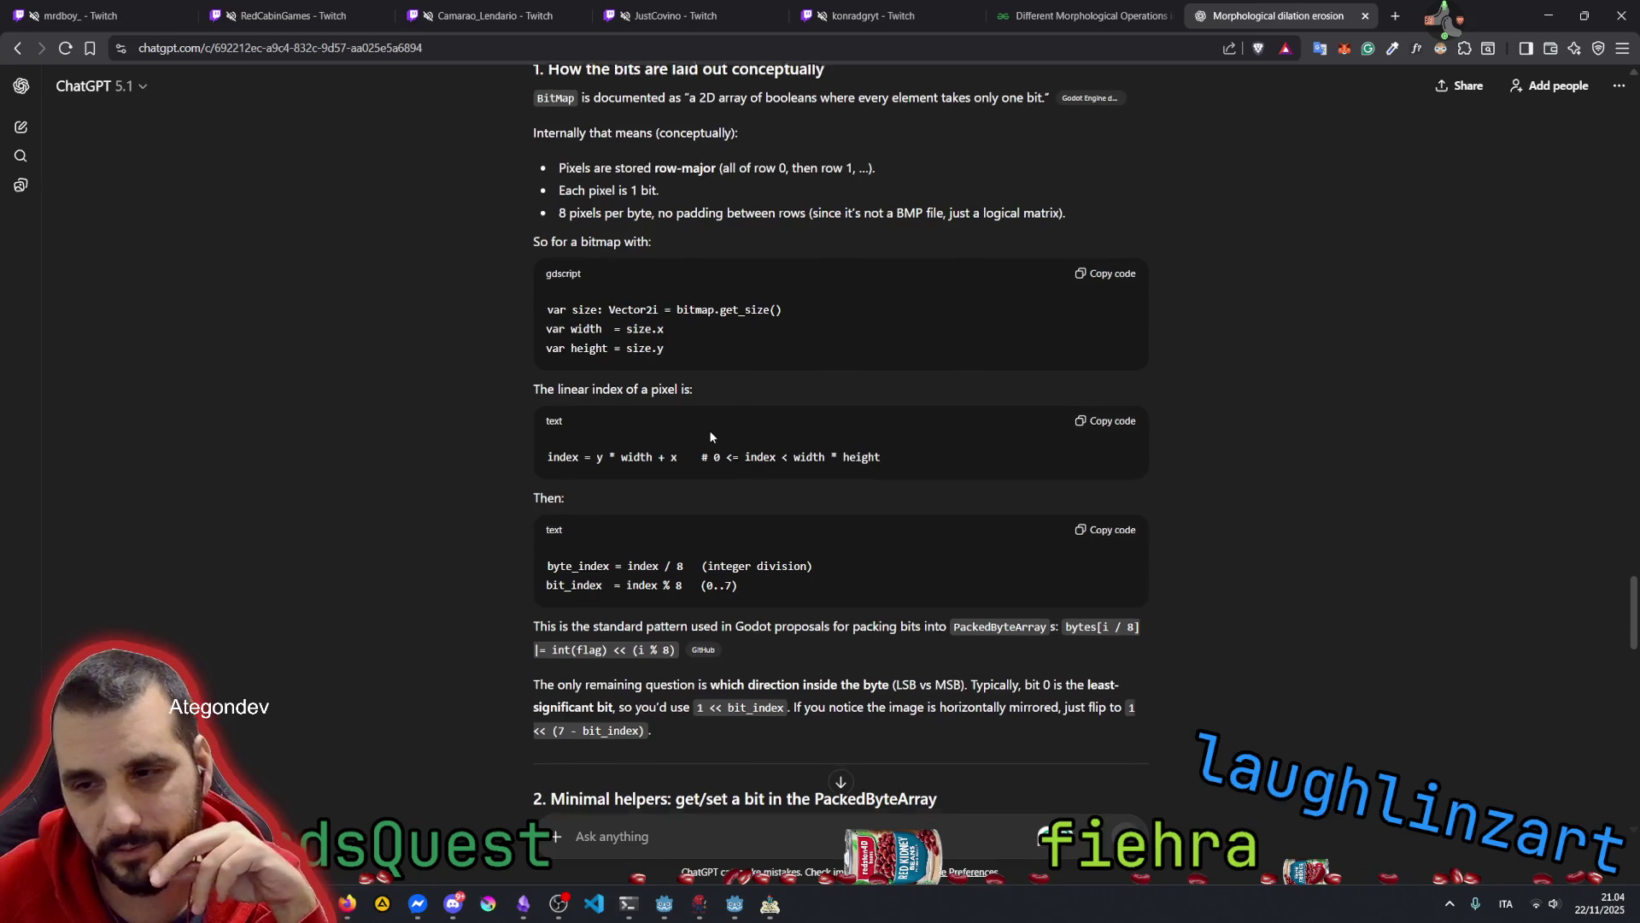
scroll(709, 434, down, 1)
double_click(587, 490)
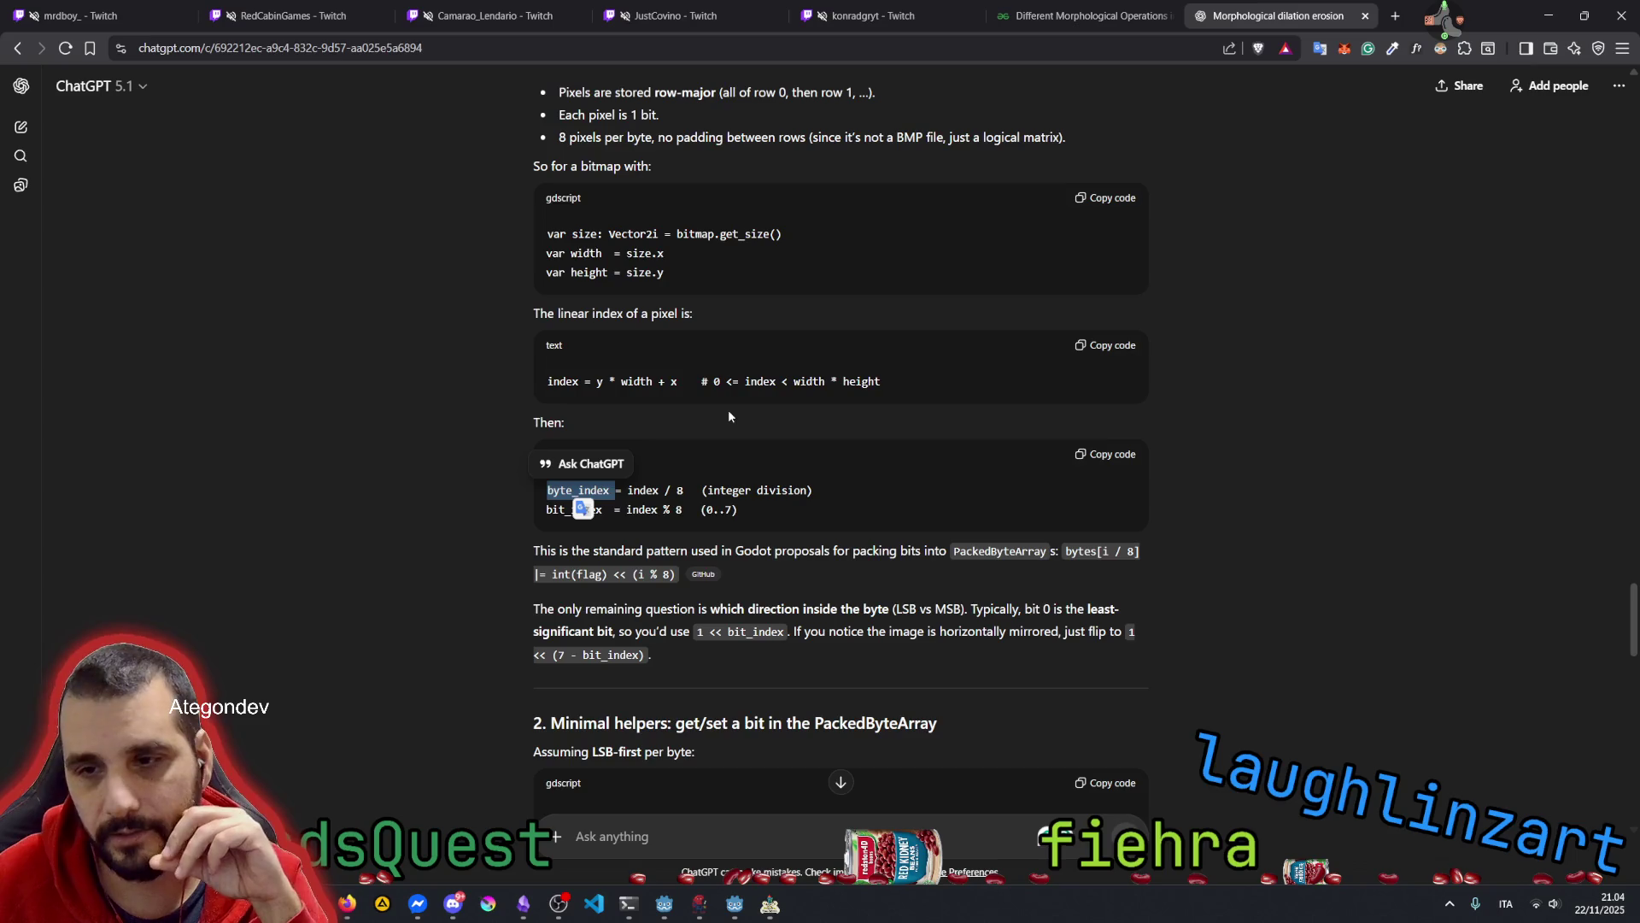
click(453, 486)
scroll(453, 487, down, 1)
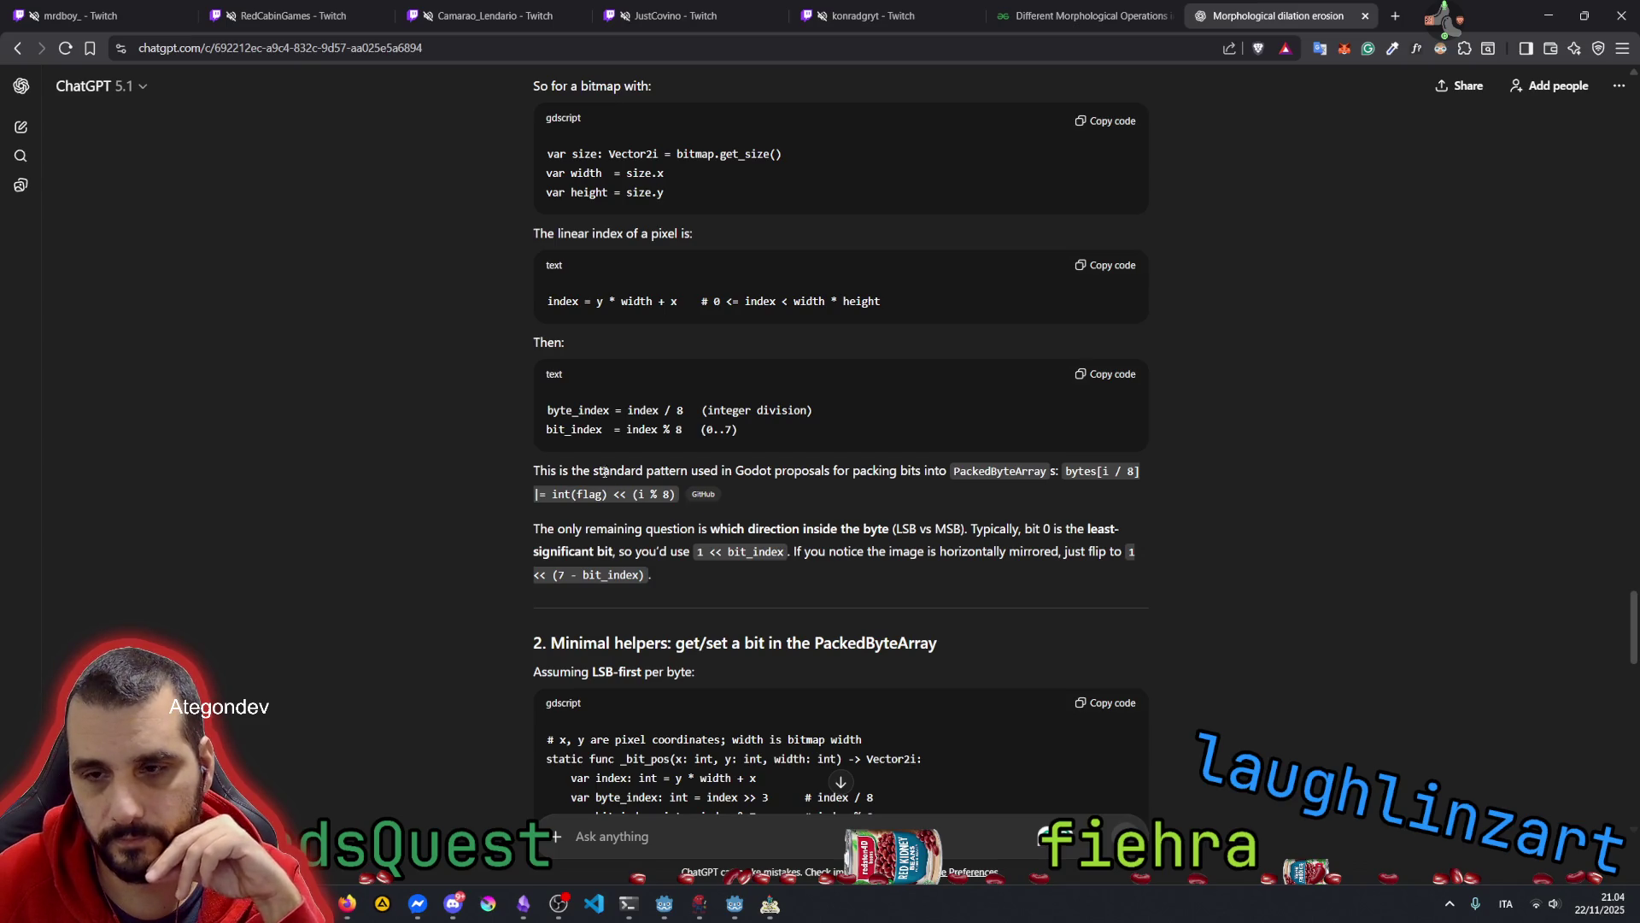
Review the answer's notes on Godot bit packing, PackedByteArray helpers and LSB-first versus MSB order
drag(595, 468, 940, 467)
double_click(1044, 472)
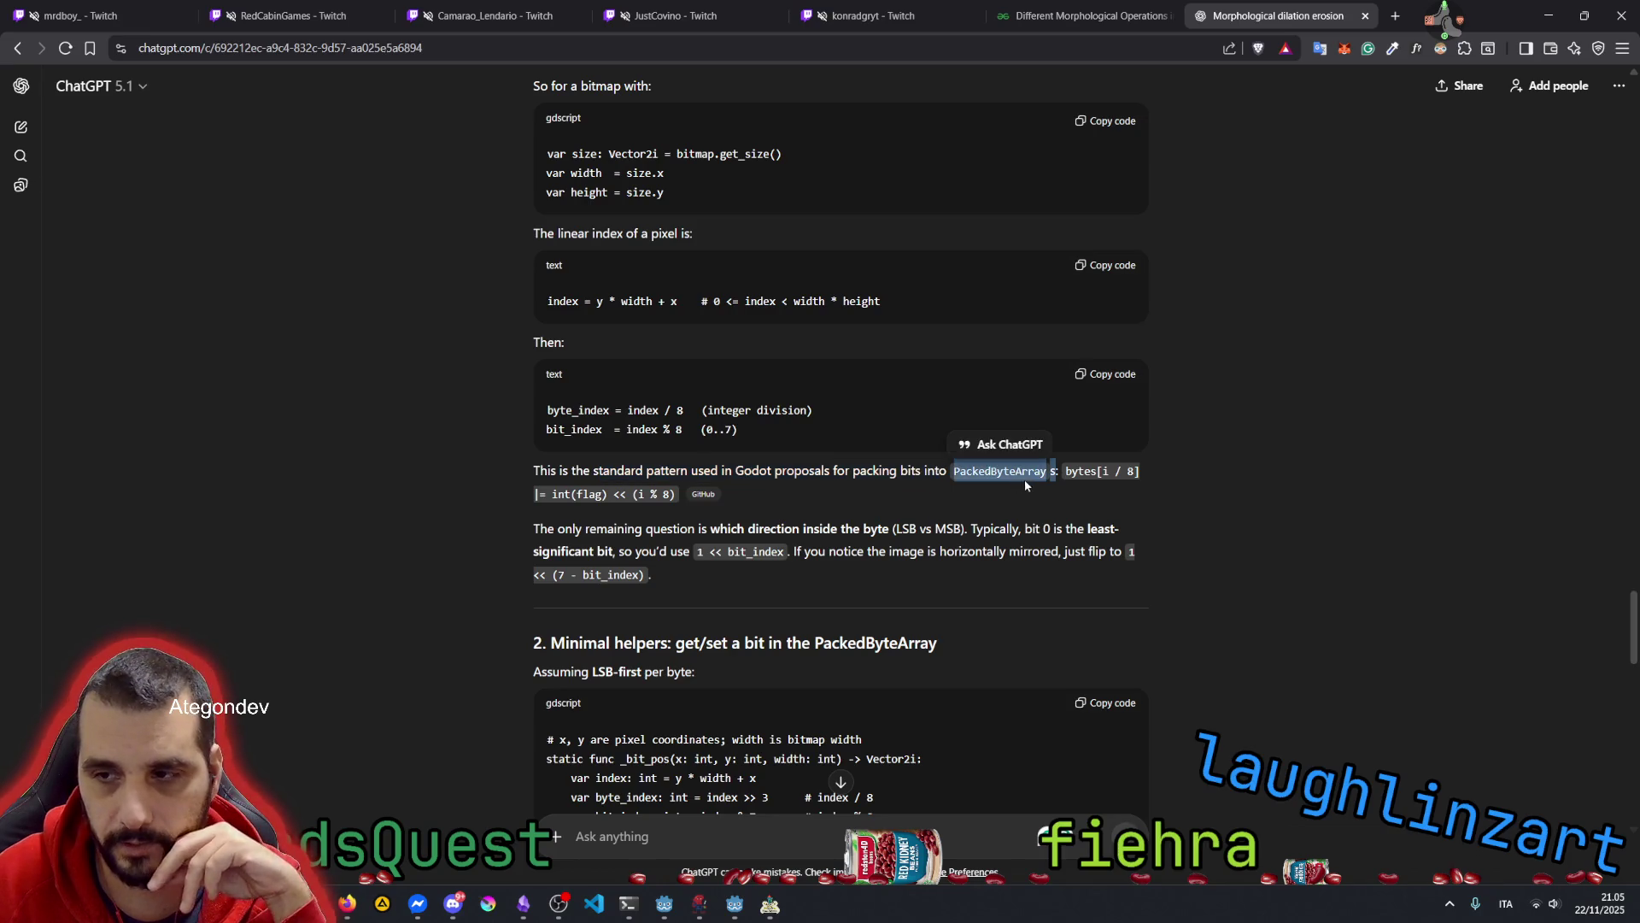
click(1089, 471)
drag(555, 528, 890, 522)
mouse_move(1025, 528)
mouse_down()
mouse_move(1102, 535)
mouse_move(615, 551)
mouse_move(679, 551)
mouse_up()
click(769, 562)
scroll(796, 562, down, 4)
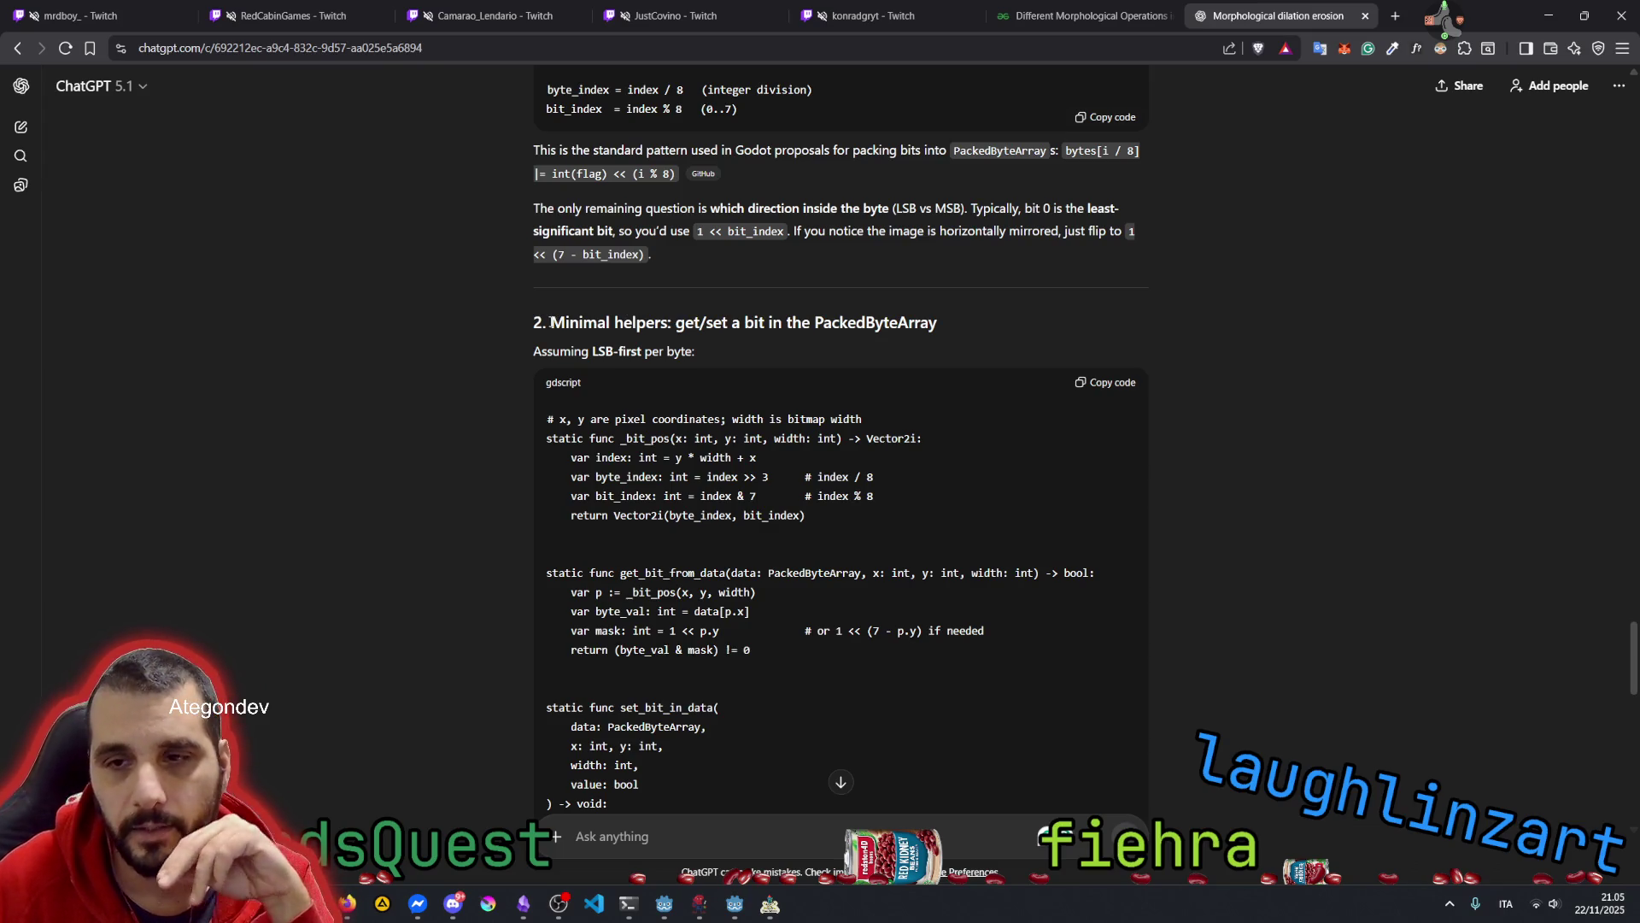
drag(551, 323, 701, 325)
click(735, 322)
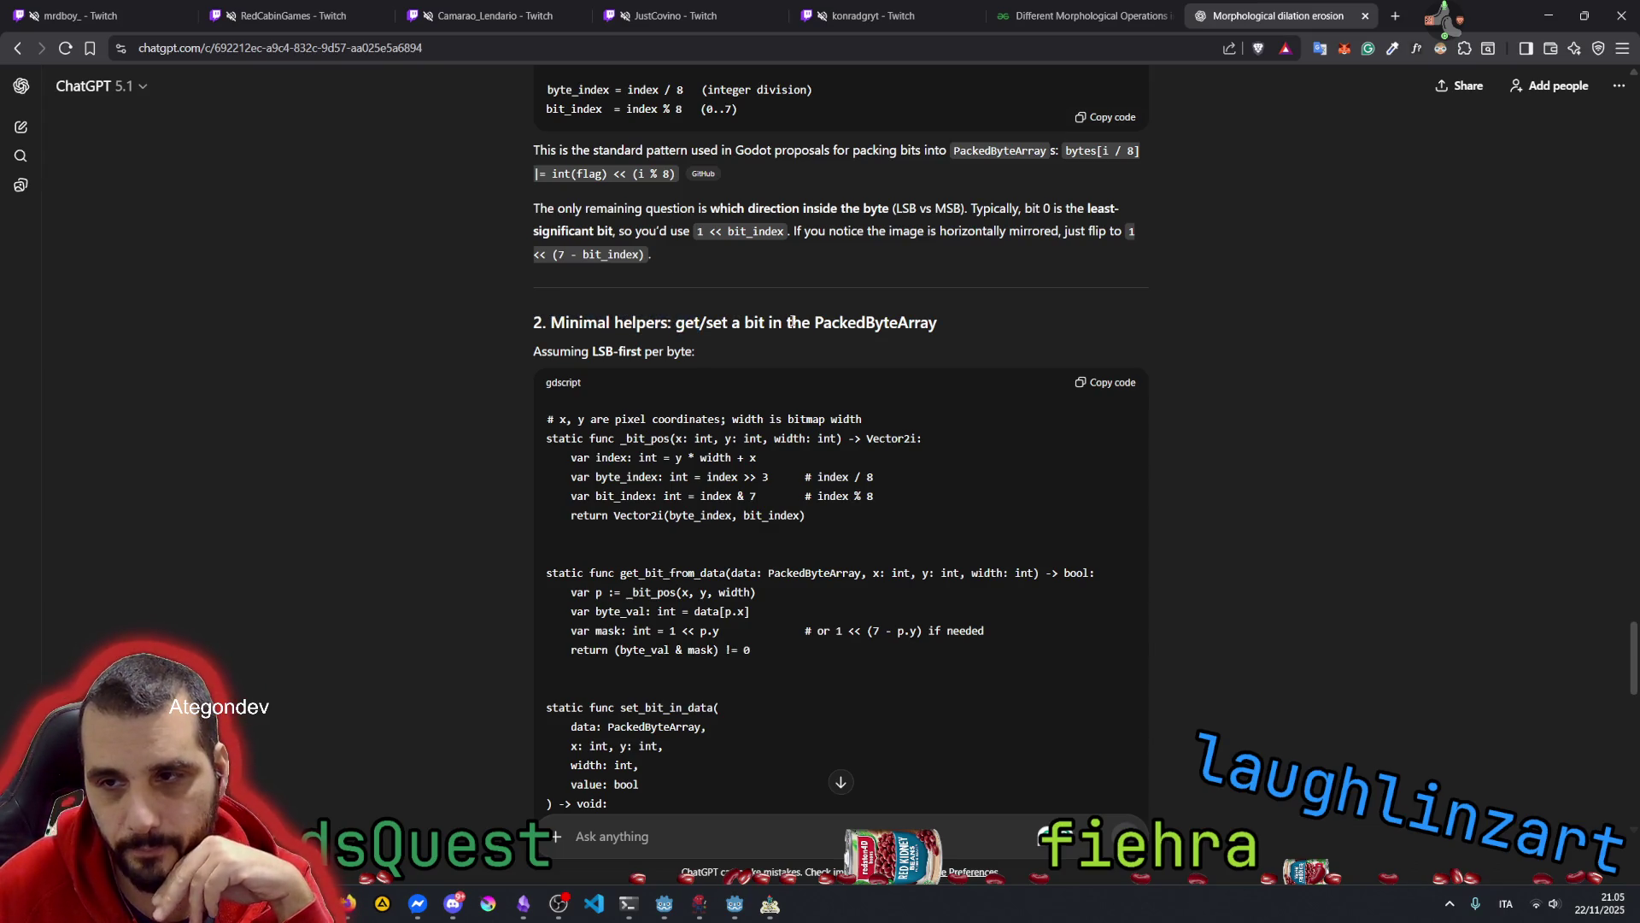
drag(815, 322, 944, 323)
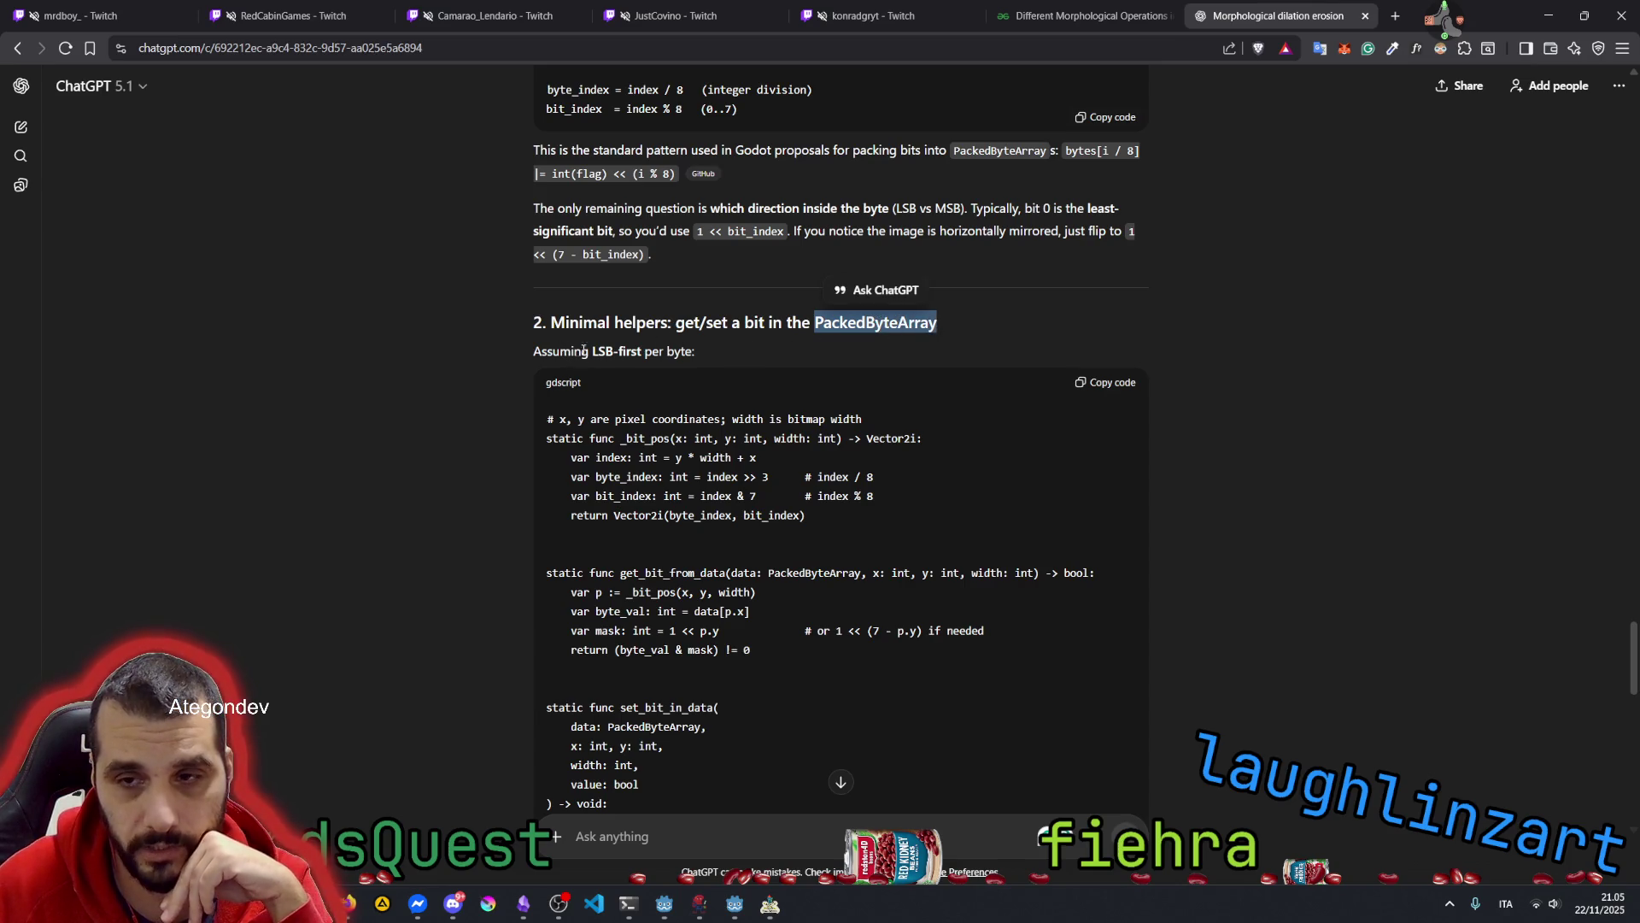
drag(592, 351, 615, 351)
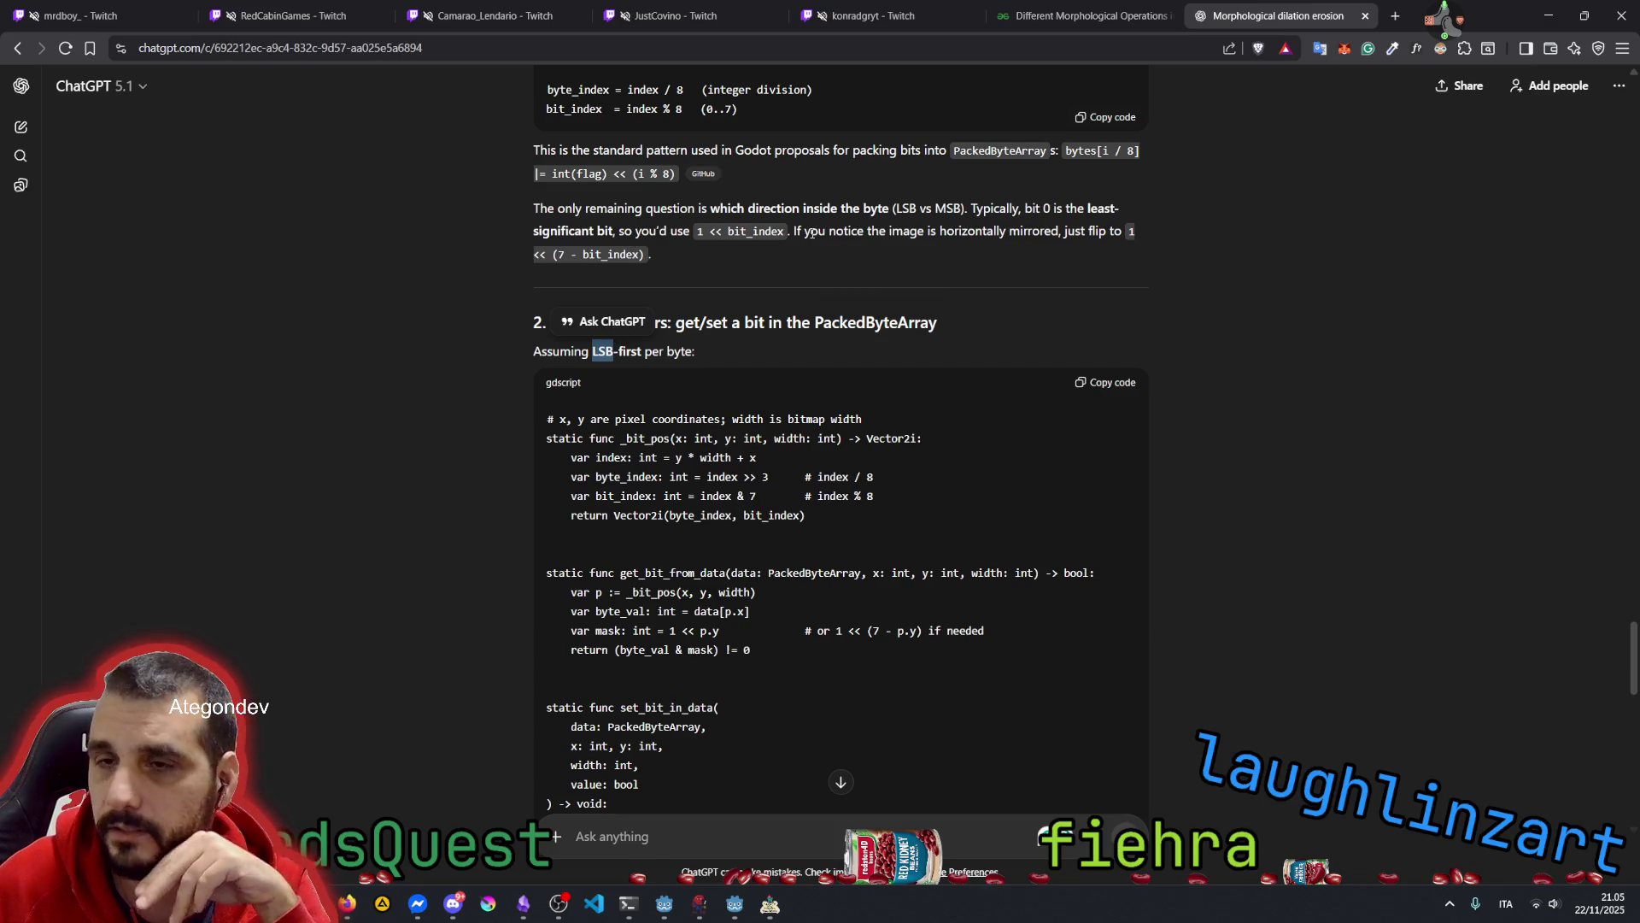
scroll(806, 271, up, 2)
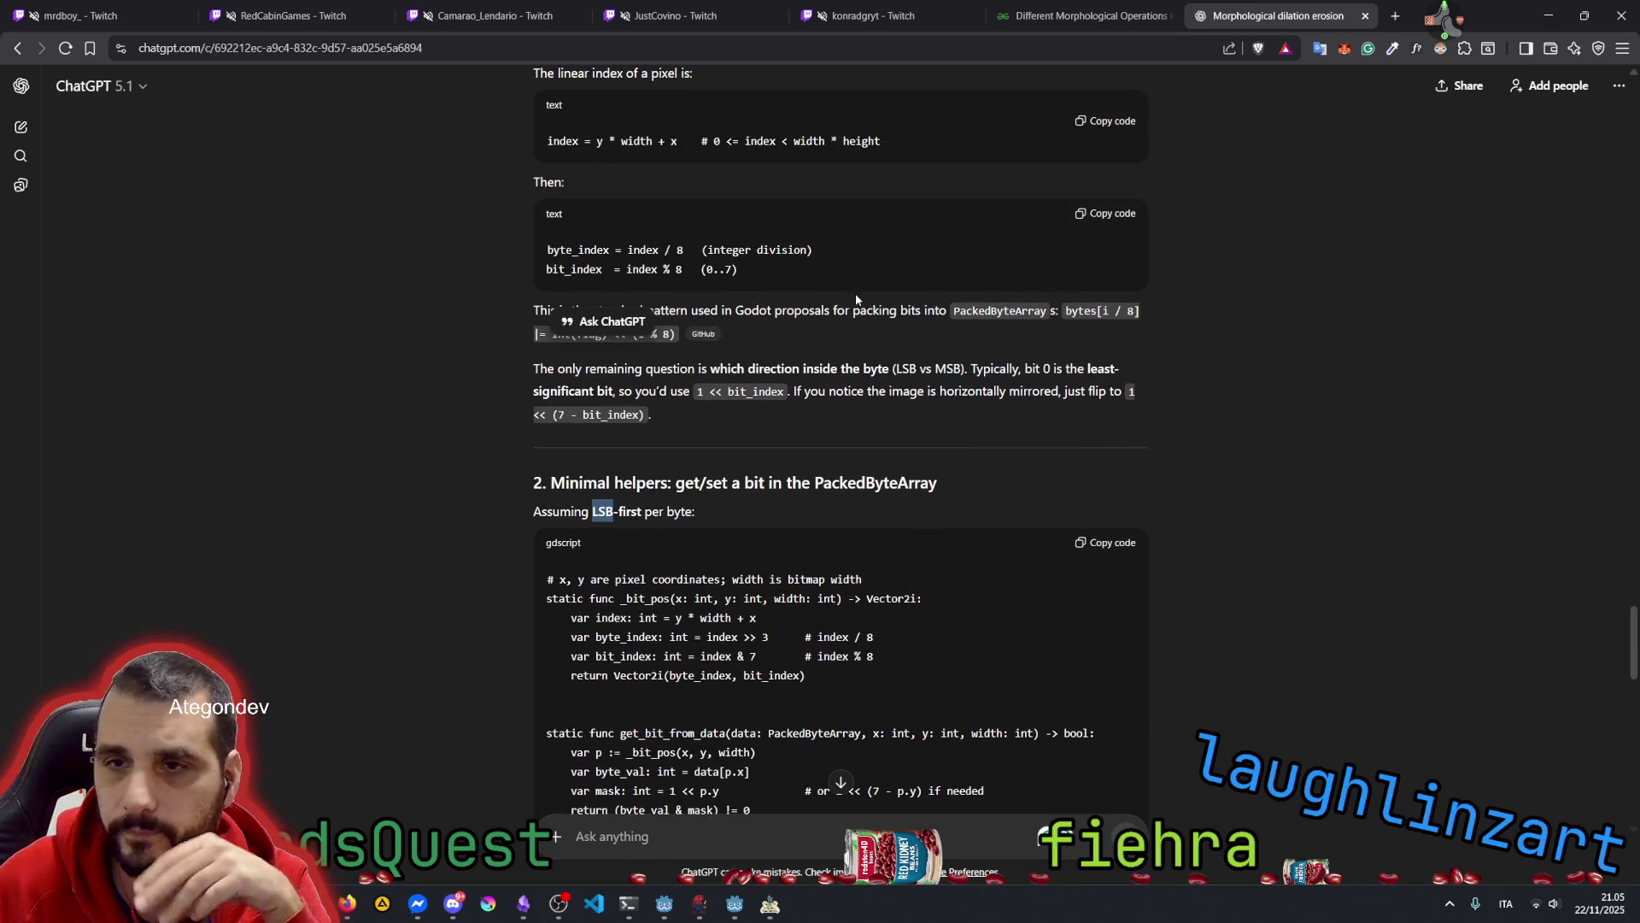
scroll(785, 262, up, 1)
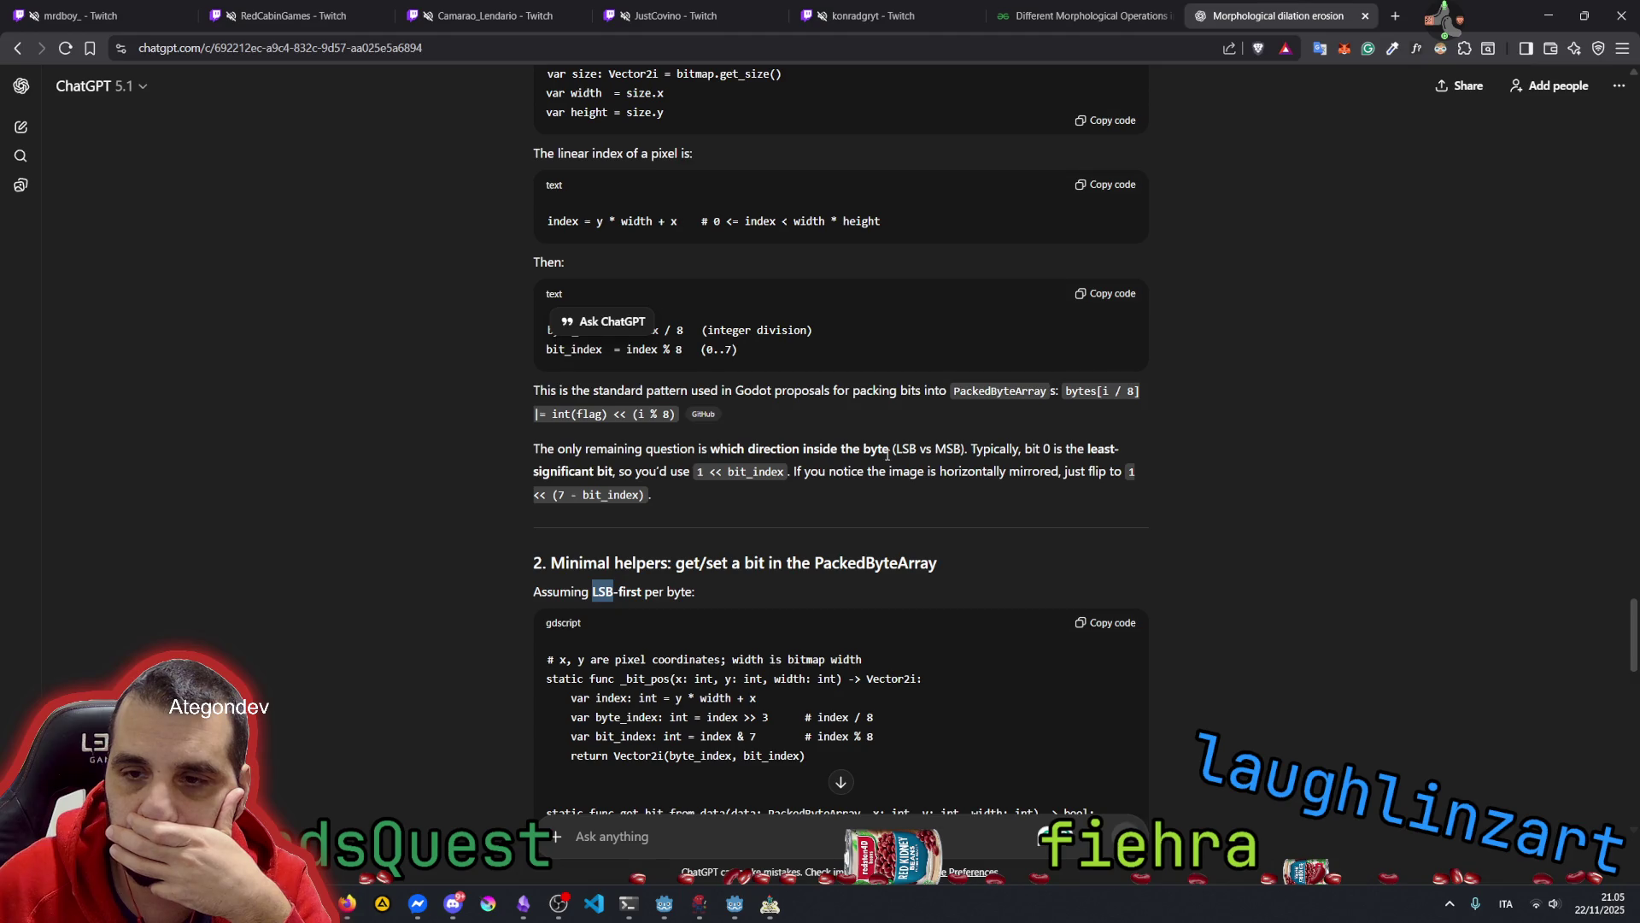
scroll(628, 470, down, 4)
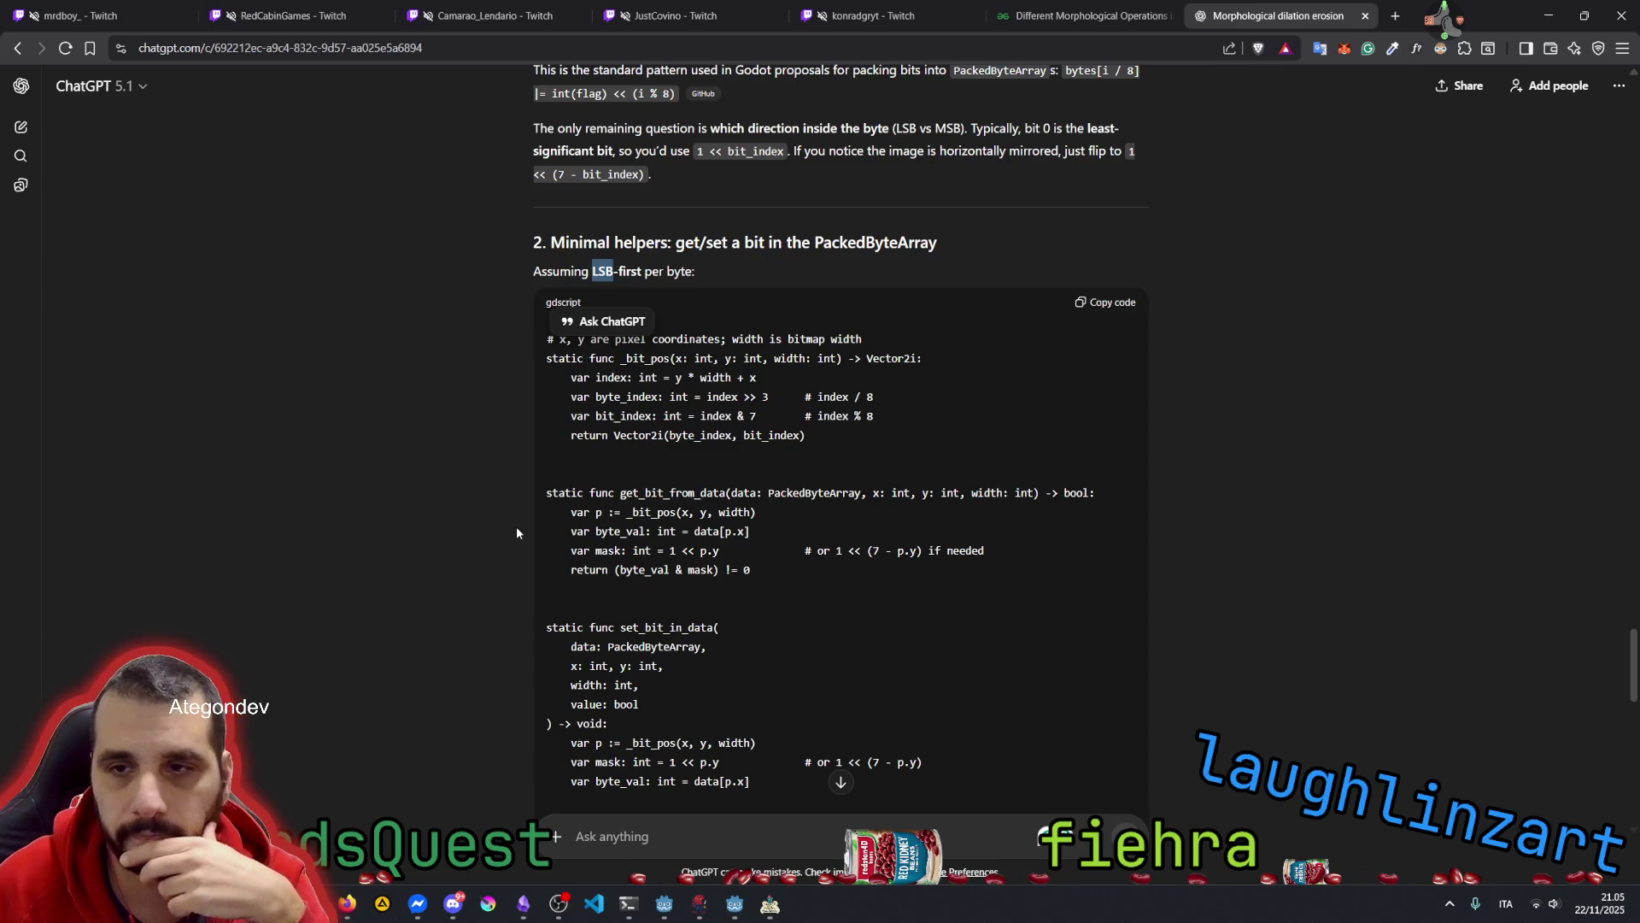
drag(935, 128, 954, 128)
click(486, 344)
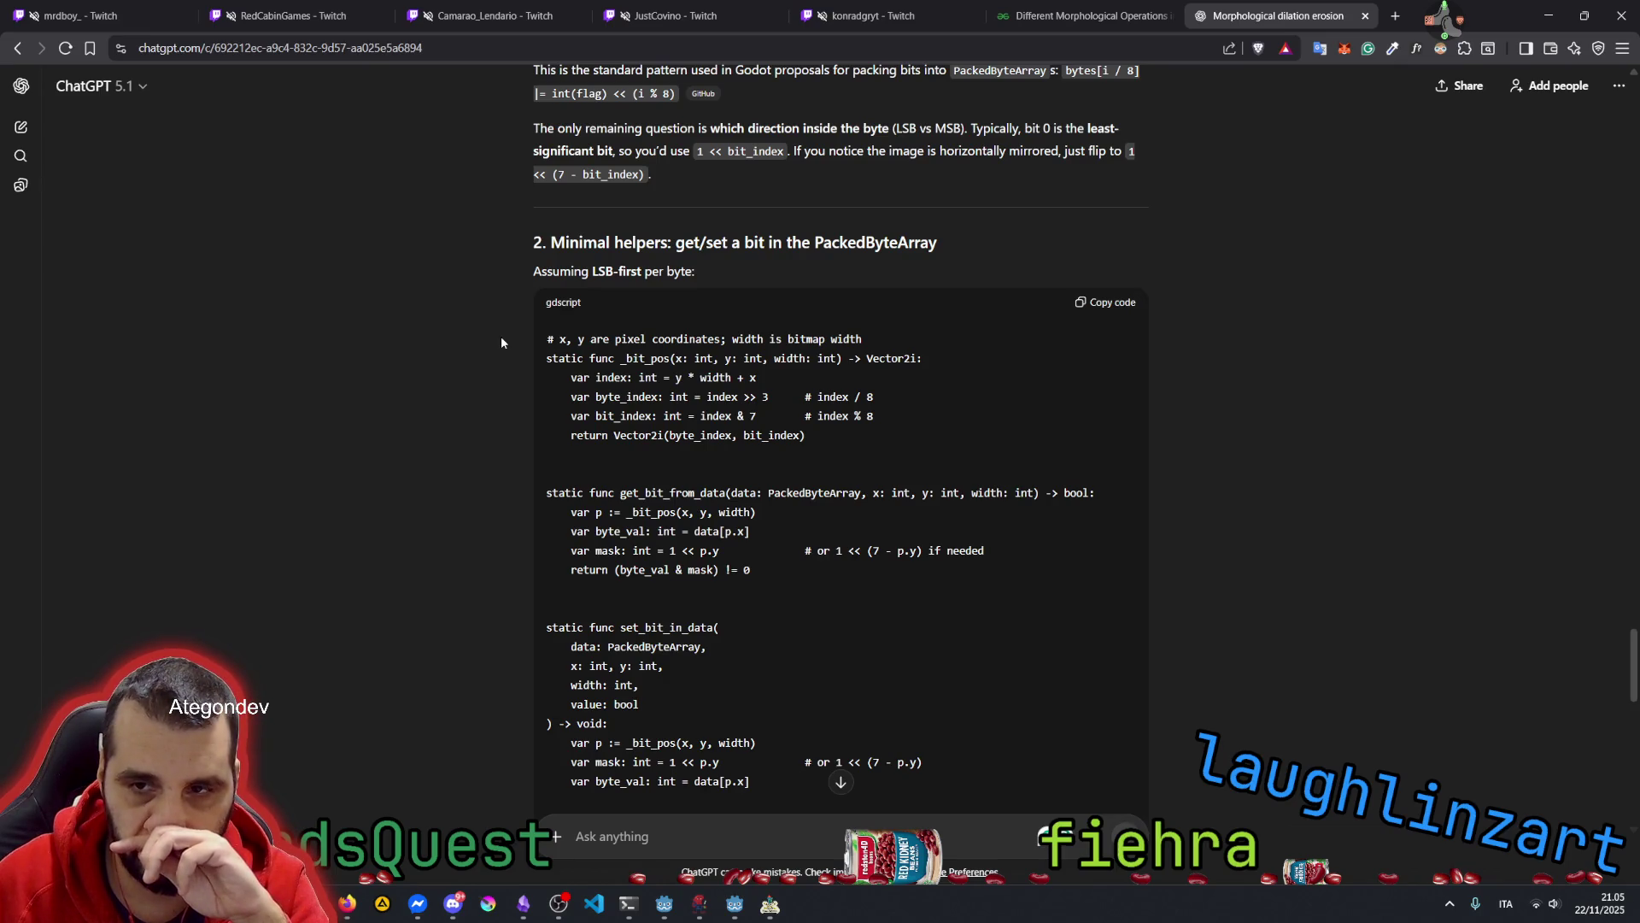
mouse_move(560, 246)
mouse_down()
mouse_move(952, 242)
mouse_move(959, 264)
mouse_up()
click(464, 538)
scroll(465, 538, down, 3)
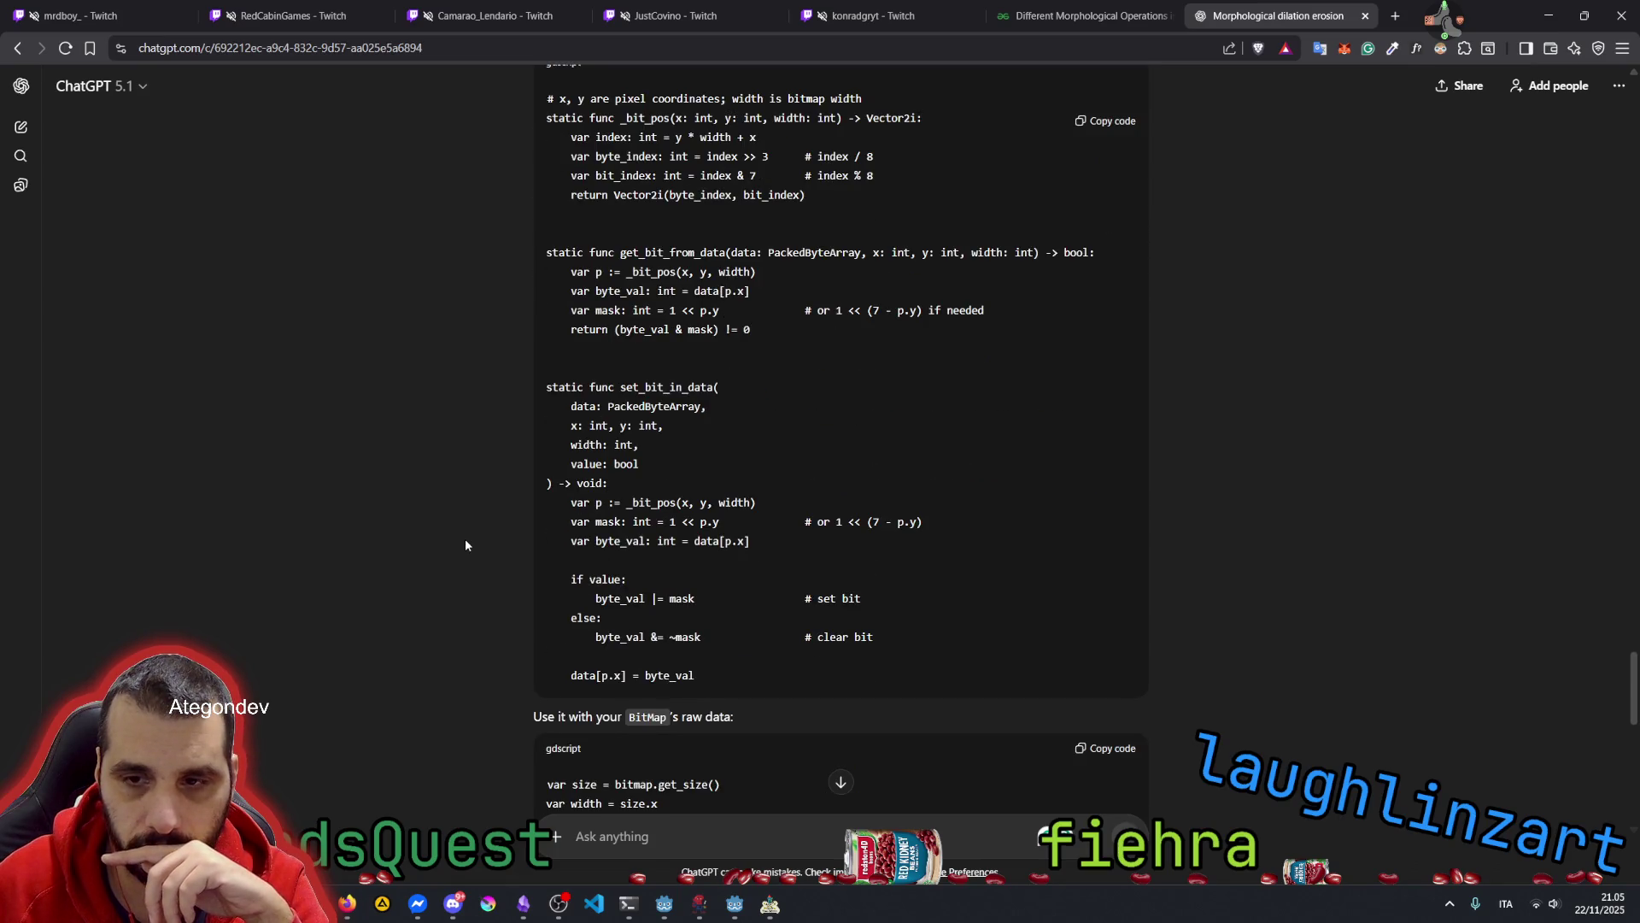
scroll(466, 540, down, 3)
scroll(466, 540, down, 6)
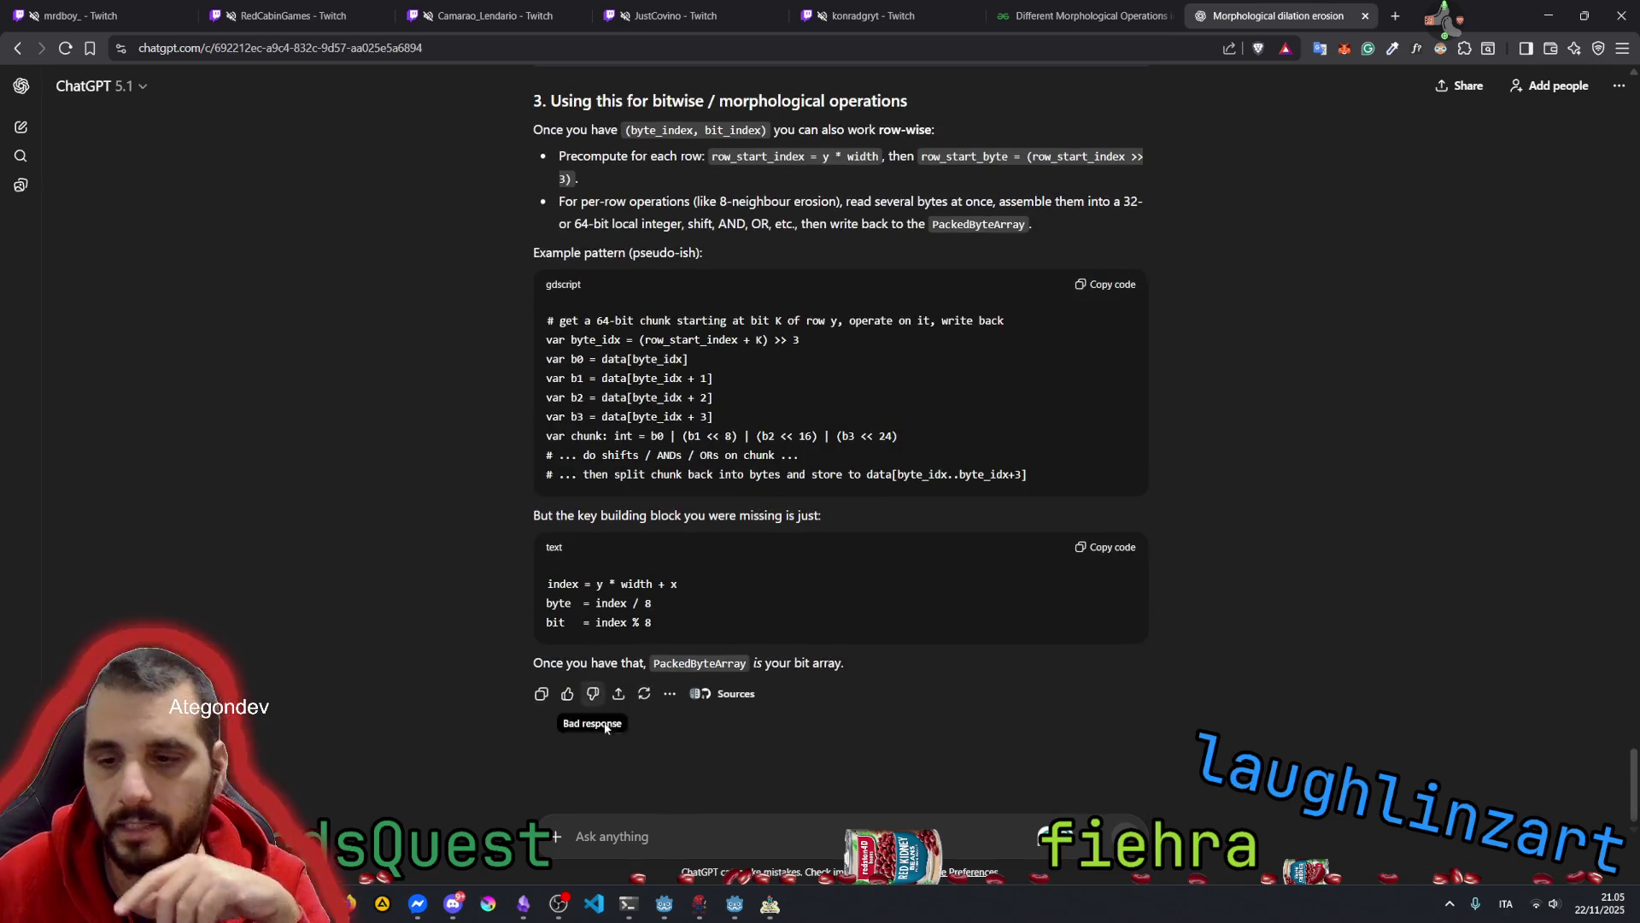
Ask ChatGPT to examine Godot's C++ source for BitMap.set_bitv(point, value) to understand how Godot operates
click(634, 837)
text(can you )
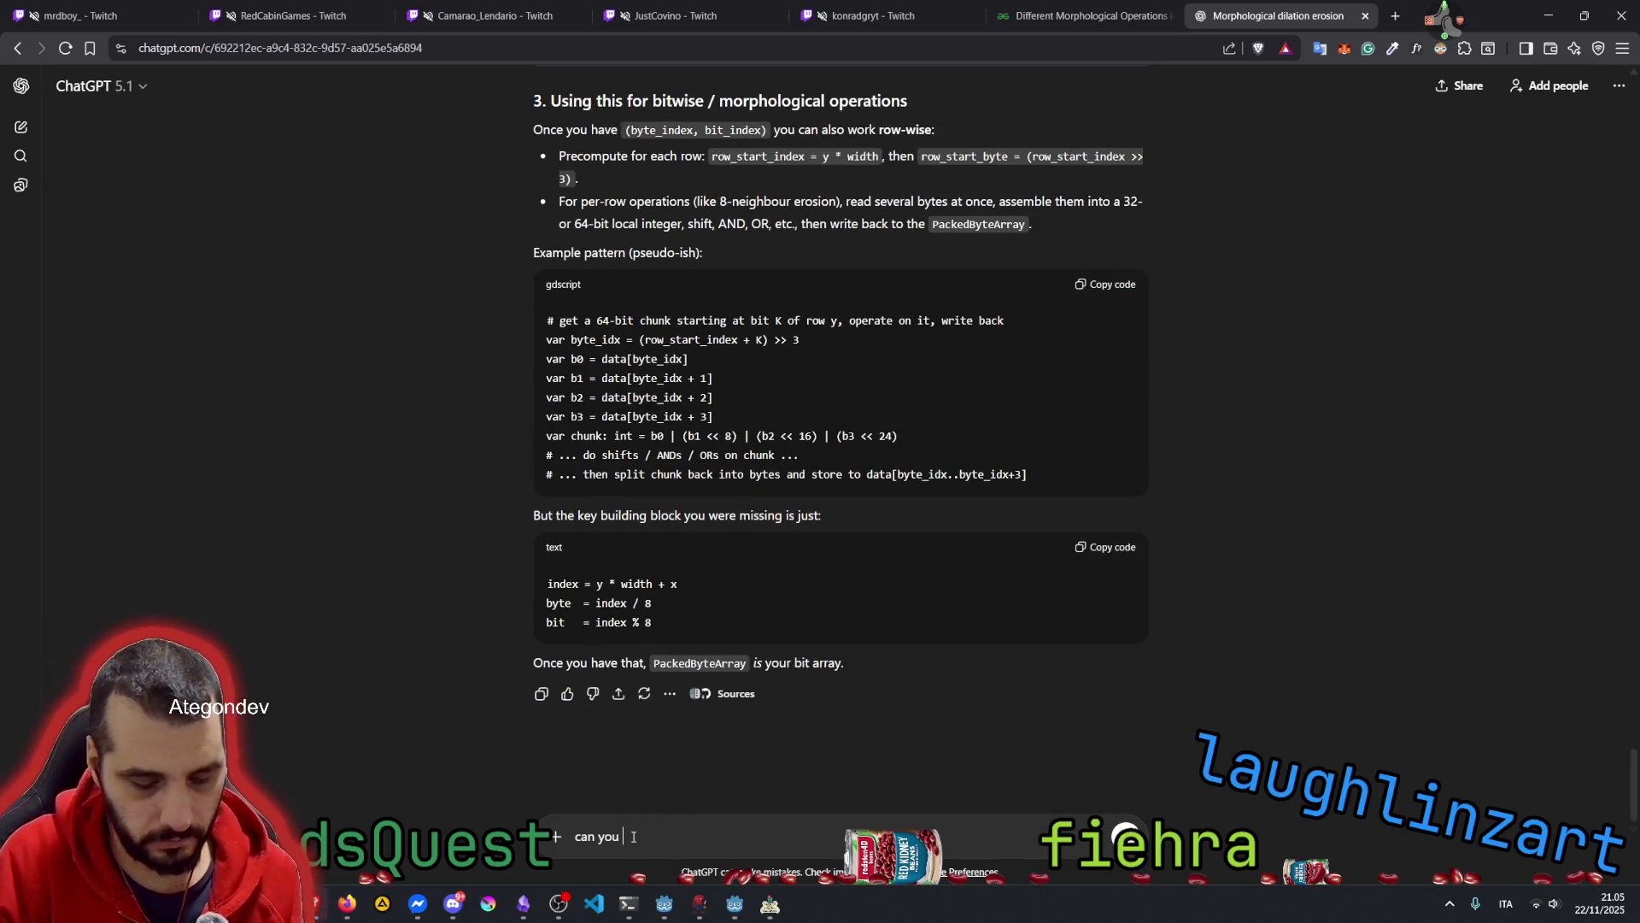
text(have a look at th)
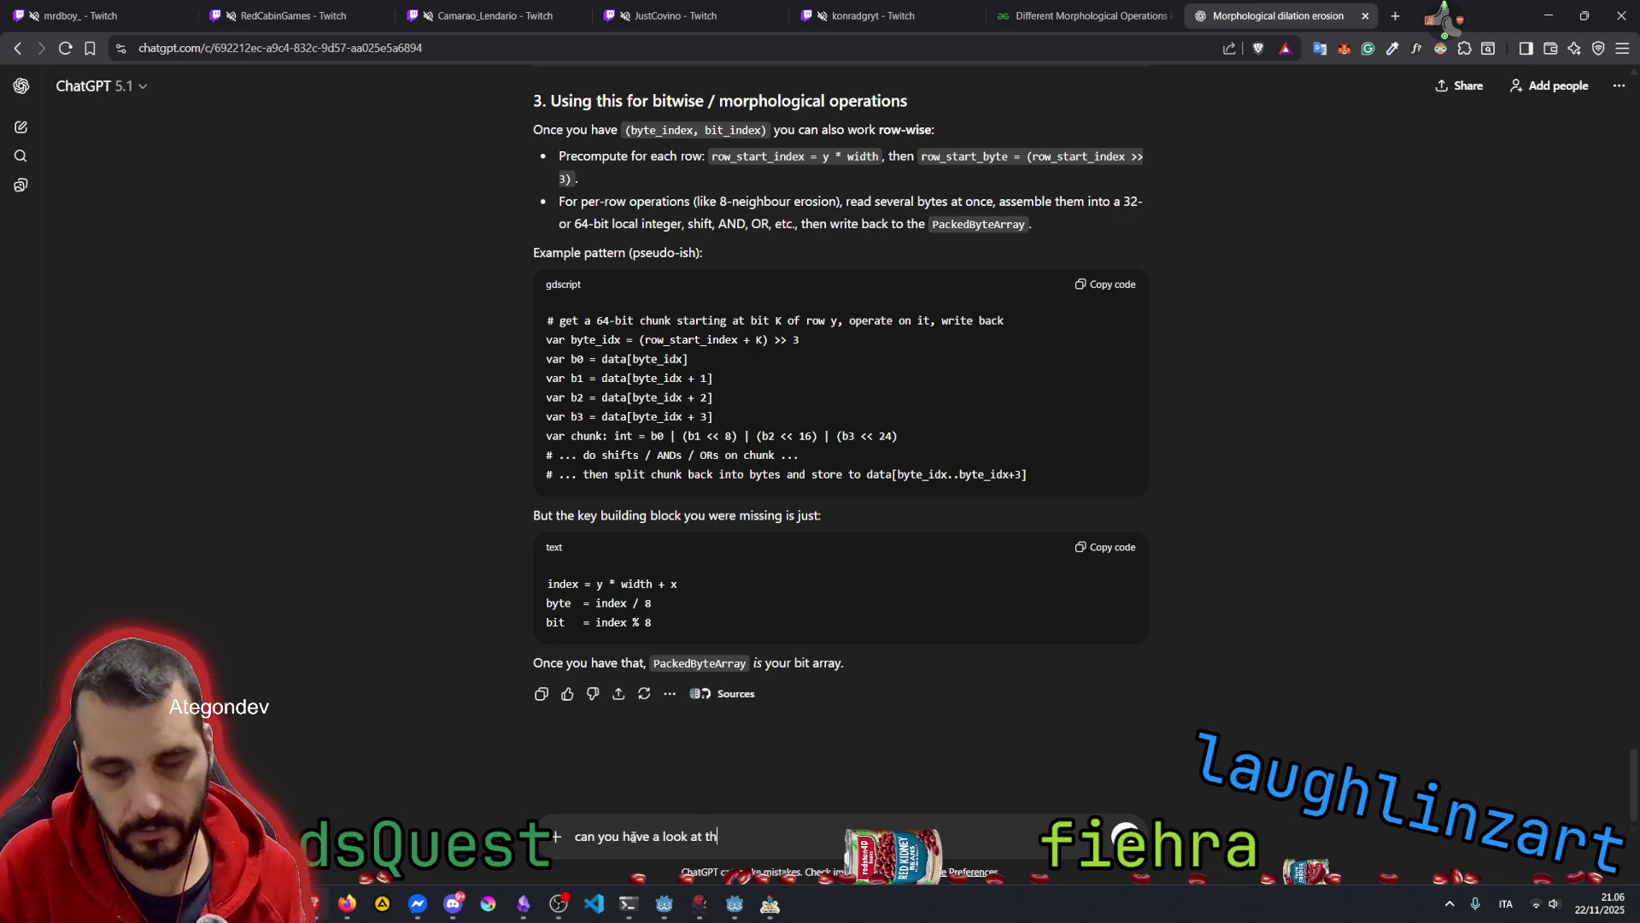
text(e source code)
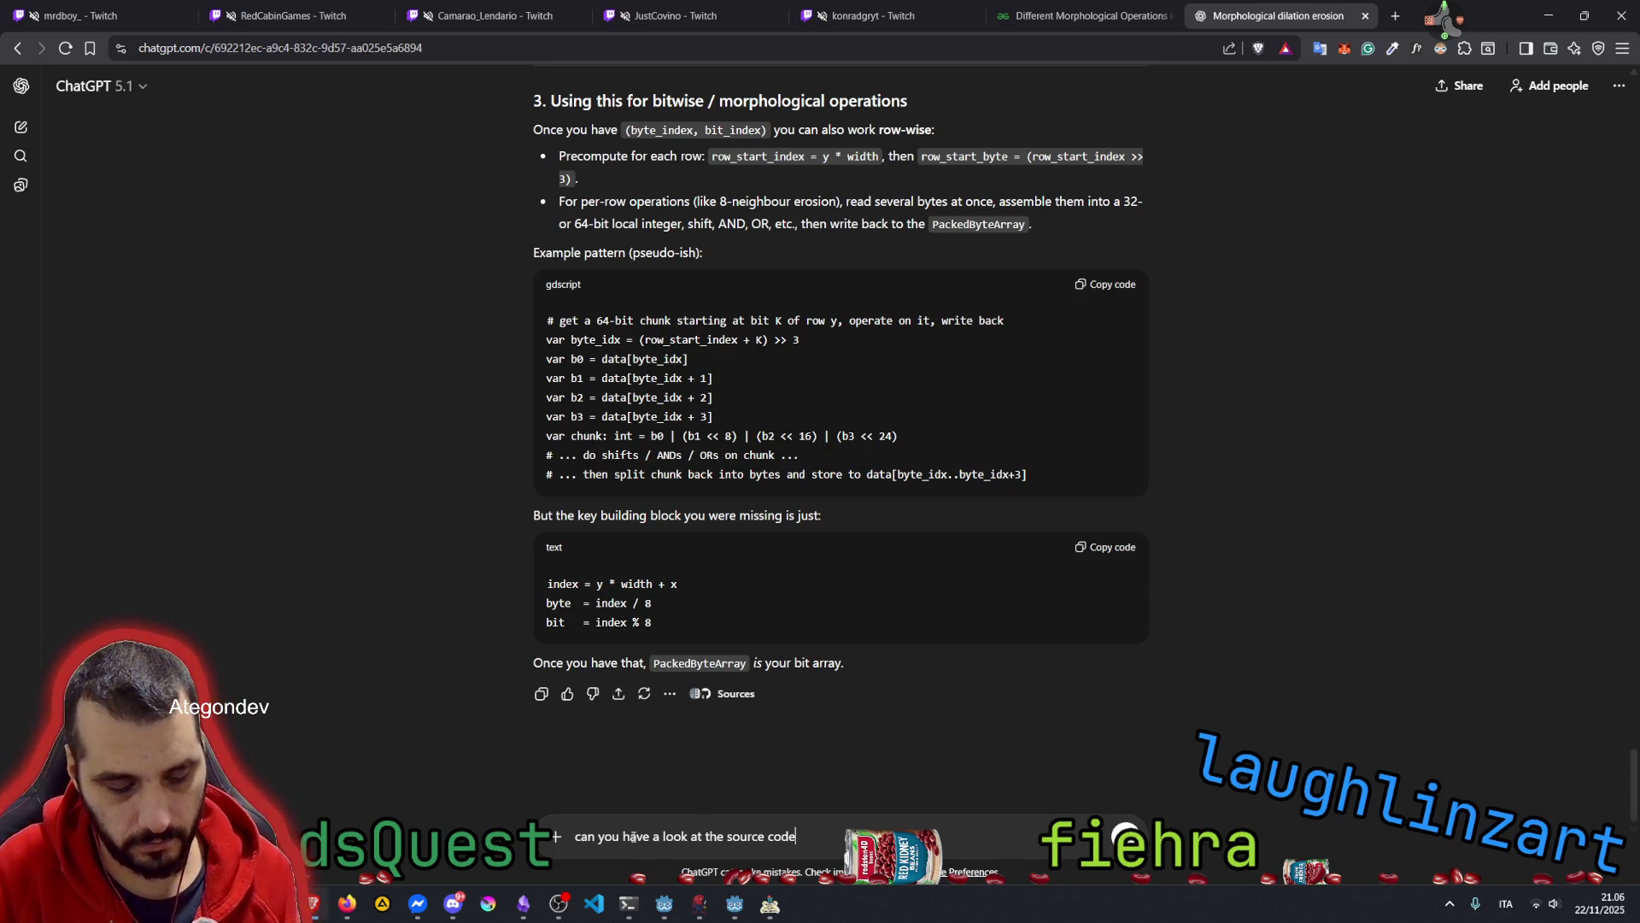
text( for God)
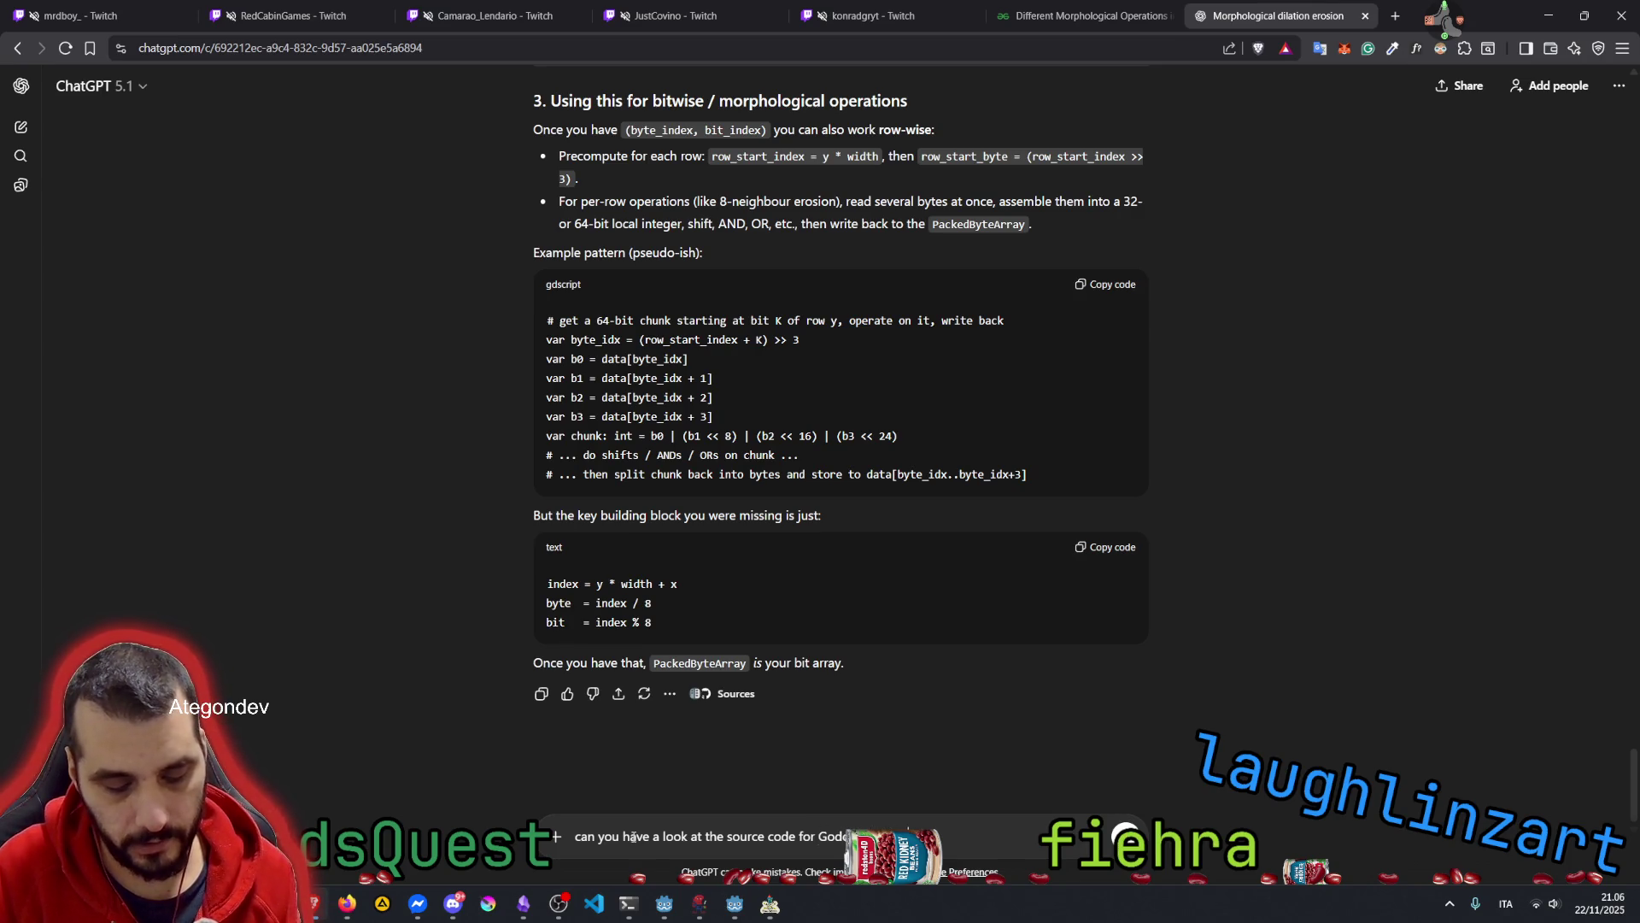
text(tc_bit()
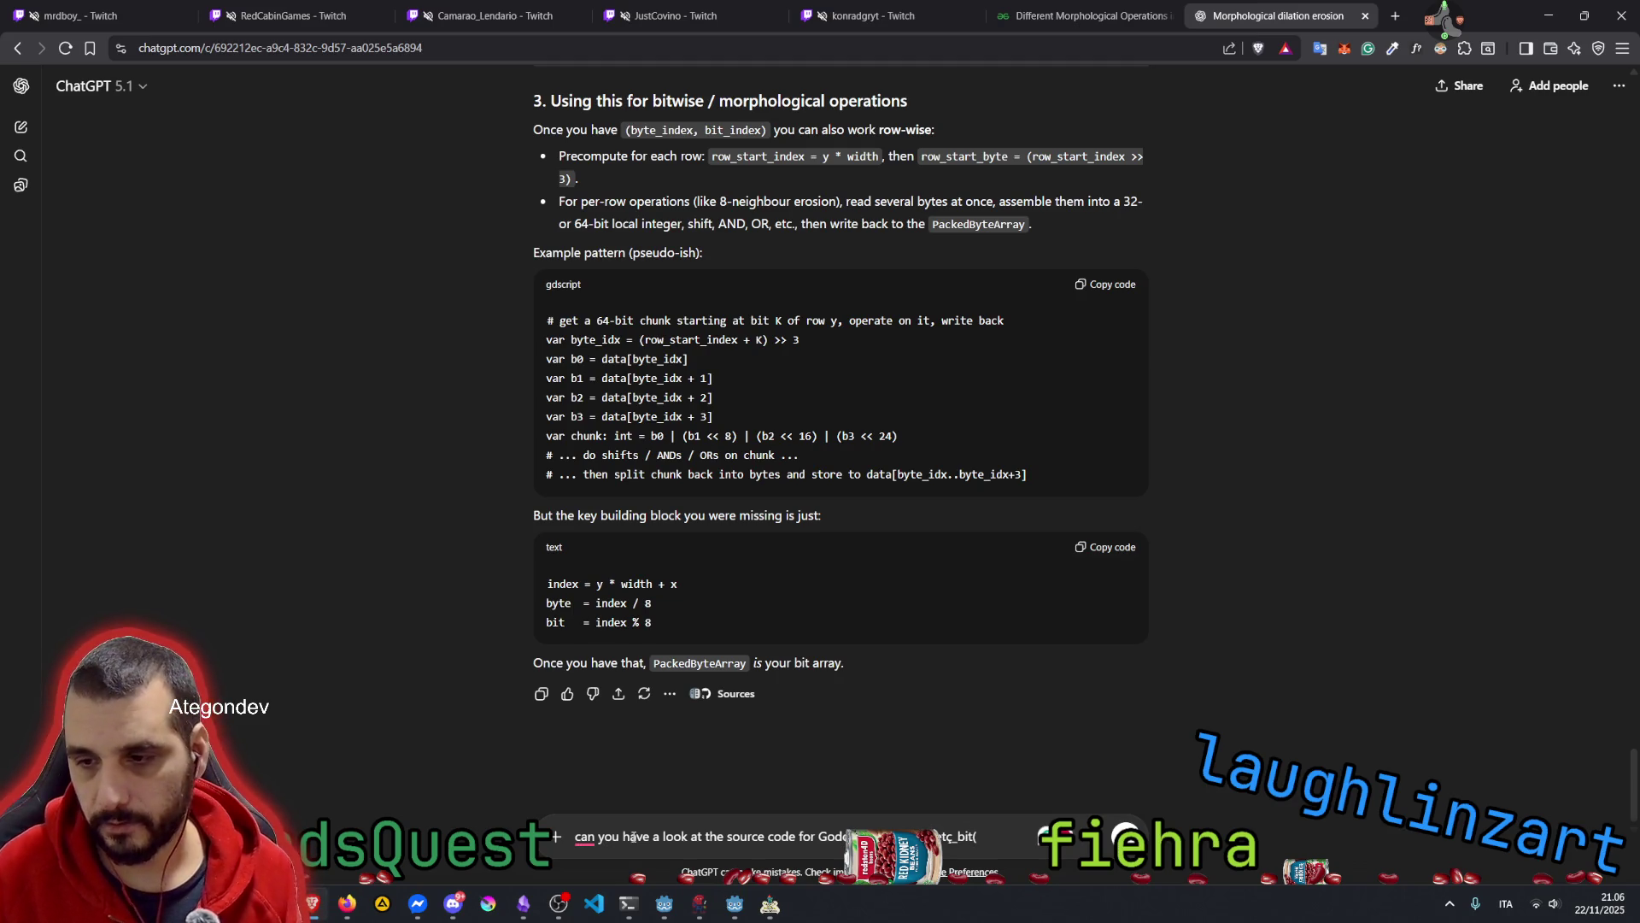
click(1072, 903)
click(959, 837)
key(BackSpace)
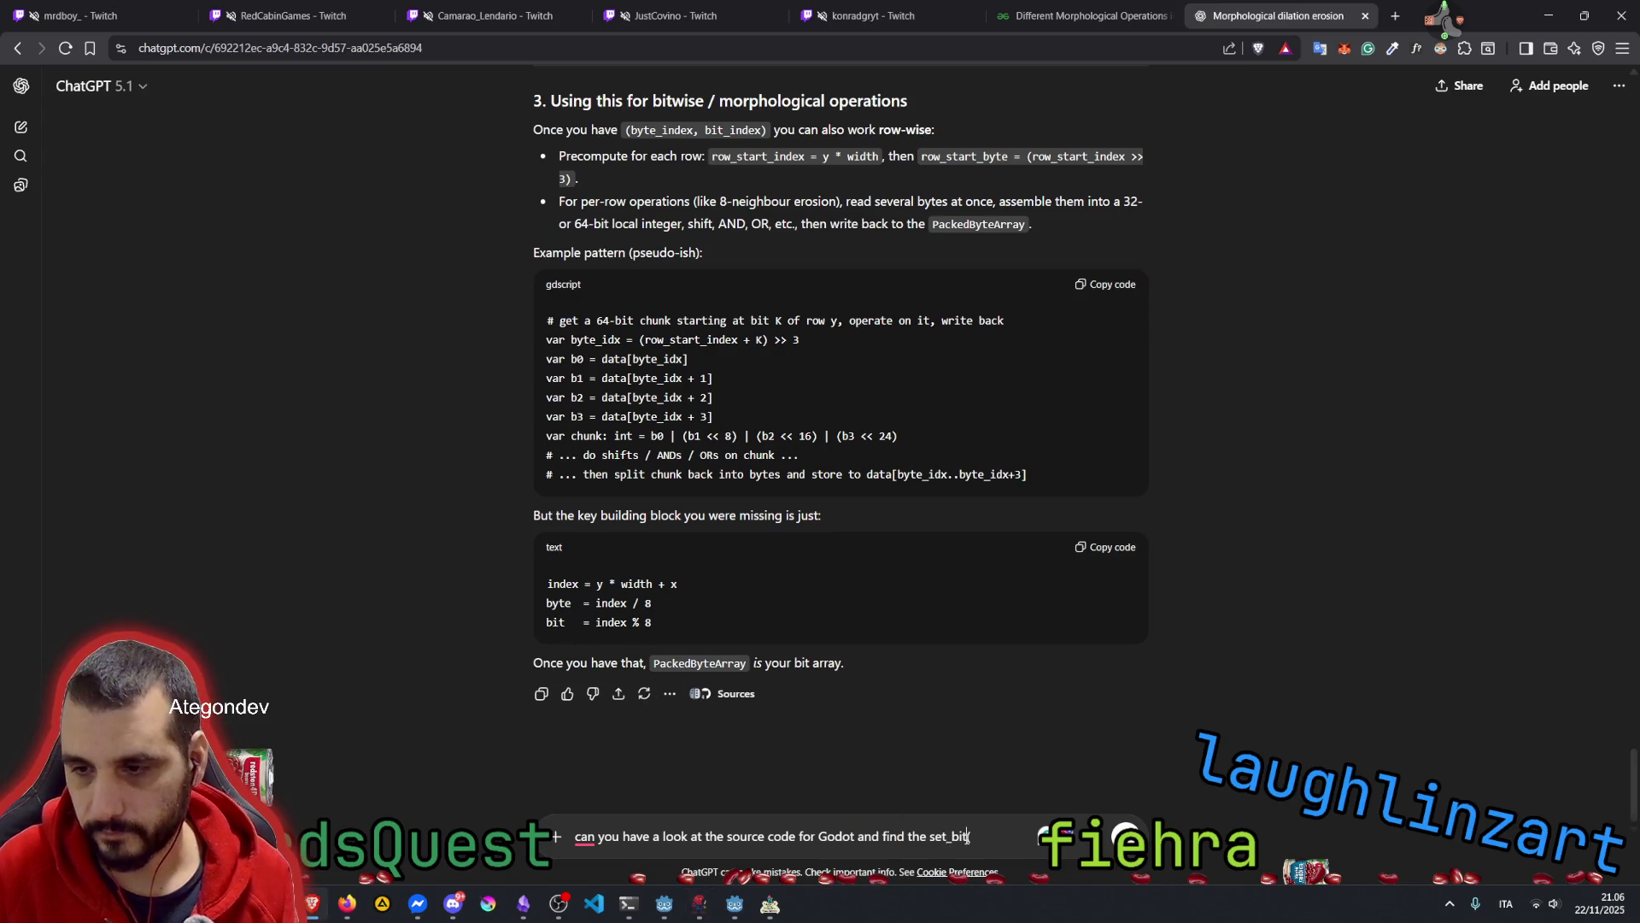
text(()
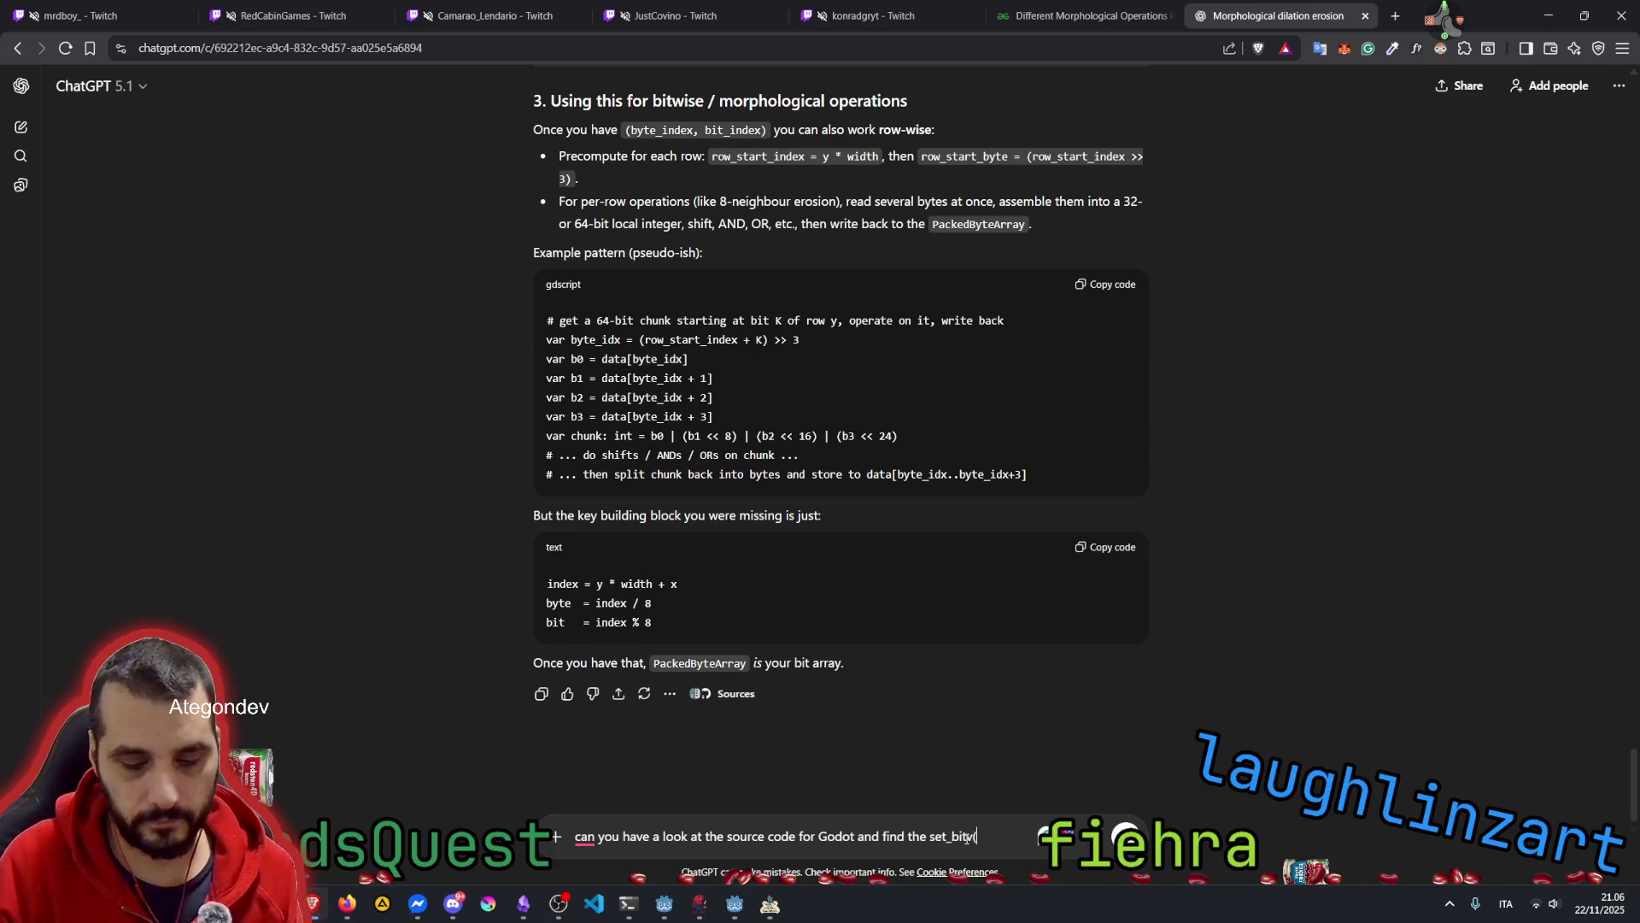
text(point,valu)
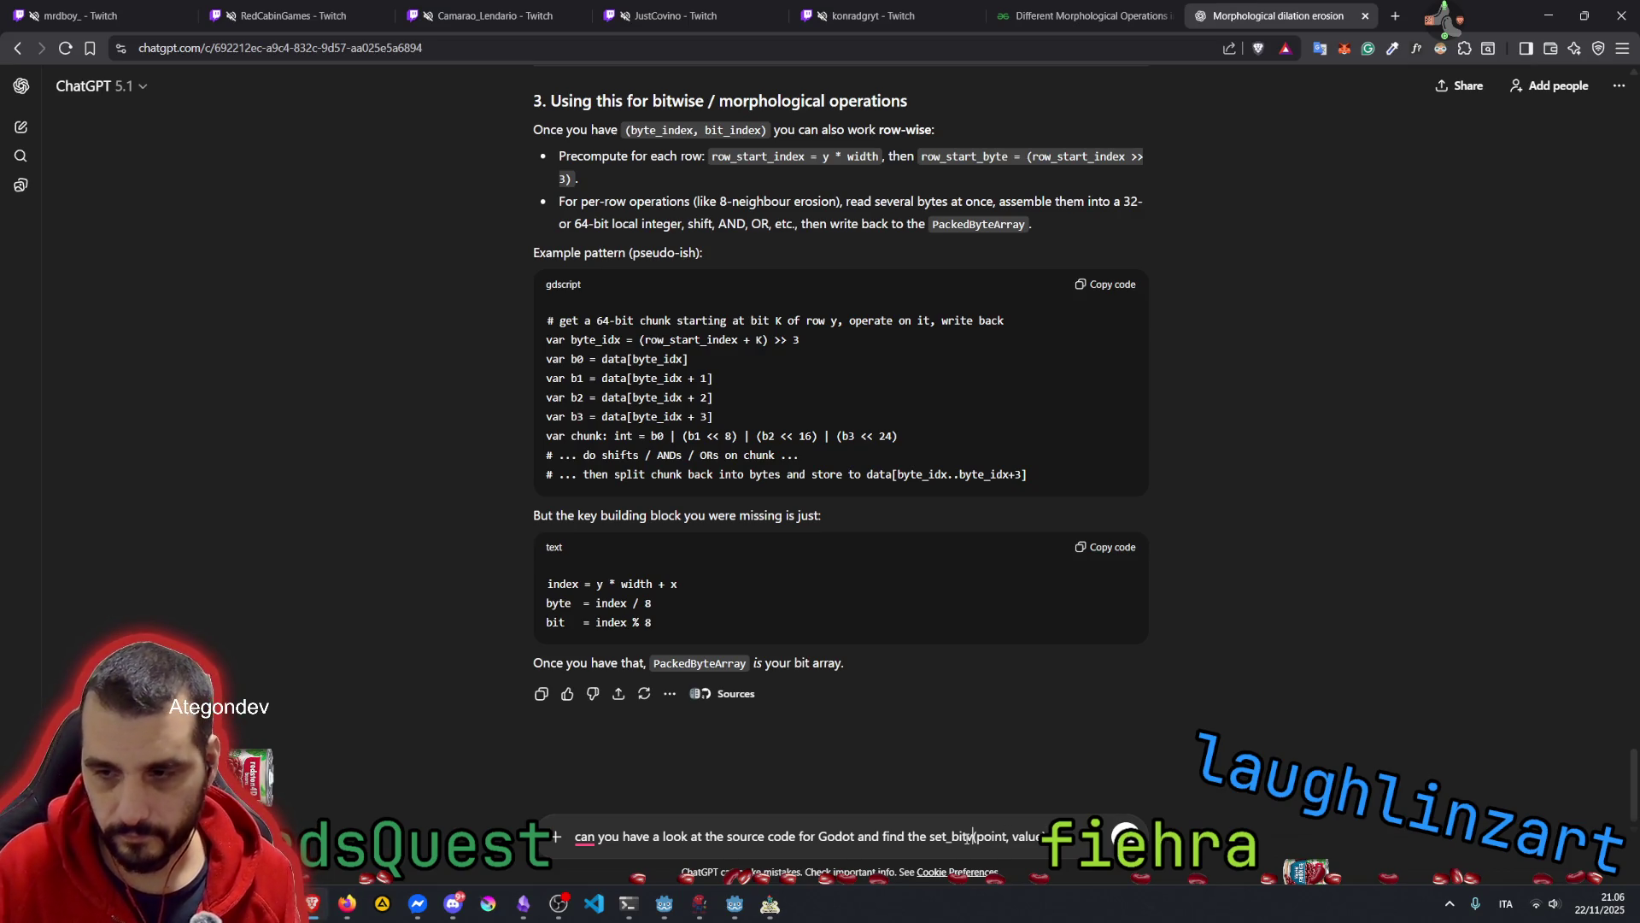
text(BitMap)
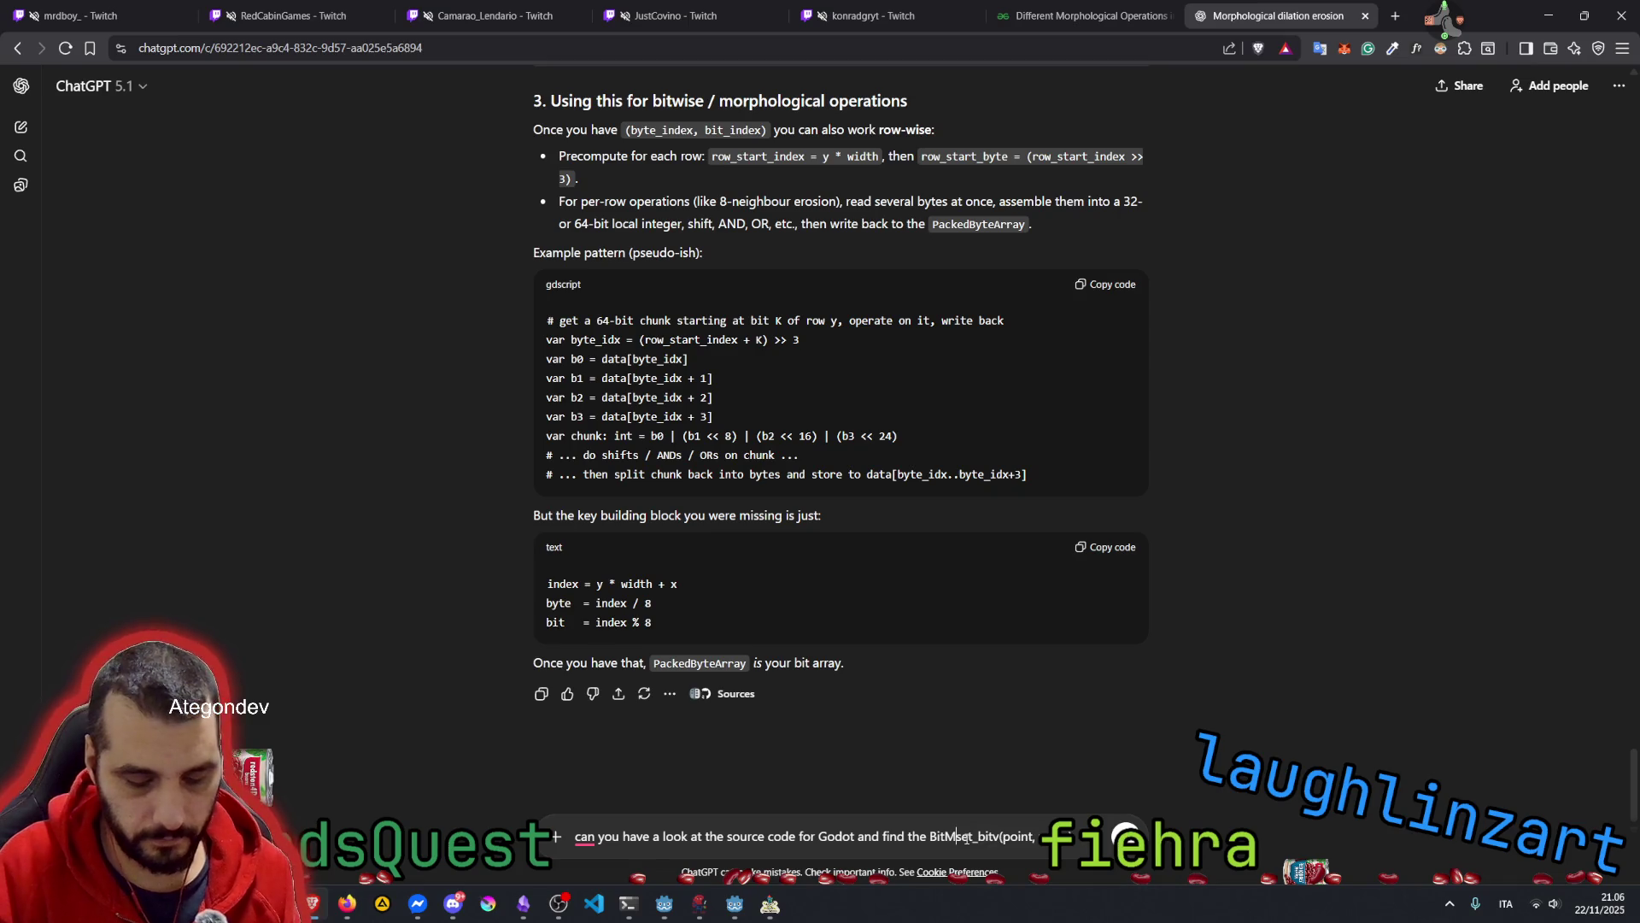
text(.)
text( co)
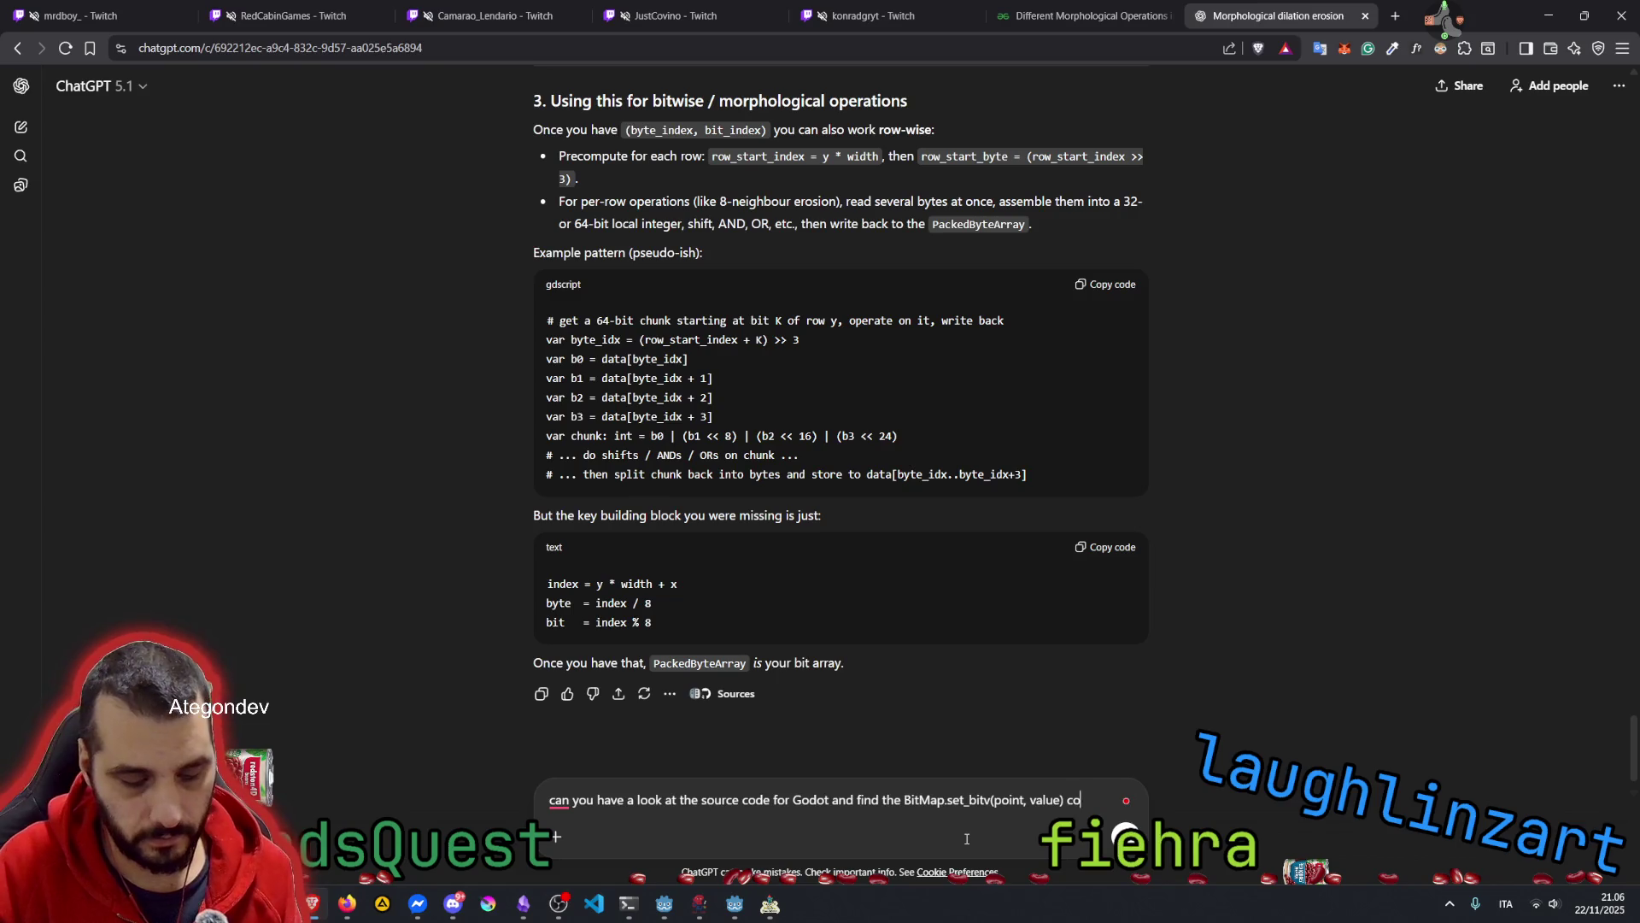
text(rresponedn)
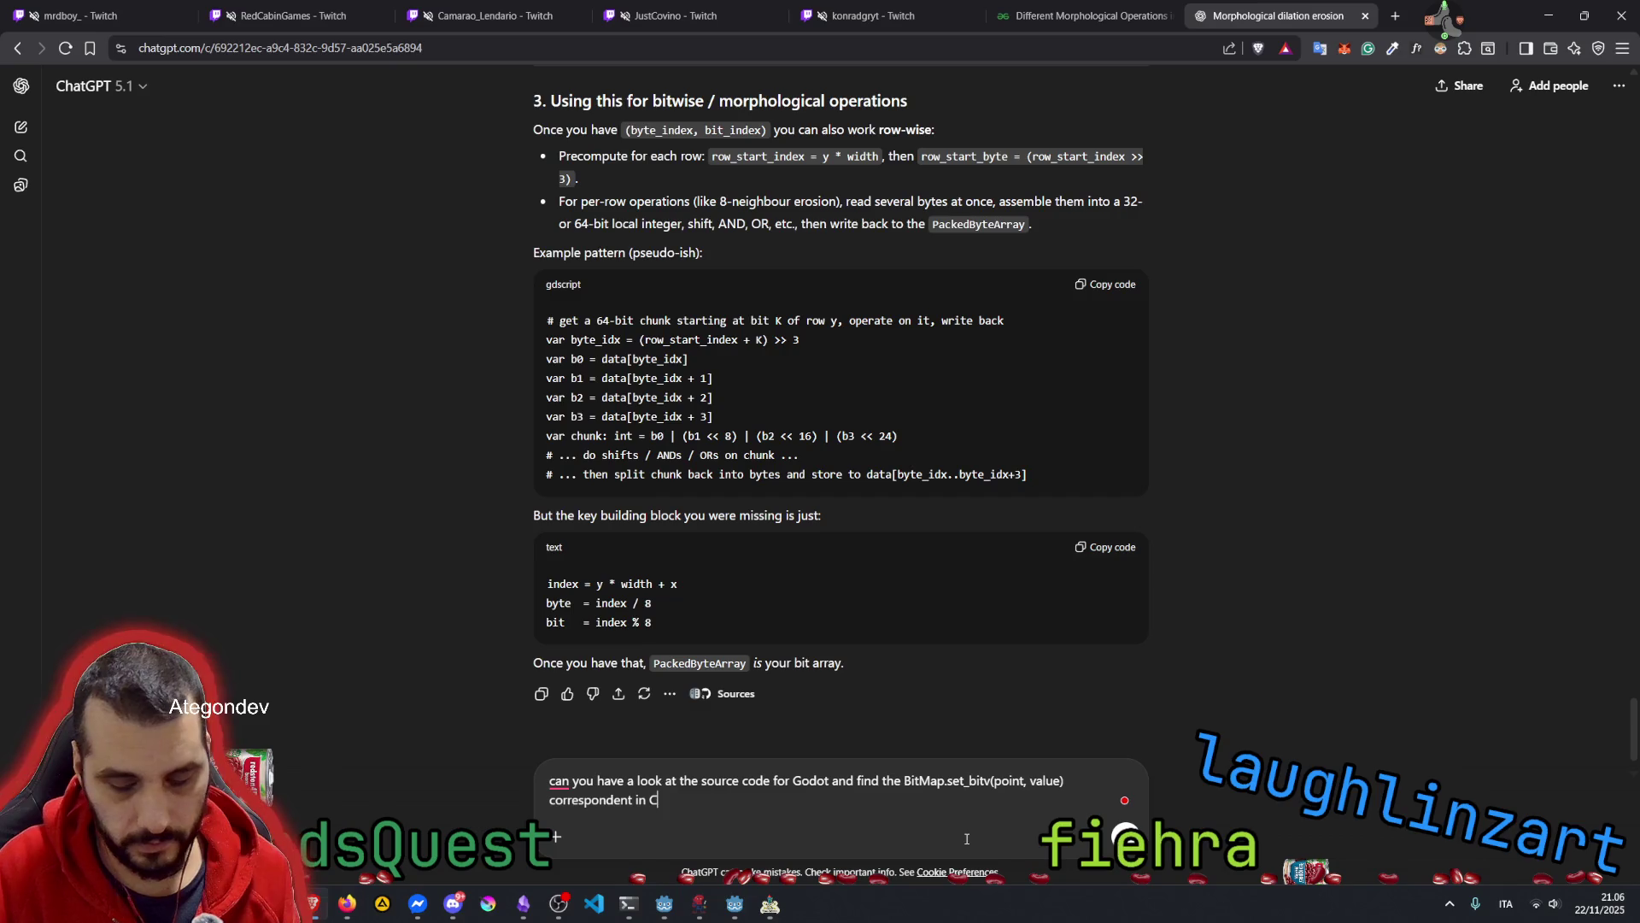
text(ùù)
text(++)
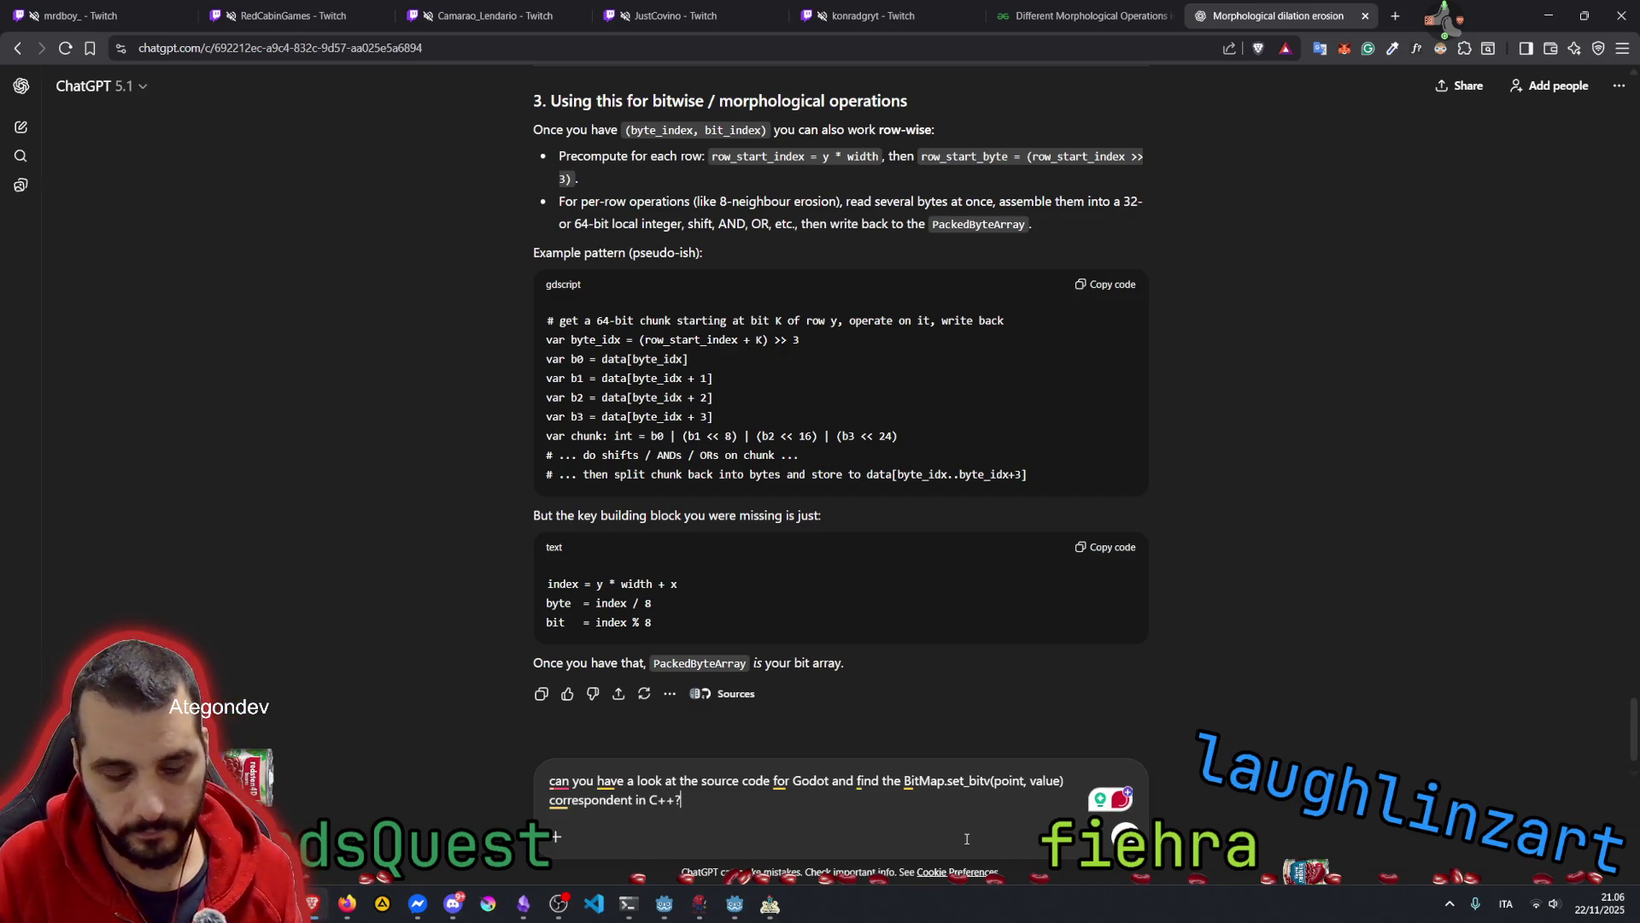
text( tha)
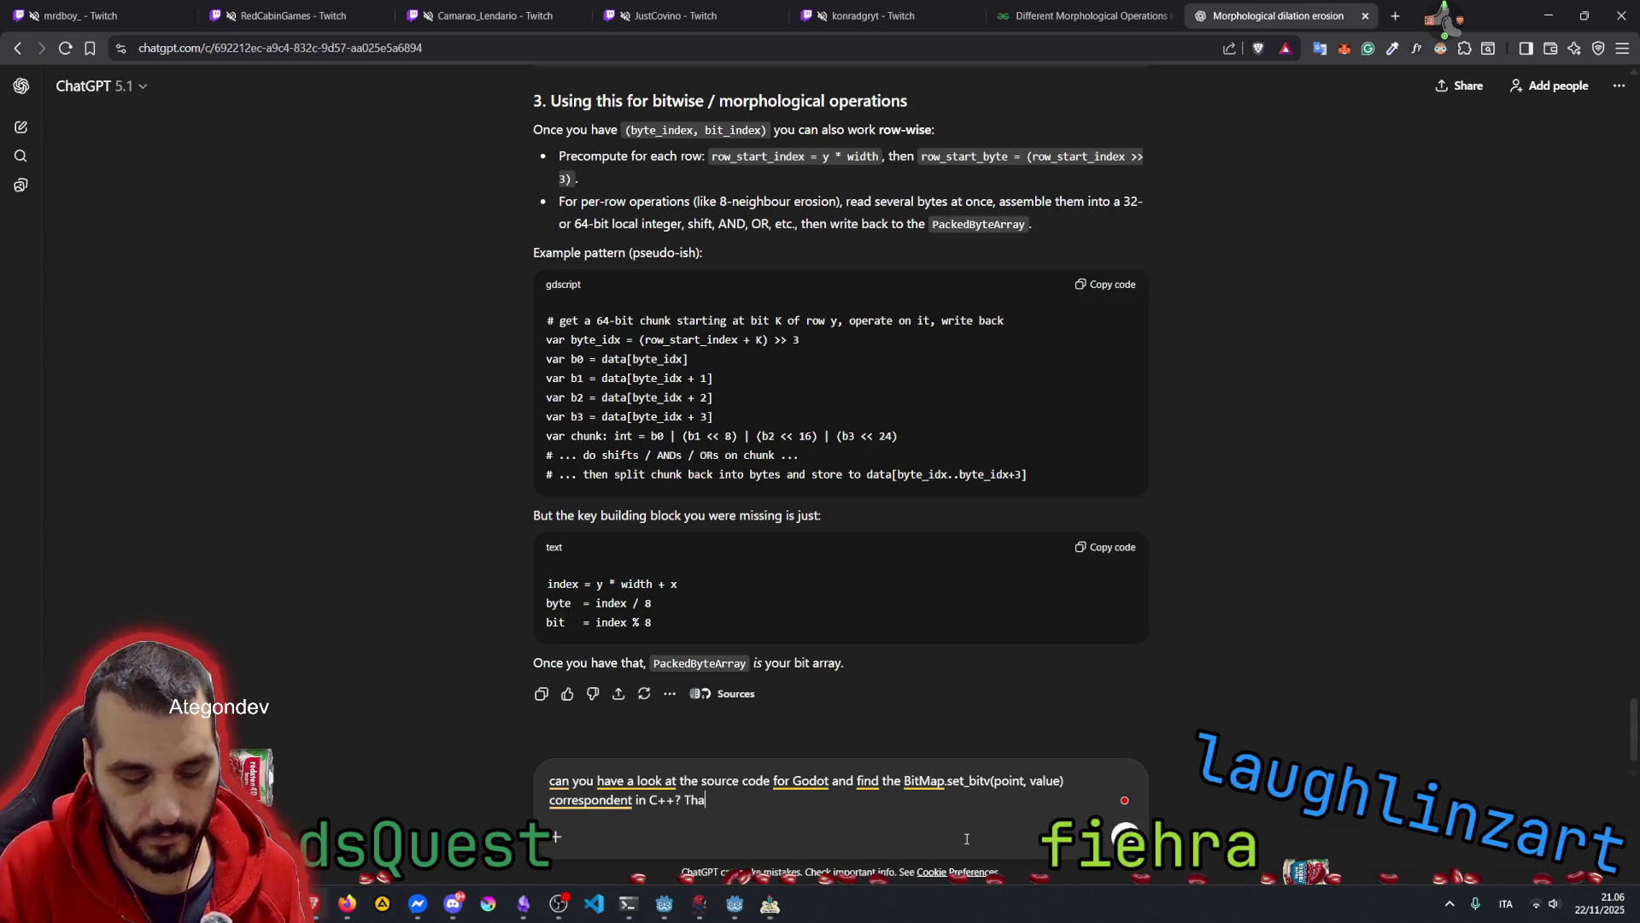
text(t would give )
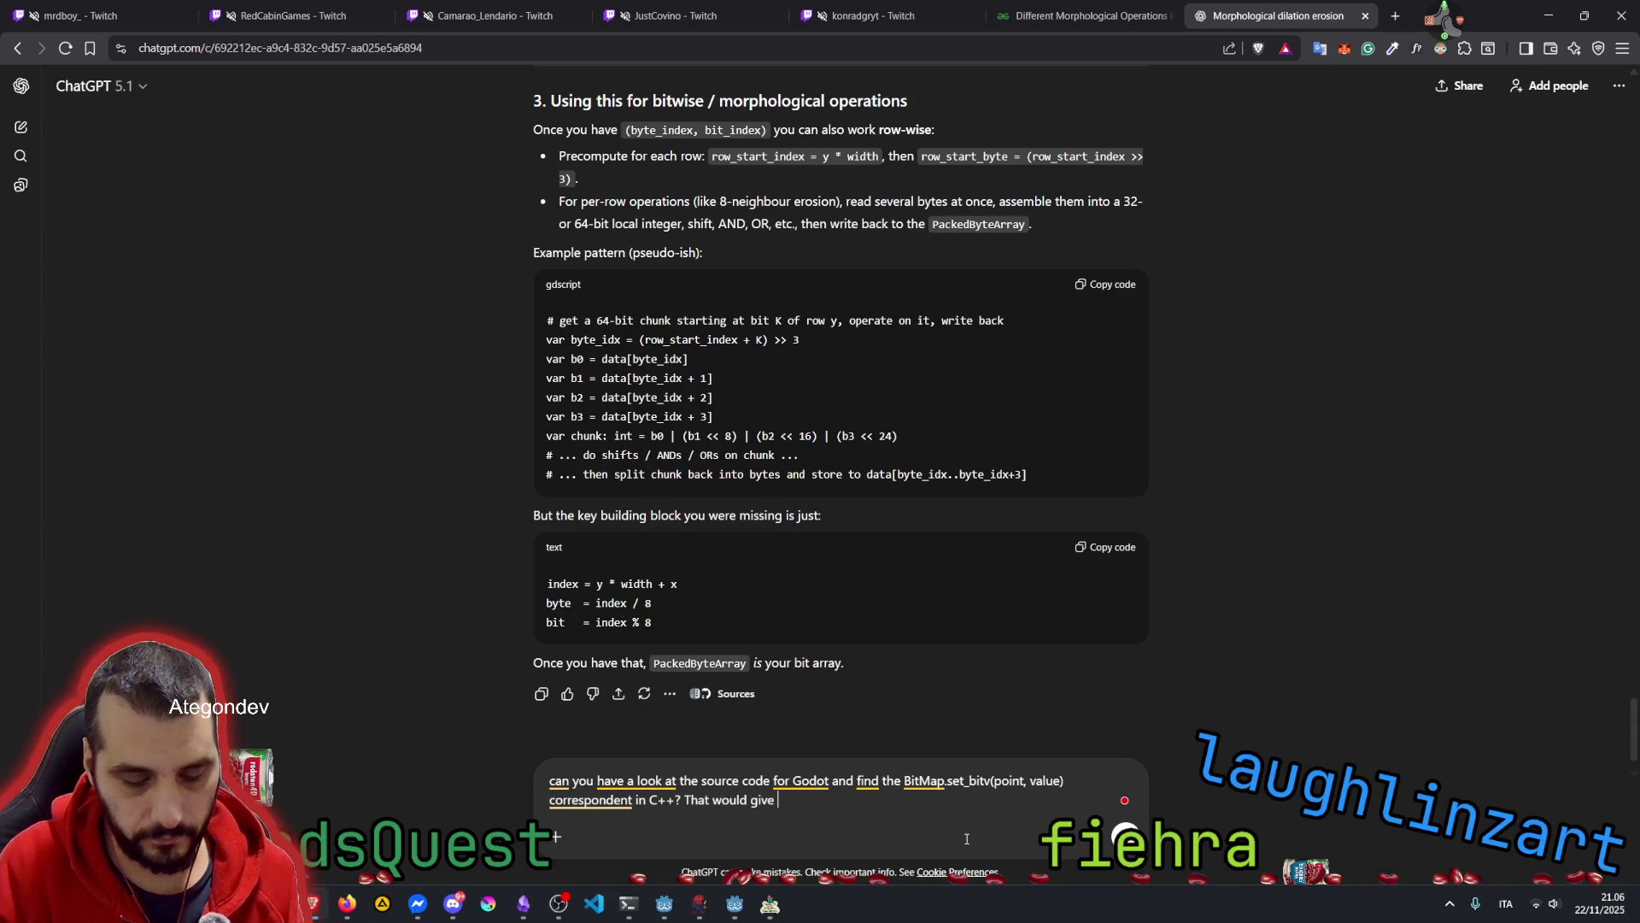
text(us a good insi)
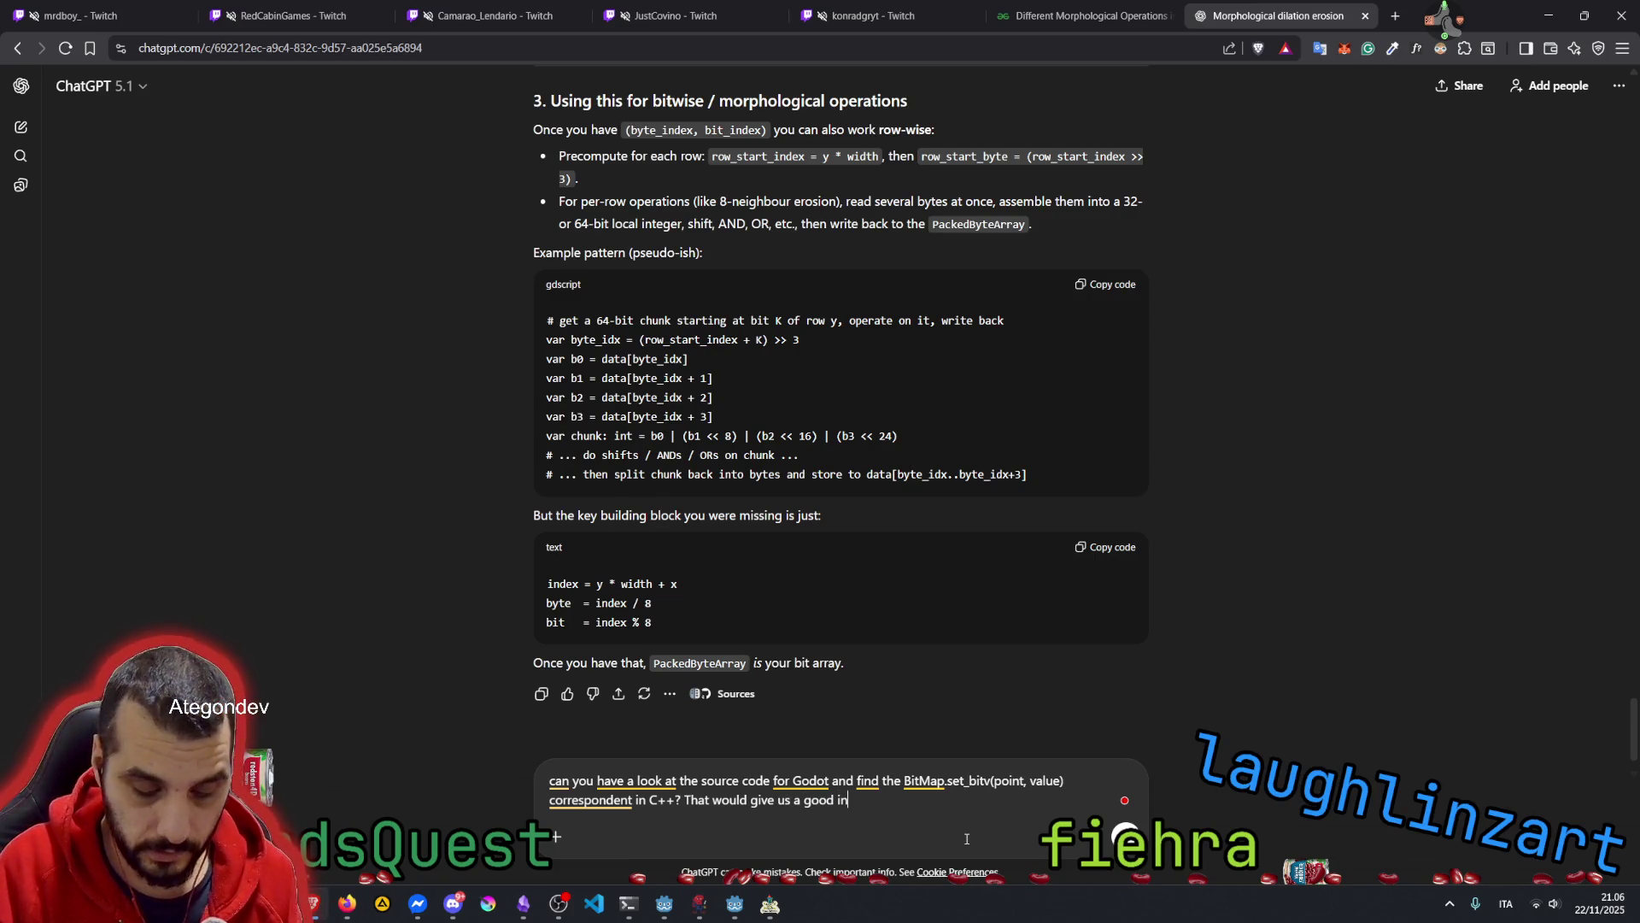
key(BackSpace)
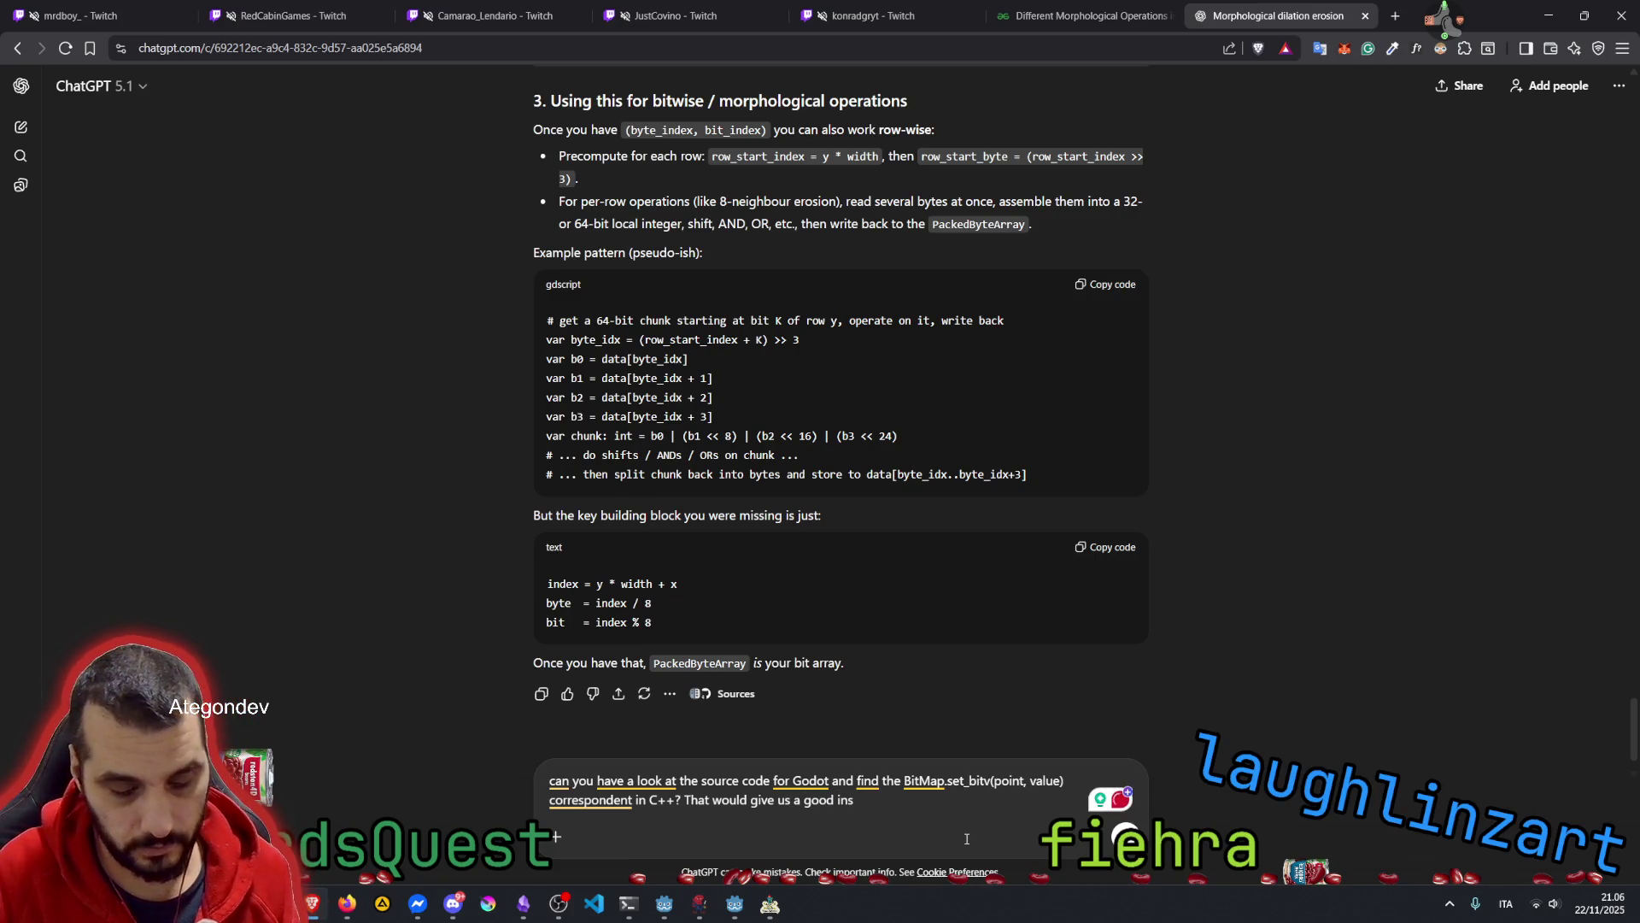
text(ight on how Godot operates )
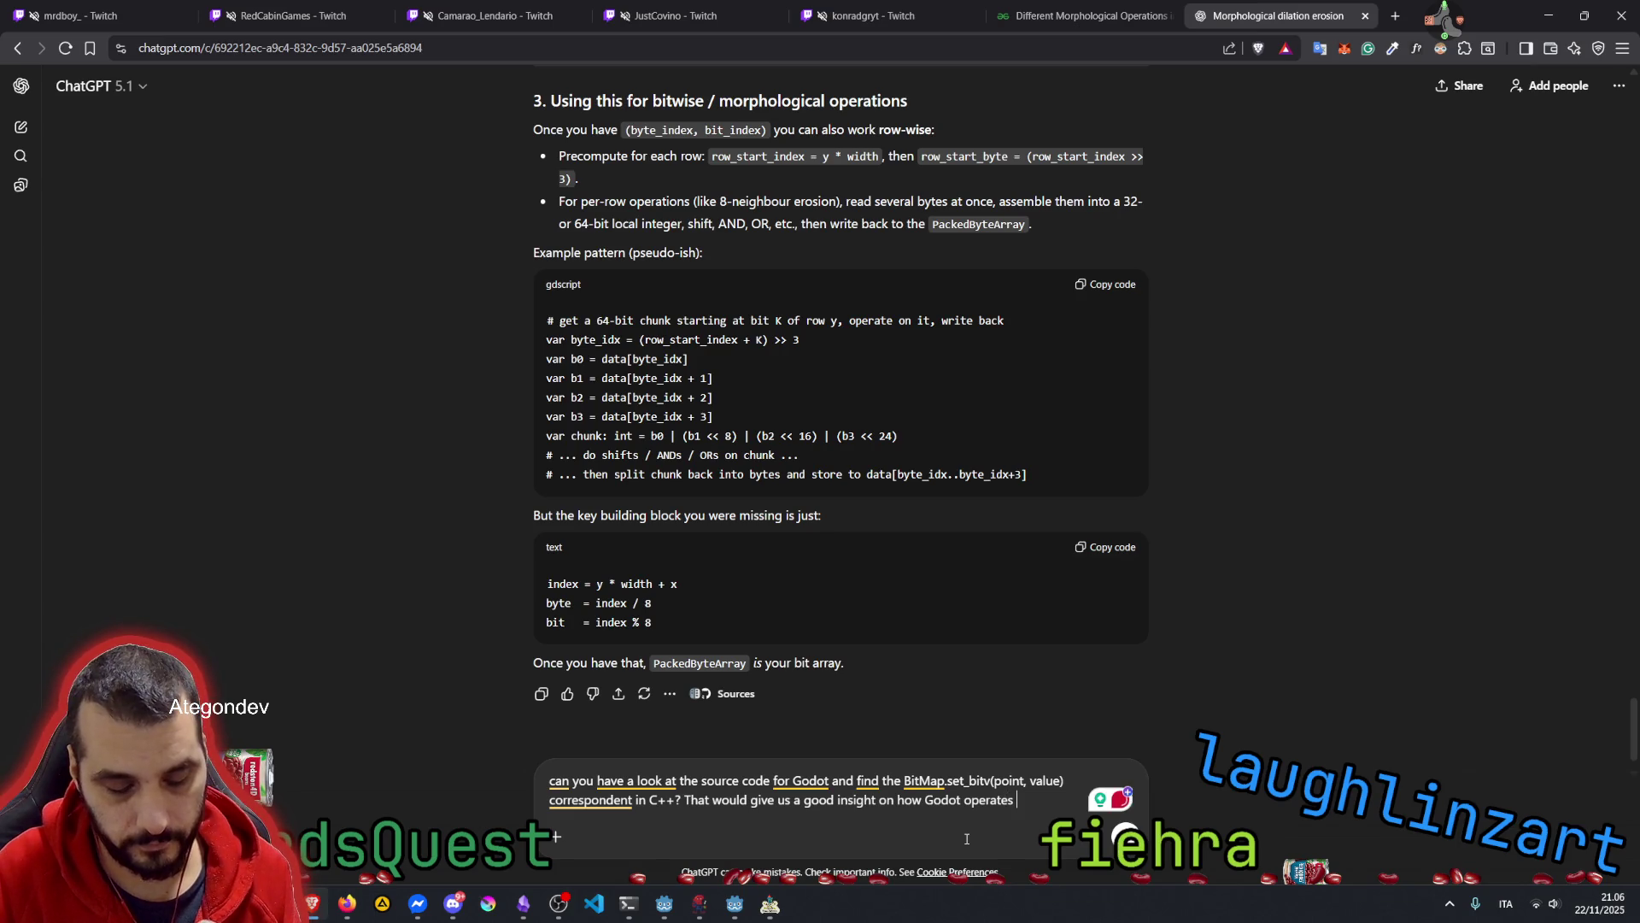
text(abou)
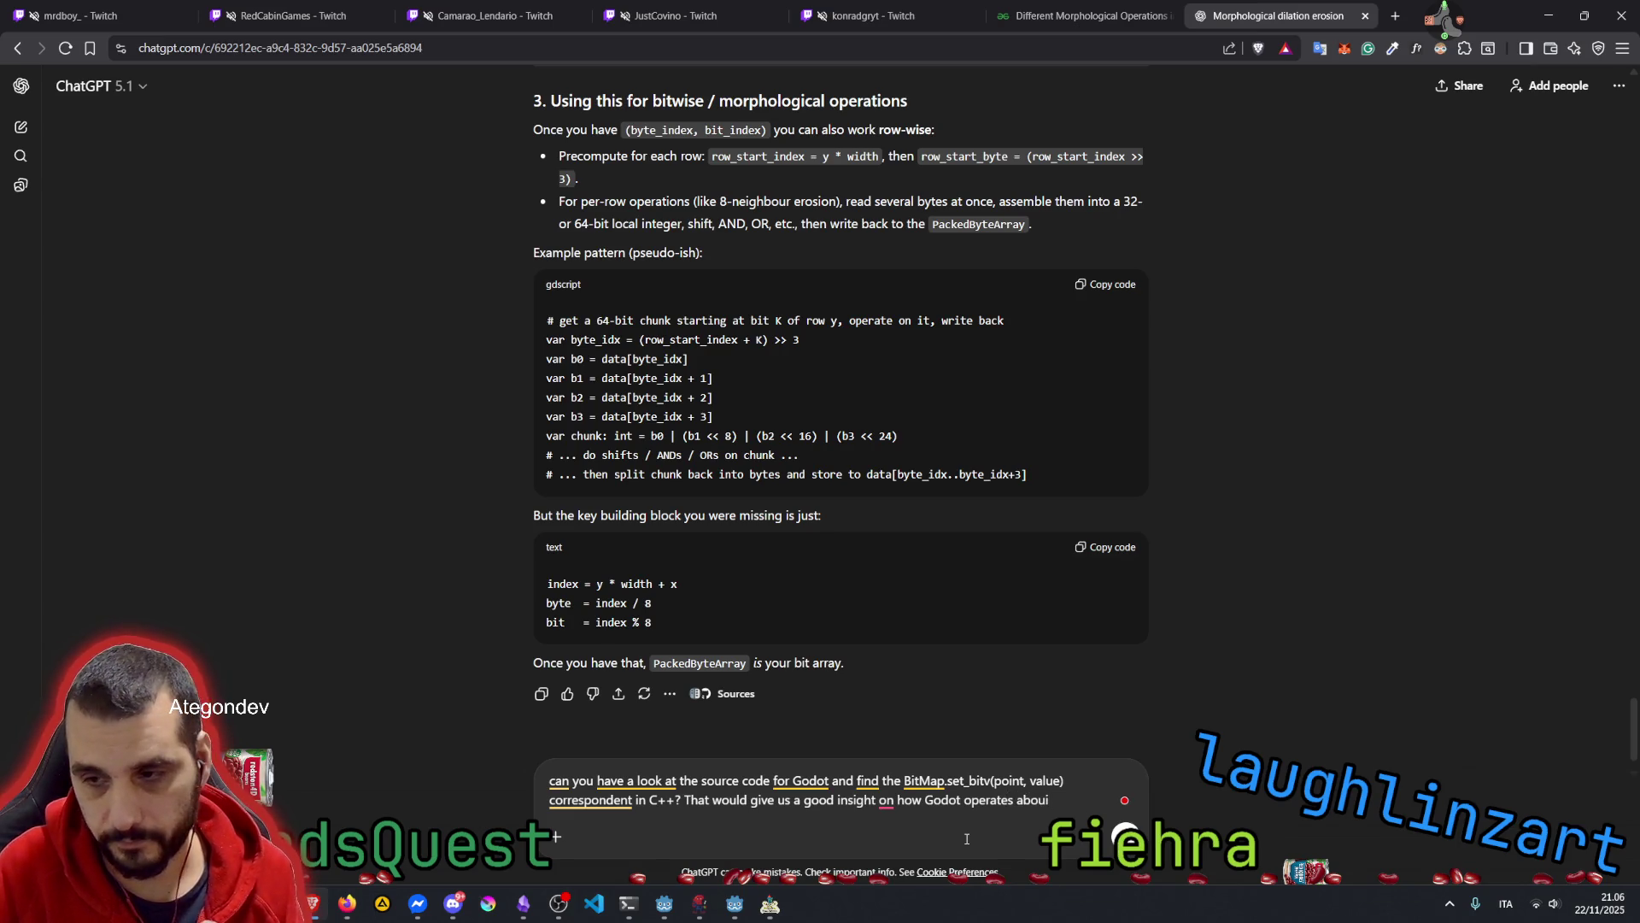
text(t this)
key(Return)
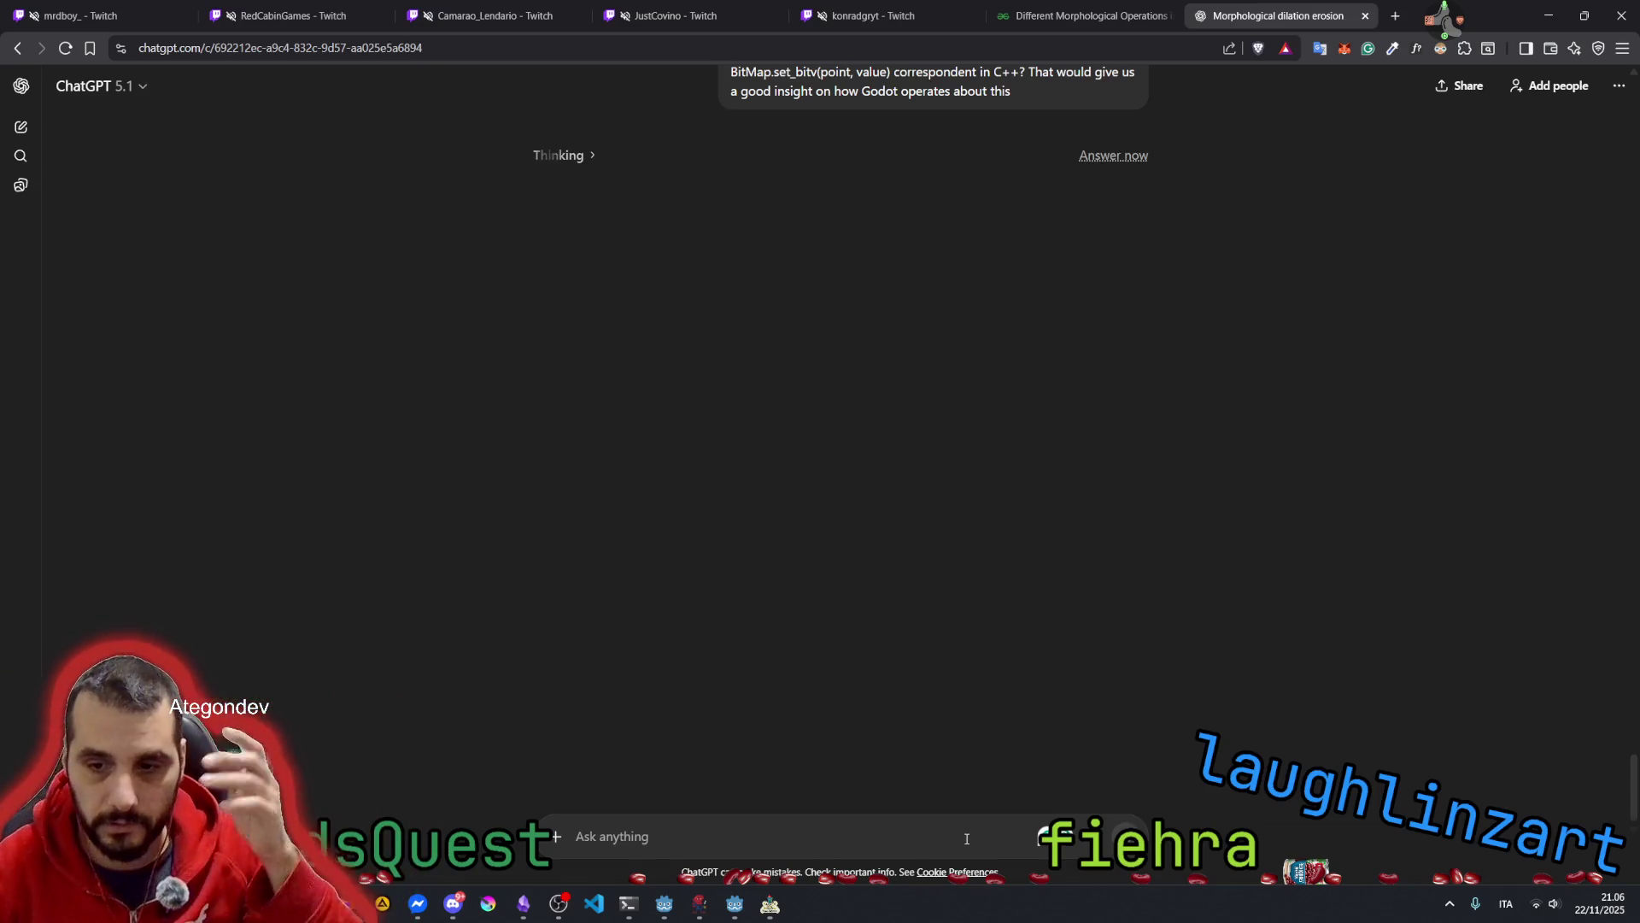
Switch to the NAUTOD debug app and shrink the bitmap dimensions down to 8
click(771, 910)
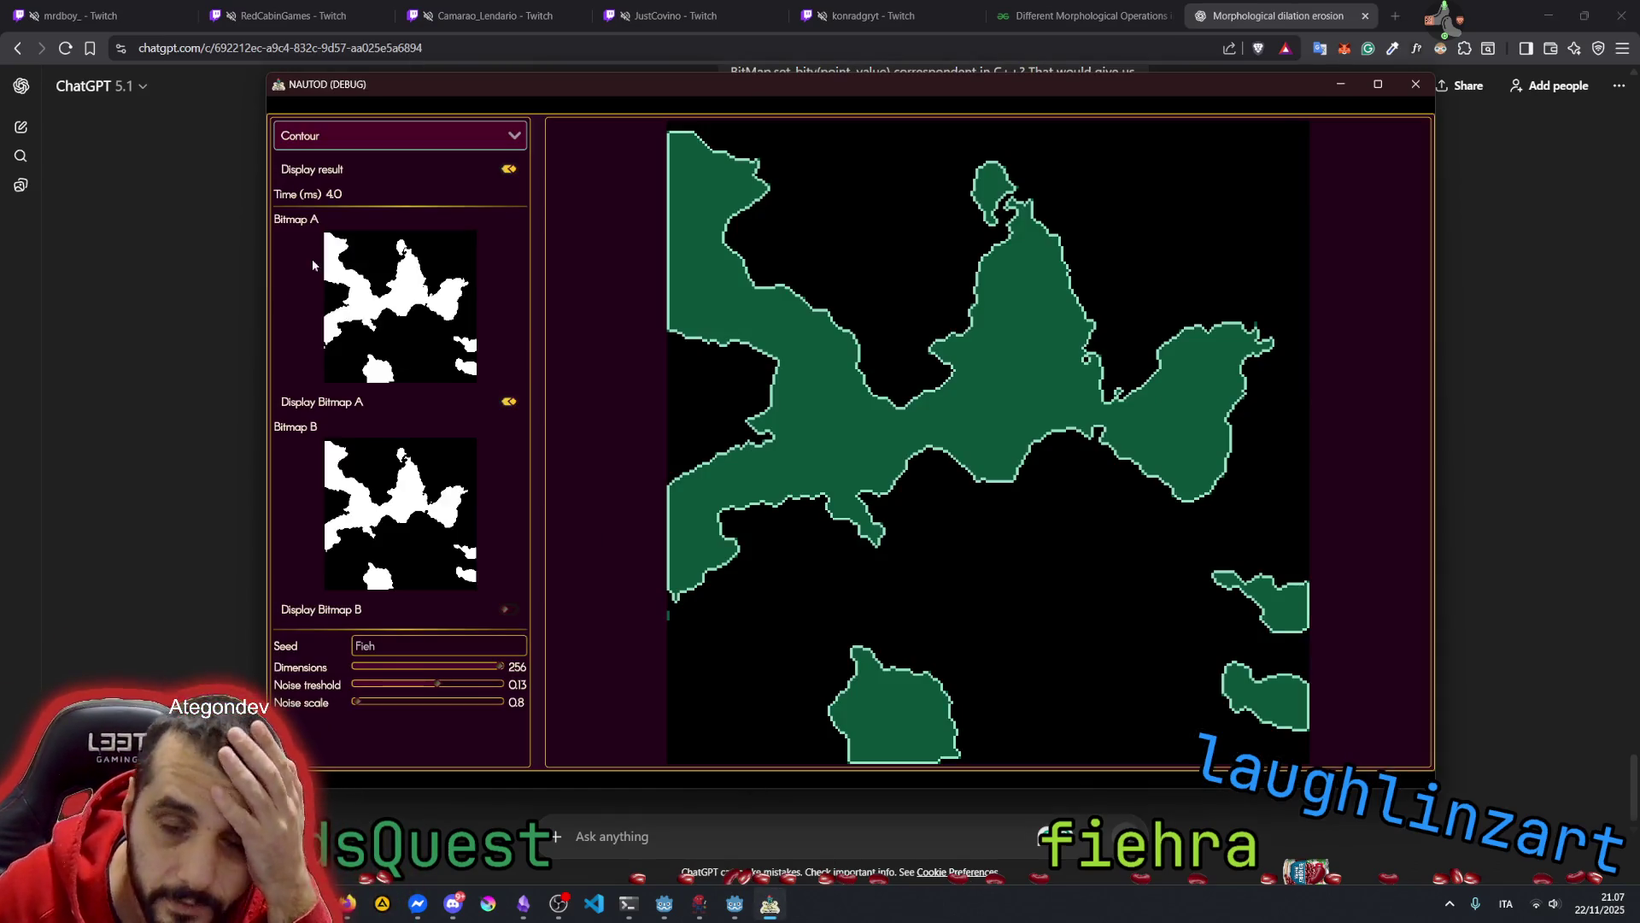
click(364, 666)
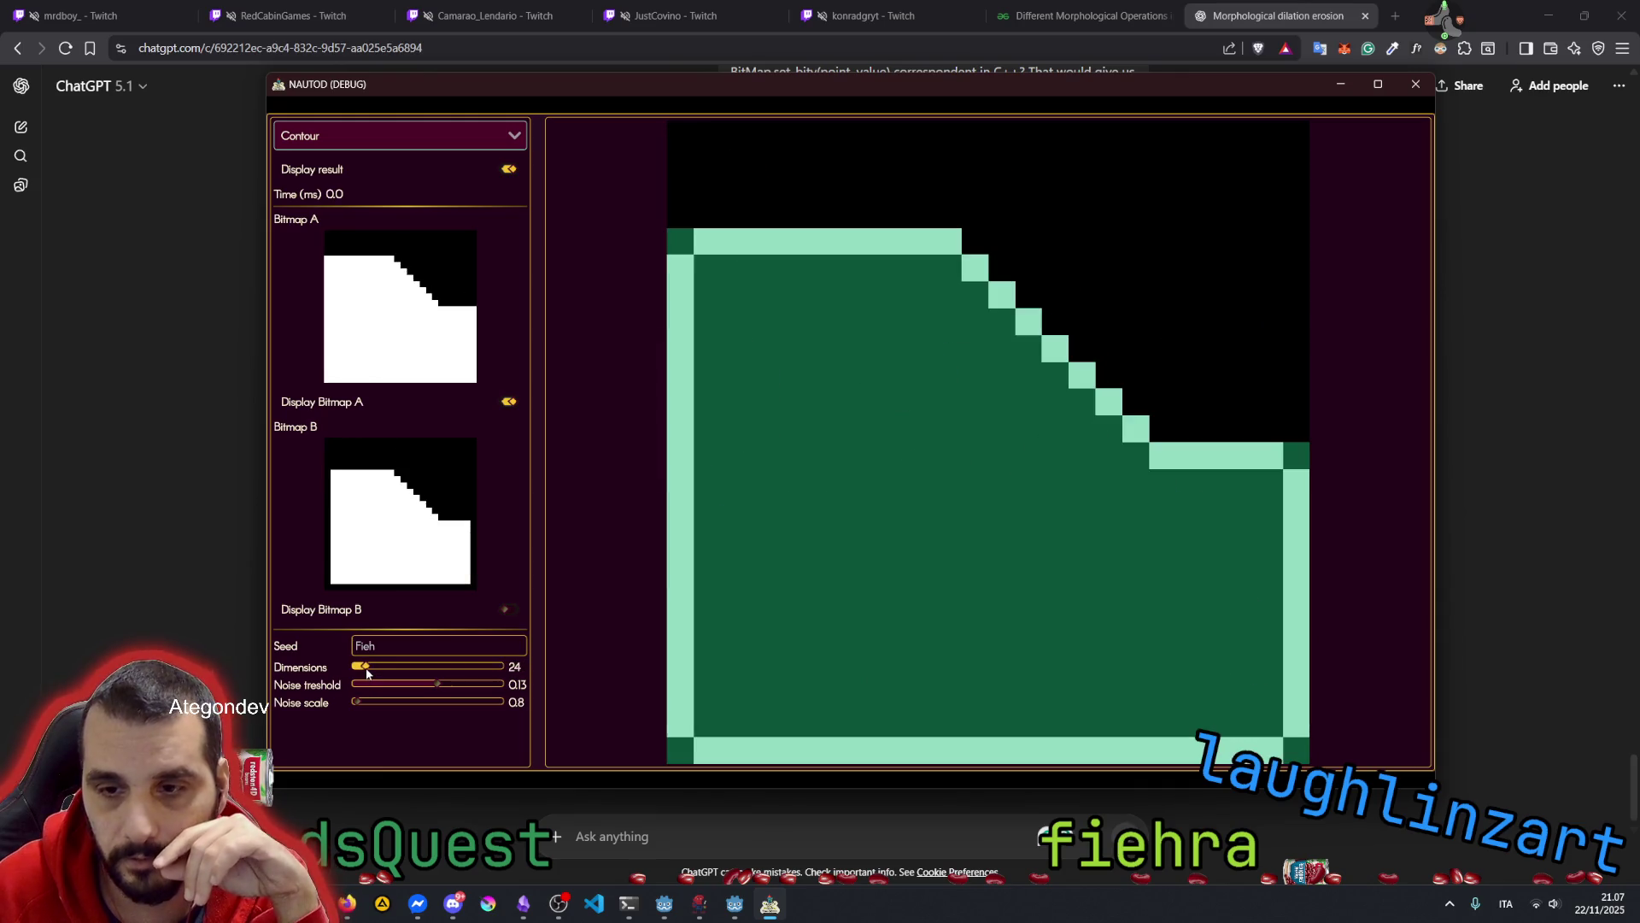
click(333, 242)
click(327, 235)
click(331, 242)
click(357, 667)
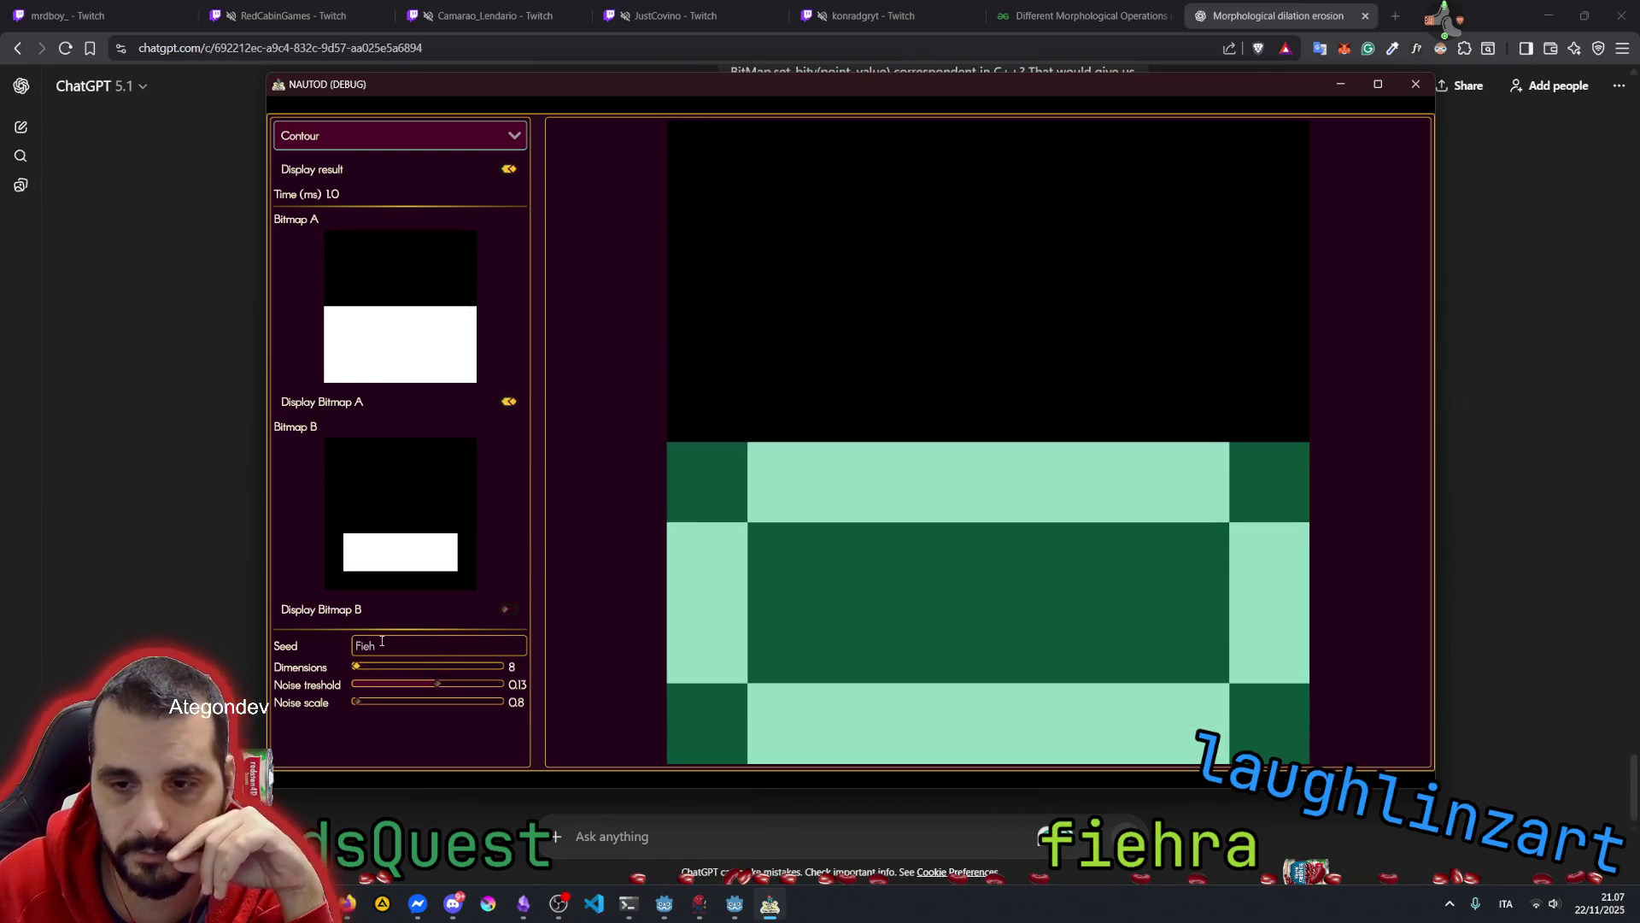
Toggle Bitmap A's top-left, sixth top-row and nearby cells to test the contour result
click(336, 240)
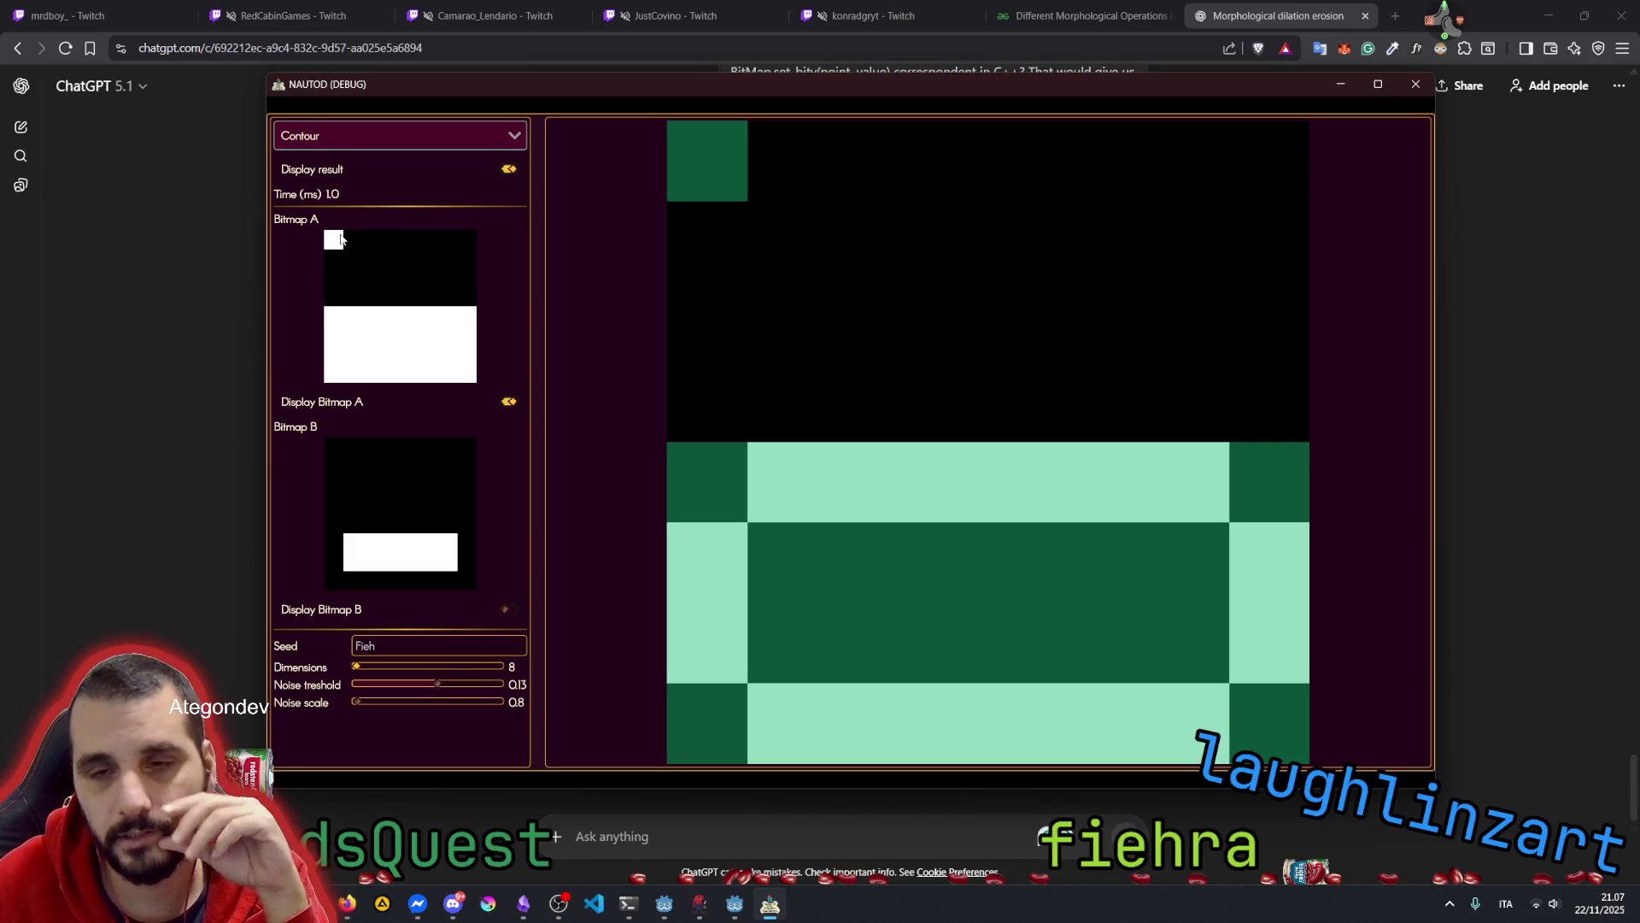
click(336, 242)
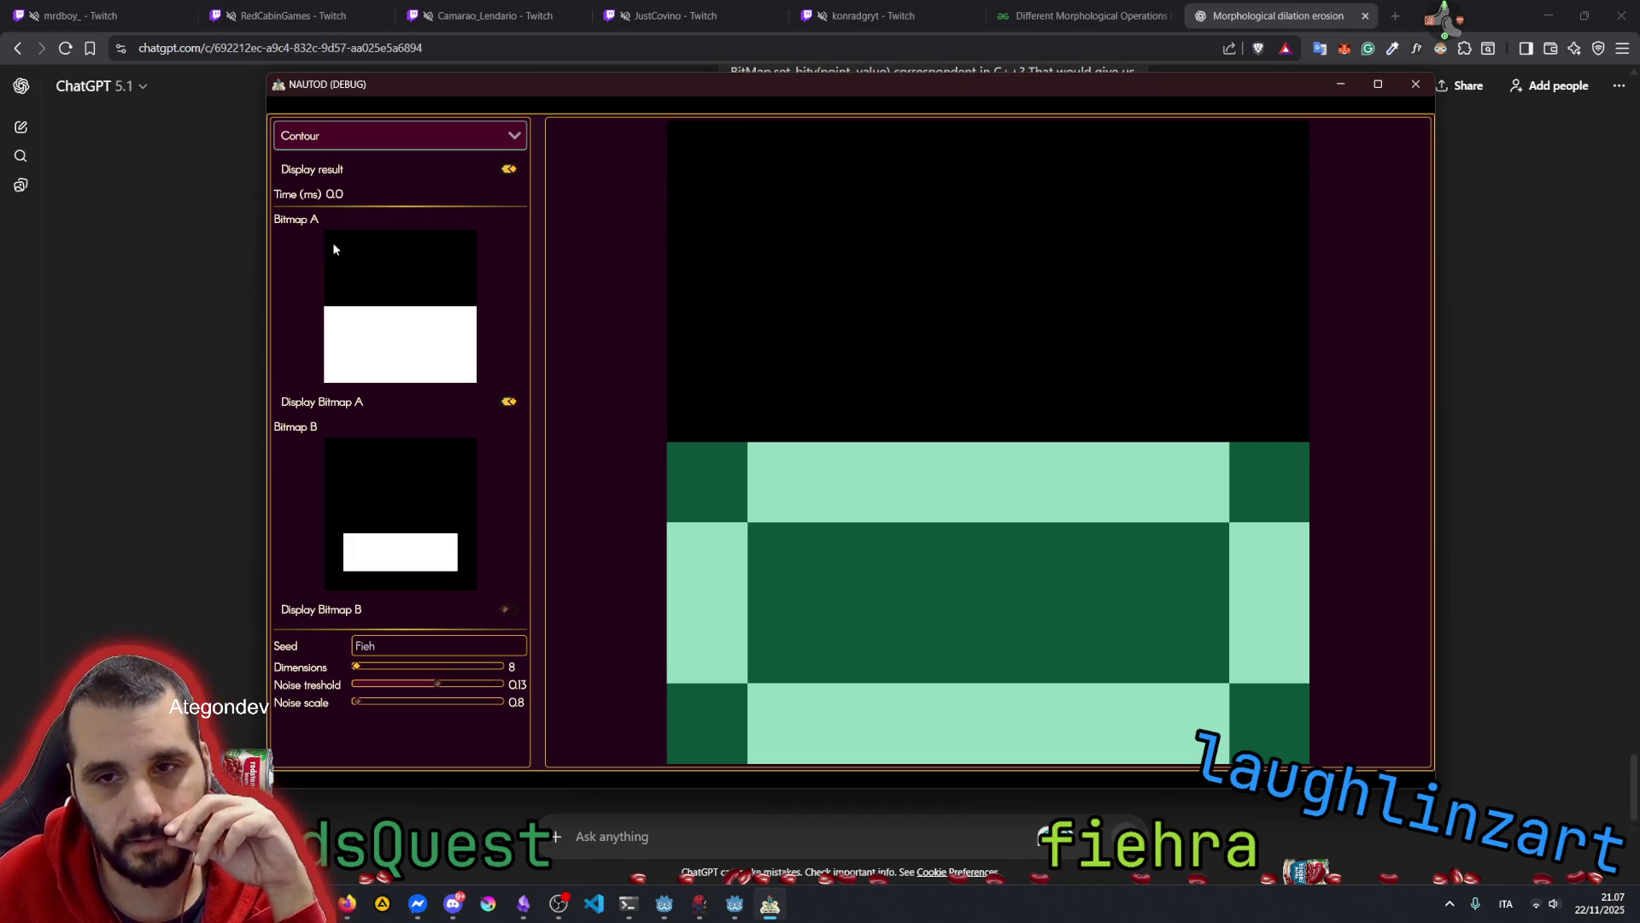
click(334, 248)
click(334, 249)
click(334, 248)
click(334, 248)
click(334, 247)
click(334, 248)
click(335, 247)
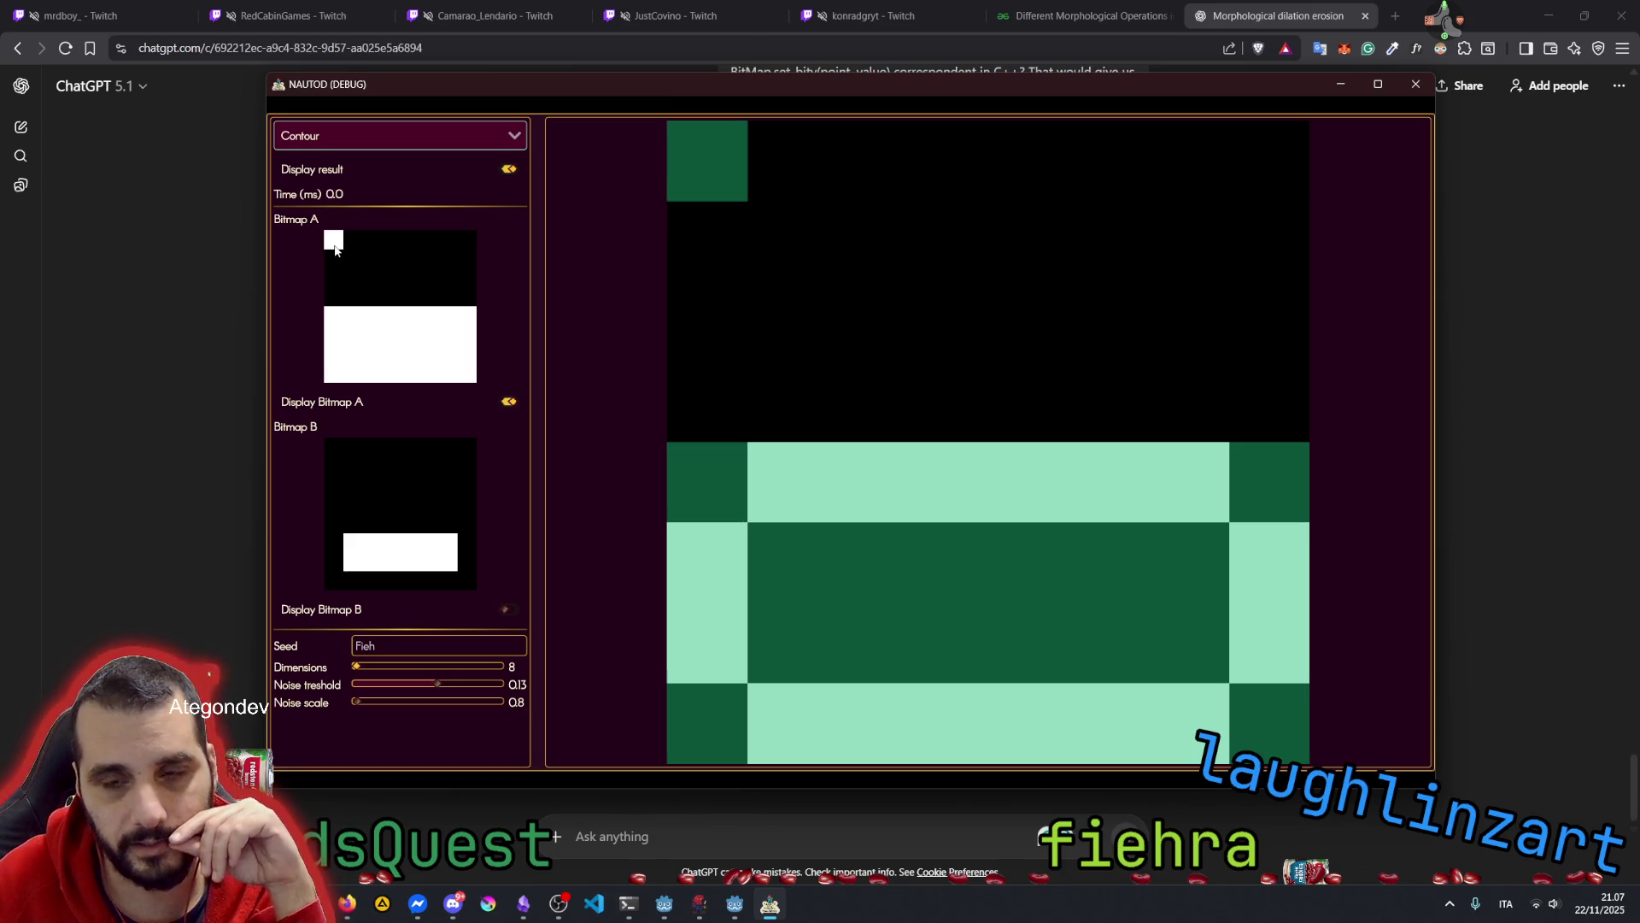
click(428, 245)
click(431, 247)
click(393, 282)
click(388, 279)
click(352, 256)
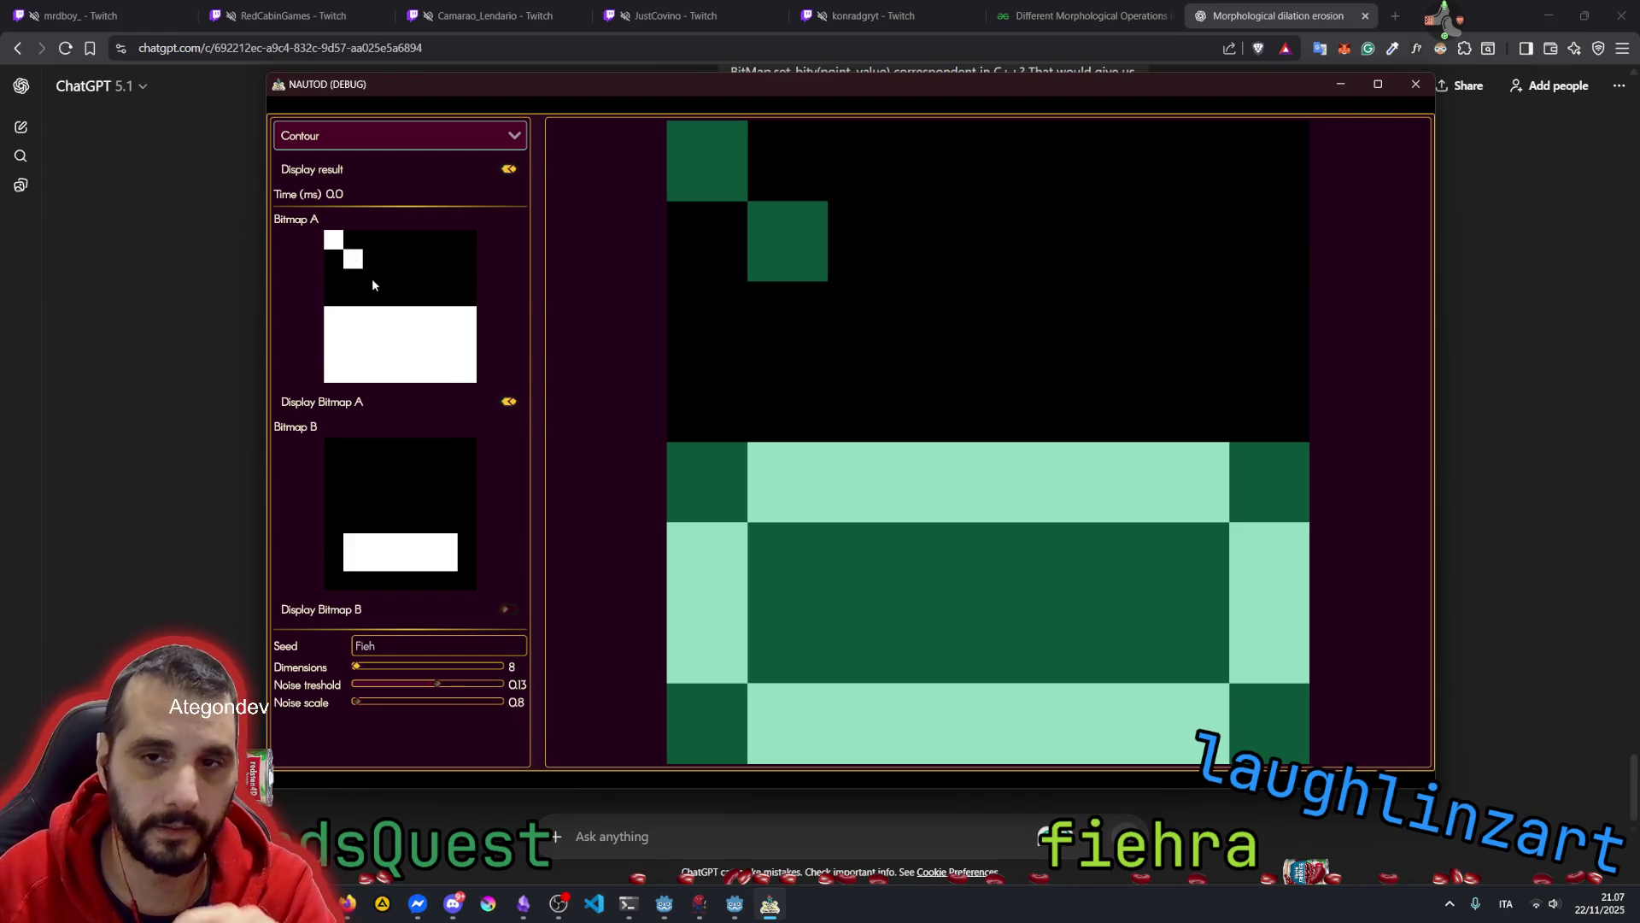
Reduce Bitmap A's top row to two isolated white cells, then set Dimensions to 10 to regenerate
mouse_move(342, 242)
mouse_down()
mouse_move(474, 243)
mouse_move(334, 248)
mouse_up()
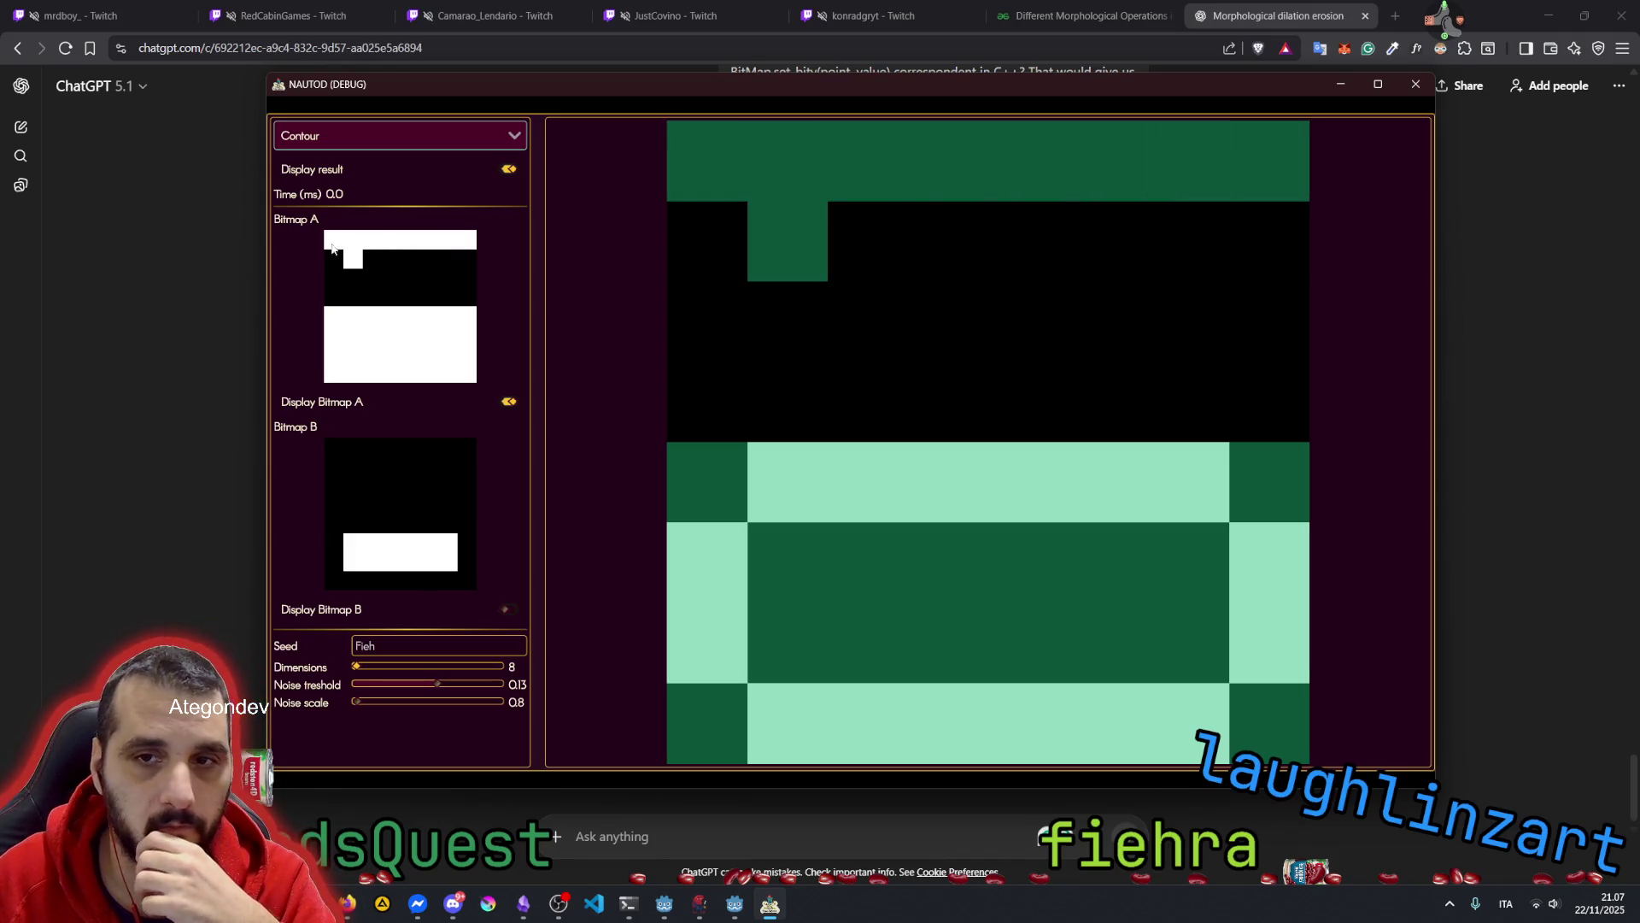
click(352, 242)
click(405, 246)
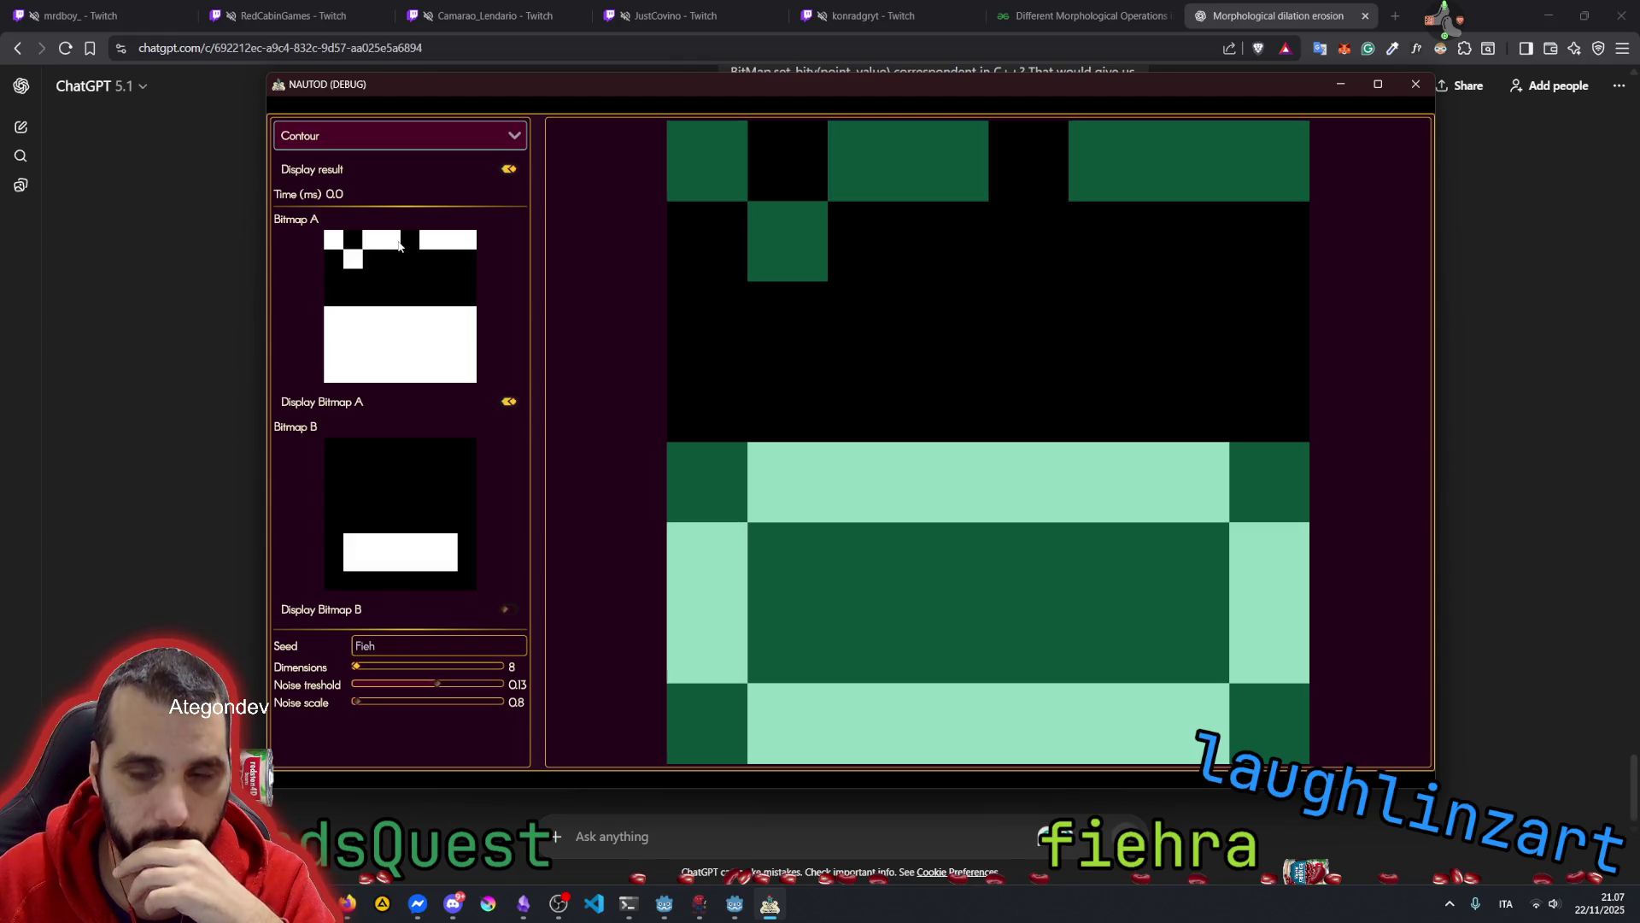
click(355, 246)
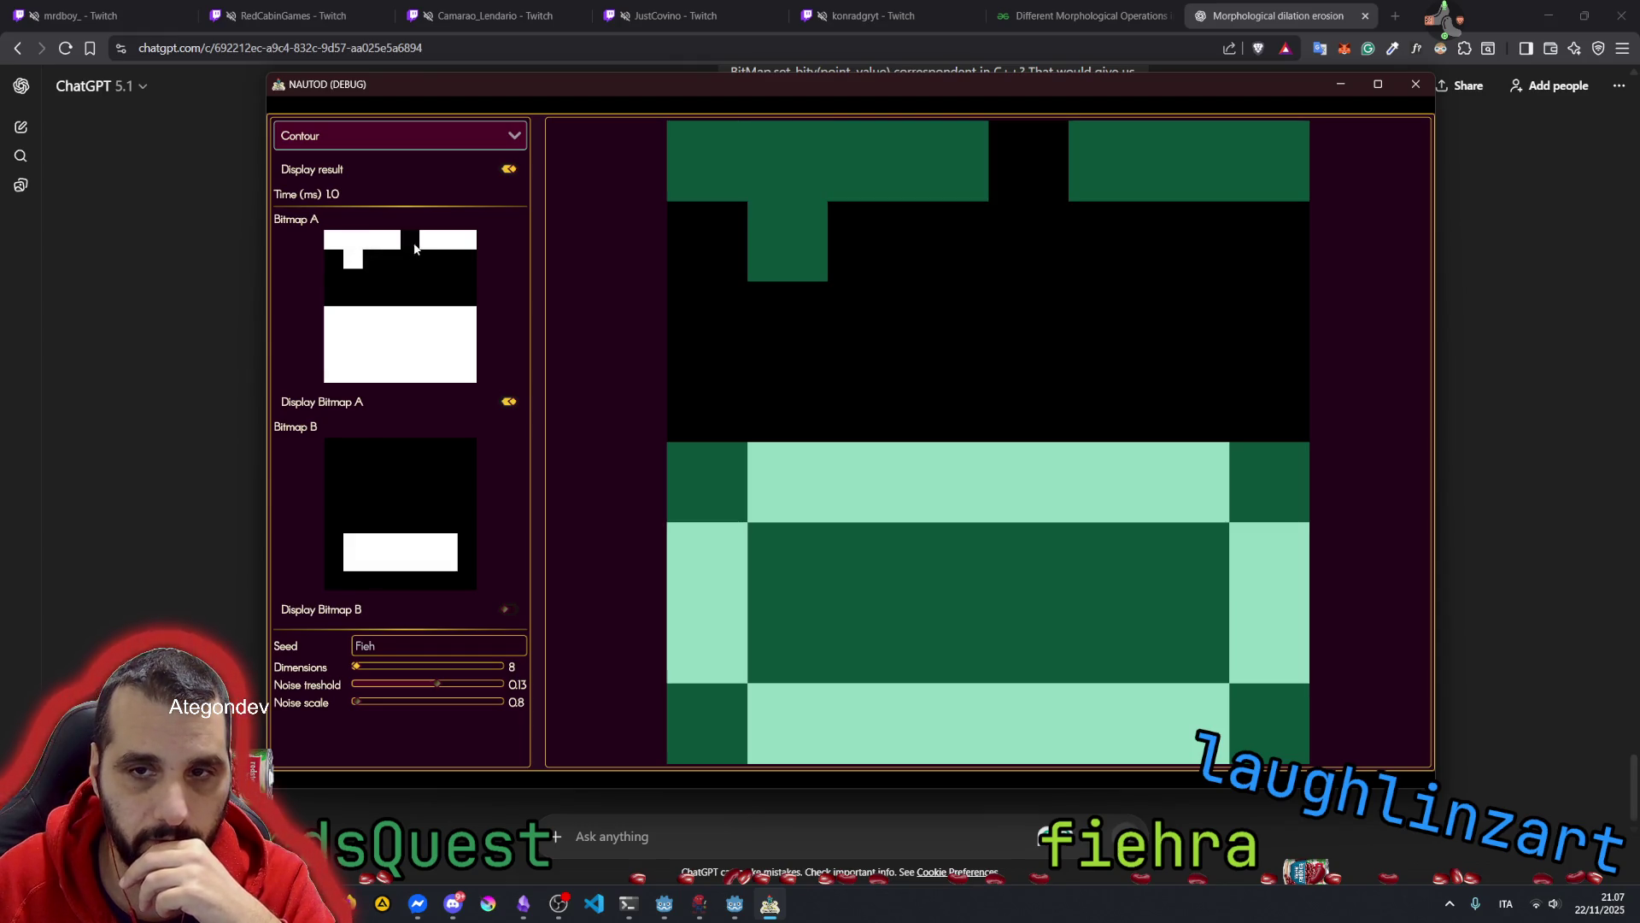
drag(425, 245, 471, 240)
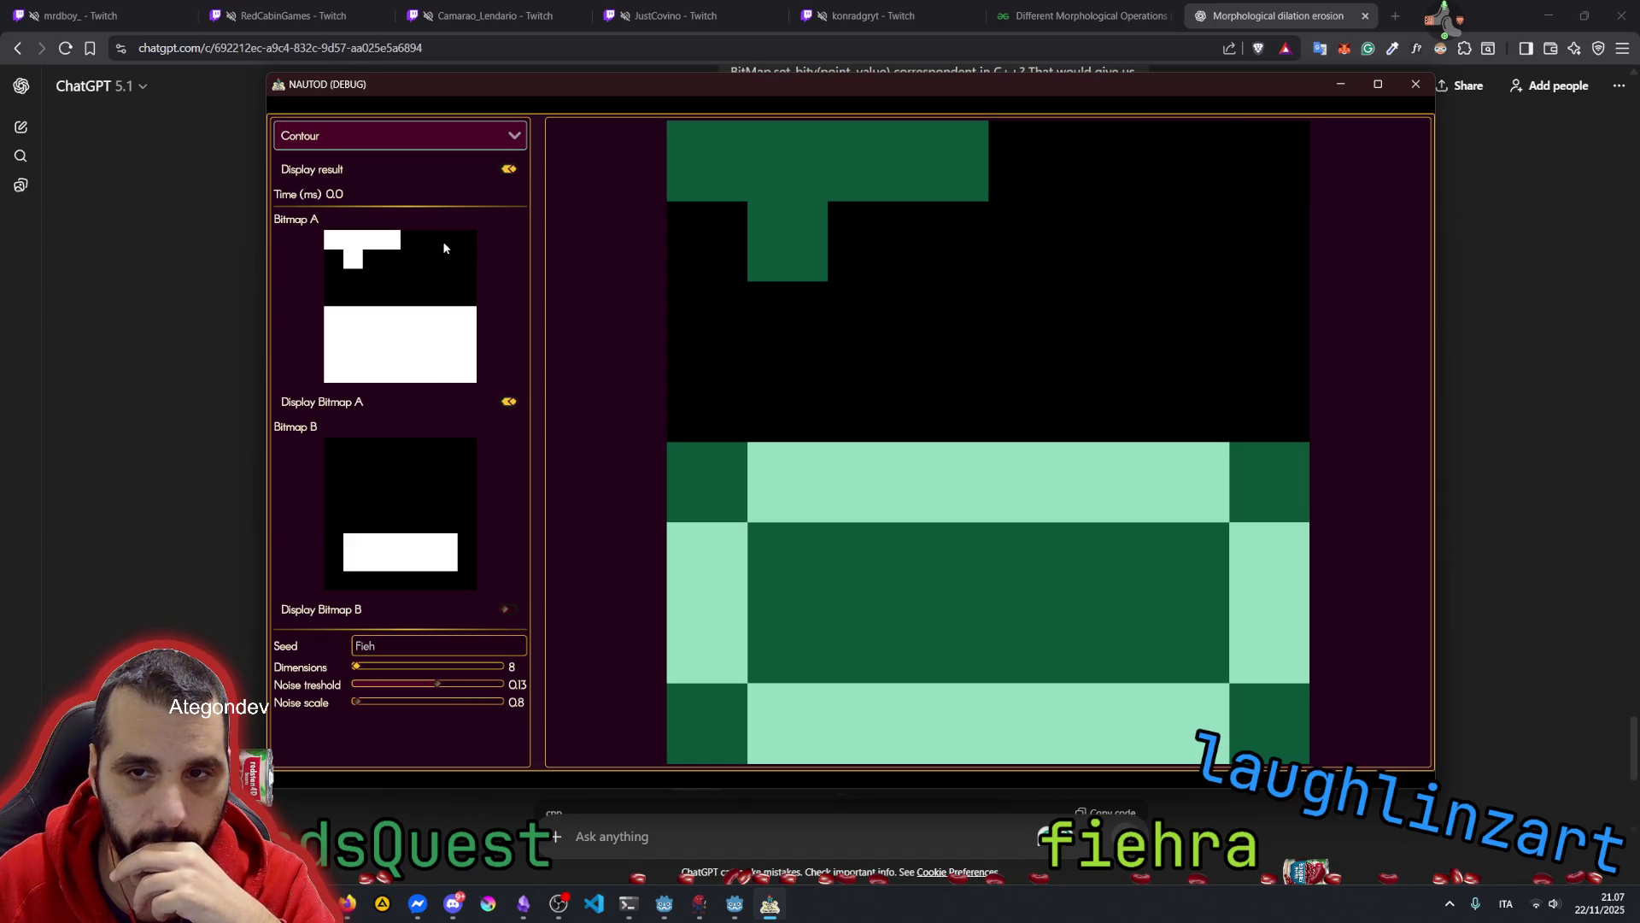
click(445, 246)
click(413, 244)
click(415, 246)
click(391, 246)
click(392, 247)
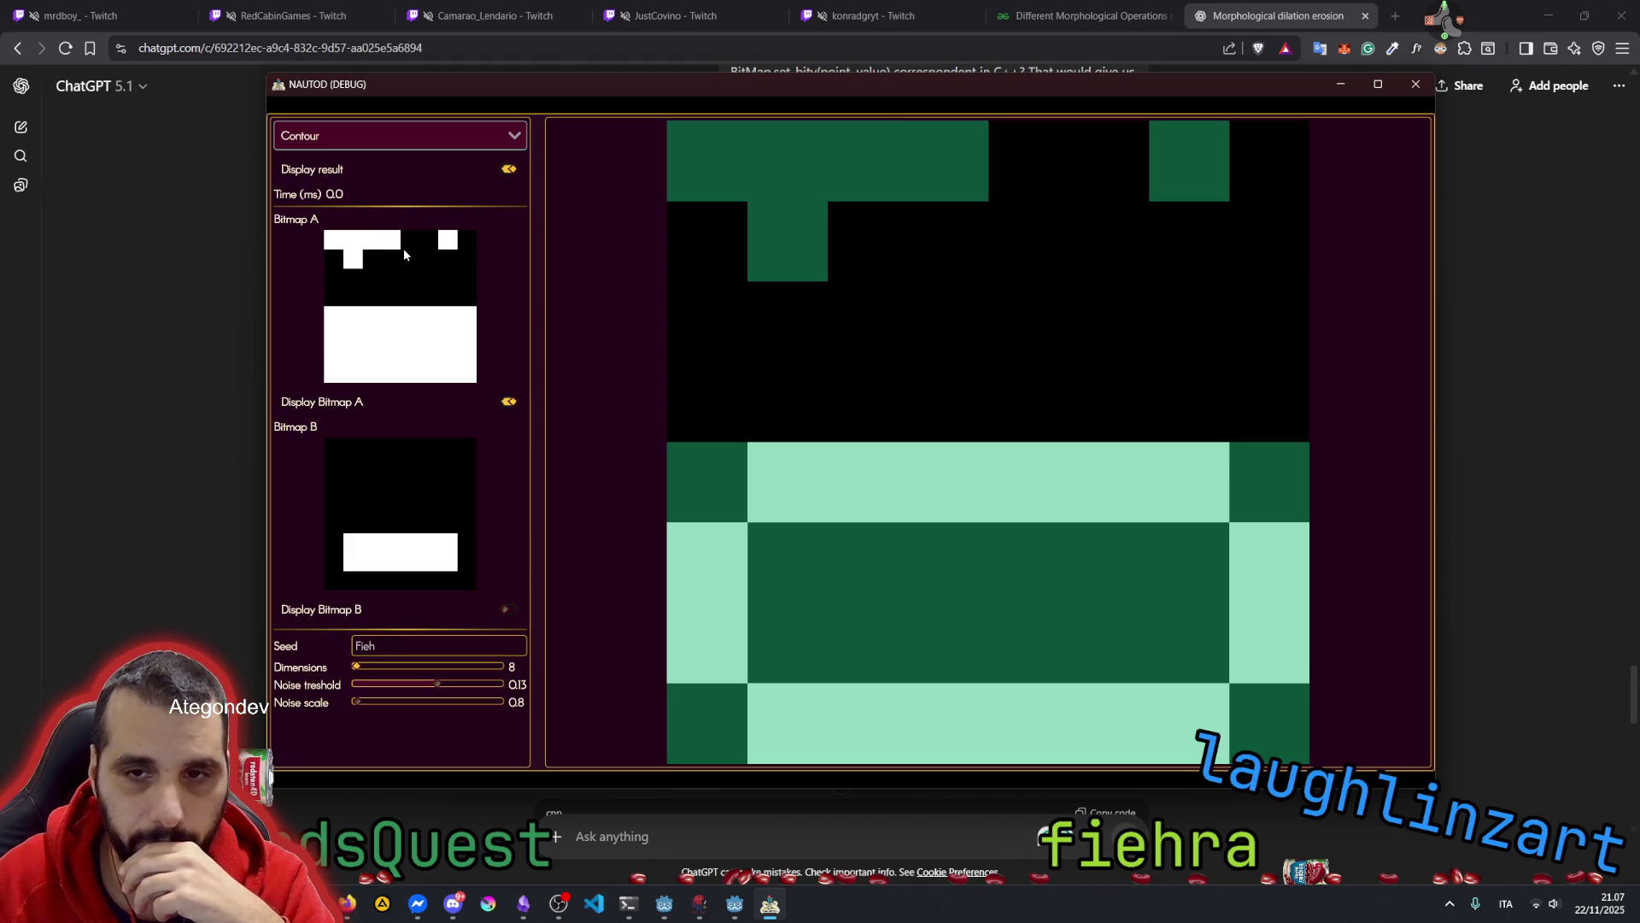
click(372, 248)
click(355, 247)
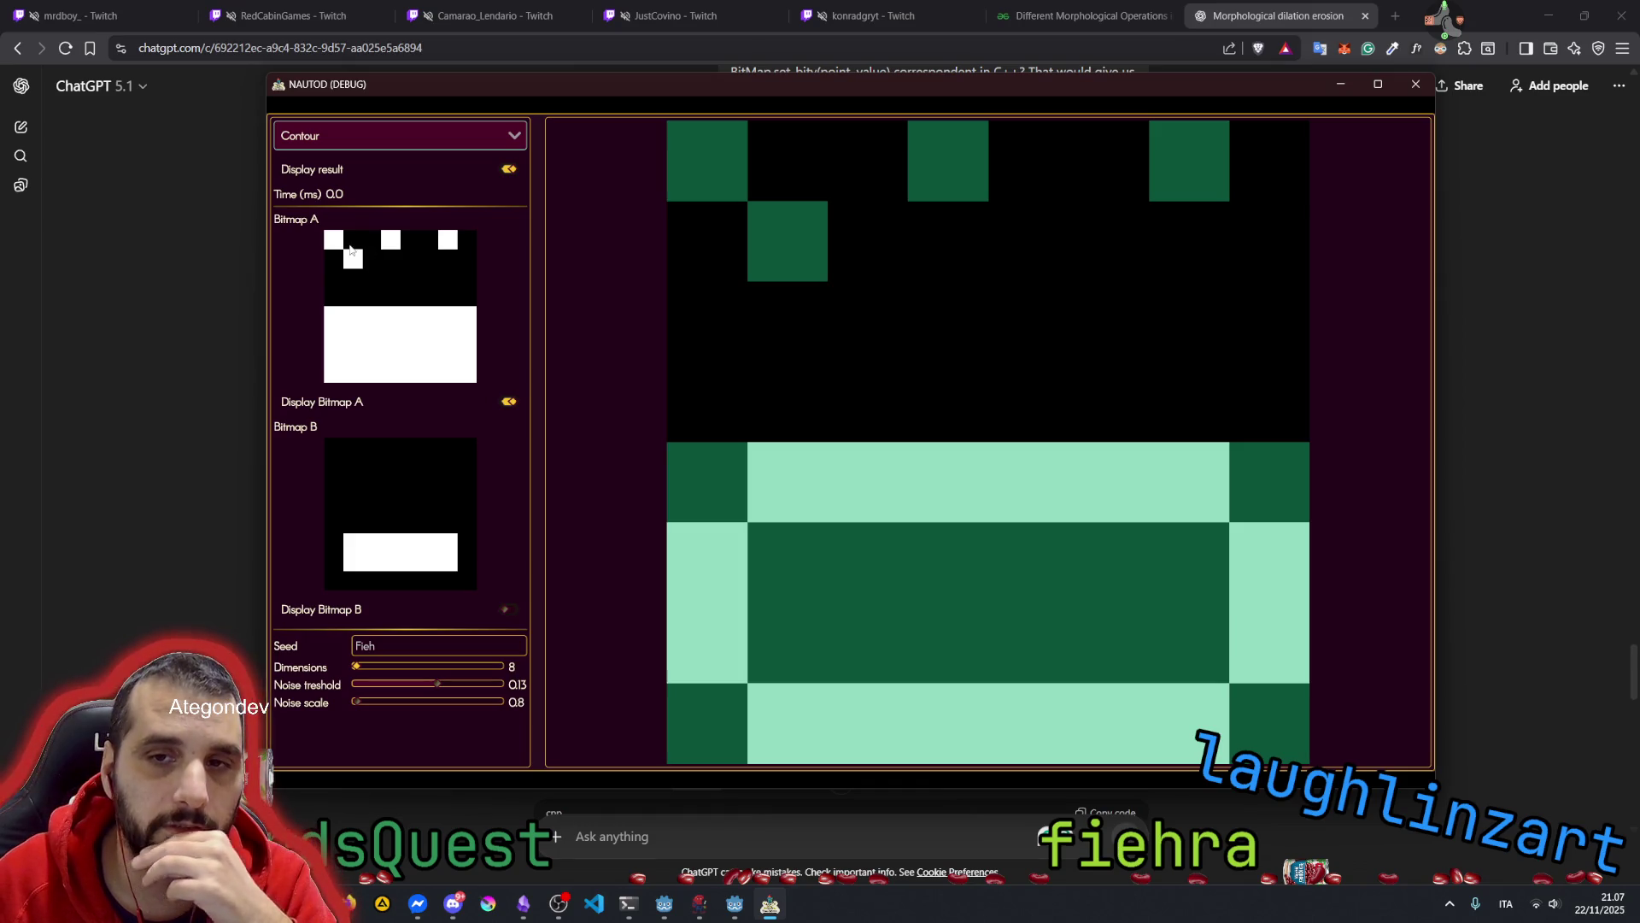
click(394, 247)
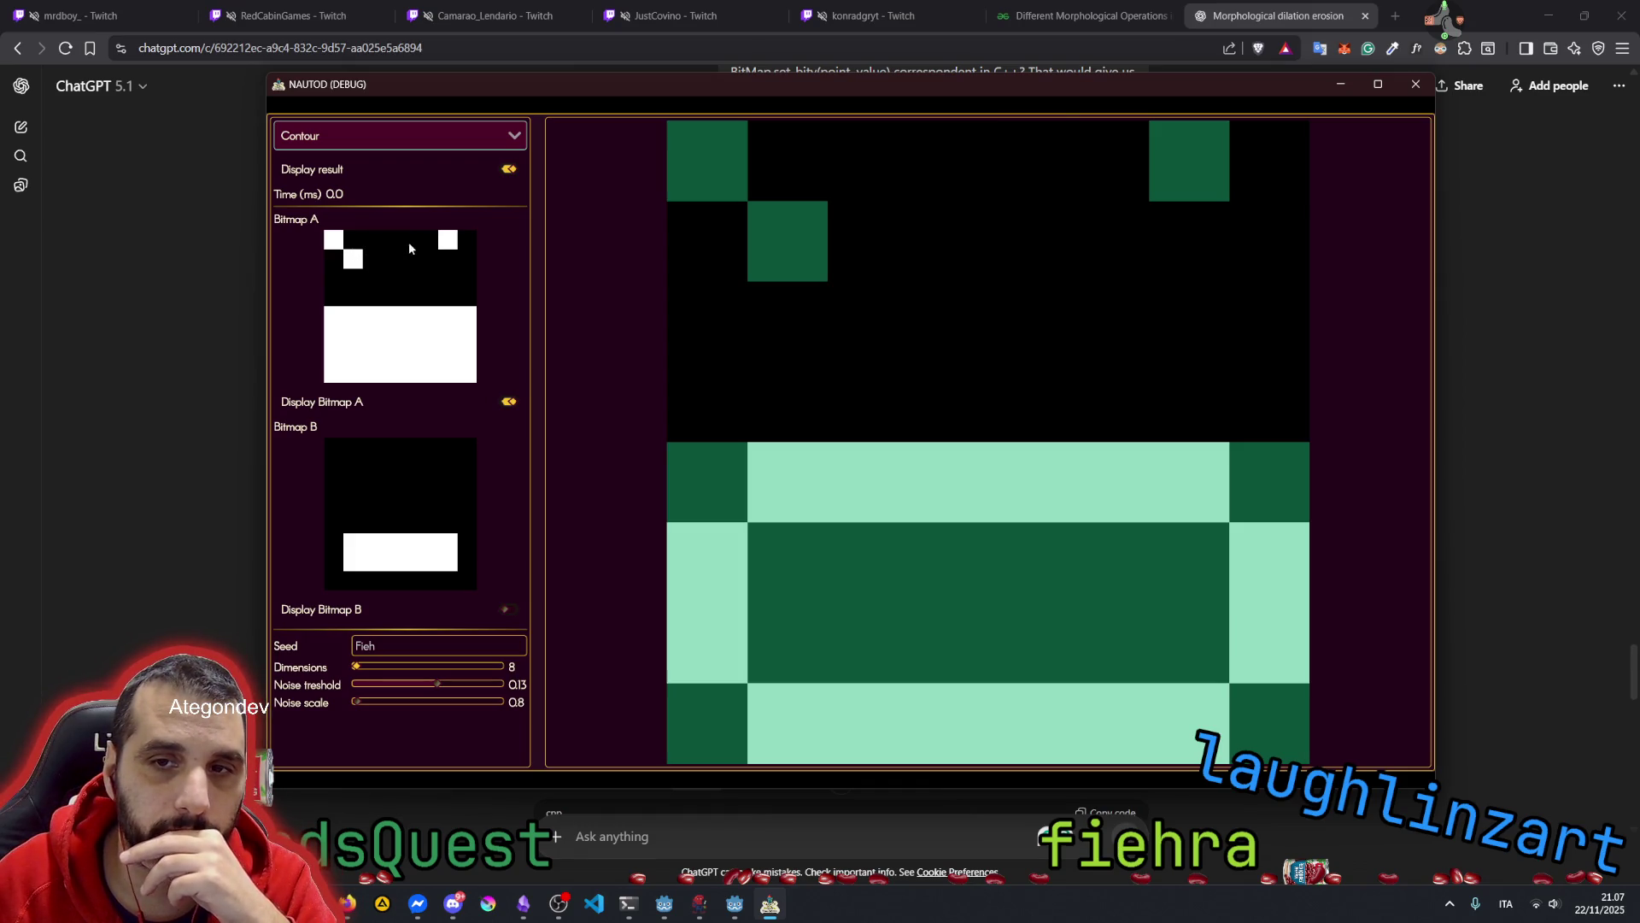
click(410, 245)
click(449, 245)
click(354, 259)
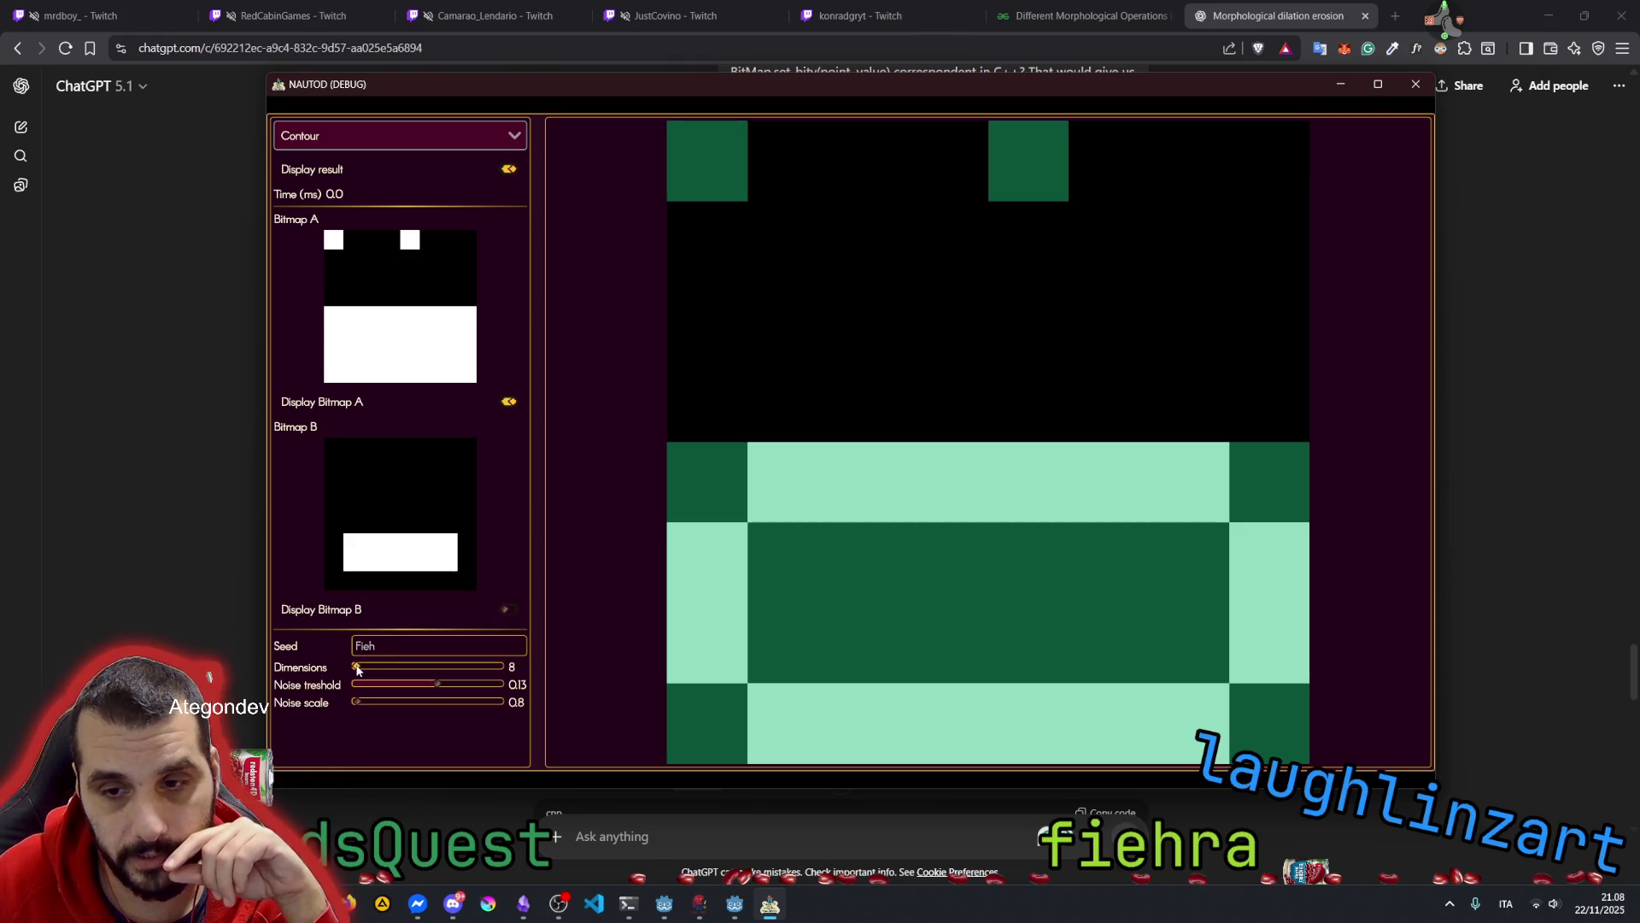
drag(357, 670, 356, 668)
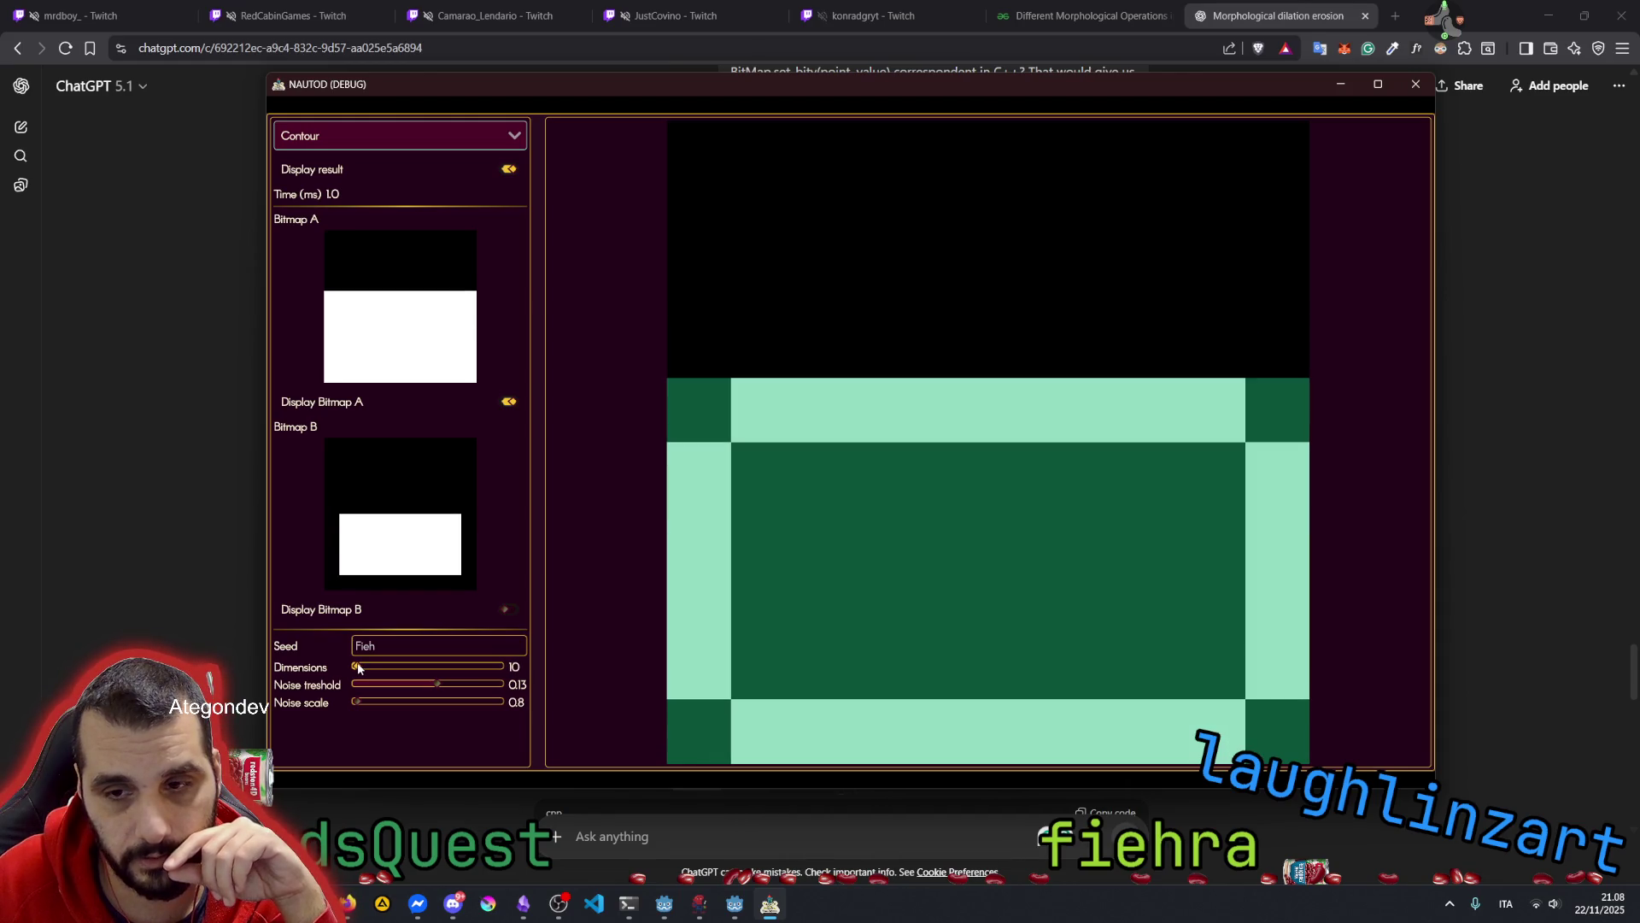
Paint Bitmap A's top row white at cells 1 to 3 and 8 to 9
click(342, 233)
click(329, 245)
click(344, 245)
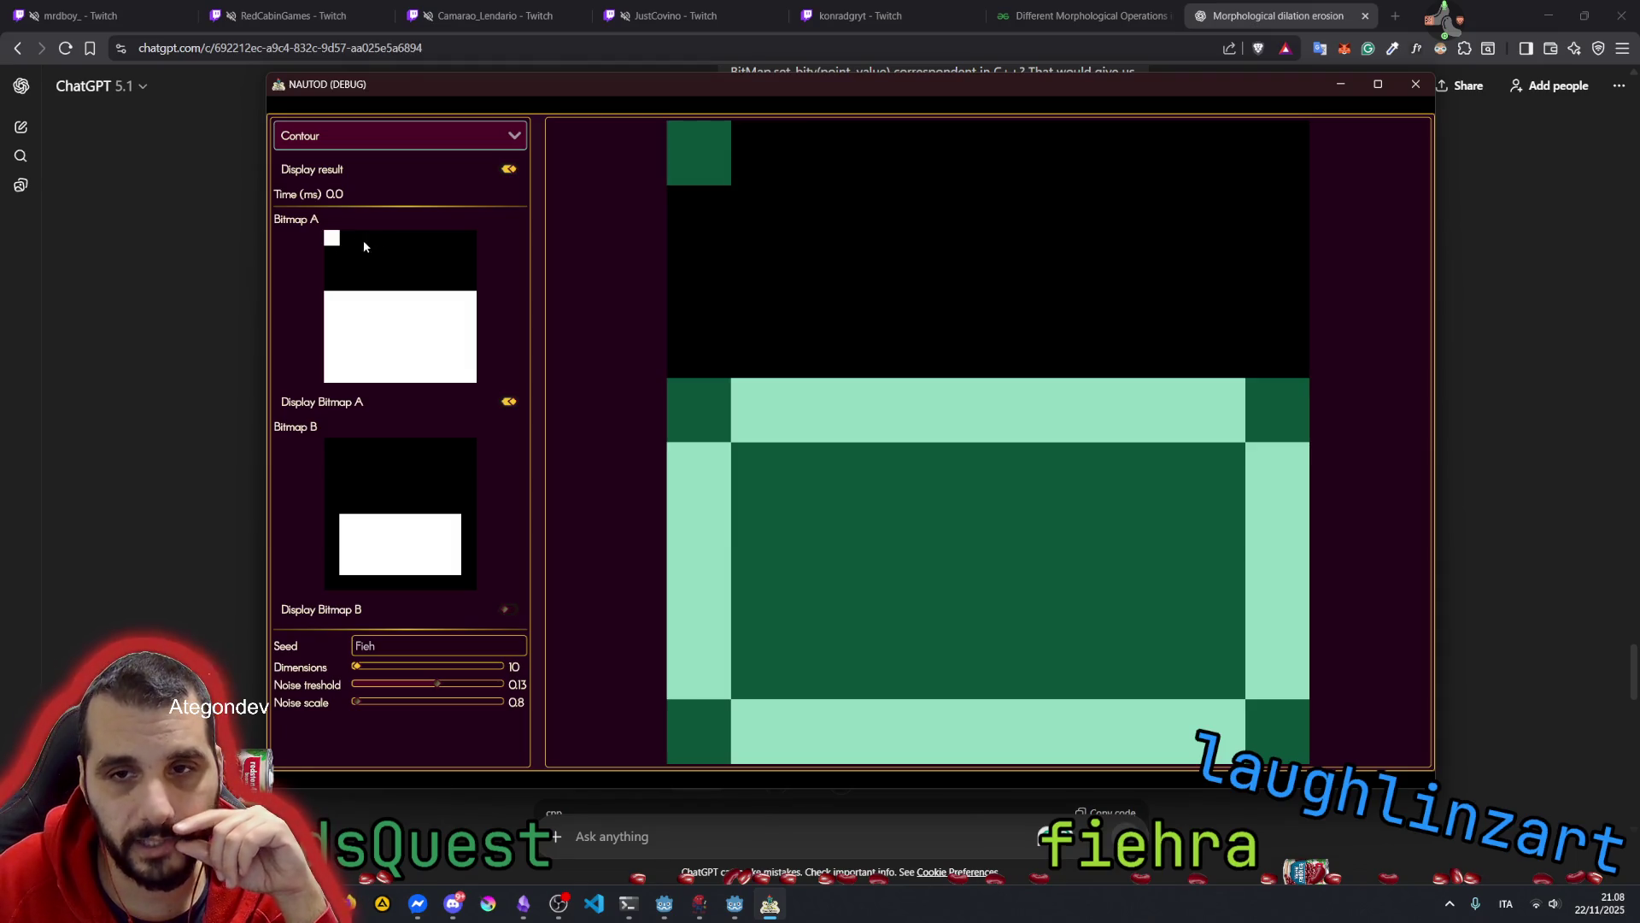
click(378, 243)
click(363, 242)
click(348, 243)
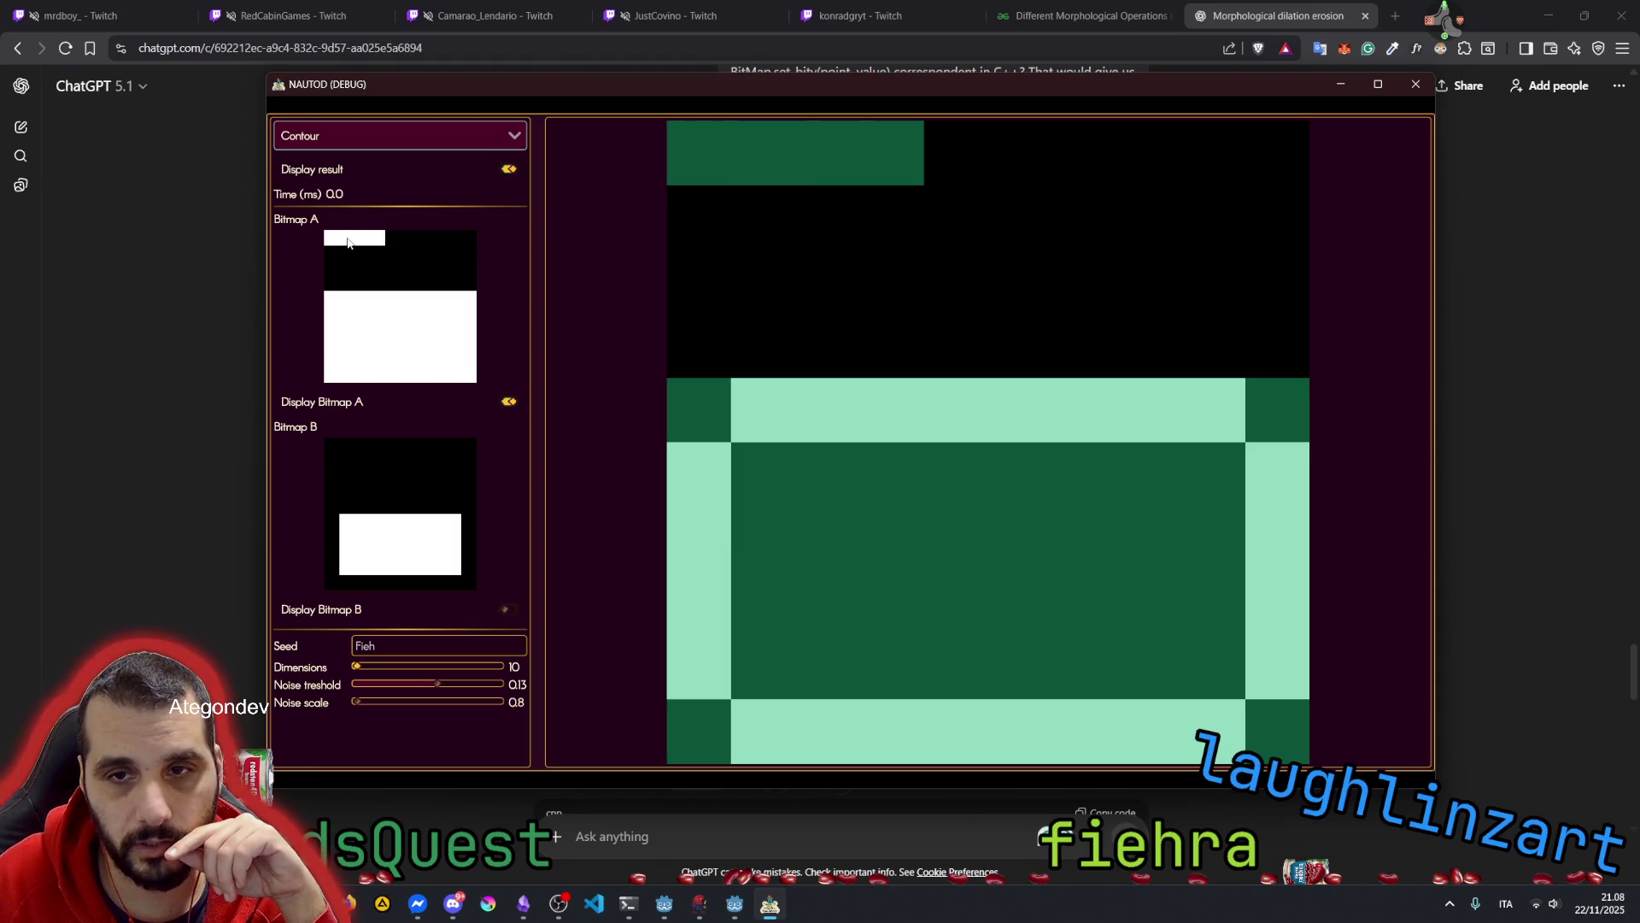
click(423, 240)
click(441, 240)
click(441, 239)
click(451, 240)
click(470, 240)
click(423, 238)
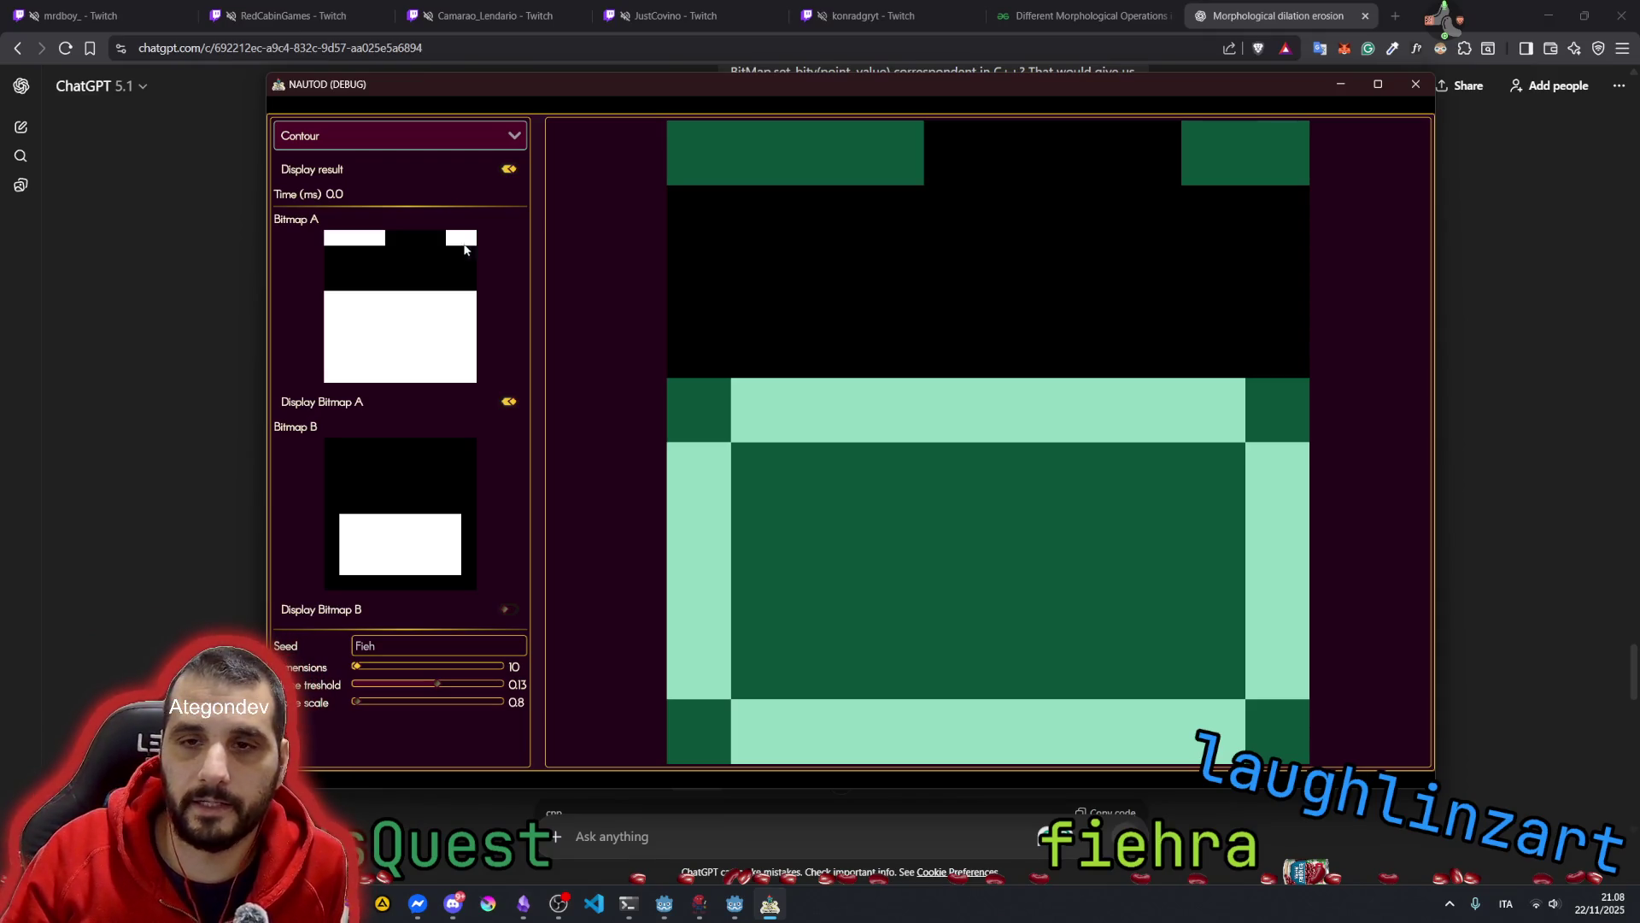
Paint second-row cells 0–1 and 7–9 and third-row columns 5 to 8 white
click(330, 255)
click(345, 257)
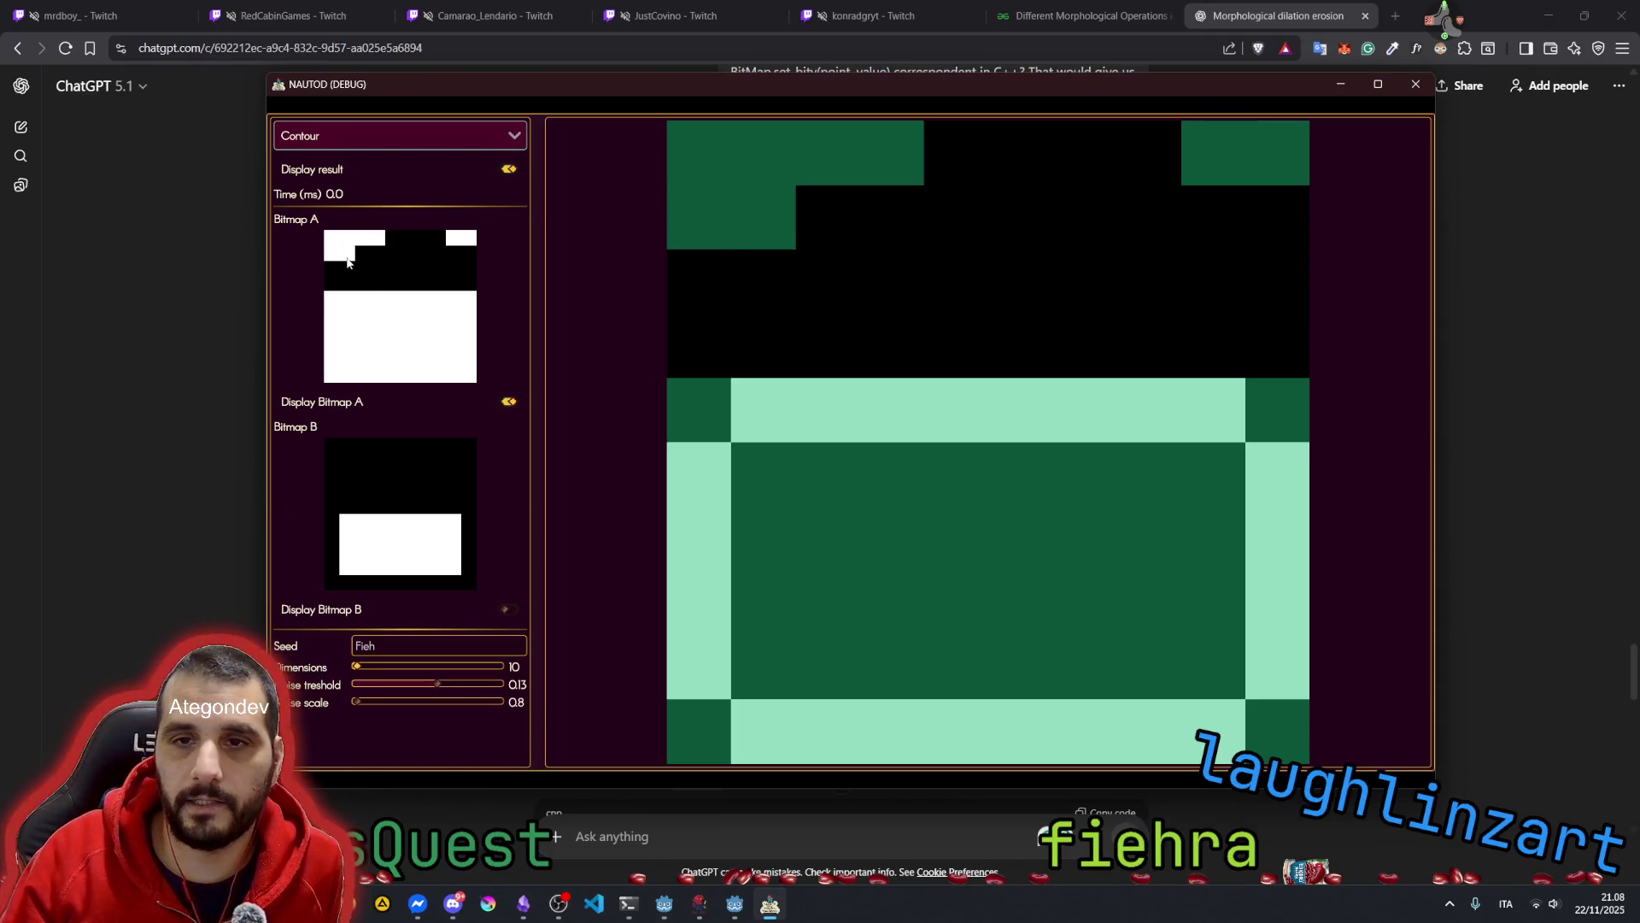
click(419, 254)
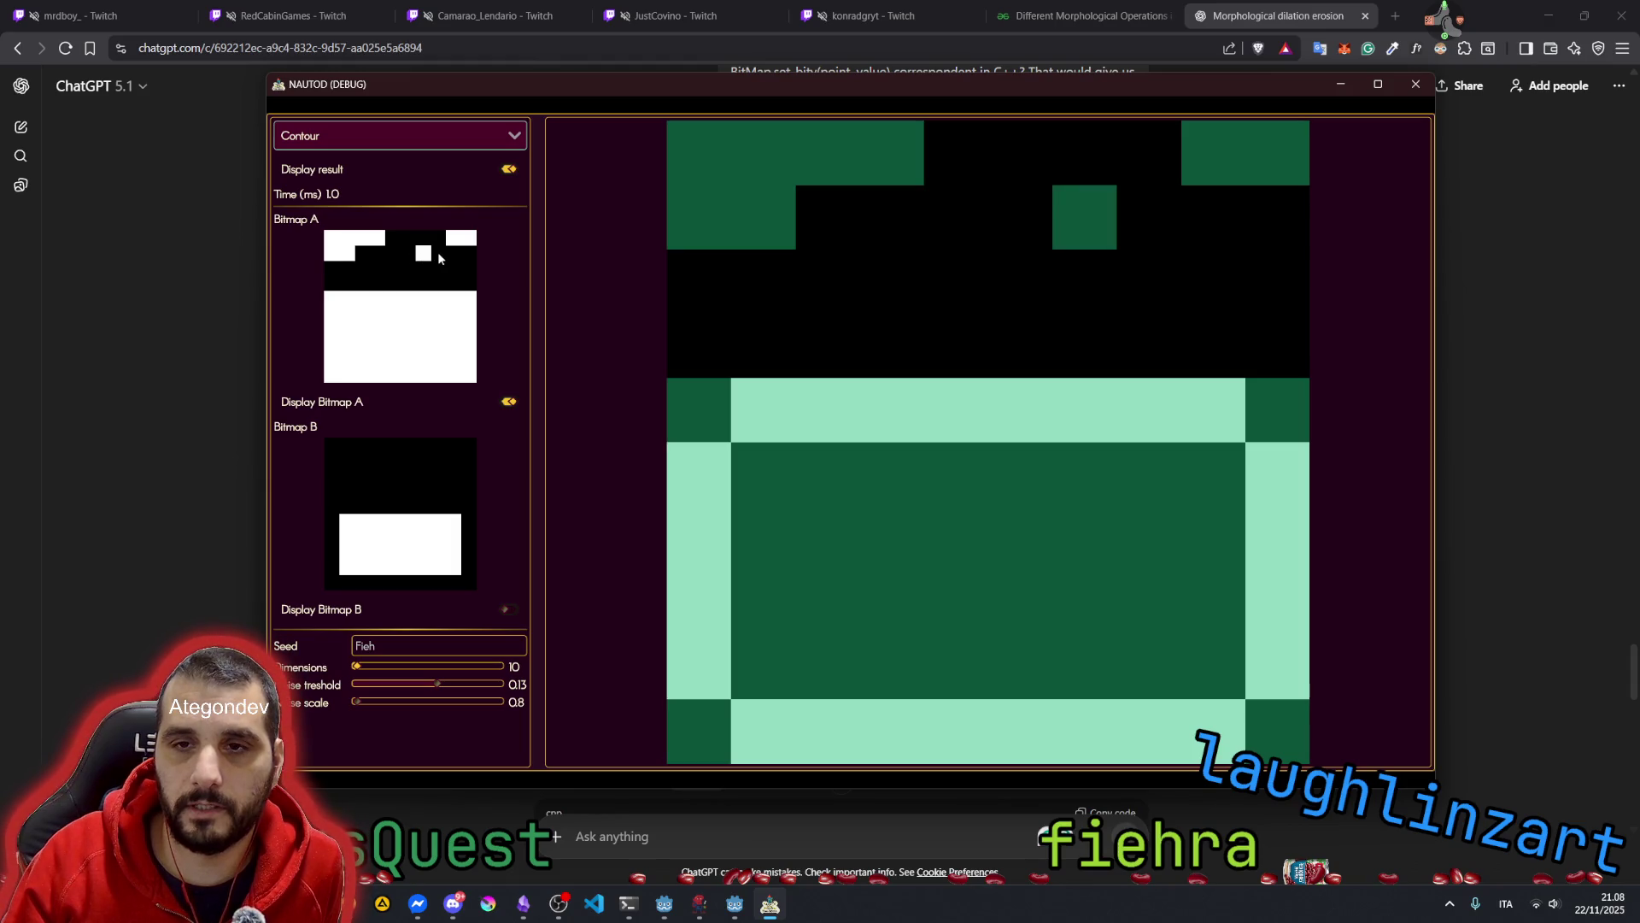
click(439, 254)
click(453, 254)
click(468, 253)
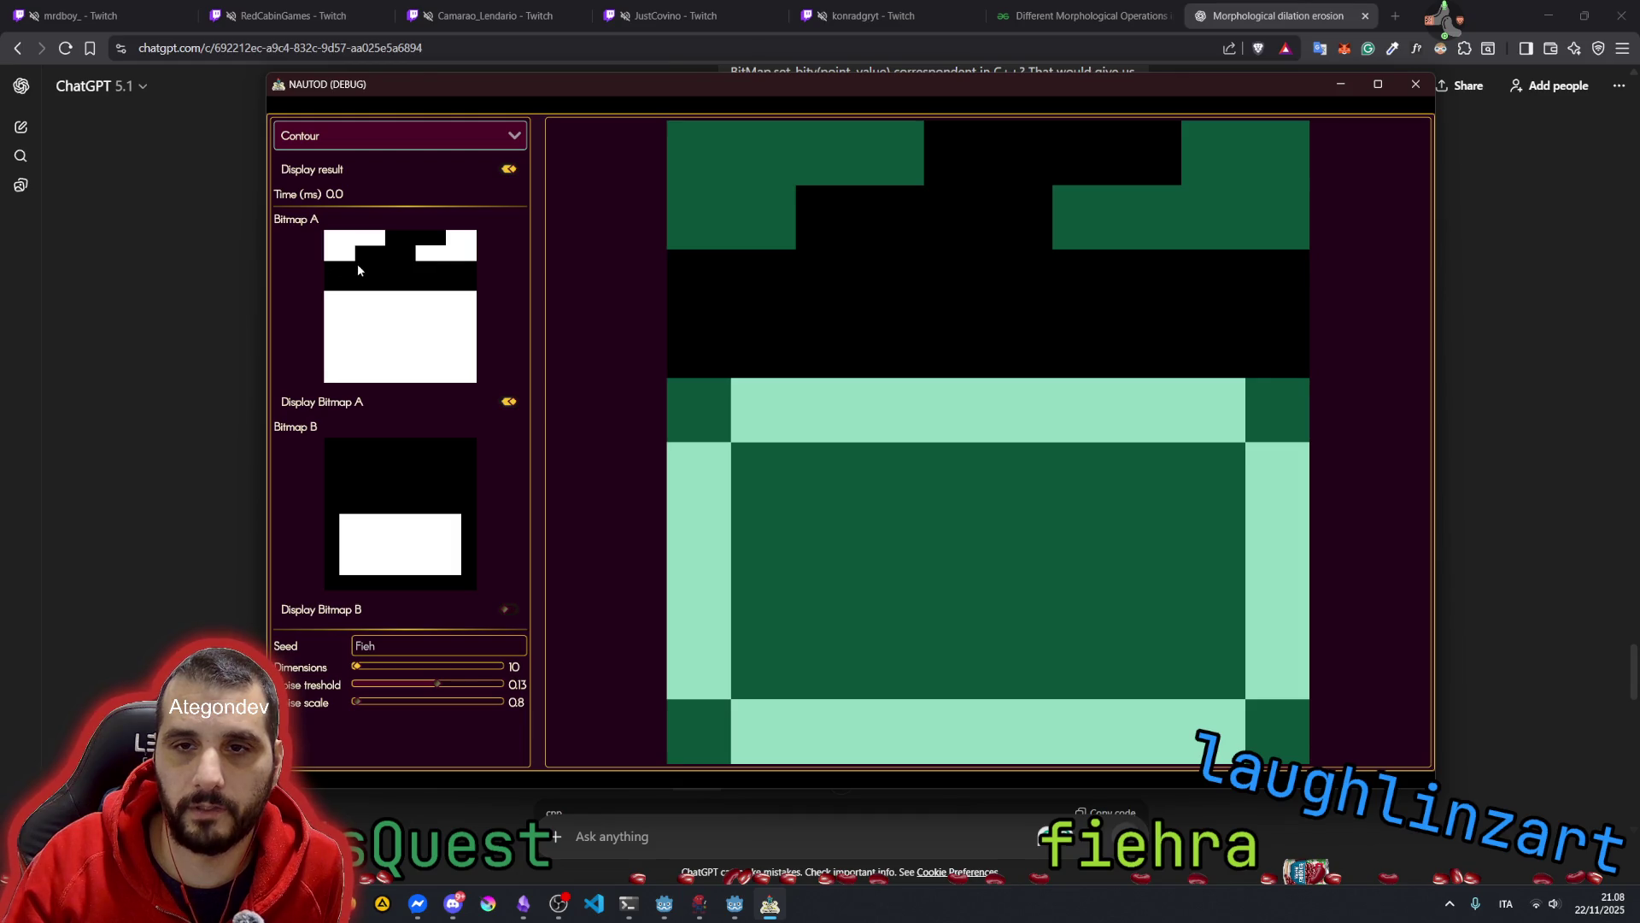
click(393, 268)
click(407, 268)
click(423, 269)
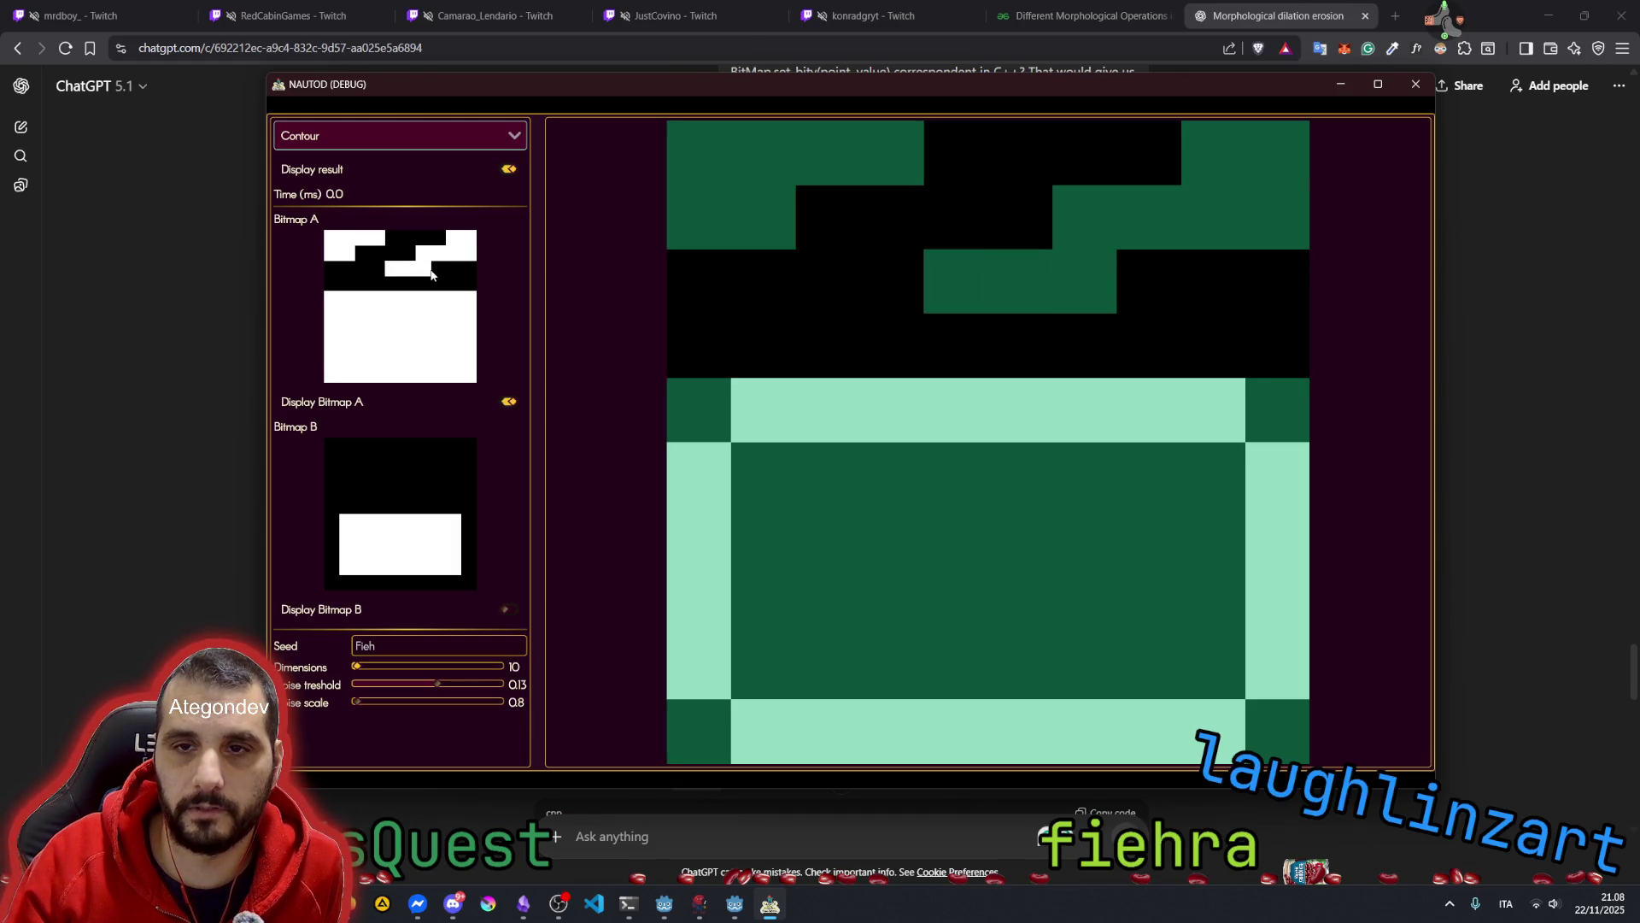
click(438, 270)
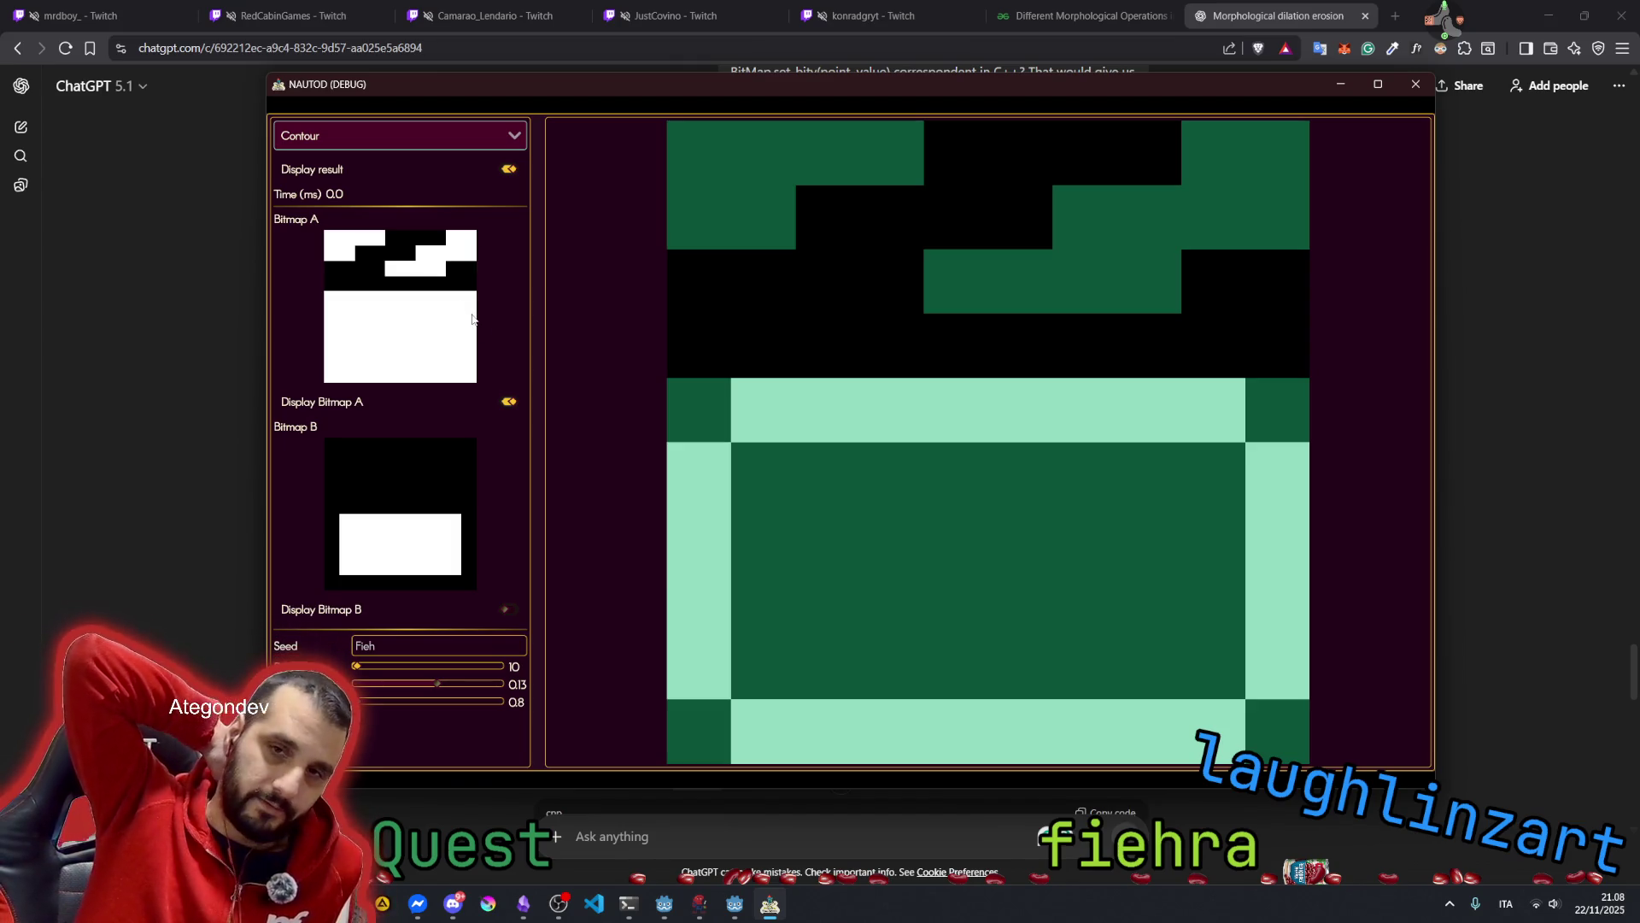
Fill the remaining top-row cells almost solid white, leaving scattered black holes, then check ChatGPT's reply
click(393, 237)
click(409, 238)
click(424, 240)
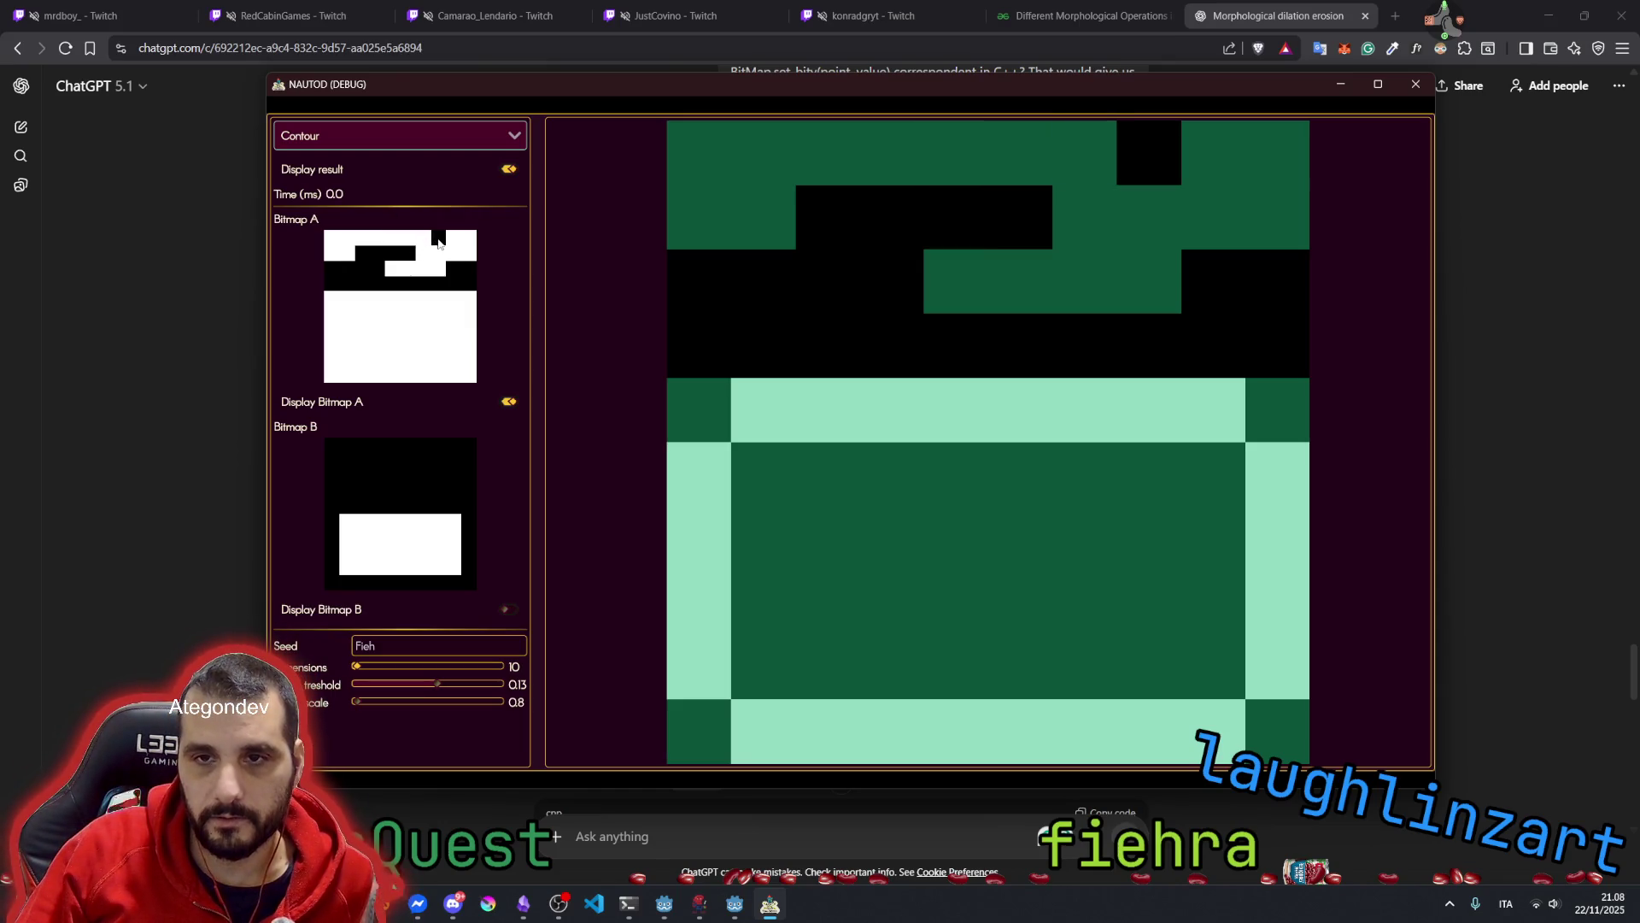
click(368, 253)
click(374, 254)
click(394, 254)
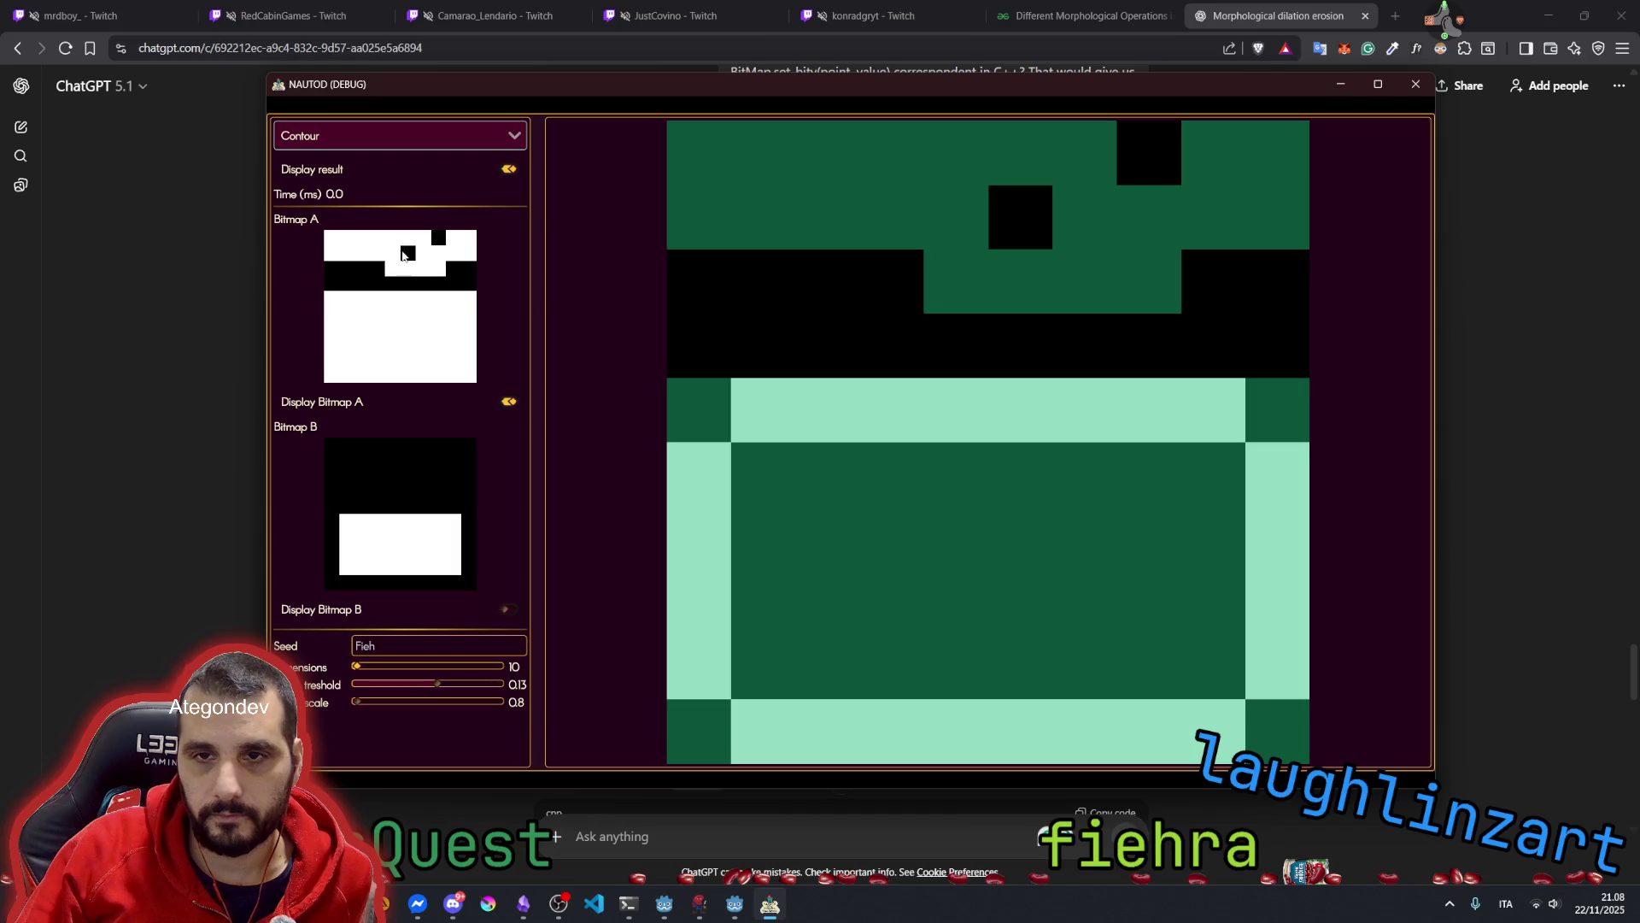
click(333, 266)
click(347, 269)
click(362, 270)
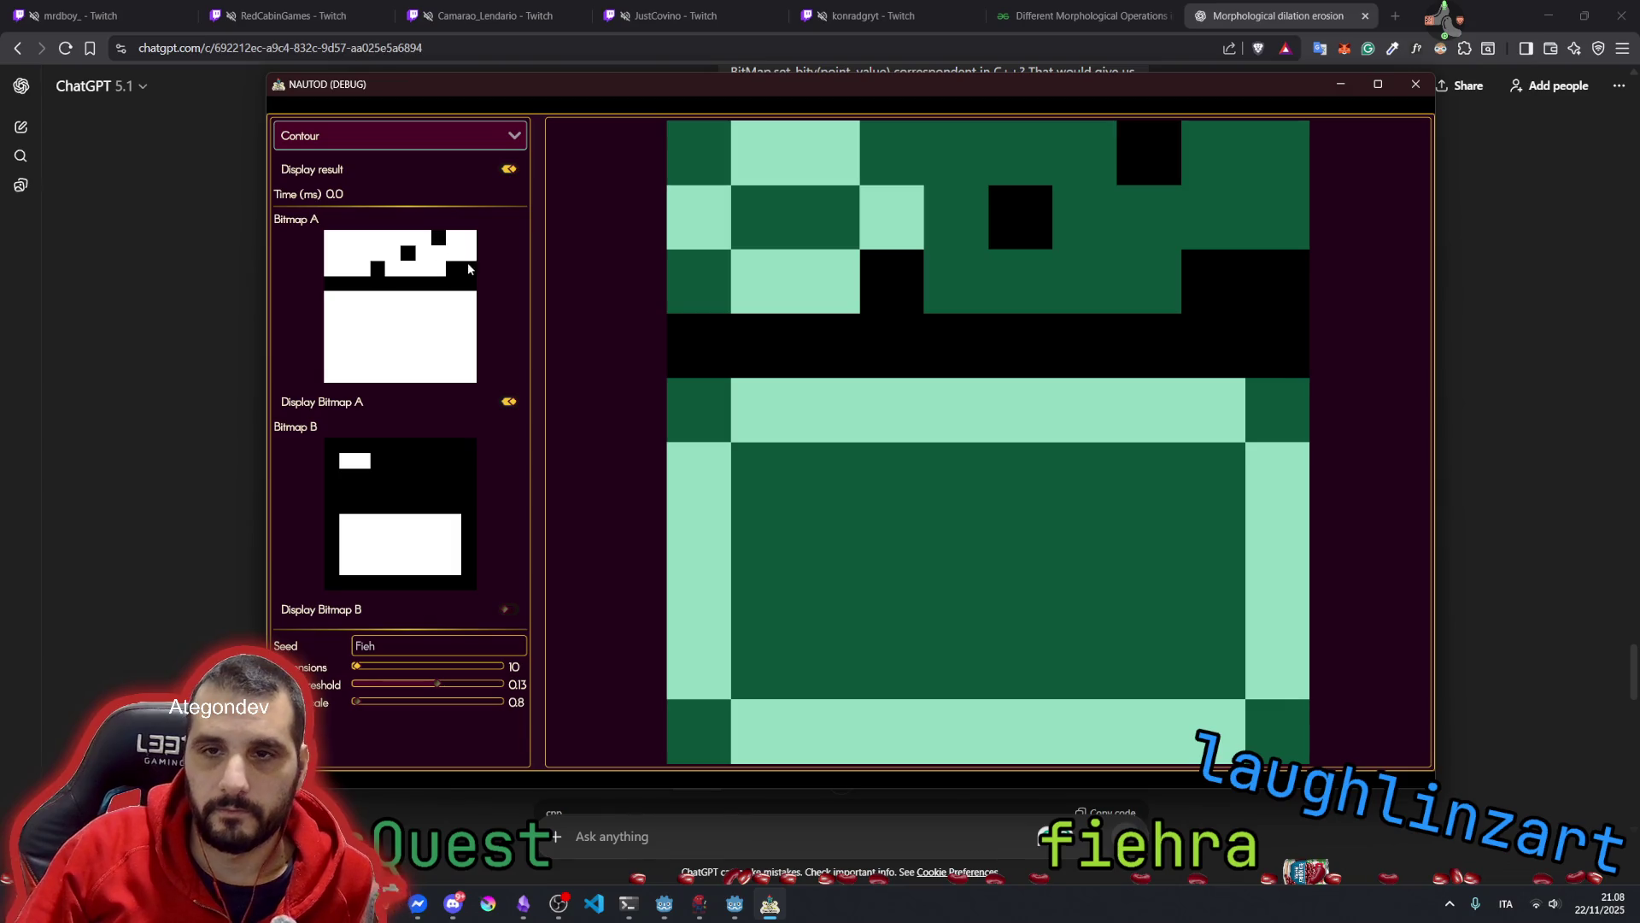
click(454, 269)
click(469, 268)
click(331, 284)
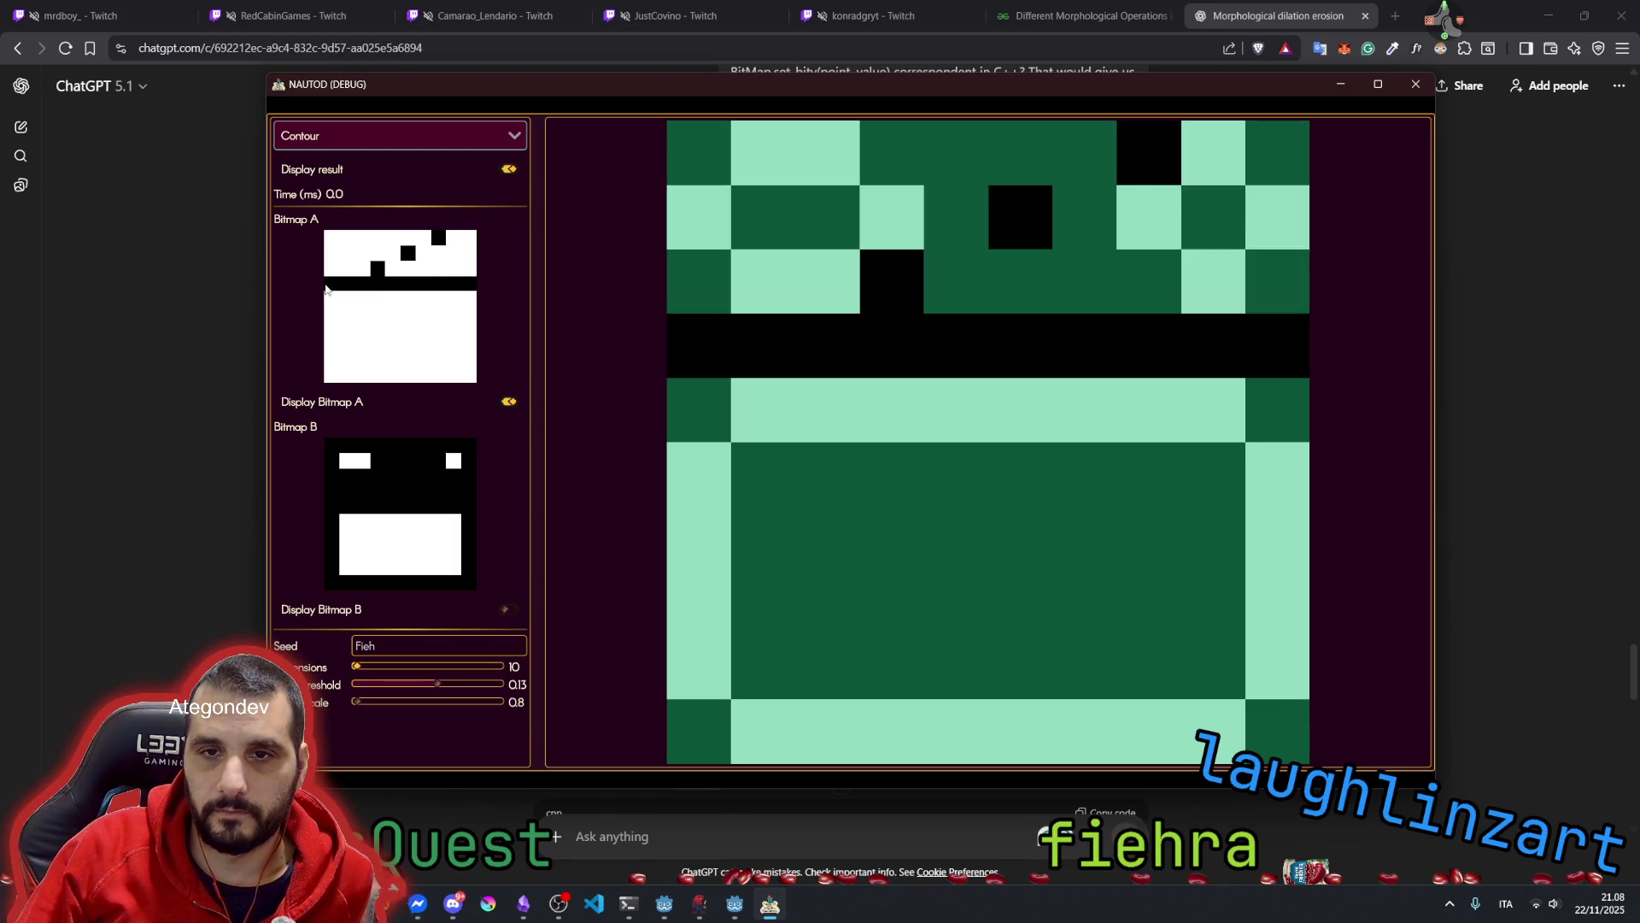
click(362, 283)
click(378, 283)
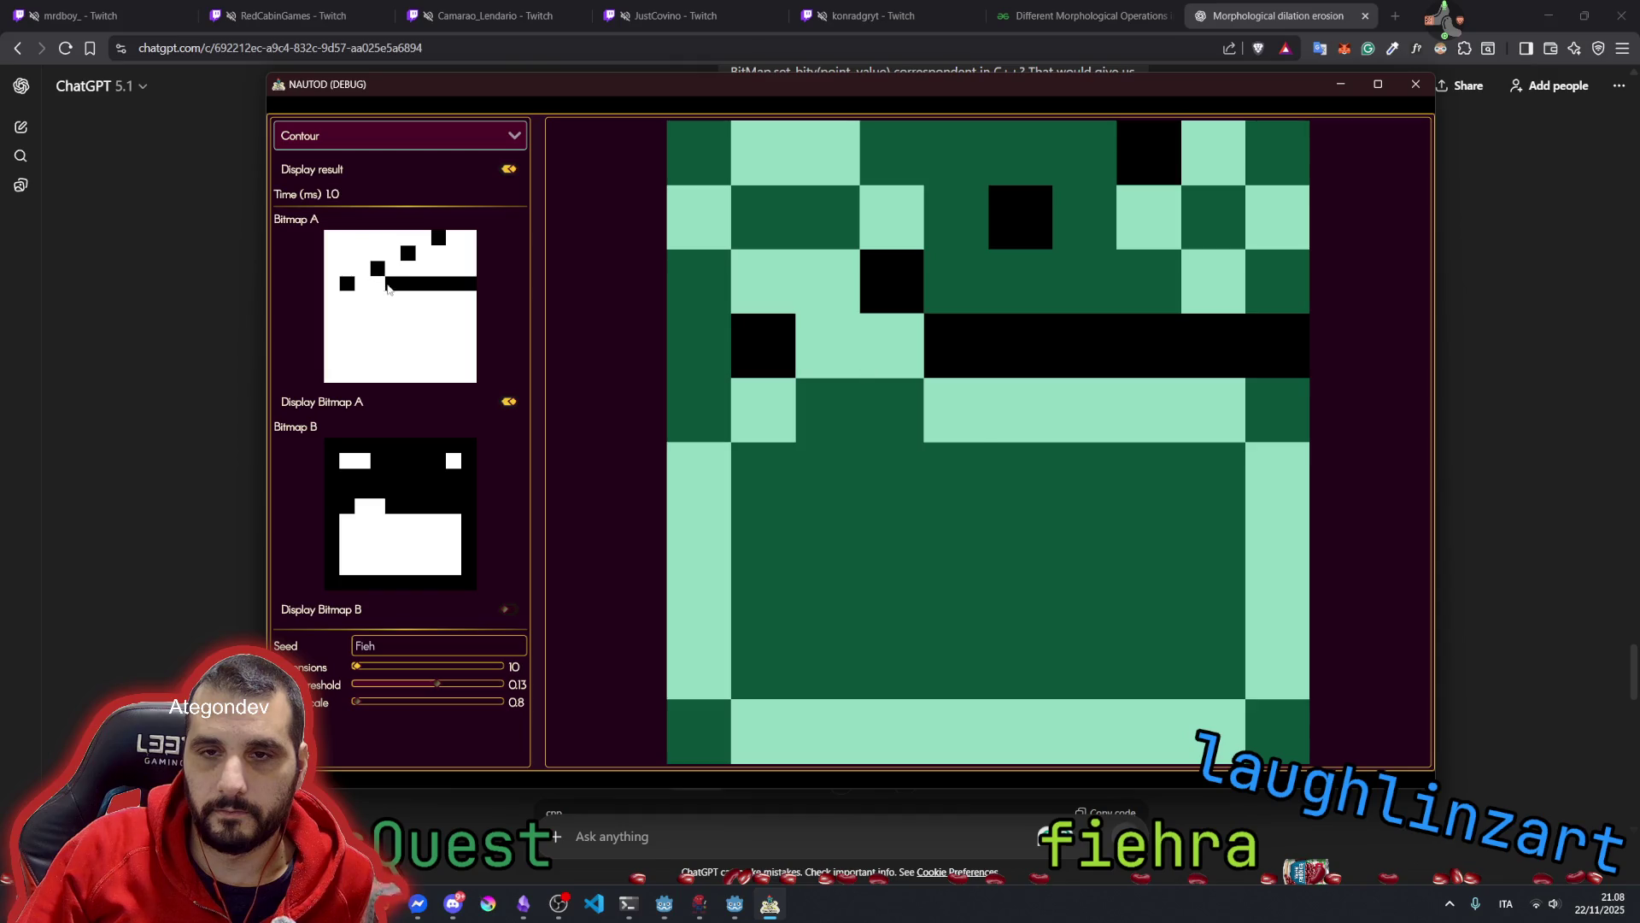
click(393, 285)
click(409, 284)
click(424, 283)
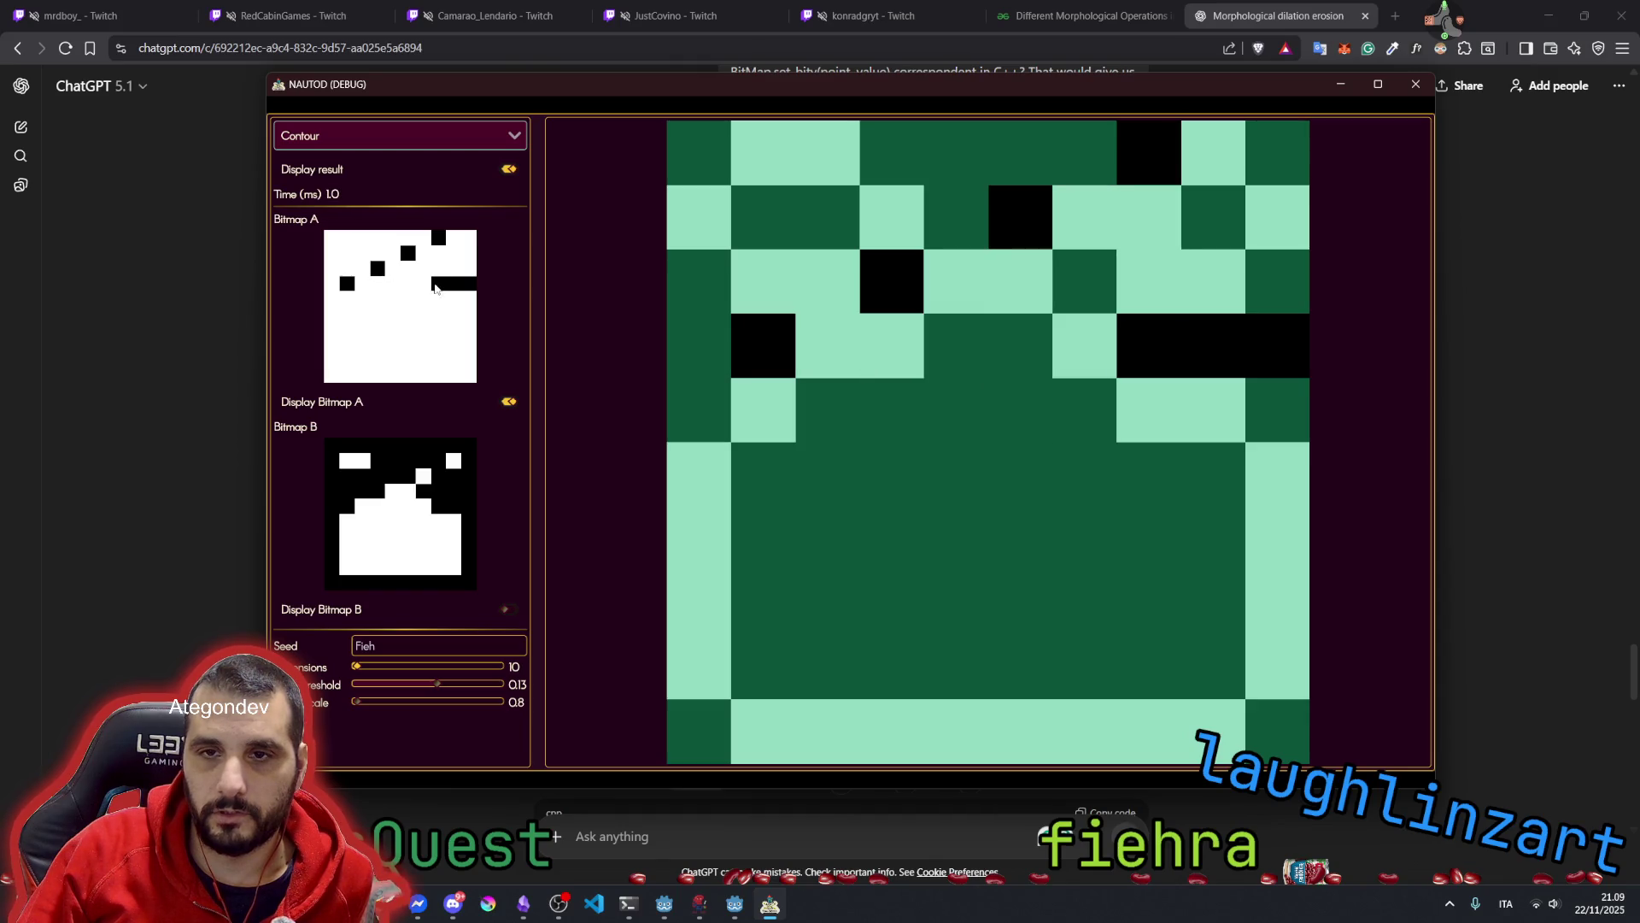
click(438, 284)
click(453, 284)
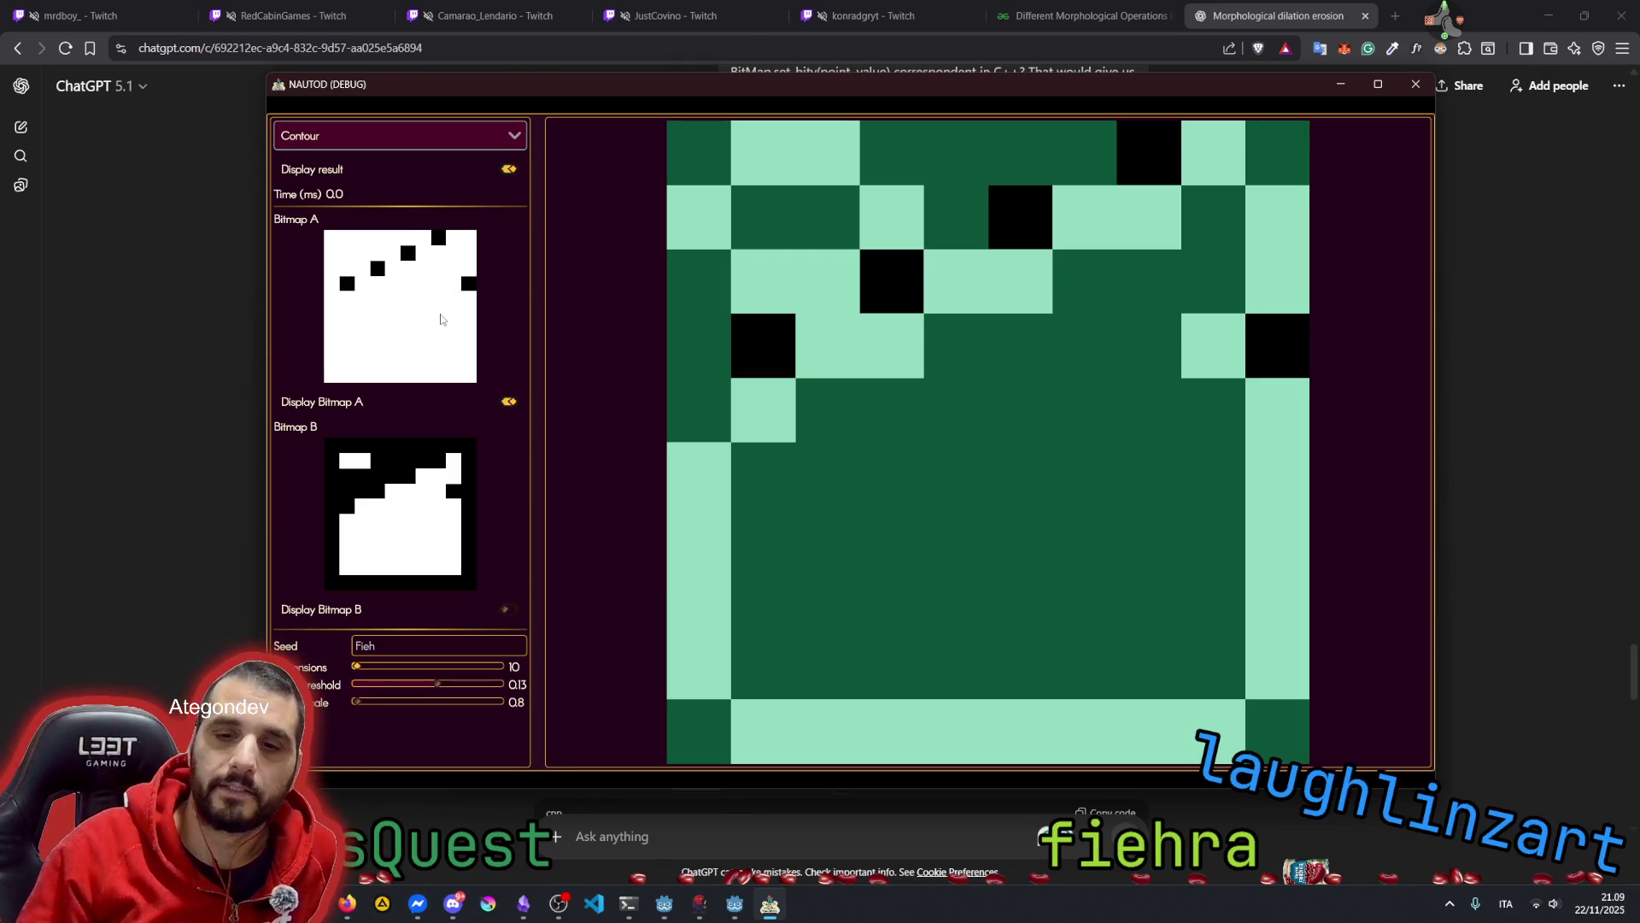
click(333, 835)
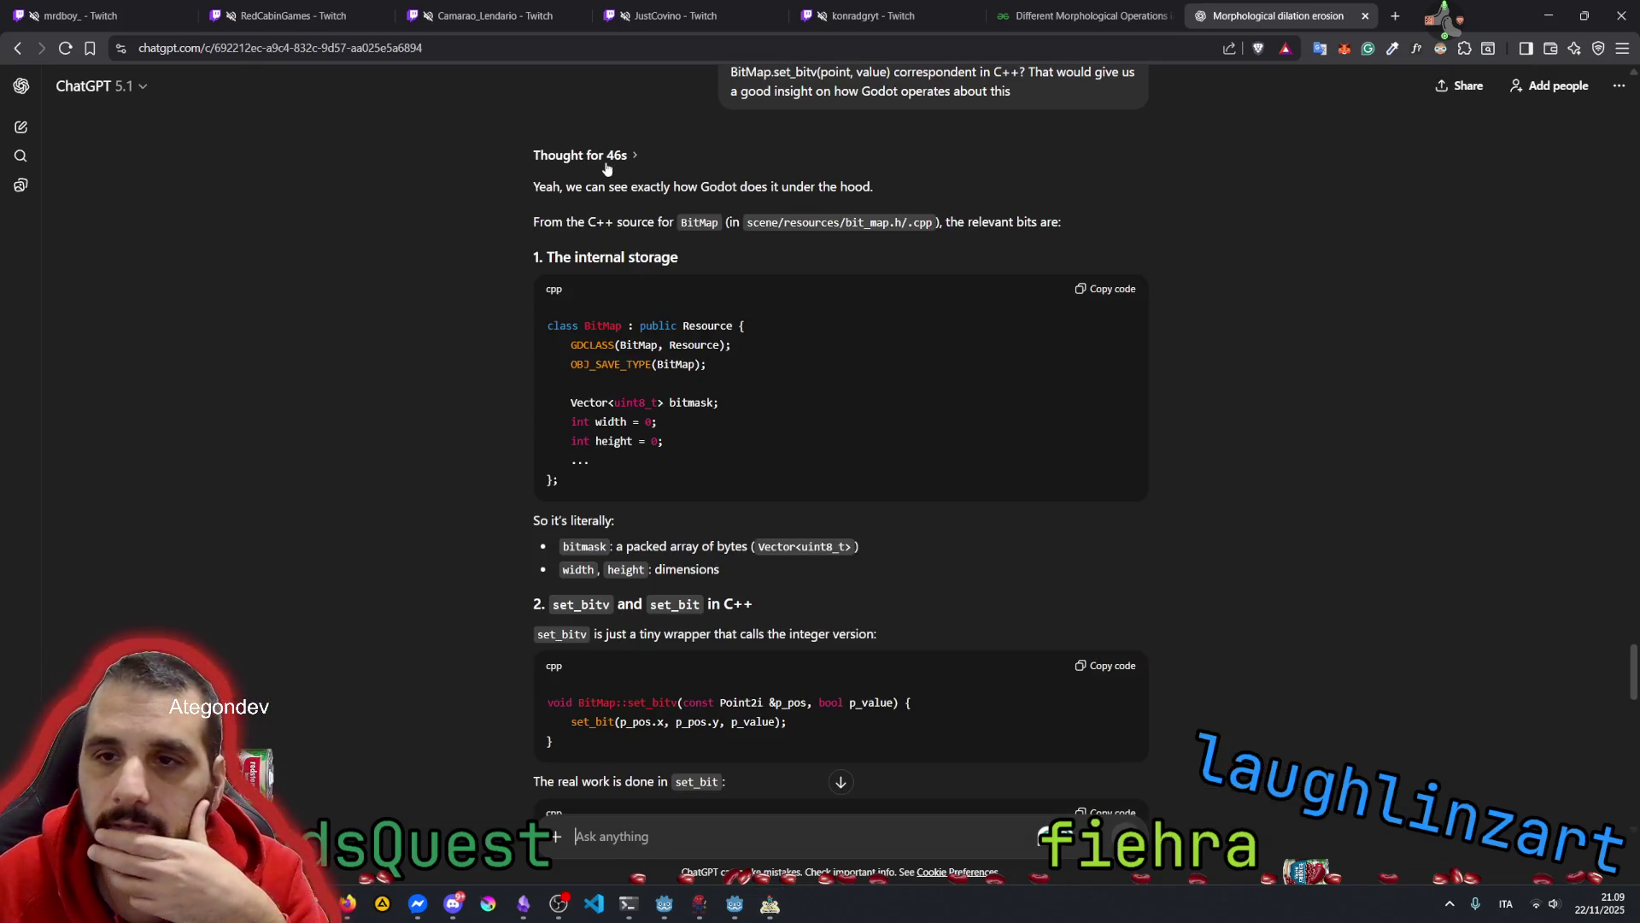
drag(598, 187, 717, 183)
double_click(754, 186)
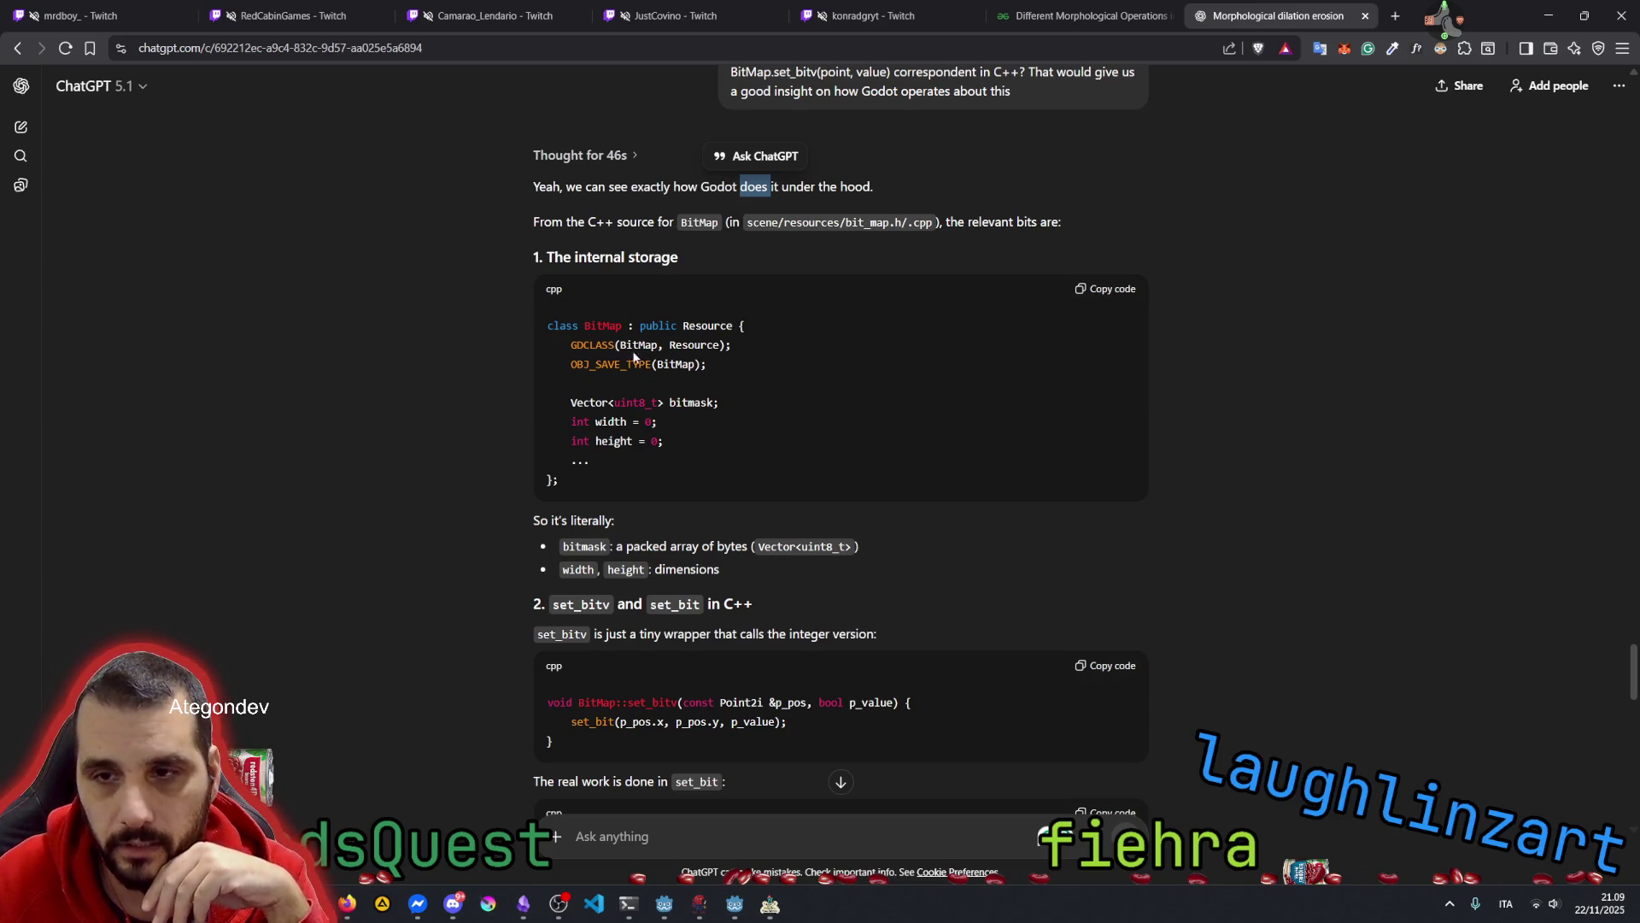
drag(581, 400, 714, 403)
click(601, 402)
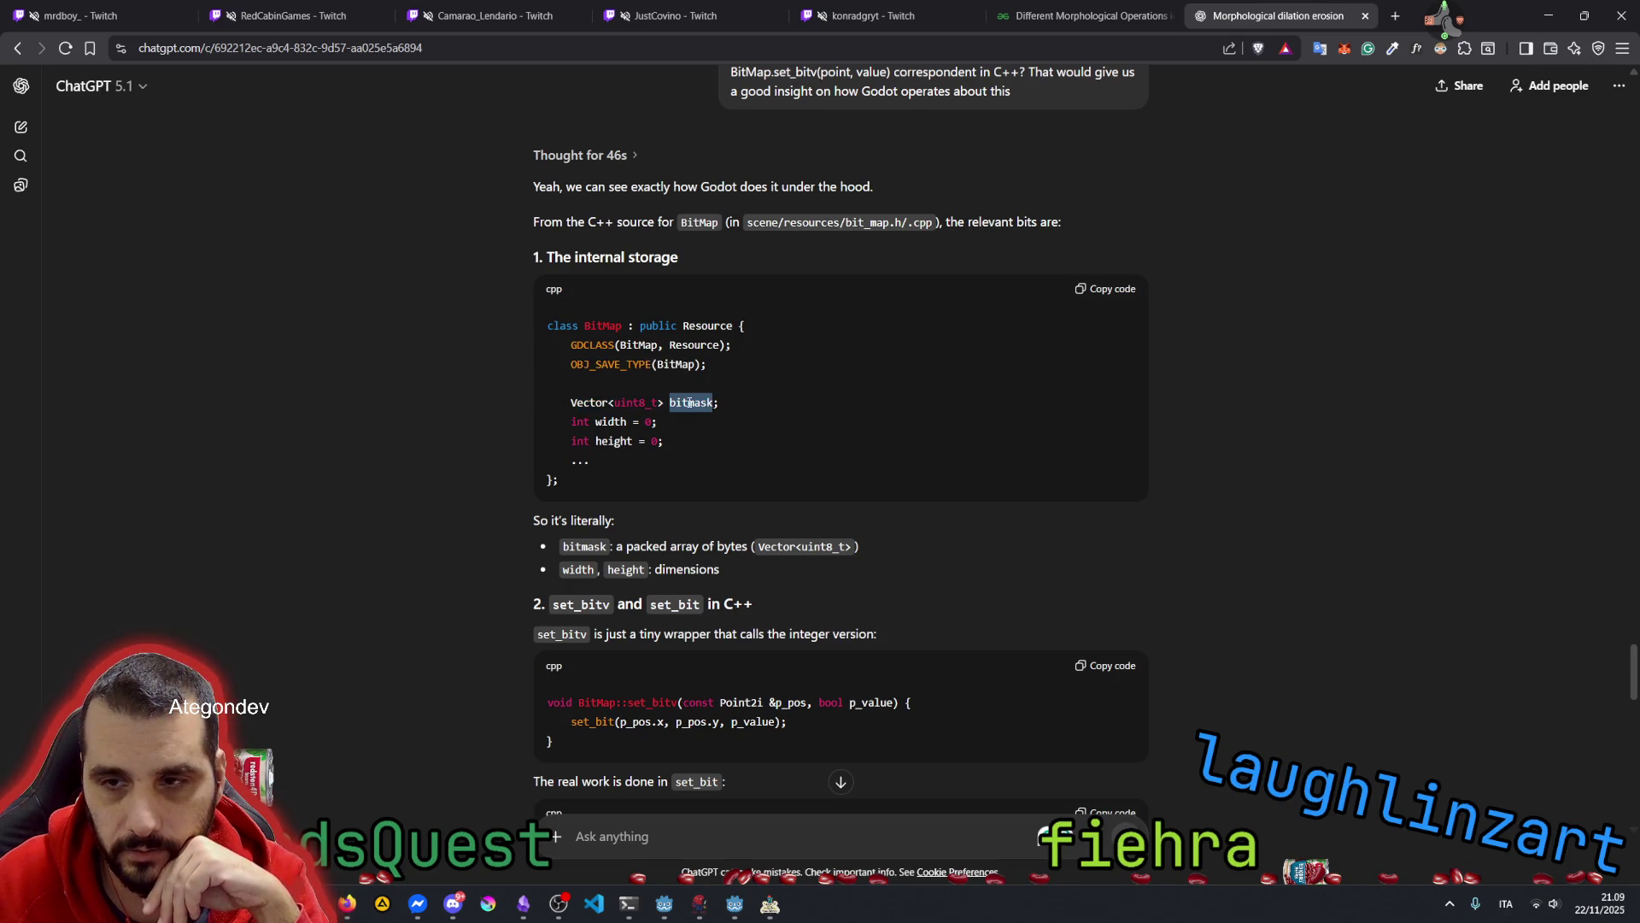
mouse_move(595, 421)
mouse_down()
mouse_move(650, 421)
mouse_move(598, 421)
mouse_up()
click(600, 443)
click(453, 425)
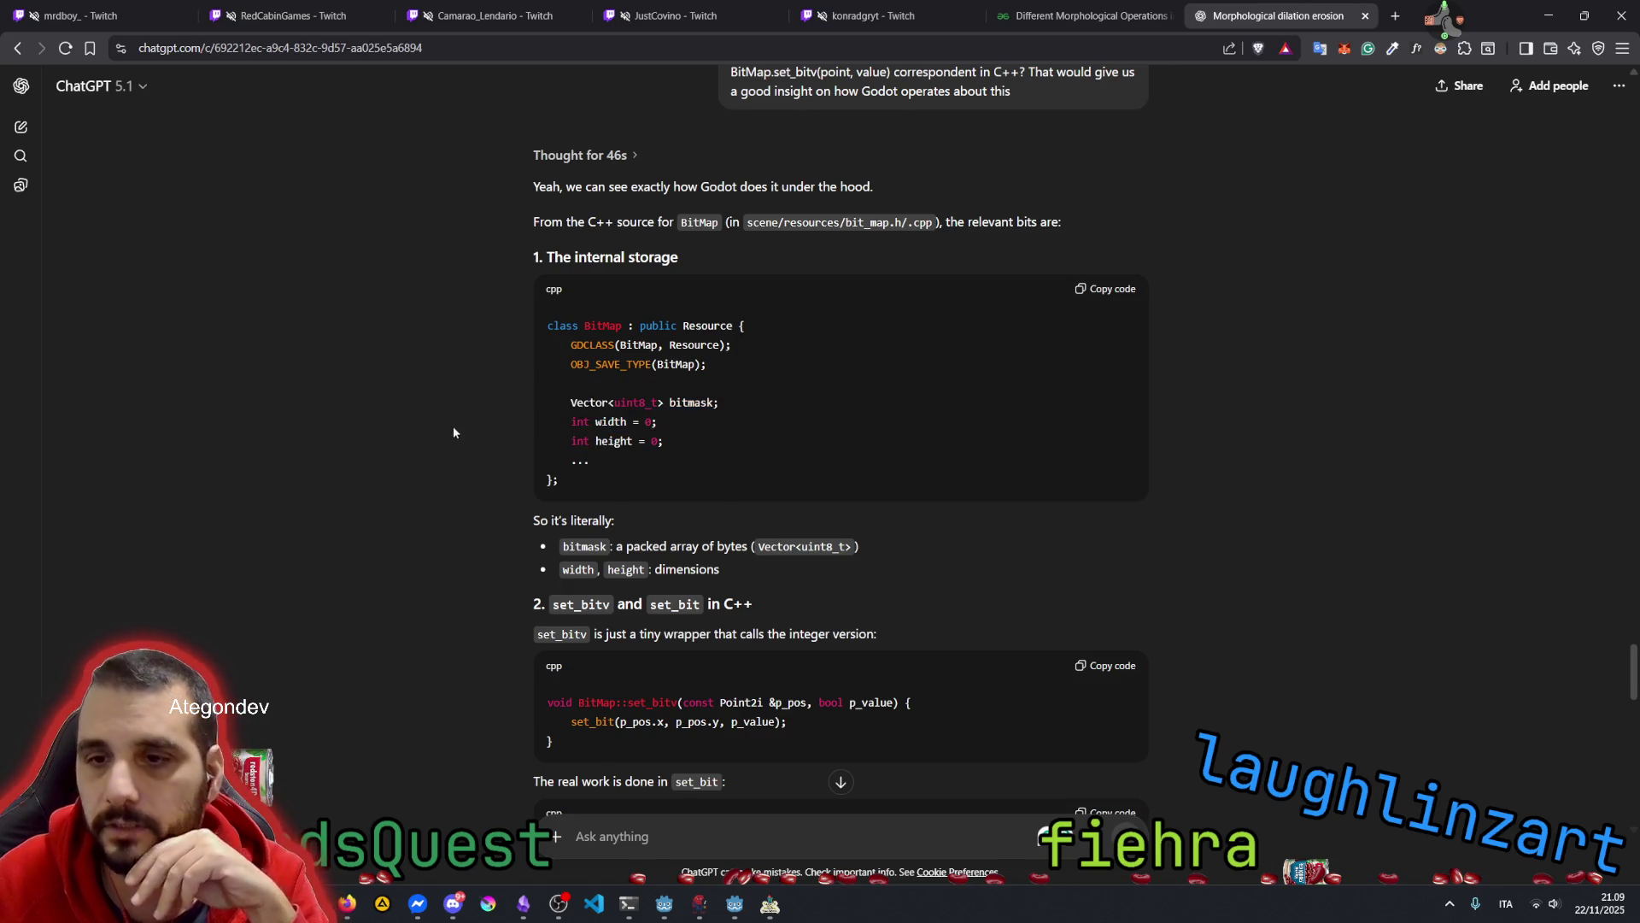
scroll(509, 402, down, 3)
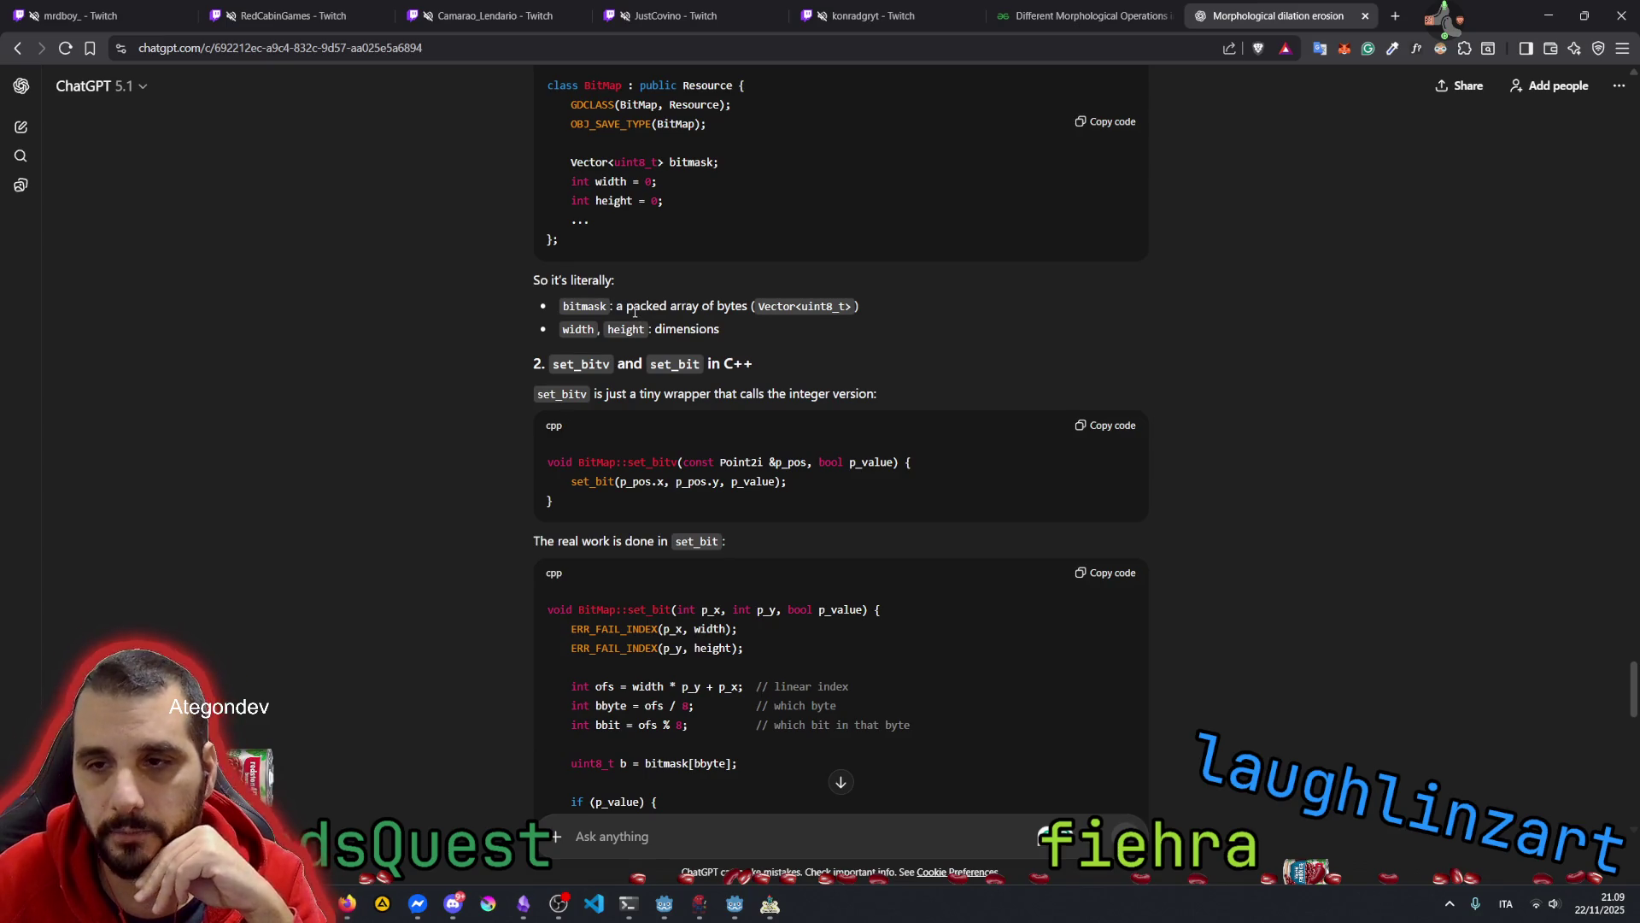
drag(614, 304, 674, 306)
drag(738, 312, 745, 311)
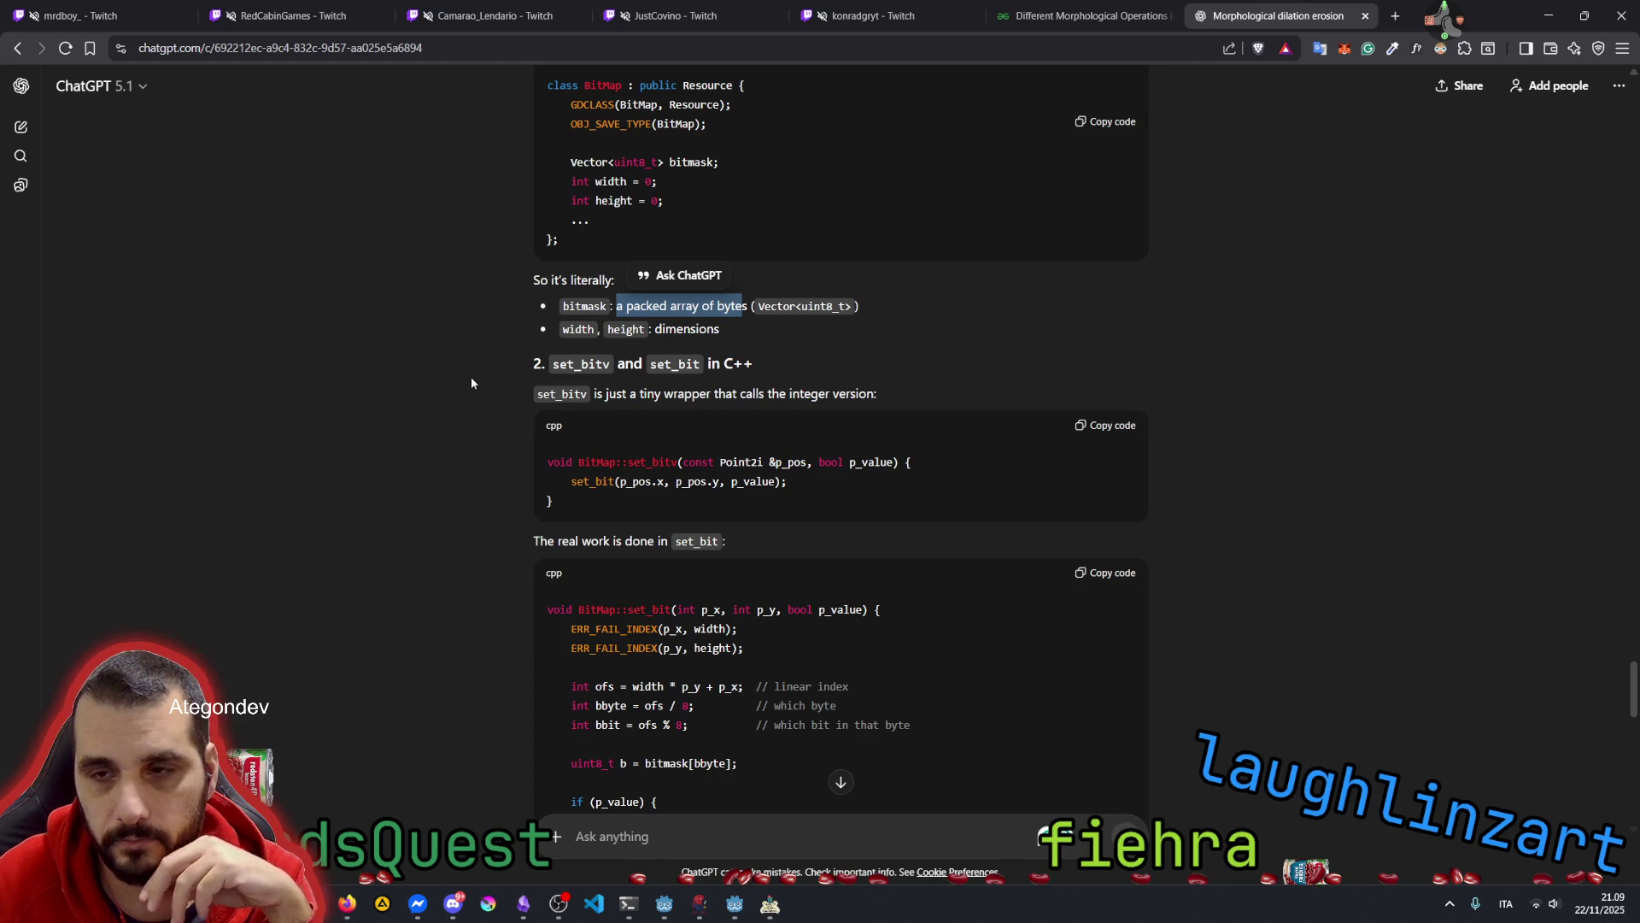
scroll(470, 382, up, 1)
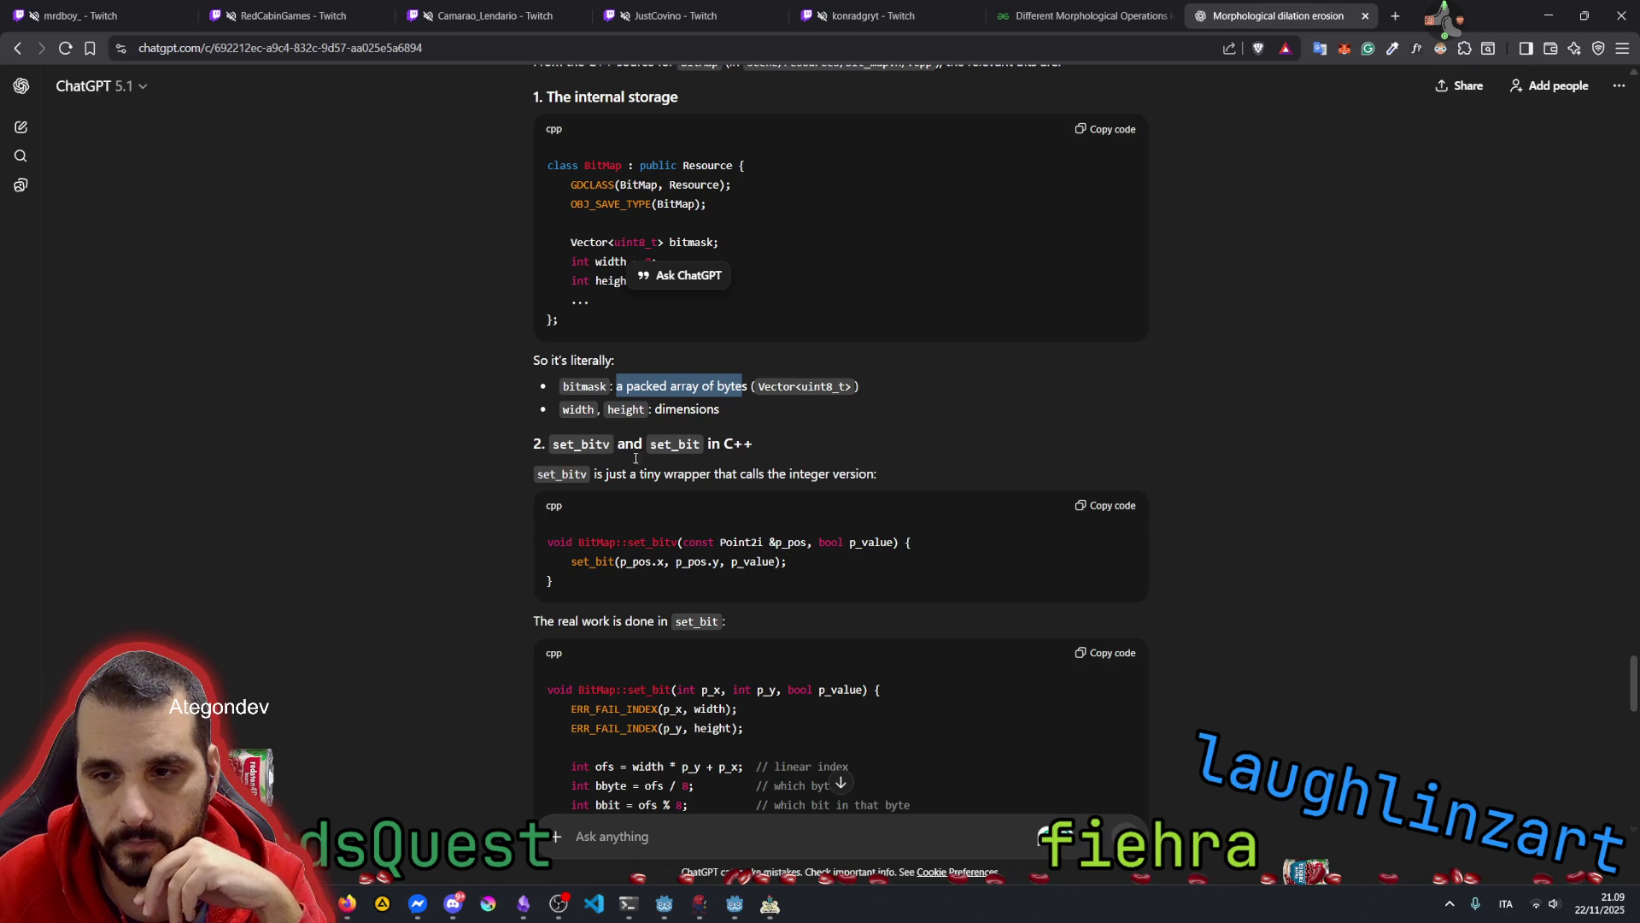
drag(592, 475, 815, 475)
drag(795, 475, 808, 471)
double_click(846, 473)
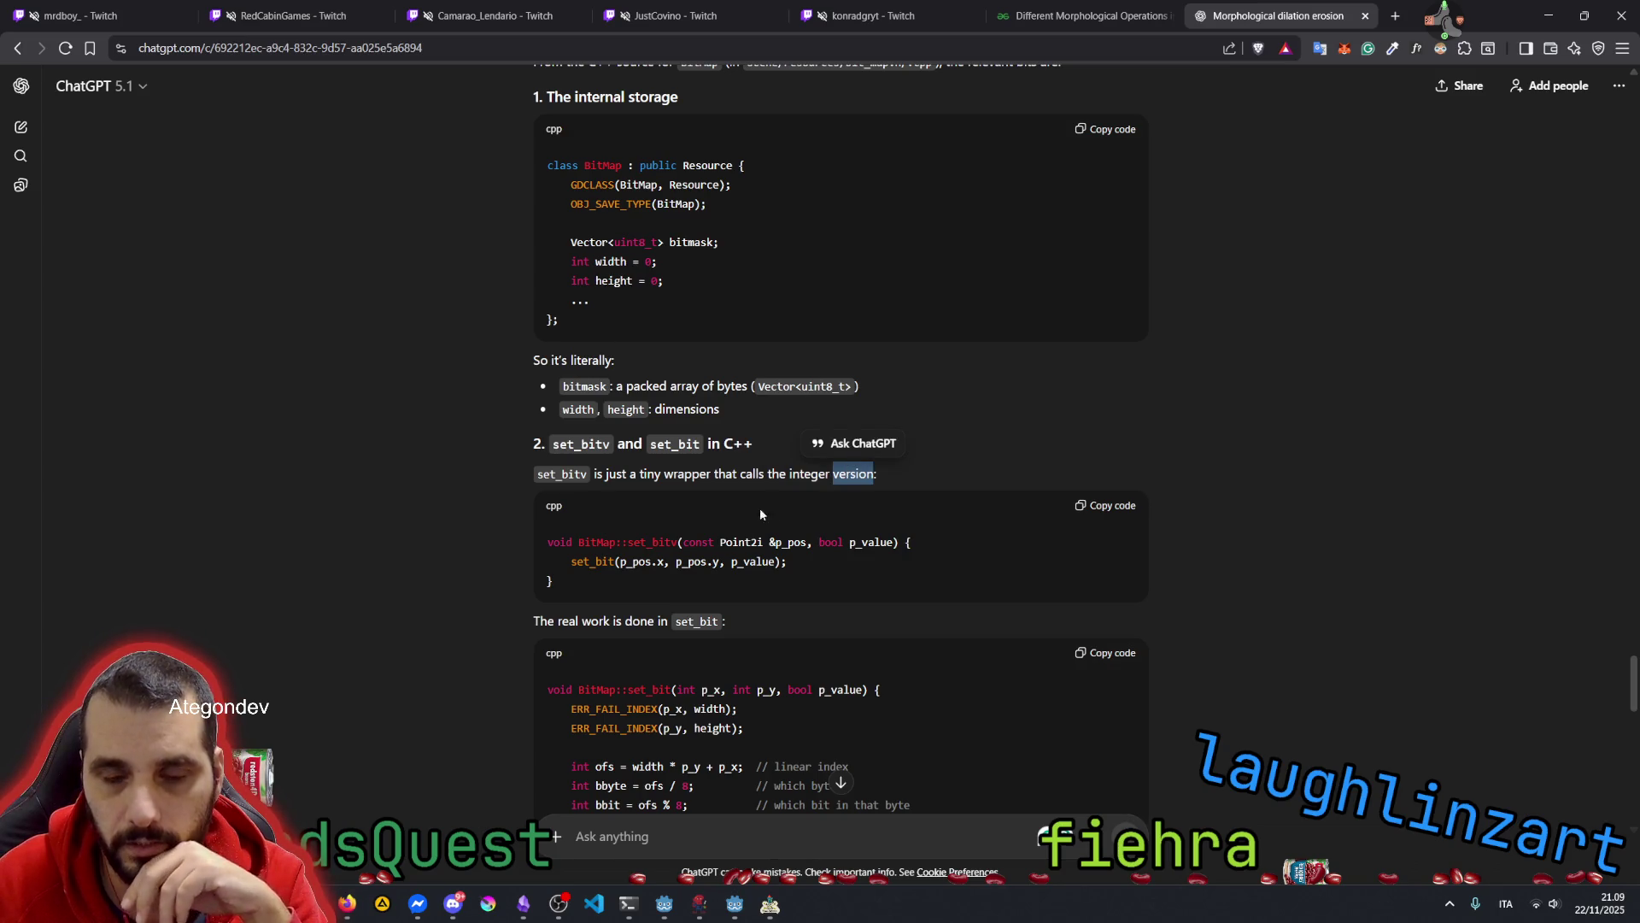
double_click(592, 561)
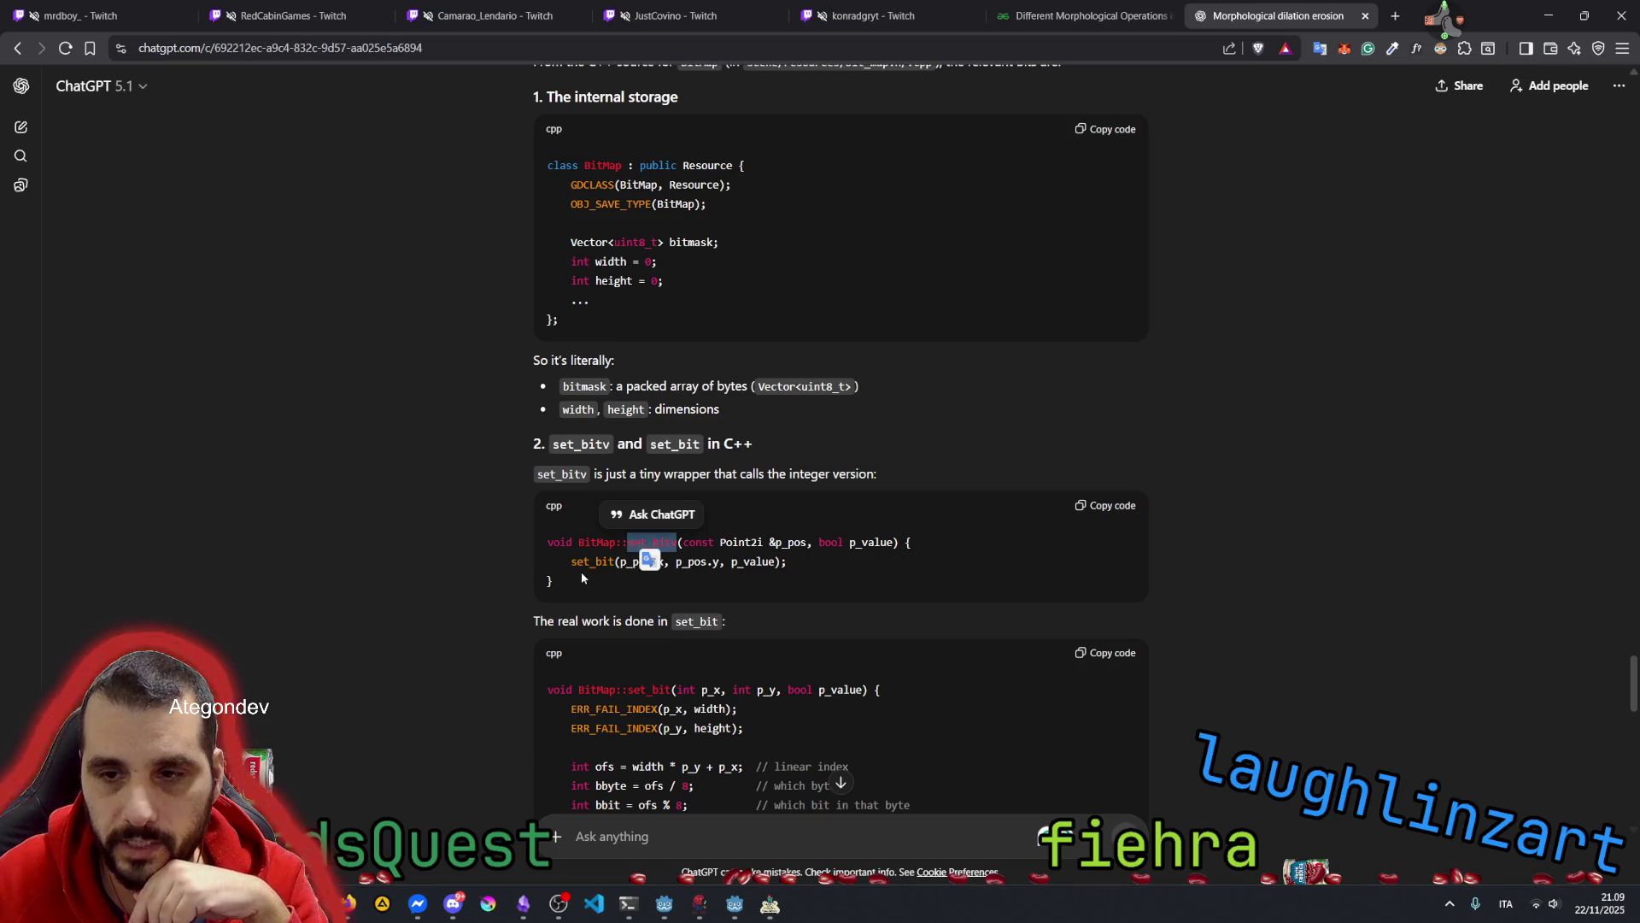
scroll(419, 542, down, 3)
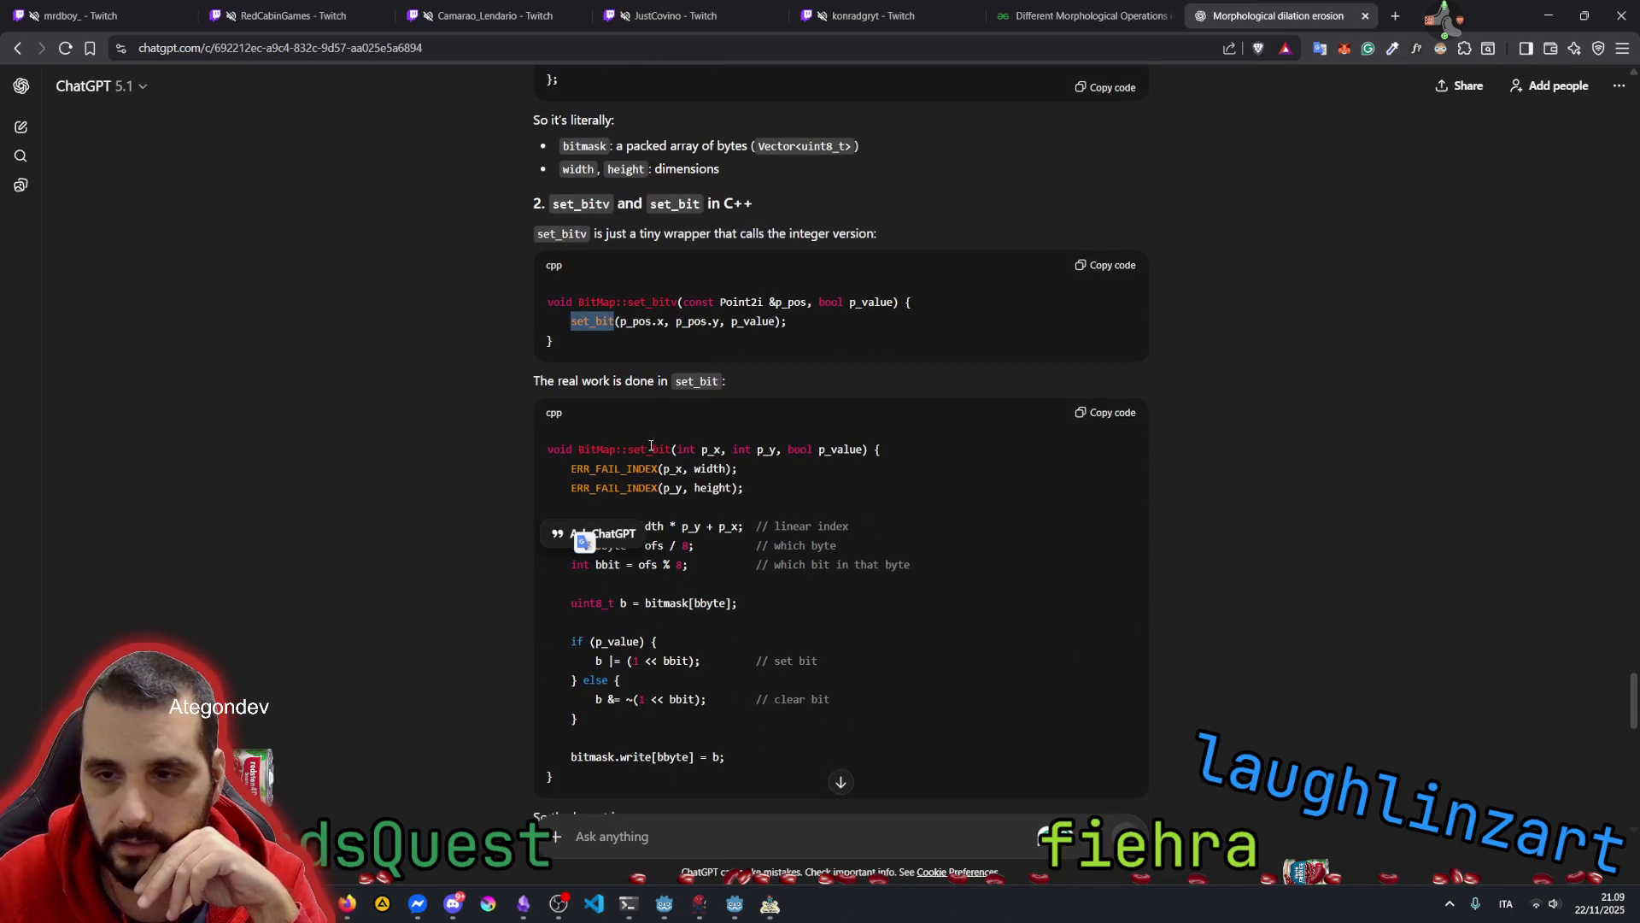
double_click(648, 447)
scroll(724, 359, down, 2)
click(716, 315)
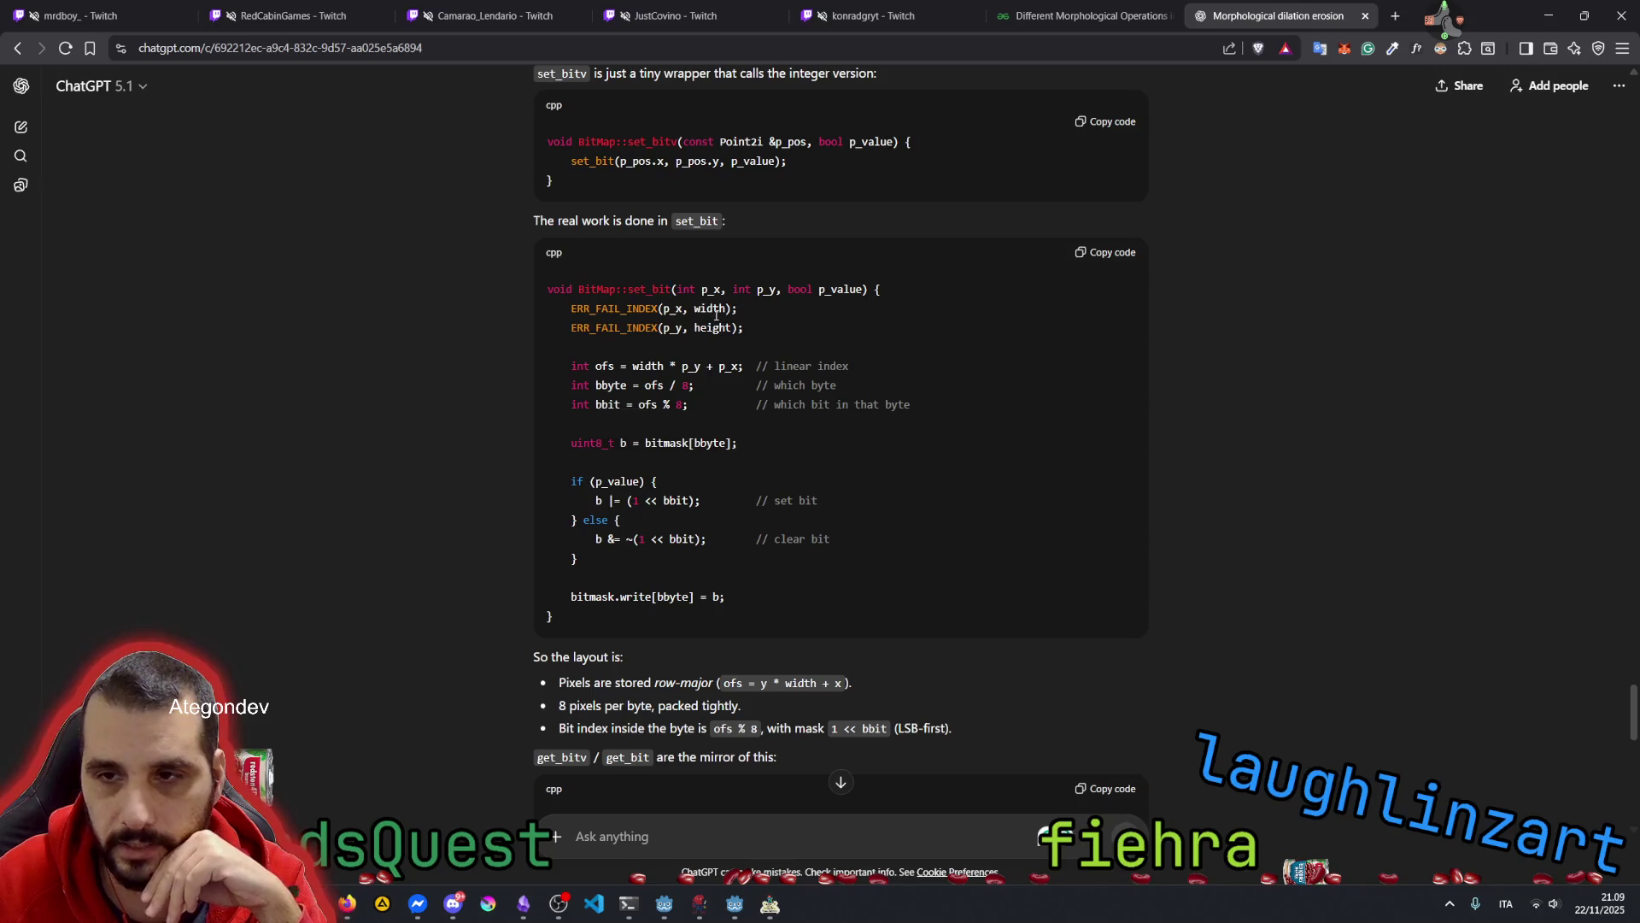
drag(774, 367, 854, 368)
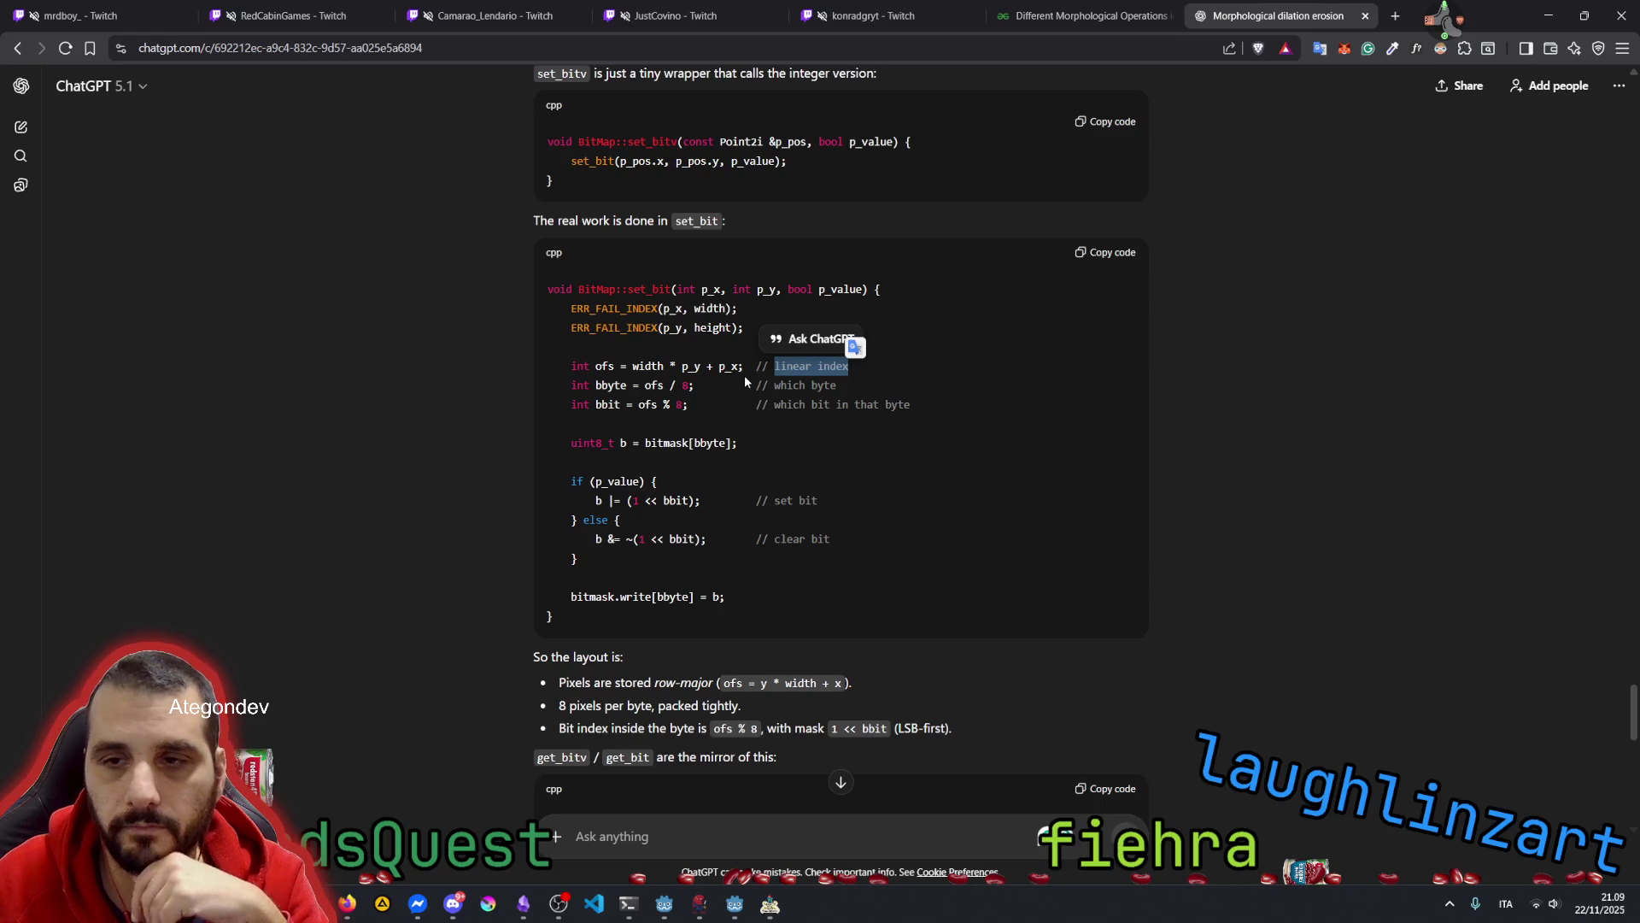
click(606, 382)
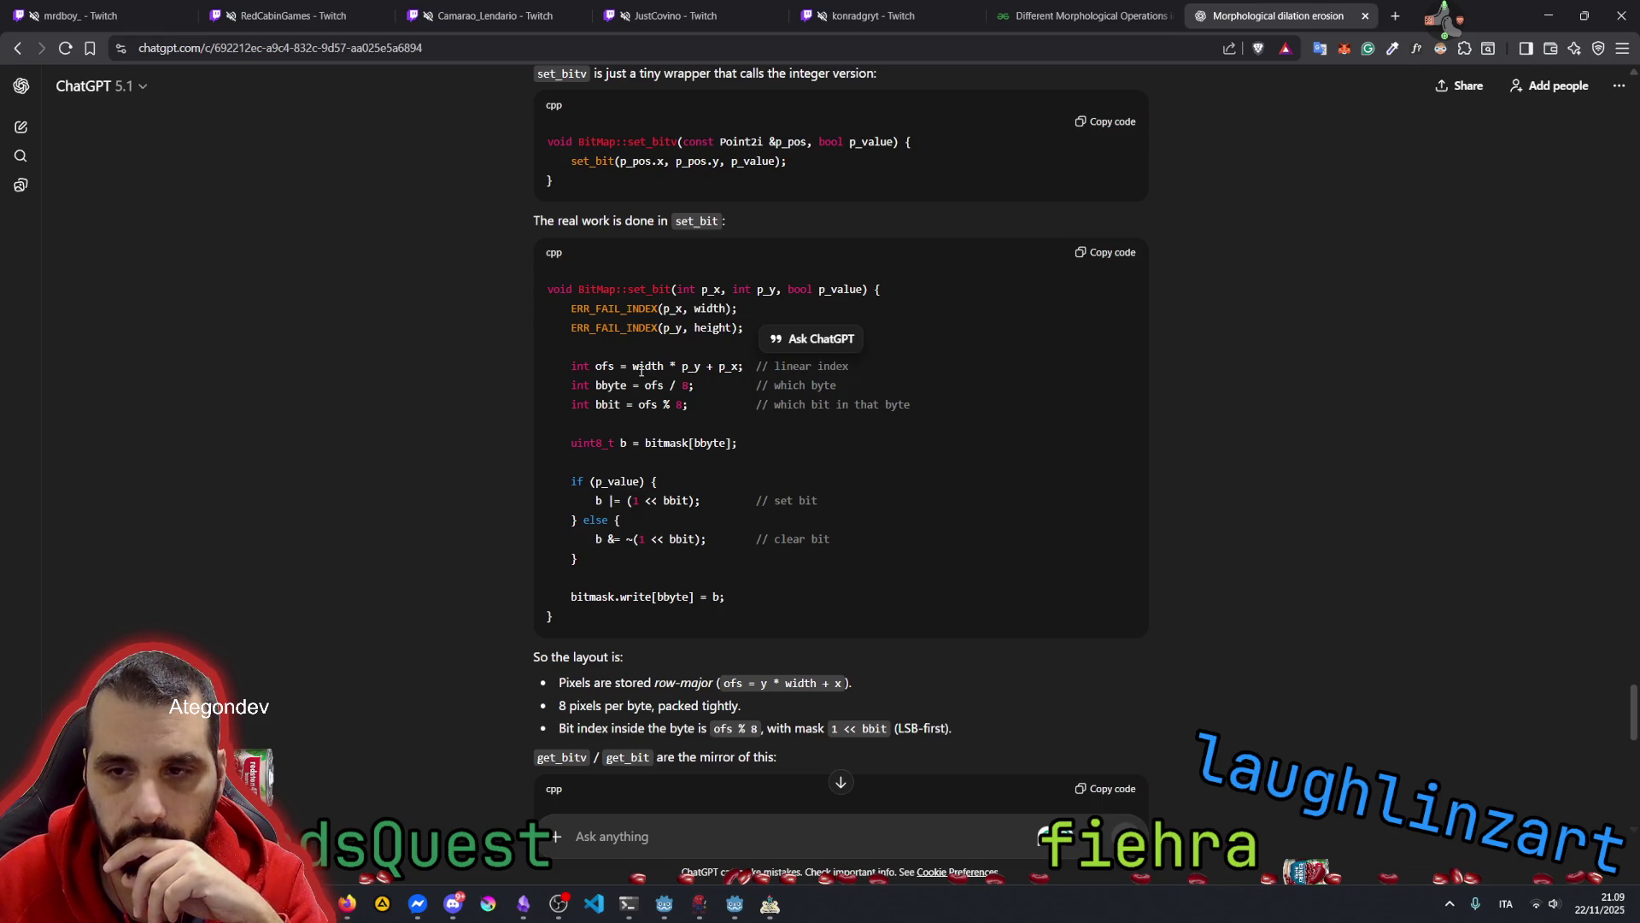
drag(776, 387, 954, 413)
double_click(611, 385)
click(621, 405)
scroll(711, 447, down, 2)
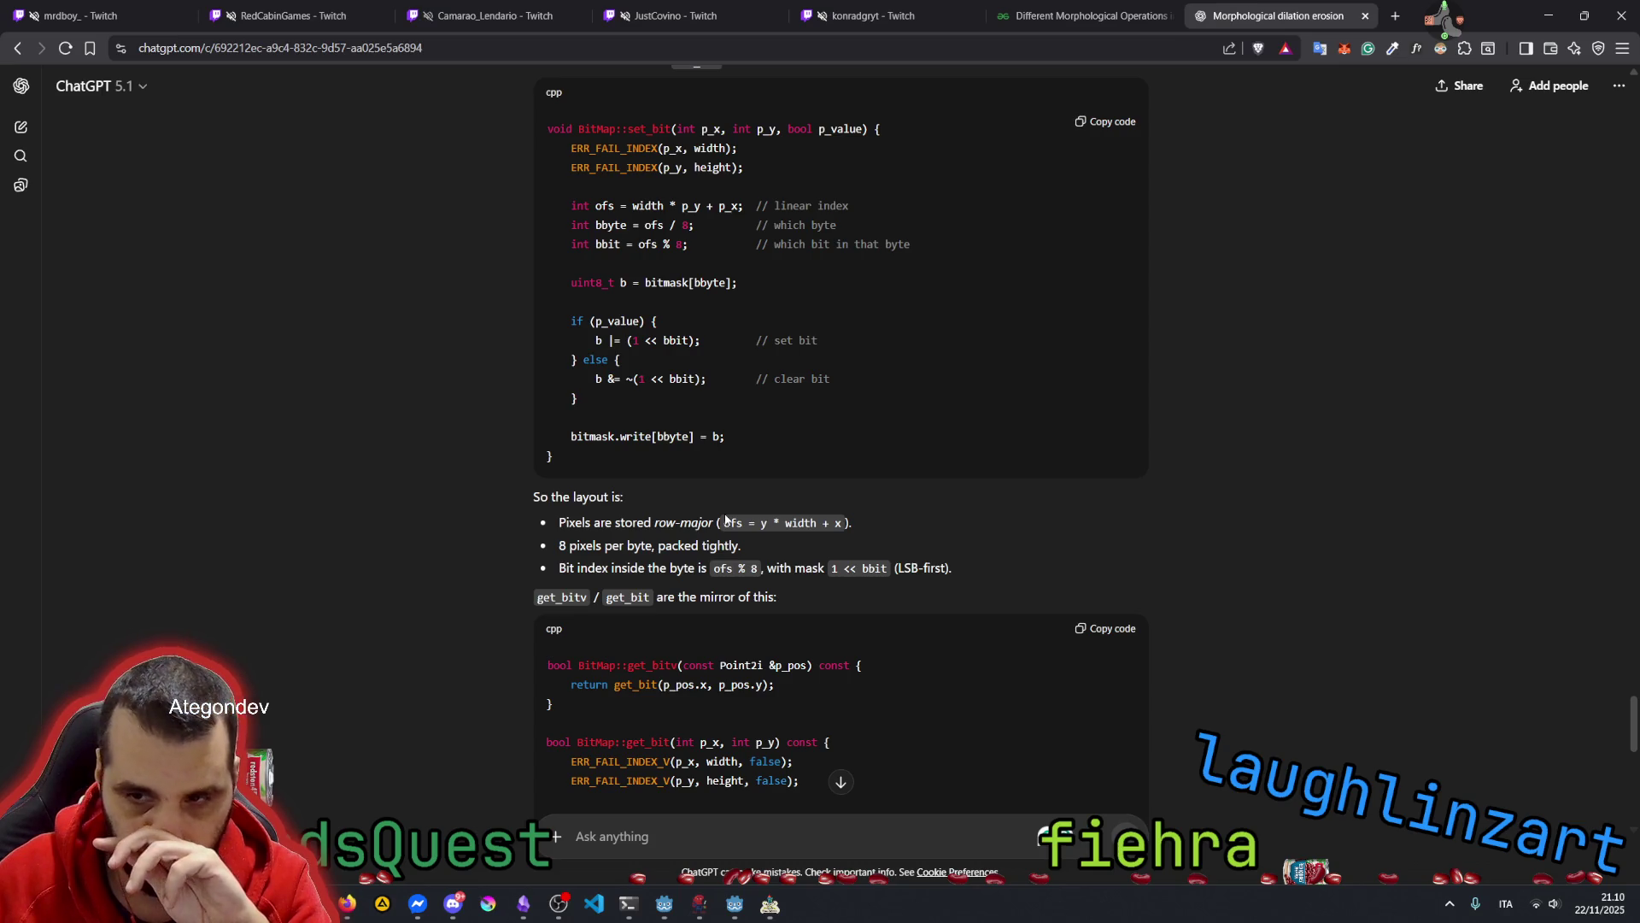
double_click(666, 523)
drag(559, 548, 747, 543)
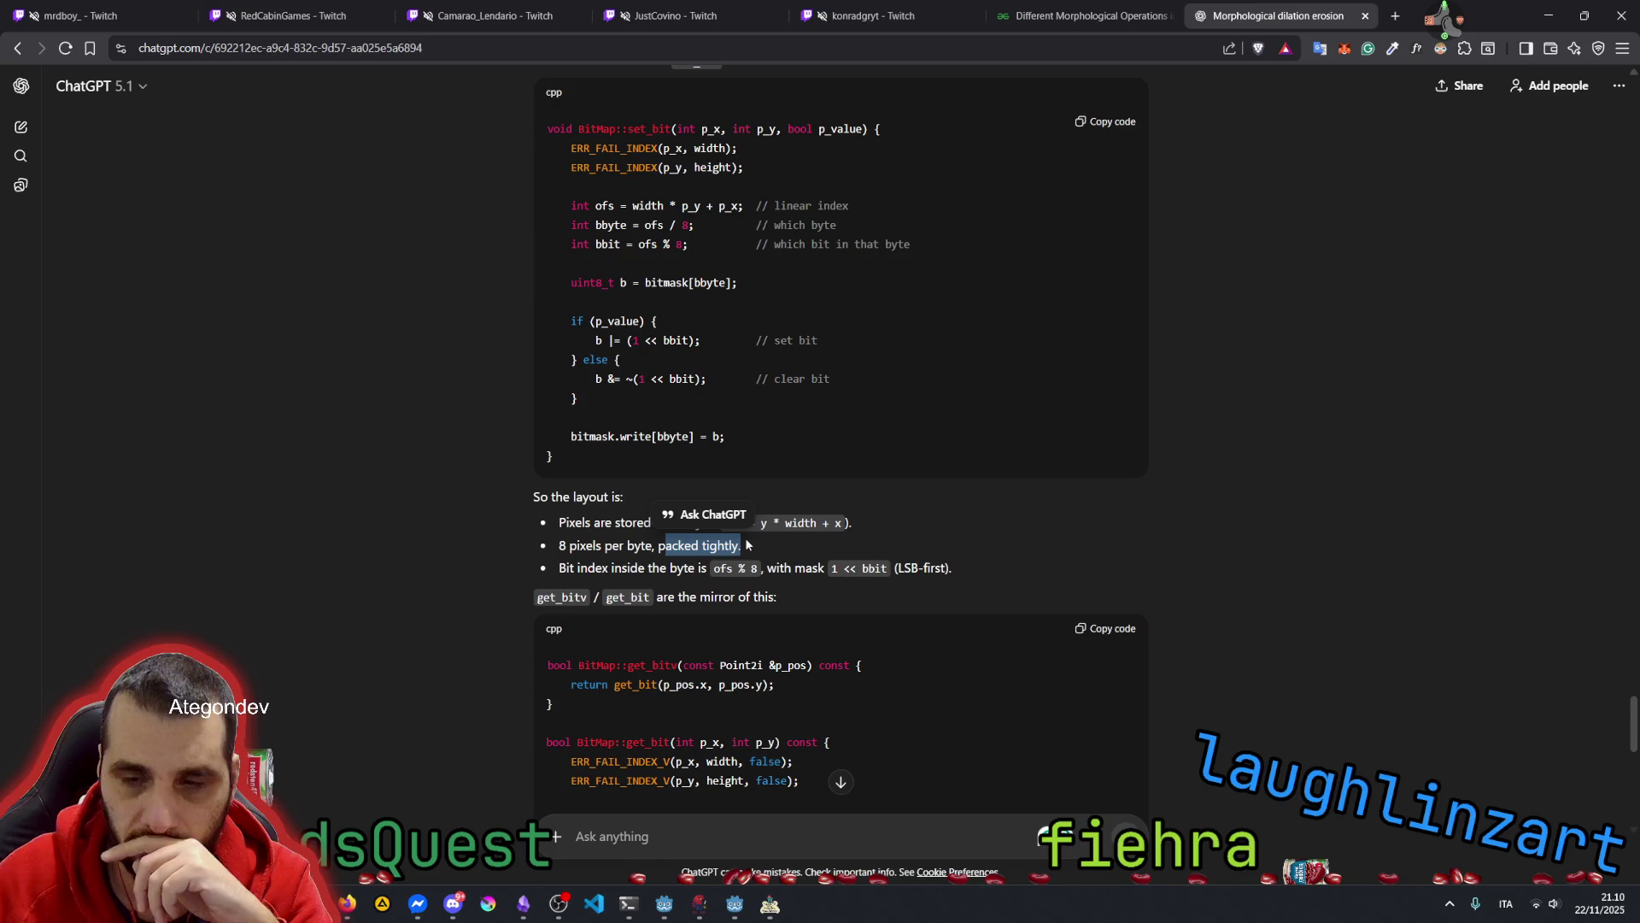
double_click(640, 545)
drag(659, 545, 733, 553)
double_click(579, 568)
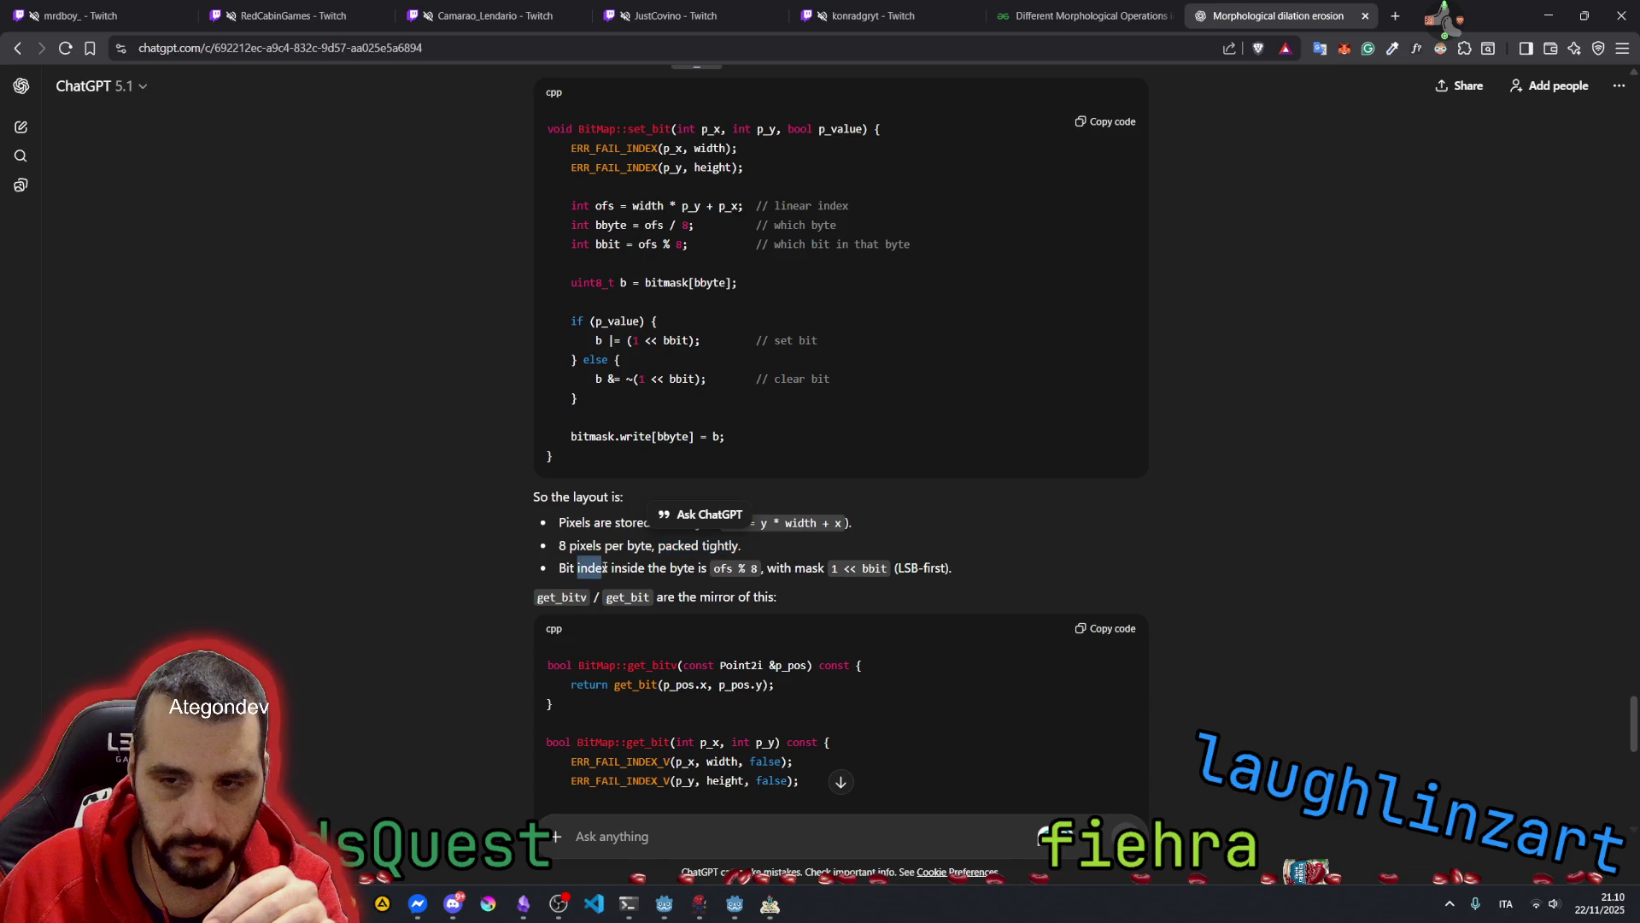
click(677, 567)
drag(776, 568, 826, 568)
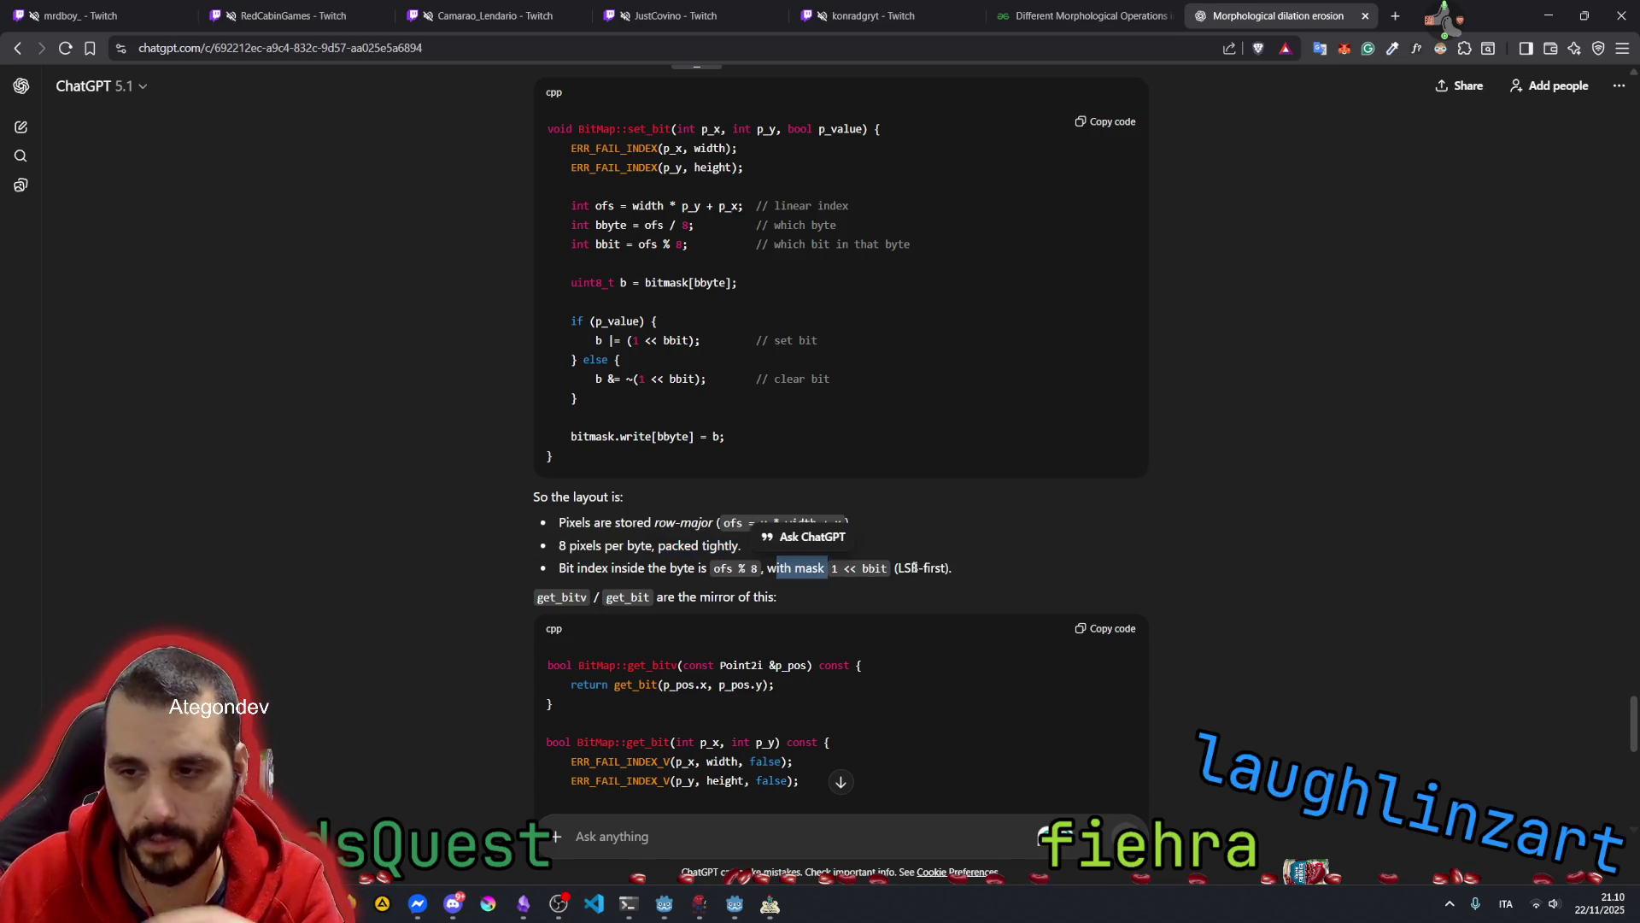
double_click(918, 568)
click(658, 590)
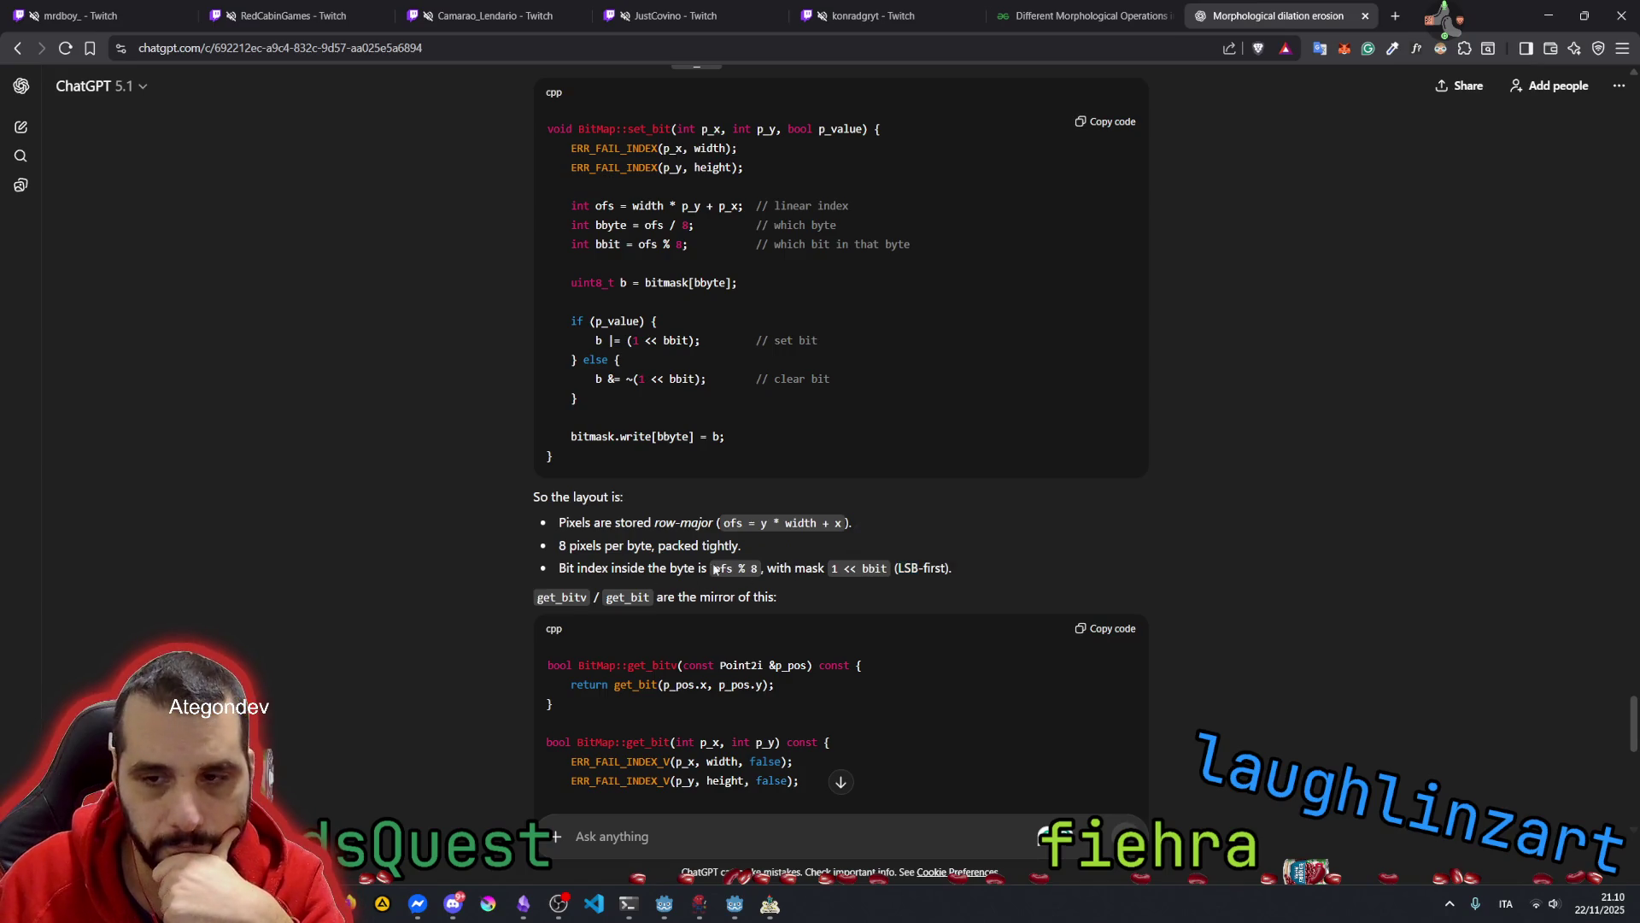
scroll(751, 548, down, 2)
scroll(771, 455, down, 2)
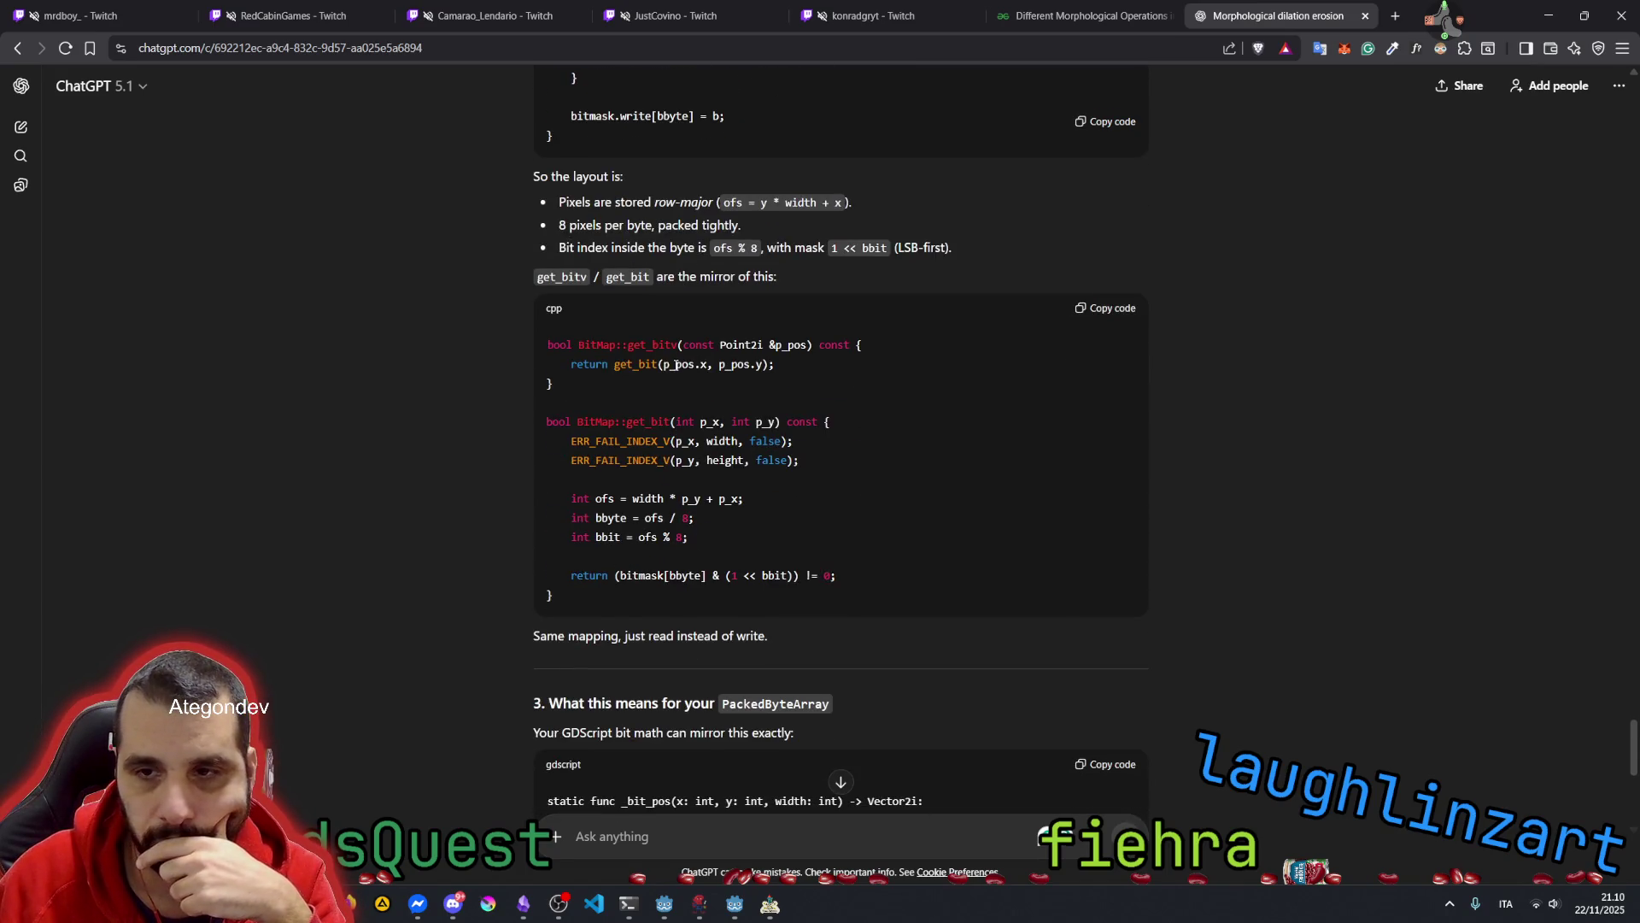
scroll(649, 521, down, 3)
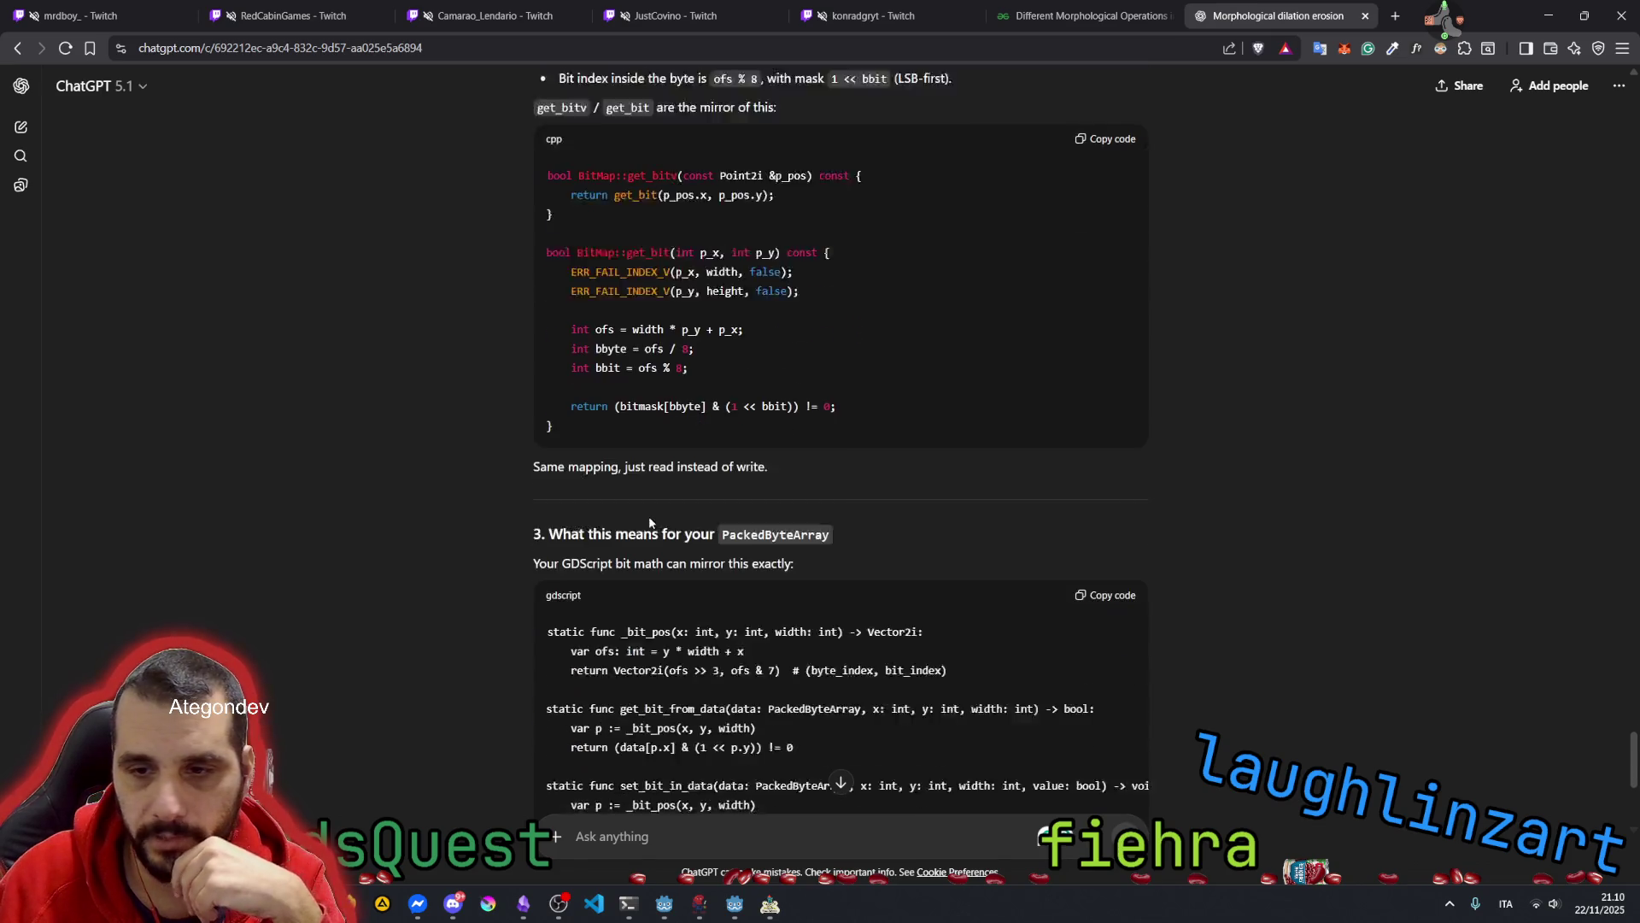
drag(568, 395, 698, 395)
double_click(751, 396)
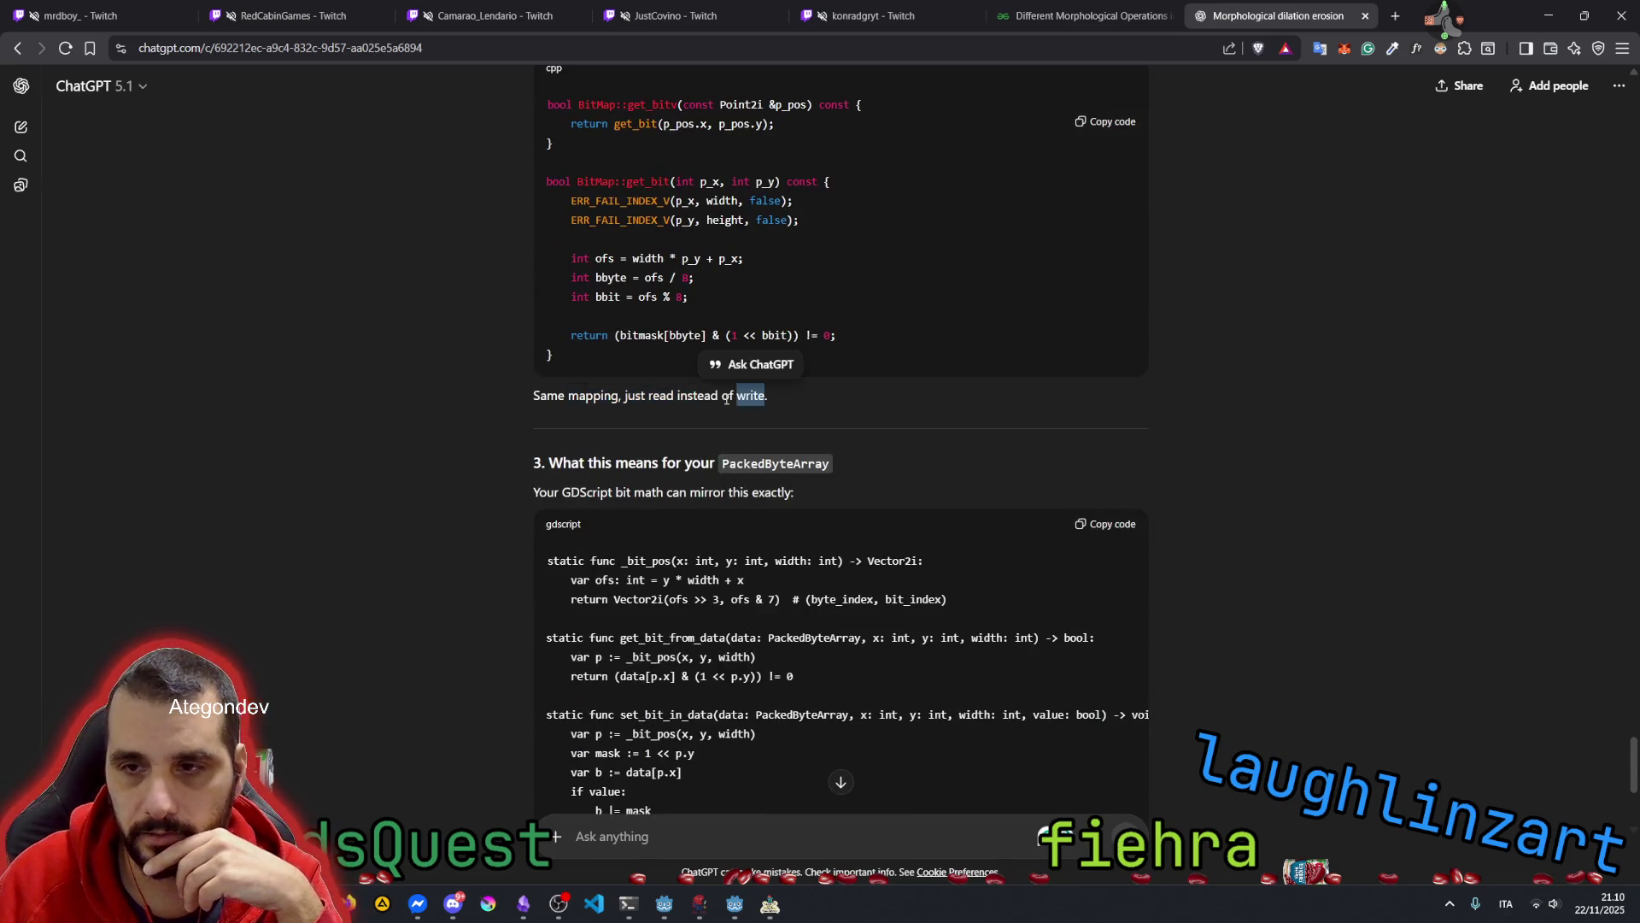
double_click(699, 397)
mouse_move(581, 466)
mouse_down()
mouse_move(681, 465)
mouse_move(725, 494)
mouse_move(657, 497)
mouse_up()
double_click(740, 493)
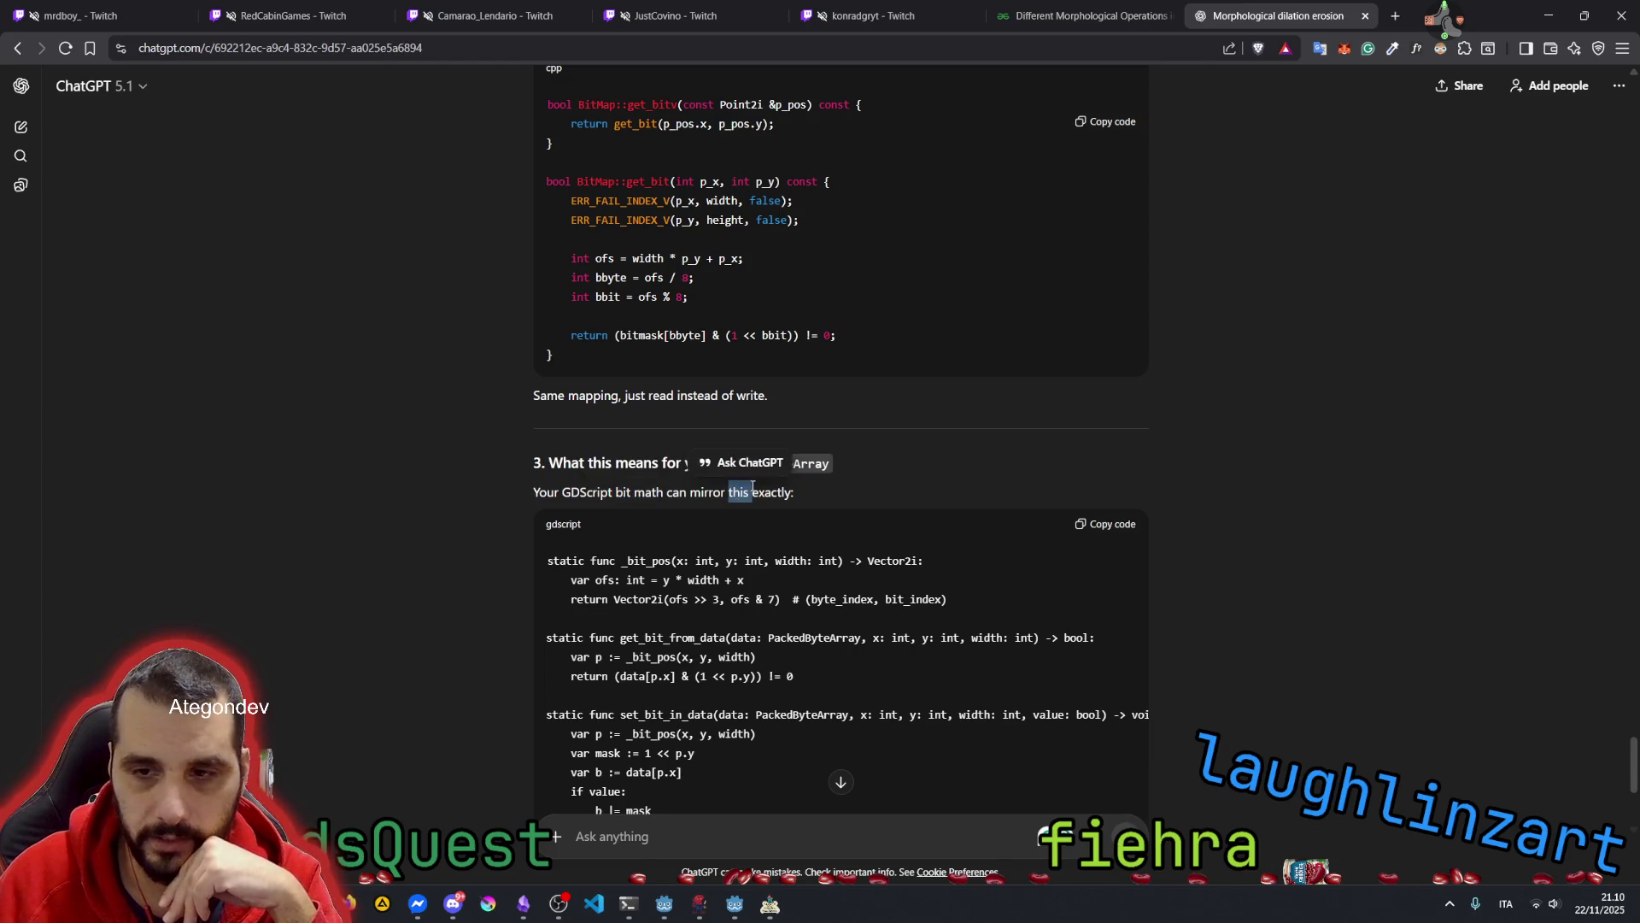
scroll(710, 477, down, 2)
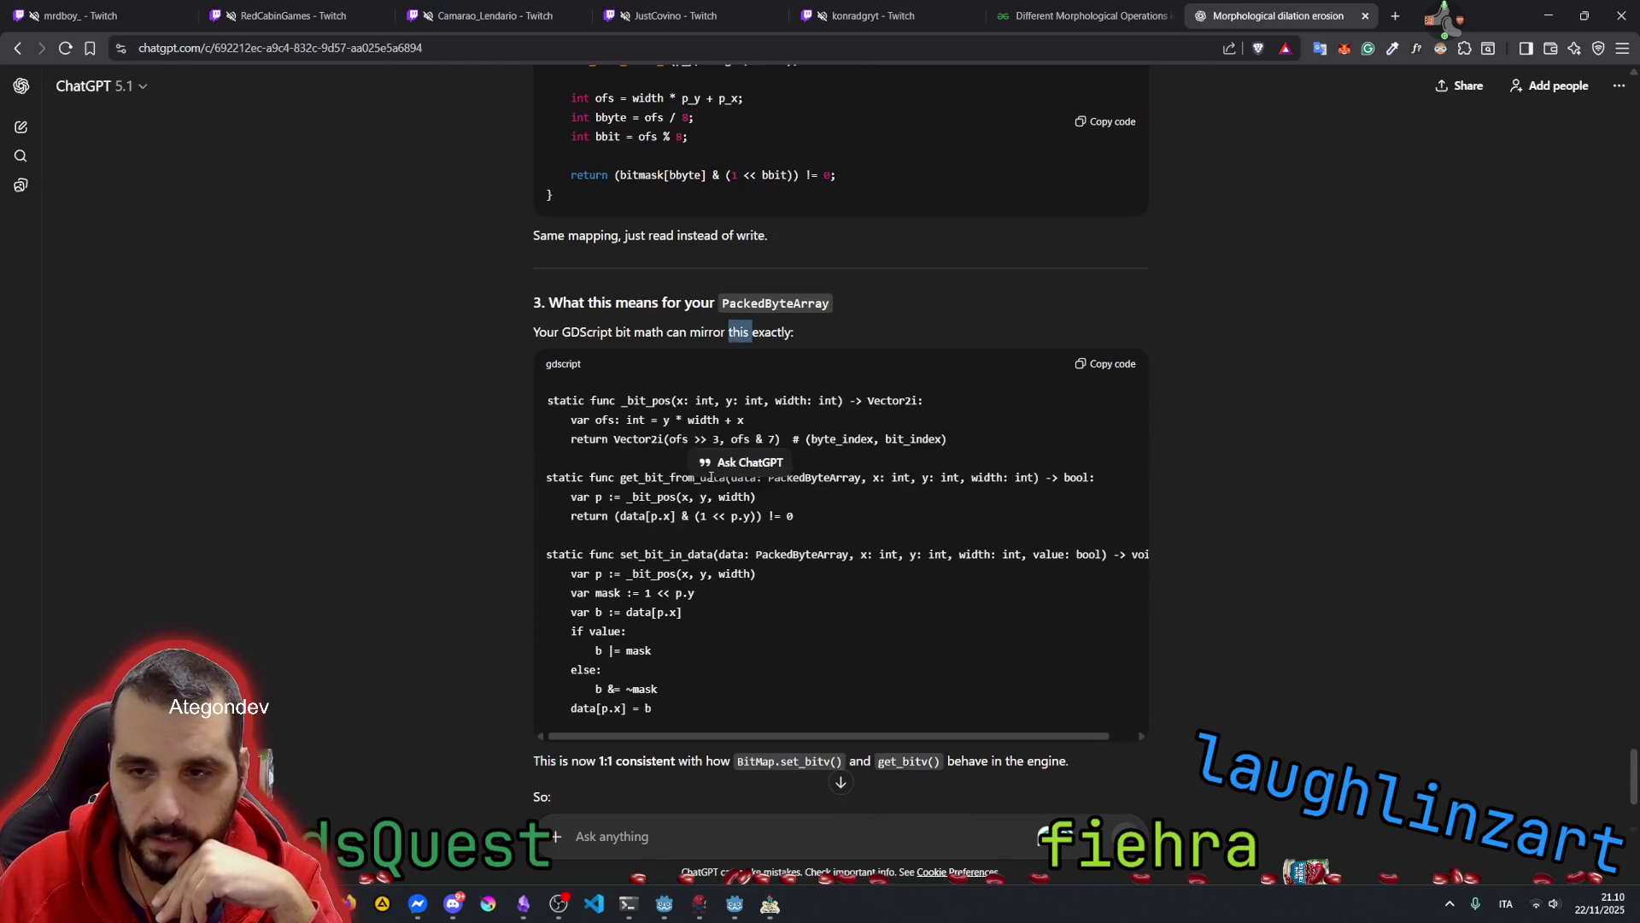
double_click(640, 479)
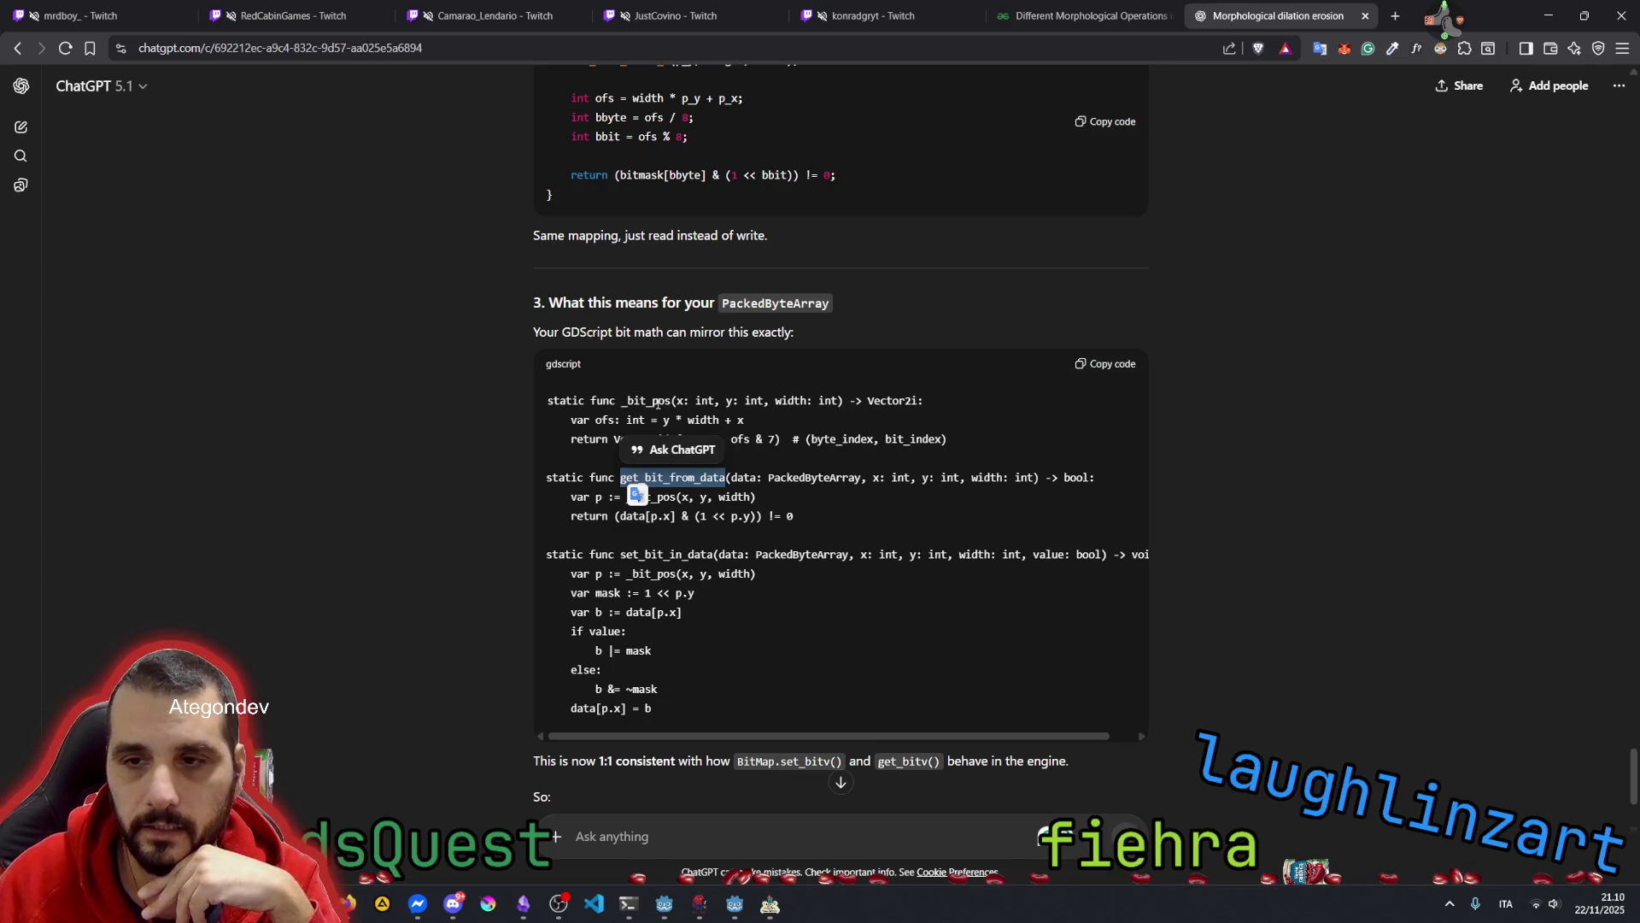
double_click(647, 401)
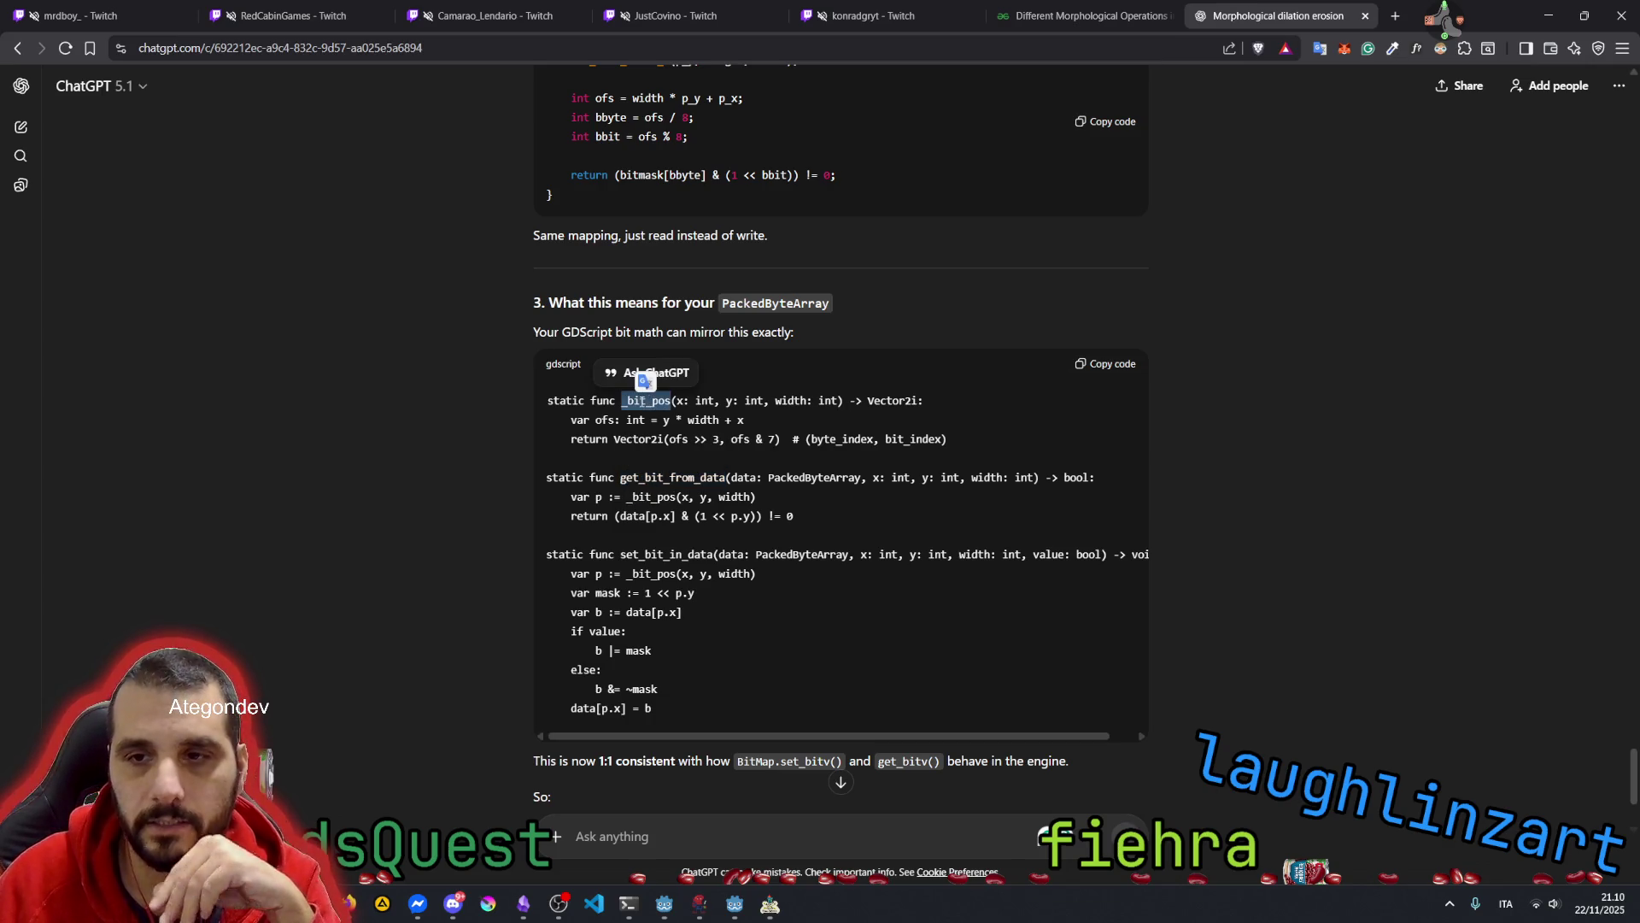
click(711, 401)
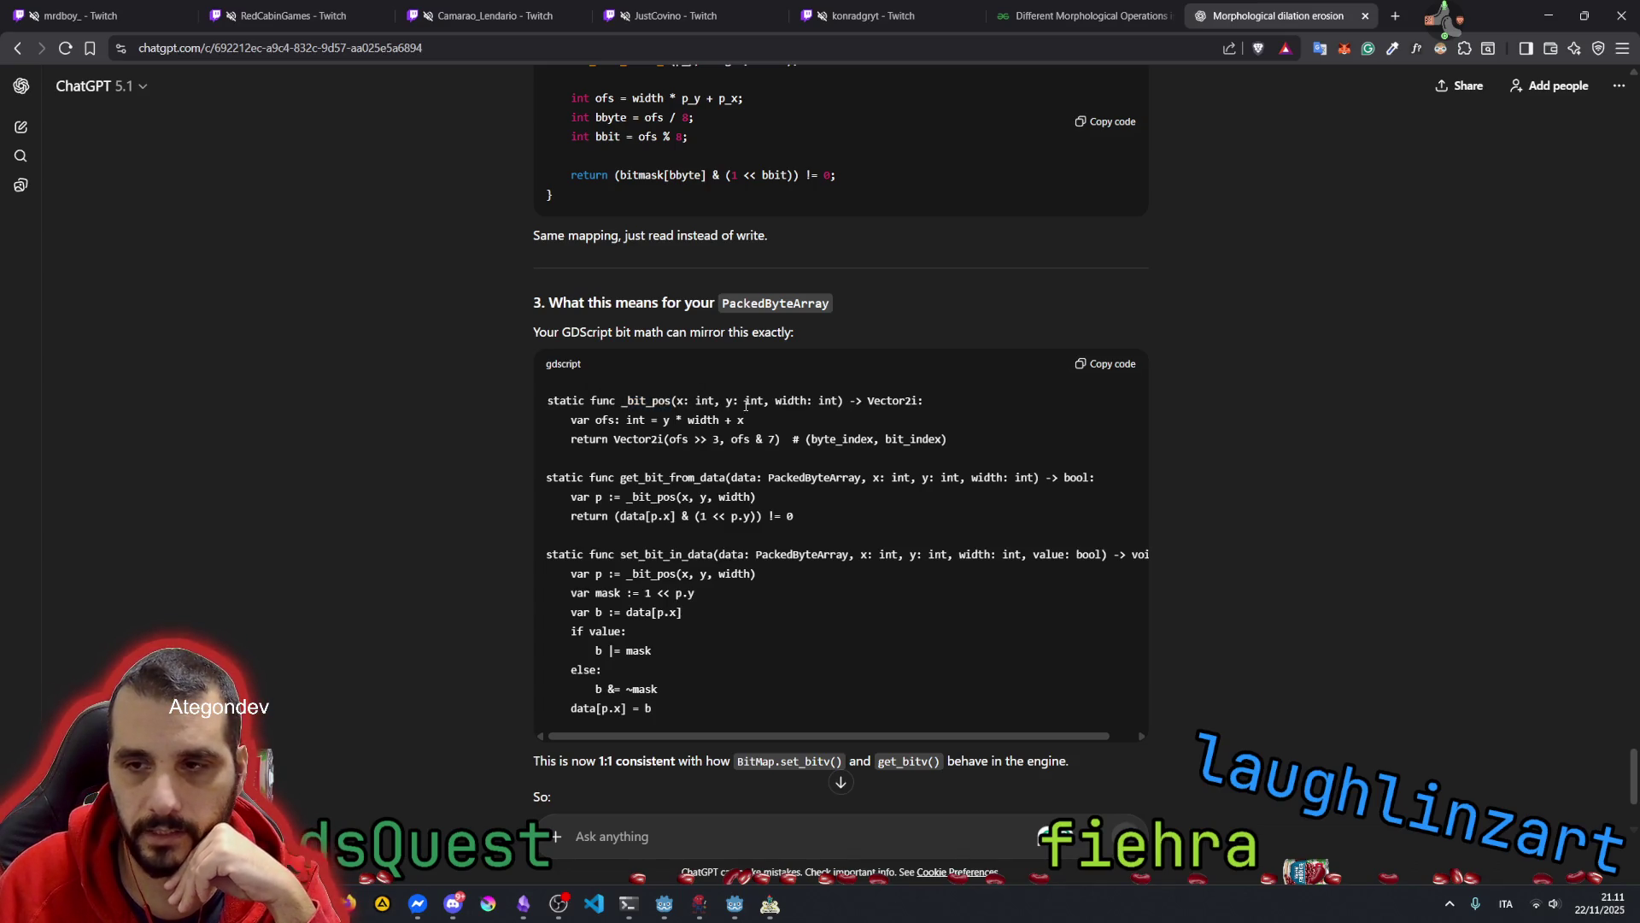
double_click(798, 401)
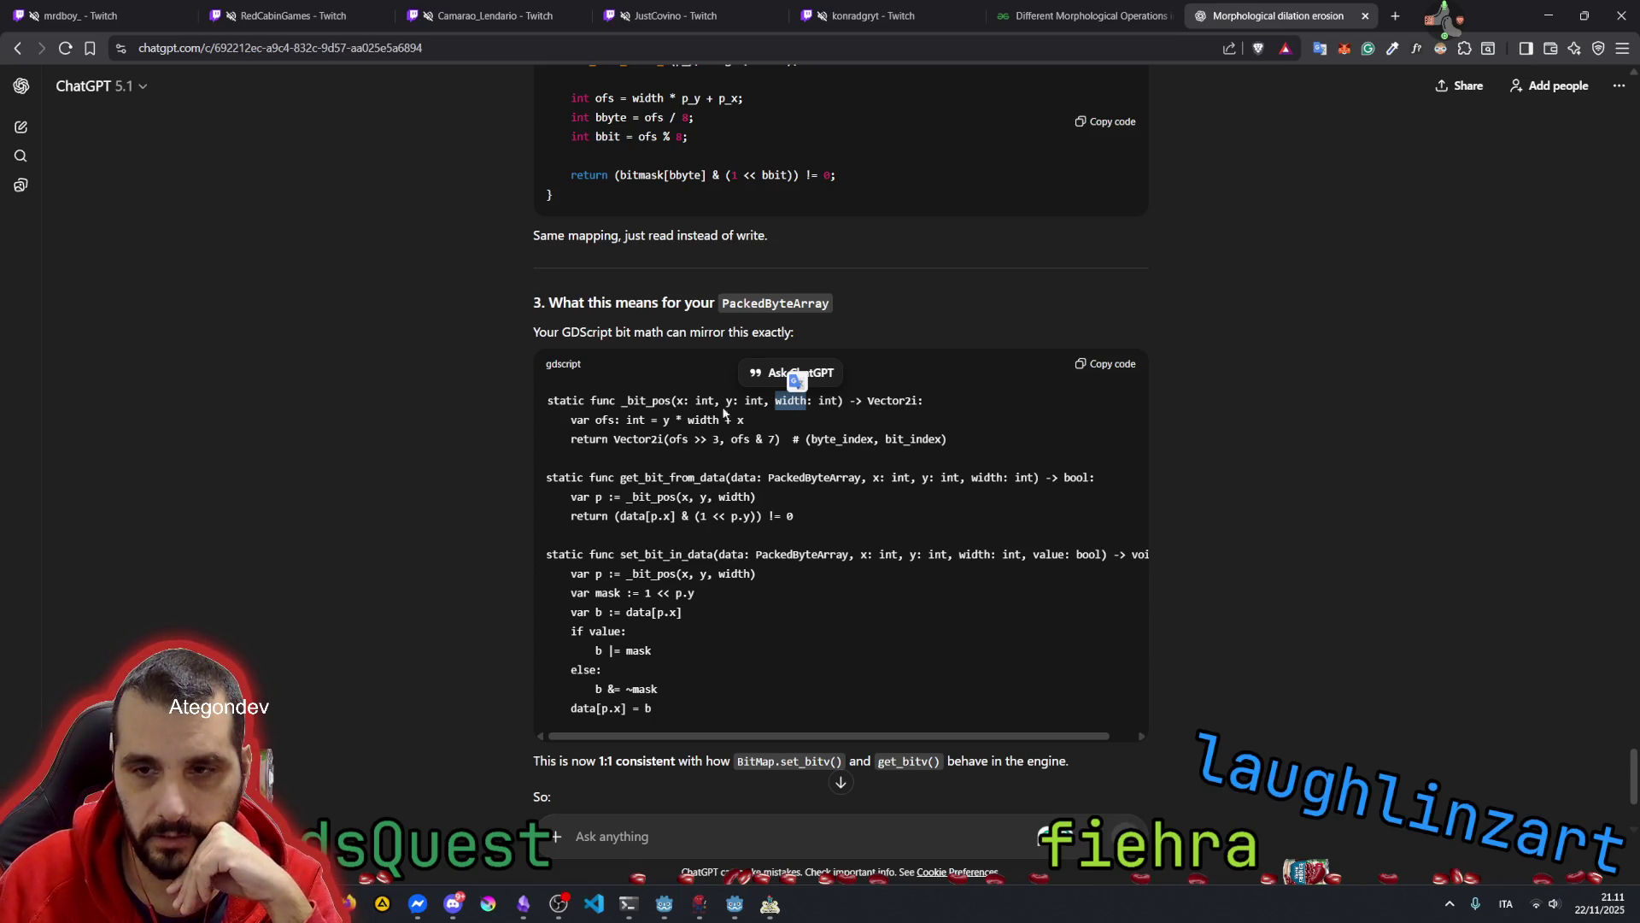
double_click(649, 438)
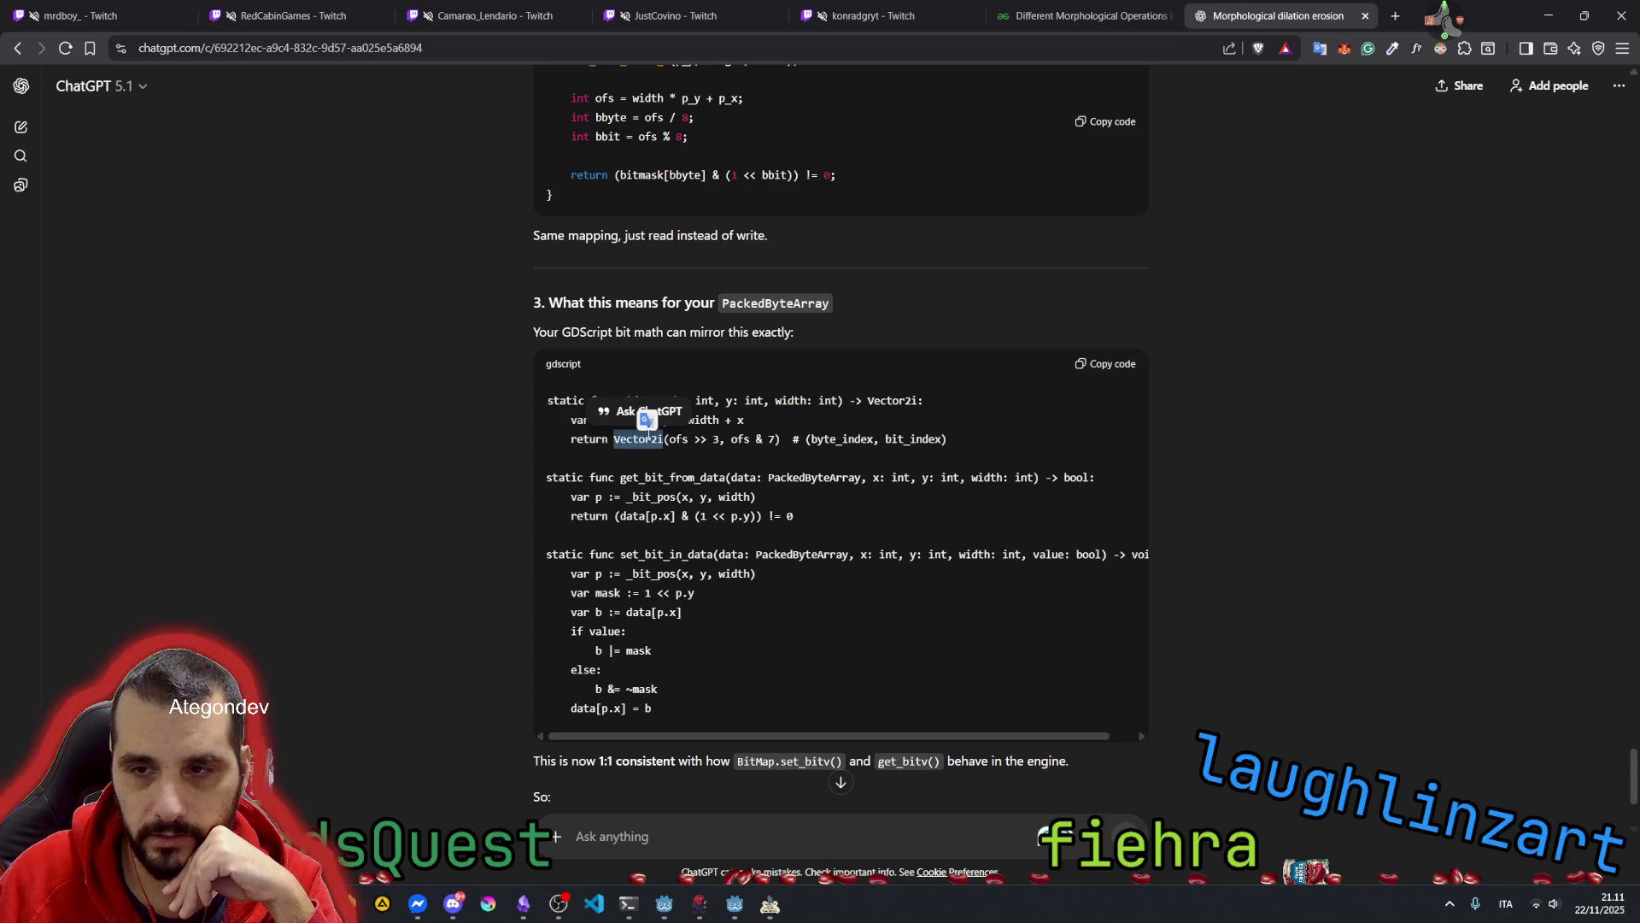
drag(732, 439, 777, 440)
double_click(840, 439)
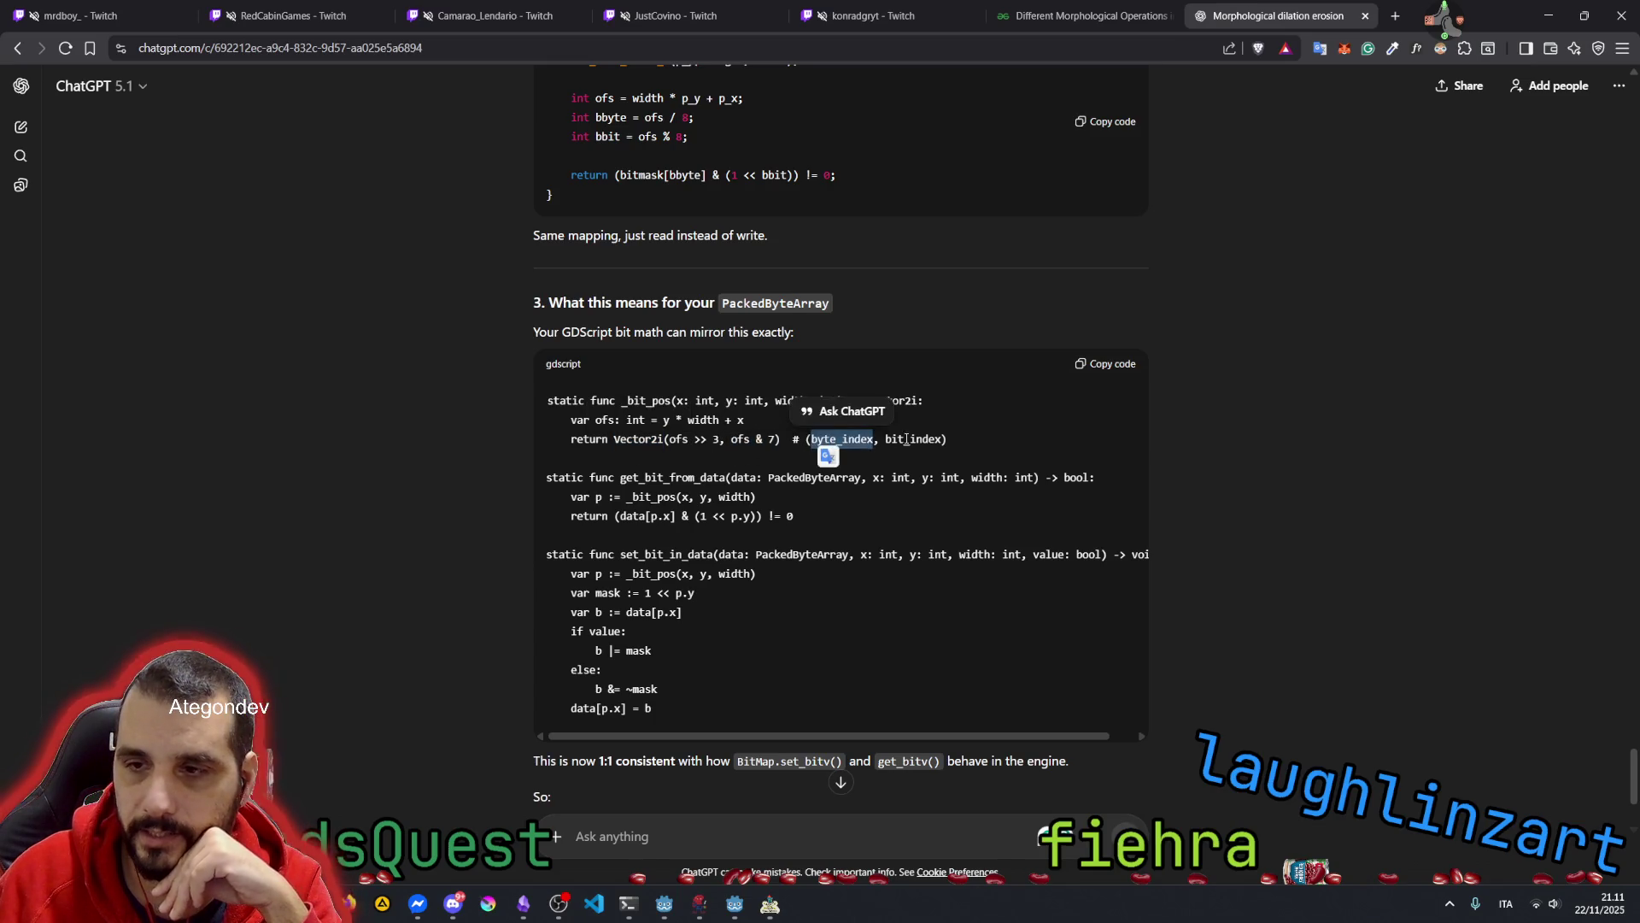
double_click(912, 439)
click(873, 398)
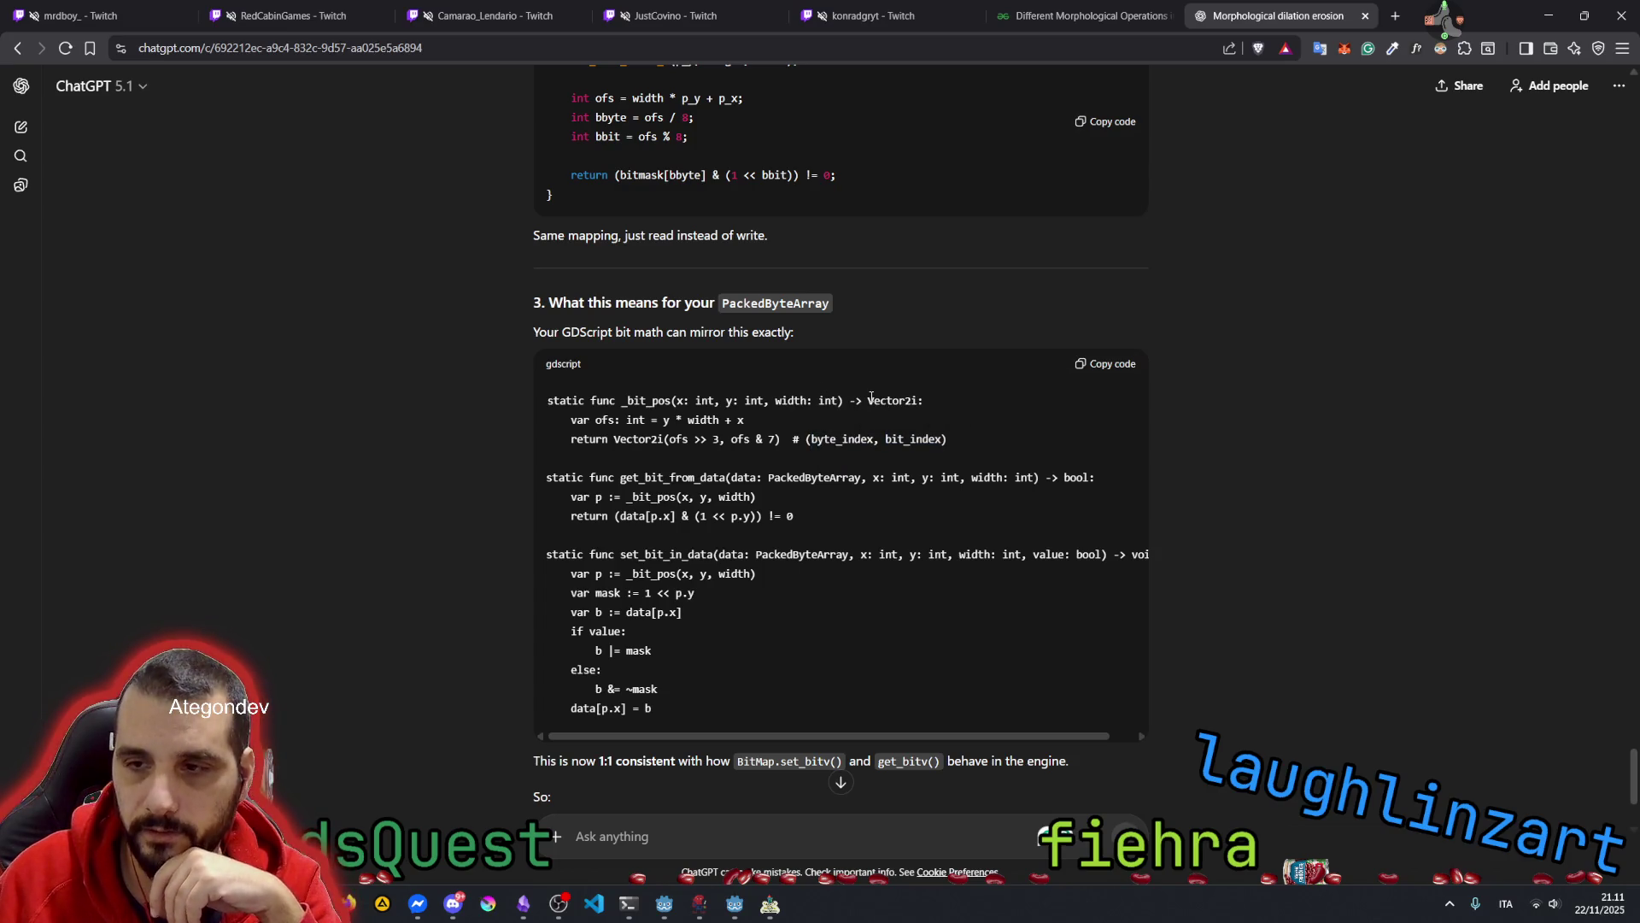
double_click(871, 399)
double_click(842, 440)
click(901, 435)
double_click(901, 437)
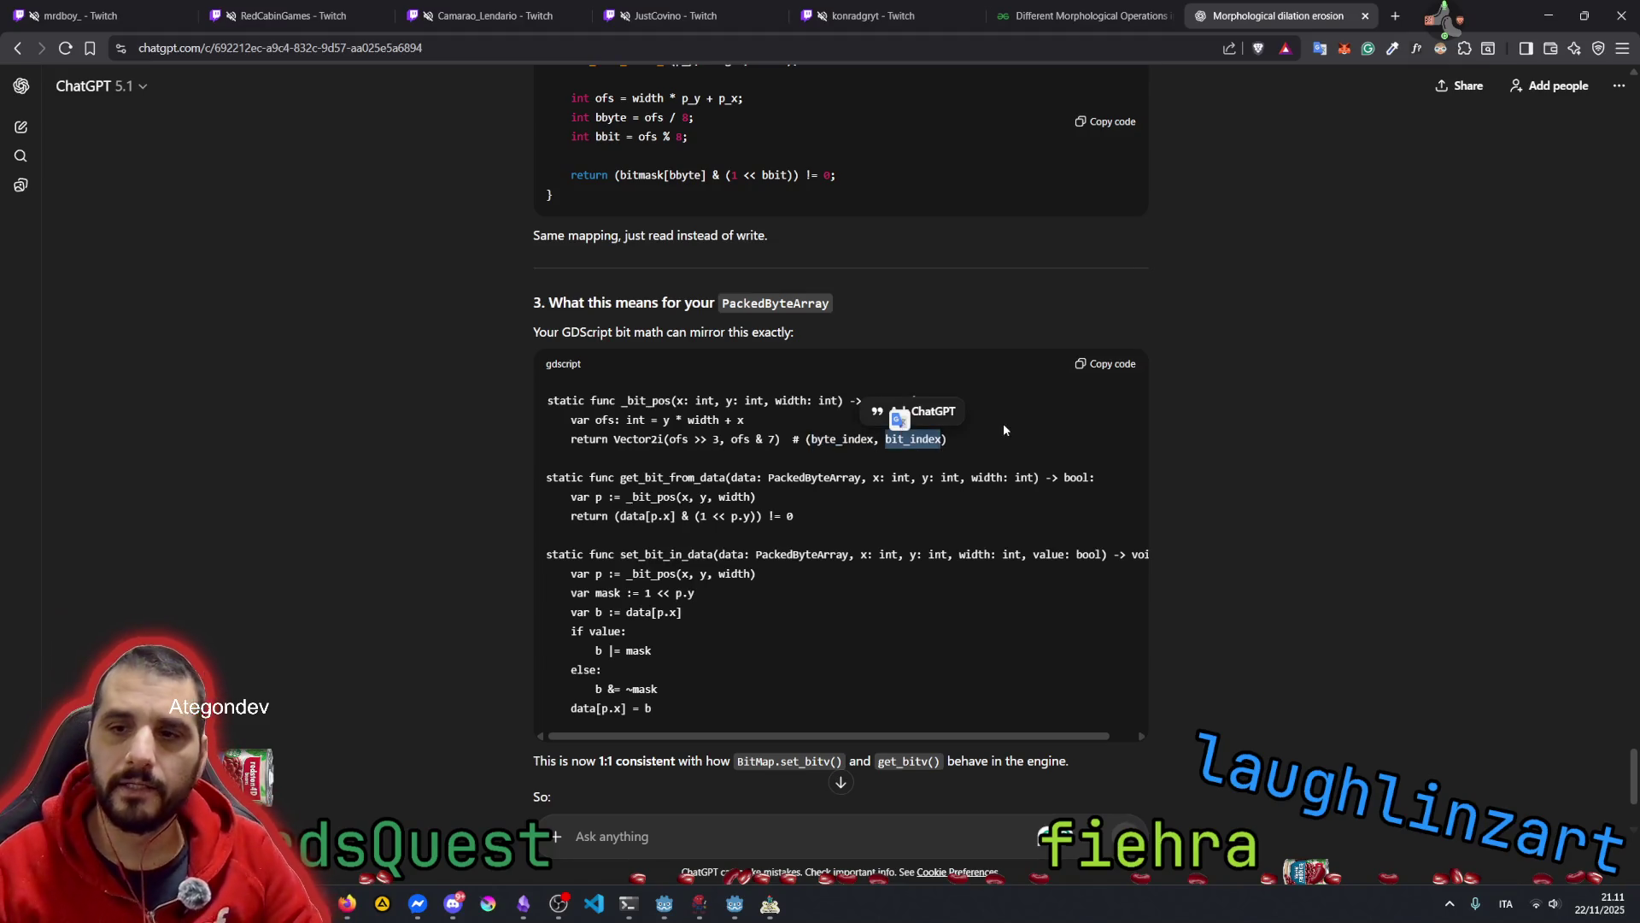
click(542, 442)
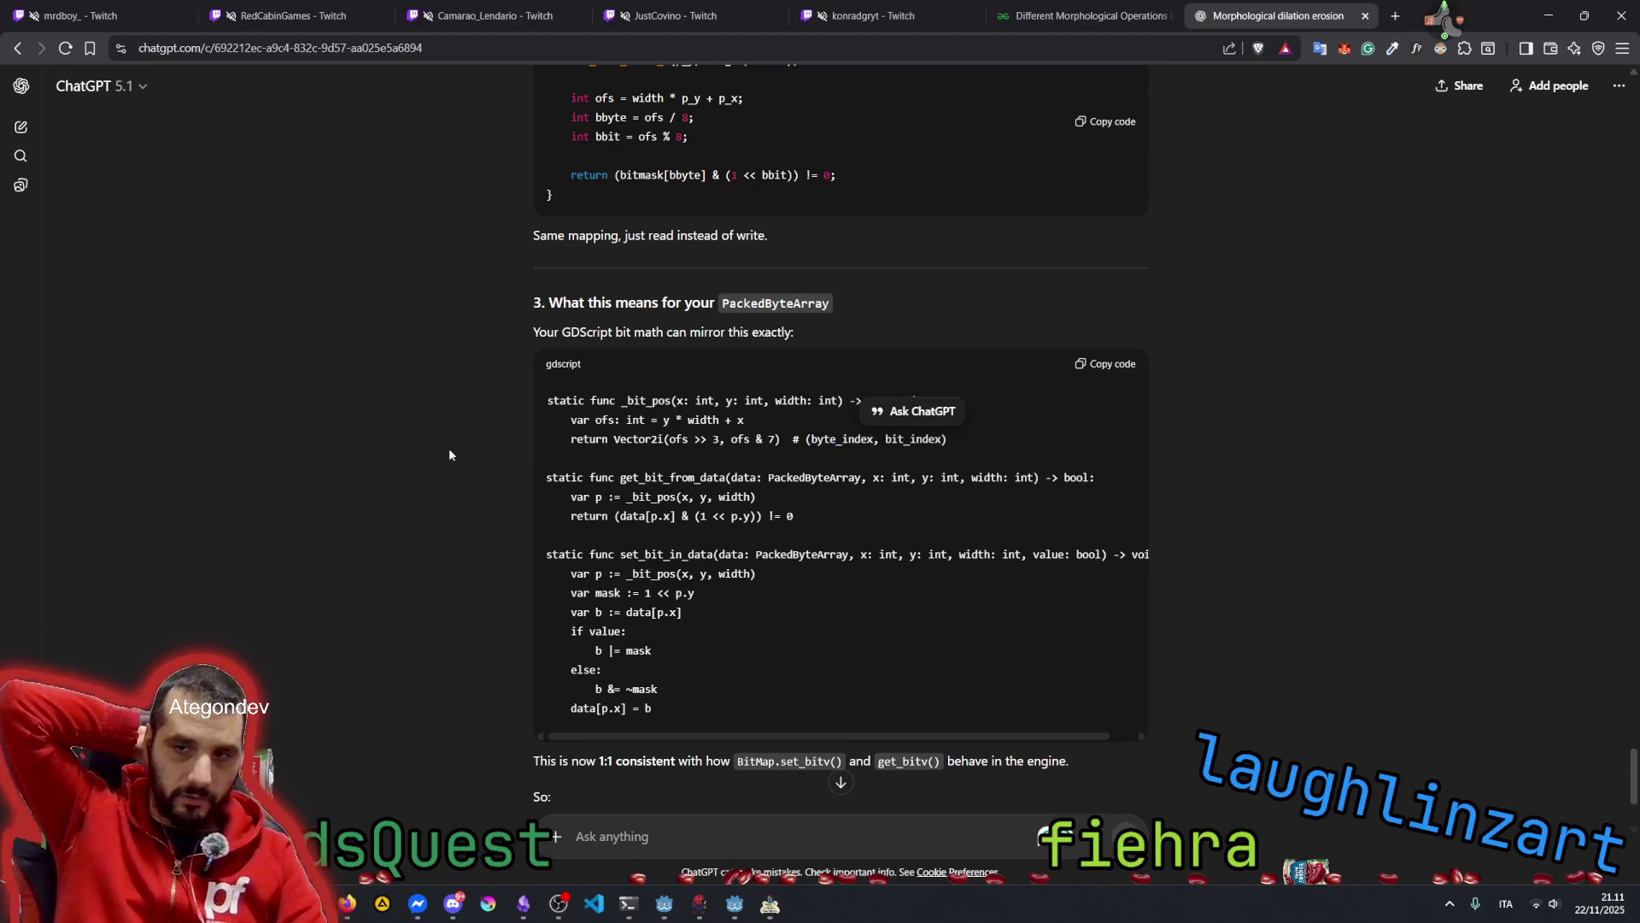
double_click(841, 438)
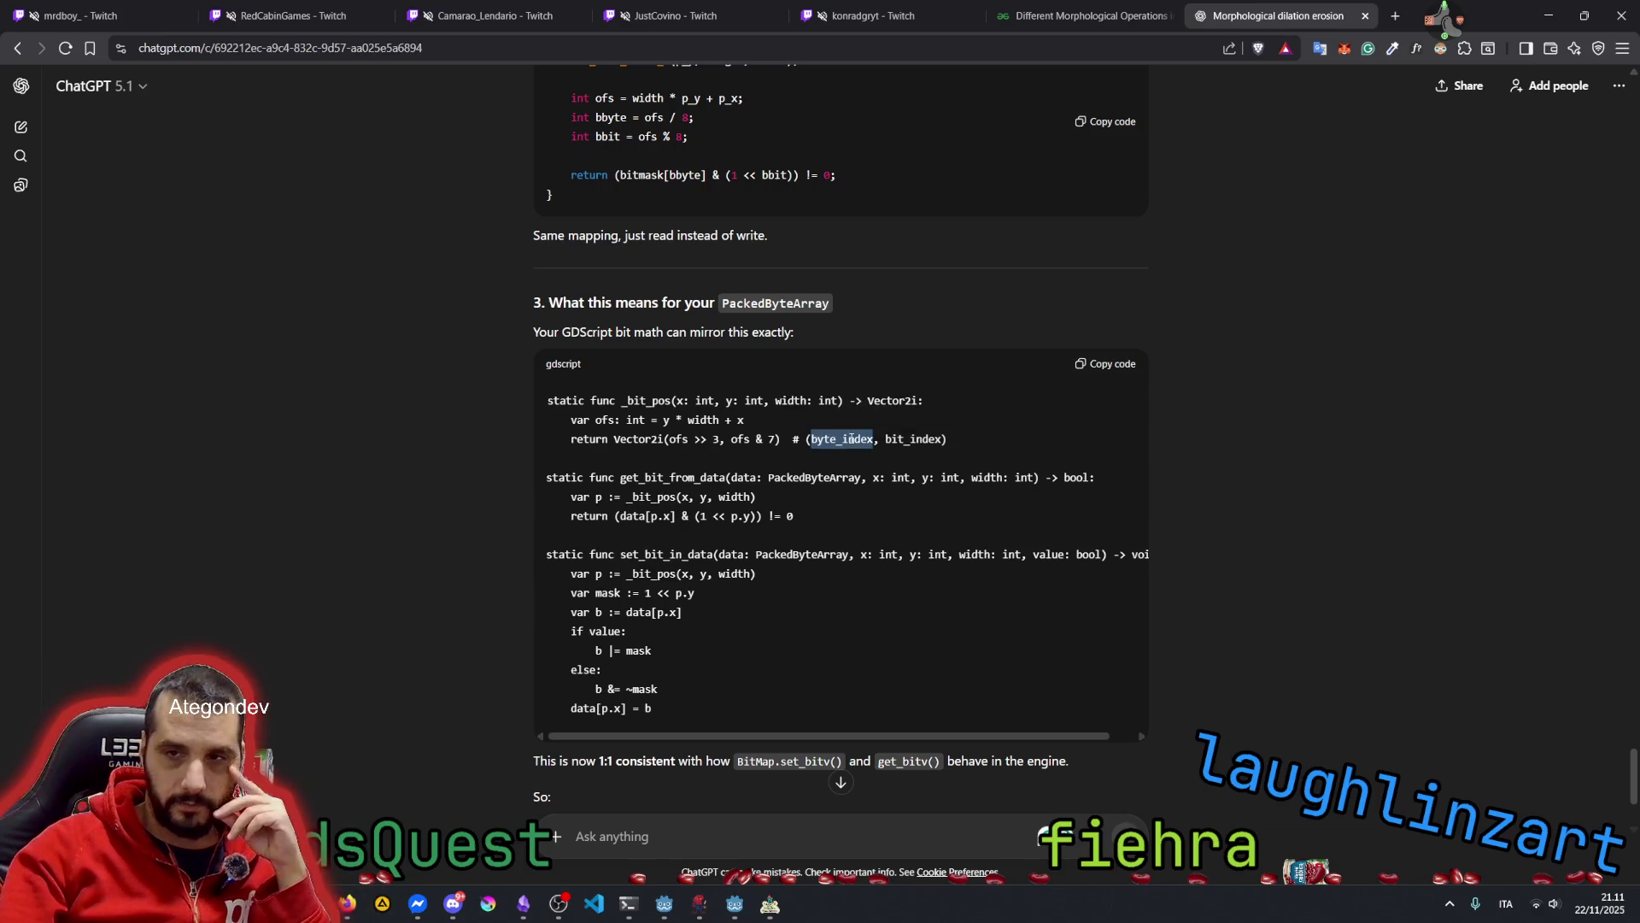
double_click(913, 439)
click(514, 494)
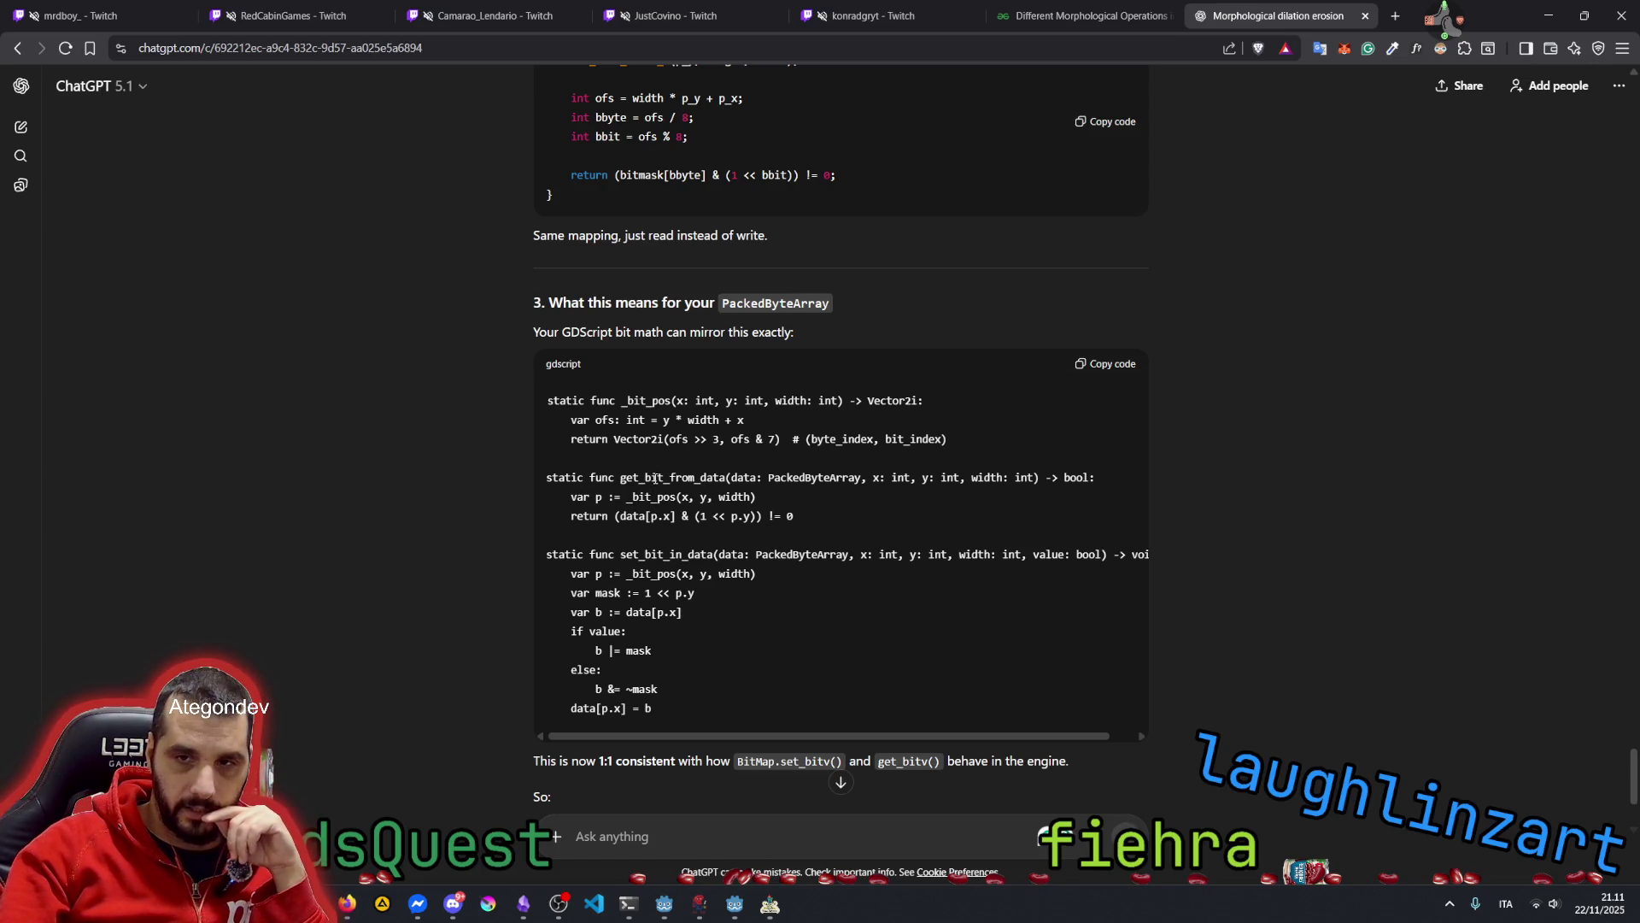
double_click(753, 480)
double_click(822, 479)
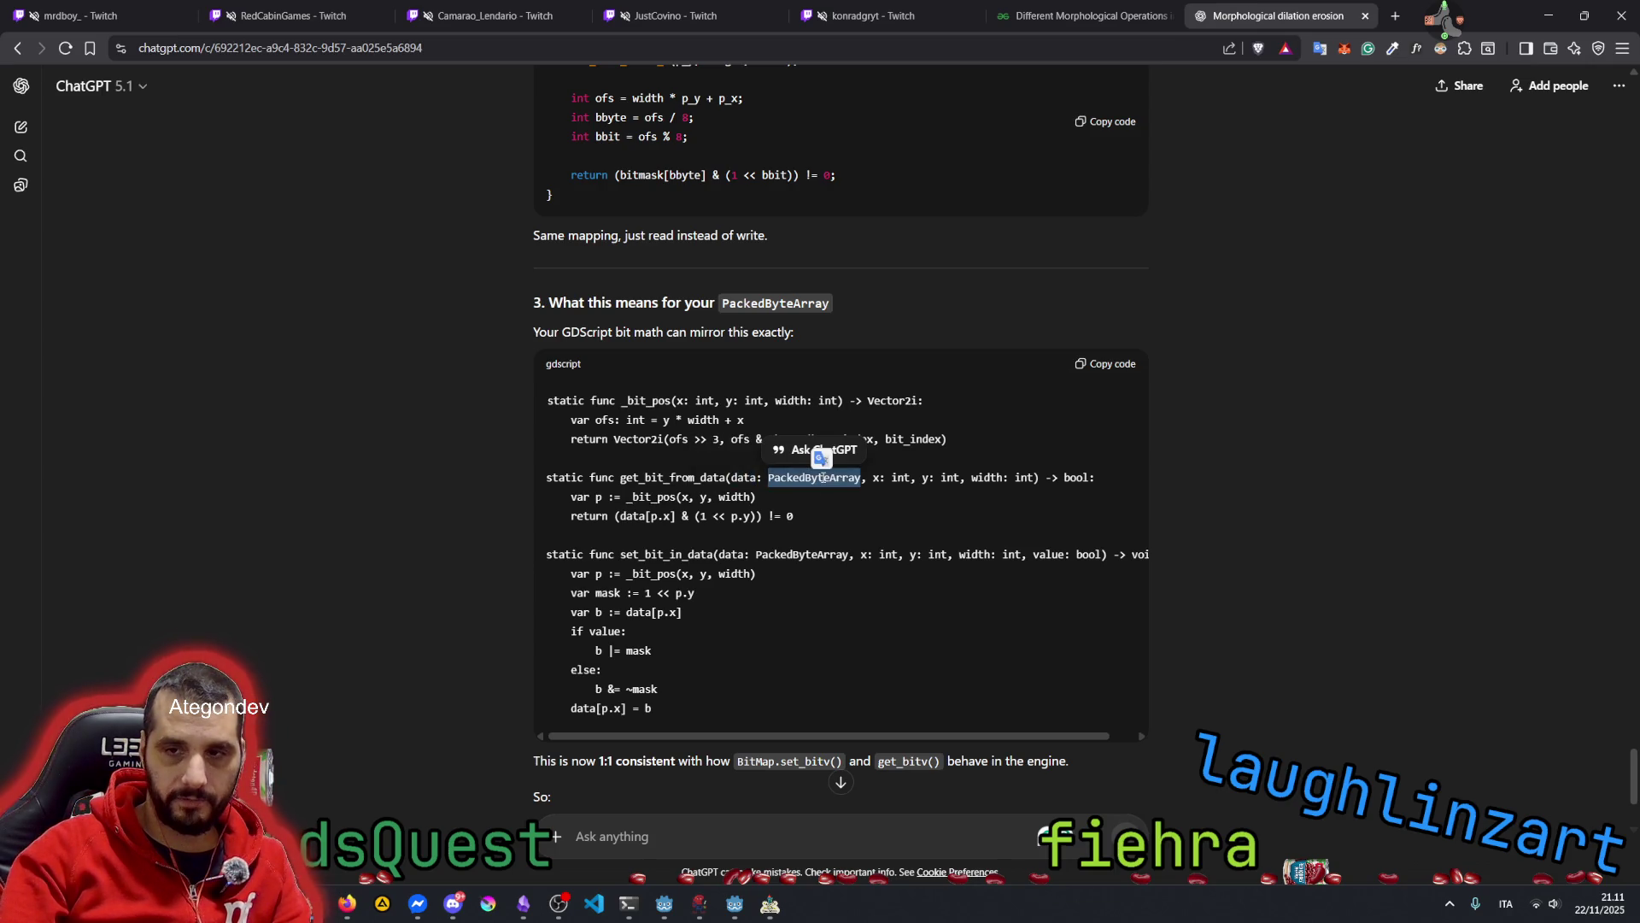
double_click(942, 478)
double_click(987, 478)
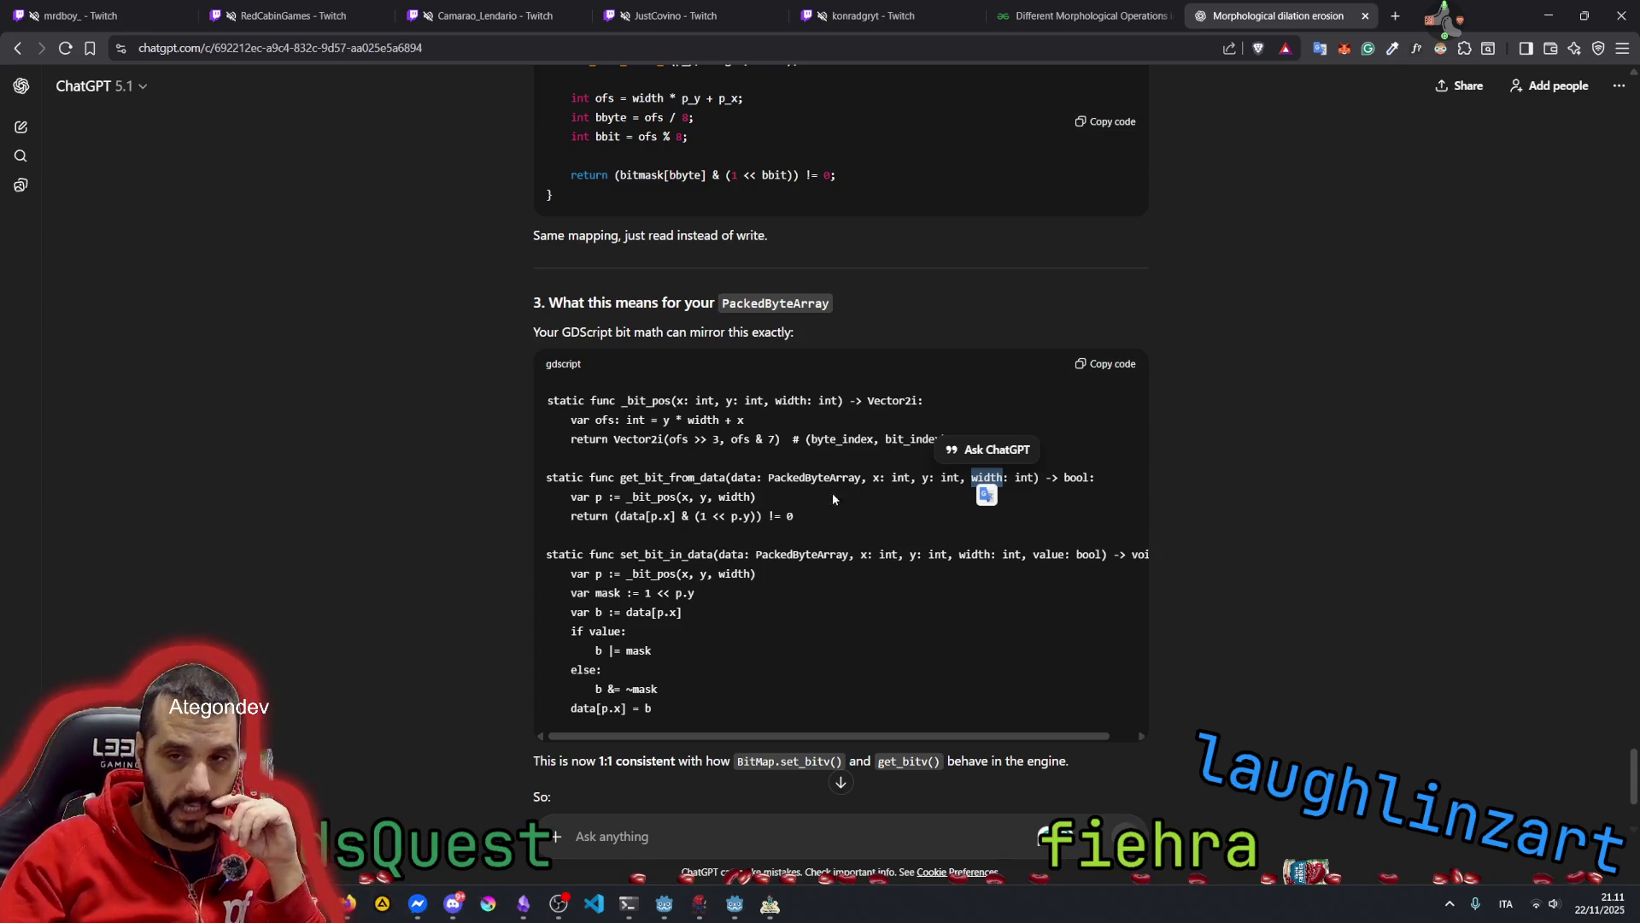
double_click(634, 515)
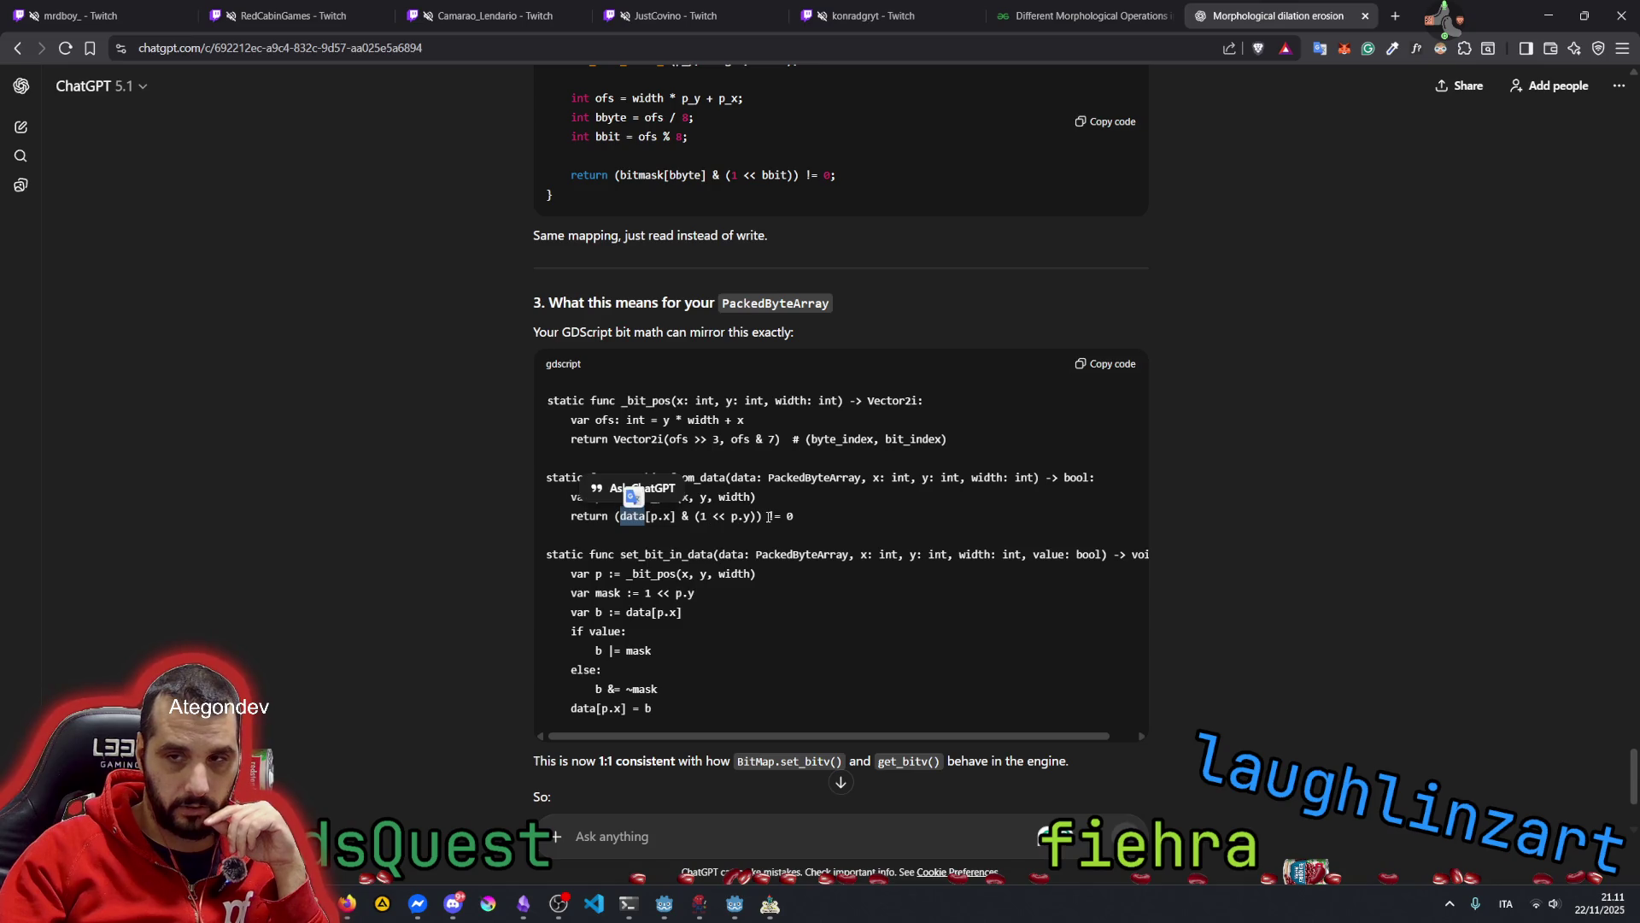
double_click(1076, 476)
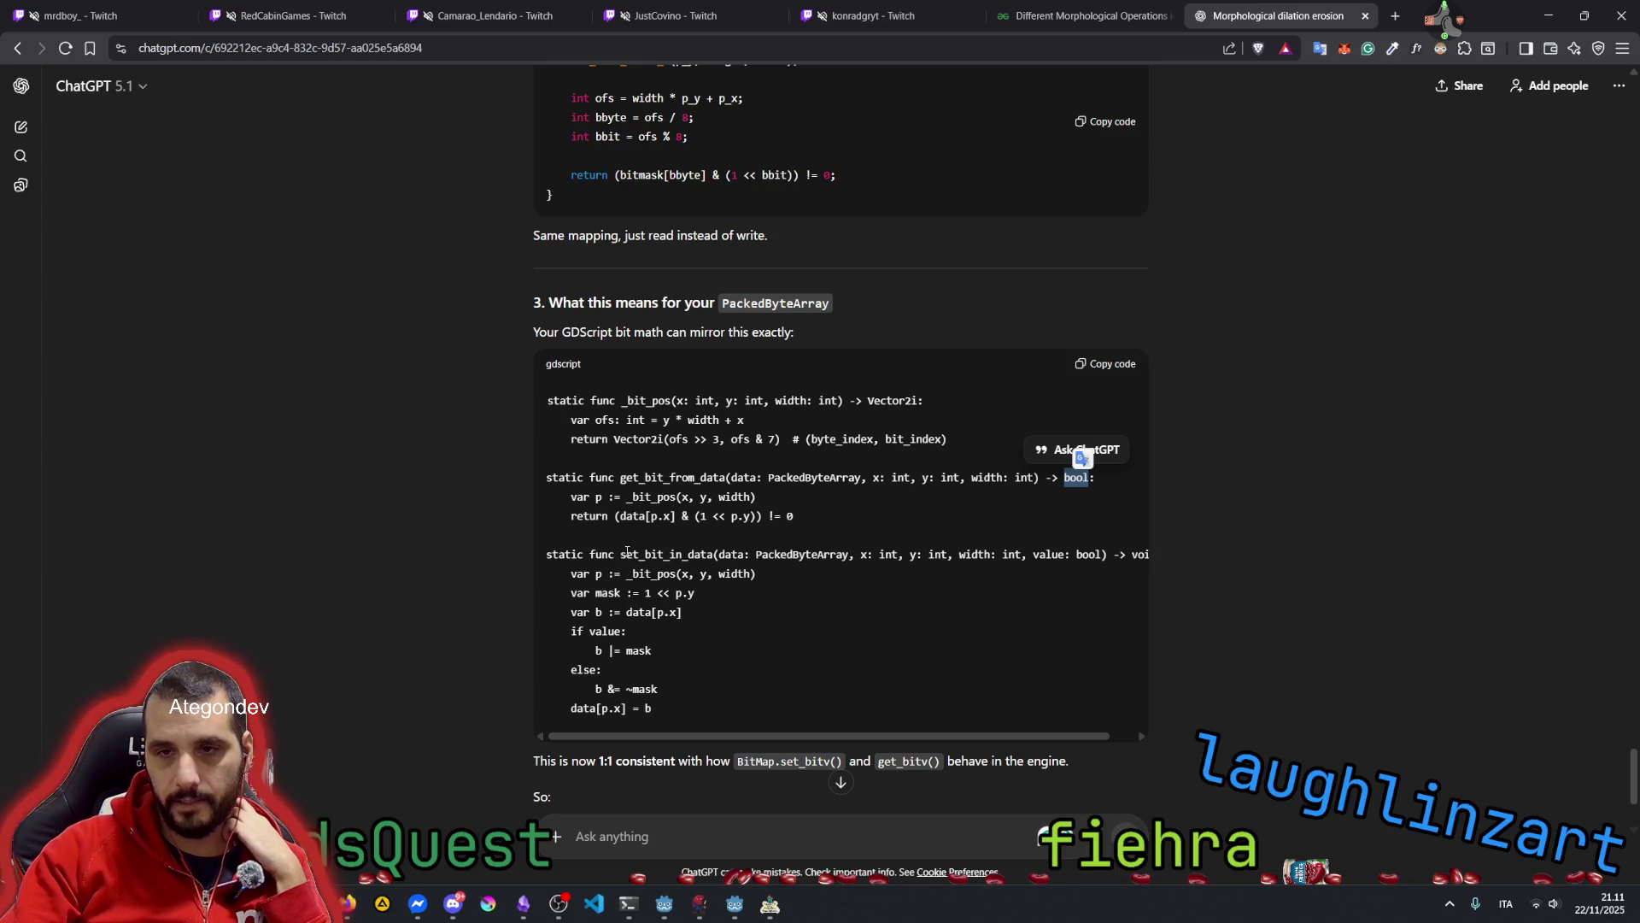
drag(623, 554, 712, 554)
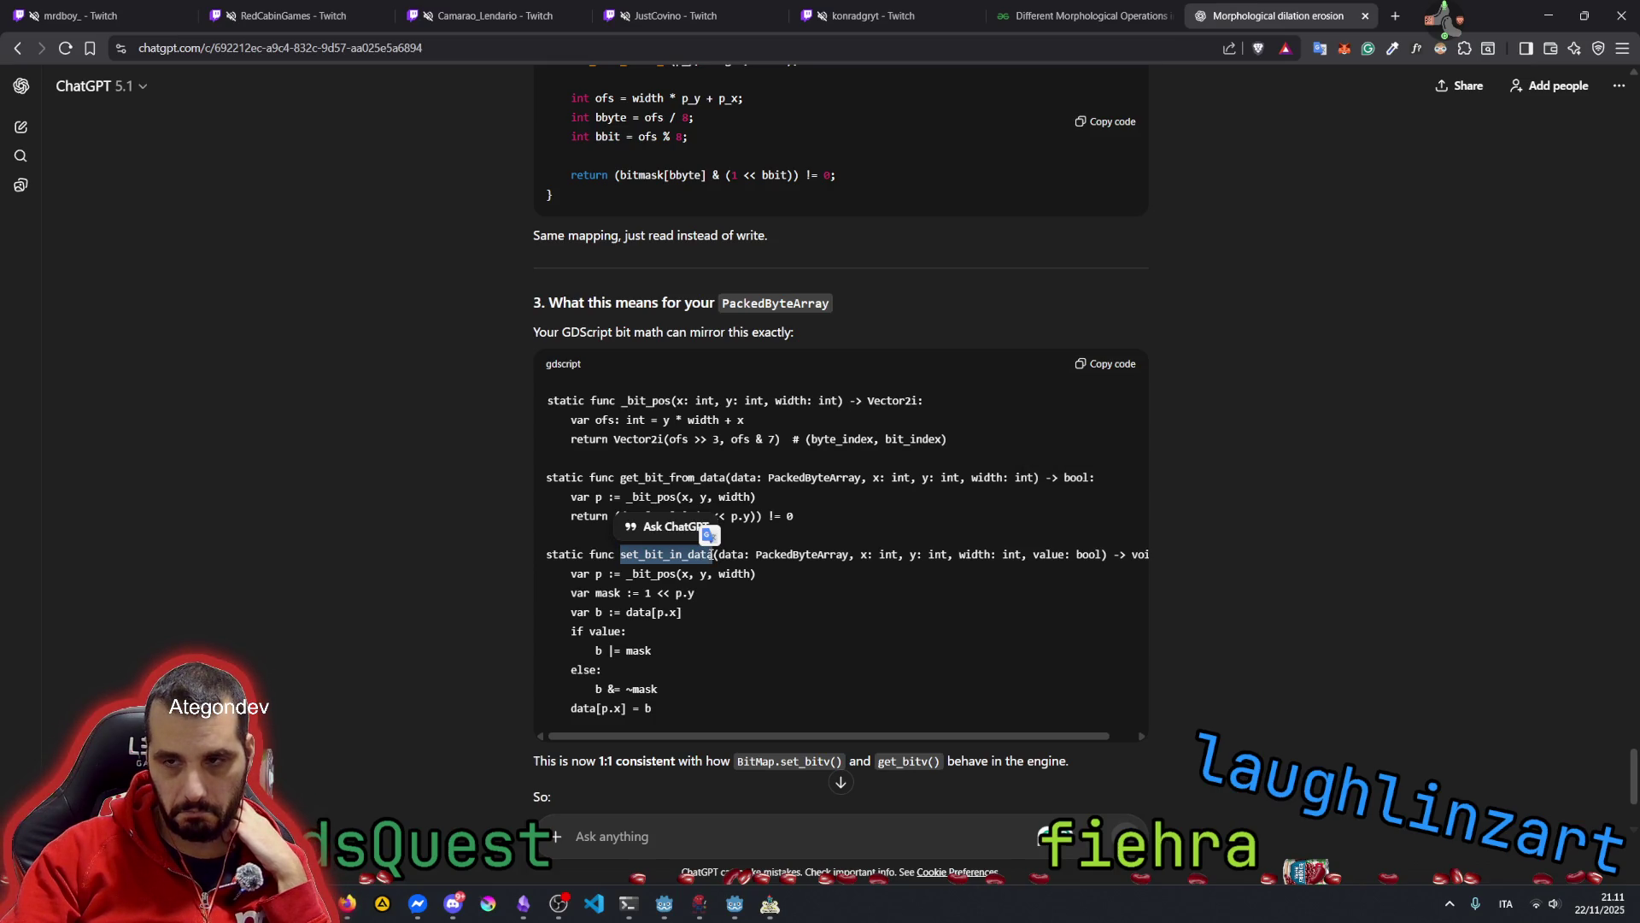
scroll(694, 557, down, 3)
Ask ChatGPT to erode a data: PackedByteArray with bit shifting and bitwise operations using an SE-8
click(465, 520)
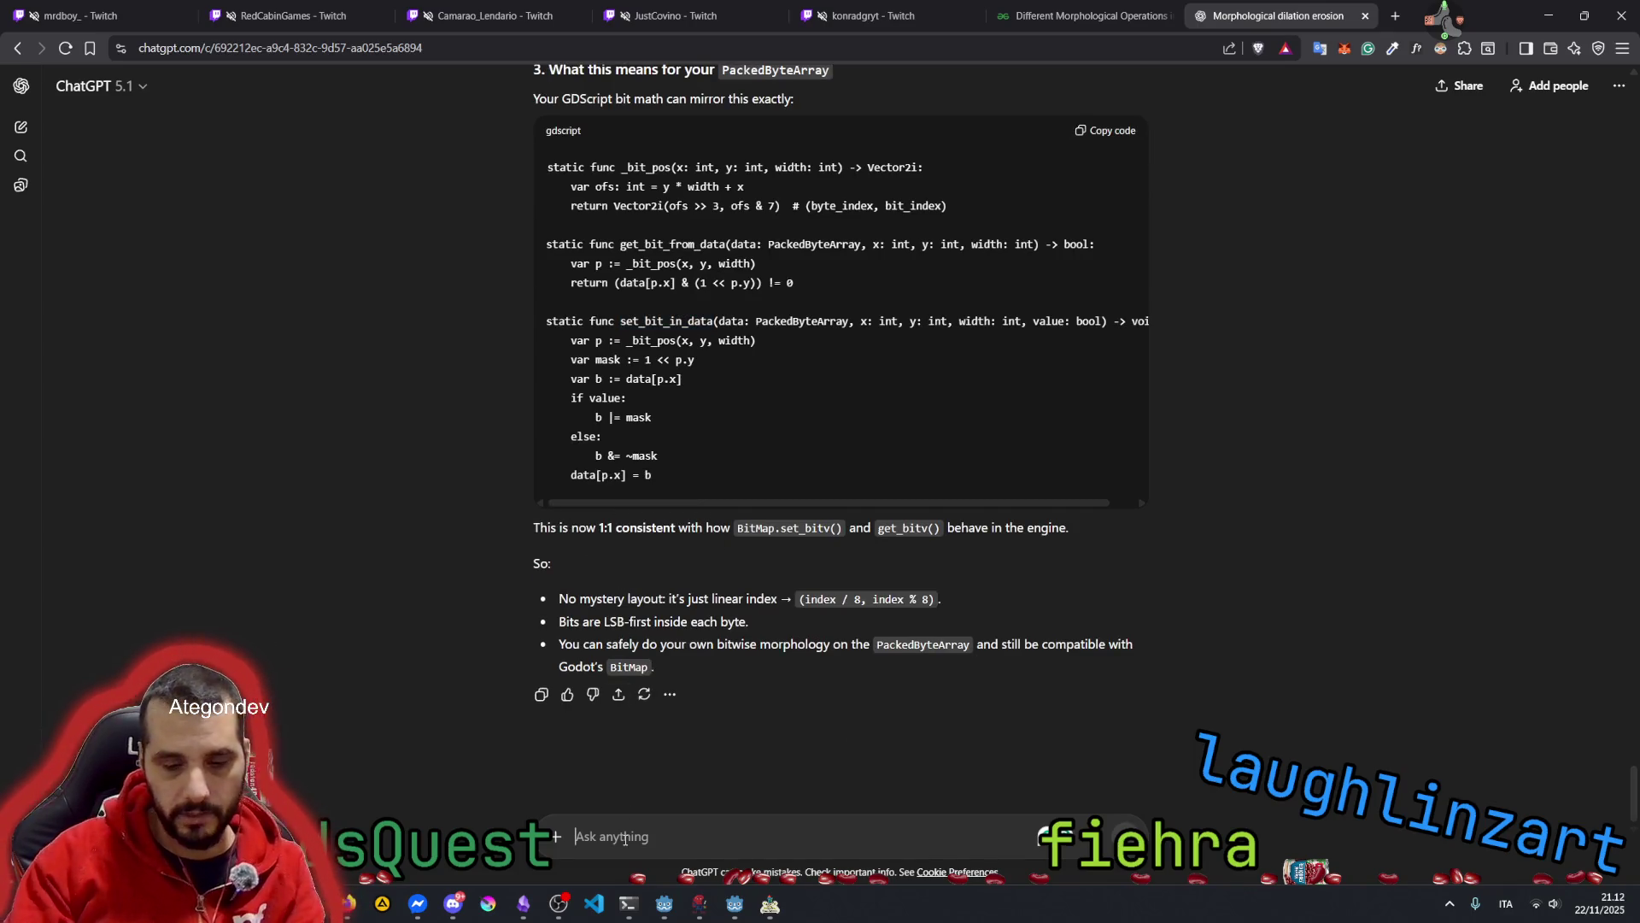
text(all this w)
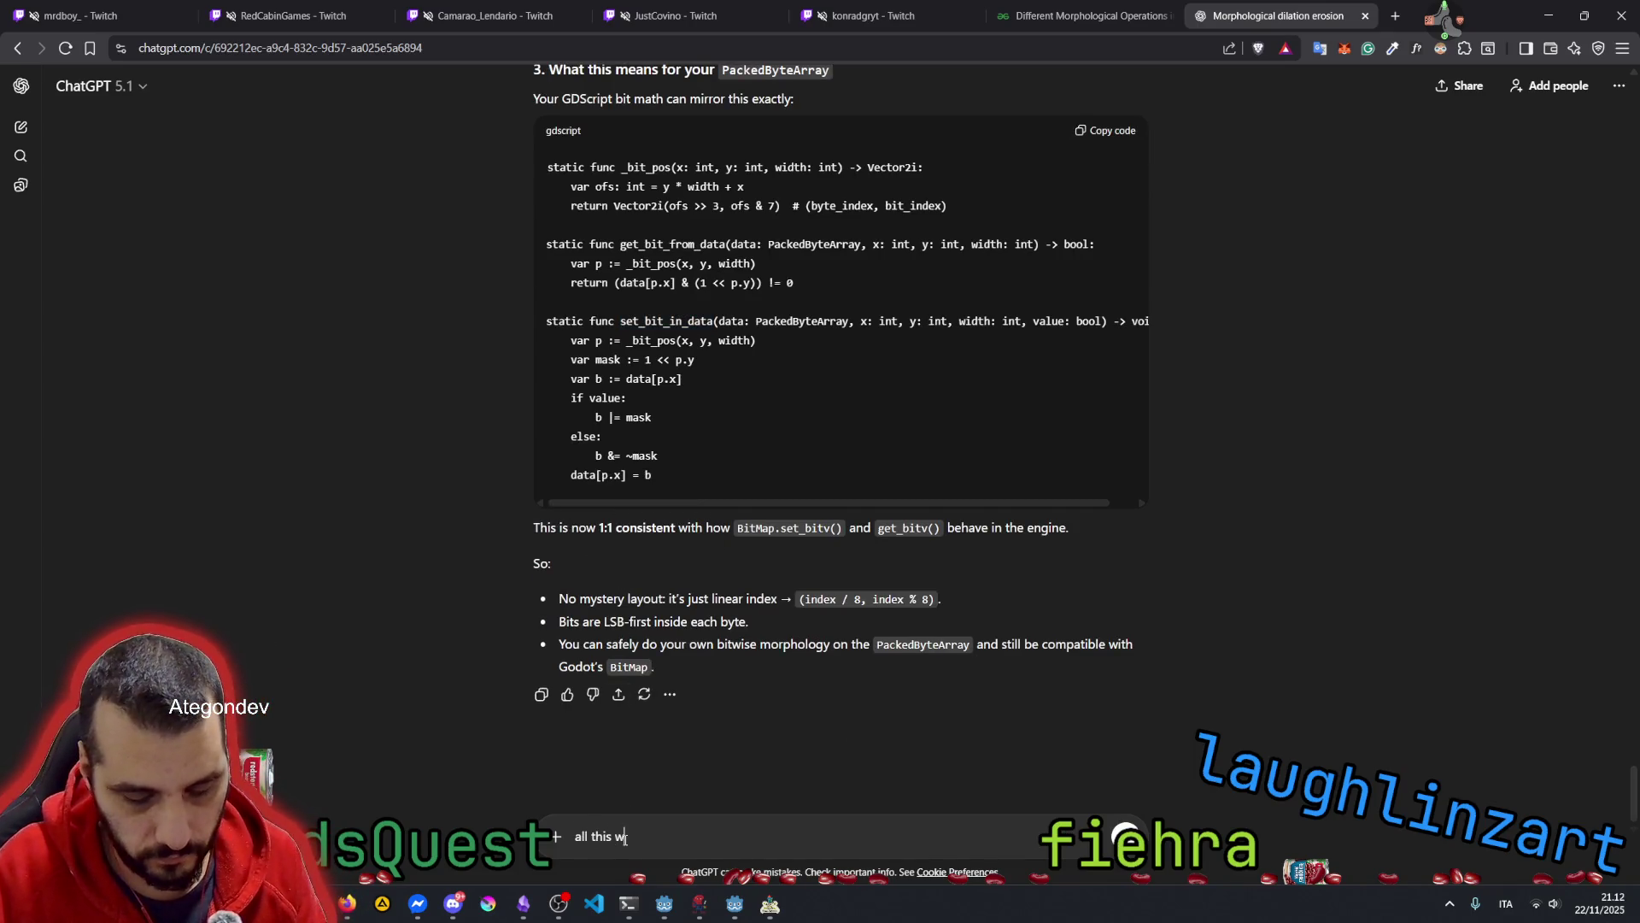
text(ork is just to)
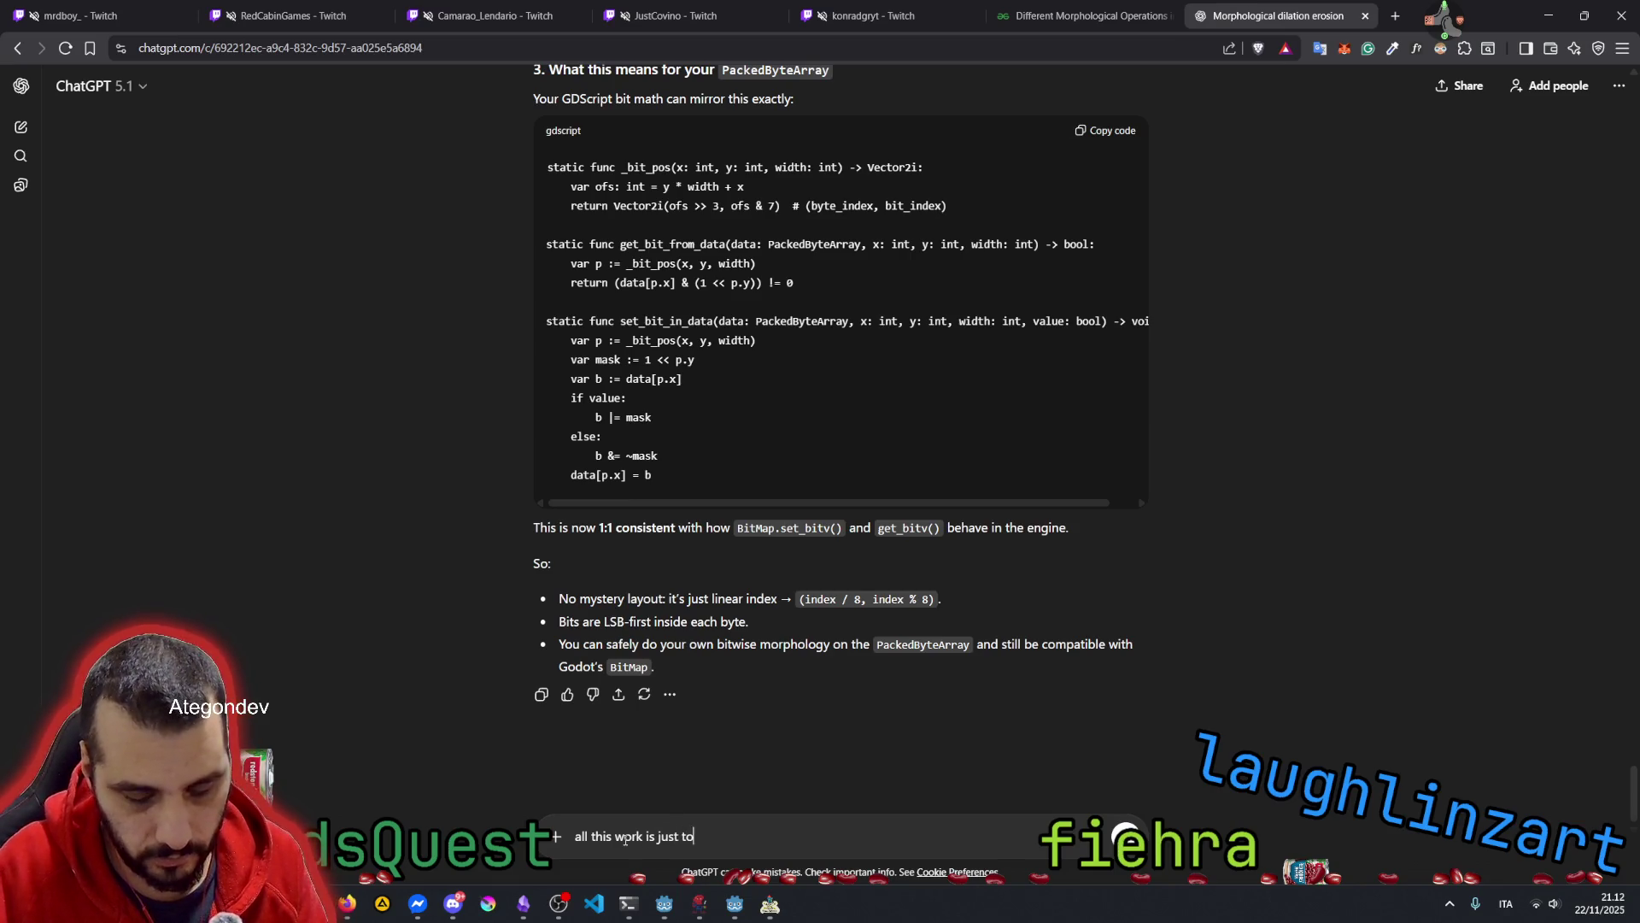
text( apply an)
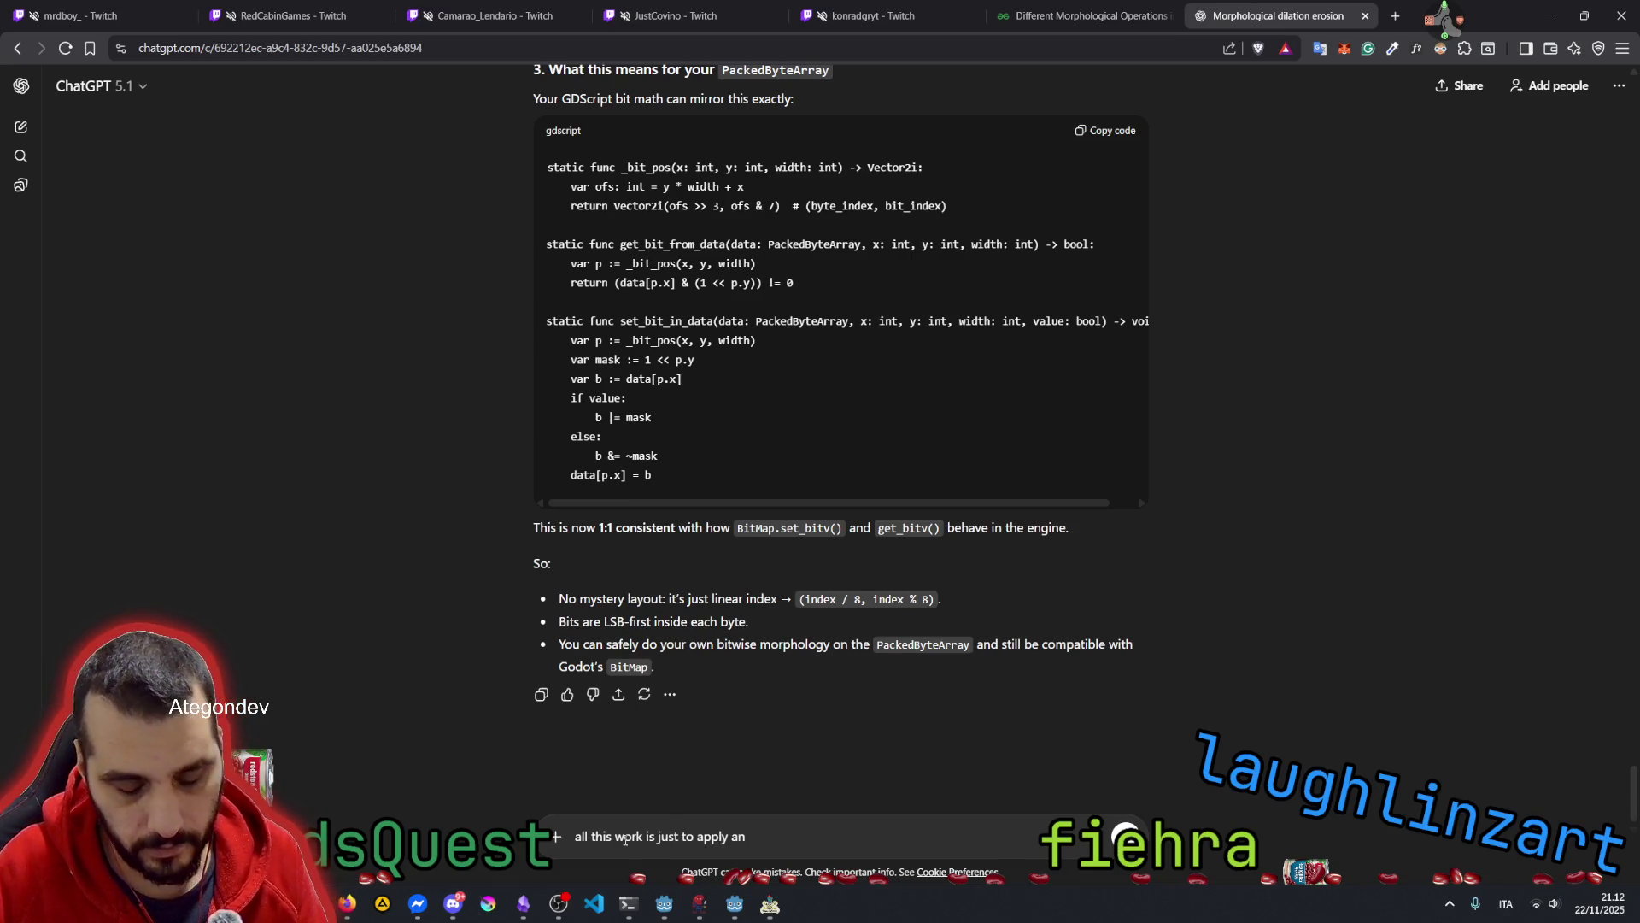
text( erosion)
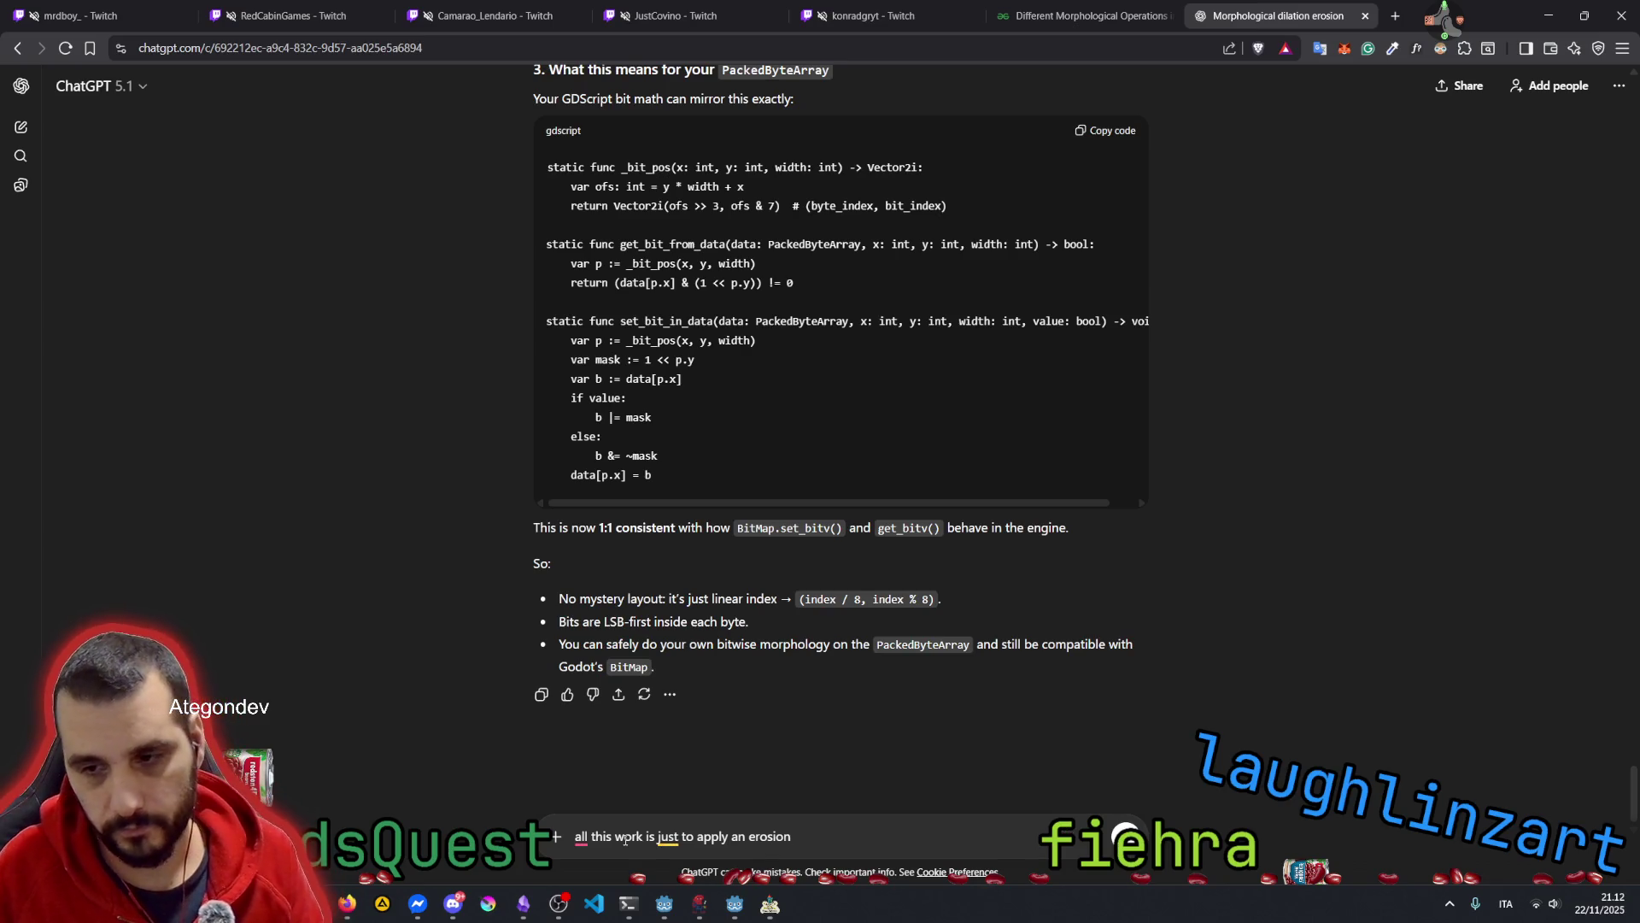
text( to )
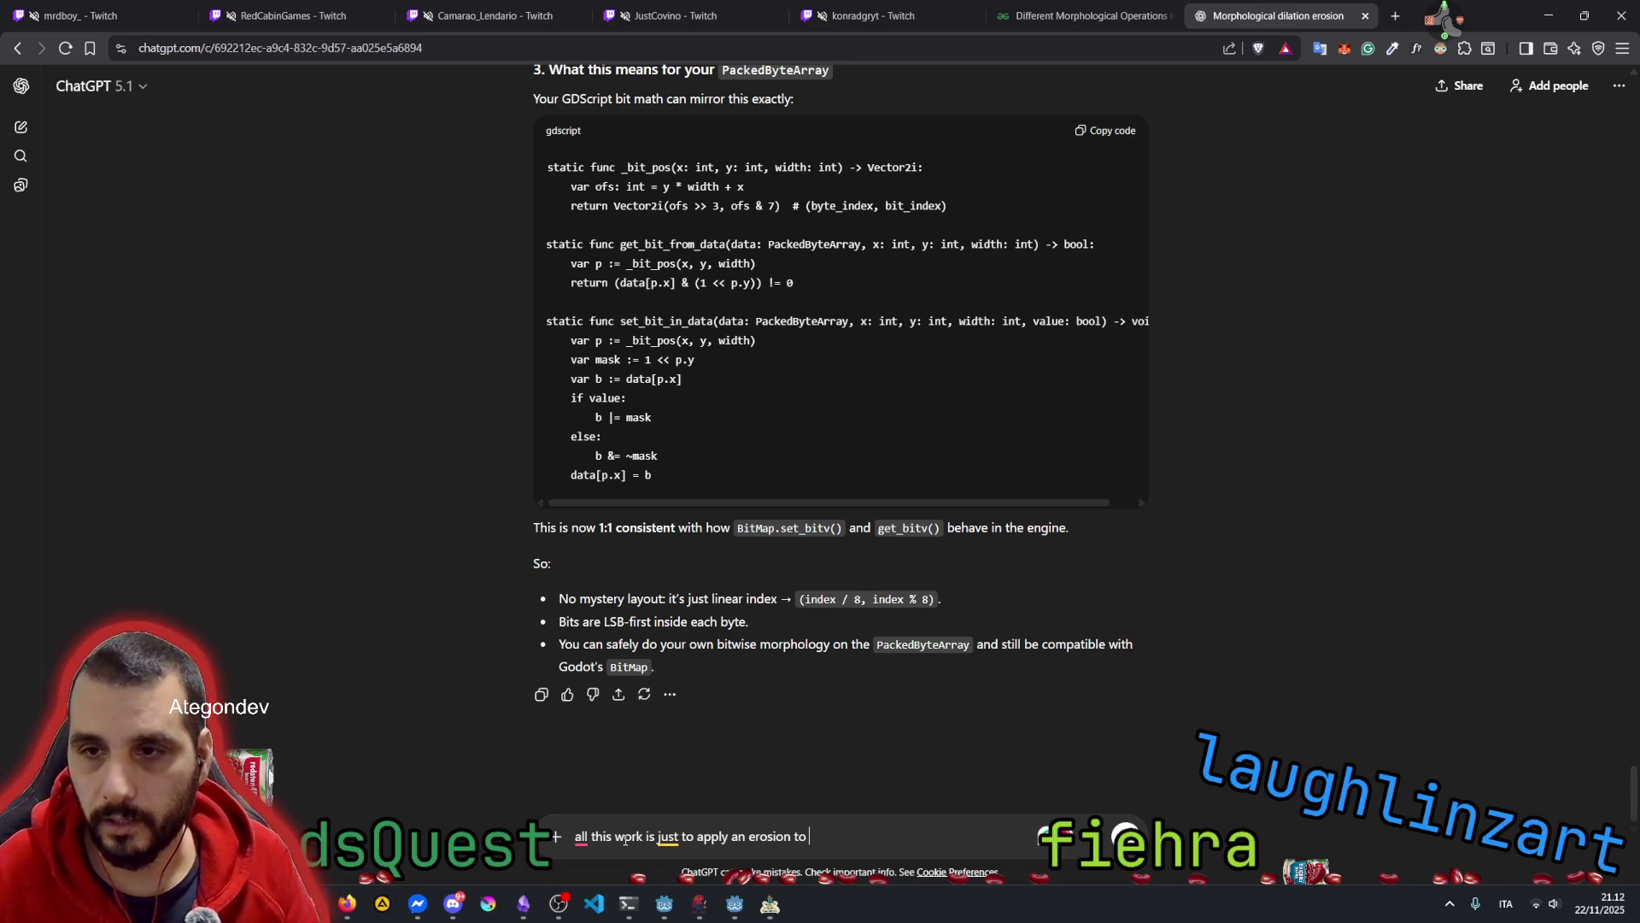
text(a data:)
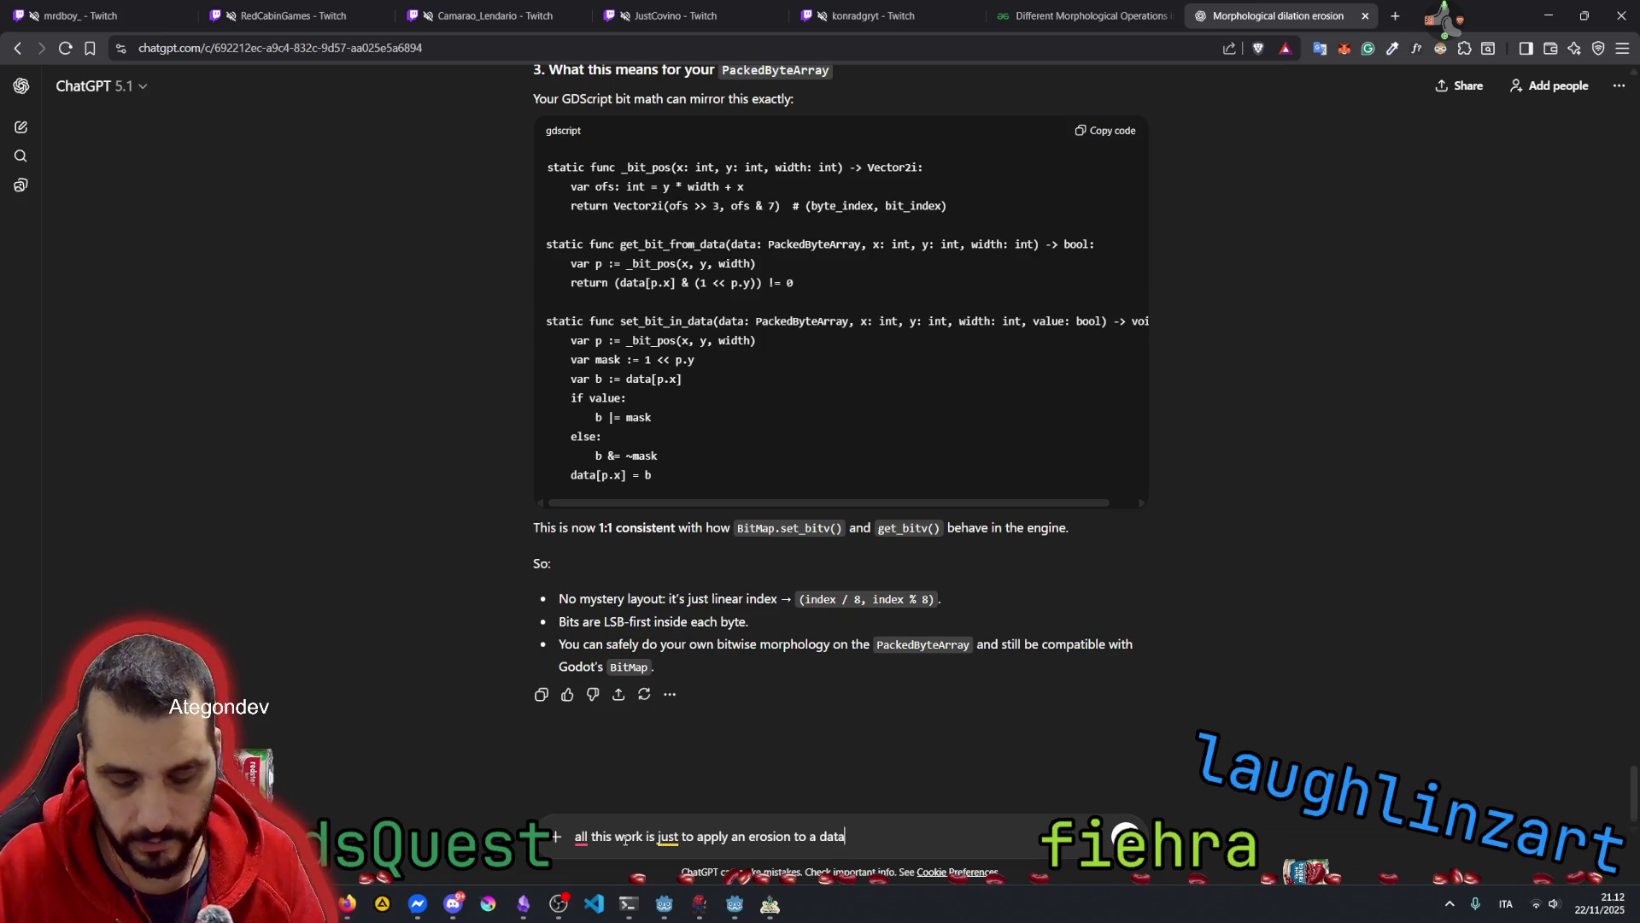
drag(756, 321, 849, 322)
key(ctrl+c)
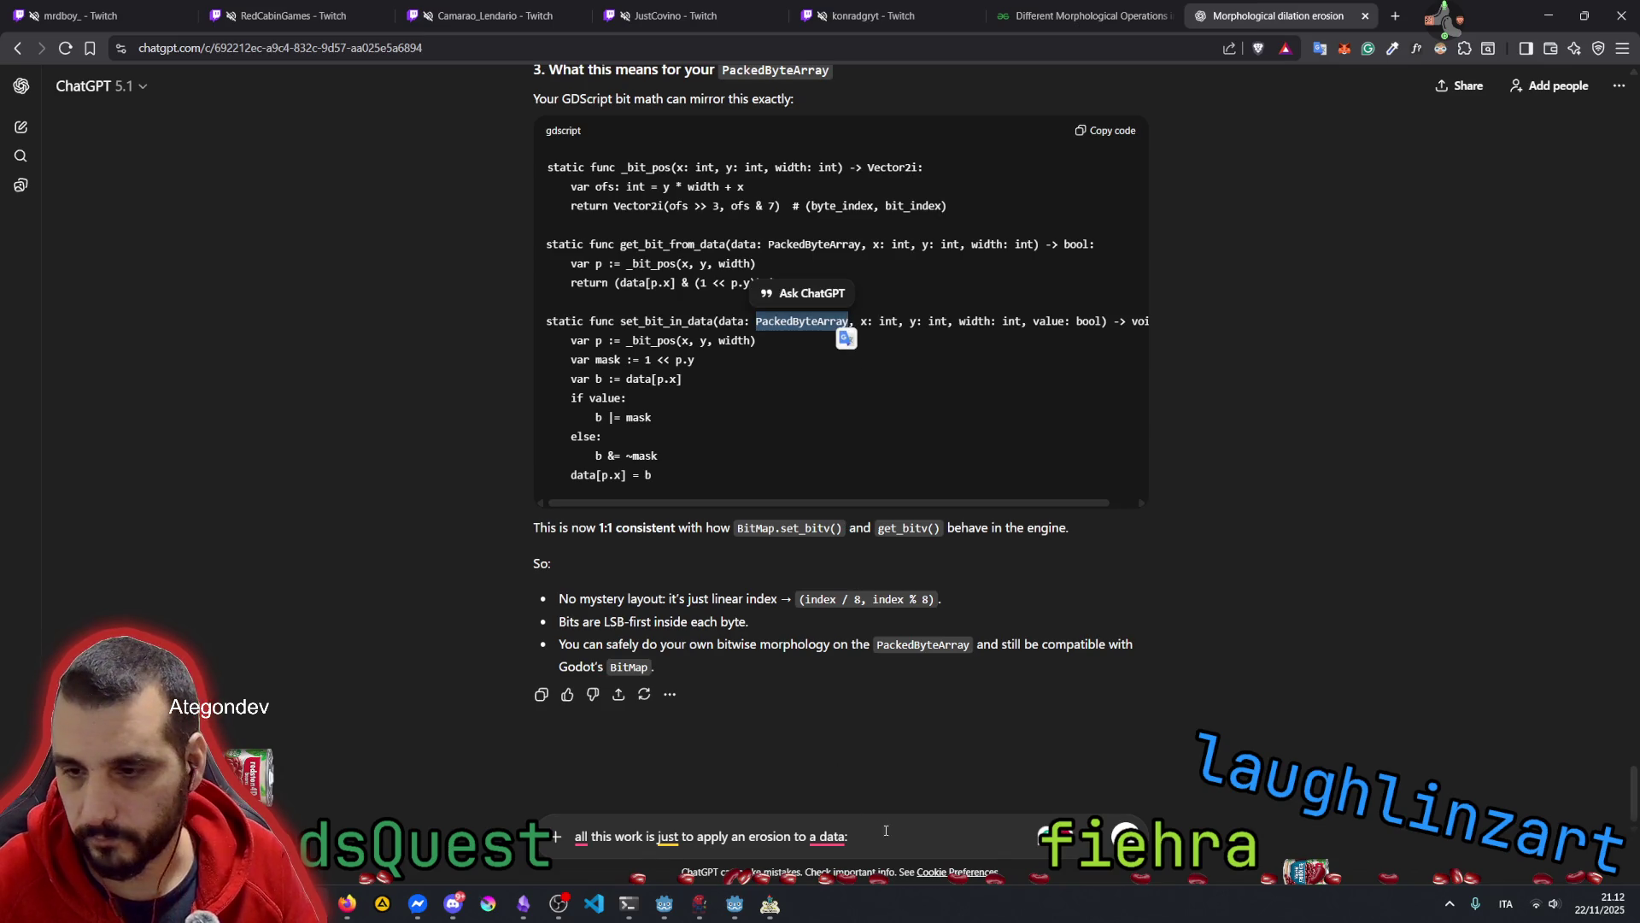
key(ctrl+v)
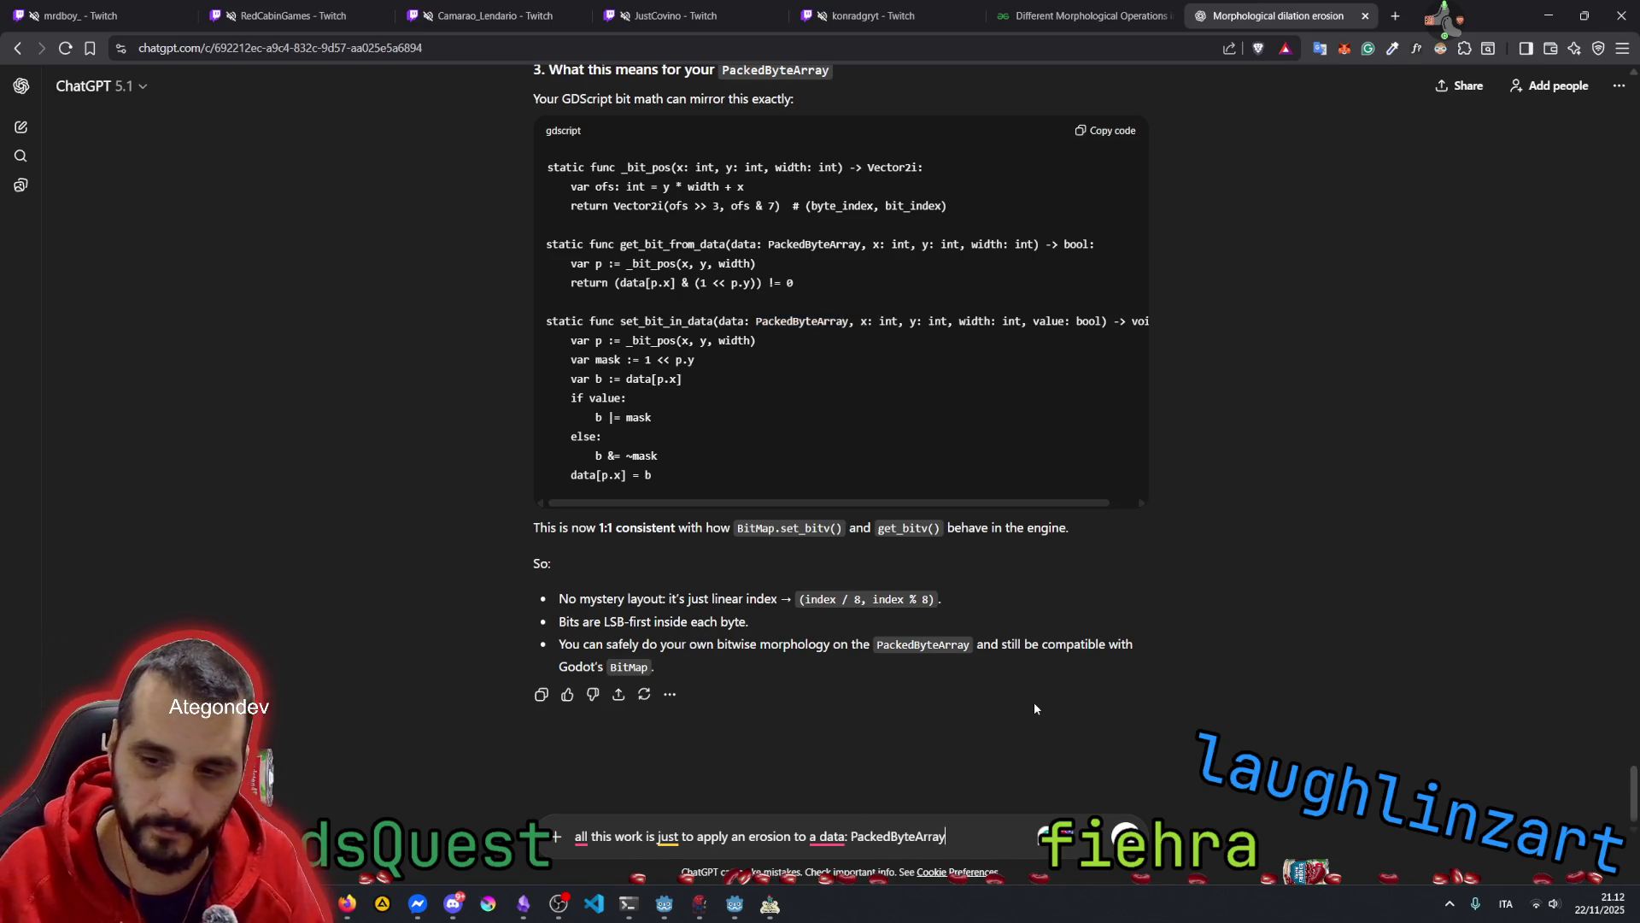
text(using bit shifting)
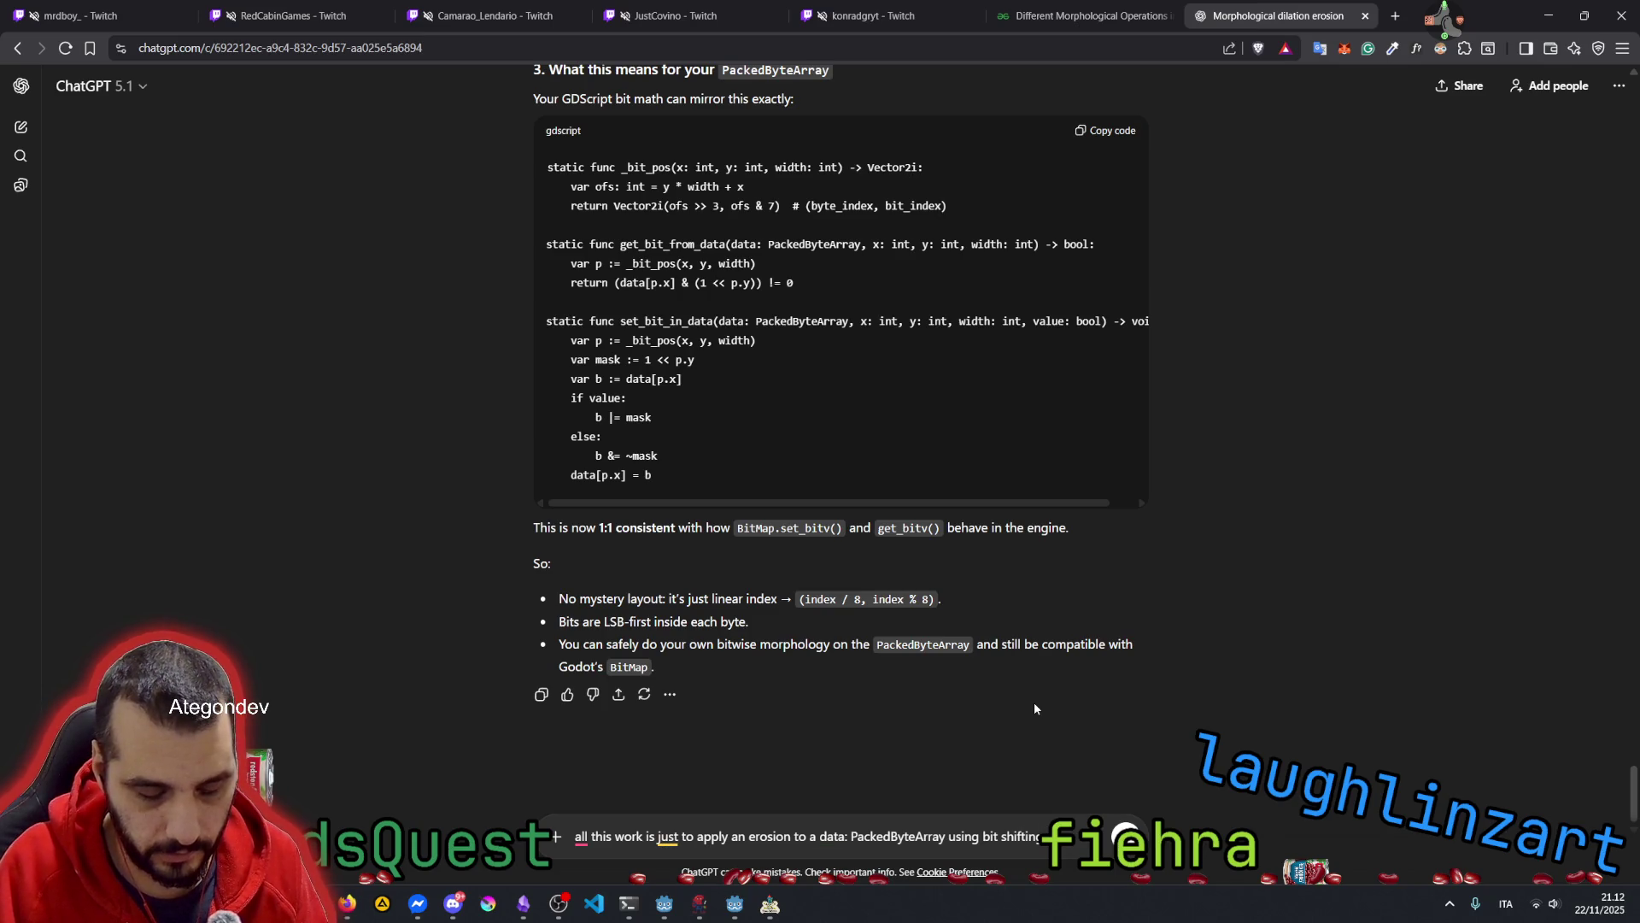
text( and bitwise)
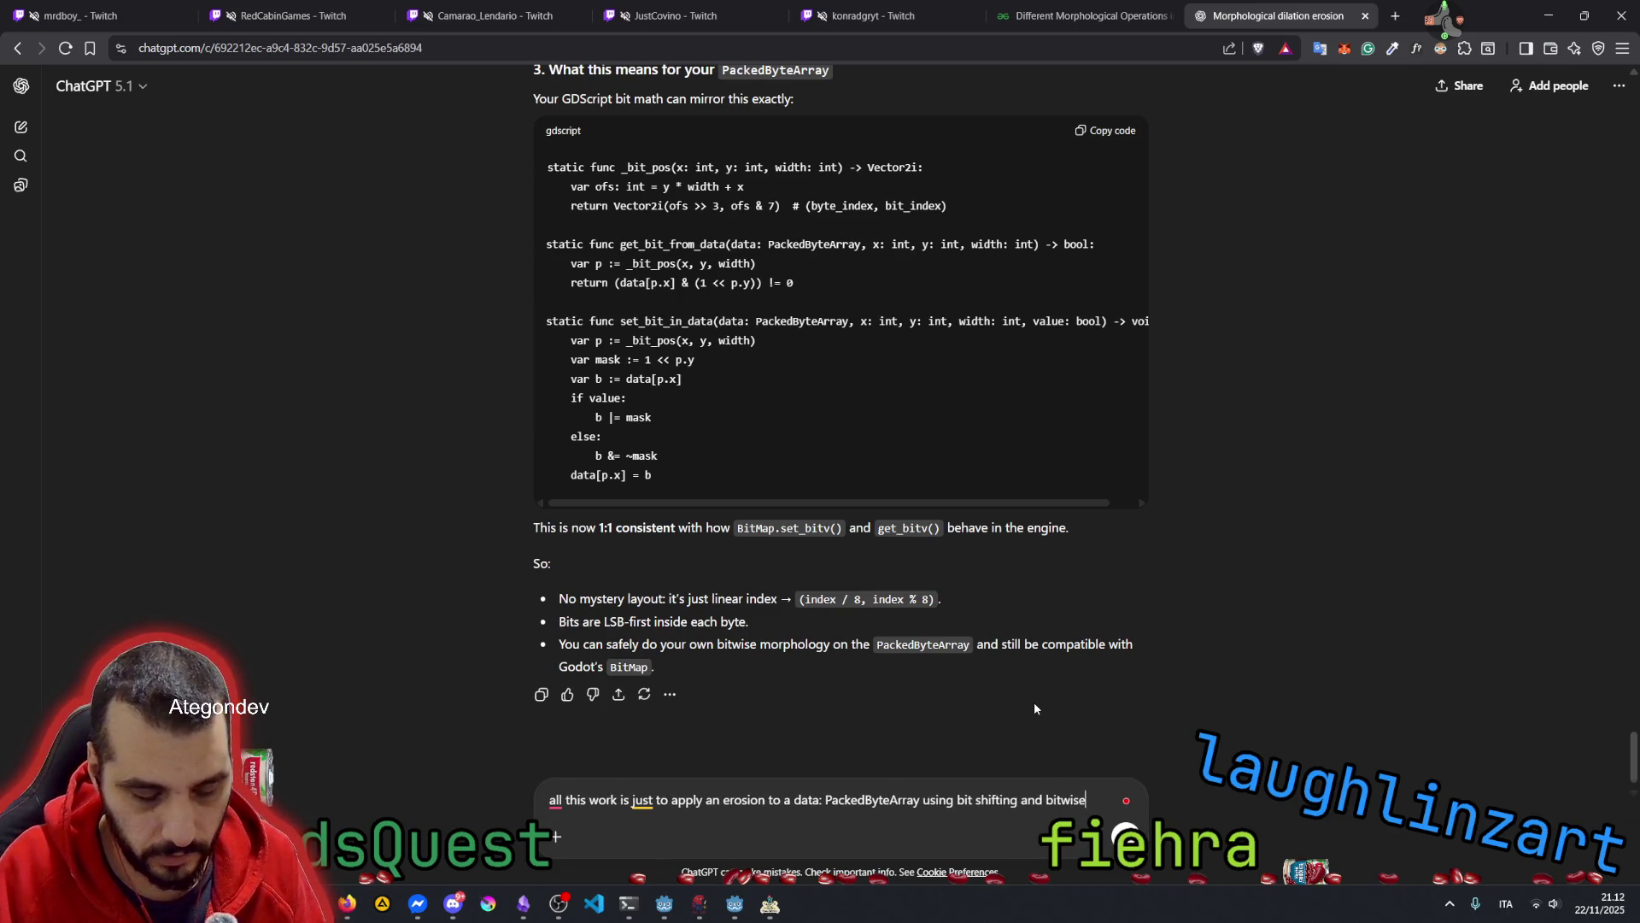
text( operations)
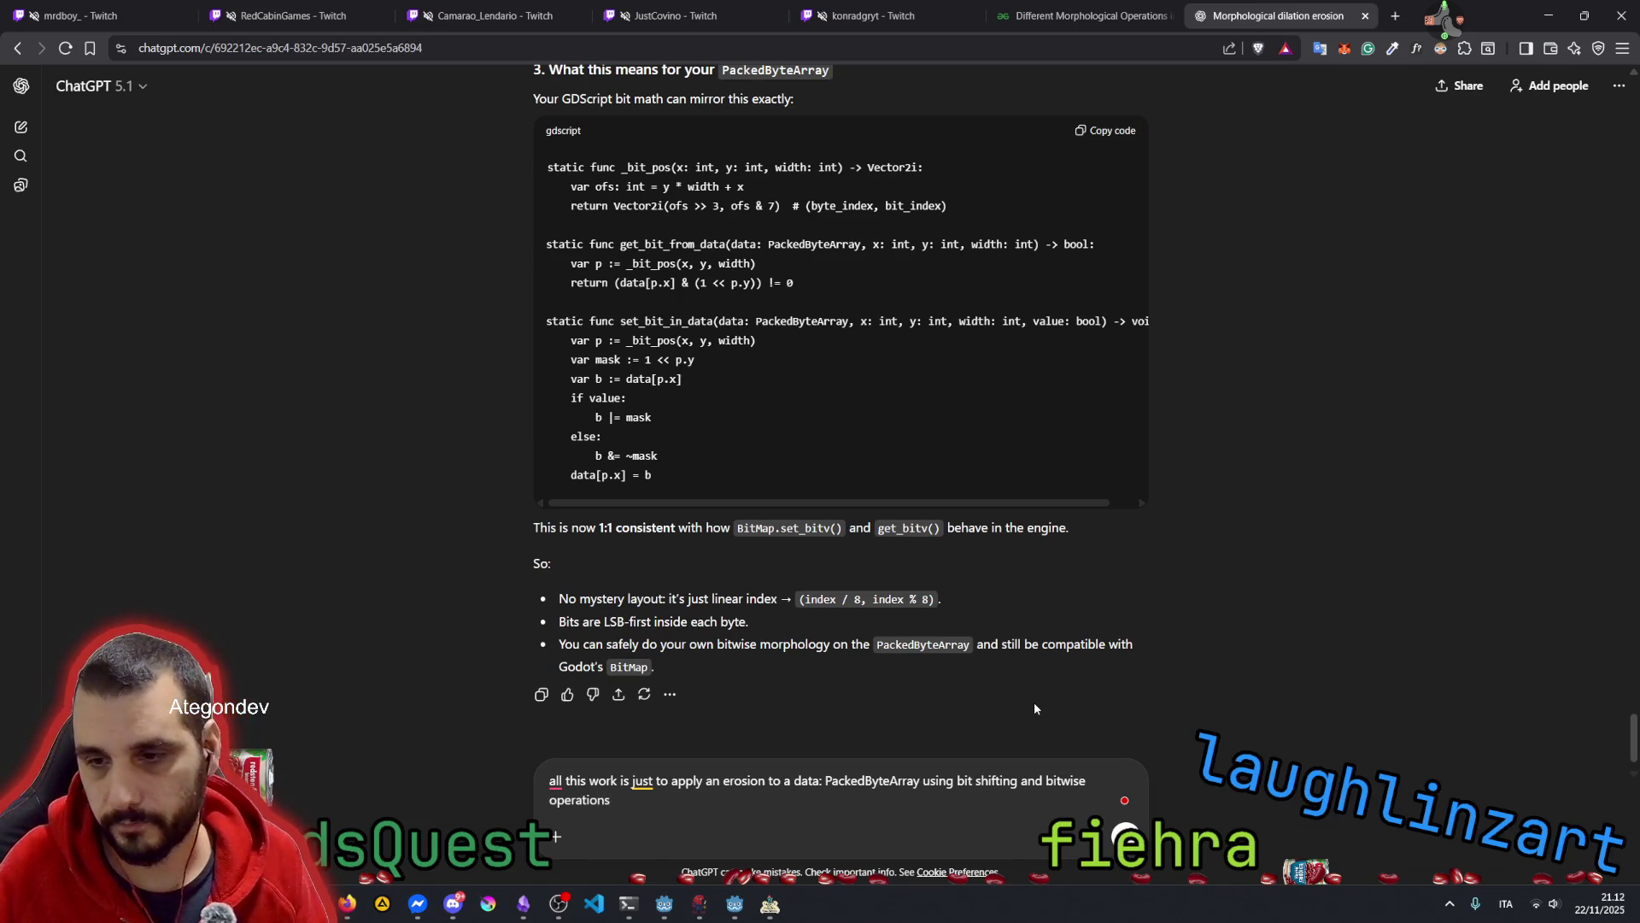
text(, wit)
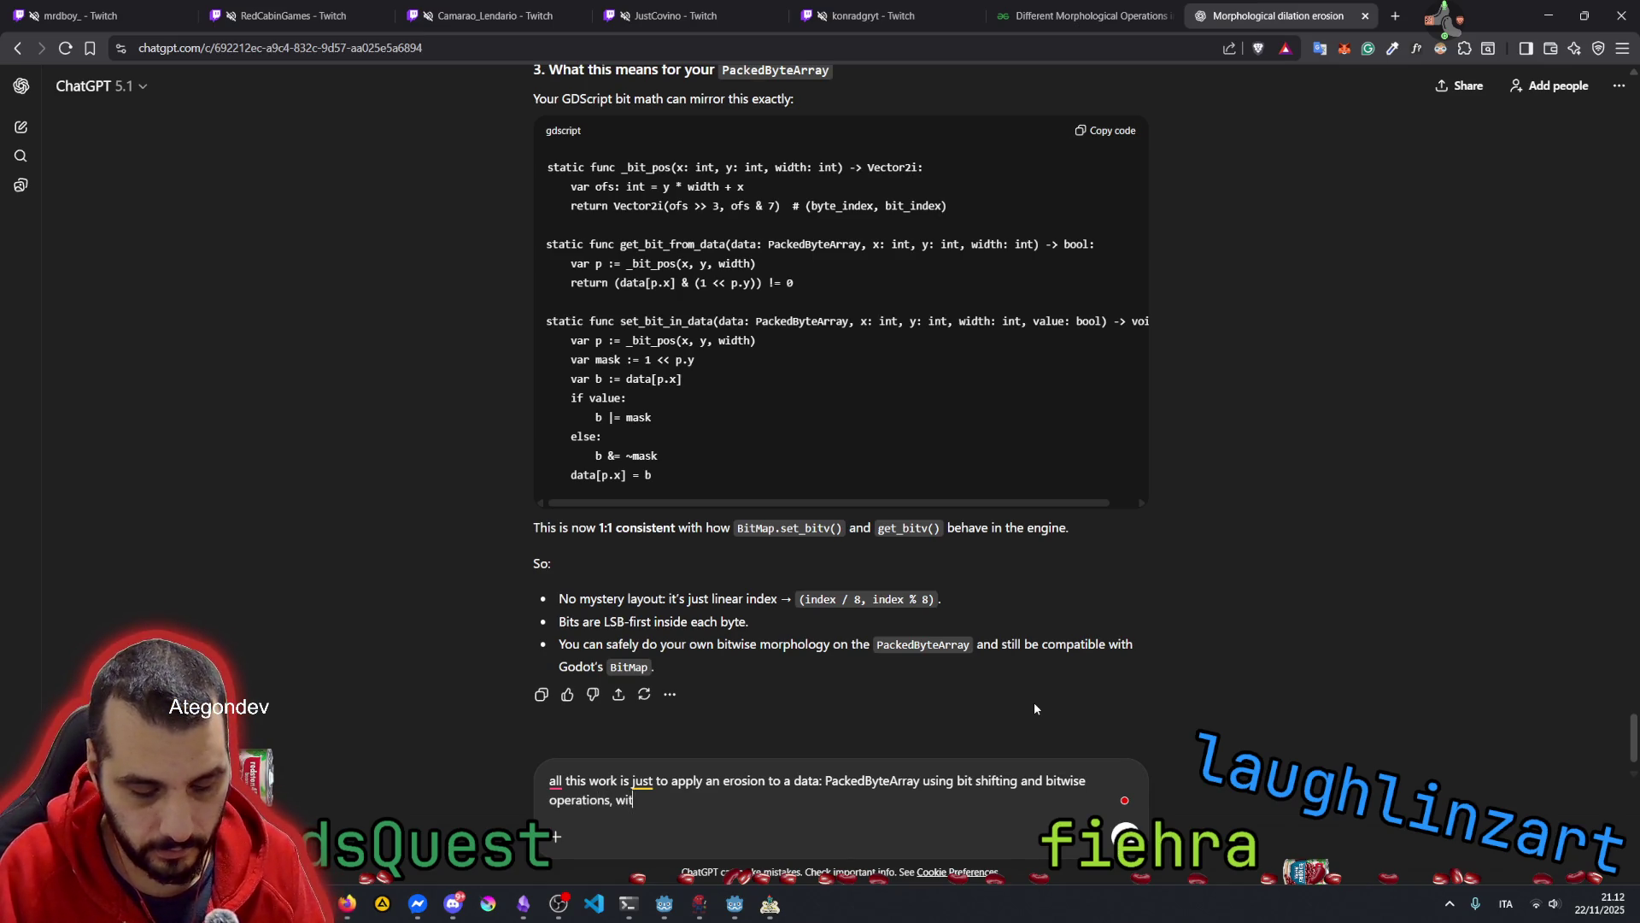
text(h a SE)
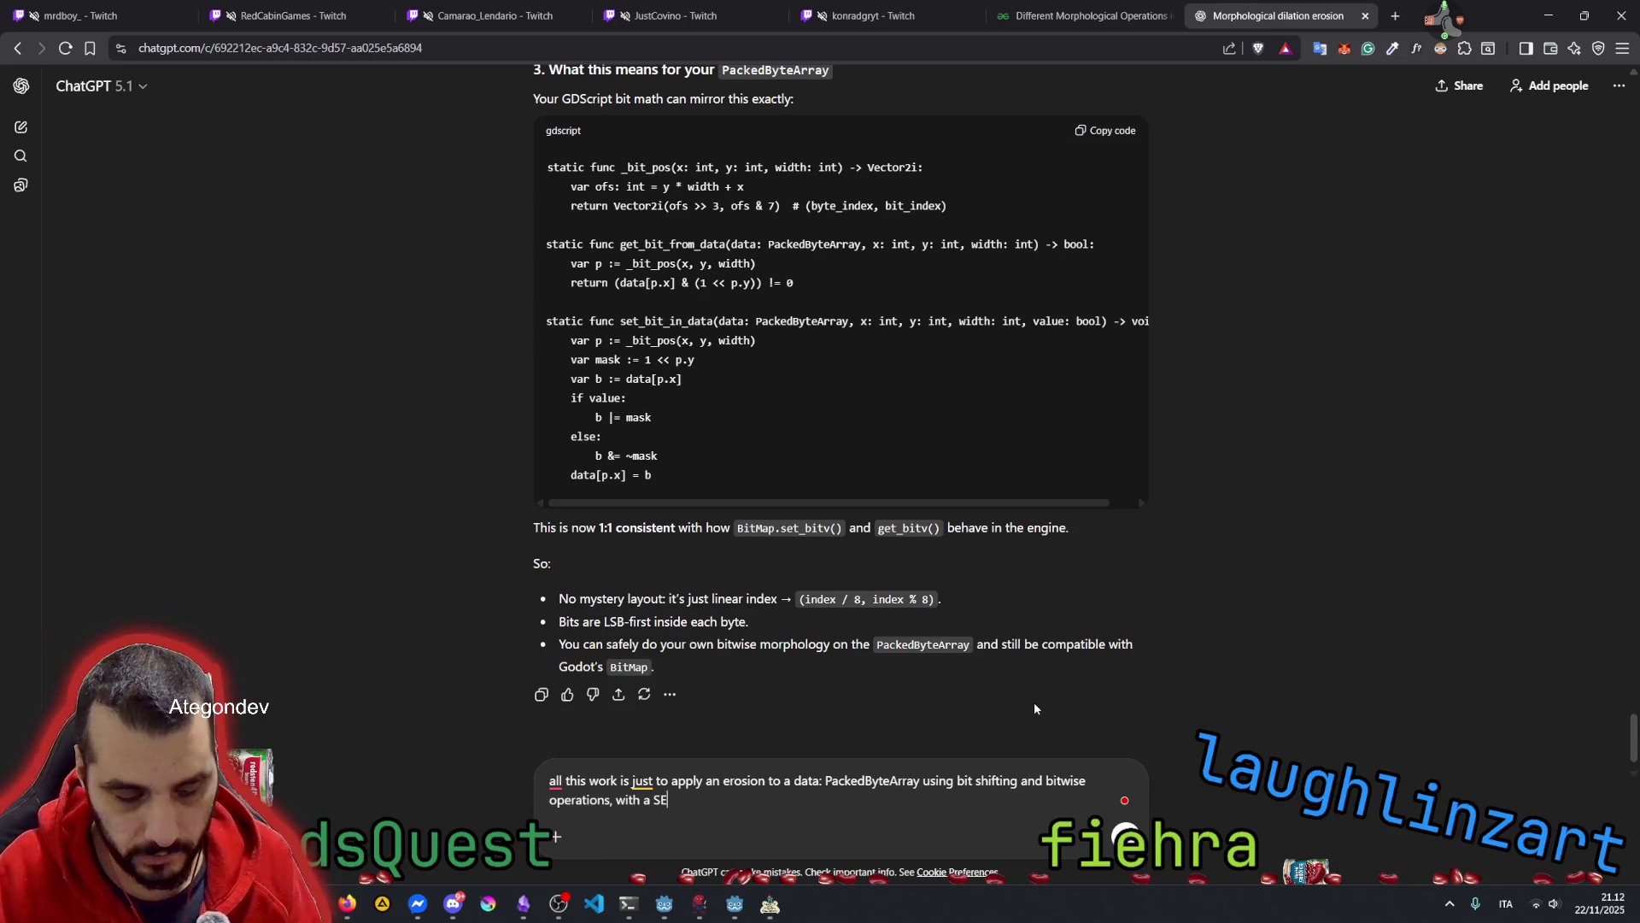
text(-8)
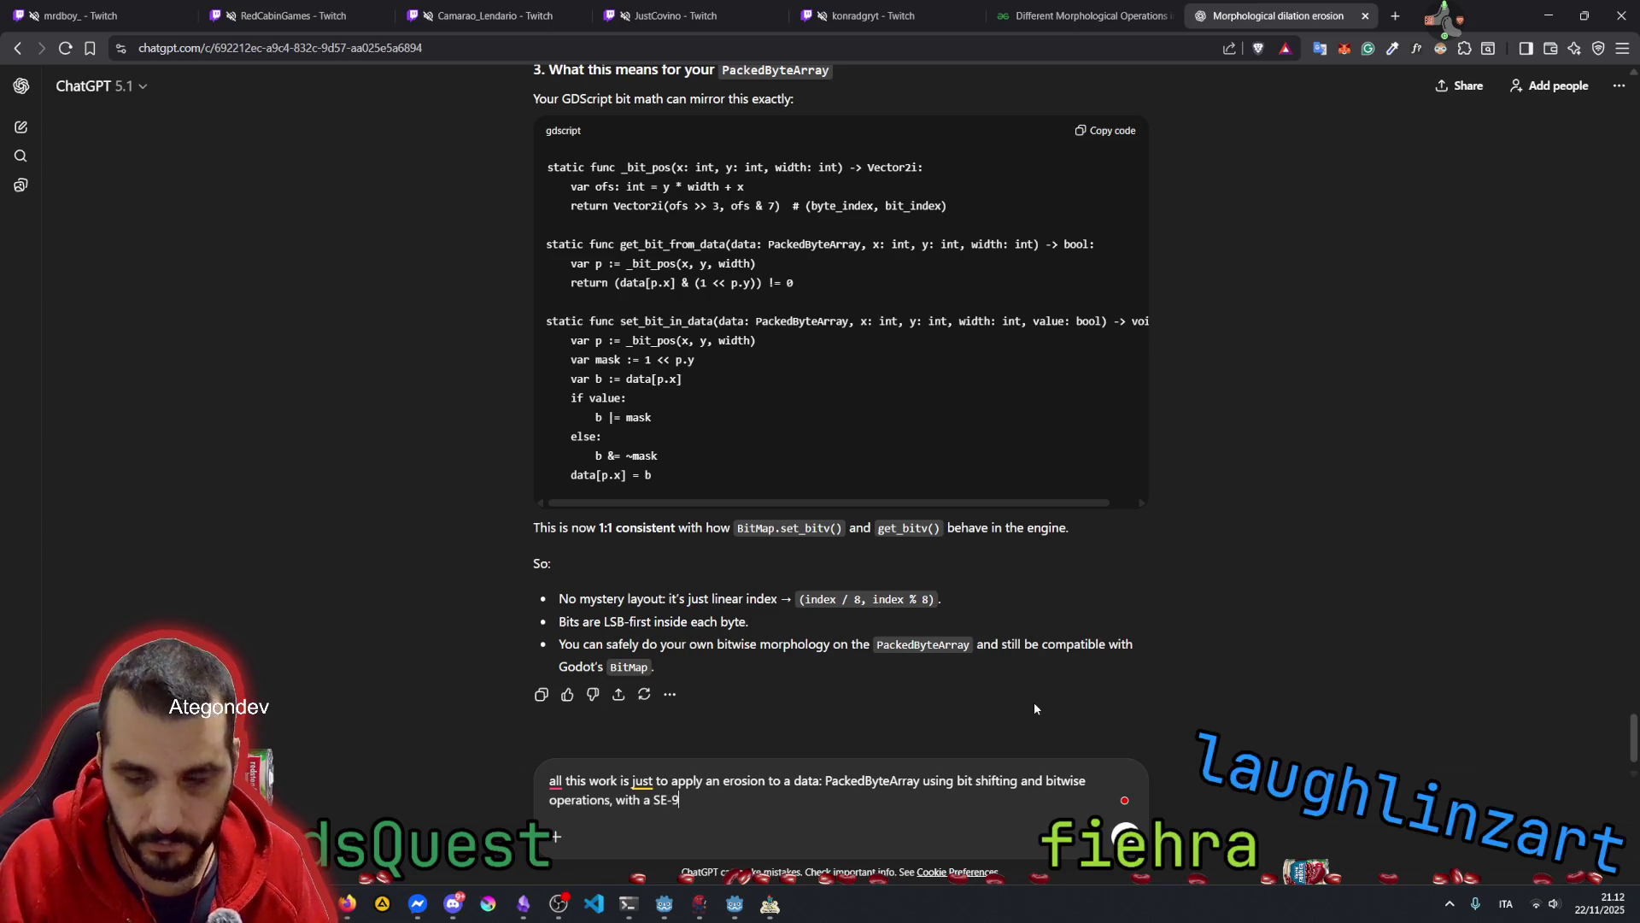
key(Return)
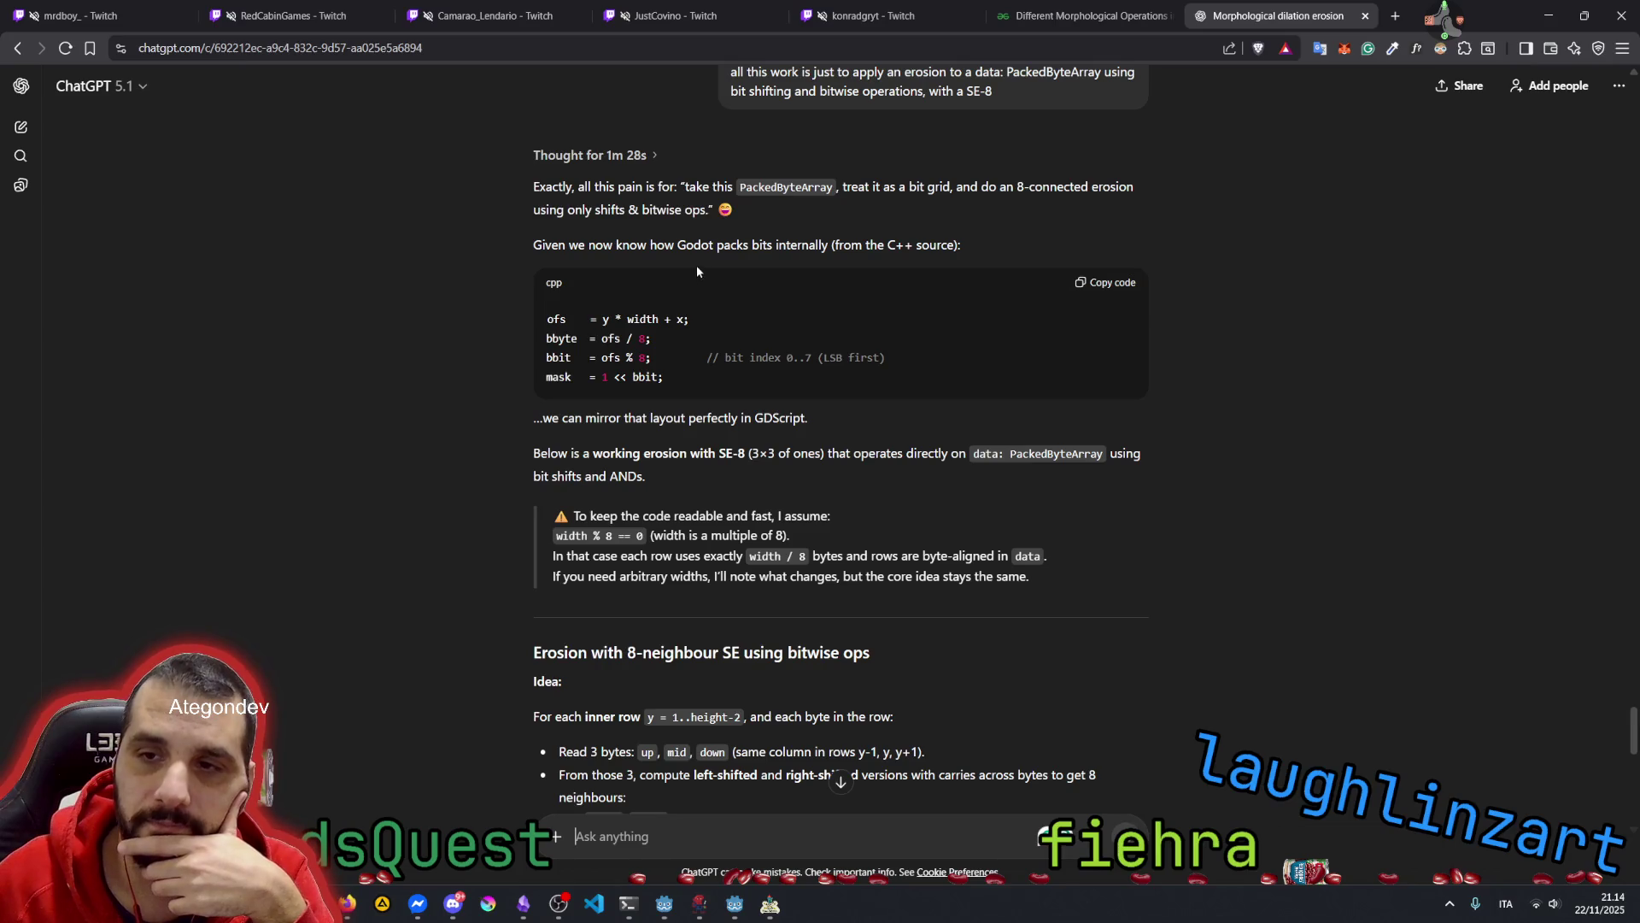
Highlight the emoji ending the first line of ChatGPT's SE-8 erosion reply
drag(730, 216, 723, 212)
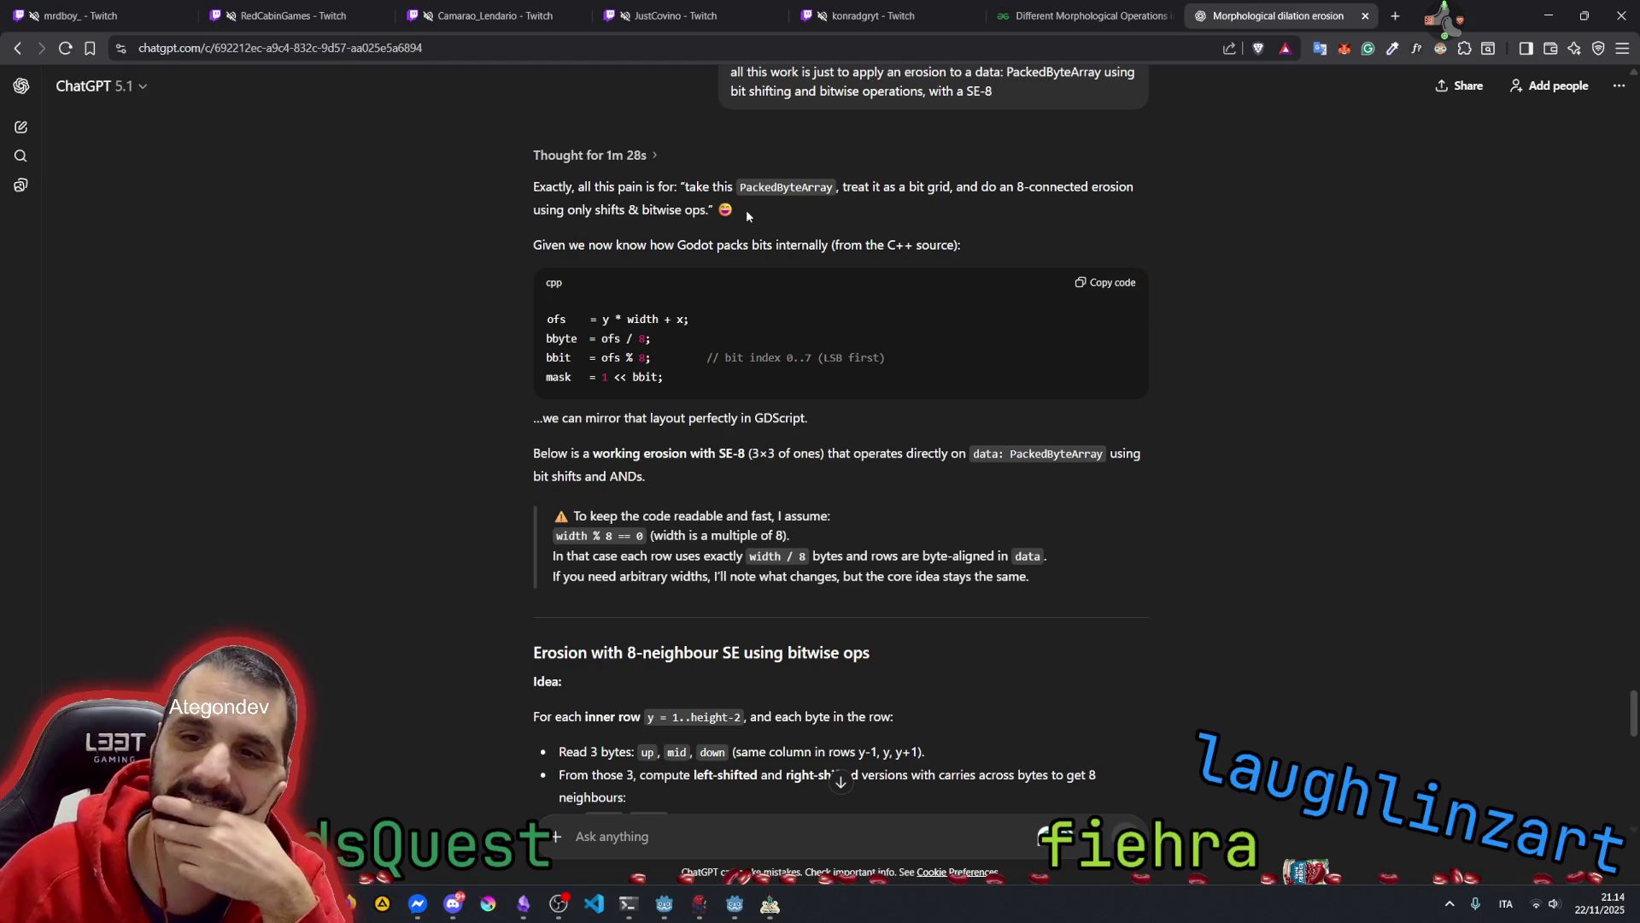
double_click(621, 187)
click(585, 242)
mouse_move(544, 246)
mouse_down()
mouse_move(623, 253)
mouse_move(650, 205)
mouse_move(633, 203)
mouse_up()
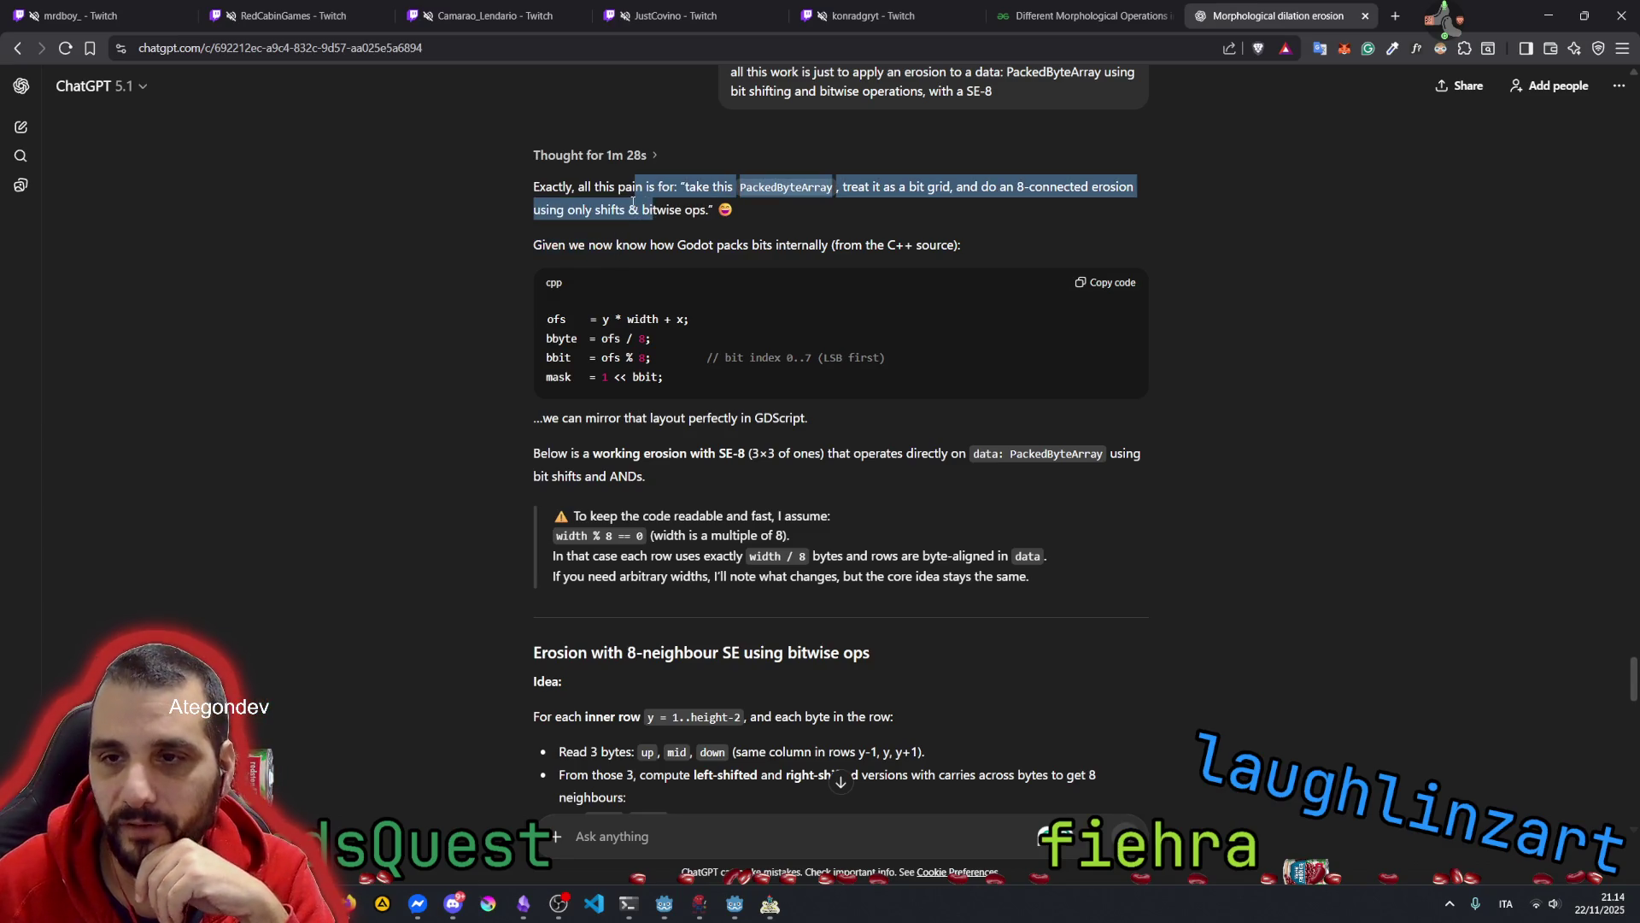
click(571, 247)
drag(531, 249, 580, 250)
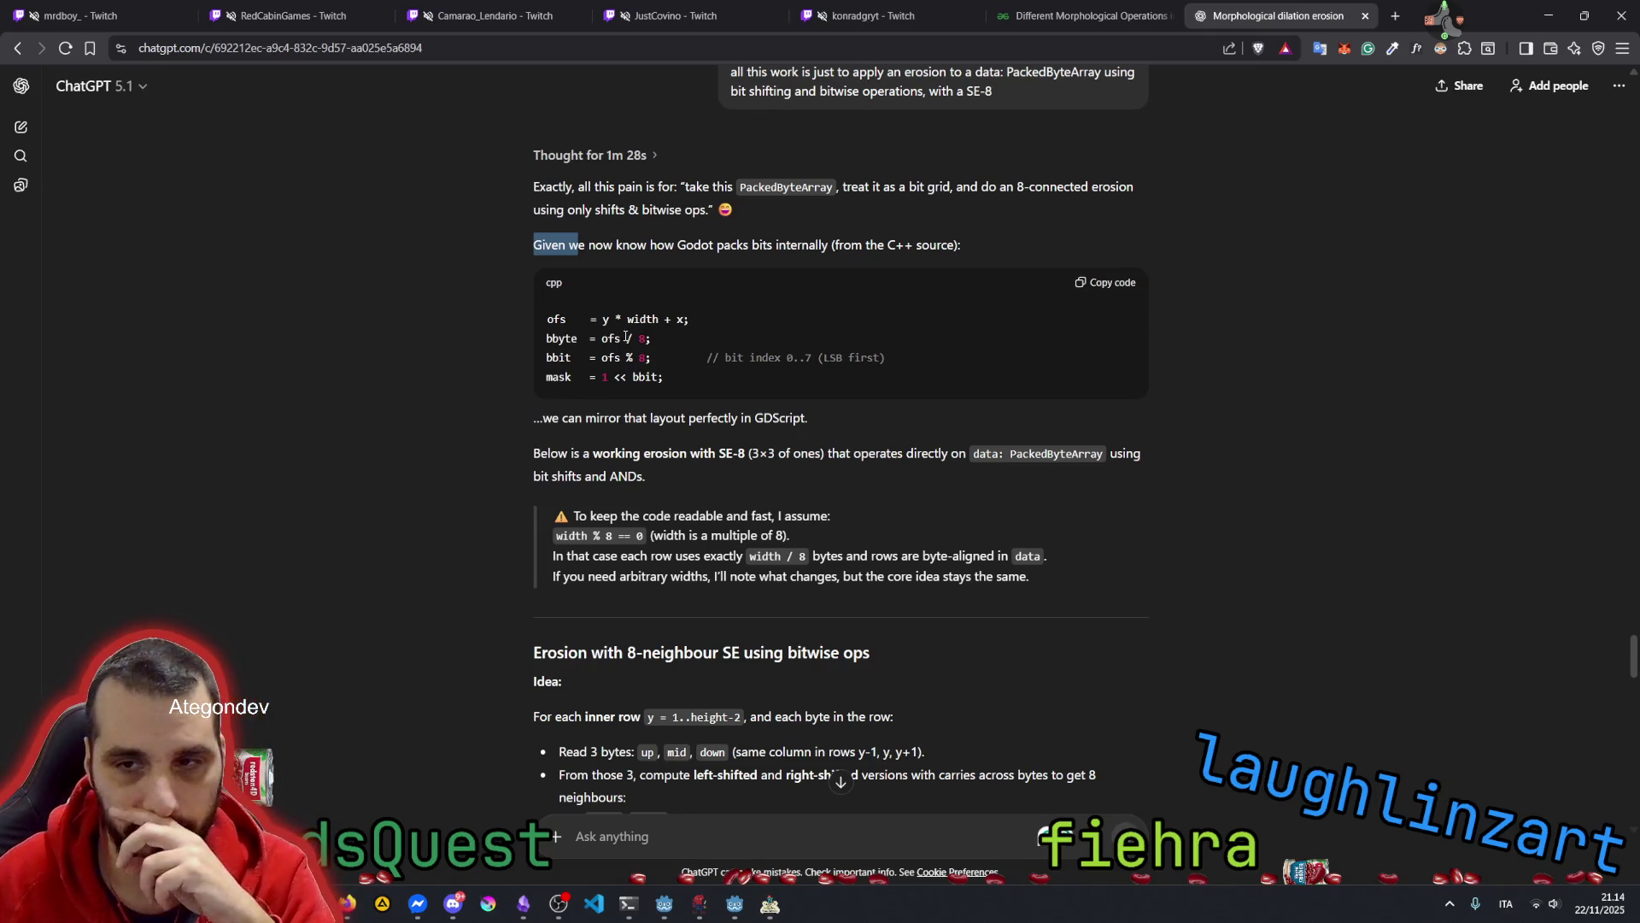
drag(601, 339, 663, 343)
click(569, 336)
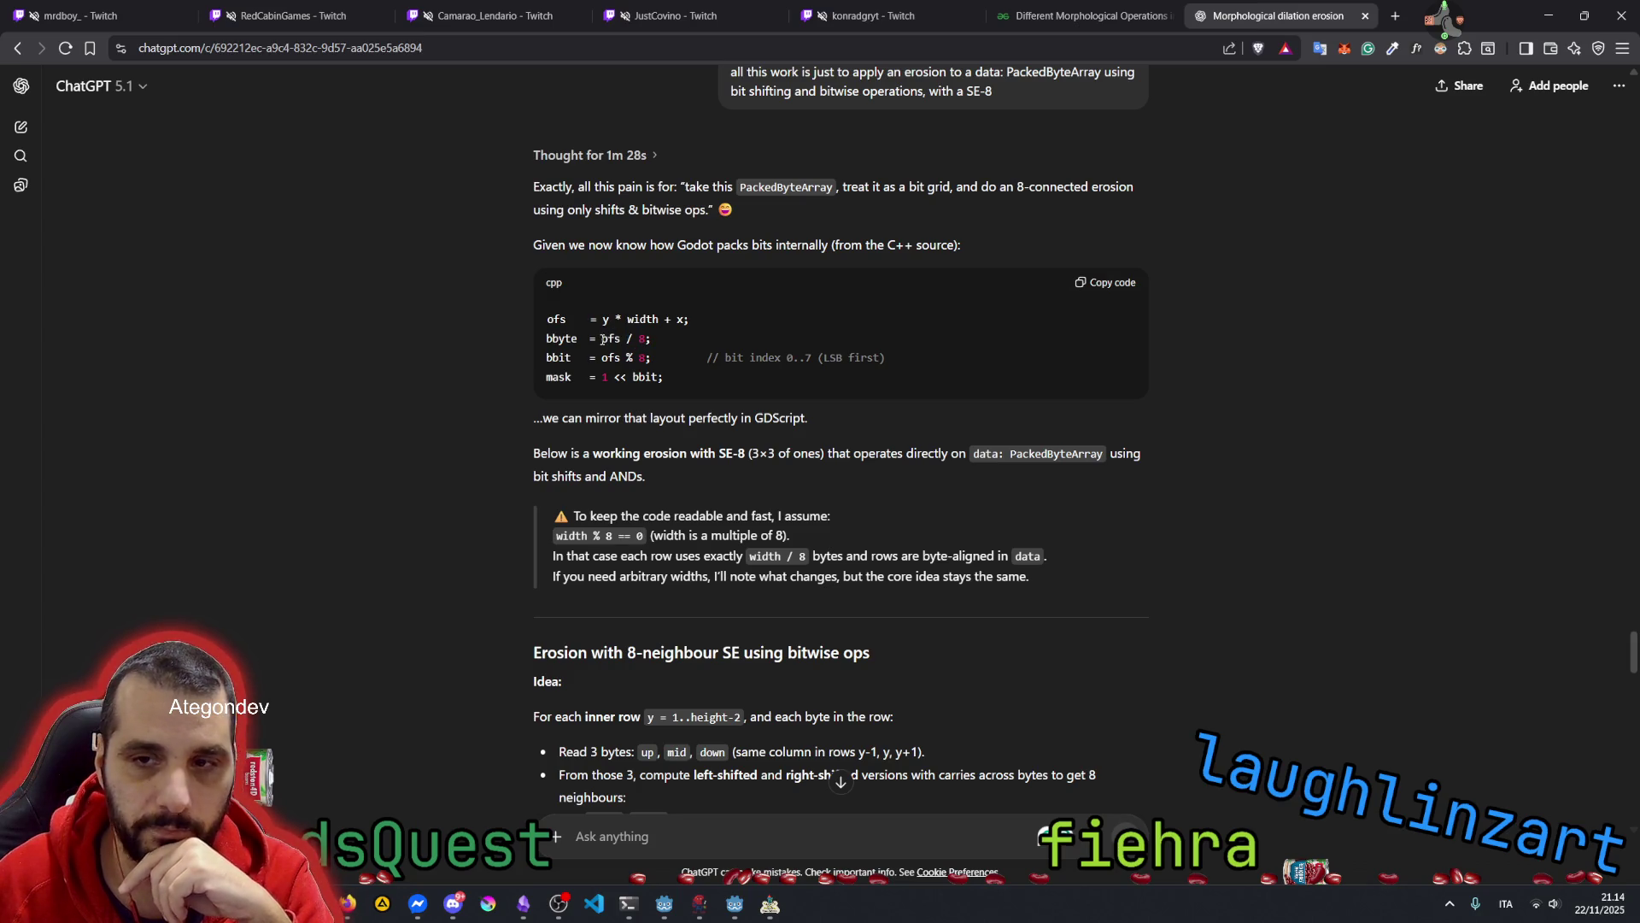
drag(604, 355, 674, 359)
click(551, 357)
click(787, 364)
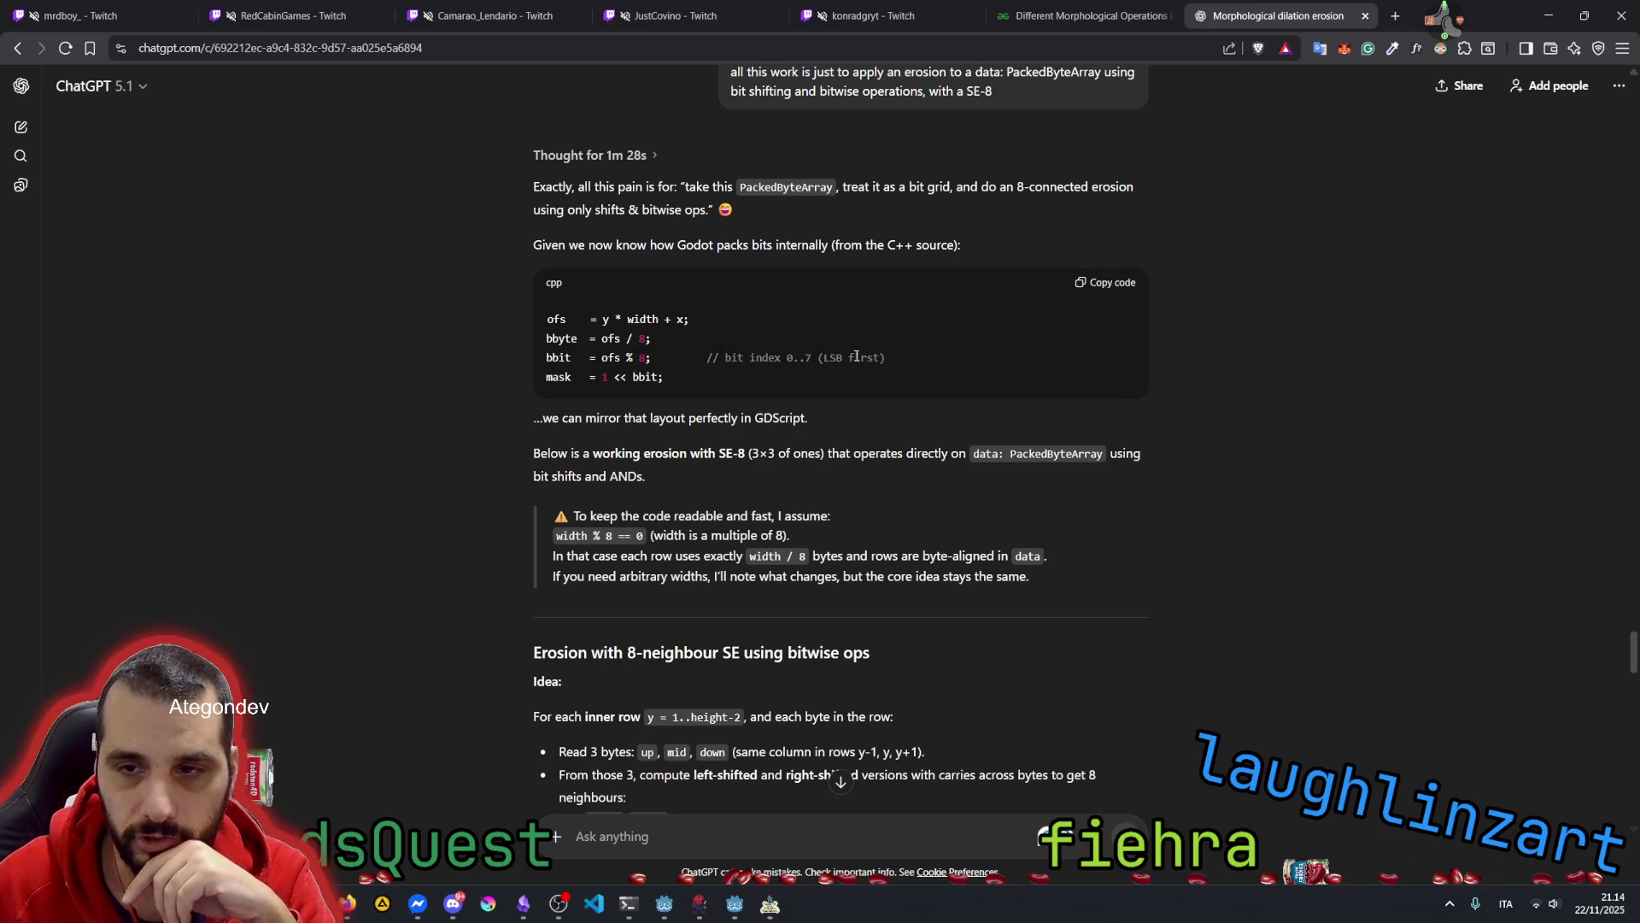
drag(559, 377, 618, 376)
click(710, 338)
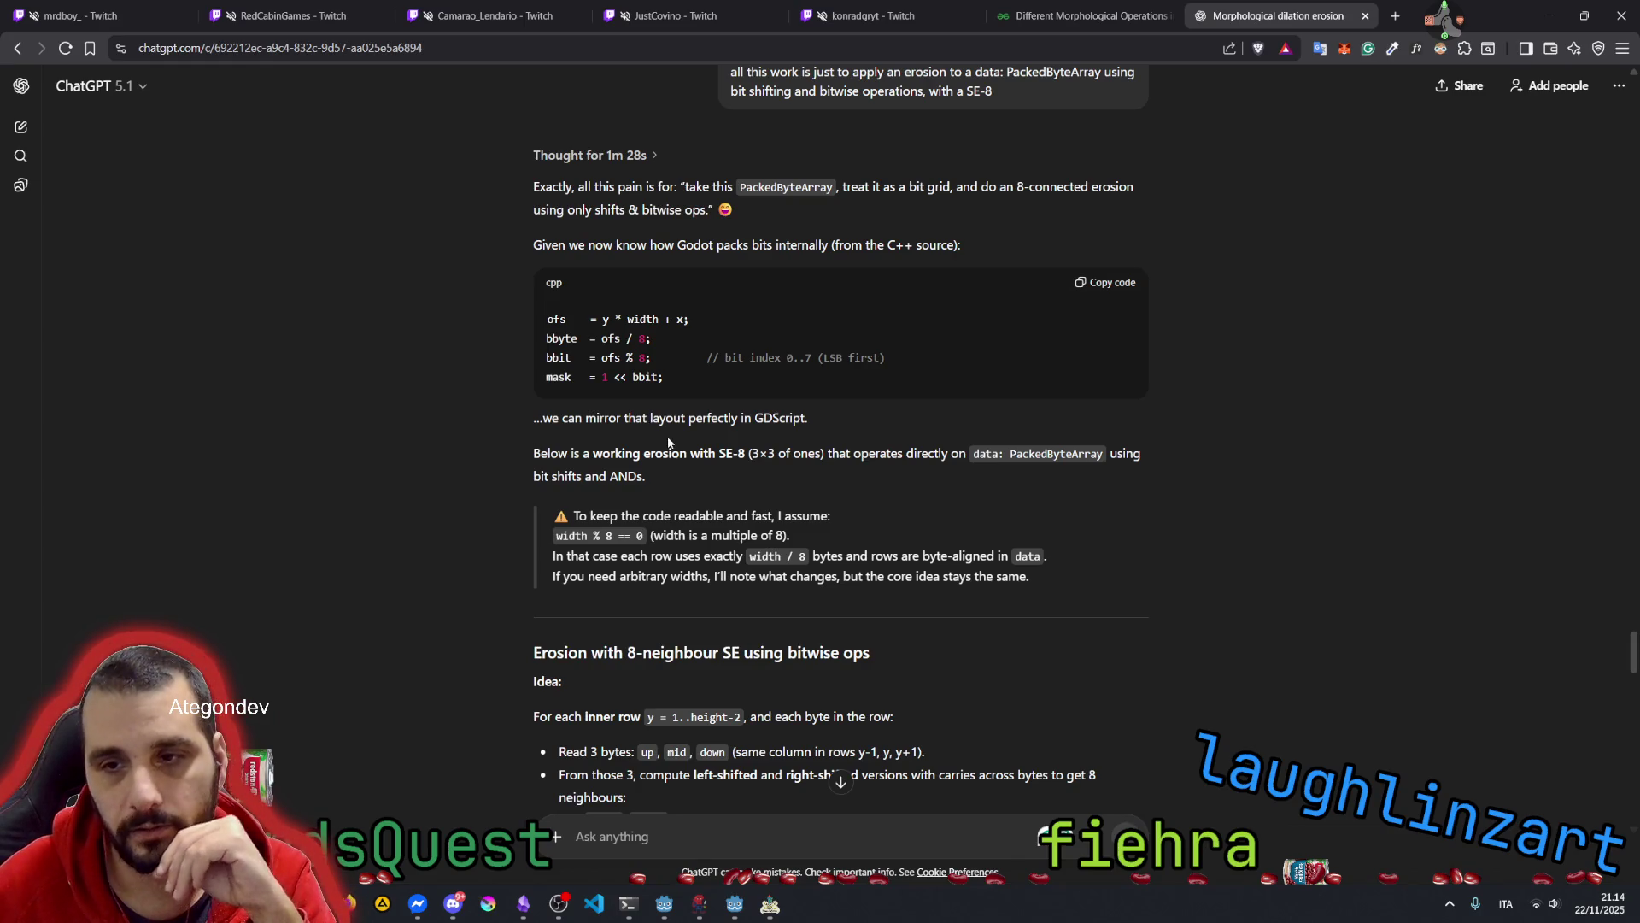
scroll(724, 420, down, 1)
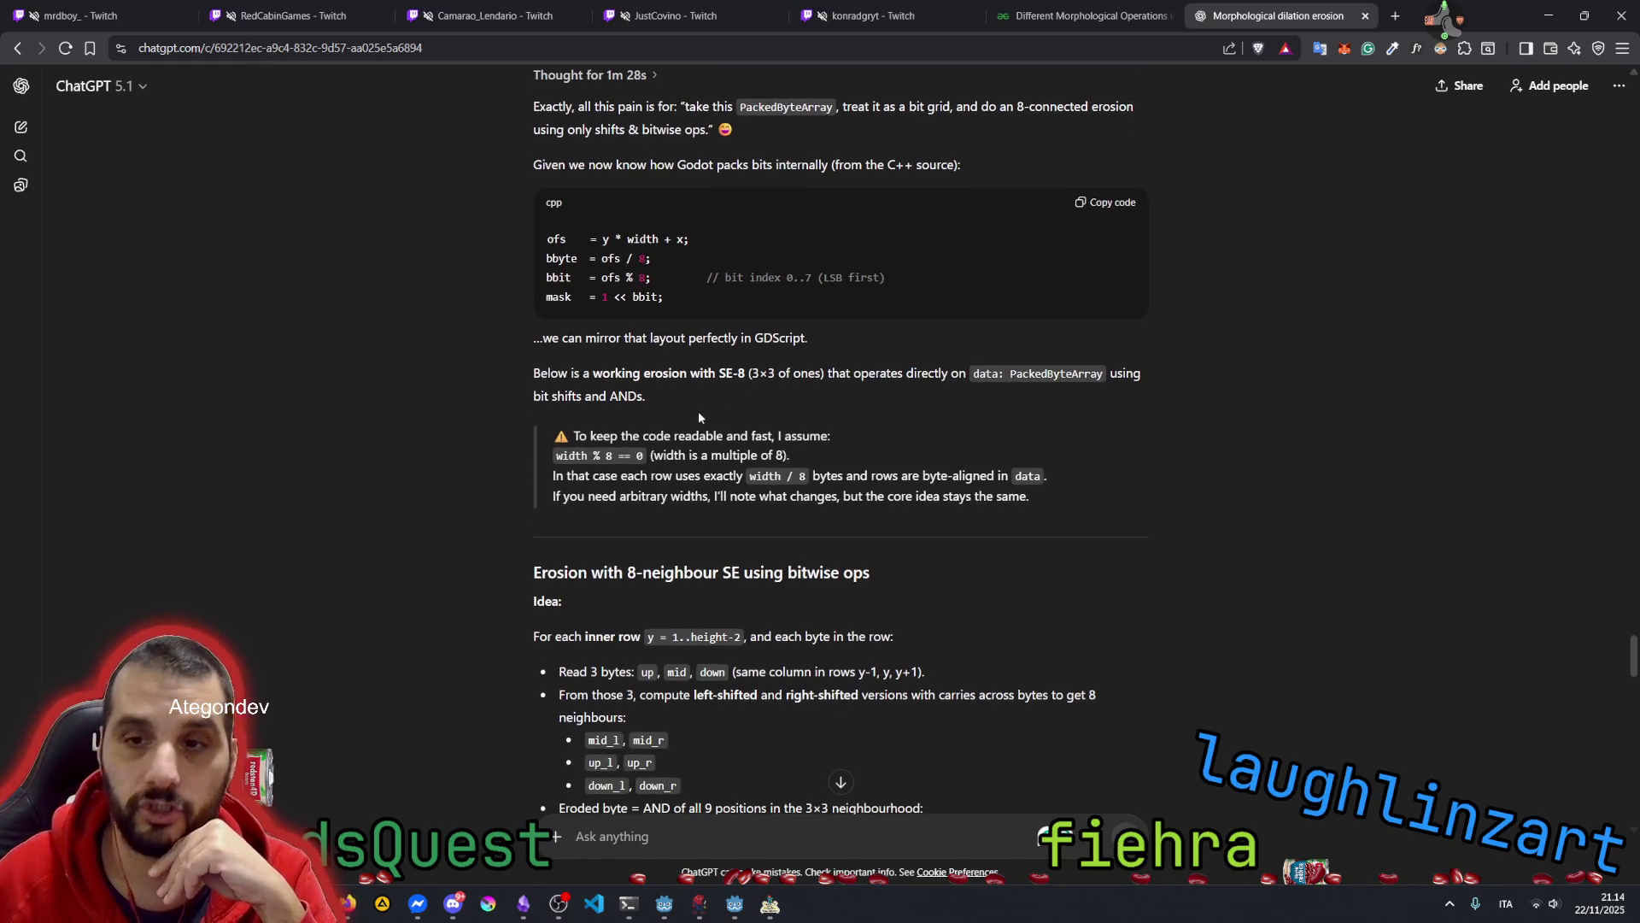
drag(593, 376, 820, 381)
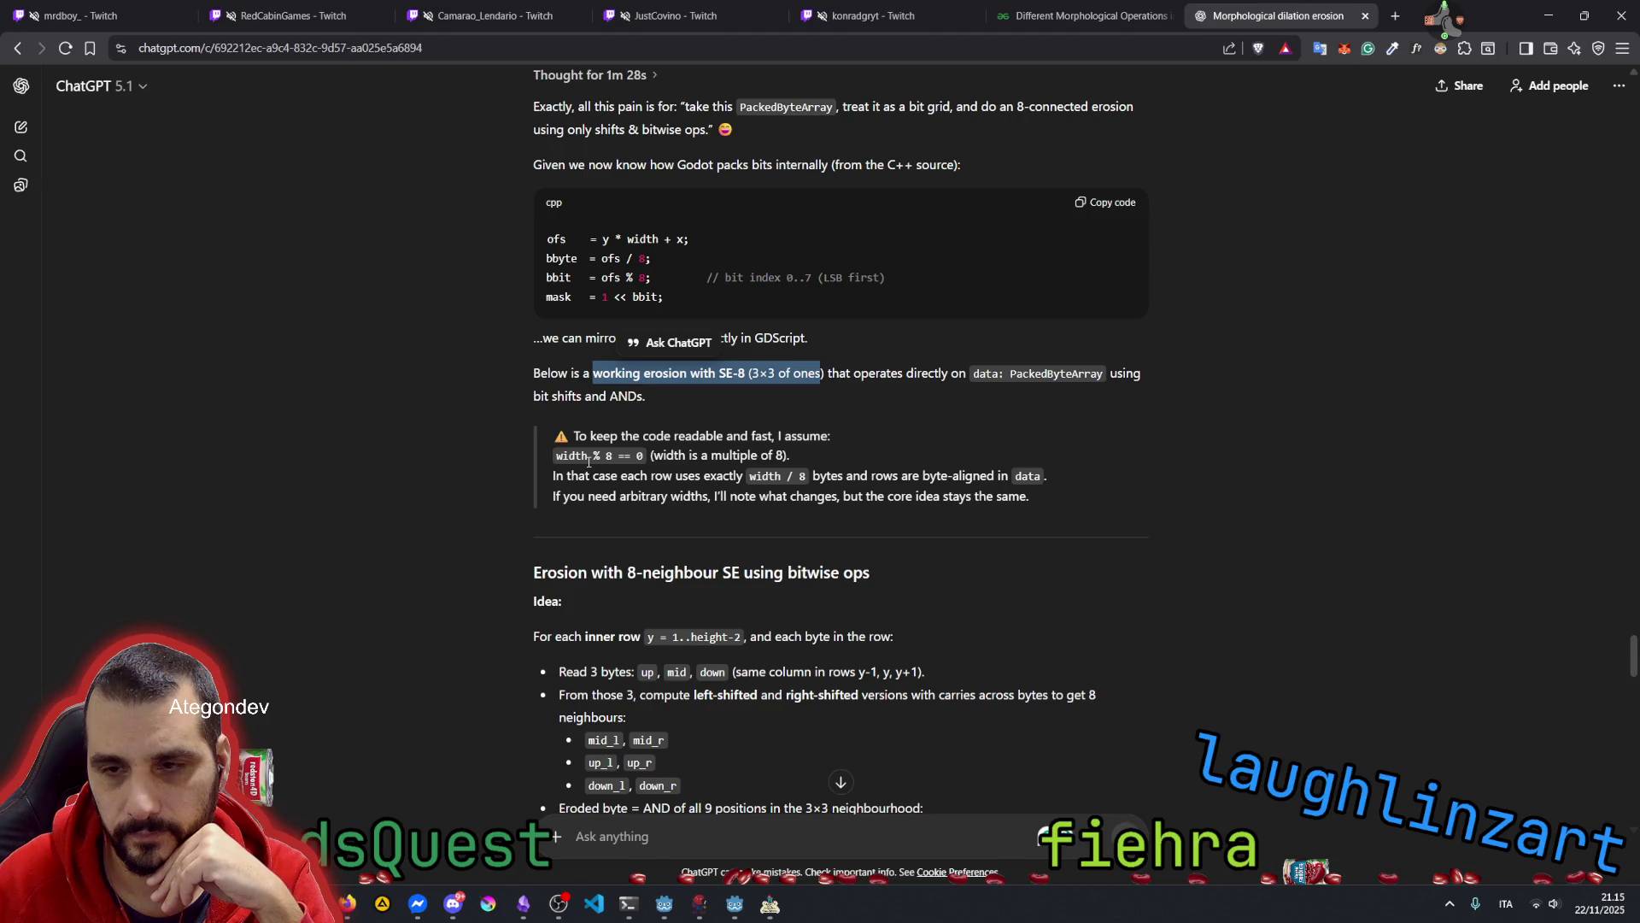
drag(643, 438, 745, 432)
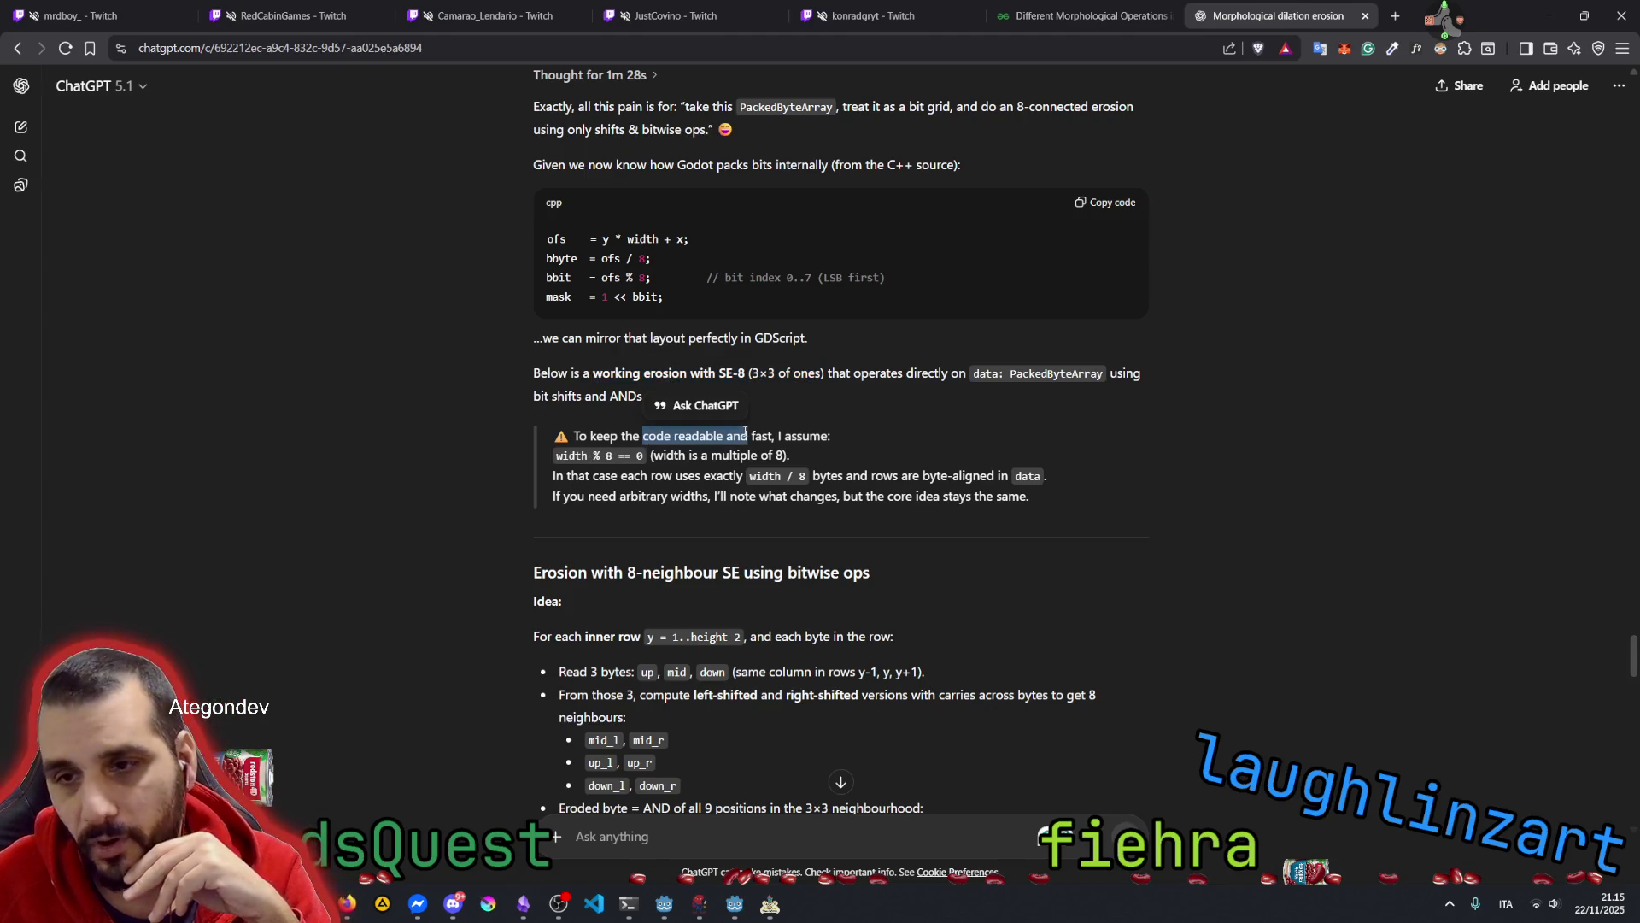
double_click(585, 455)
click(598, 454)
drag(594, 454, 616, 455)
click(694, 450)
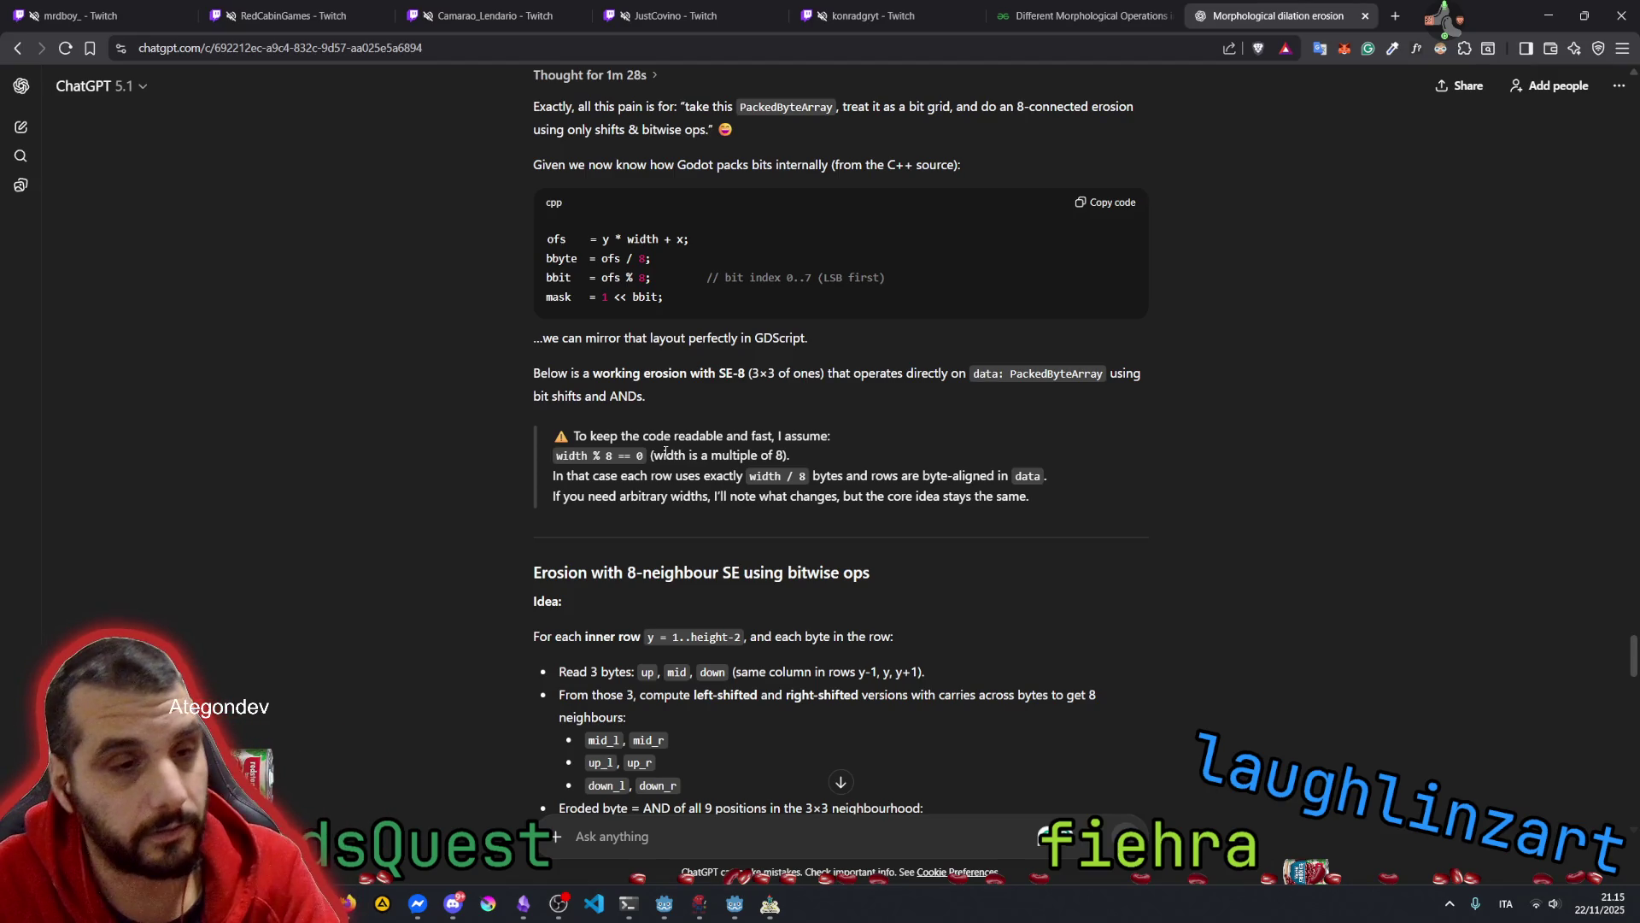
double_click(577, 471)
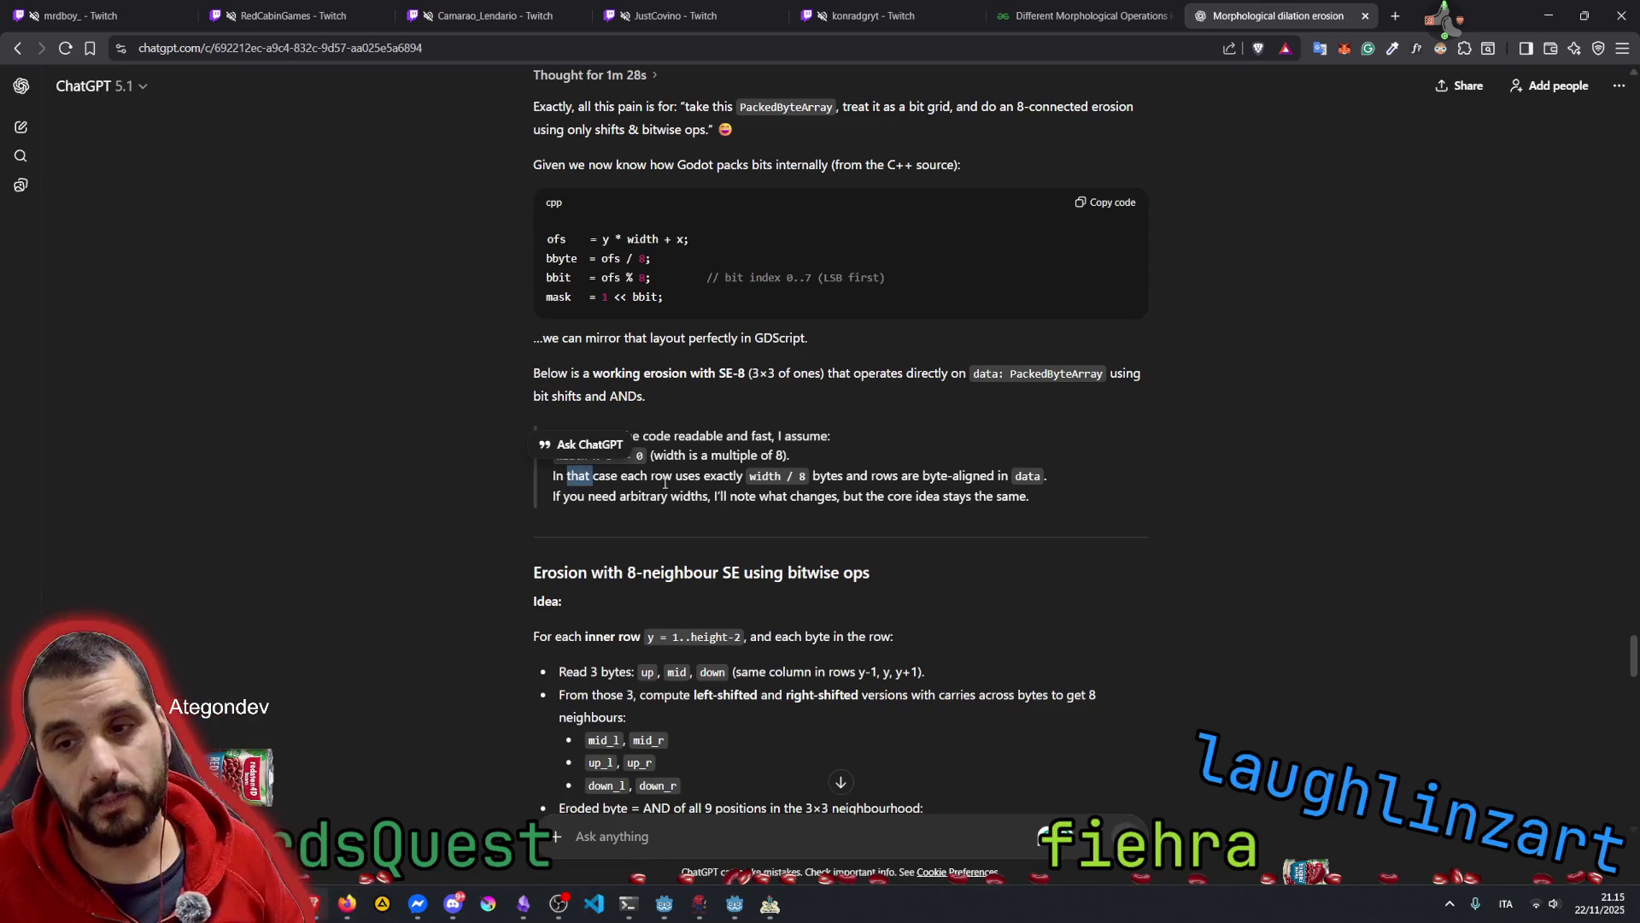
click(665, 484)
double_click(574, 456)
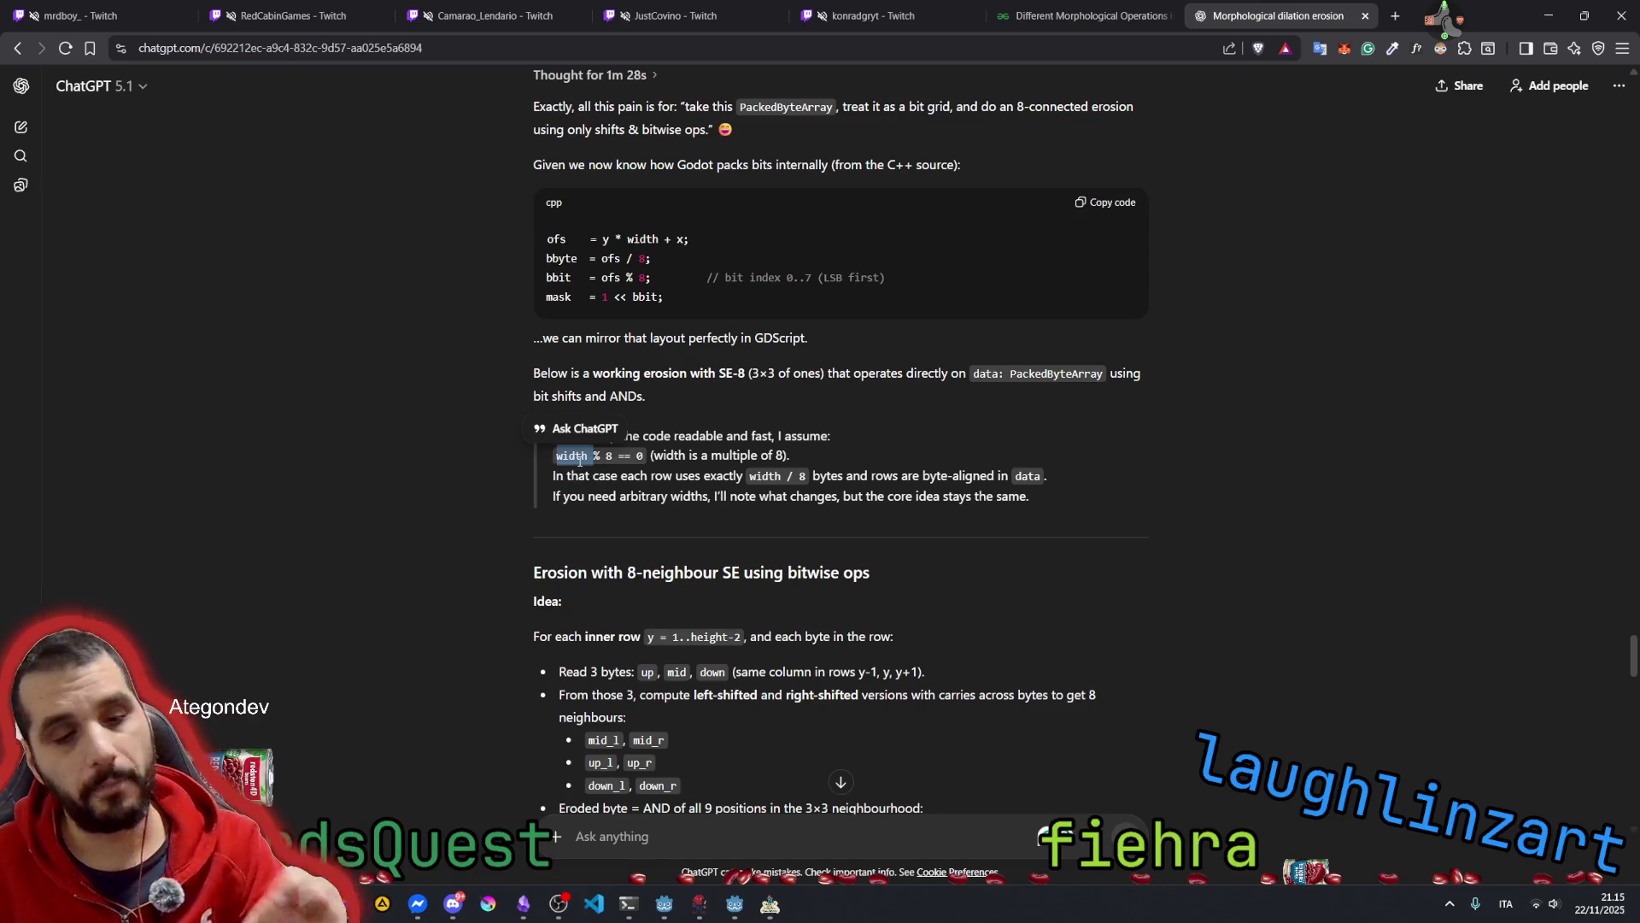
In NAUTOD, paint two top-left Bitmap A cells black and set Dimensions to 20
click(771, 904)
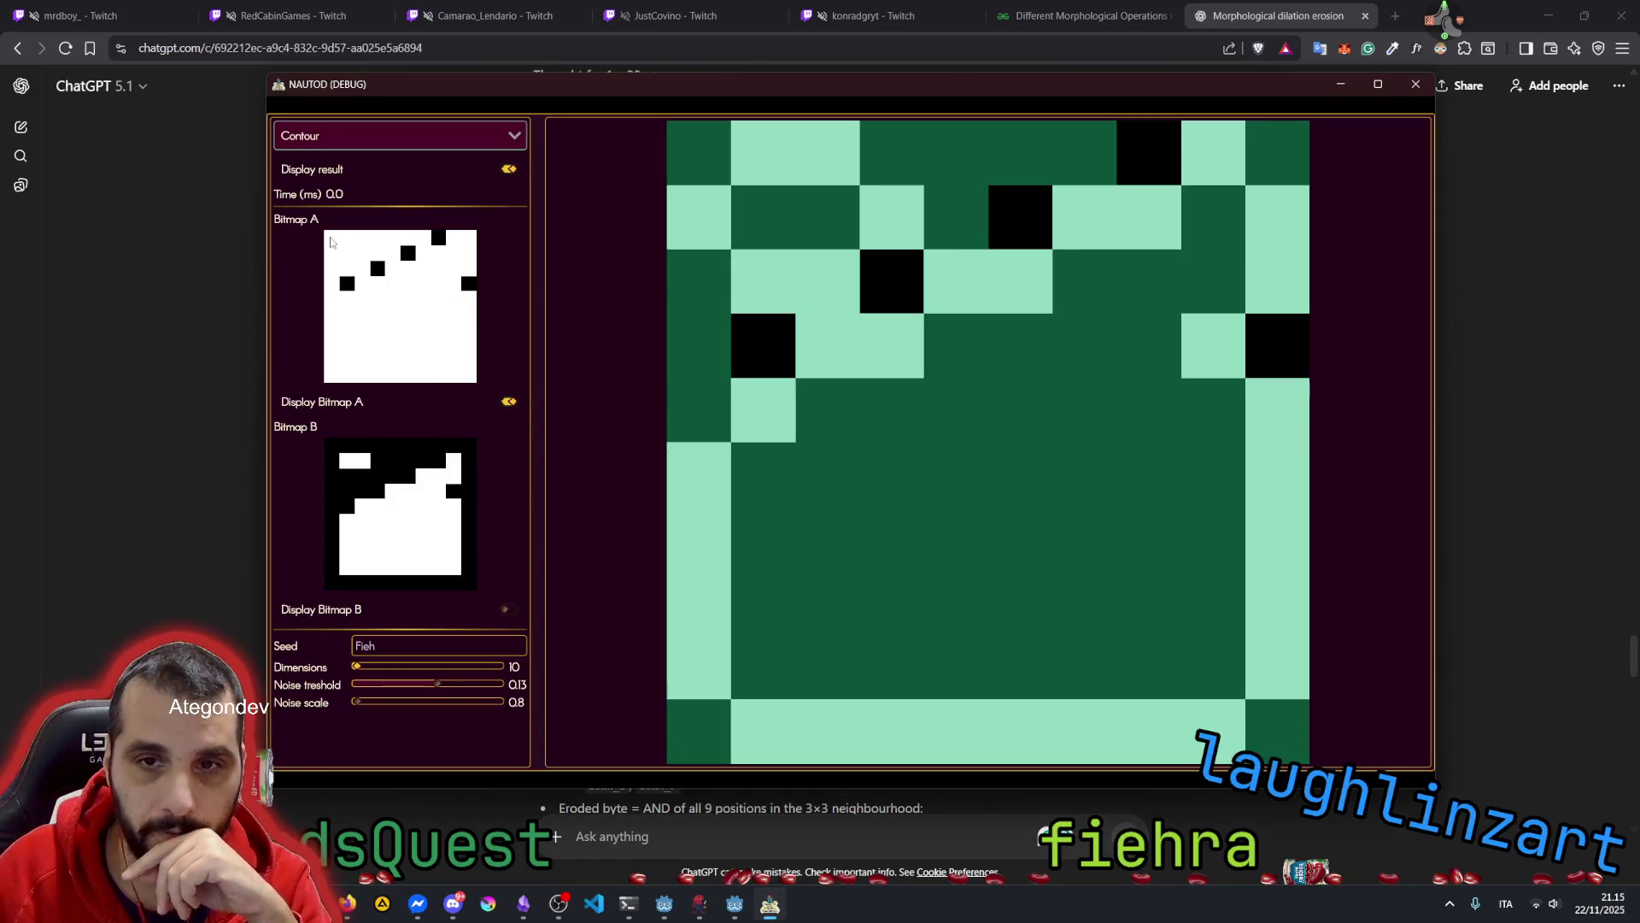
mouse_move(332, 239)
mouse_down()
mouse_move(432, 242)
mouse_move(367, 243)
mouse_move(394, 241)
mouse_up()
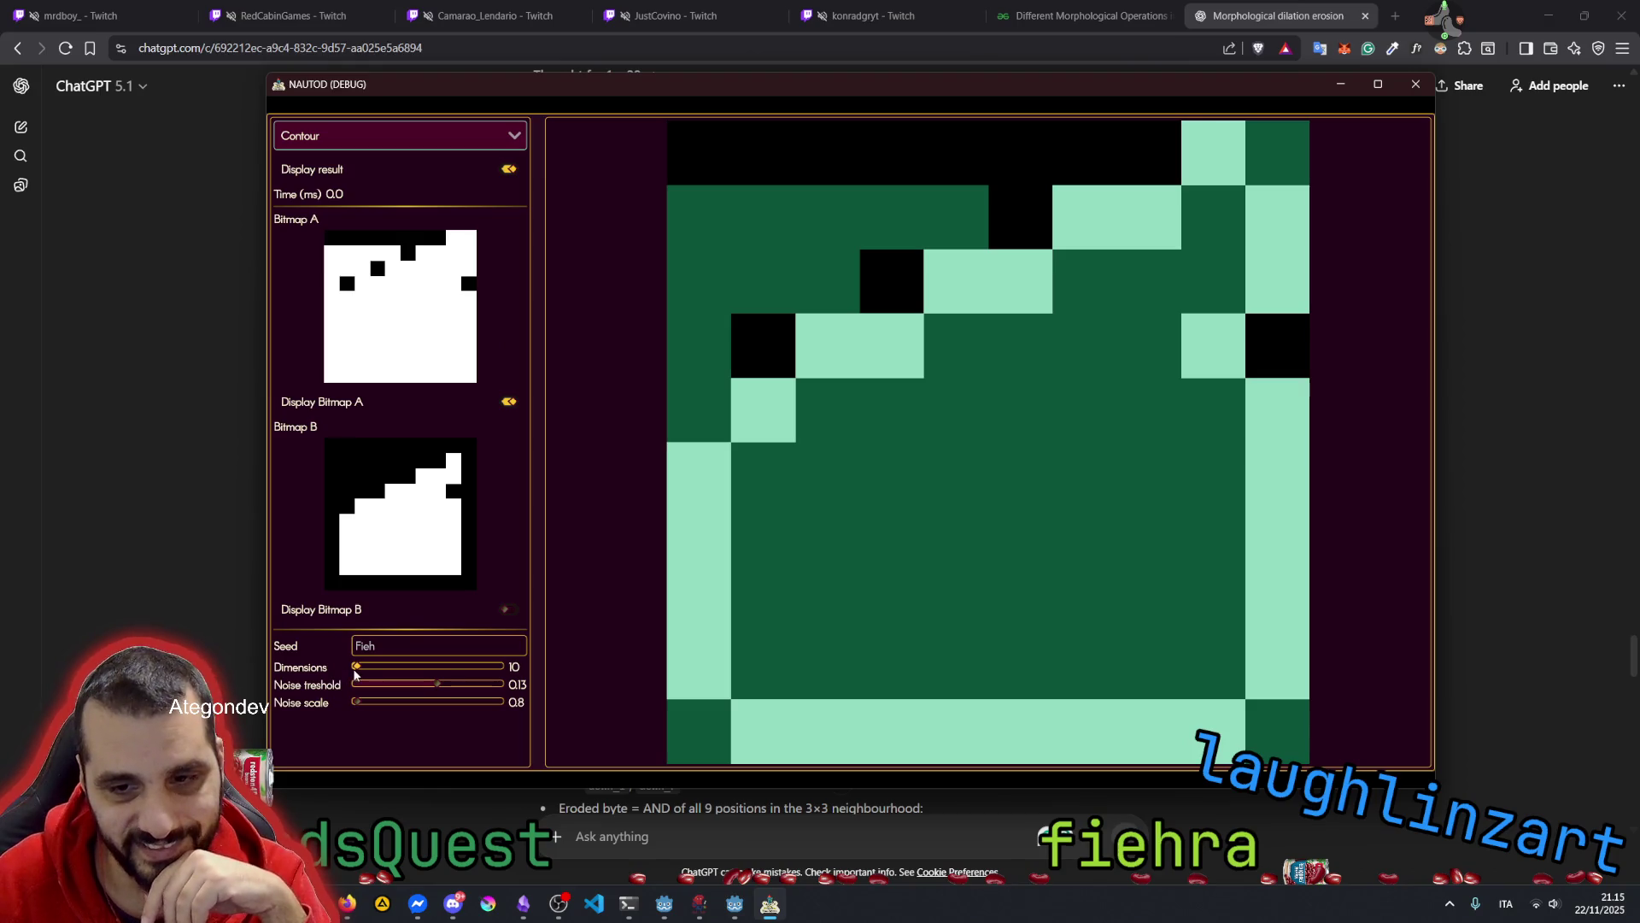
drag(358, 669, 376, 668)
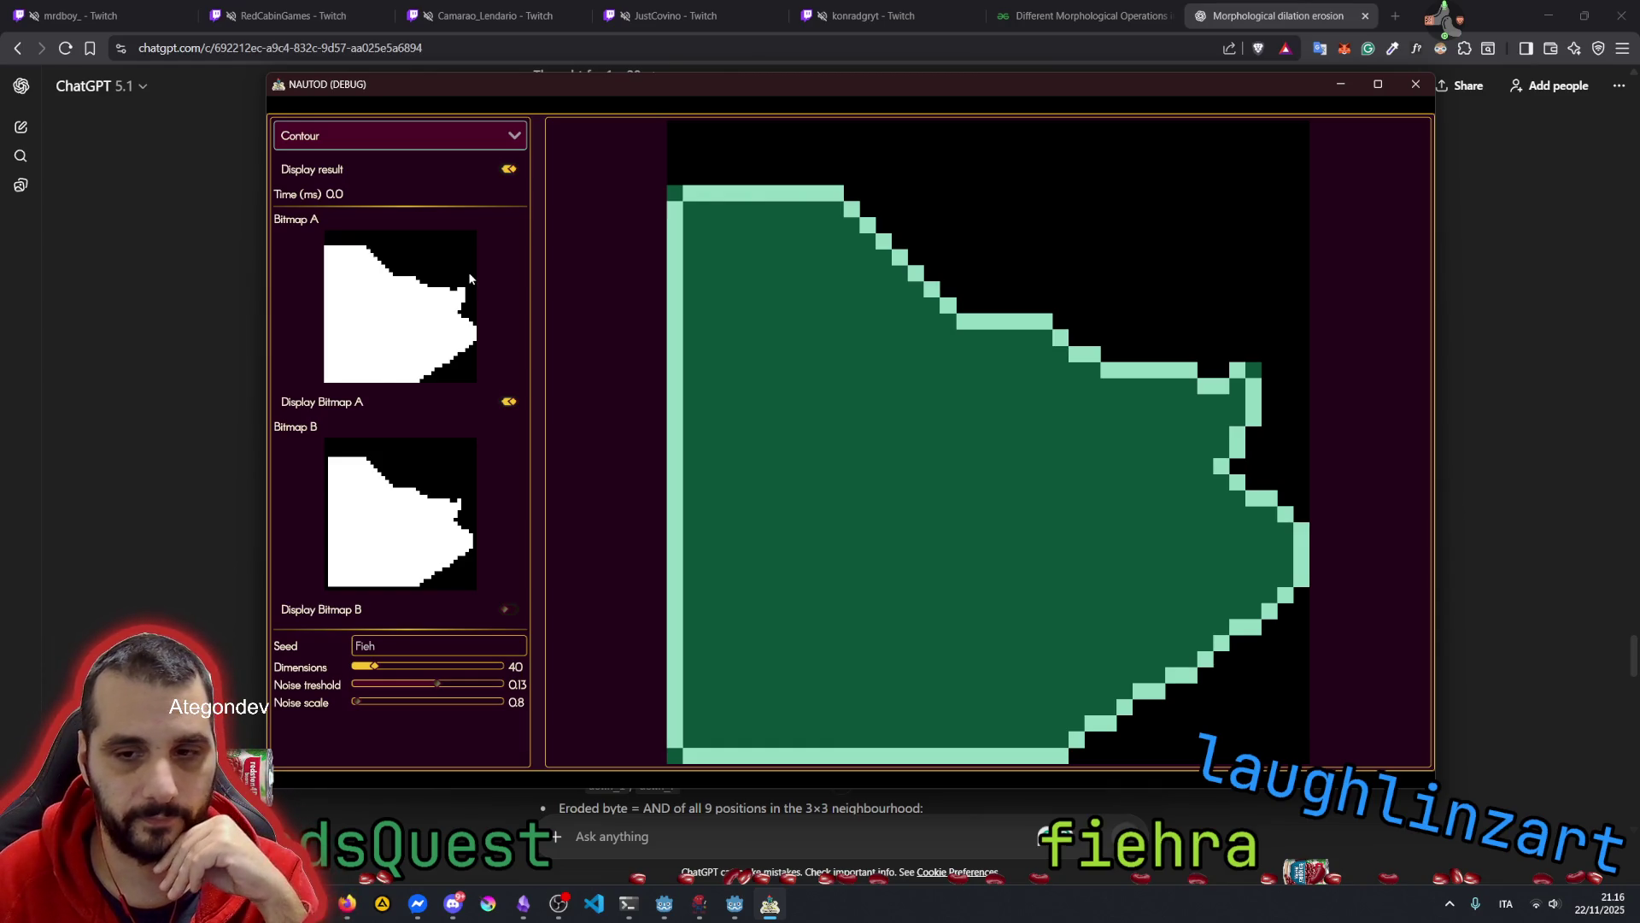
drag(373, 670, 360, 667)
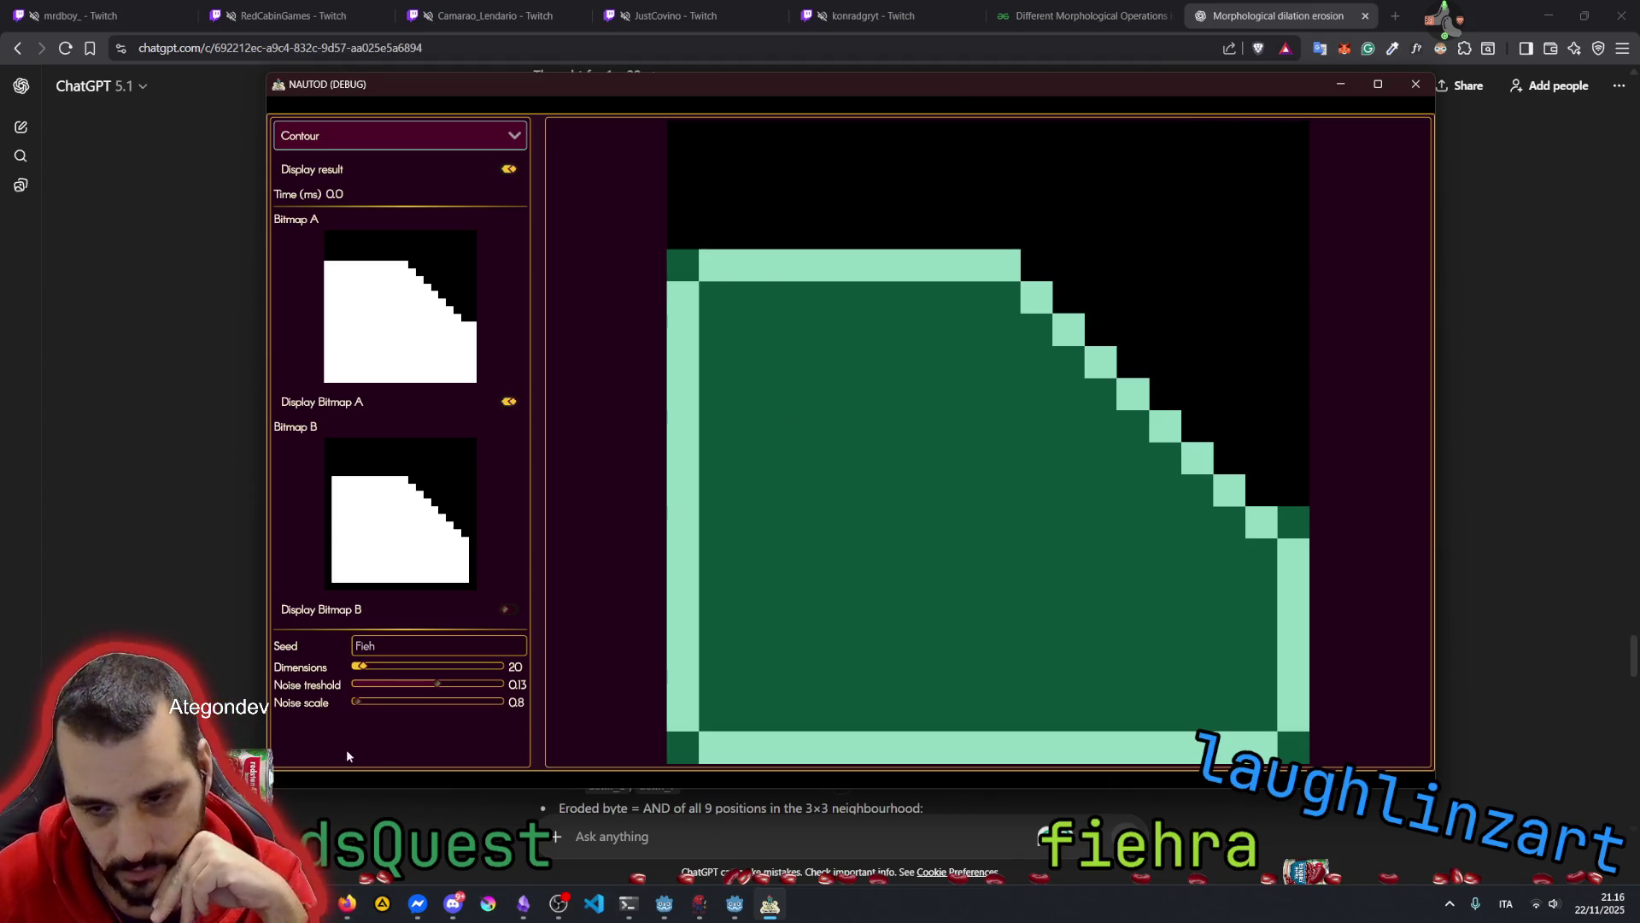
click(746, 842)
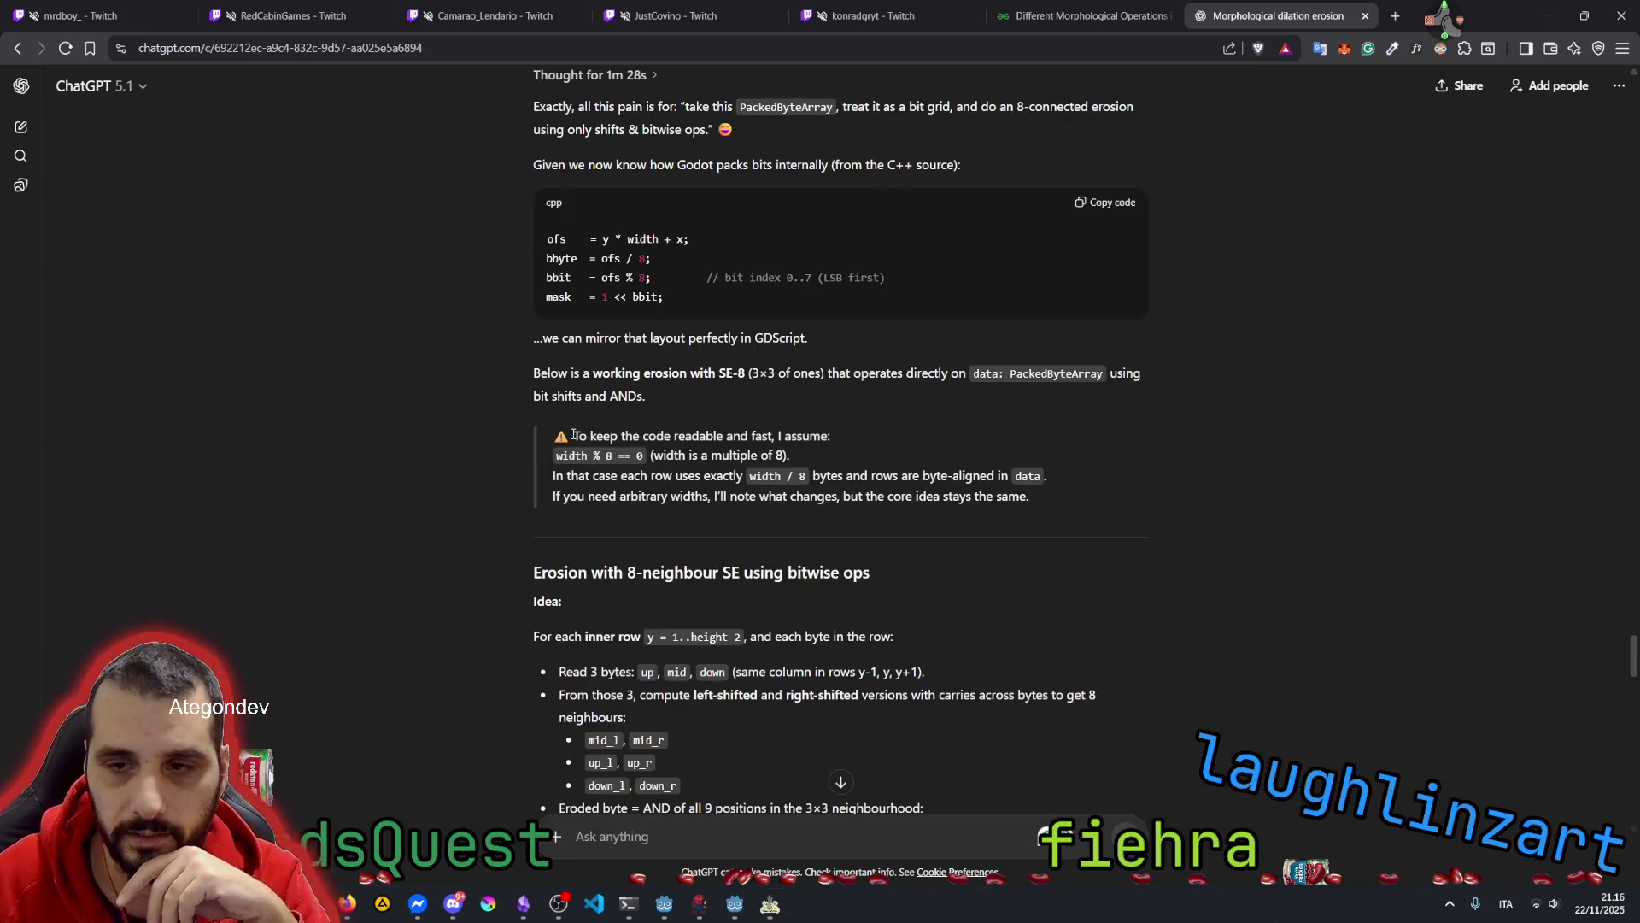
Quote the width % 8 == 0 assumption and ask whether eroding any bitmap width is much harder
mouse_move(576, 436)
mouse_down()
mouse_move(786, 437)
mouse_move(799, 452)
mouse_up()
click(726, 407)
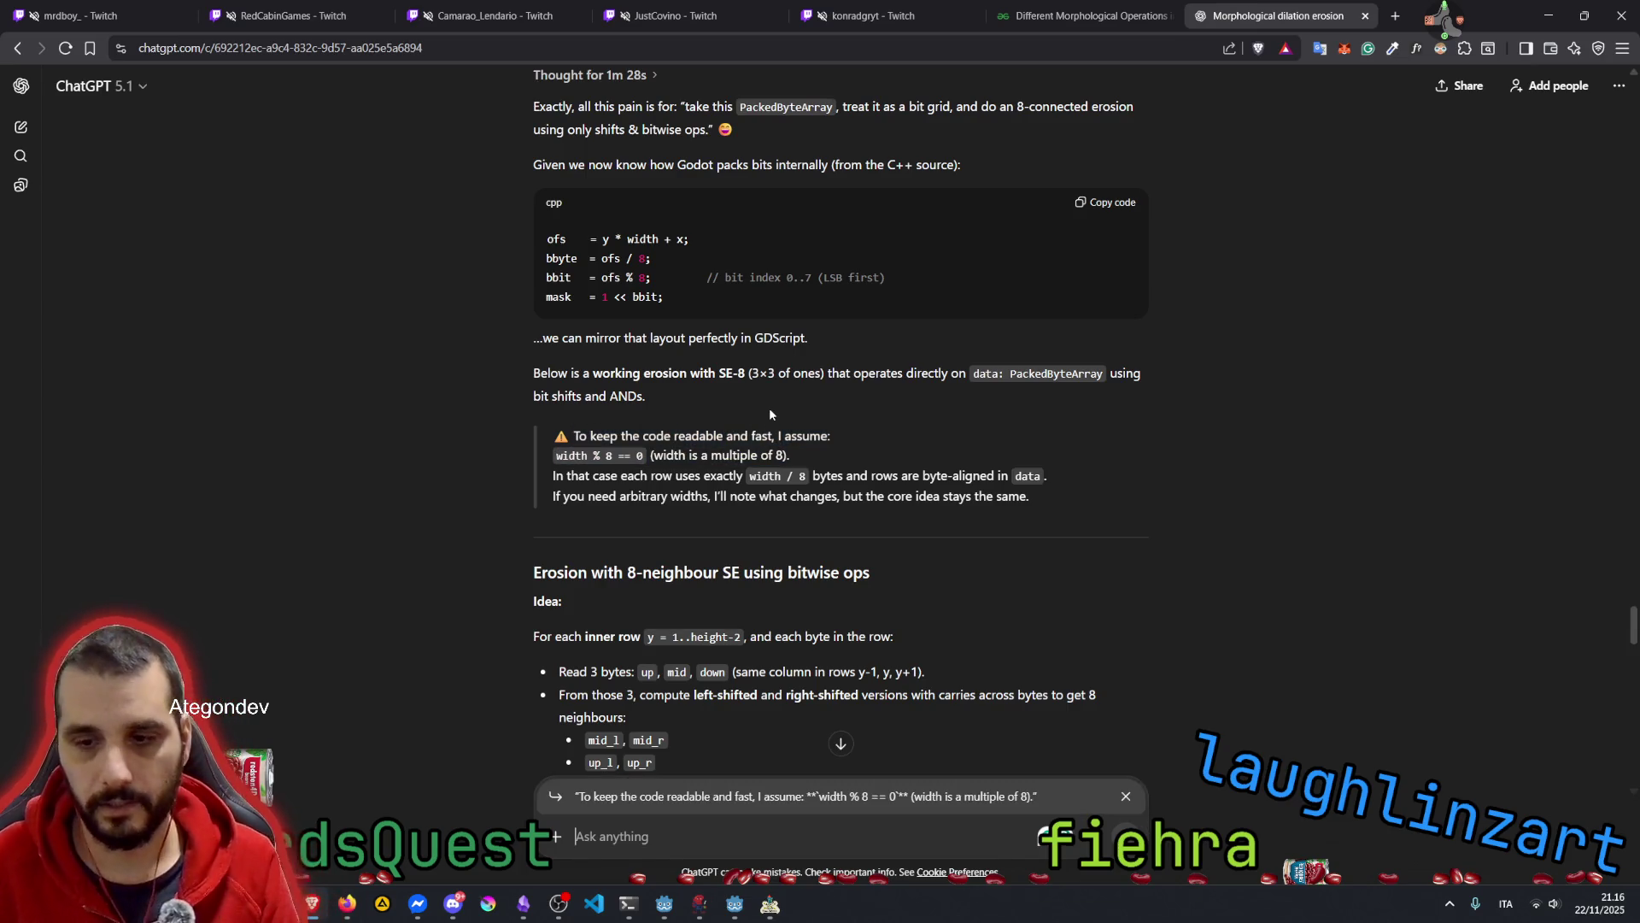
text(no, we neee)
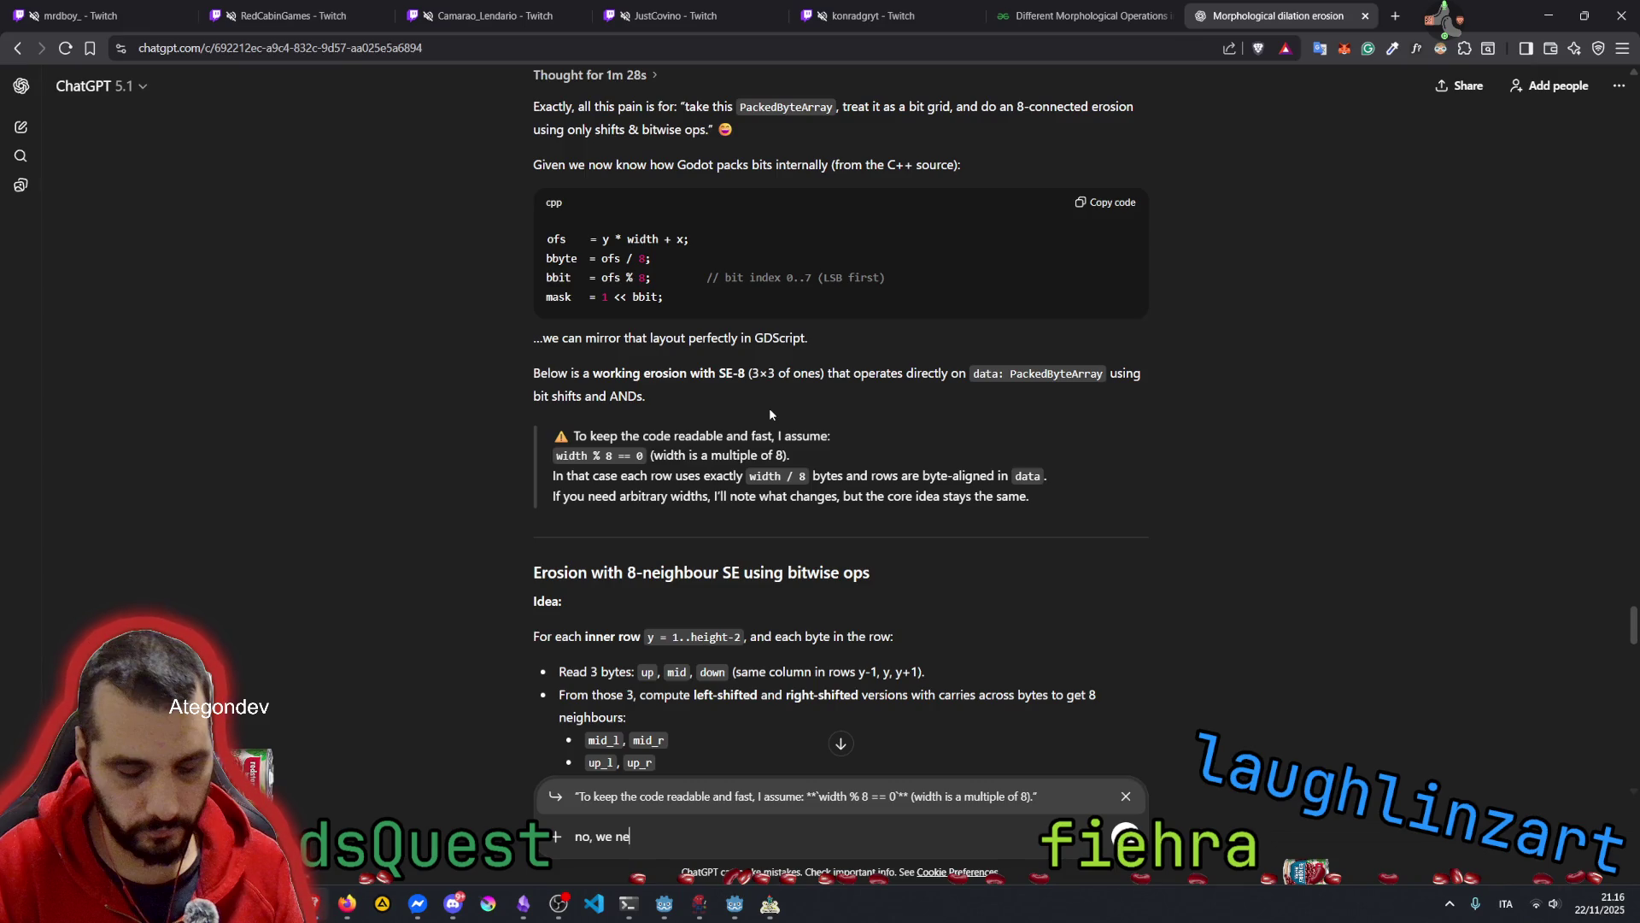
key(BackSpace)
text(d to )
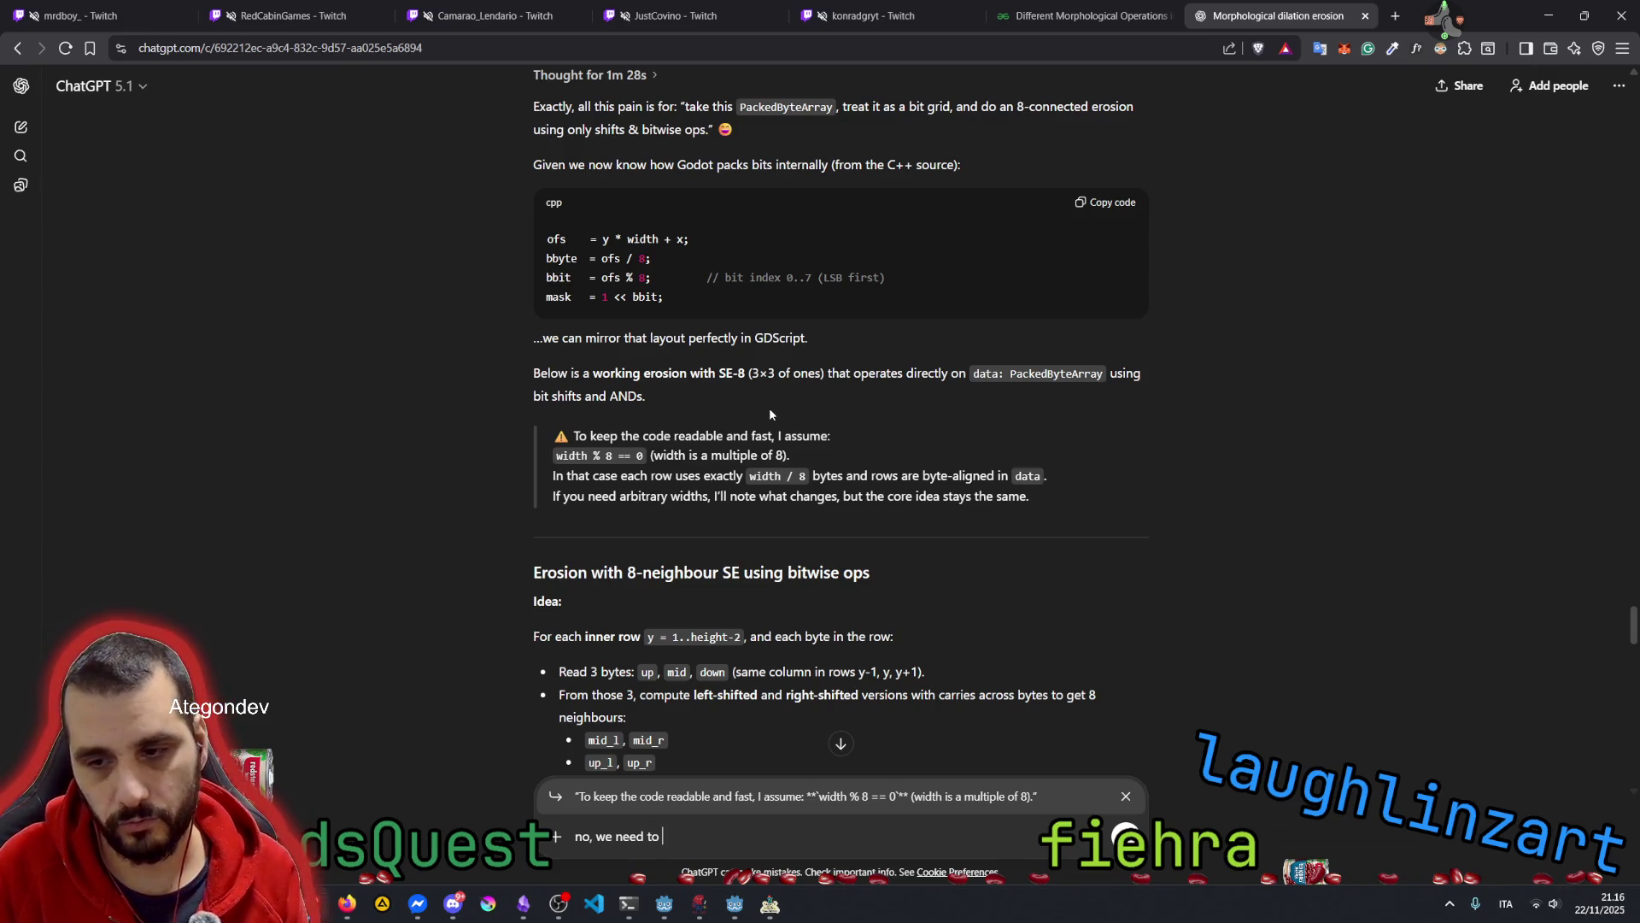
text(be able to )
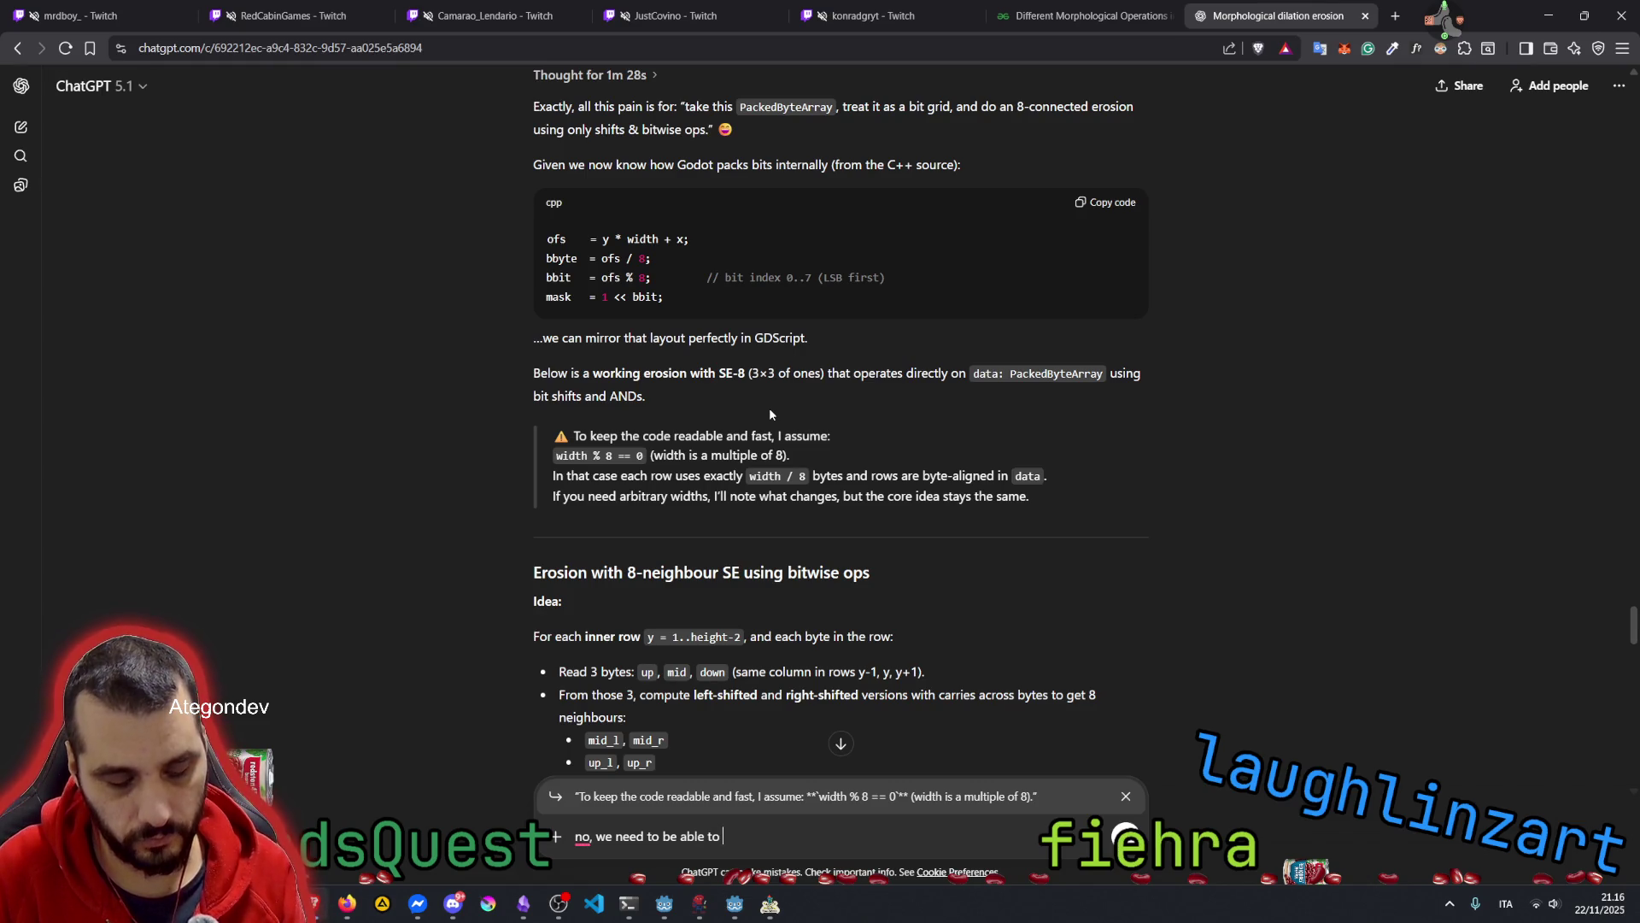
text(erode any )
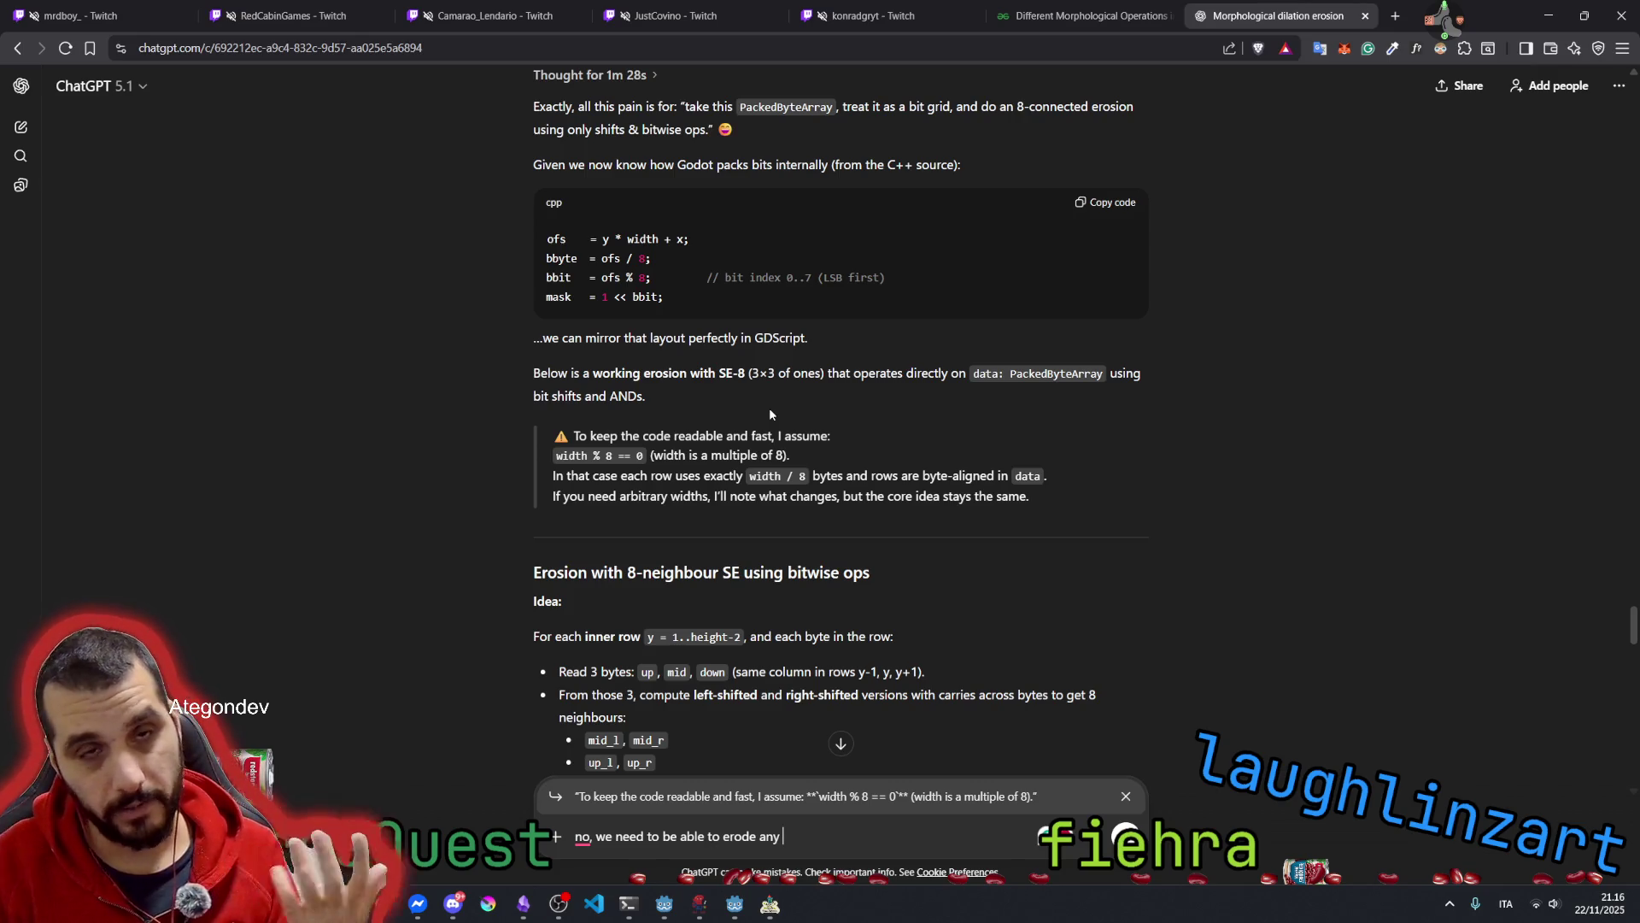
text(width )
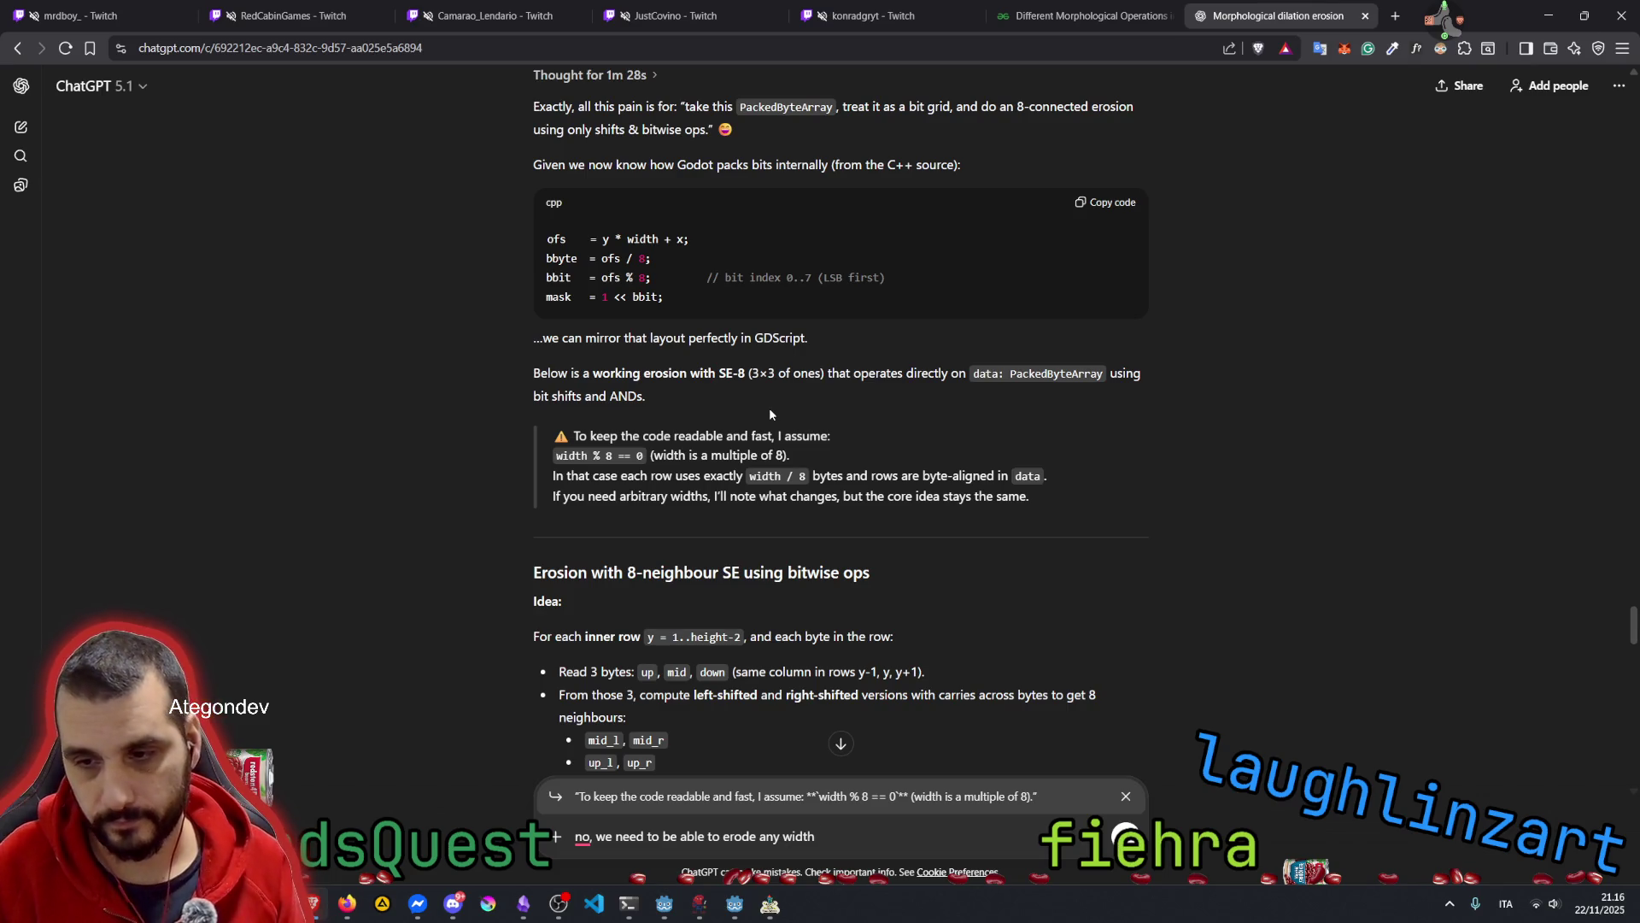
text(fo)
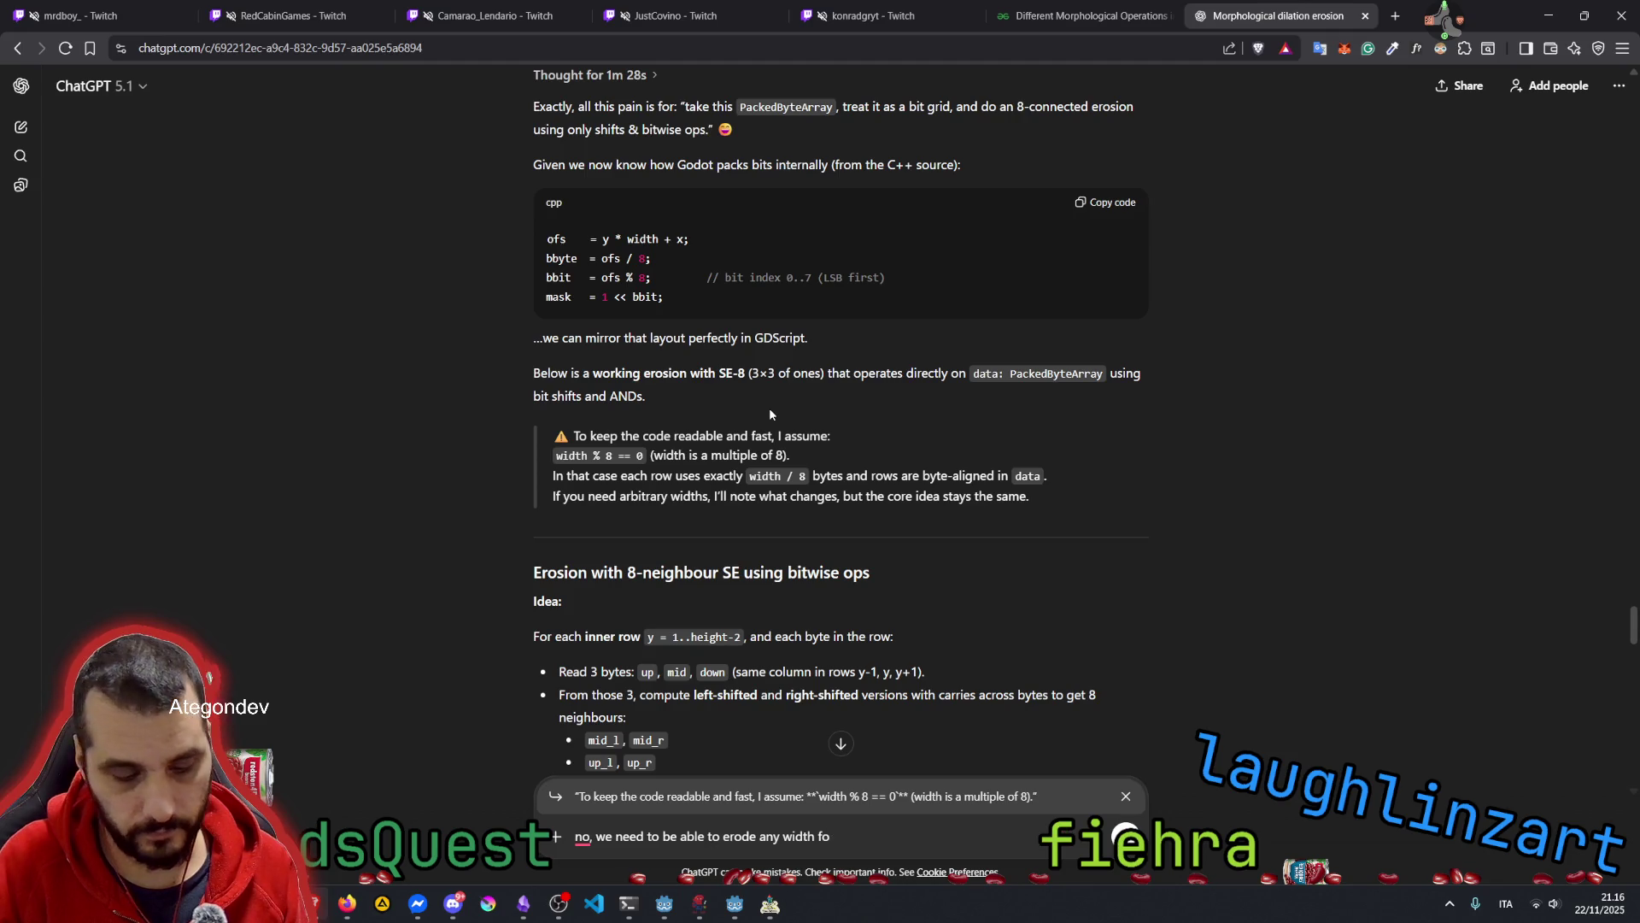
text(r bitmaps)
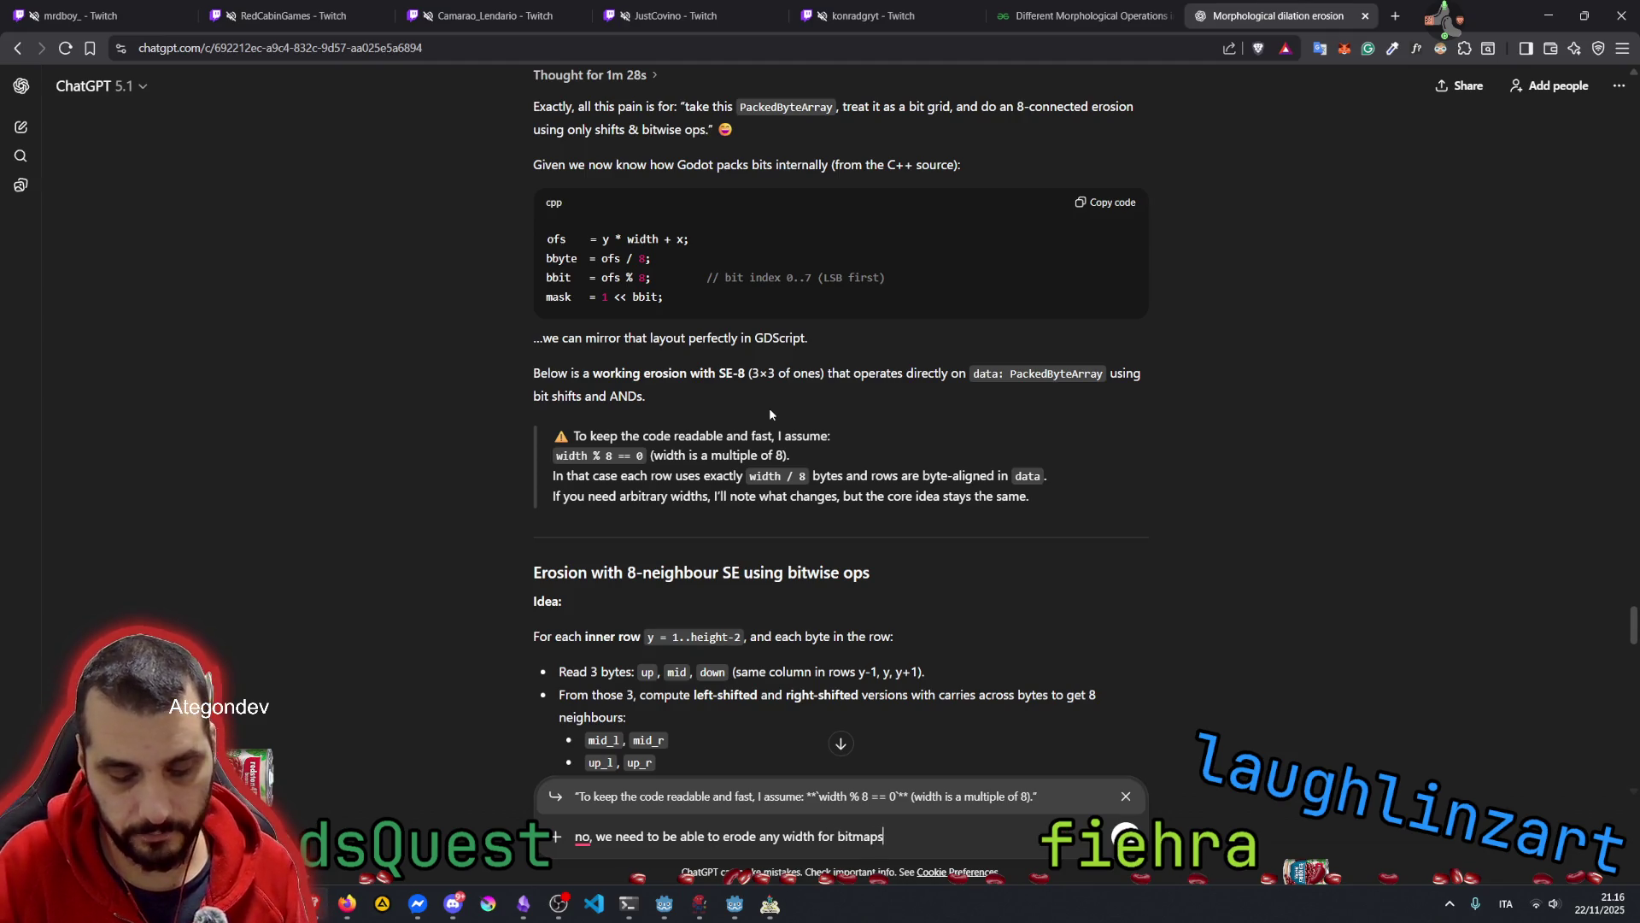
text(. Is tha)
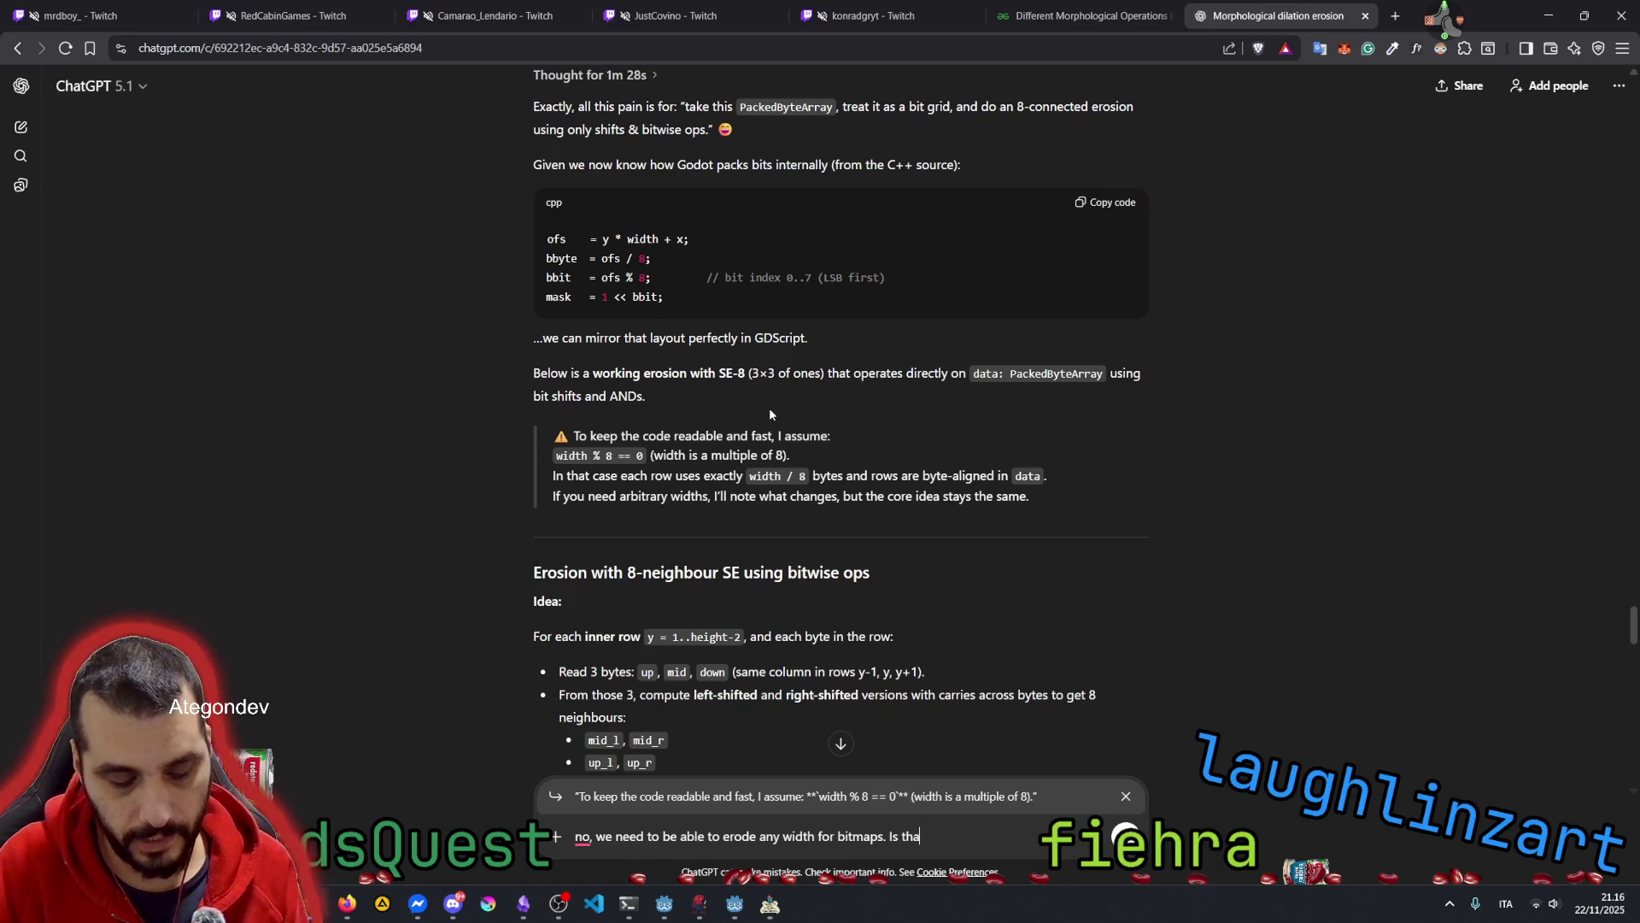
text(t much more d)
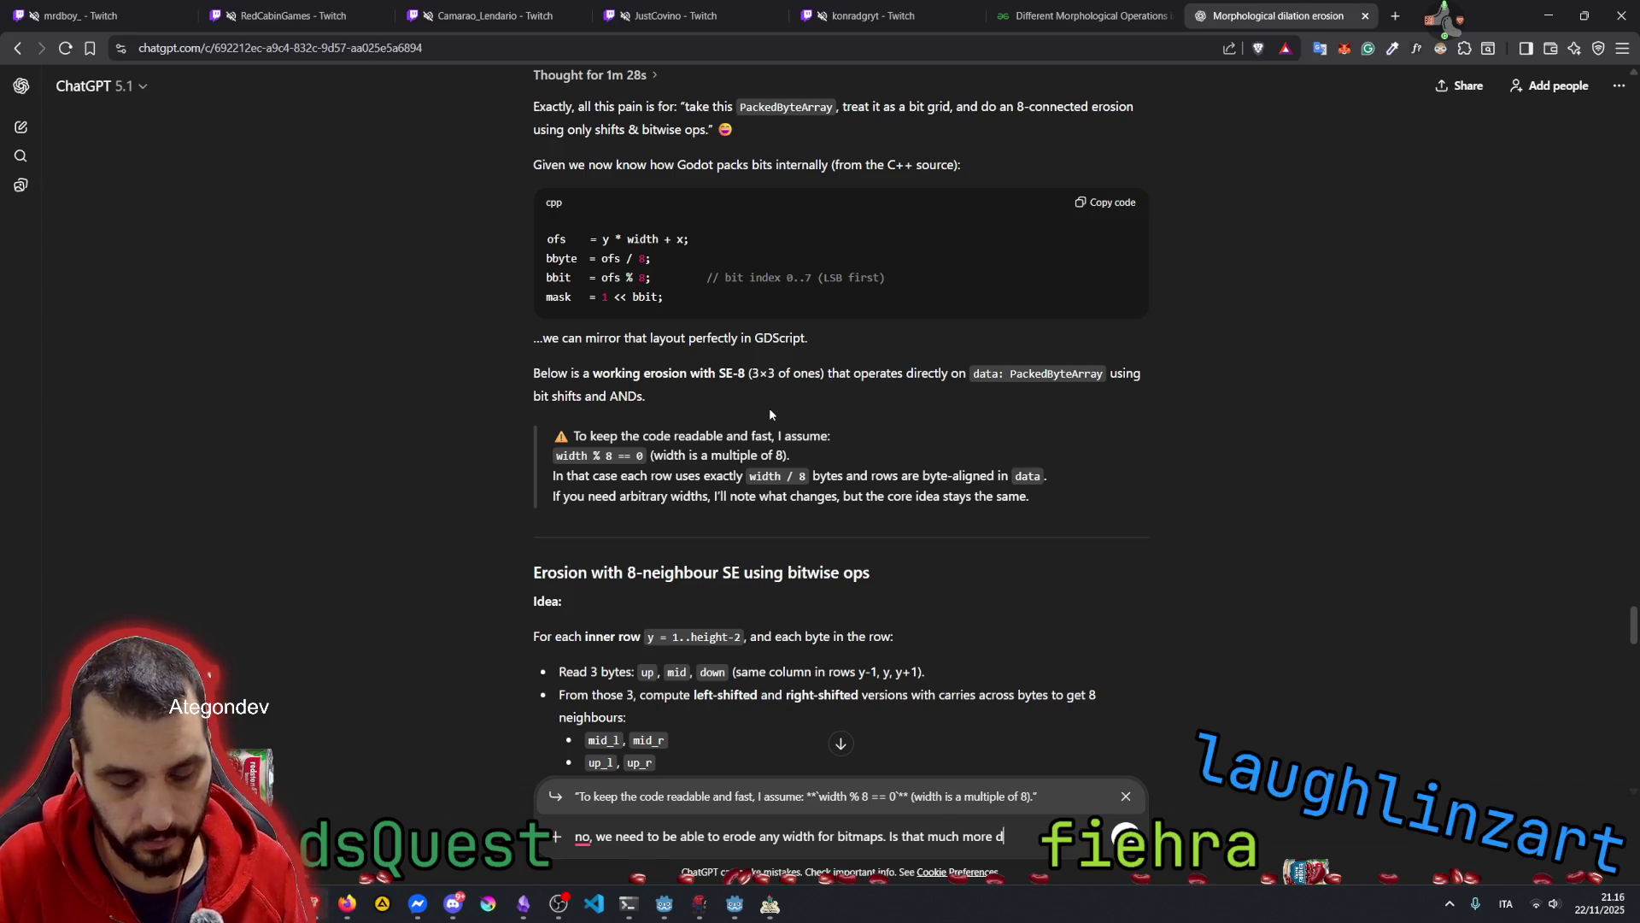
text(ifficult?)
key(Return)
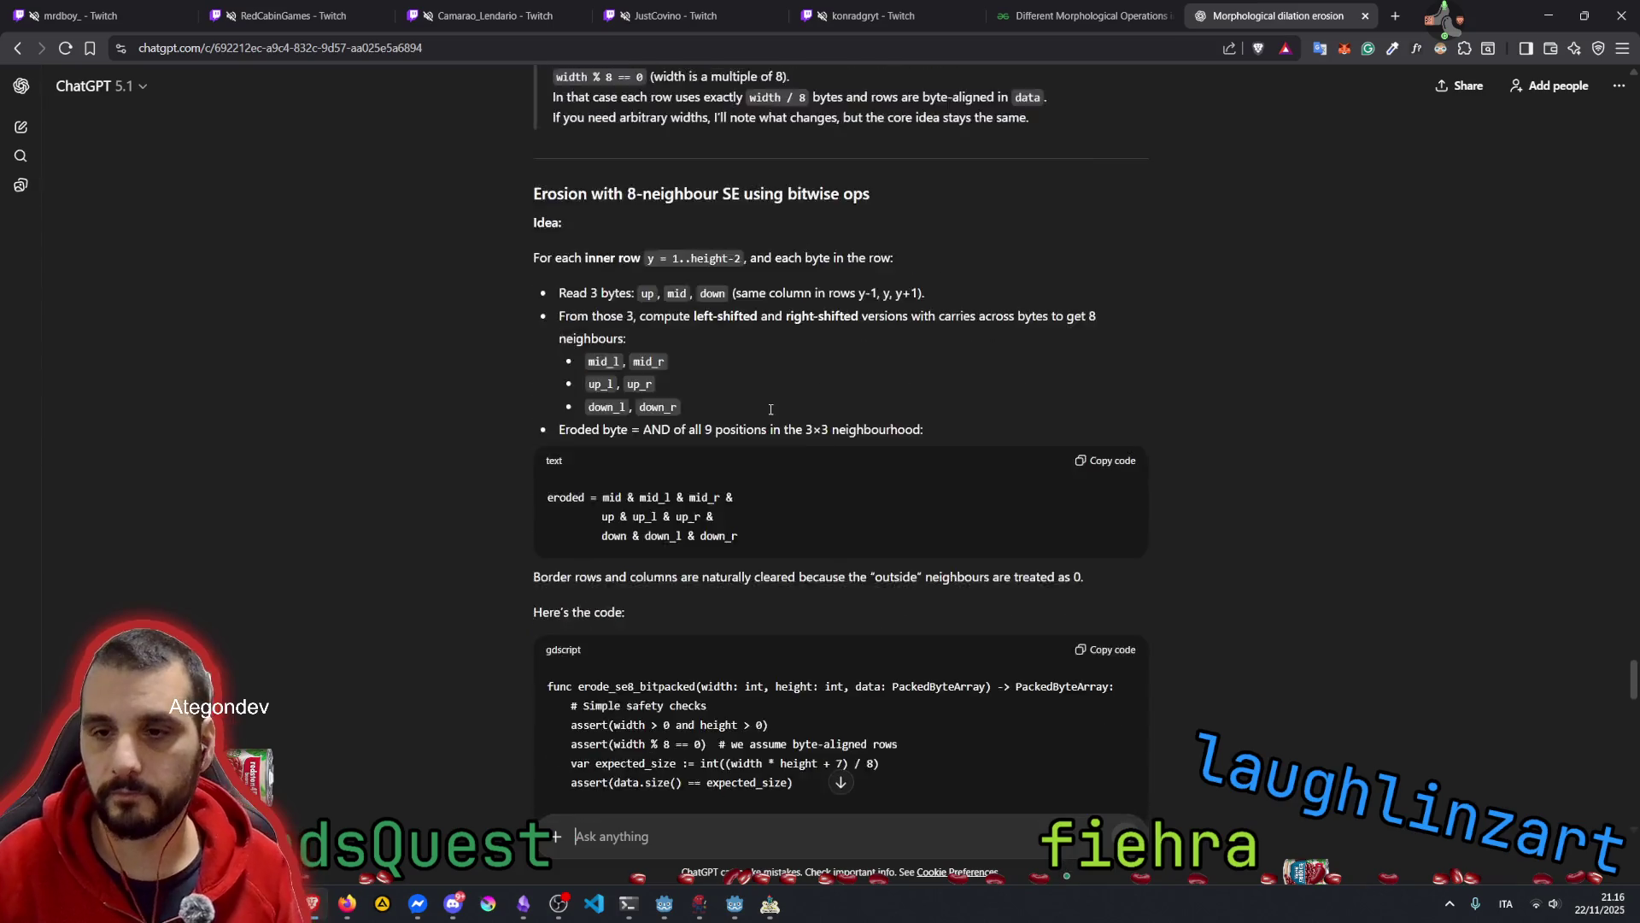
Read through the bitmap_se8 usage code, highlighting its size setup, width assertion, data and setter lines
scroll(778, 310, up, 7)
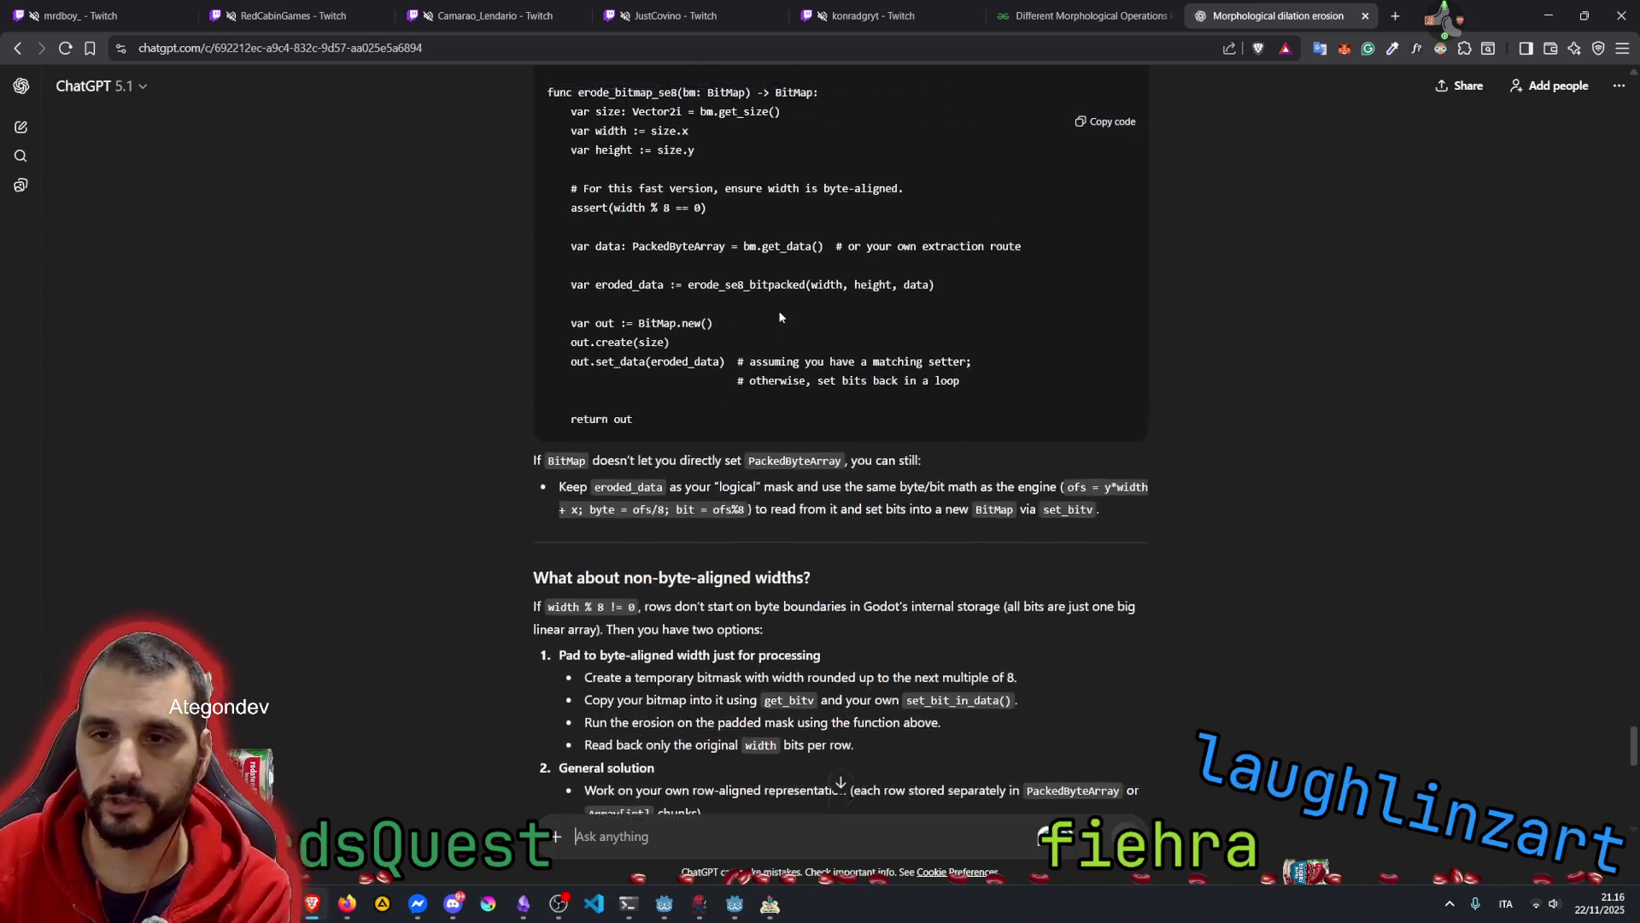
drag(607, 388, 728, 388)
click(680, 383)
click(728, 388)
mouse_move(598, 408)
mouse_down()
mouse_move(694, 446)
mouse_move(681, 485)
mouse_move(854, 485)
mouse_move(555, 478)
mouse_move(854, 484)
mouse_up()
click(693, 486)
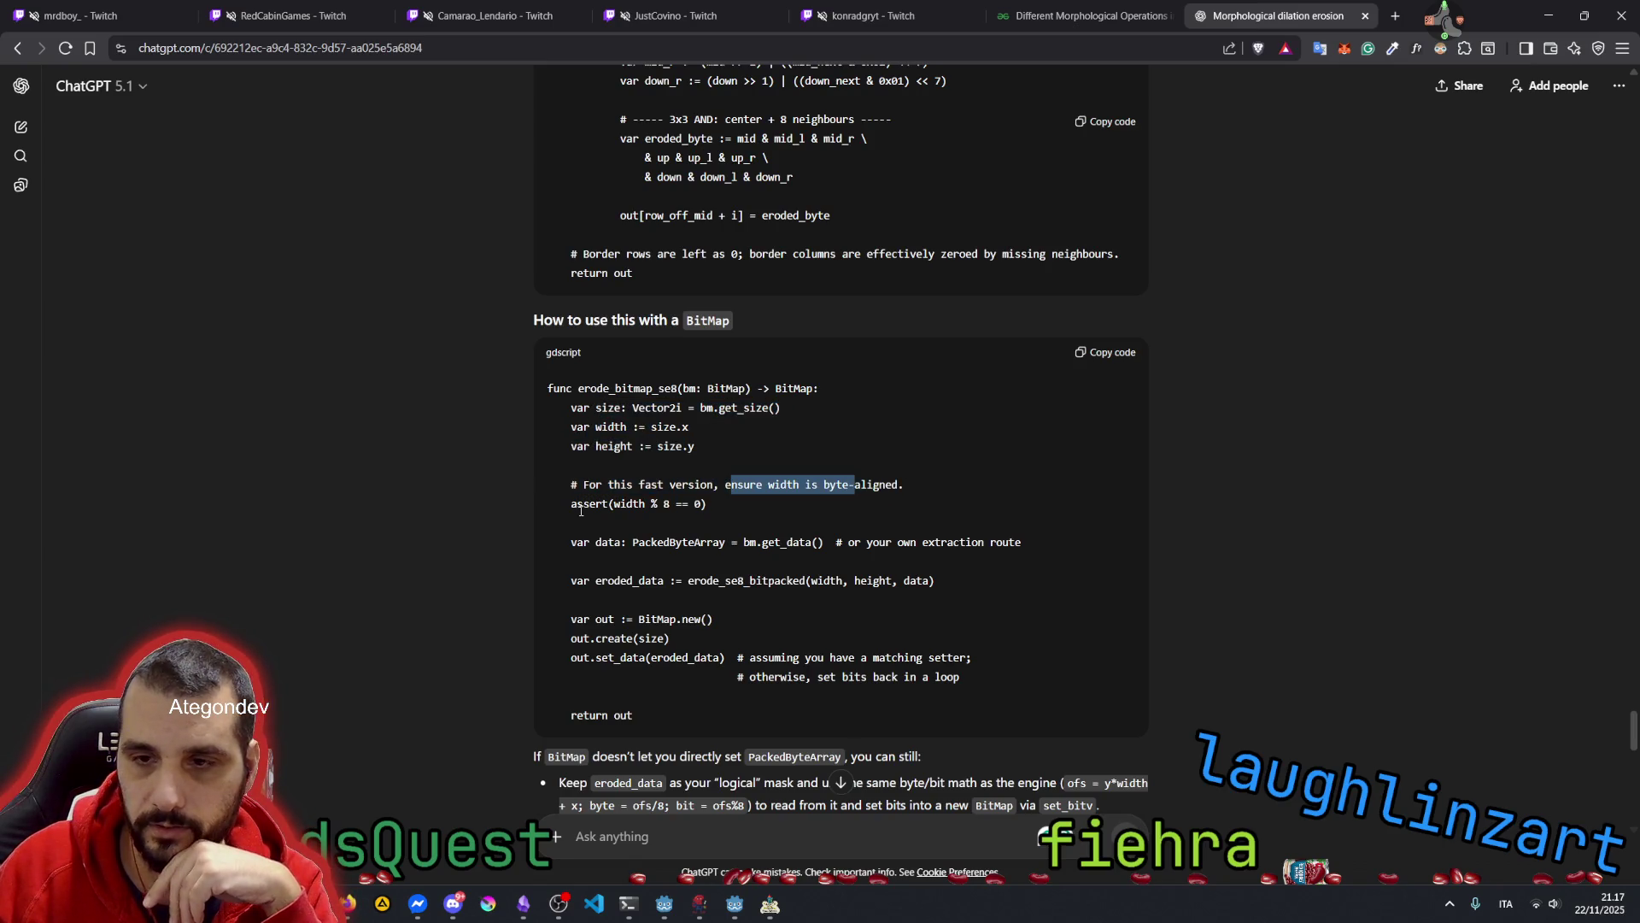
drag(593, 503, 708, 504)
click(721, 513)
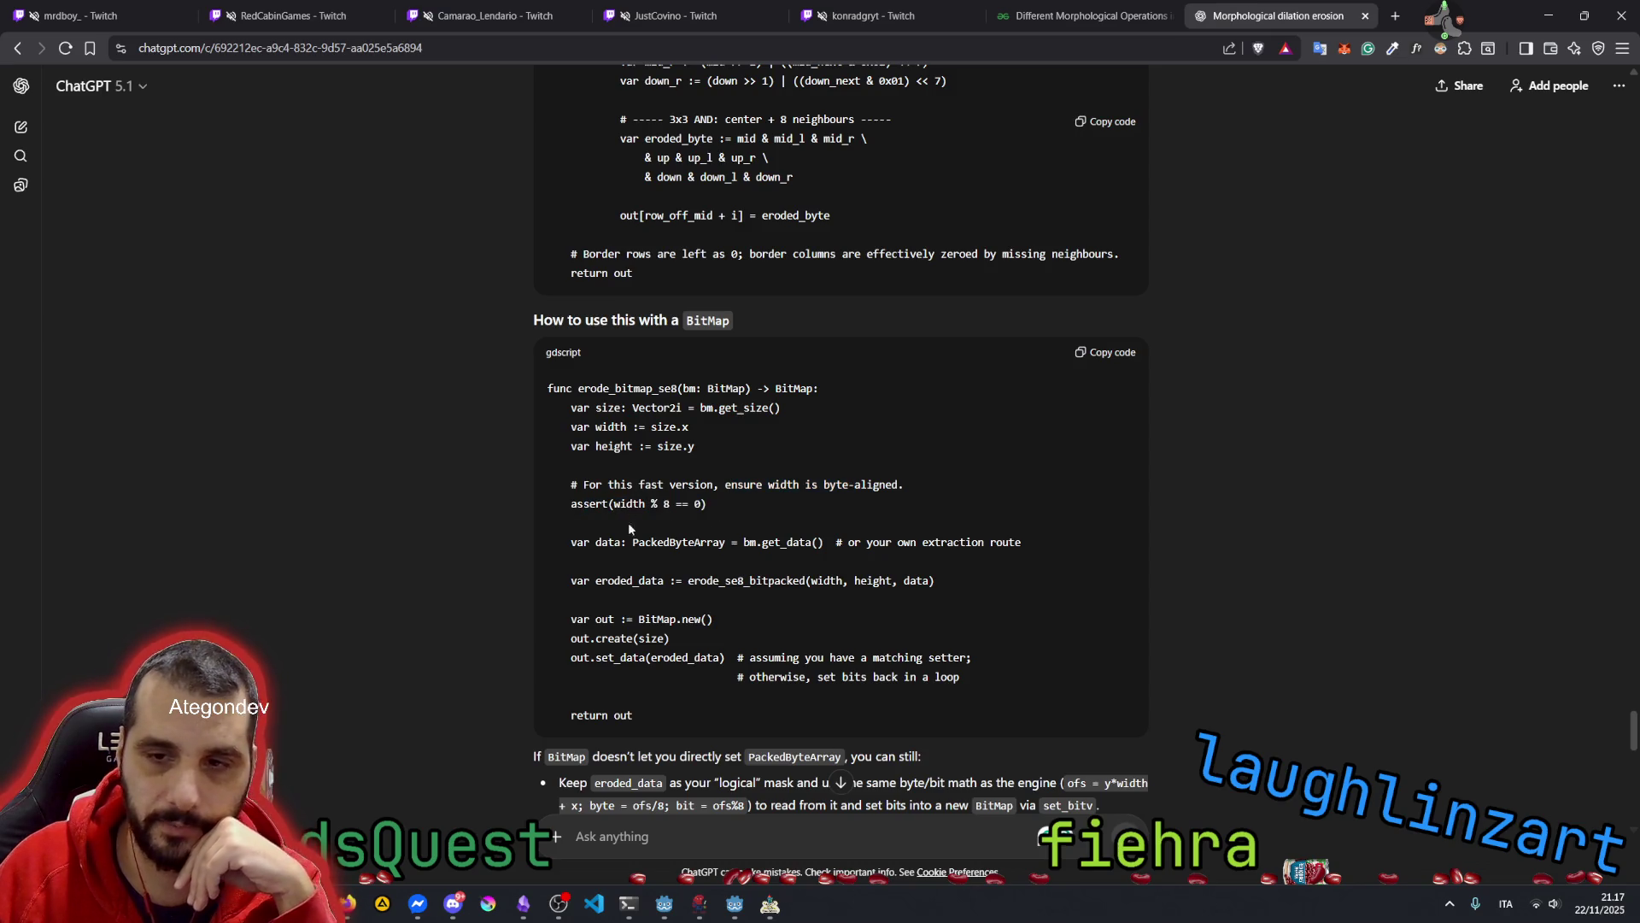
drag(593, 541, 741, 541)
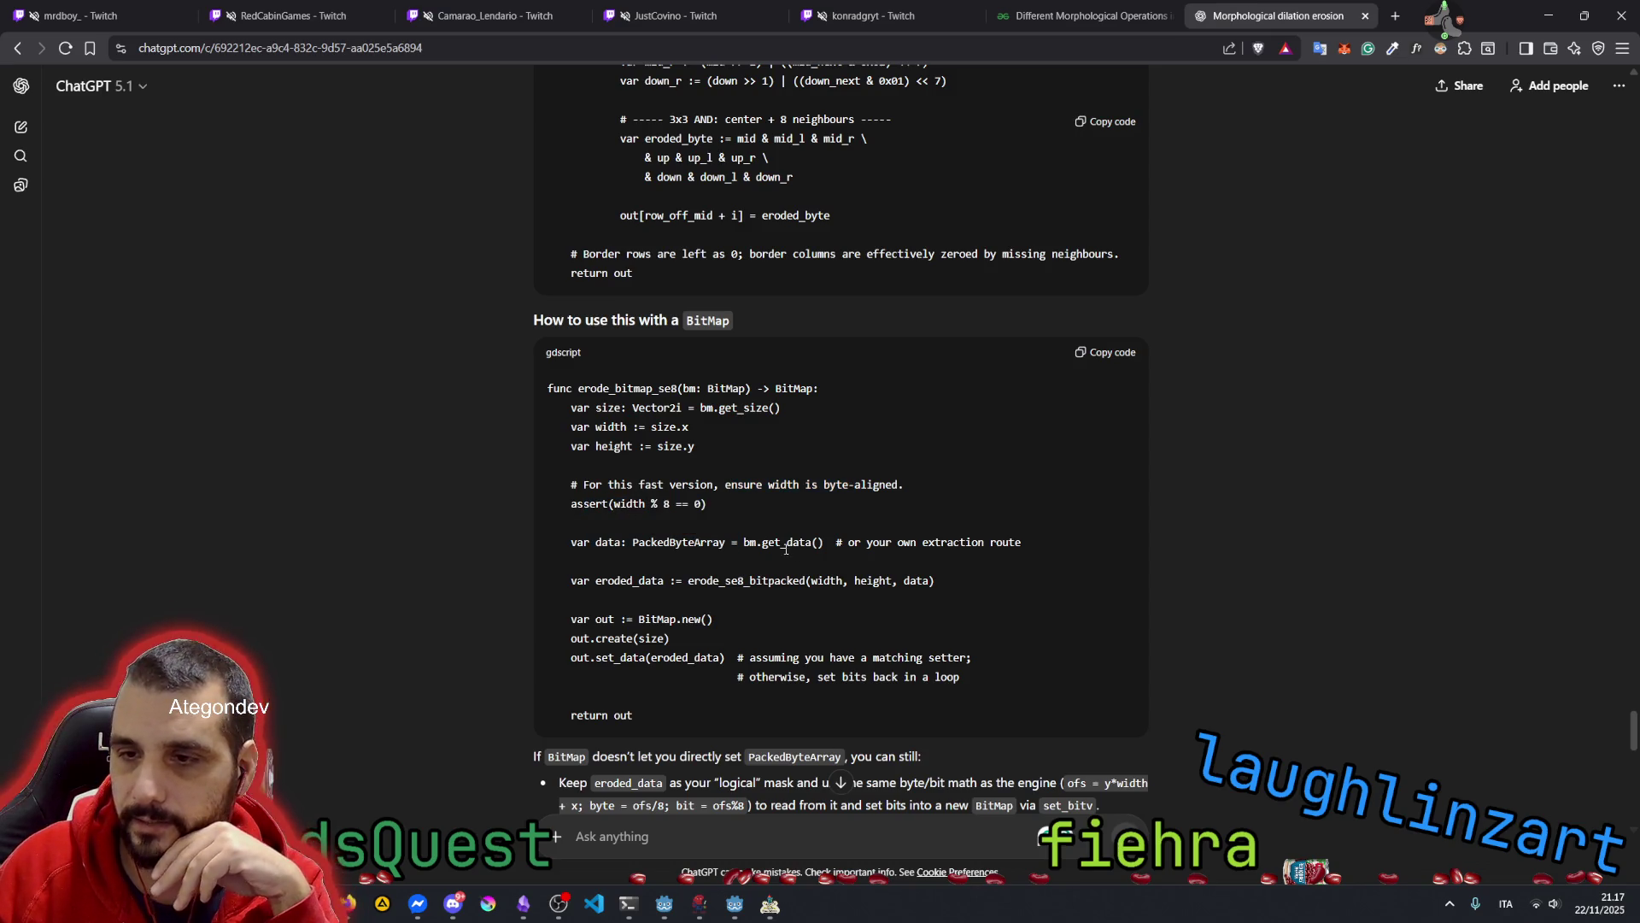
drag(849, 541, 994, 540)
click(994, 540)
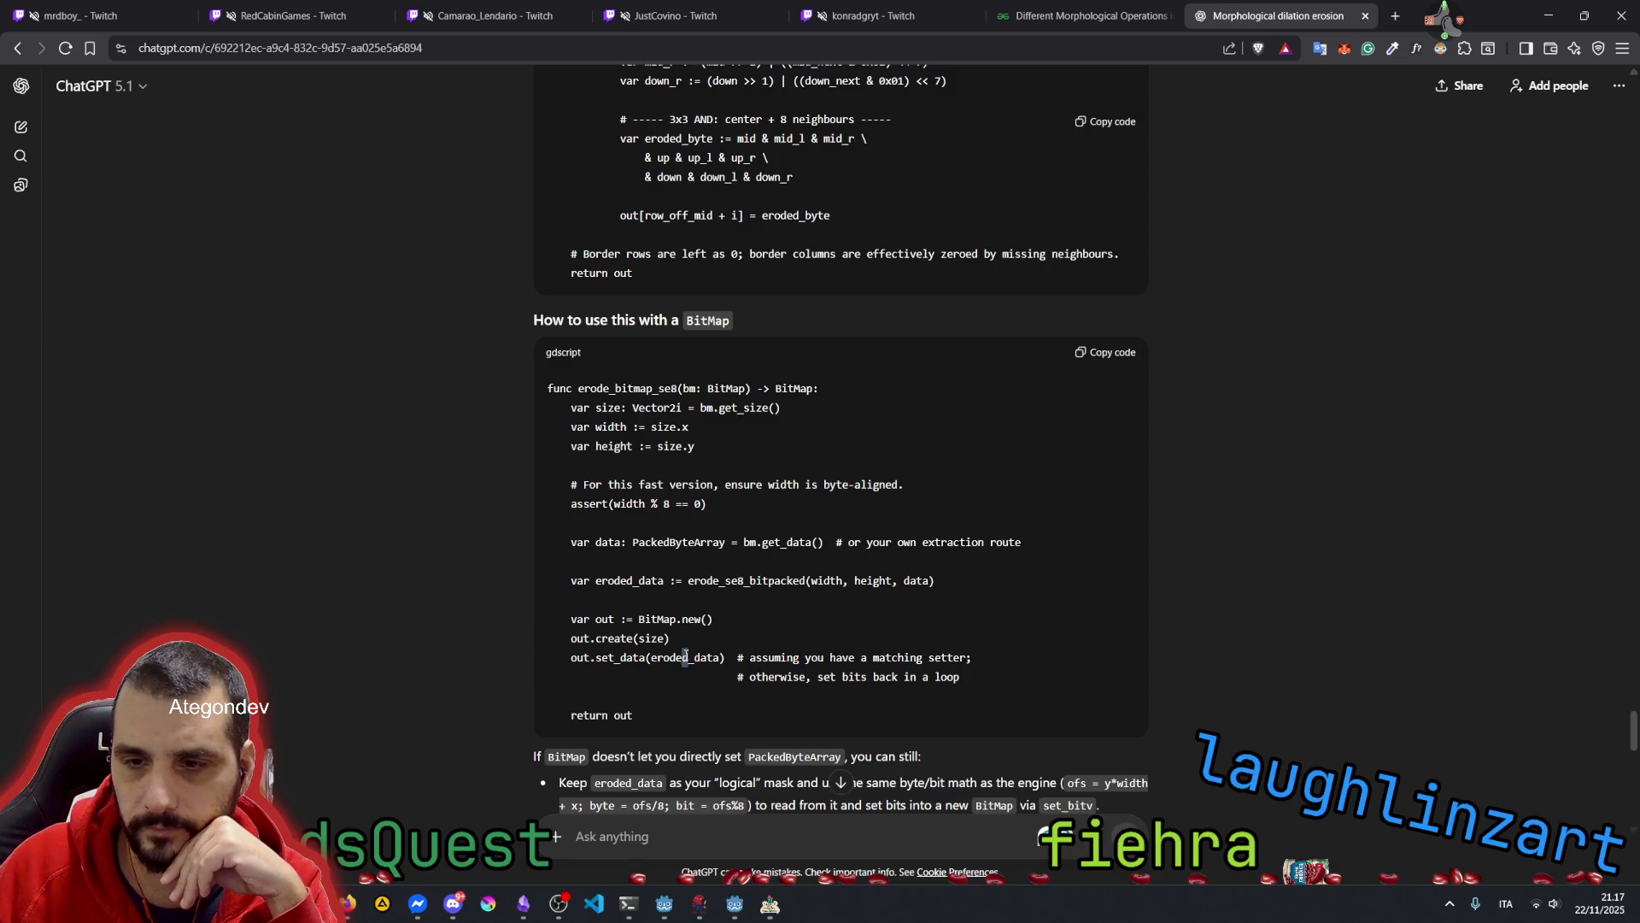
mouse_move(642, 625)
mouse_down()
mouse_move(737, 657)
mouse_move(929, 677)
mouse_up()
scroll(746, 632, down, 1)
click(683, 501)
Read the 'What about non-byte-aligned widths?' section and scroll down to the new reply
scroll(684, 502, down, 3)
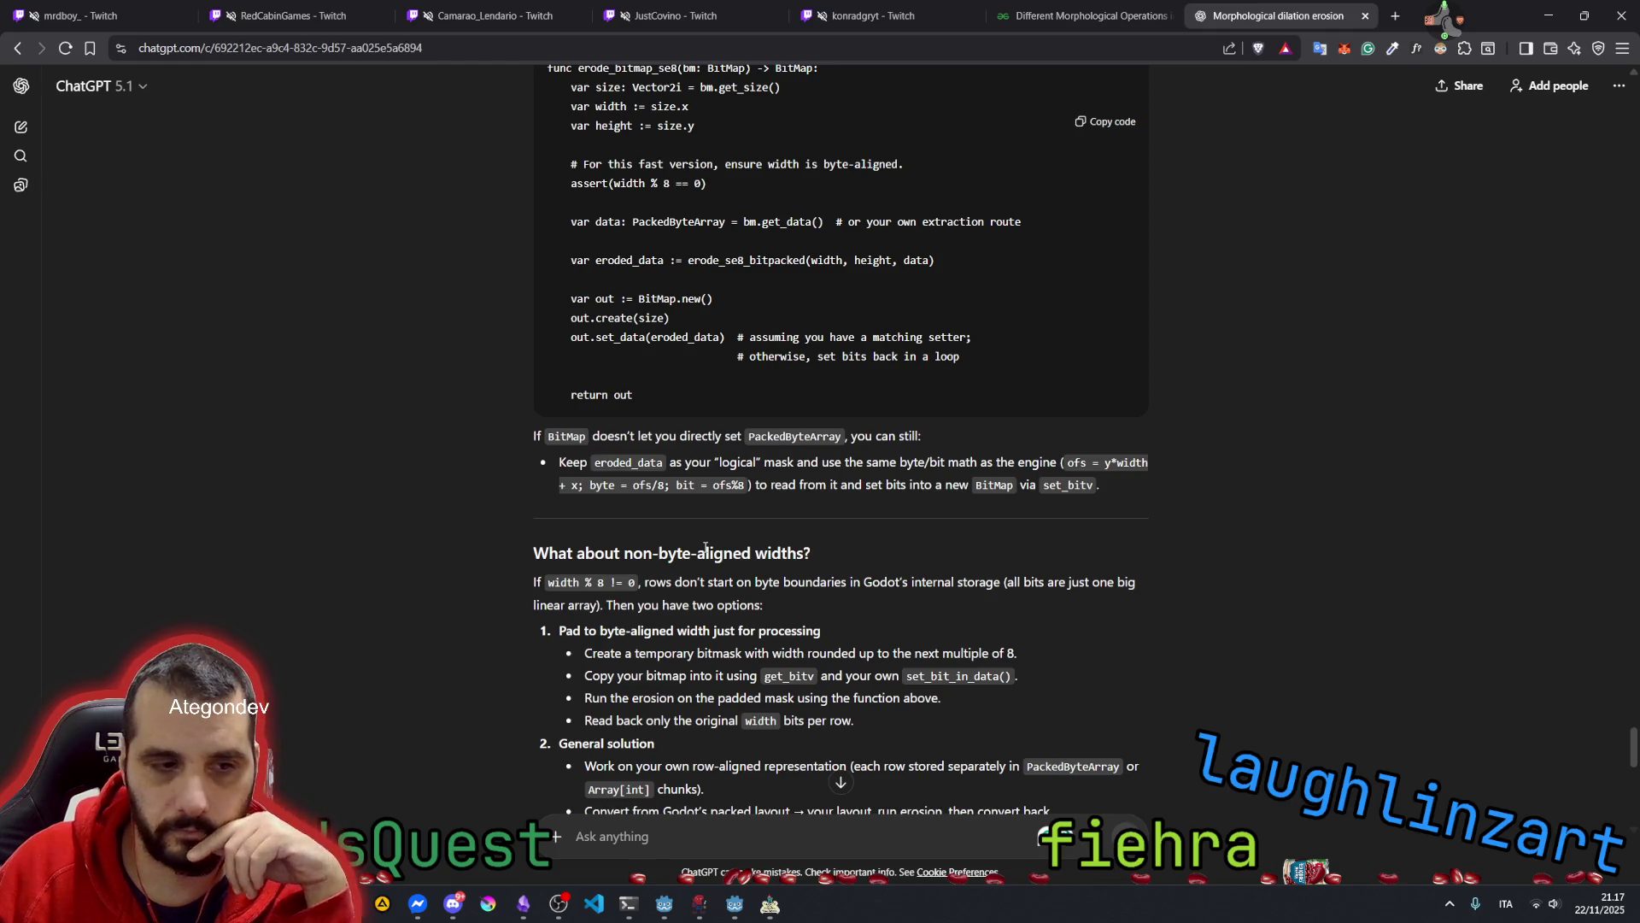
scroll(706, 547, down, 1)
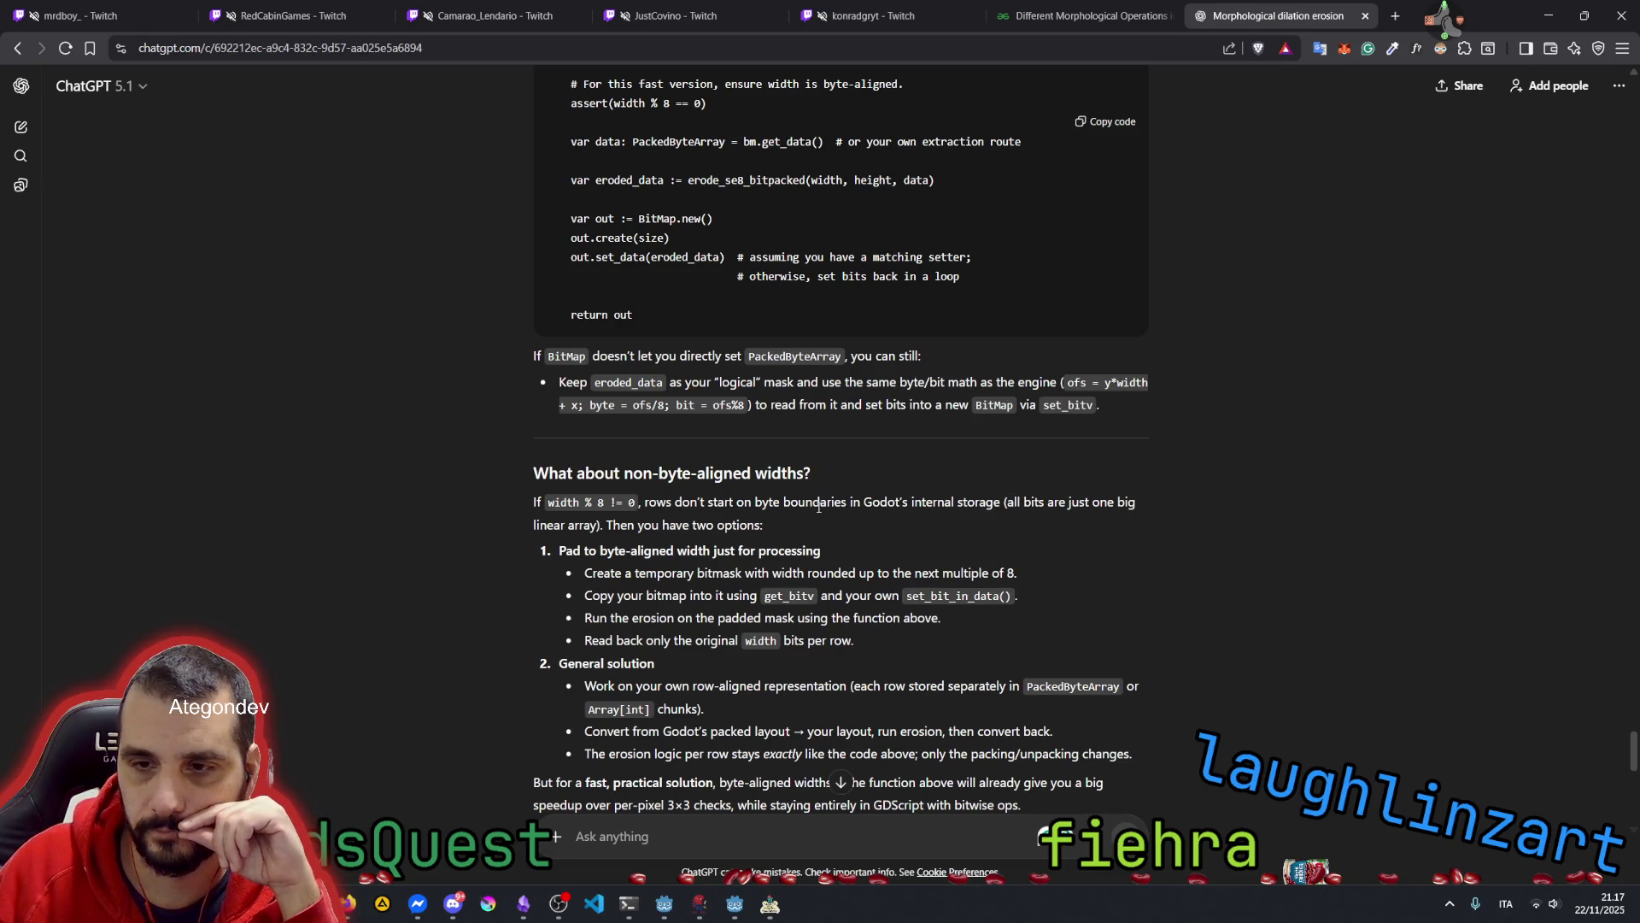
drag(606, 525, 784, 532)
drag(592, 553, 714, 556)
scroll(701, 571, down, 8)
scroll(700, 577, down, 3)
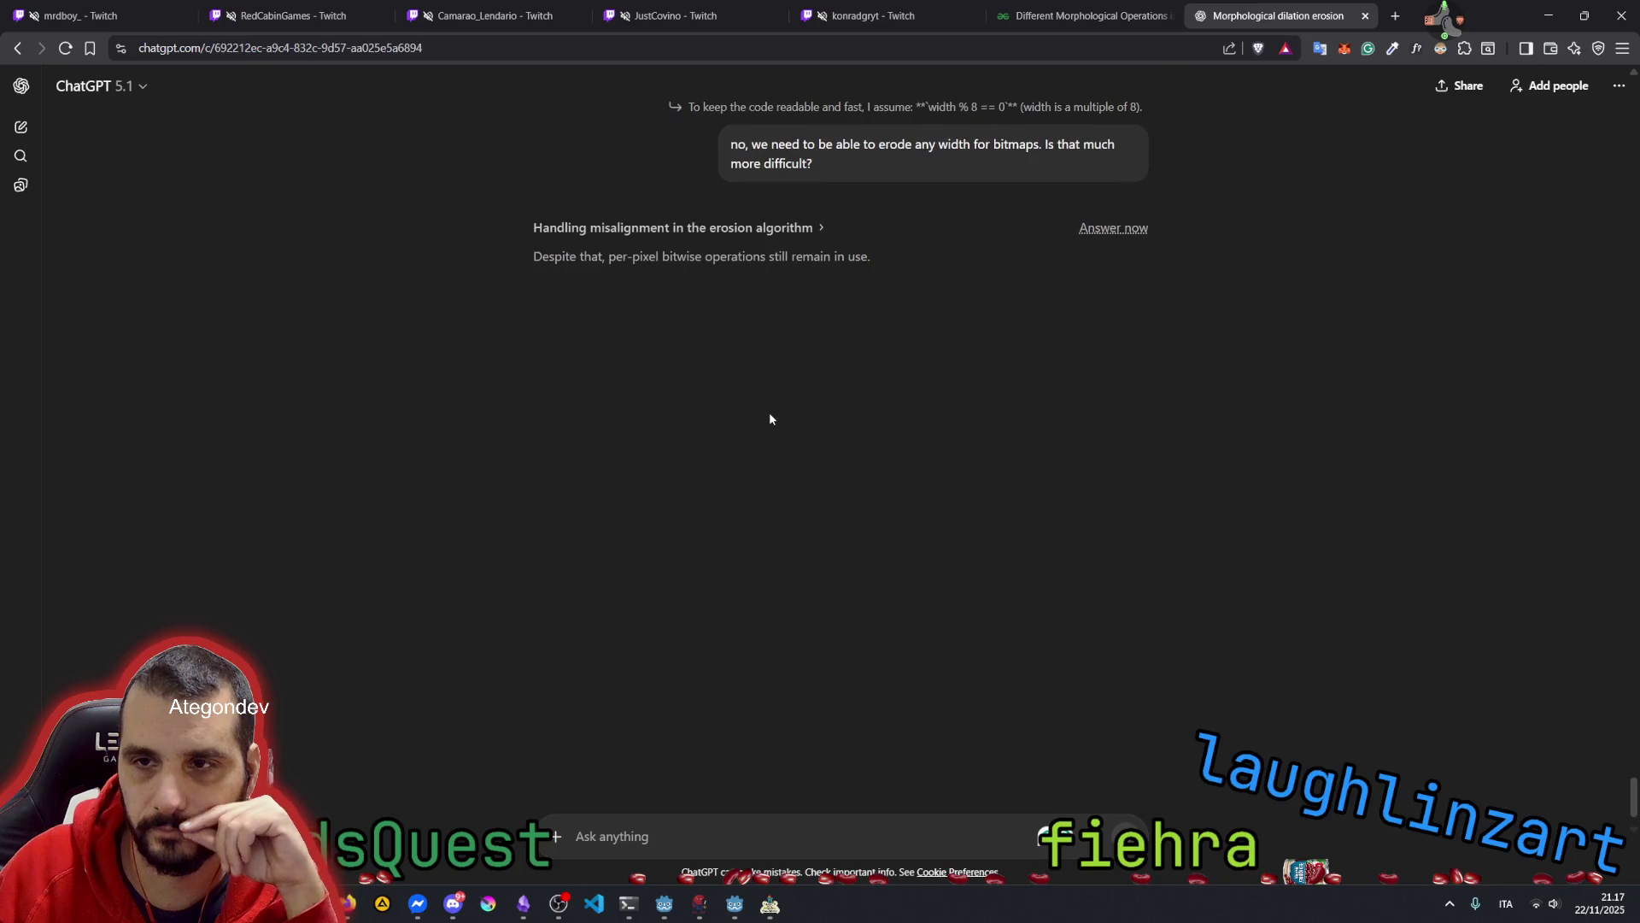
scroll(770, 418, up, 2)
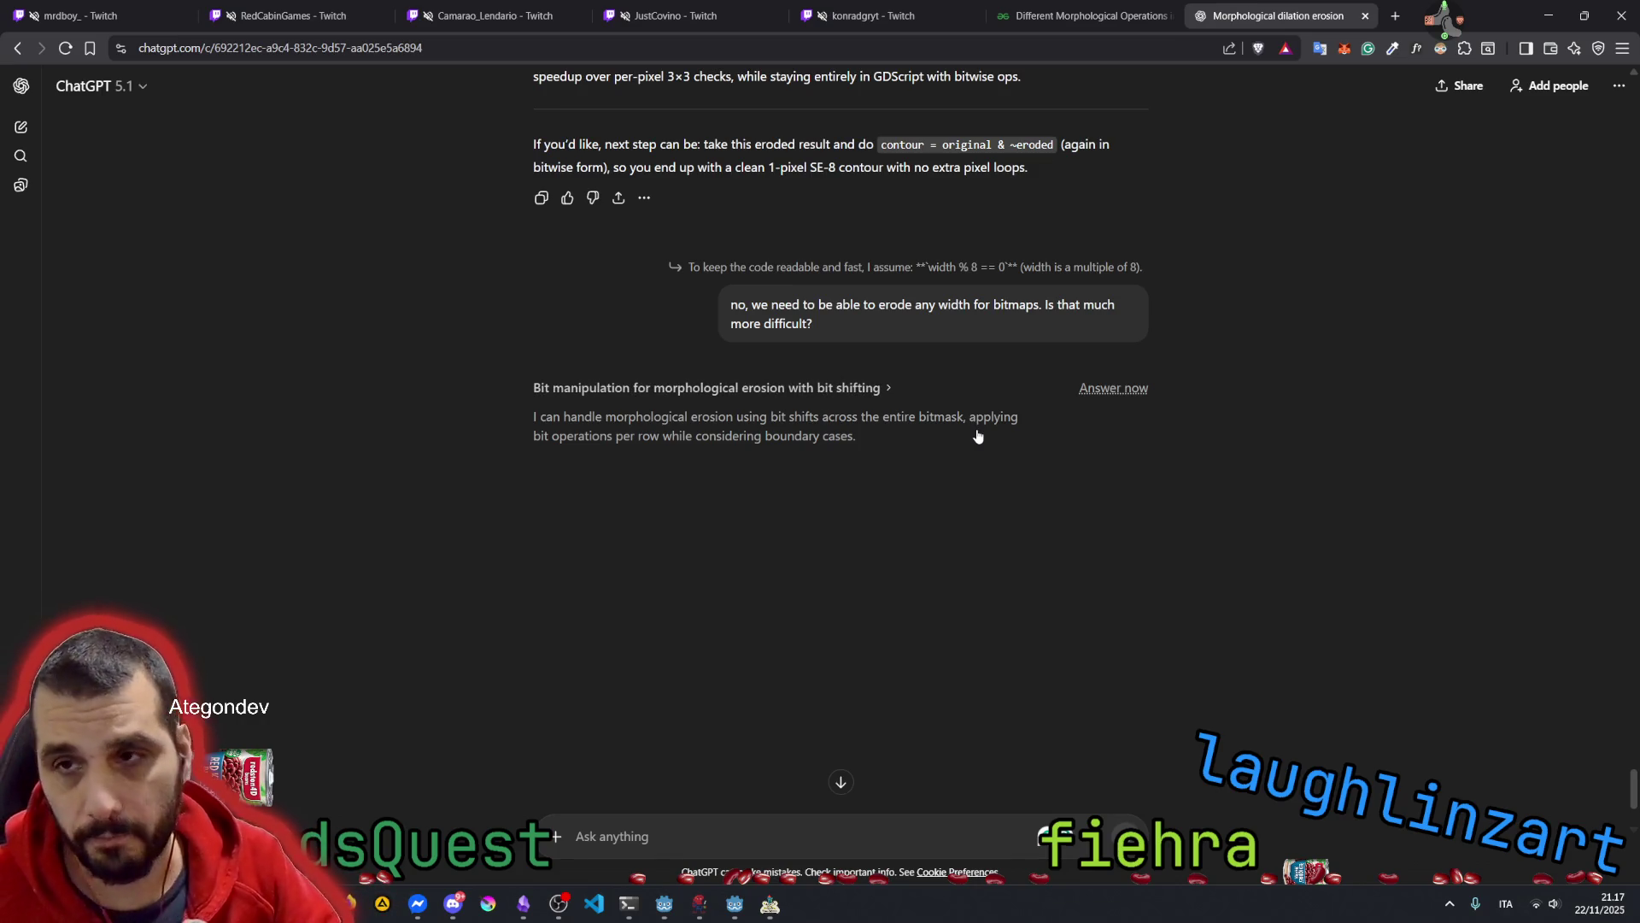
click(1316, 30)
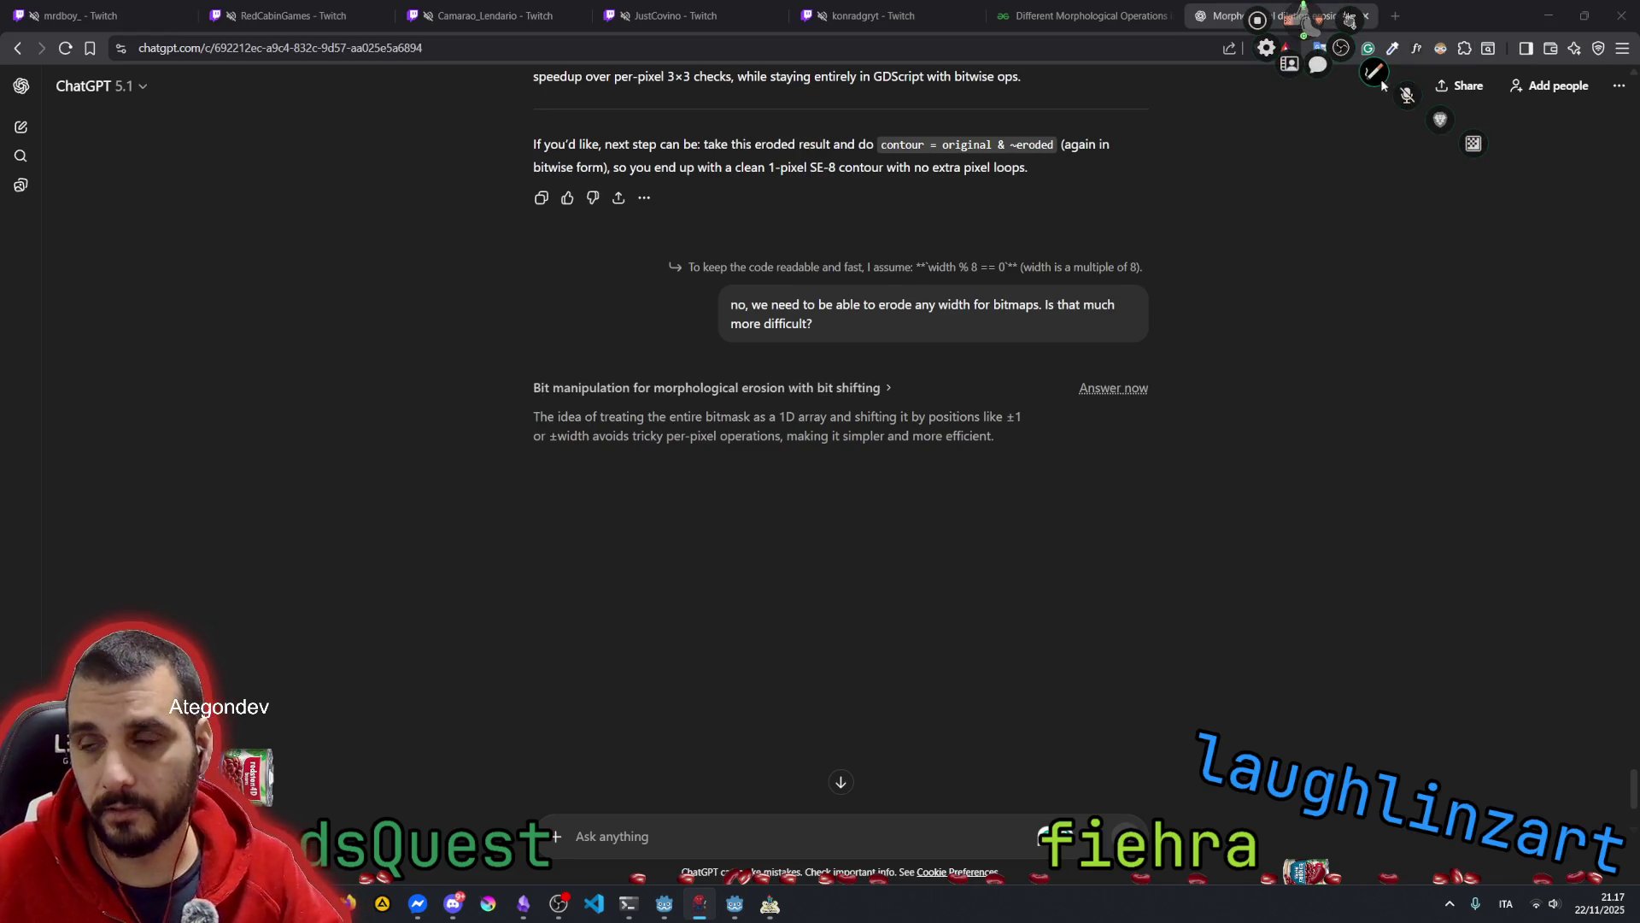
click(1380, 79)
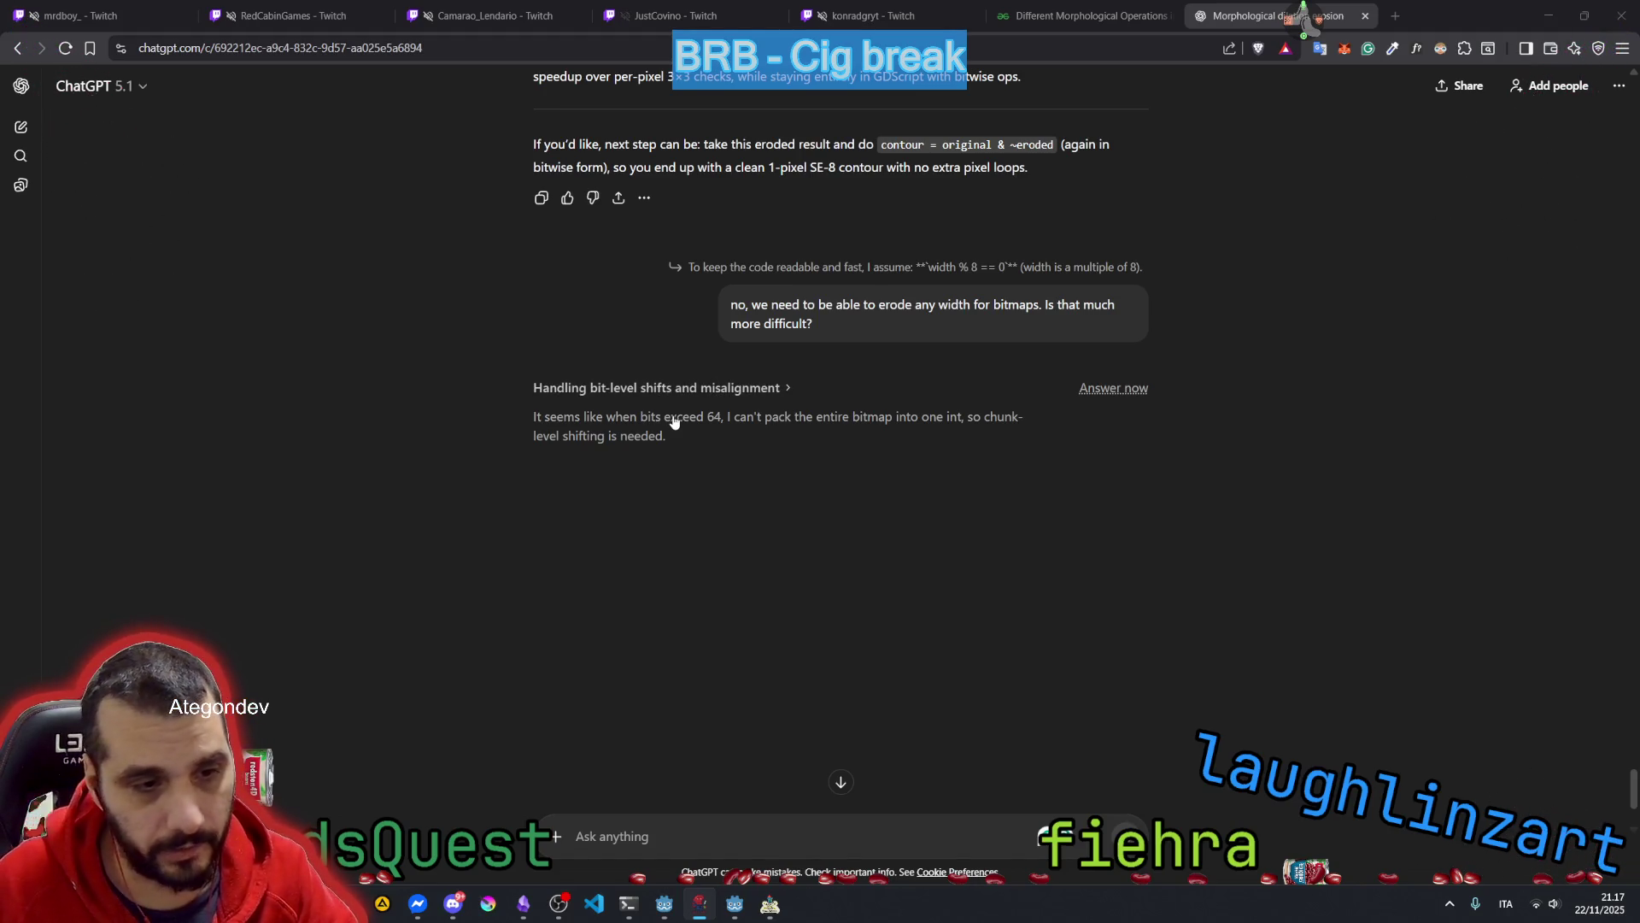
click(769, 903)
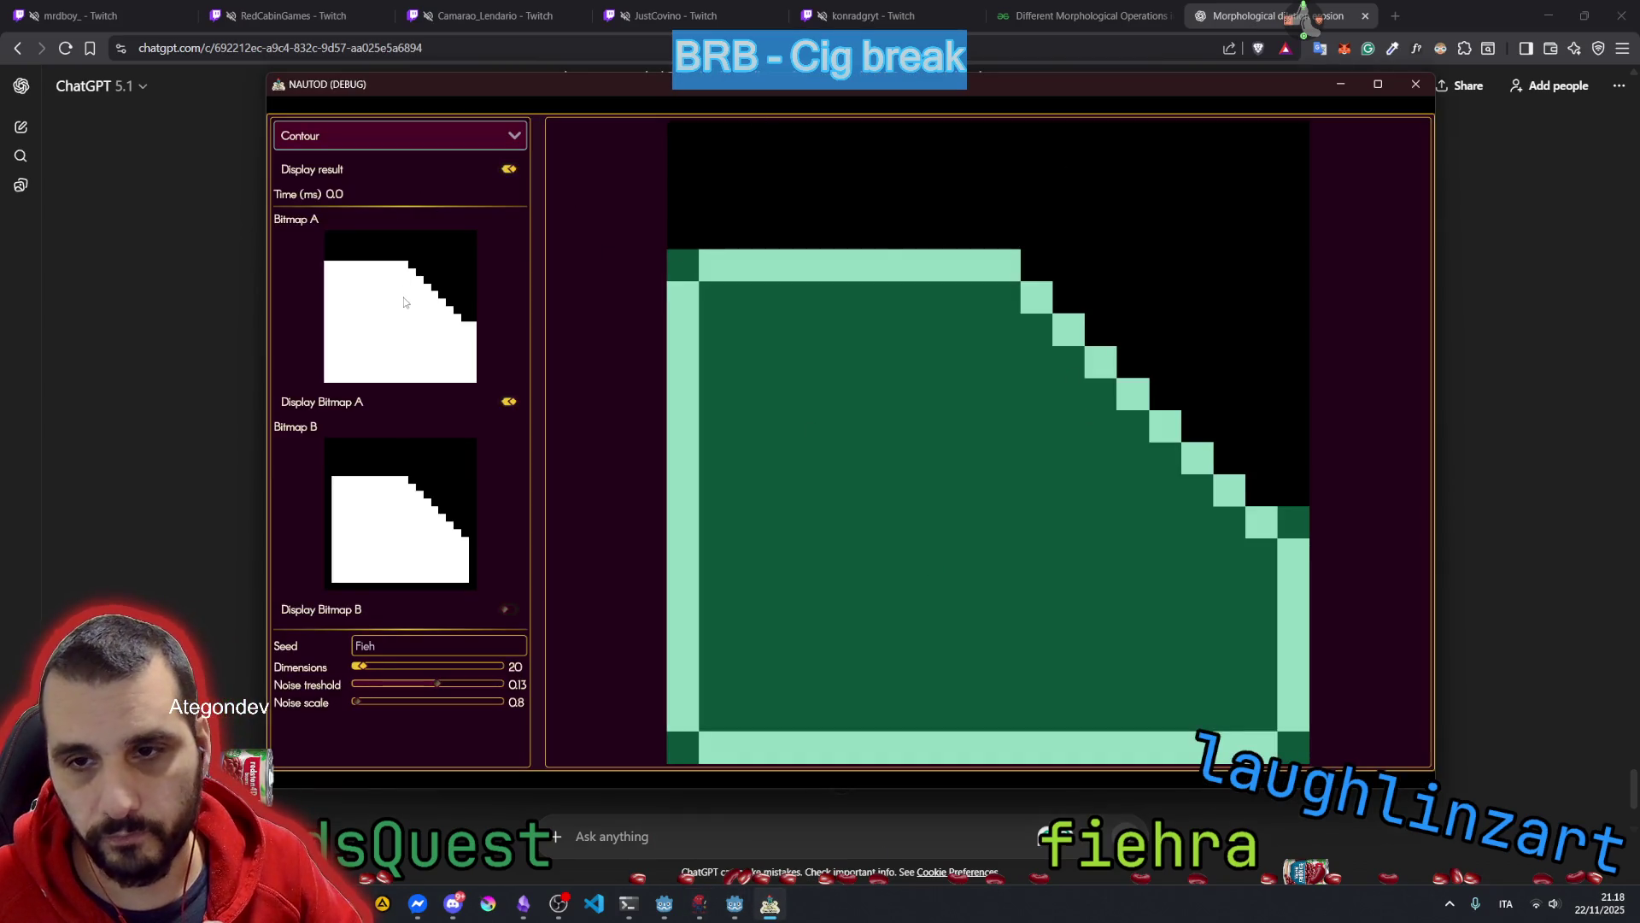
Paint a small black hole inside Bitmap A's white shape, then bring up the Twitcher app
click(367, 311)
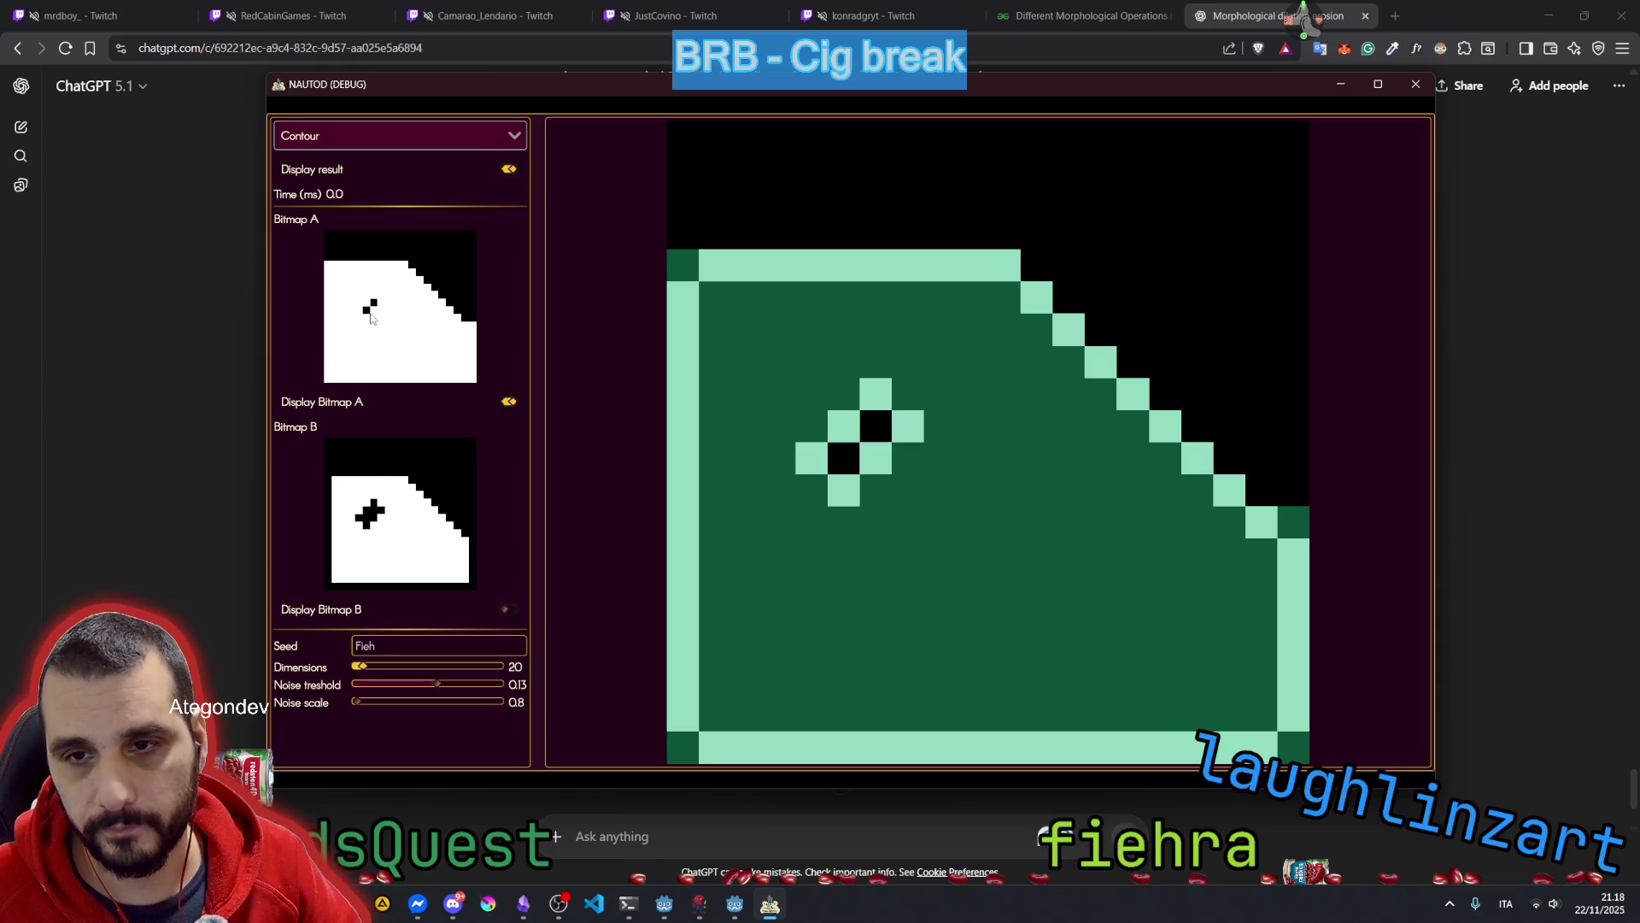
click(374, 305)
click(371, 321)
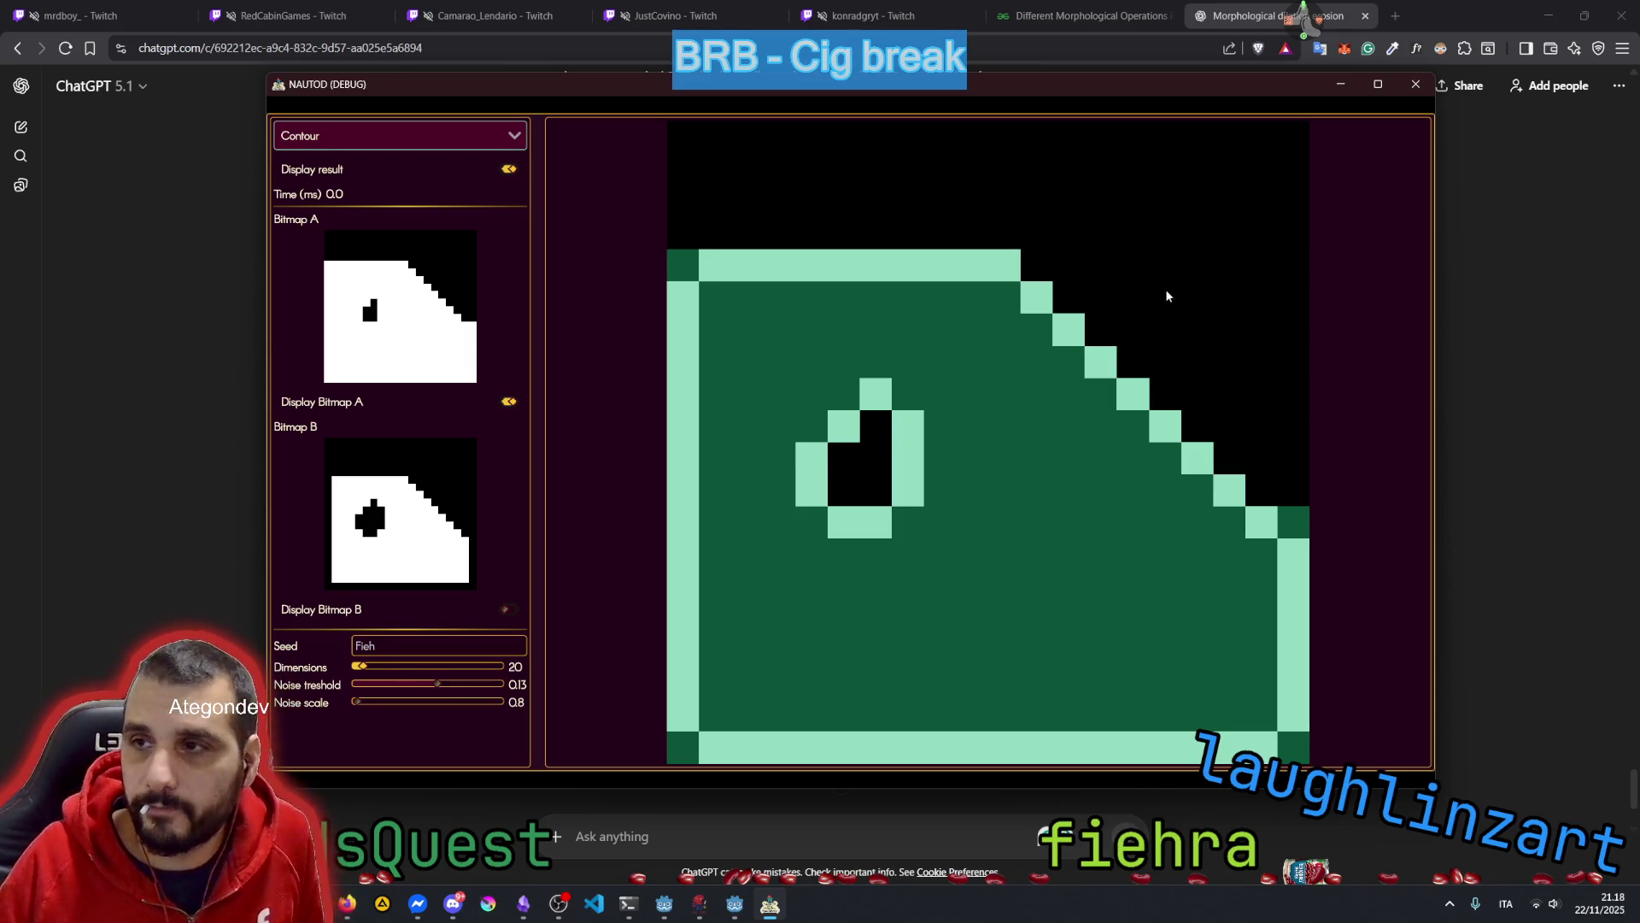
mouse_move(1303, 21)
click(1287, 68)
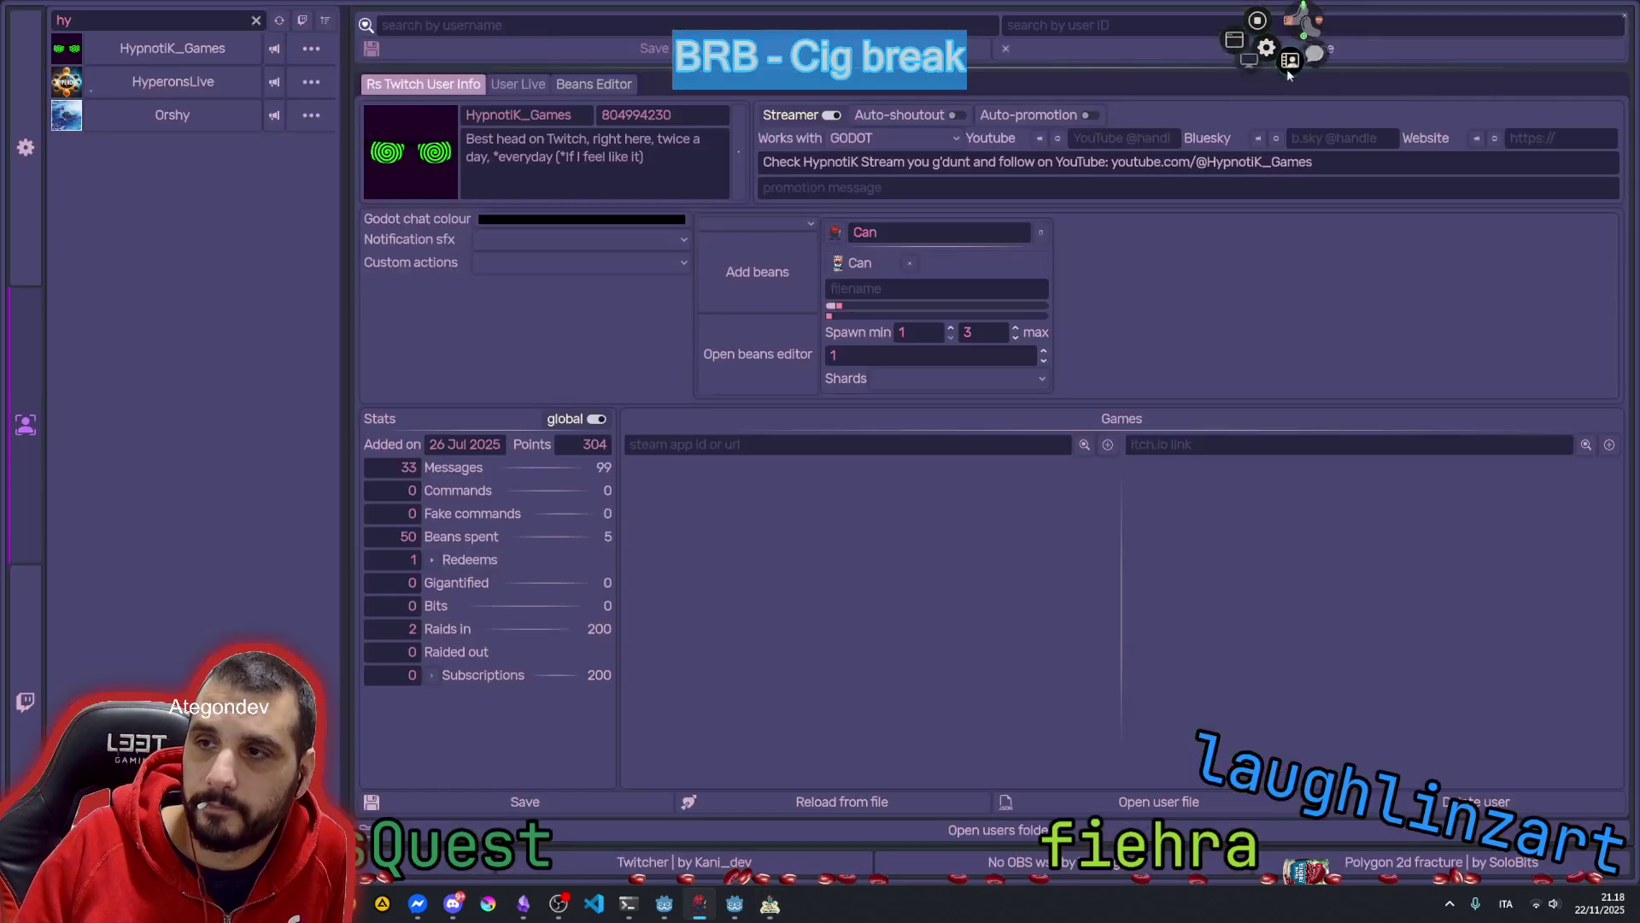
List live users and preview several streams, including Godot dev, Digital Paint, VintageStory and LowPoly art
click(303, 19)
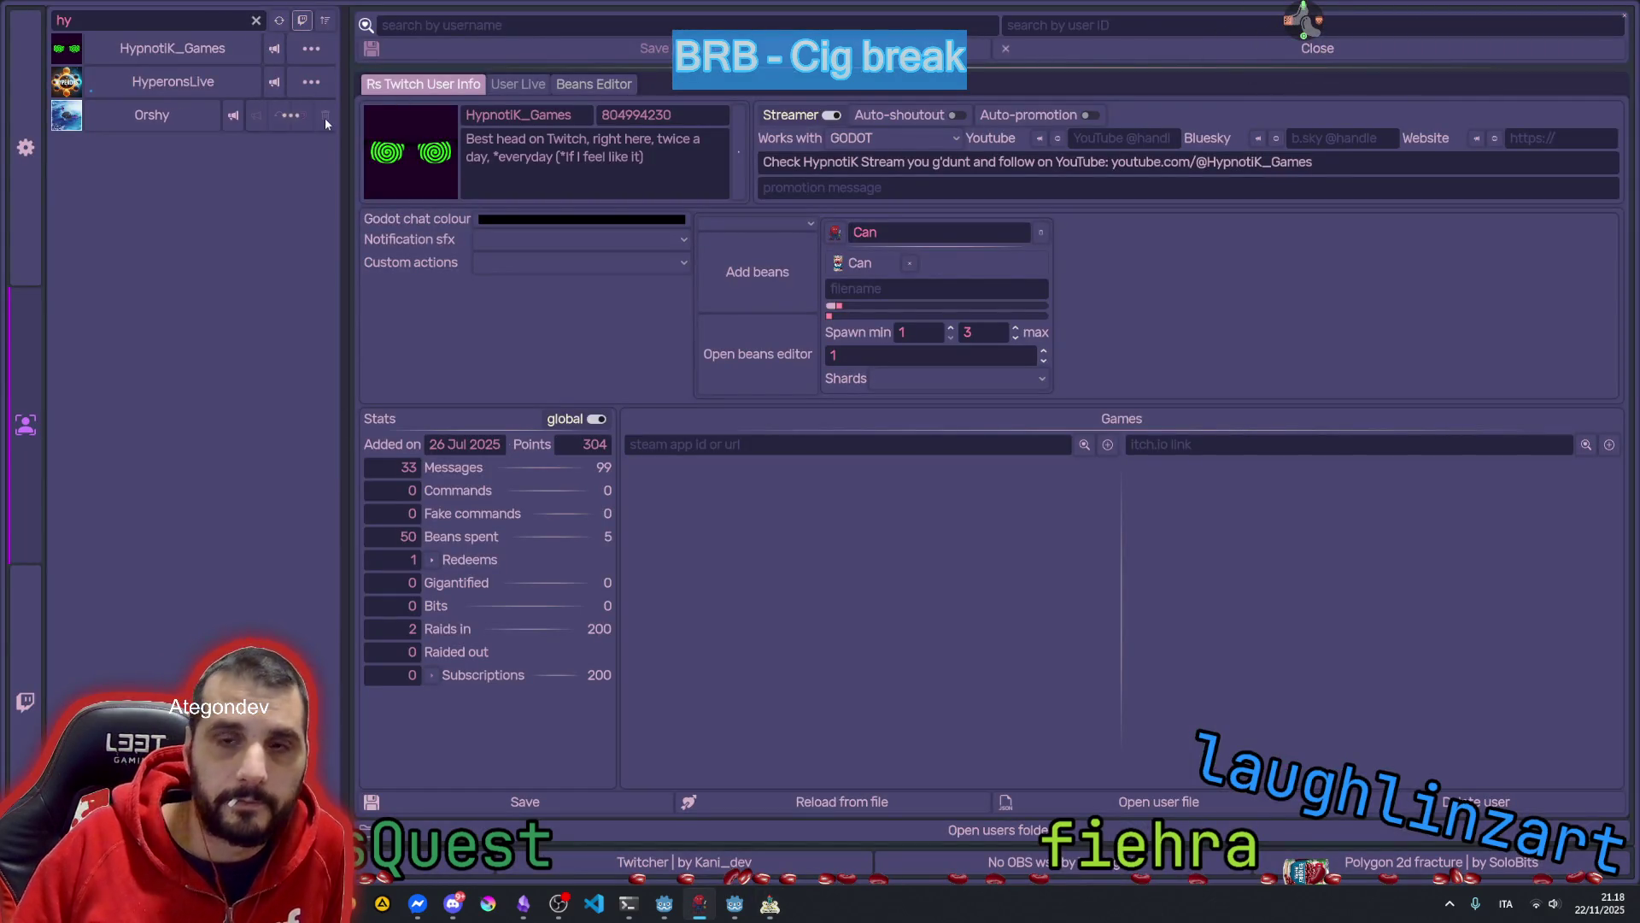
click(219, 47)
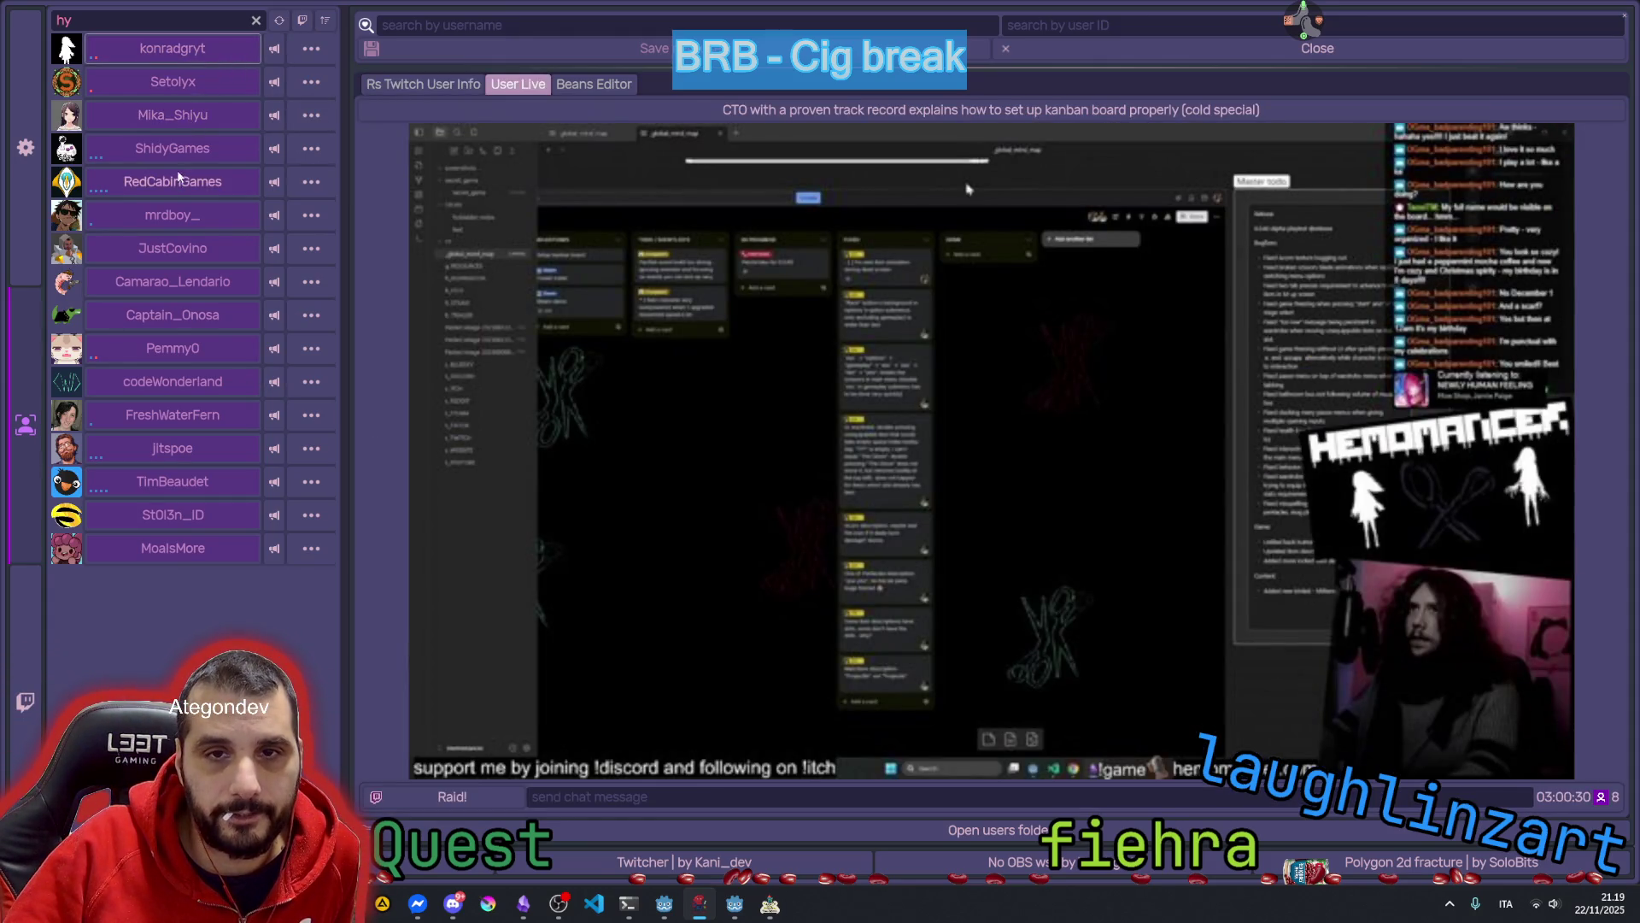
click(140, 288)
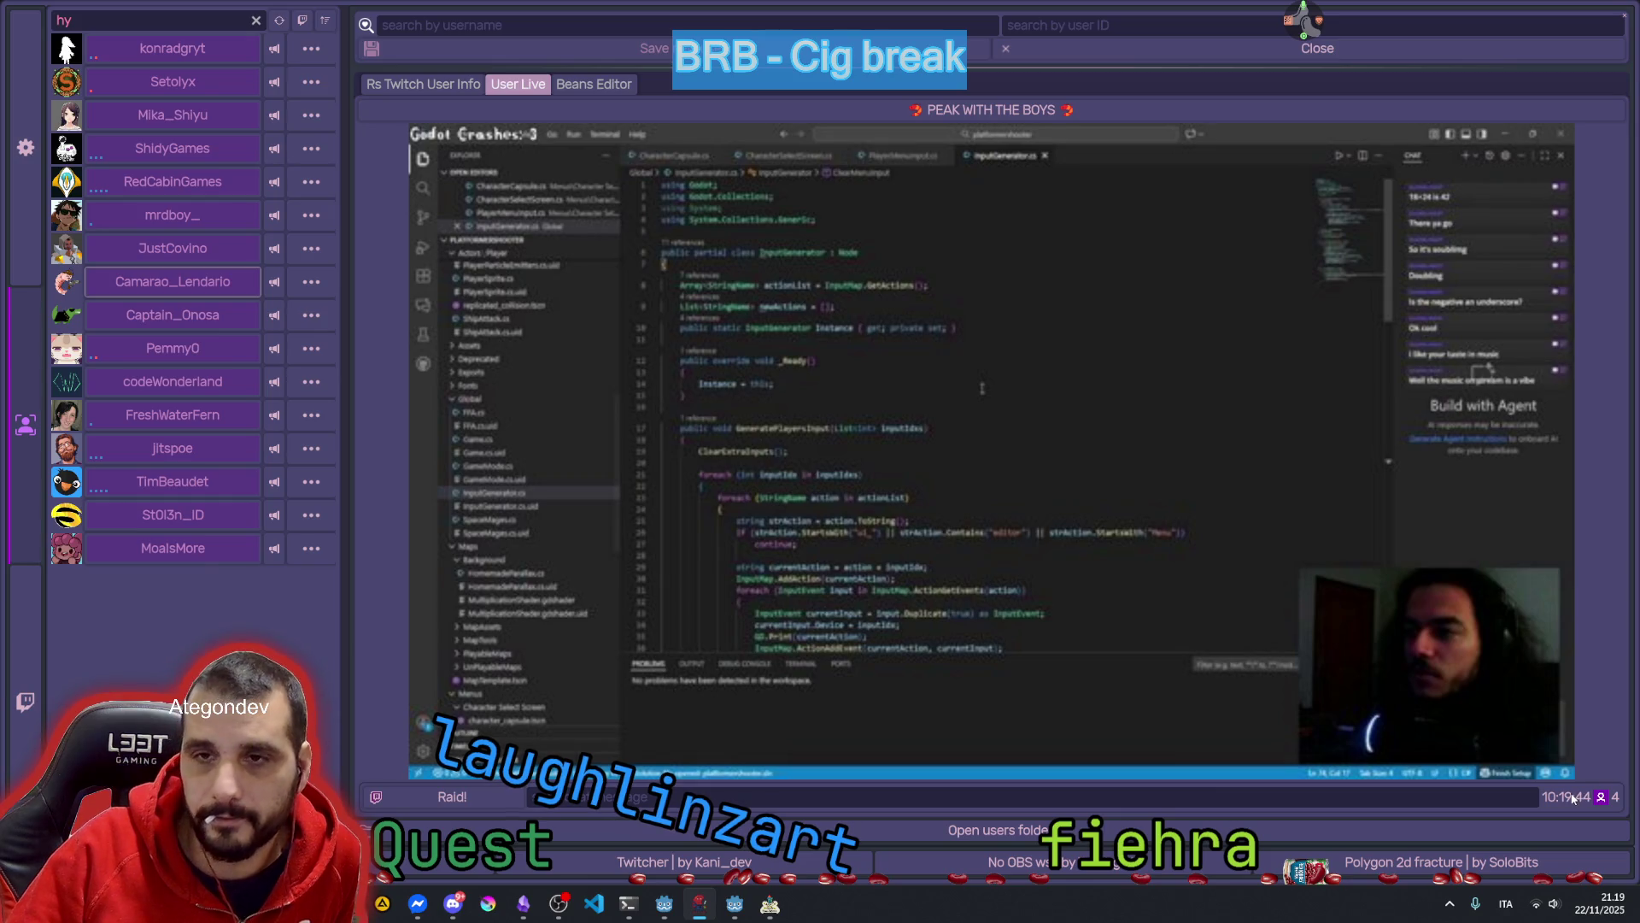
click(175, 315)
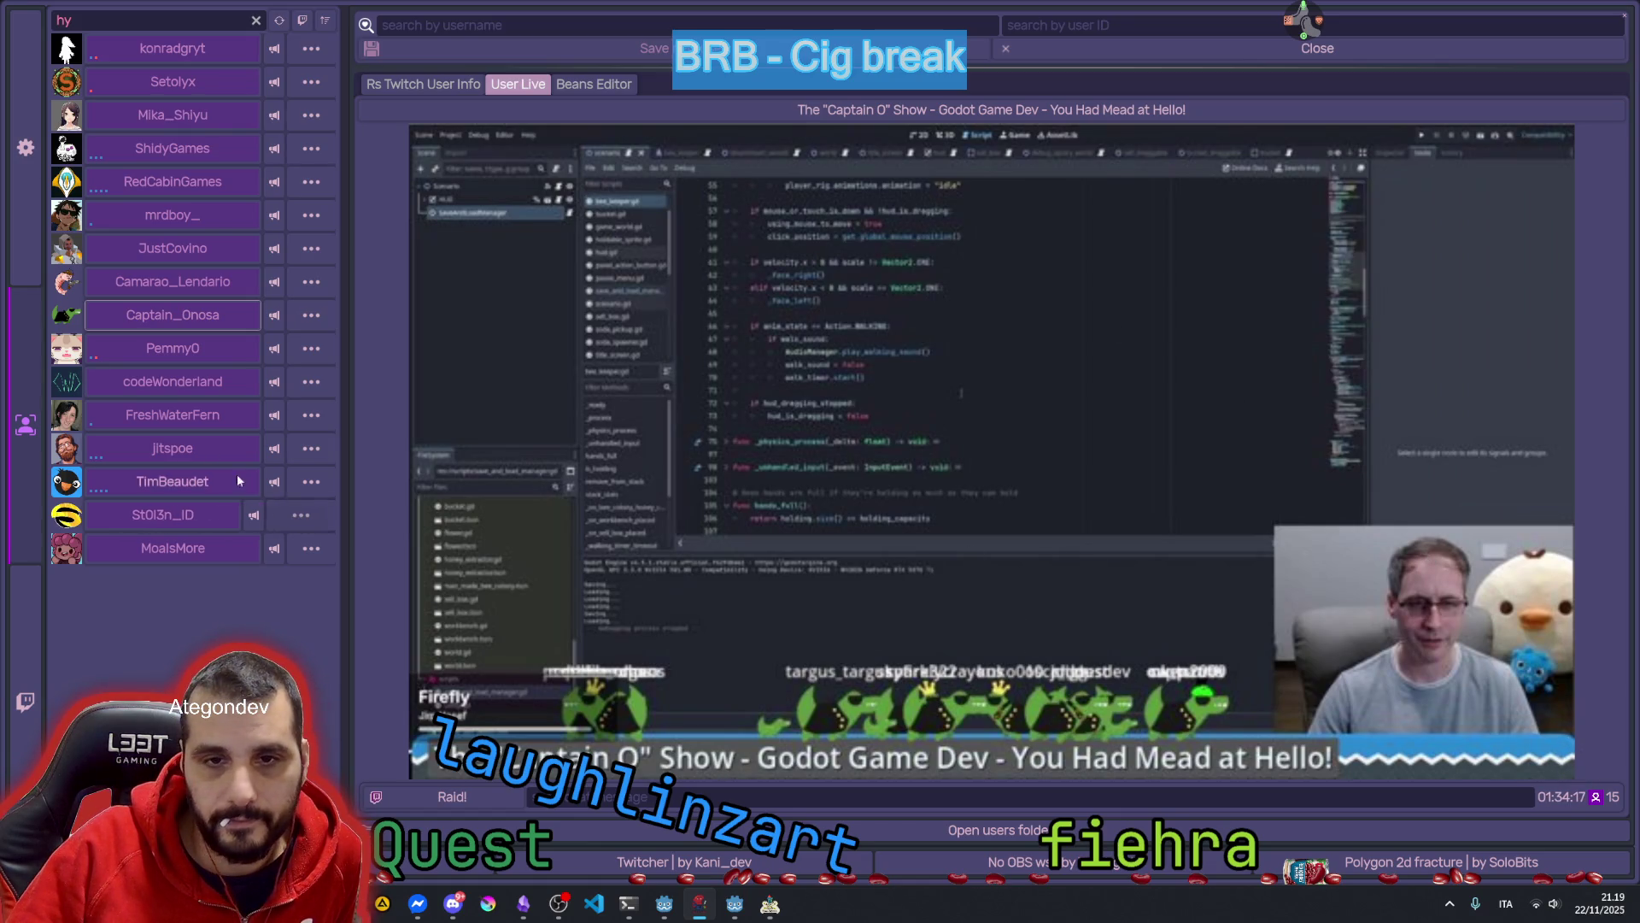
click(182, 445)
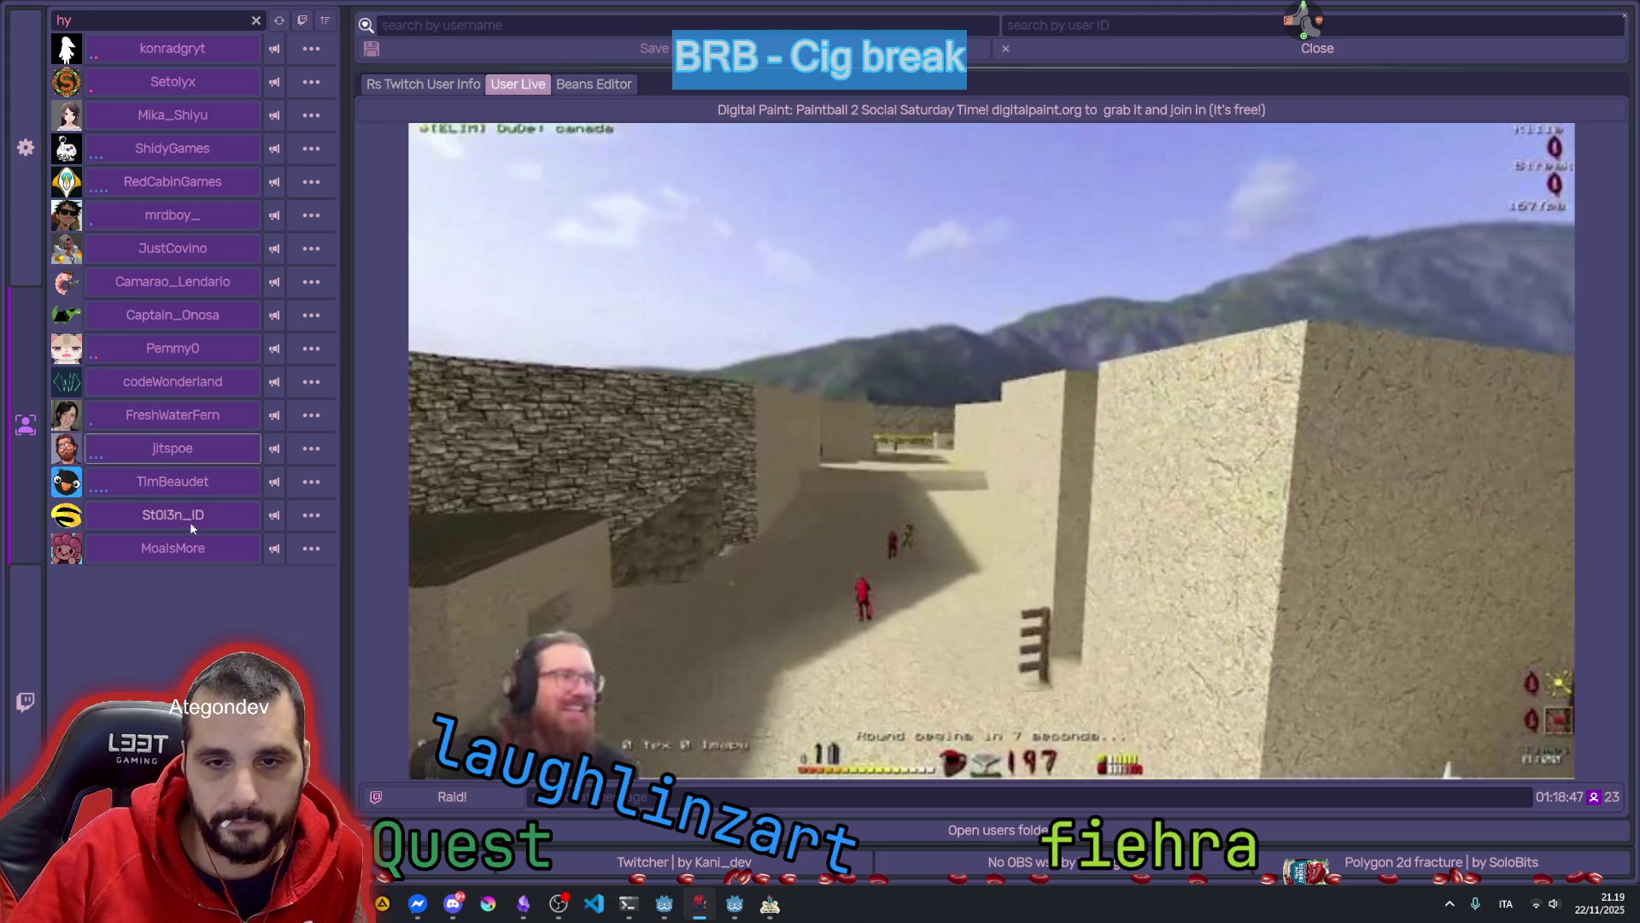
click(179, 542)
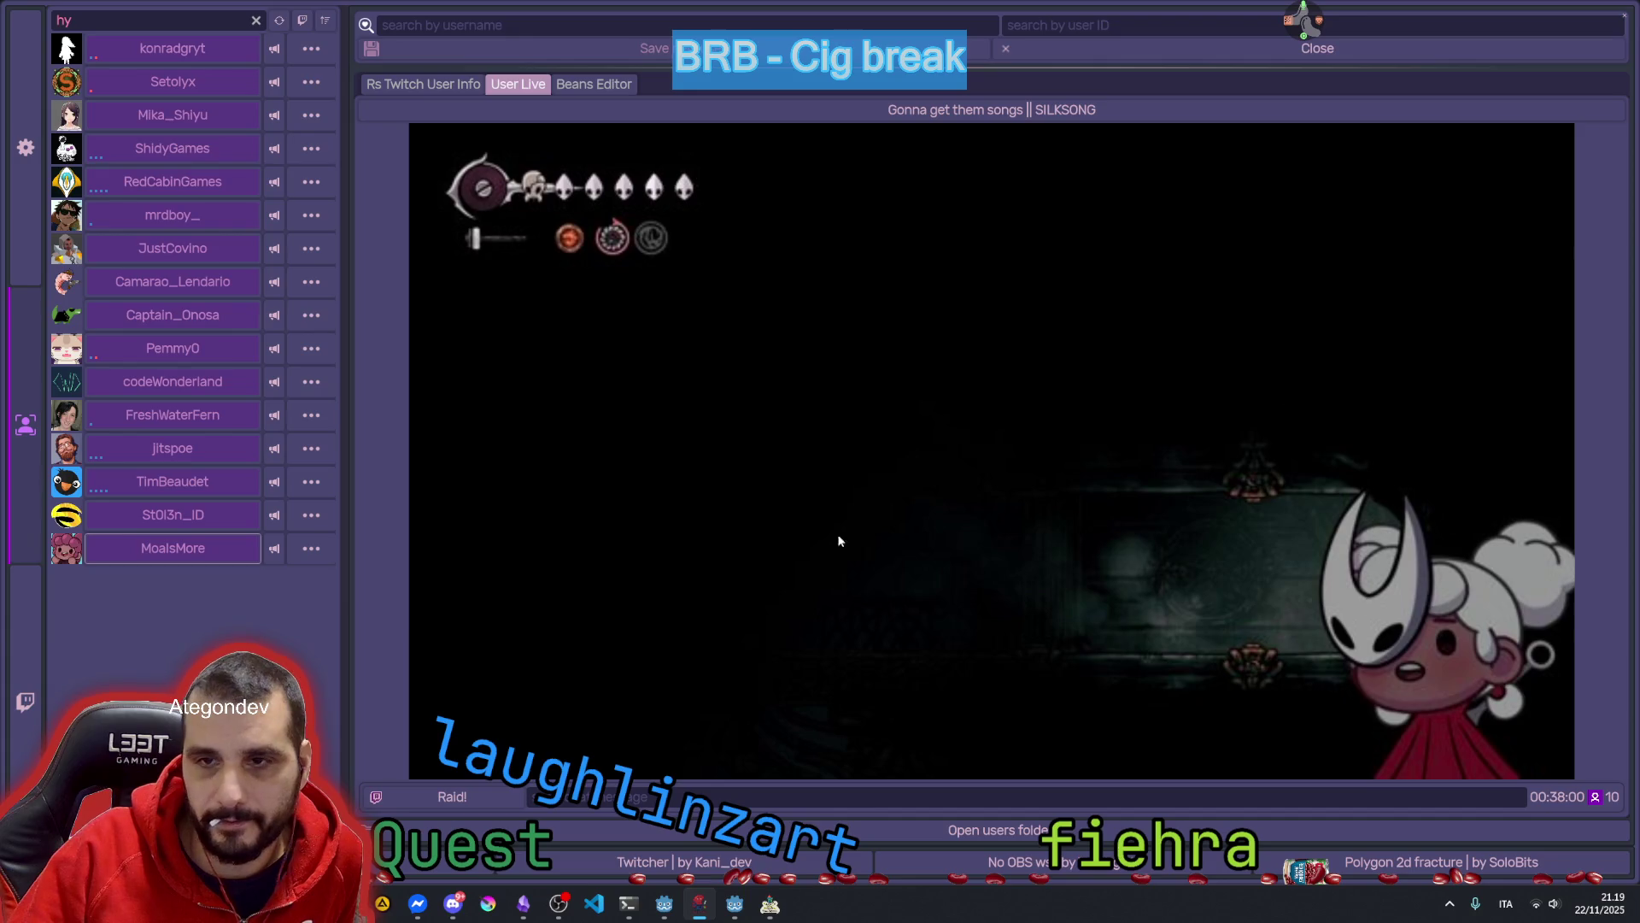
click(129, 82)
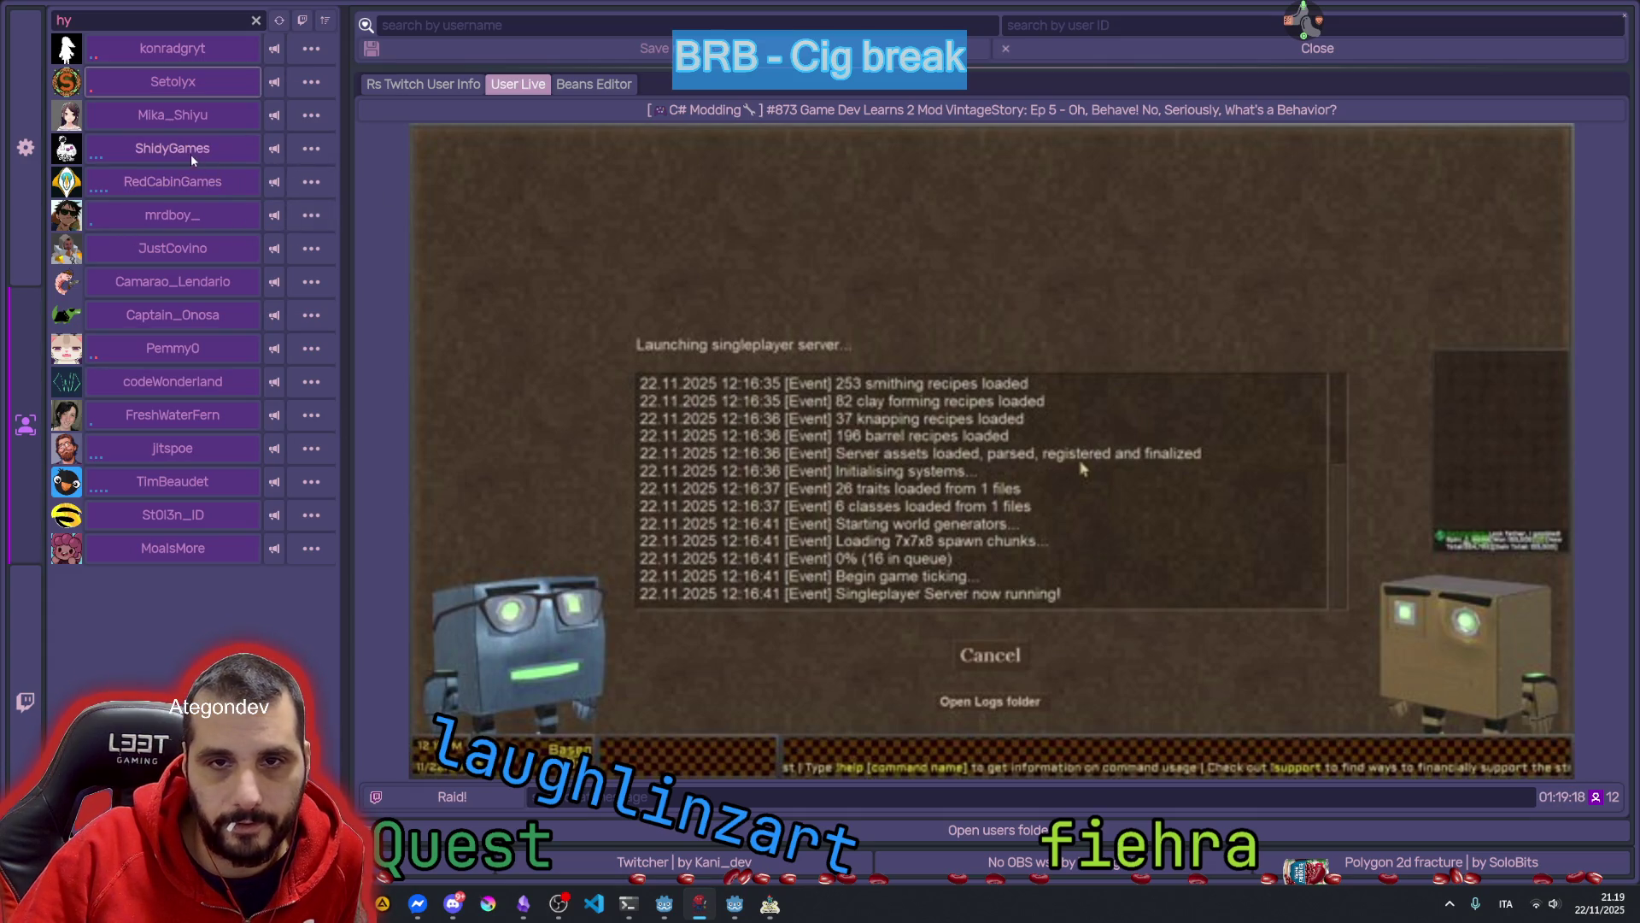
click(136, 357)
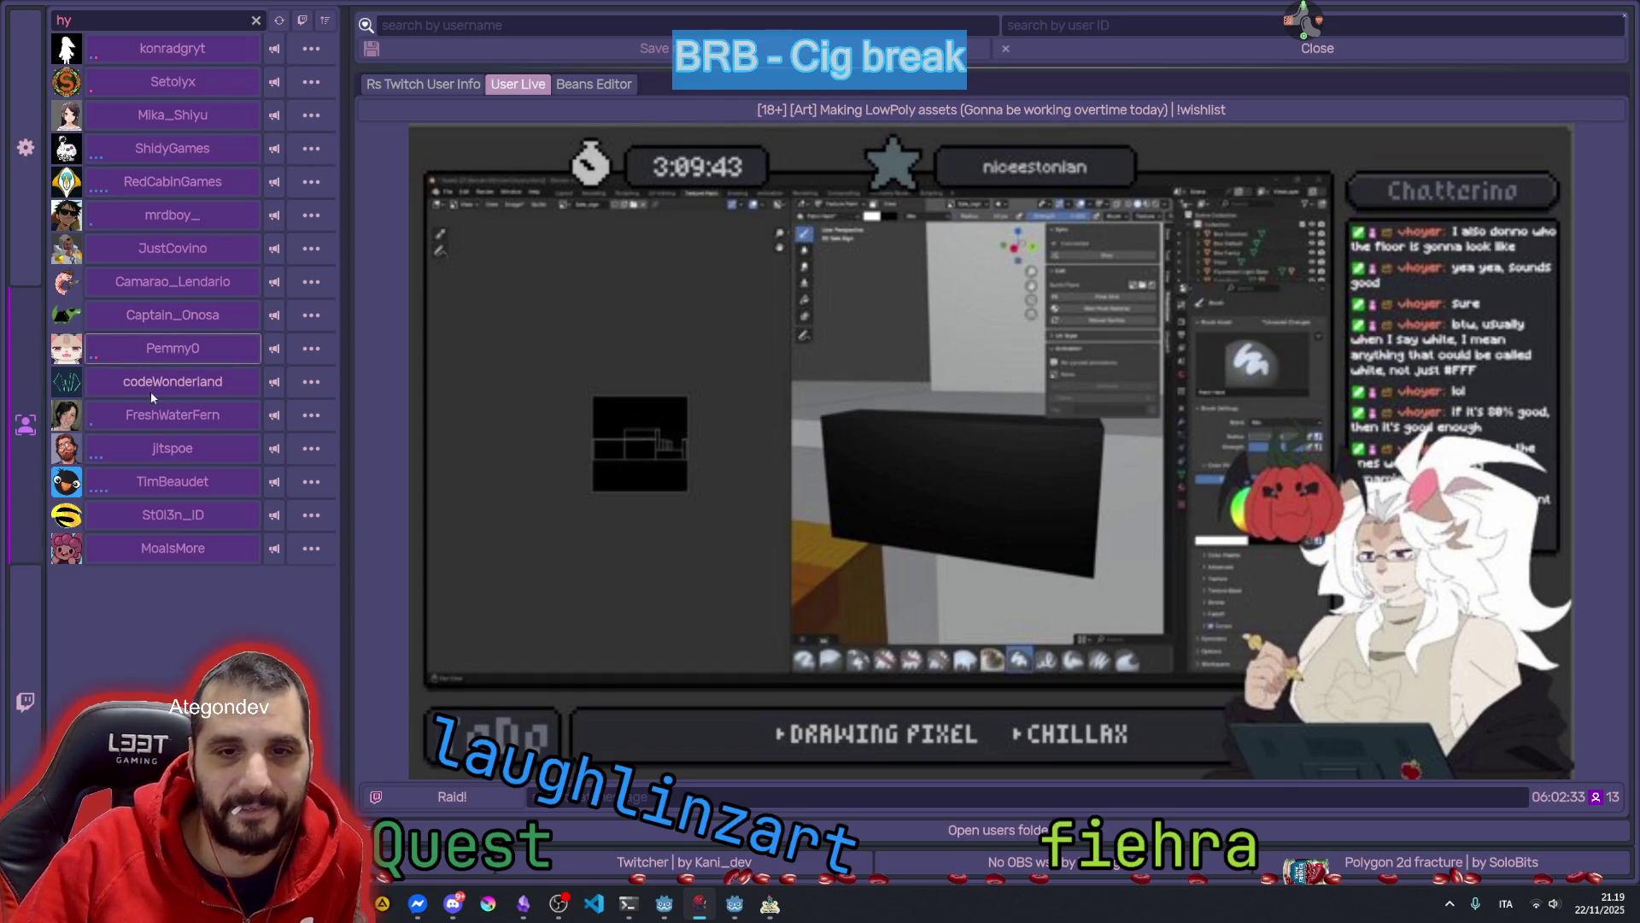
click(154, 422)
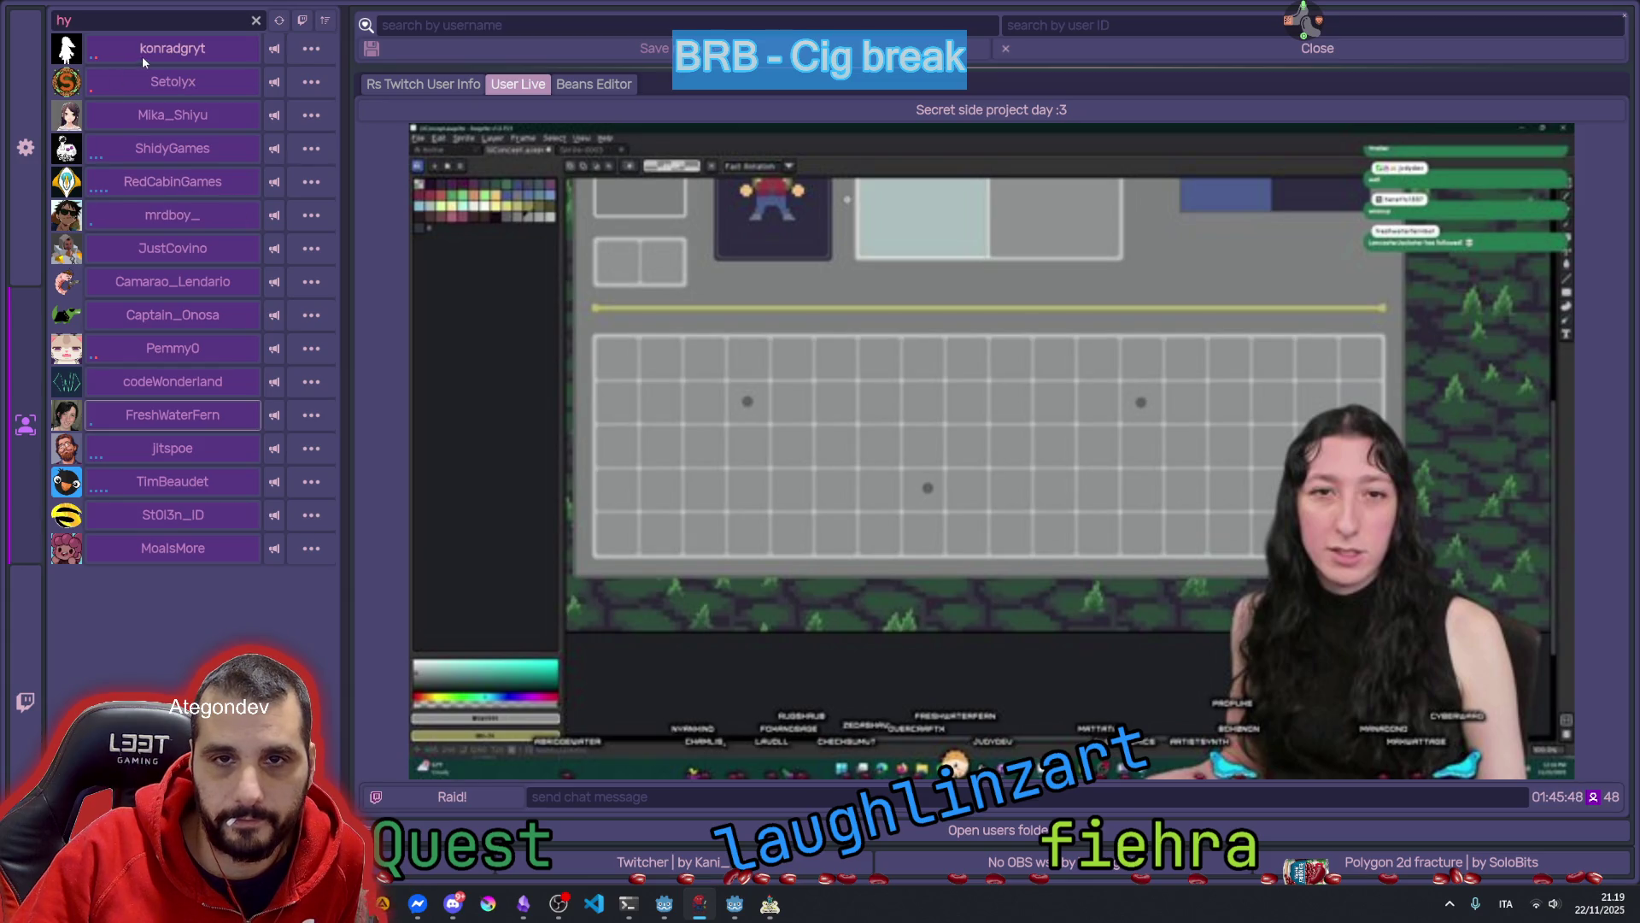
click(1625, 17)
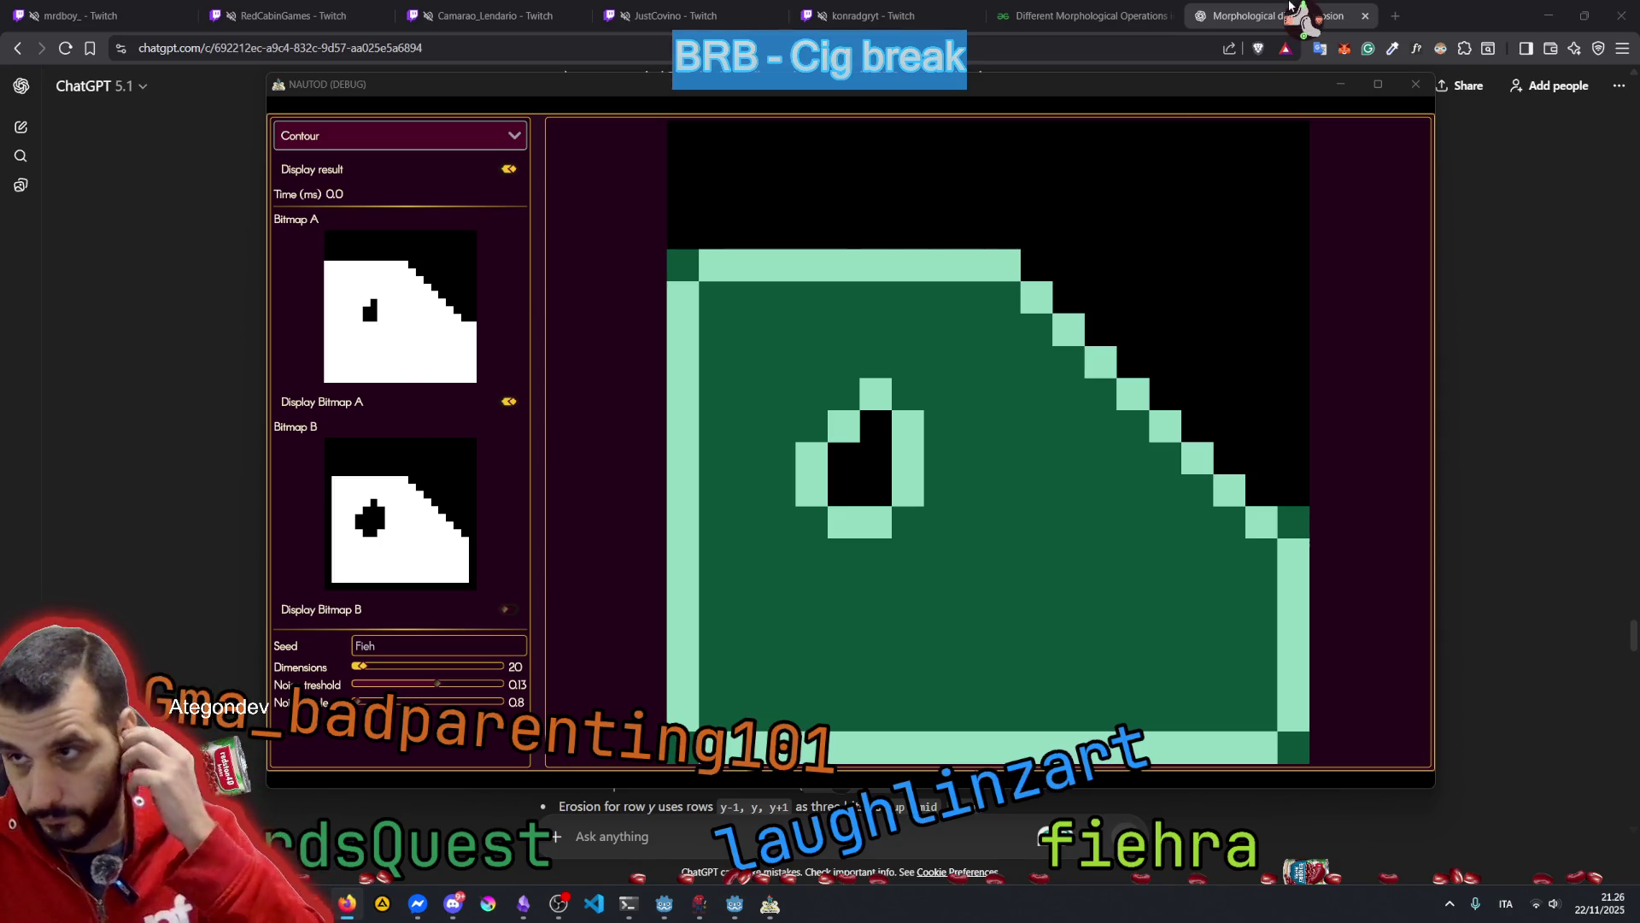
Switch back to ChatGPT's any-width reply and briefly highlight the phrase 'oh no'
key(alt+Tab)
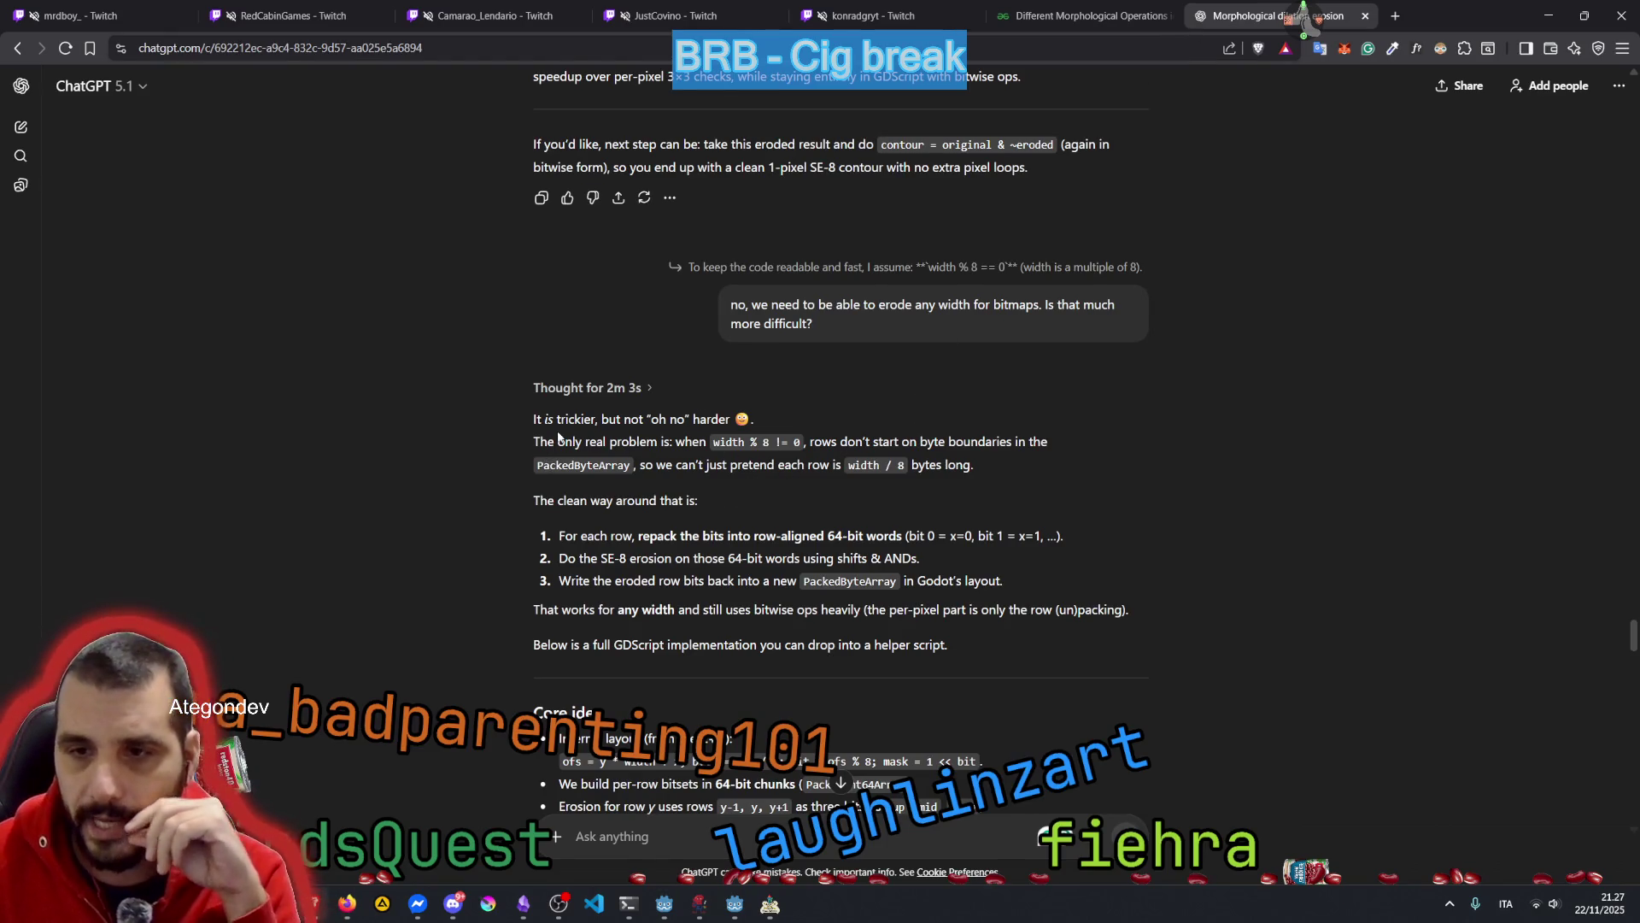
drag(647, 418, 725, 418)
click(606, 434)
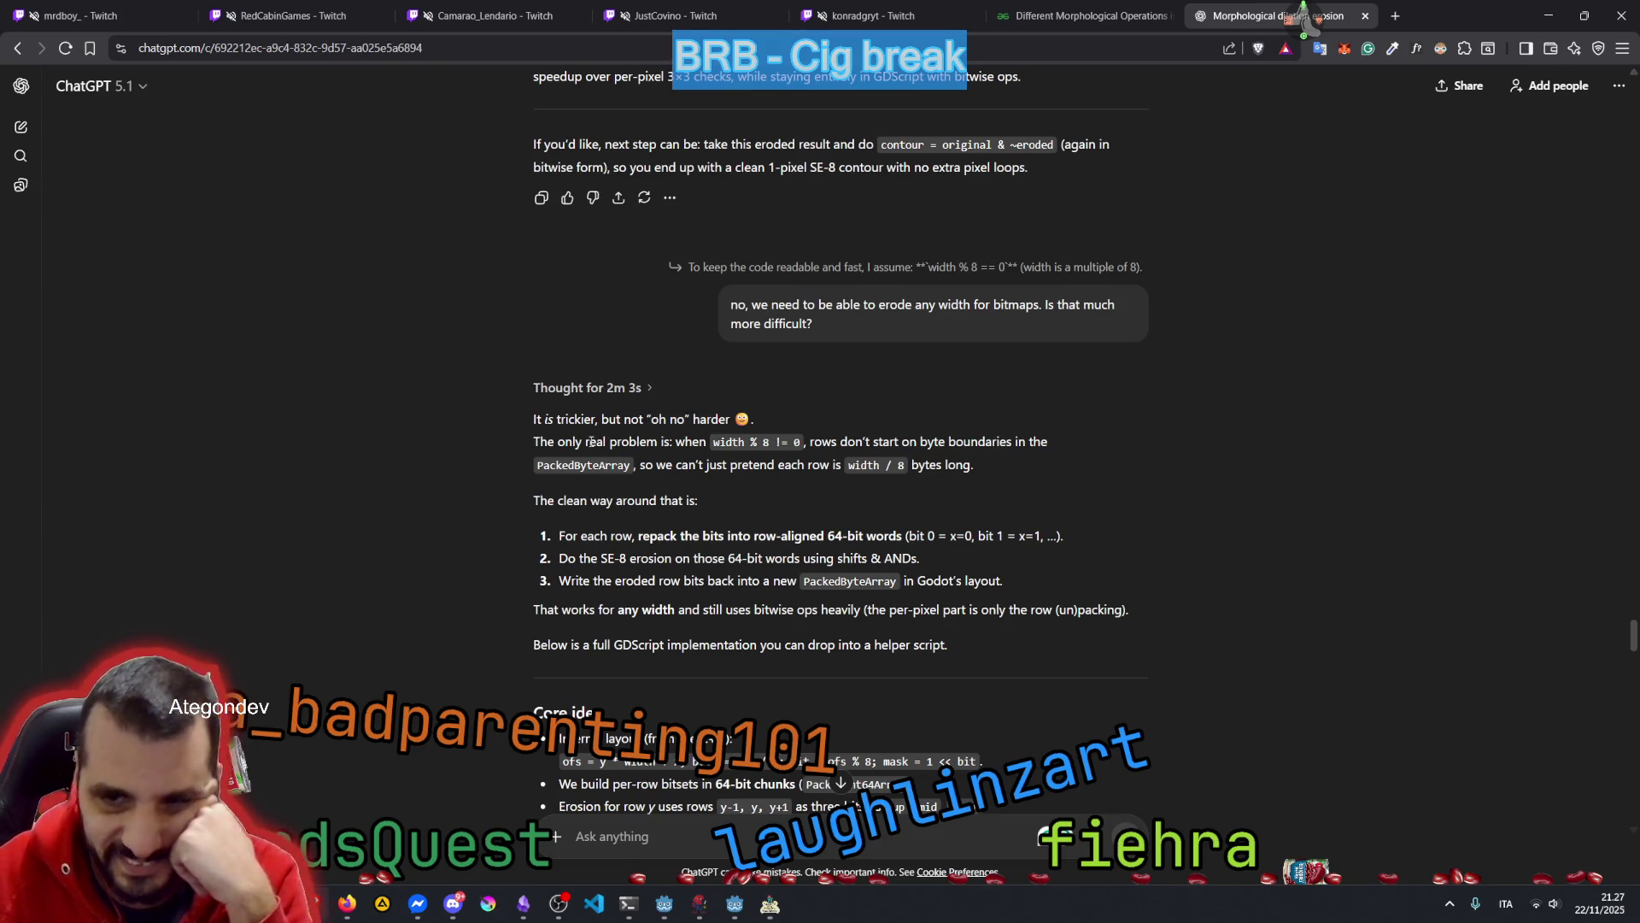